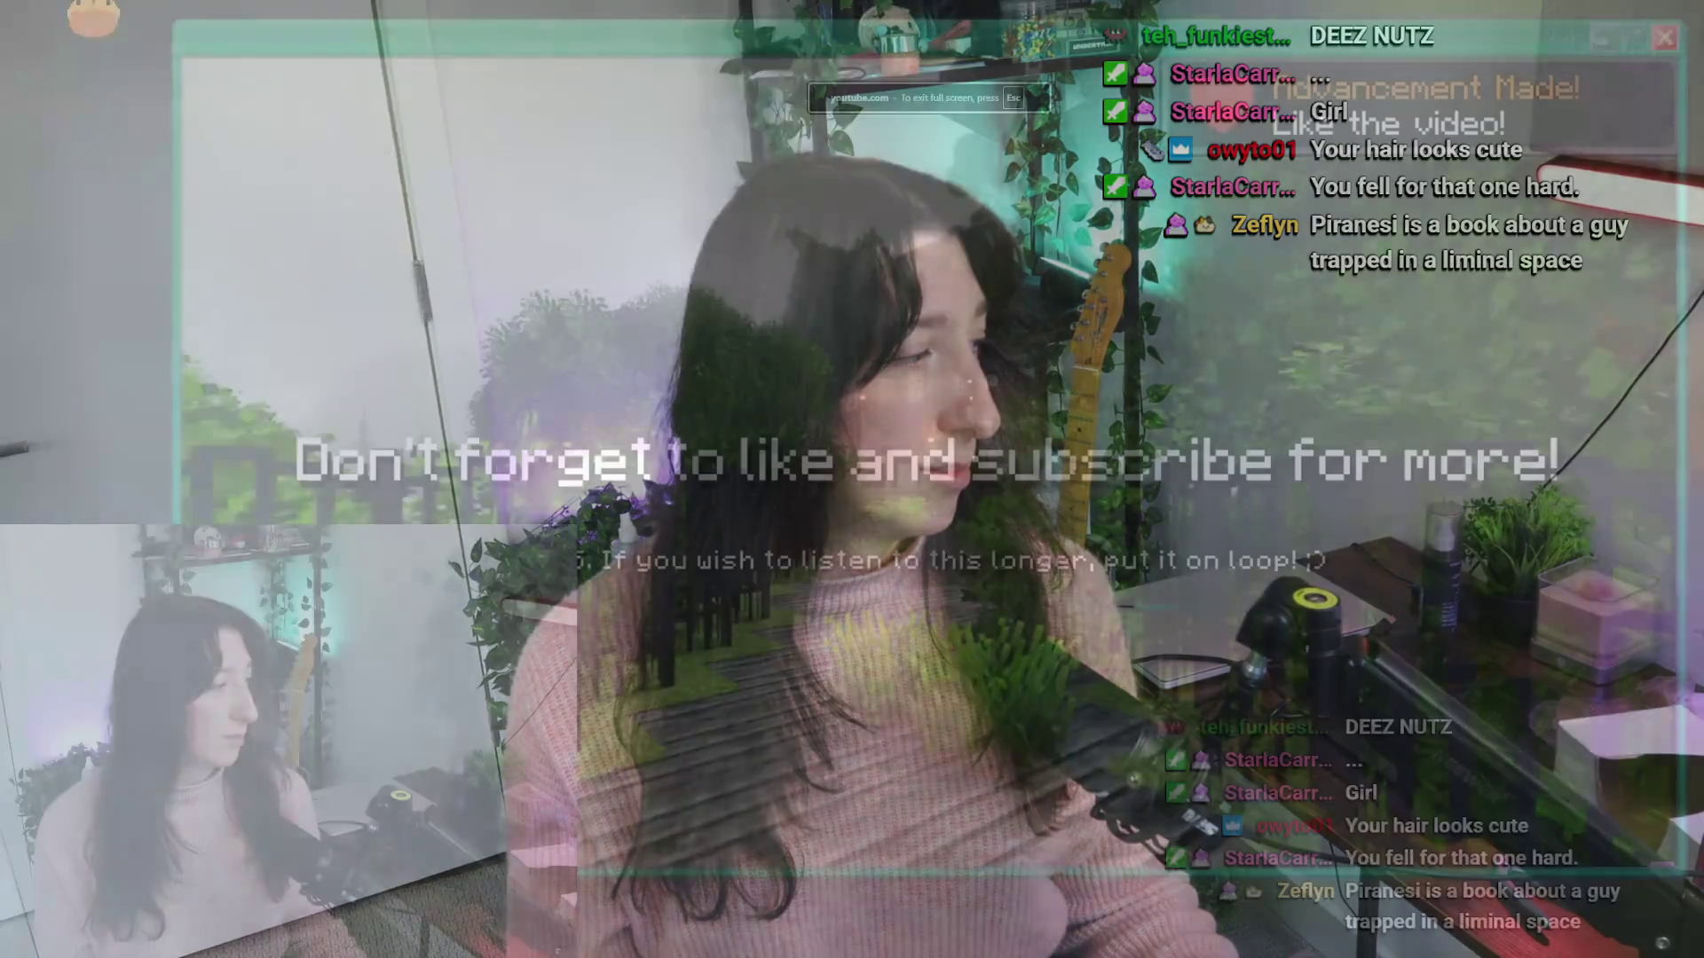
- Switch to the Dark Academia Village ambience video and leave it playing full screen
{"action": "key", "text": "alt+Tab"}
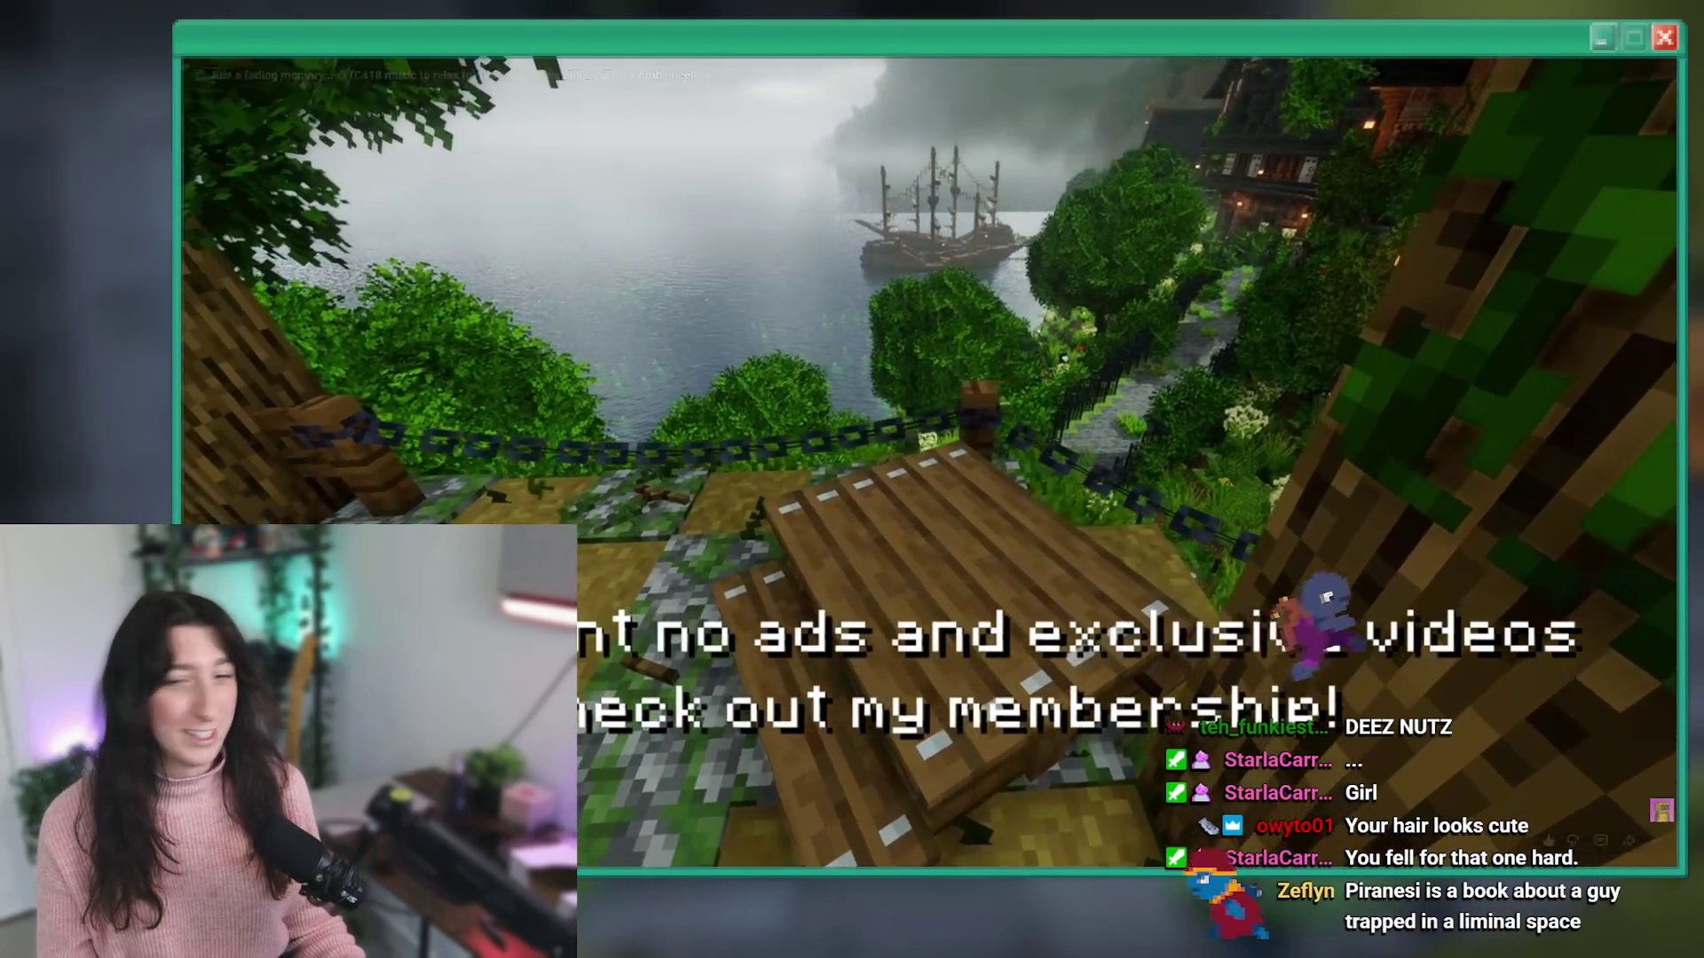
{"action": "key", "text": "alt+Tab"}
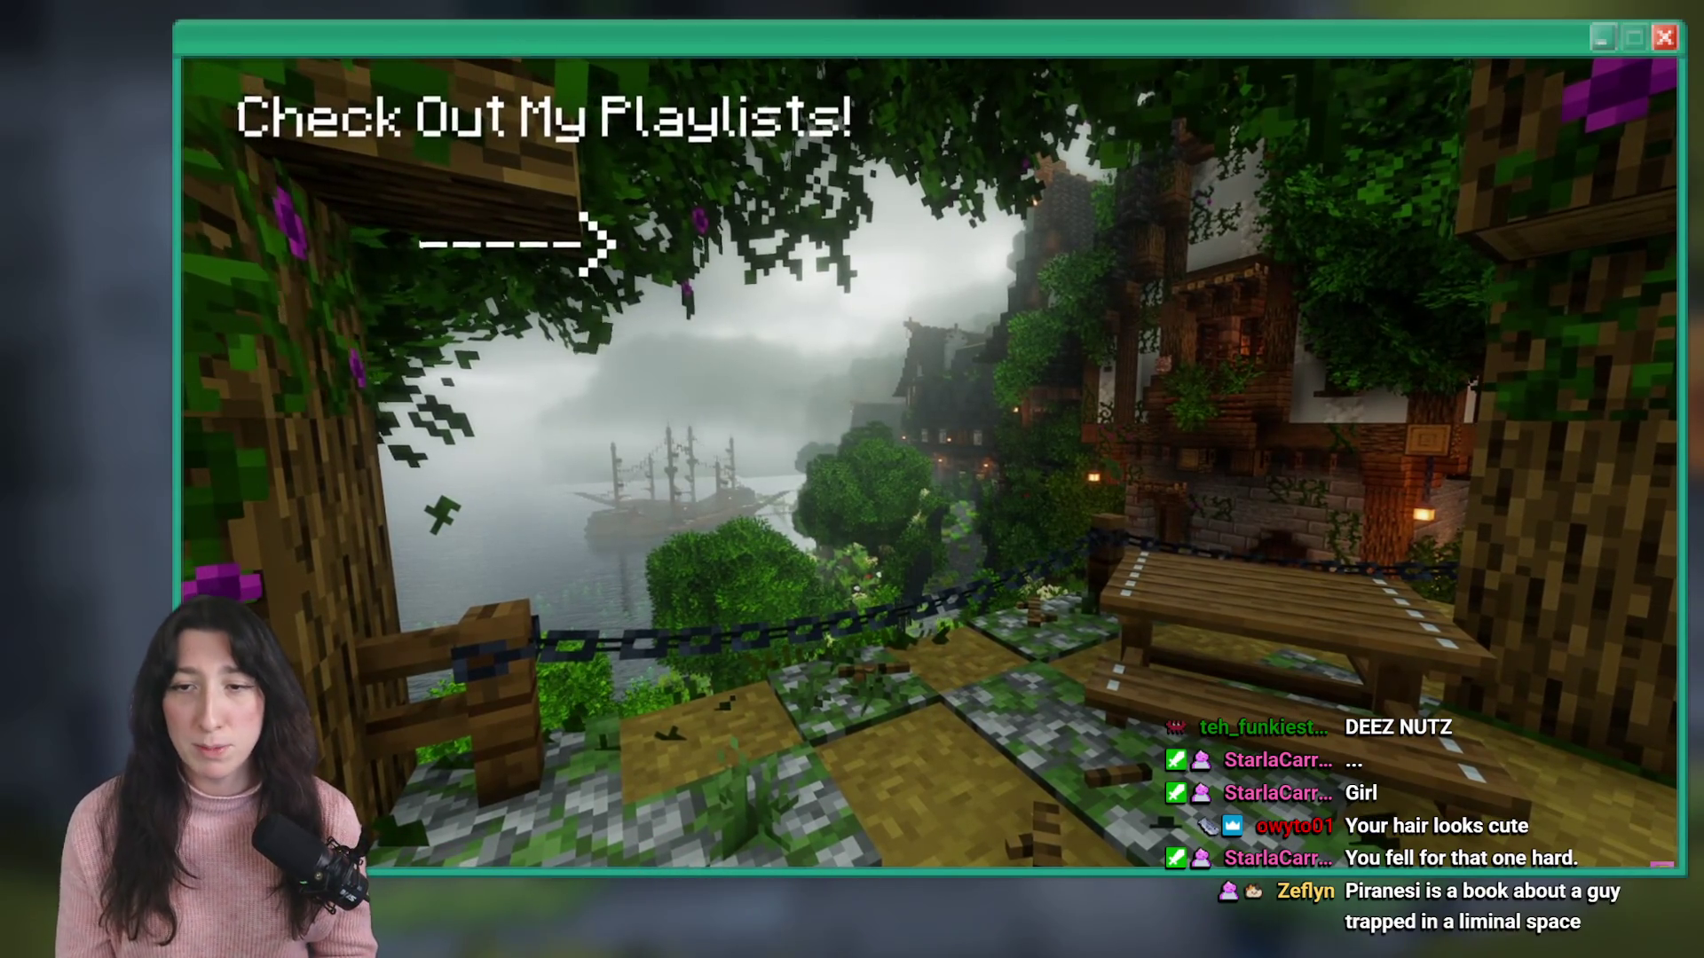
{"action": "mouse_move", "coordinate": [583, 547]}
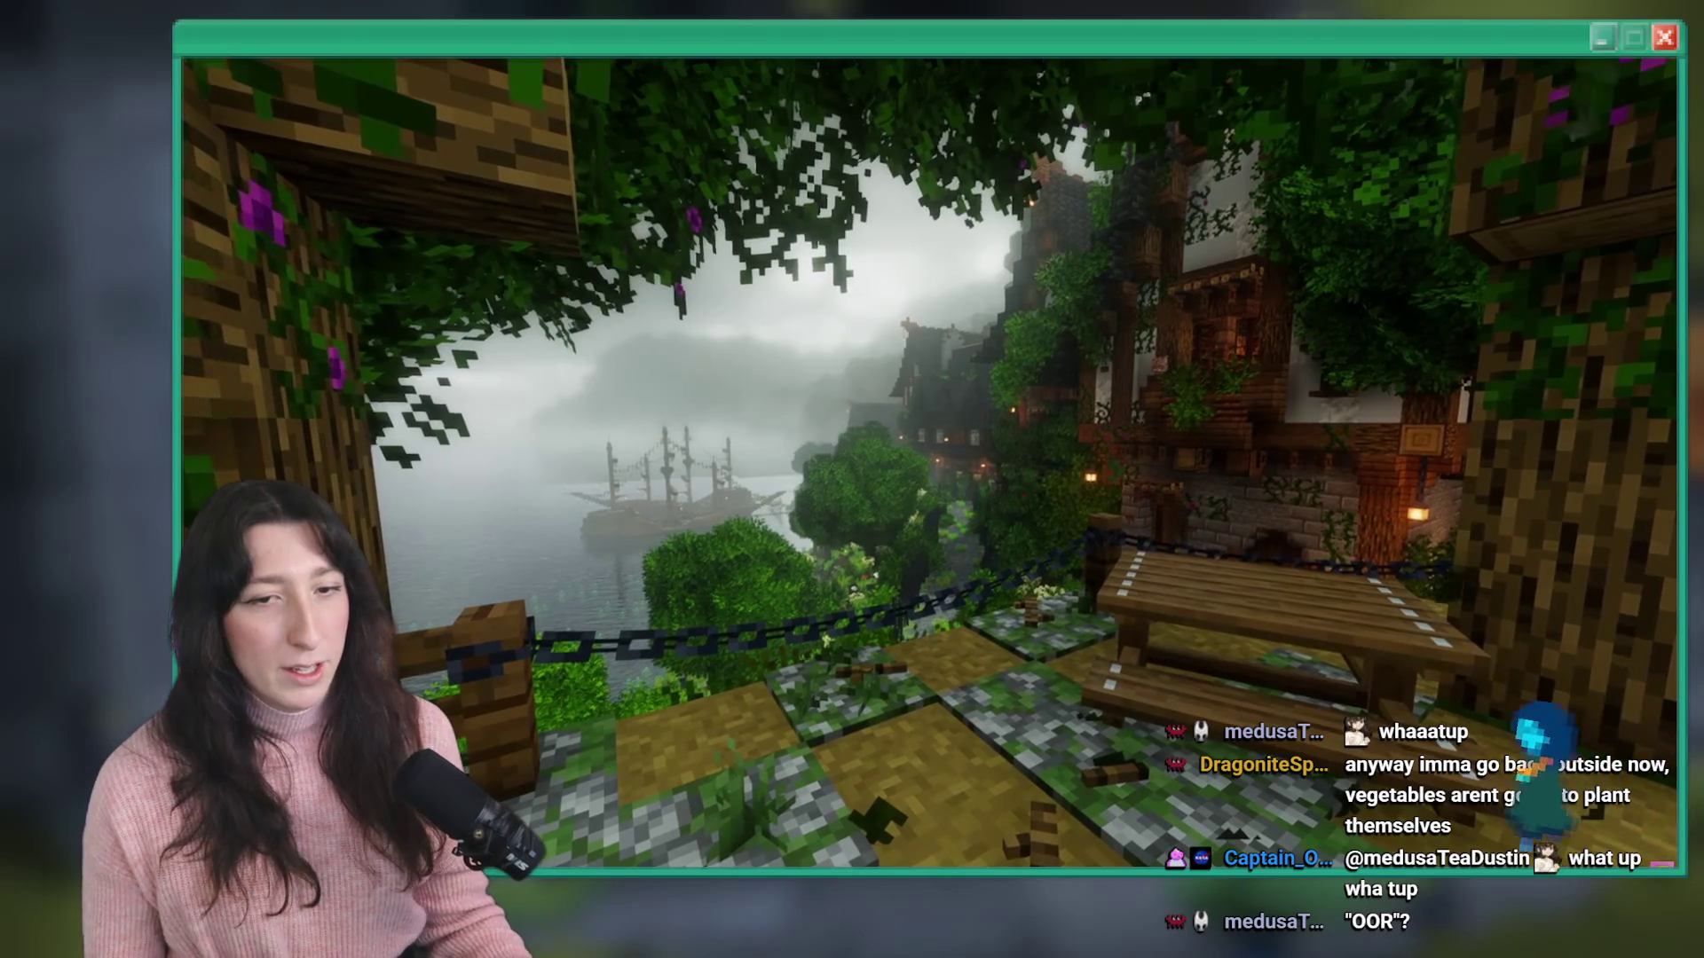
- Exit the ambience video's full screen and minimize the browser to reveal the GameMaker room
{"action": "mouse_move", "coordinate": [1452, 492]}
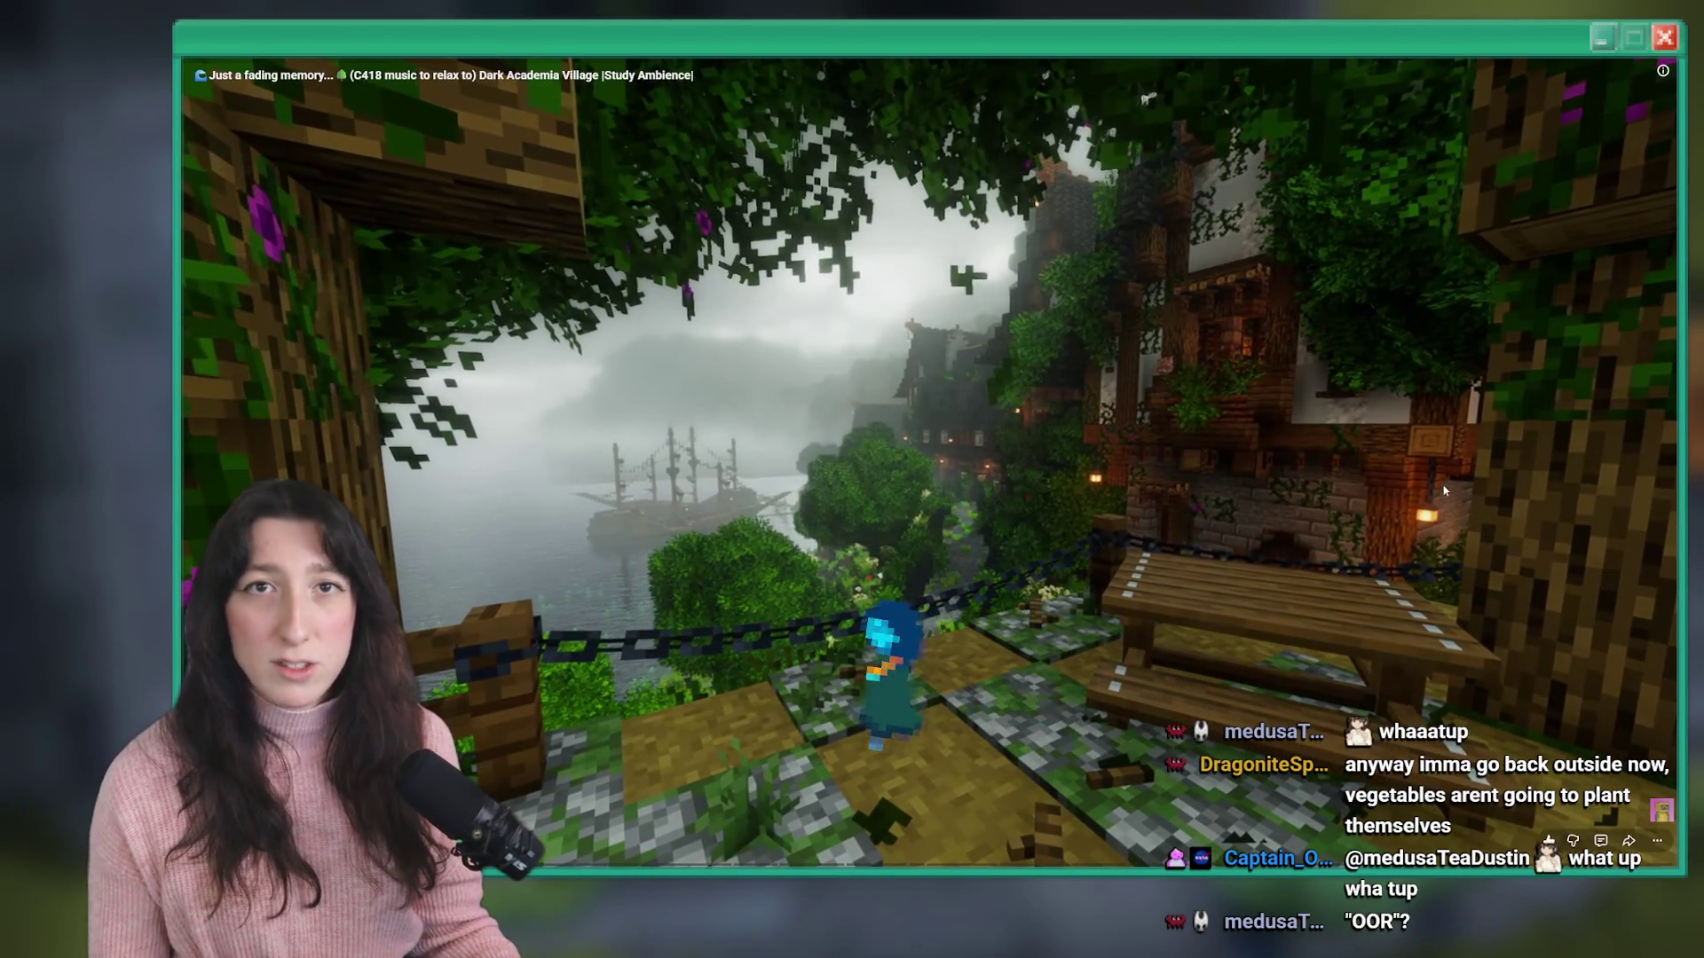
{"action": "key", "text": "Escape"}
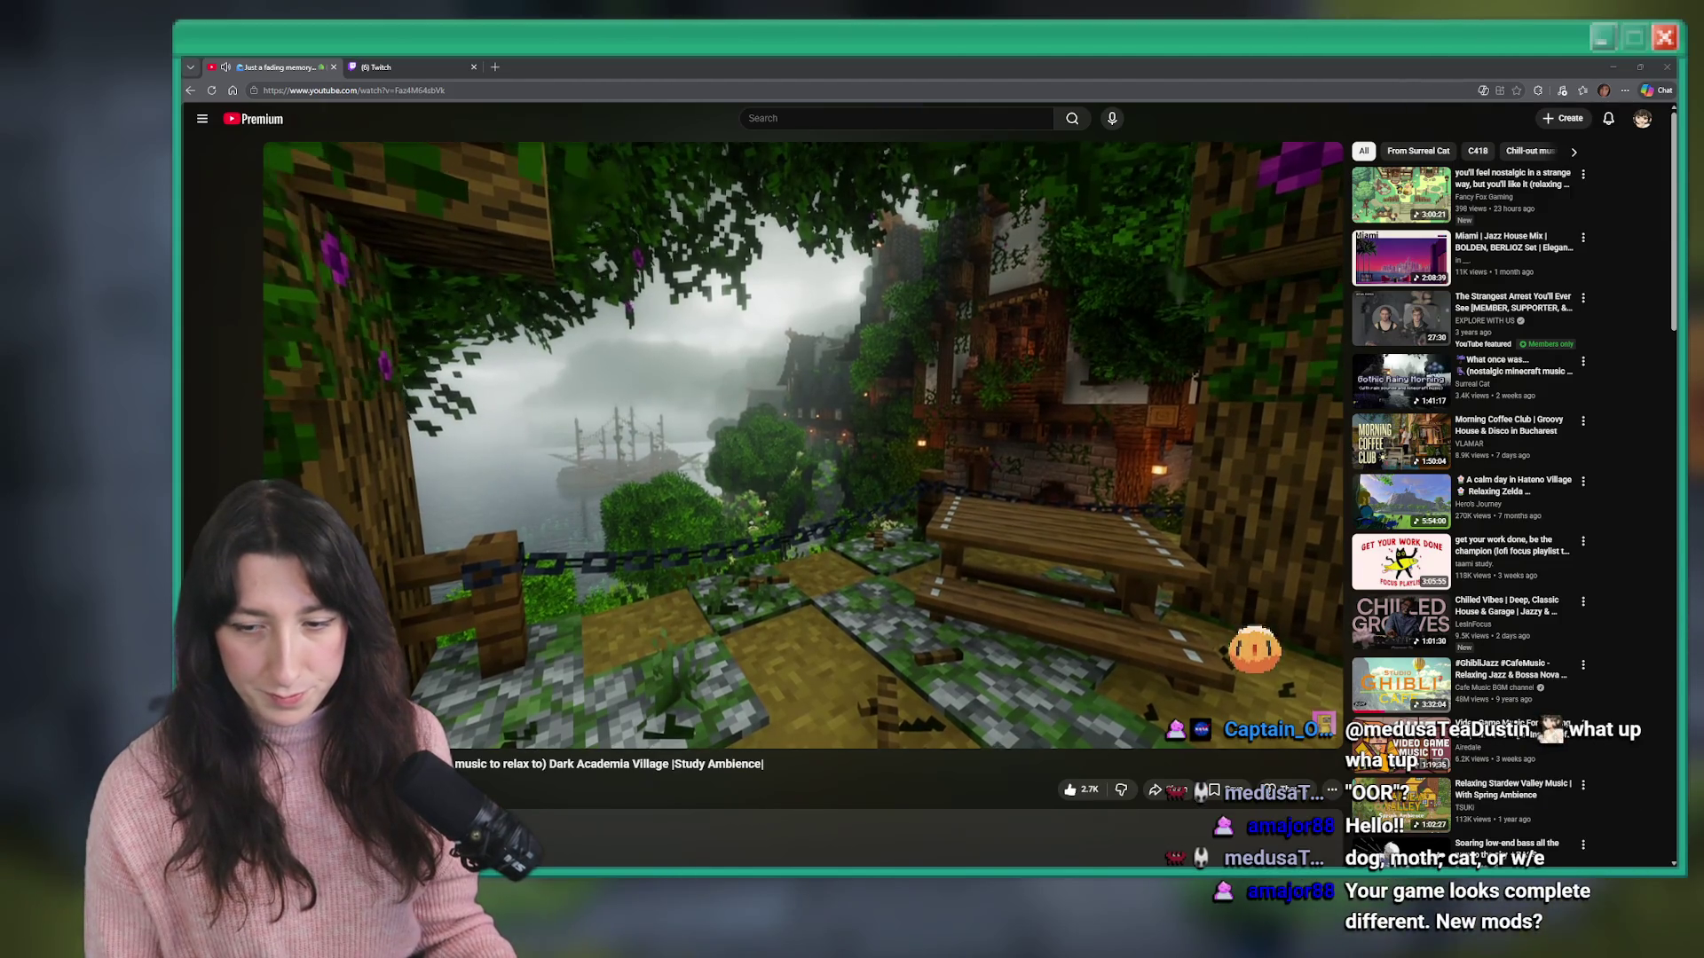
{"action": "mouse_move", "coordinate": [697, 251]}
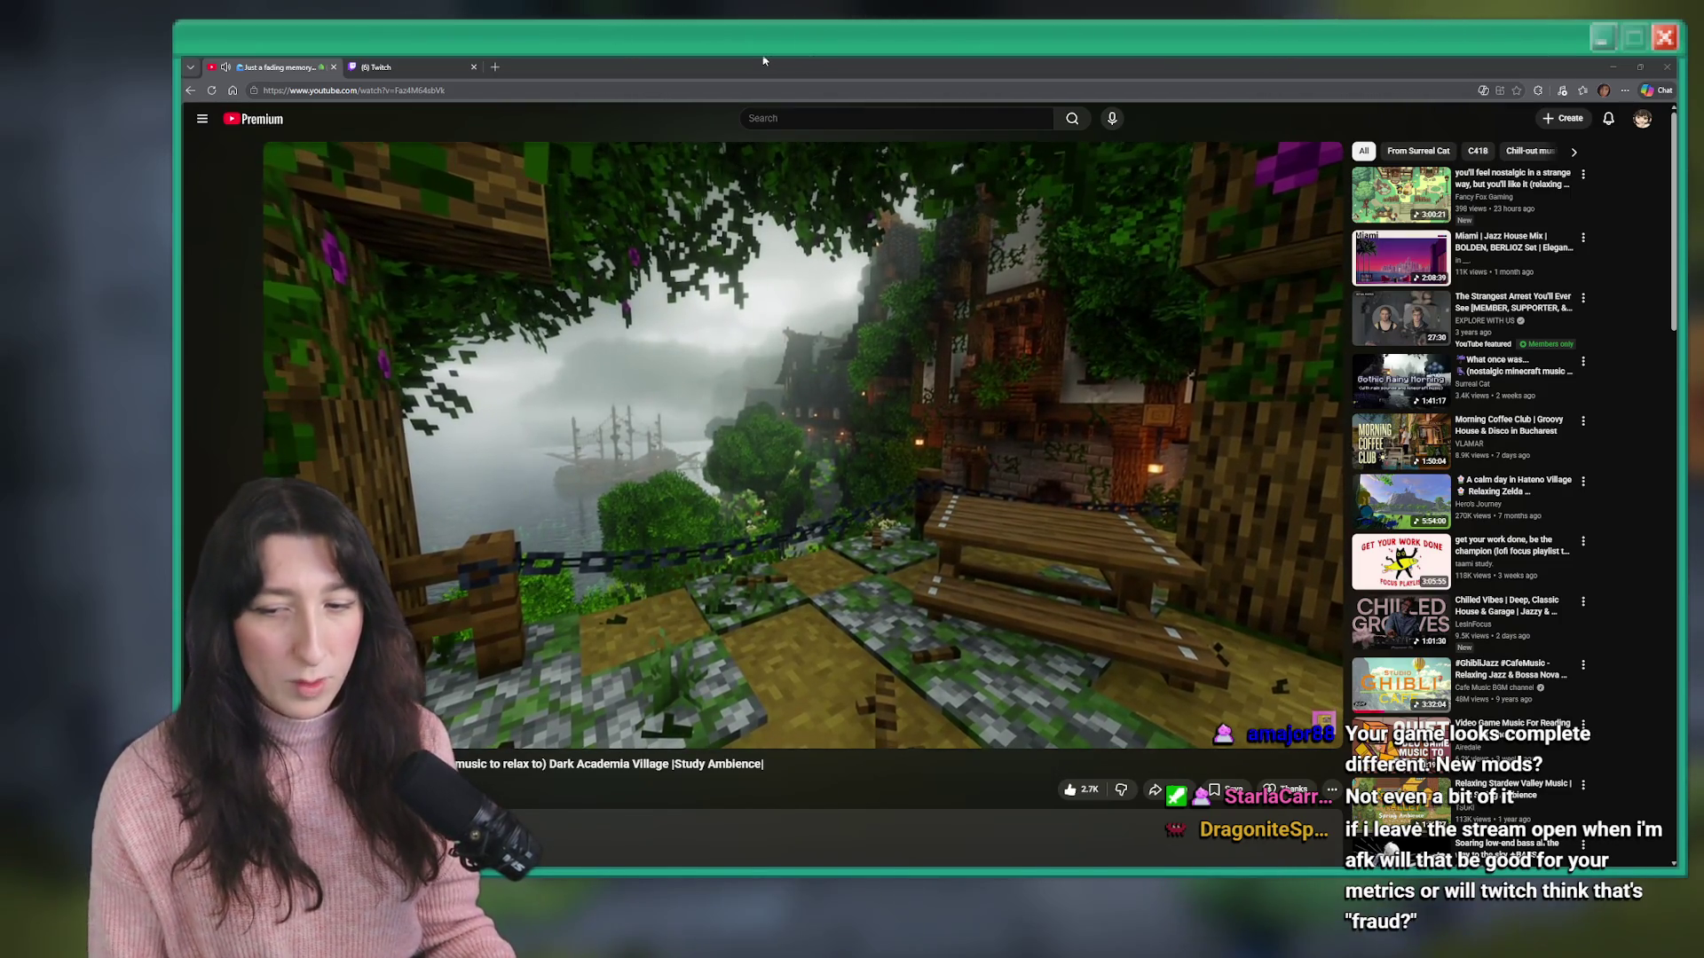
{"action": "key", "text": "super+Down"}
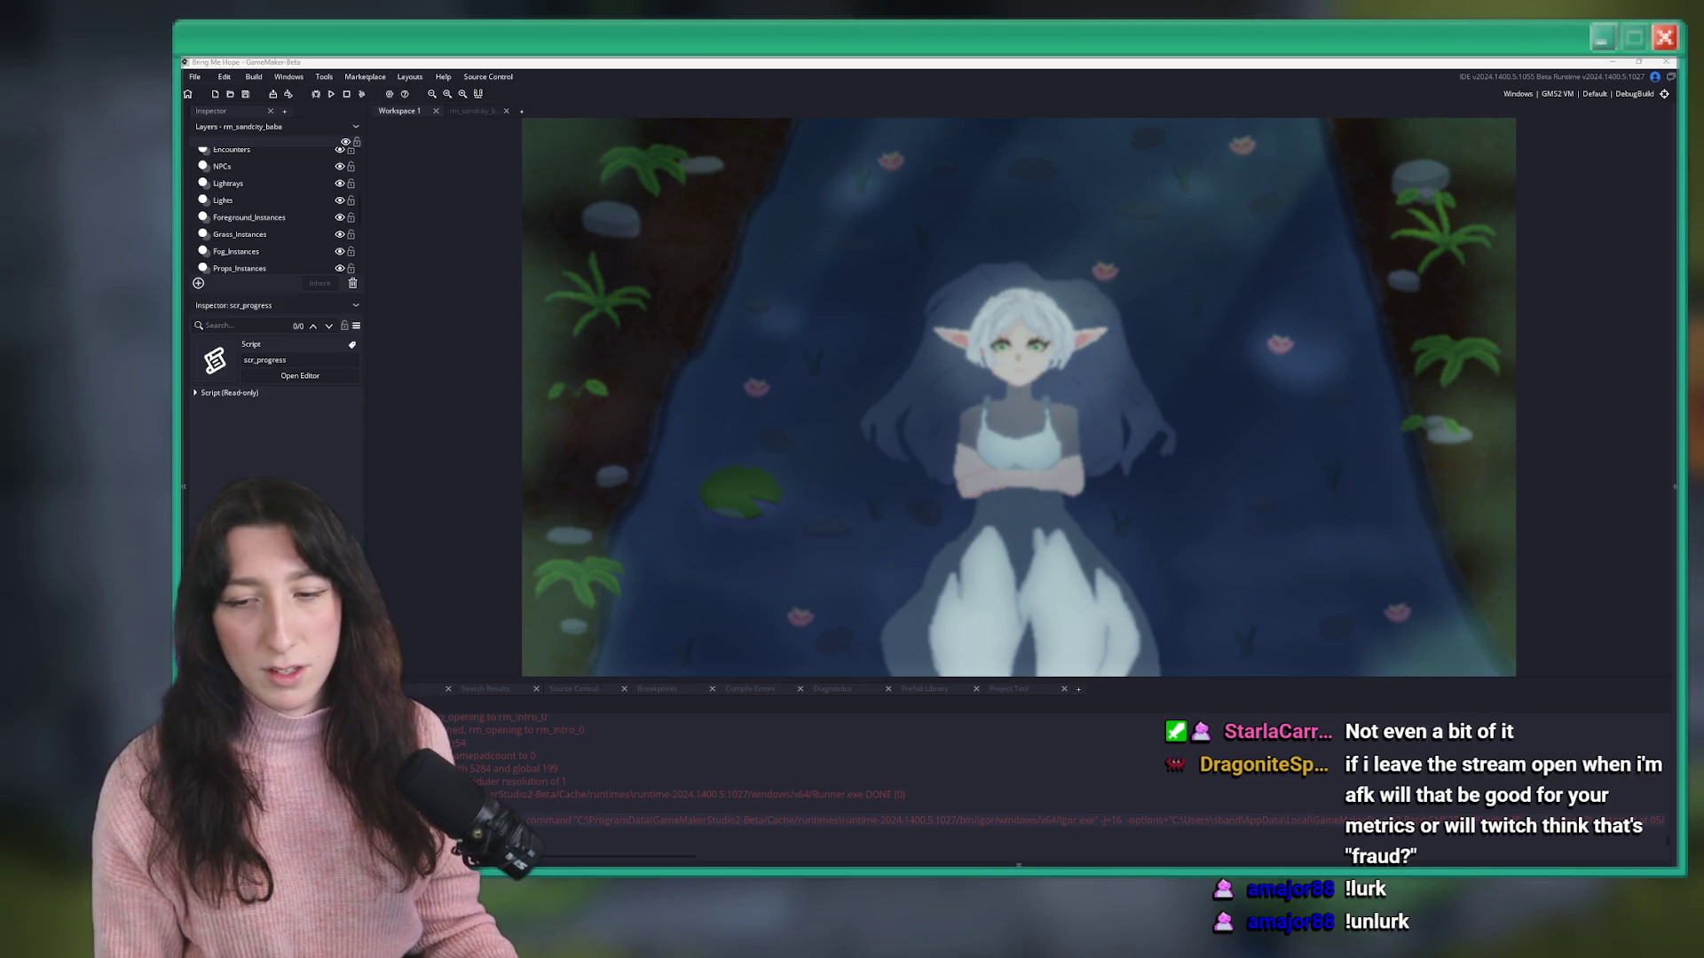
- Start a build with F5, then search 'todo' to open the ToDo note
{"action": "key", "text": "F5"}
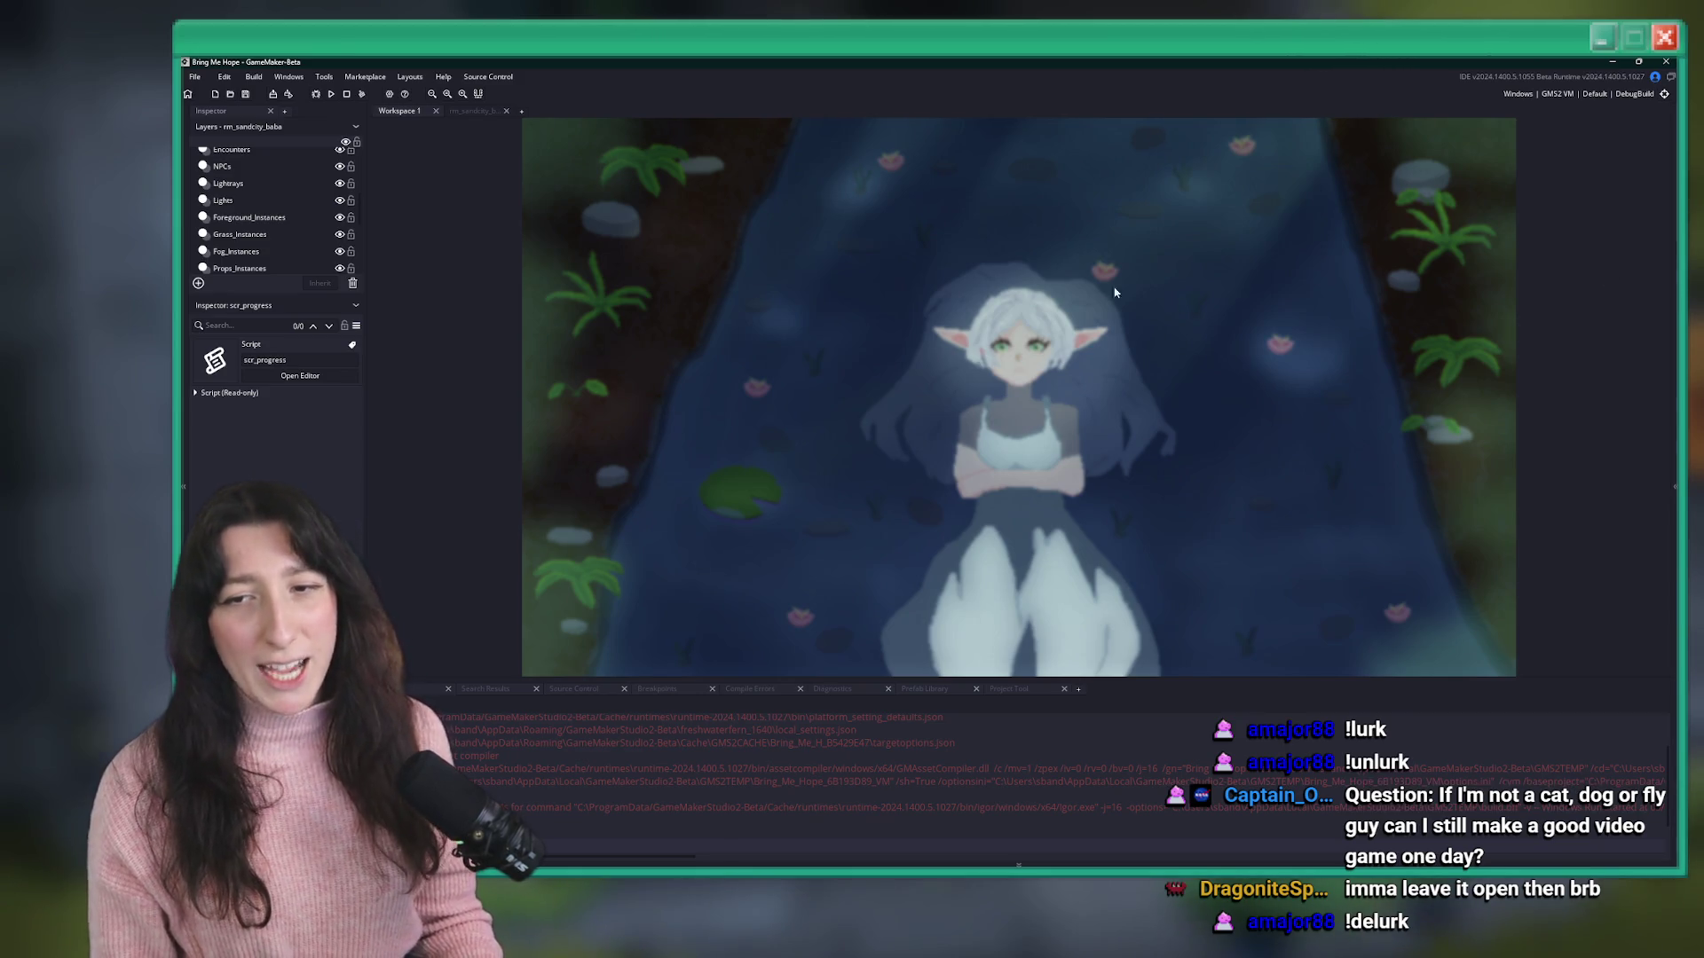
{"action": "key", "text": "ctrl+t"}
{"action": "type", "text": "todok"}
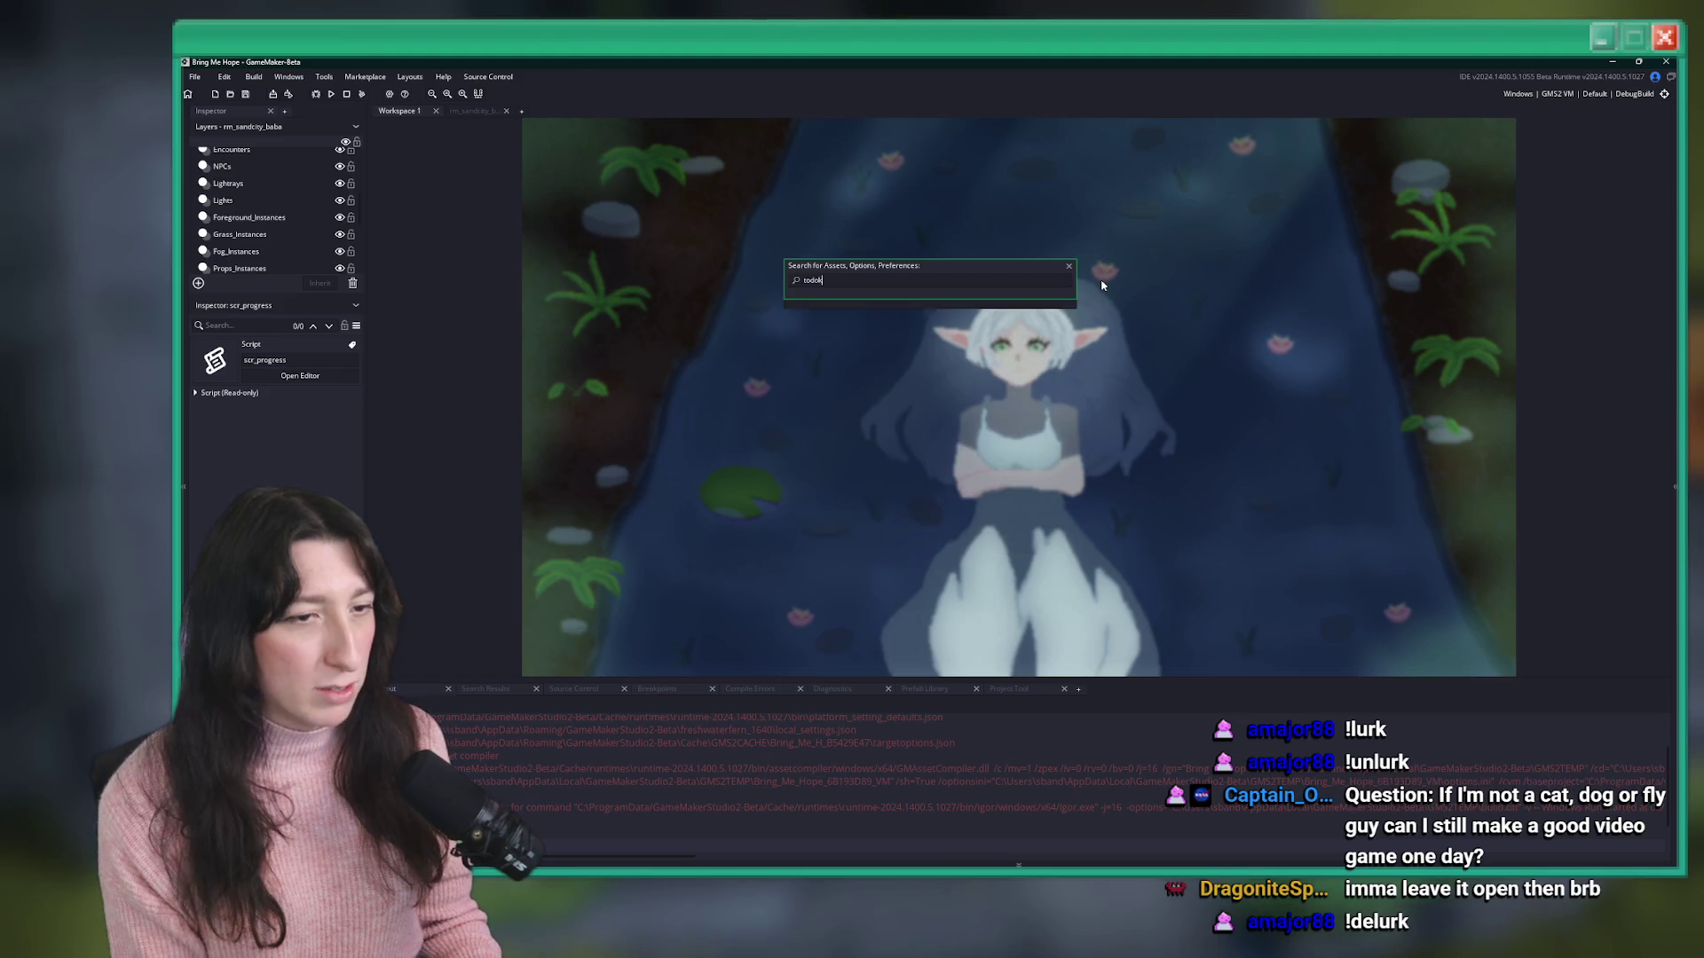
{"action": "key", "text": "BackSpace"}
{"action": "key", "text": "Return"}
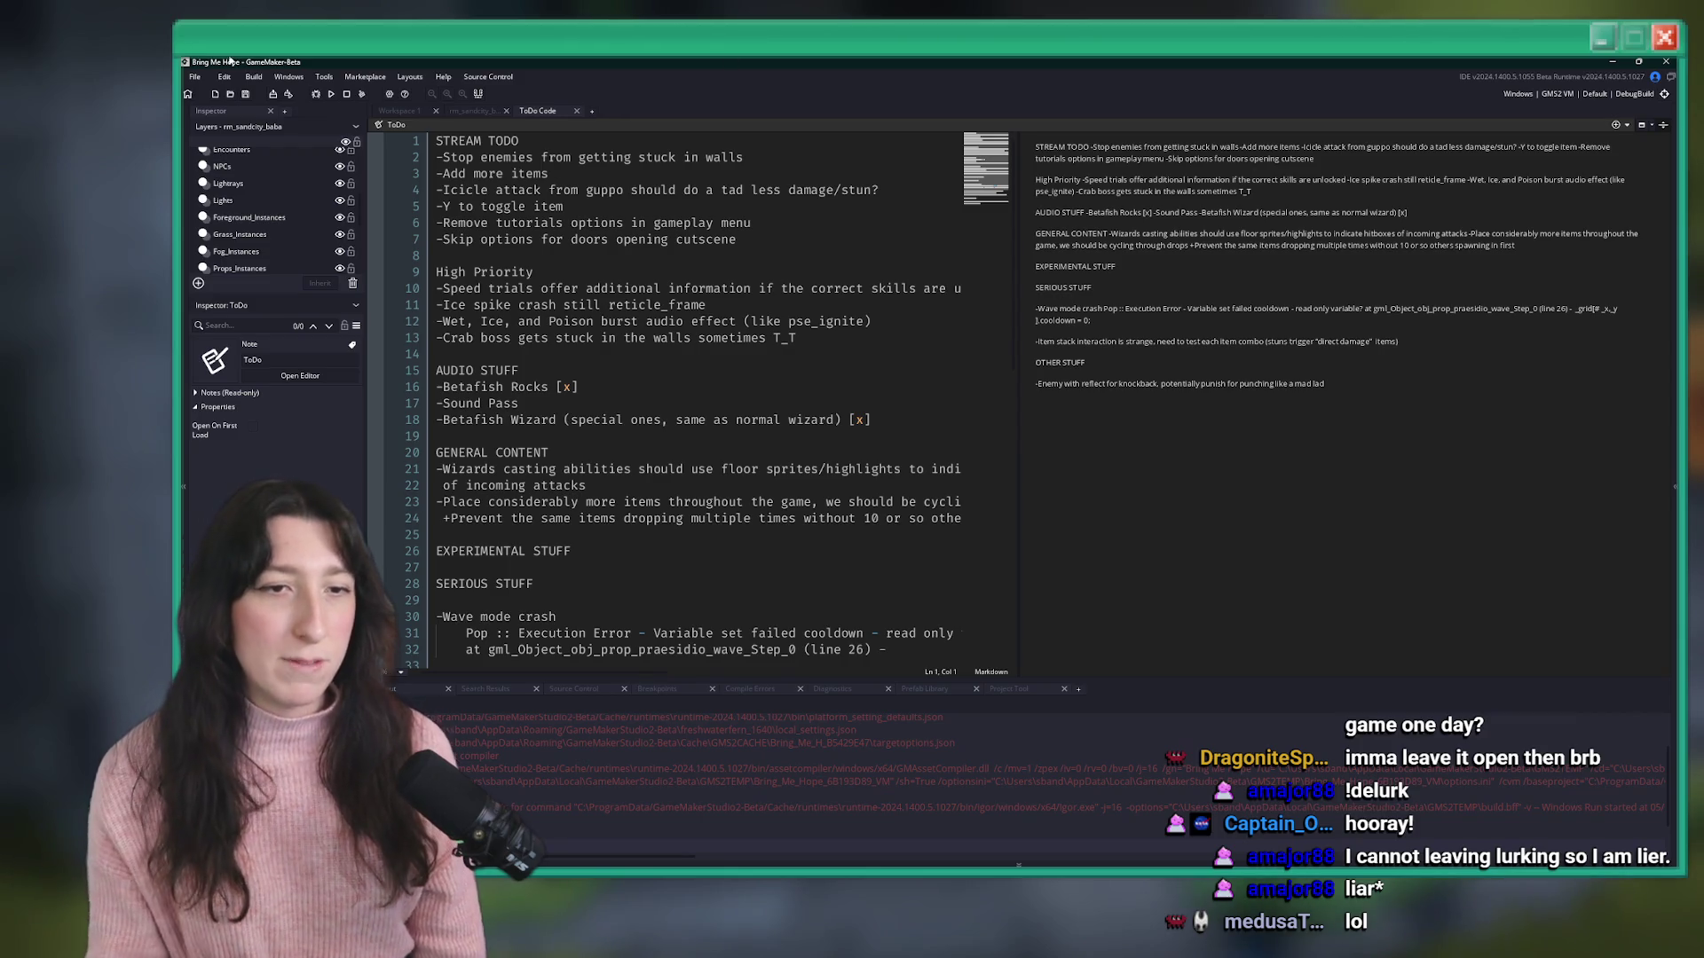
- Leave the ToDo note for the Workspace 1 room view and bring up the asset search
{"action": "scroll", "coordinate": [574, 481], "scroll_direction": "down", "scroll_amount": 10}
{"action": "scroll", "coordinate": [574, 482], "scroll_direction": "up", "scroll_amount": 10}
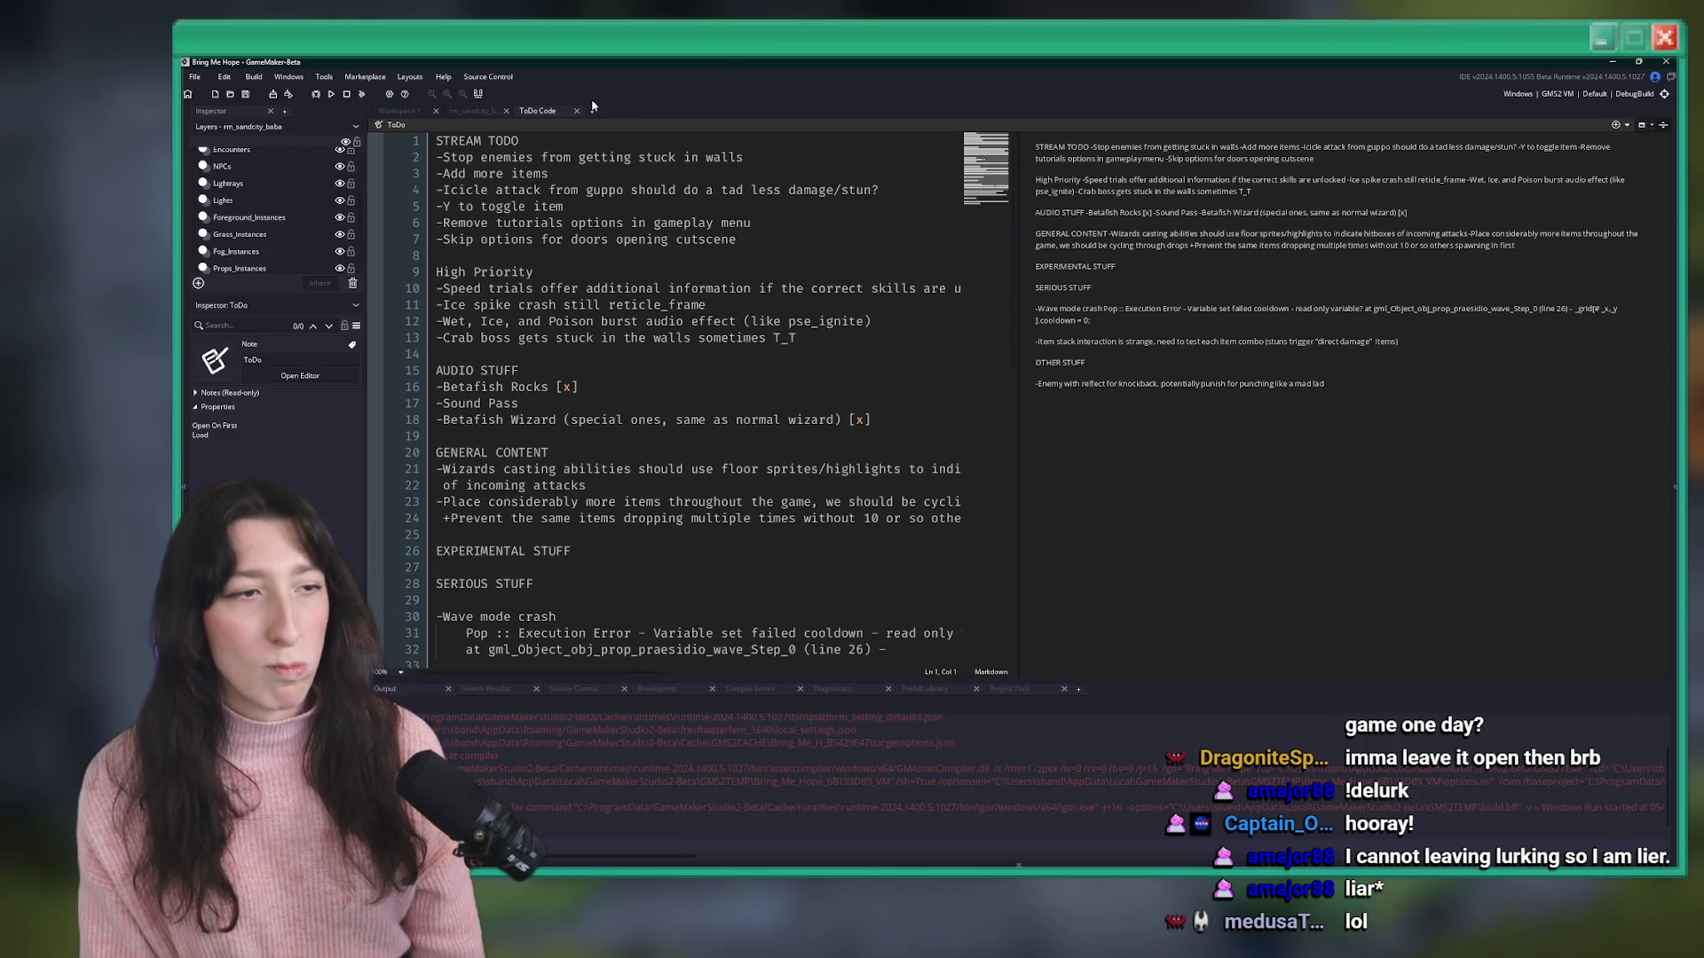
{"action": "left_click", "coordinate": [557, 144]}
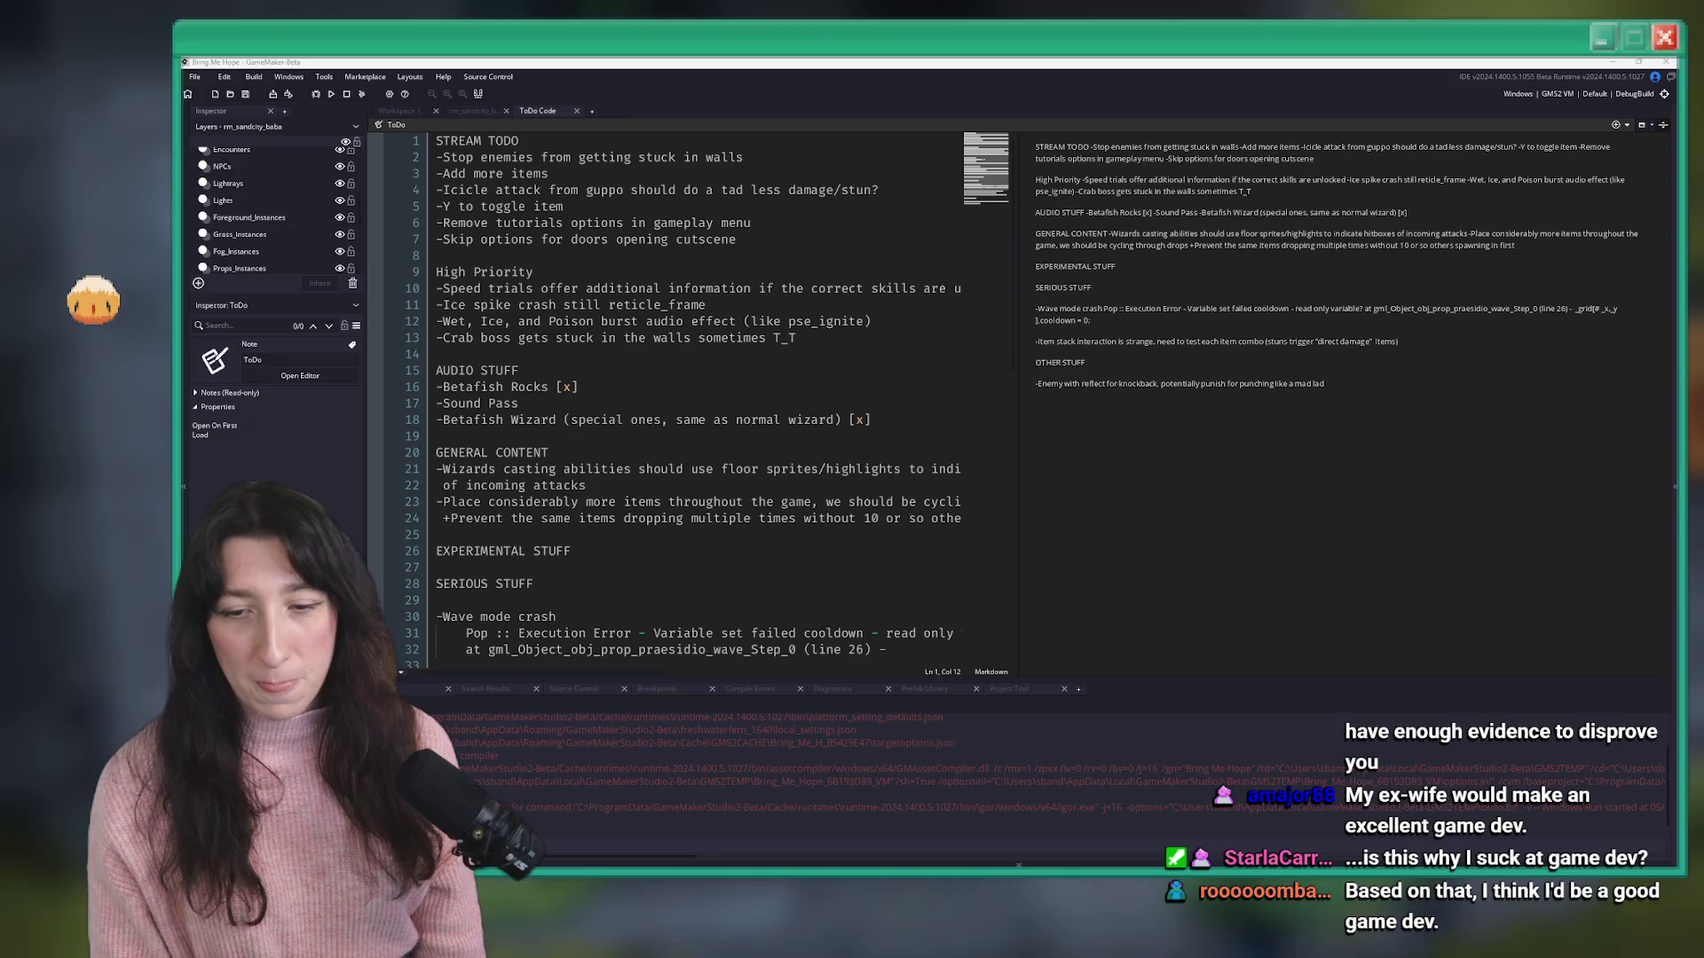
{"action": "left_click", "coordinate": [706, 239]}
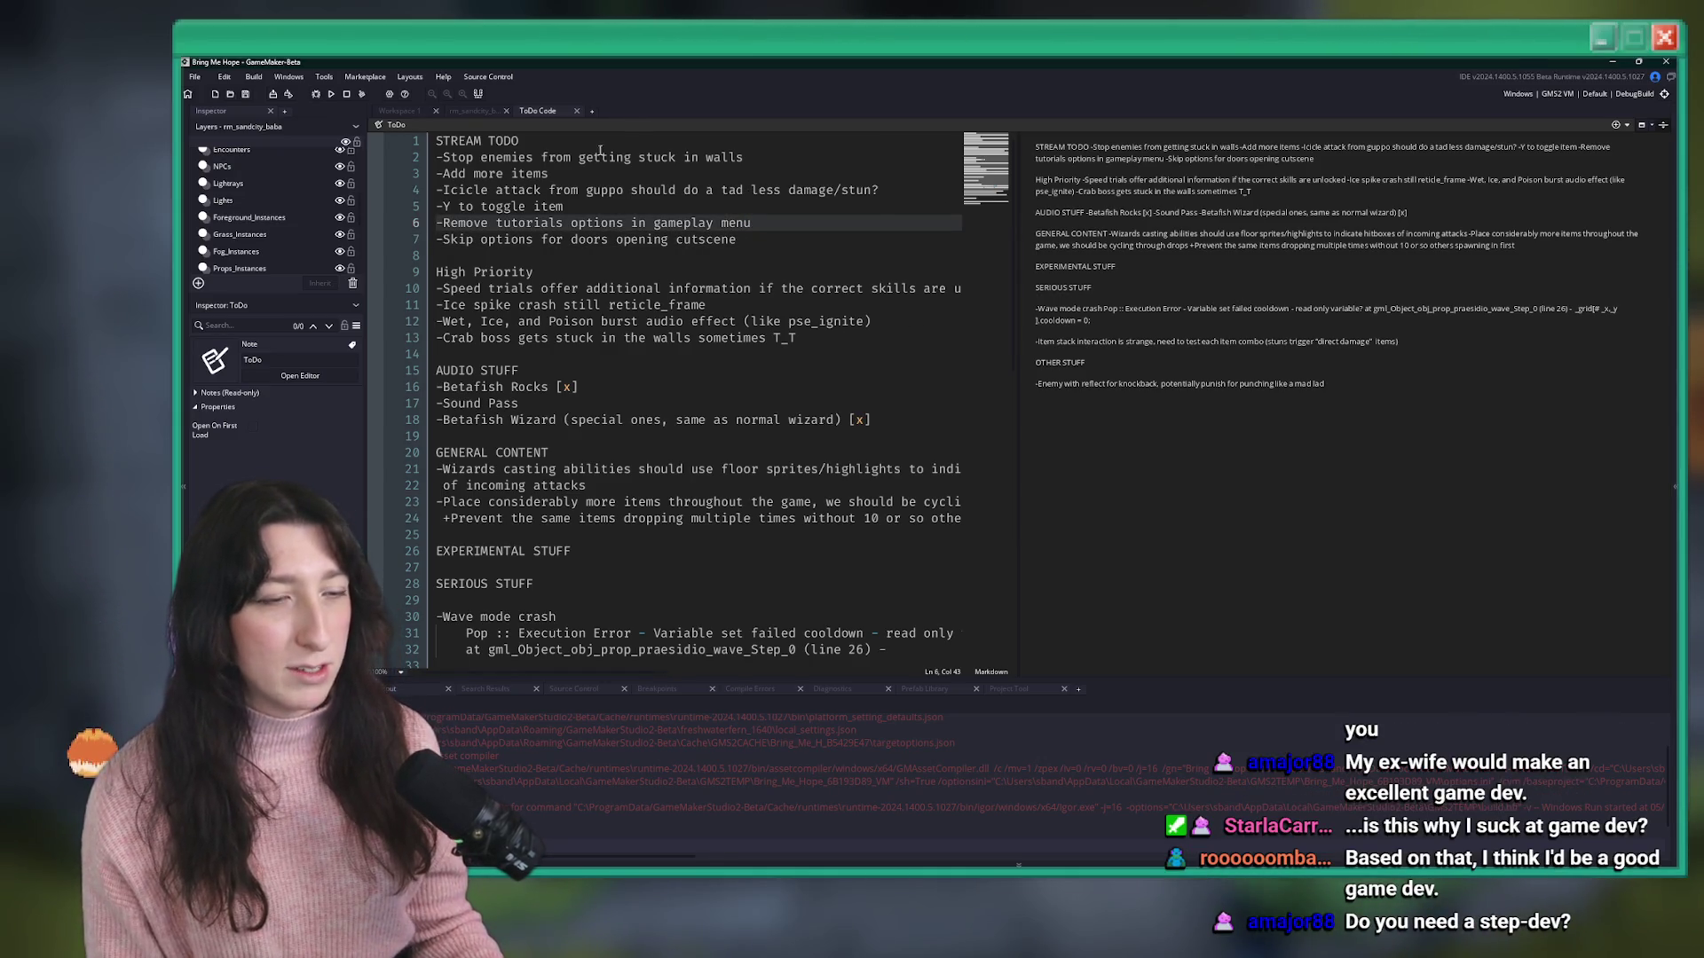
{"action": "left_click", "coordinate": [477, 112]}
{"action": "left_click", "coordinate": [424, 116]}
{"action": "key", "text": "ctrl+t"}
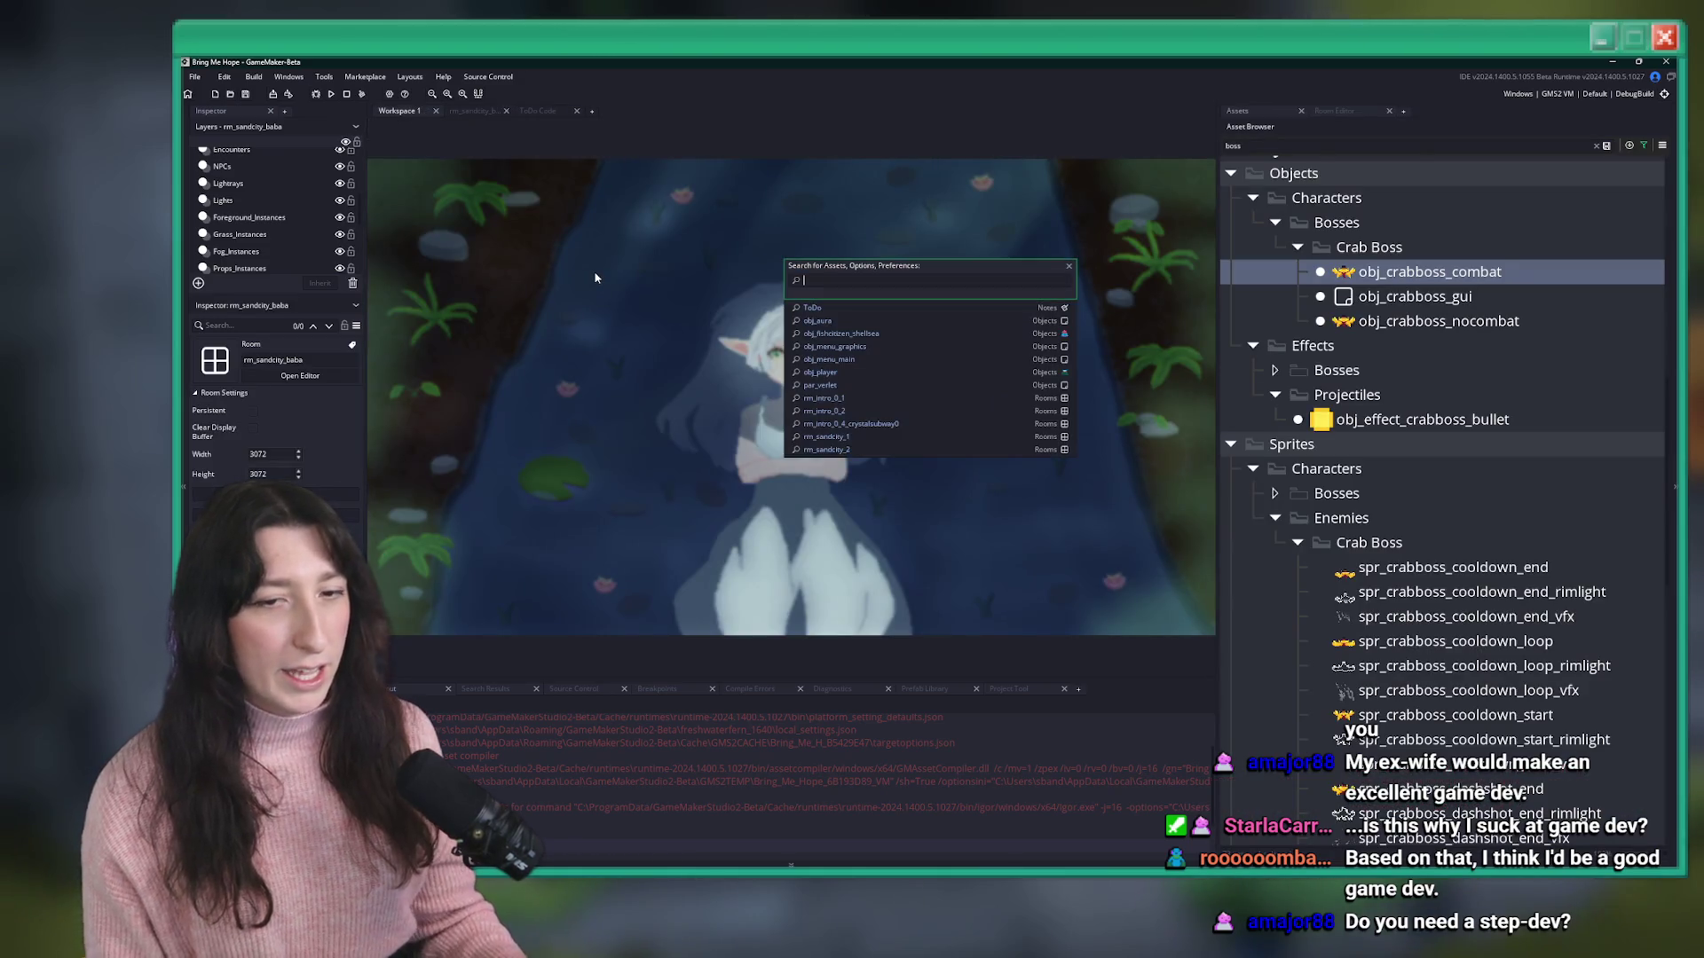
- Glance at obj_light_ambience, then find and open obj_prop_sandcity_glowbug_yellow via the asset search
{"action": "type", "text": "rjfur"}
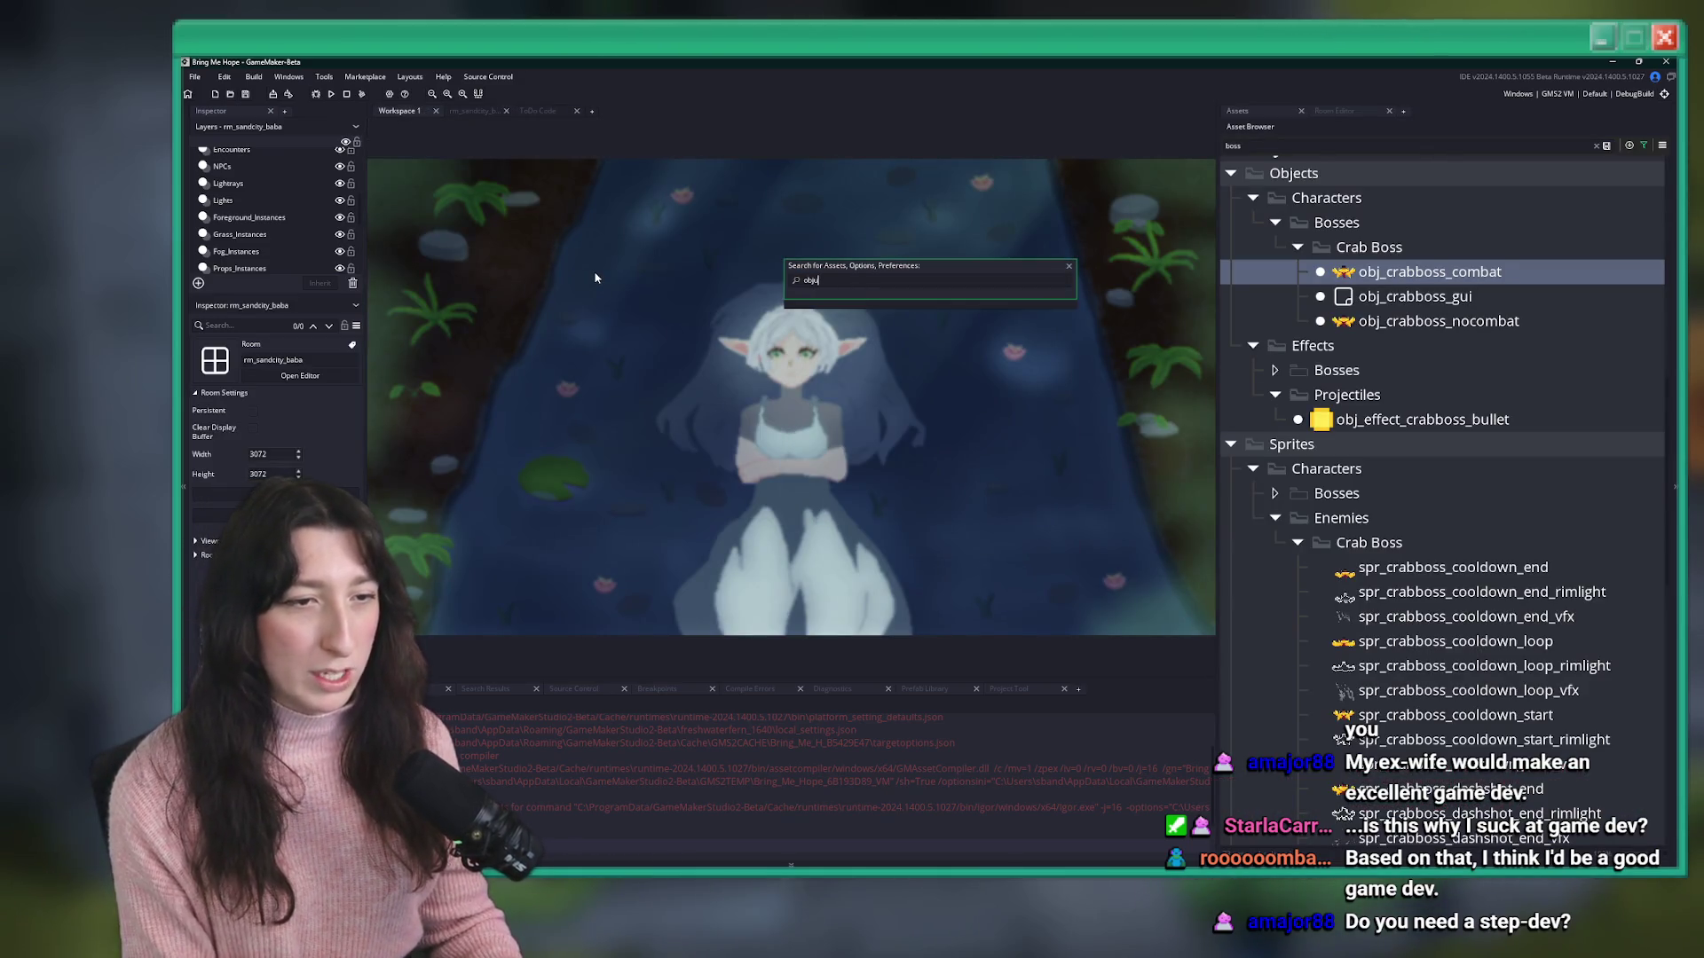
{"action": "type", "text": "_li"}
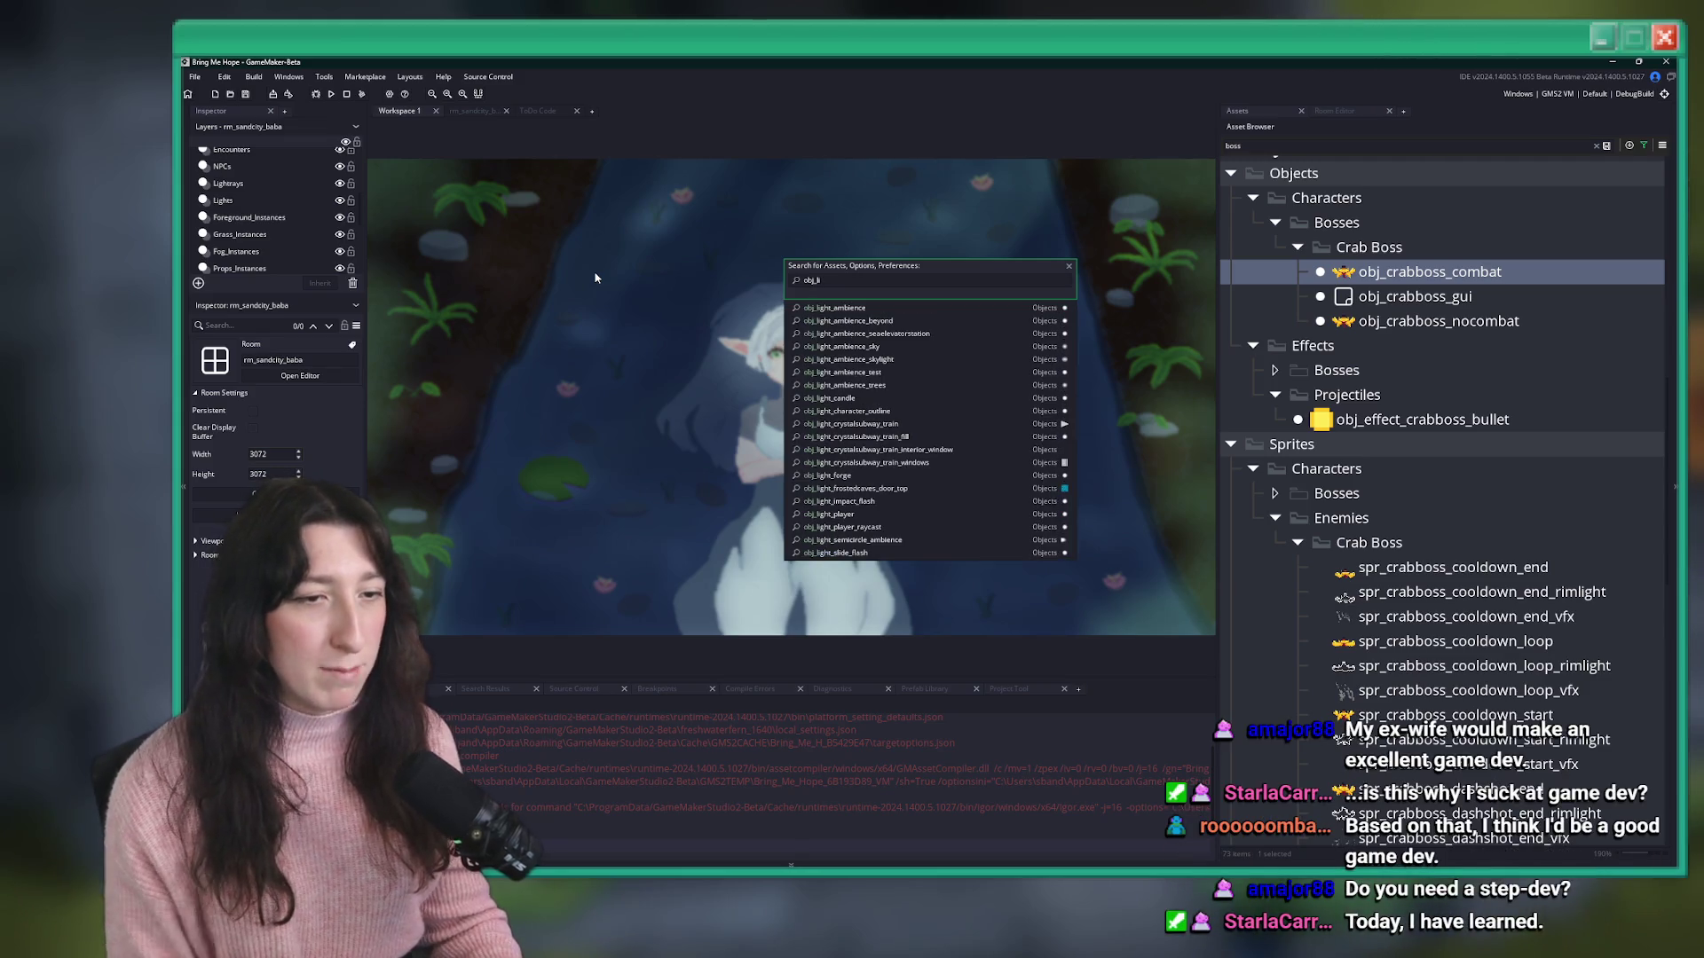
{"action": "key", "text": "Return"}
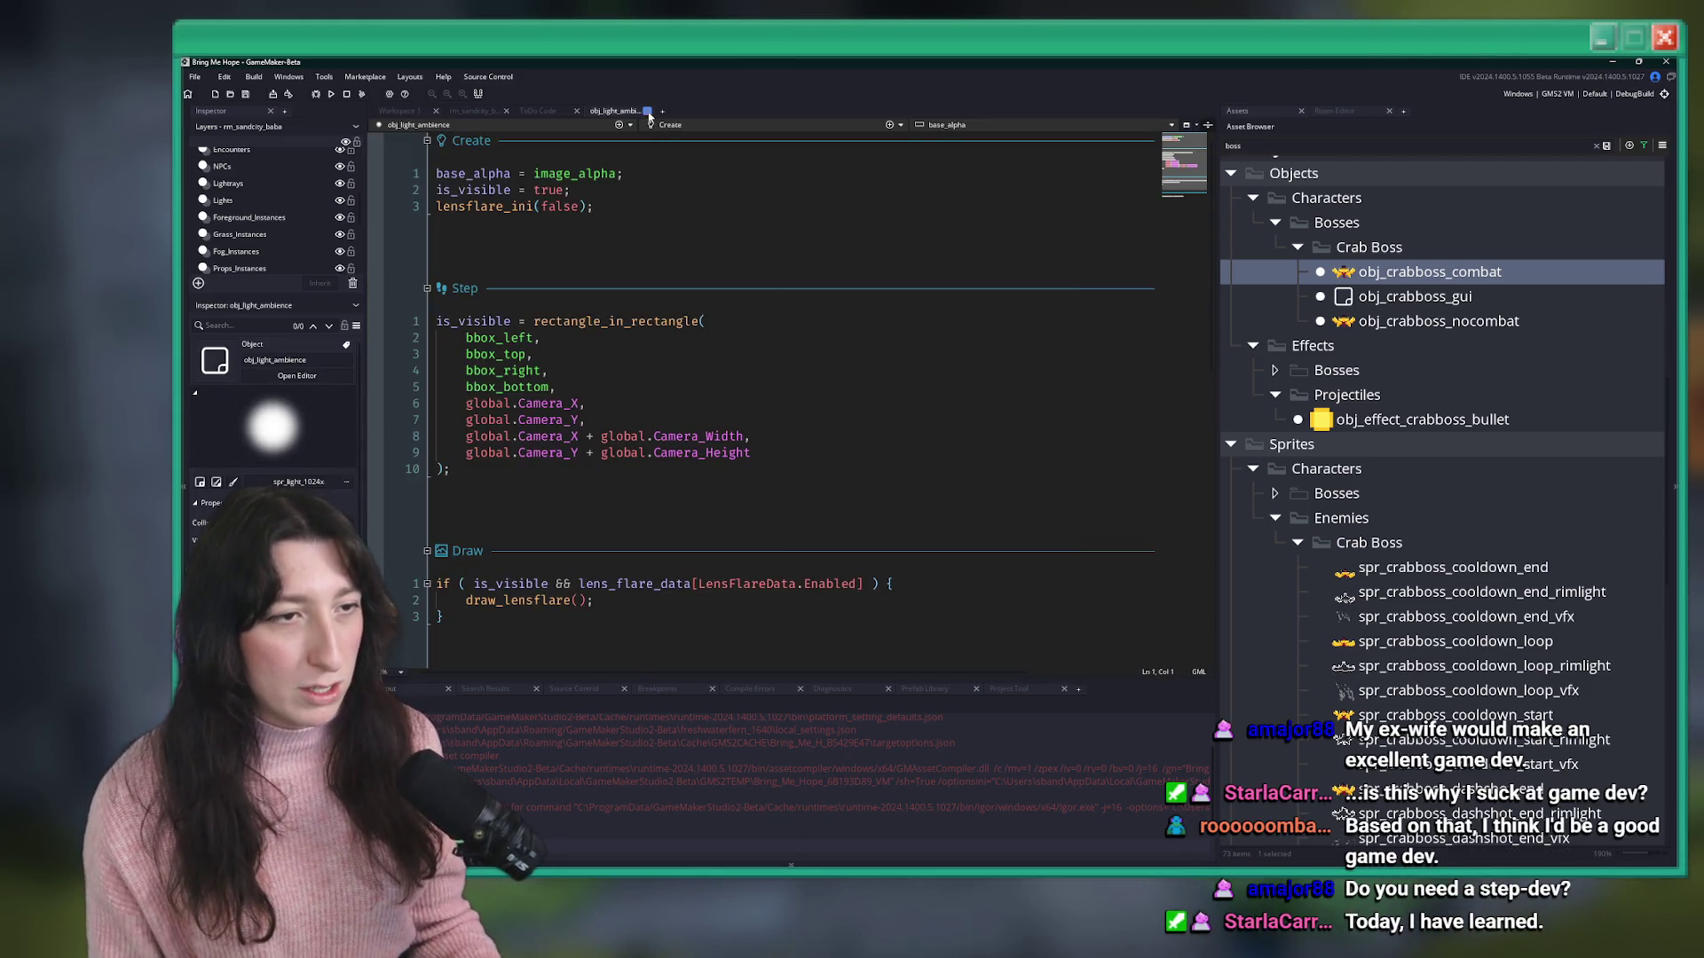
{"action": "left_click", "coordinate": [648, 113]}
{"action": "key", "text": "ctrl+t"}
{"action": "type", "text": "glowbug"}
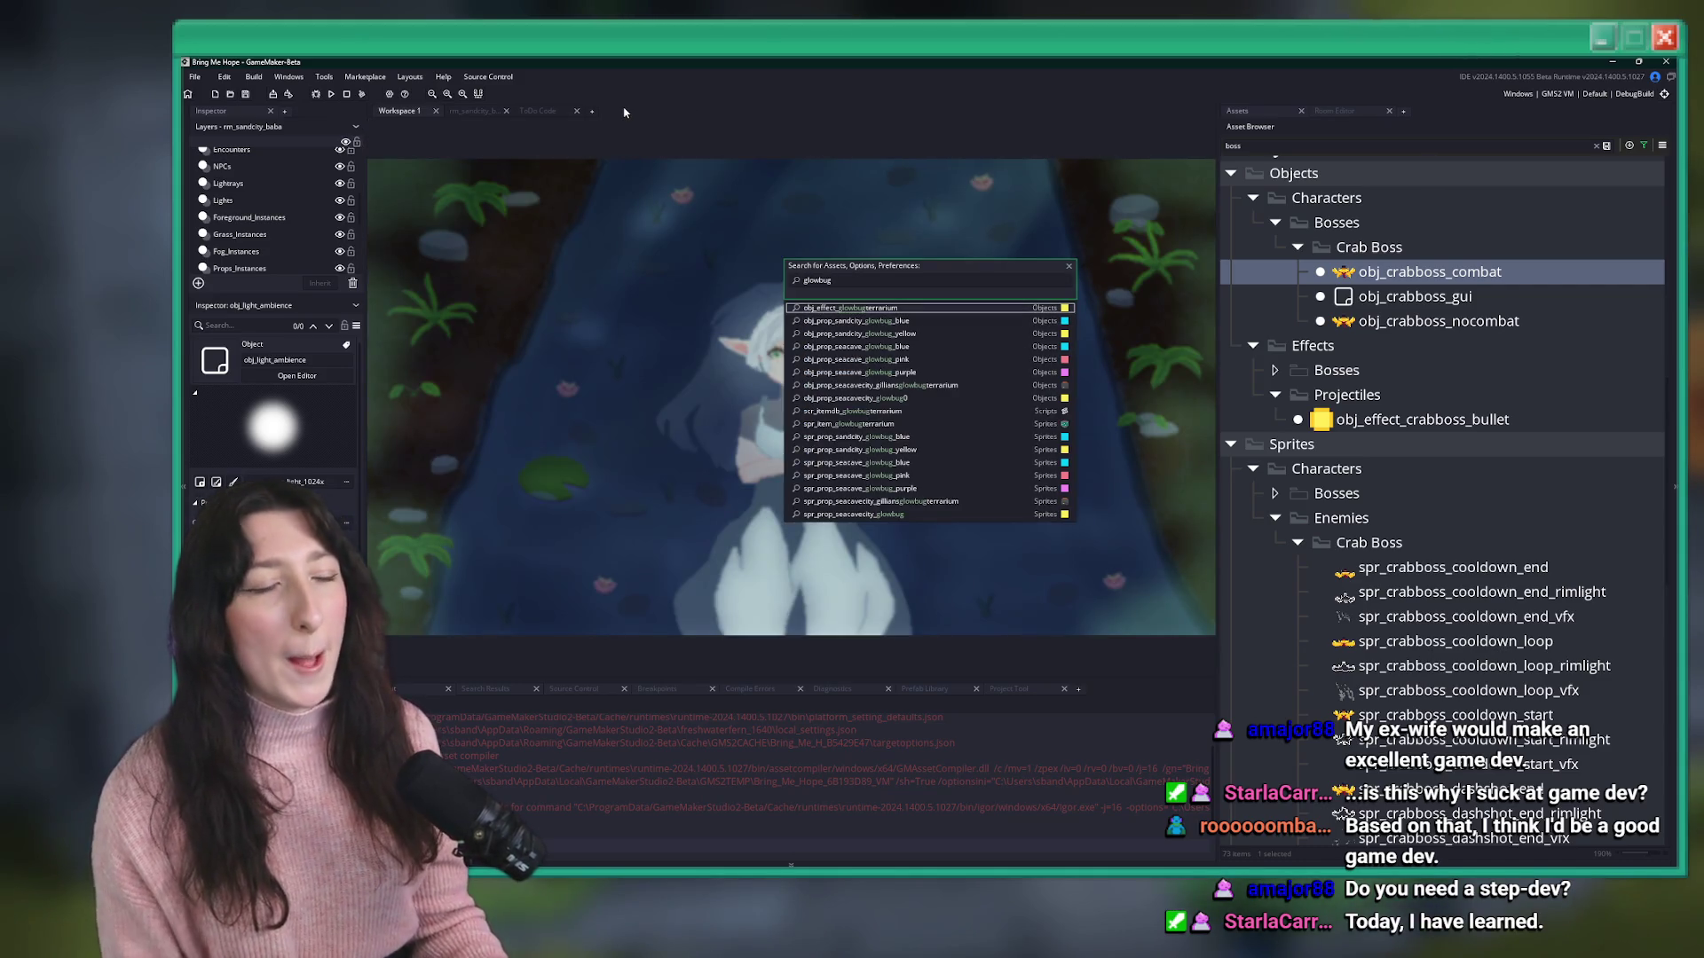
{"action": "key", "text": "Escape"}
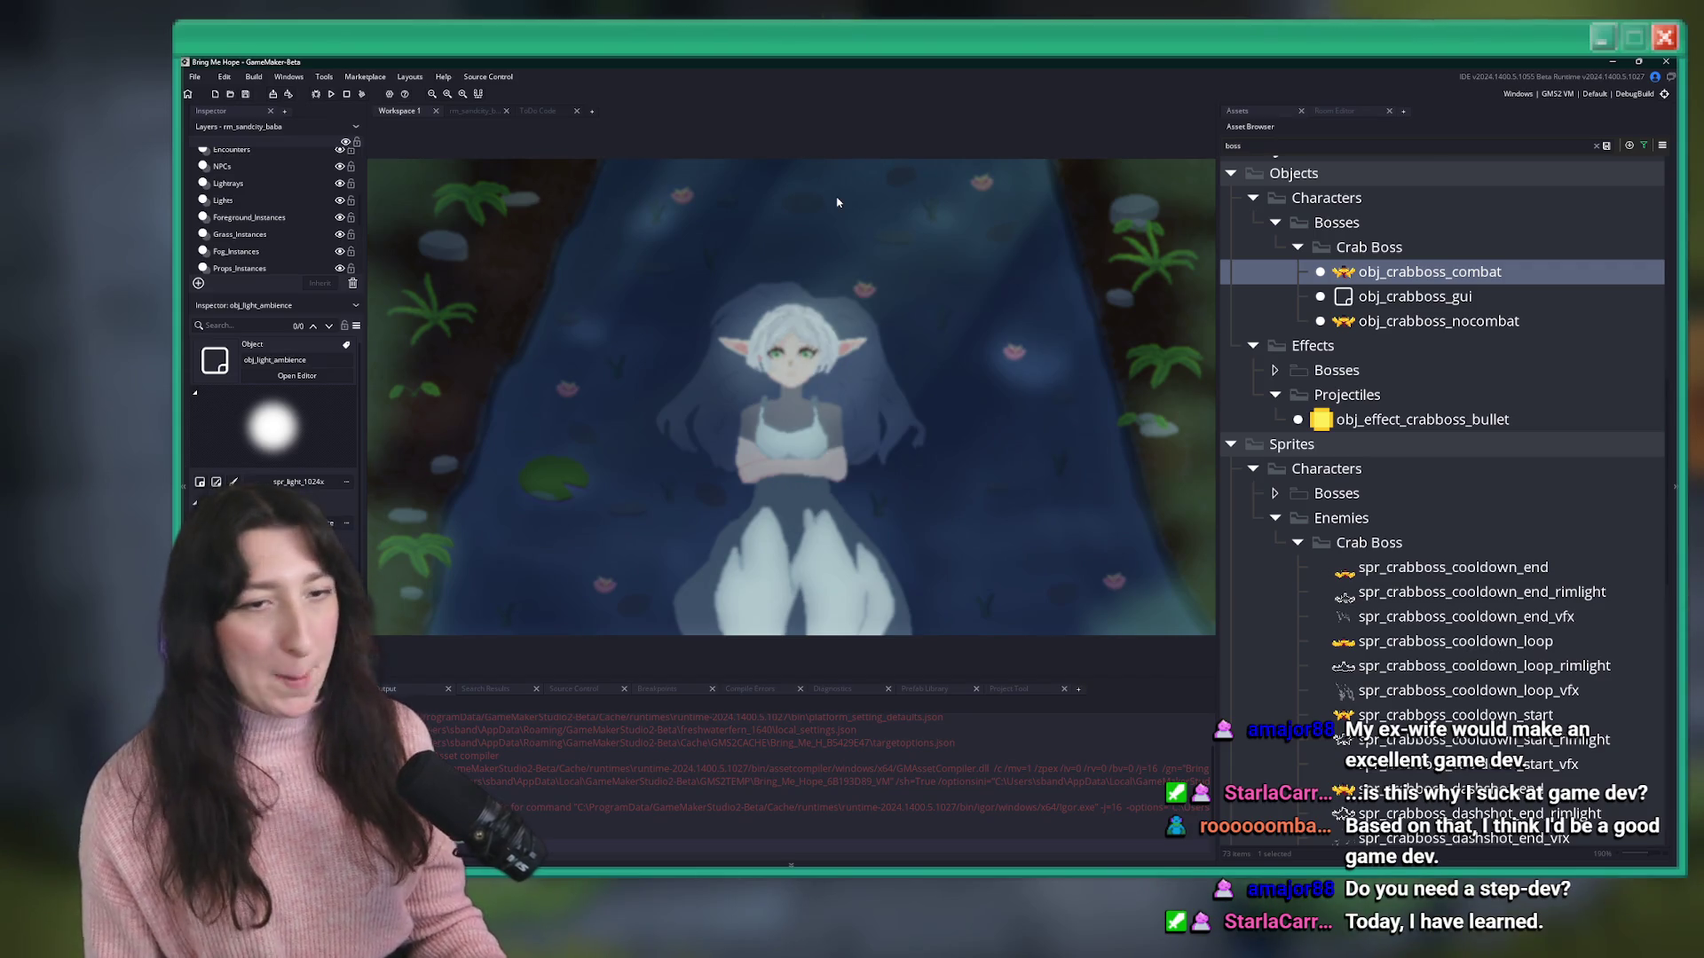
{"action": "key", "text": "ctrl+t"}
{"action": "type", "text": "glowbu"}
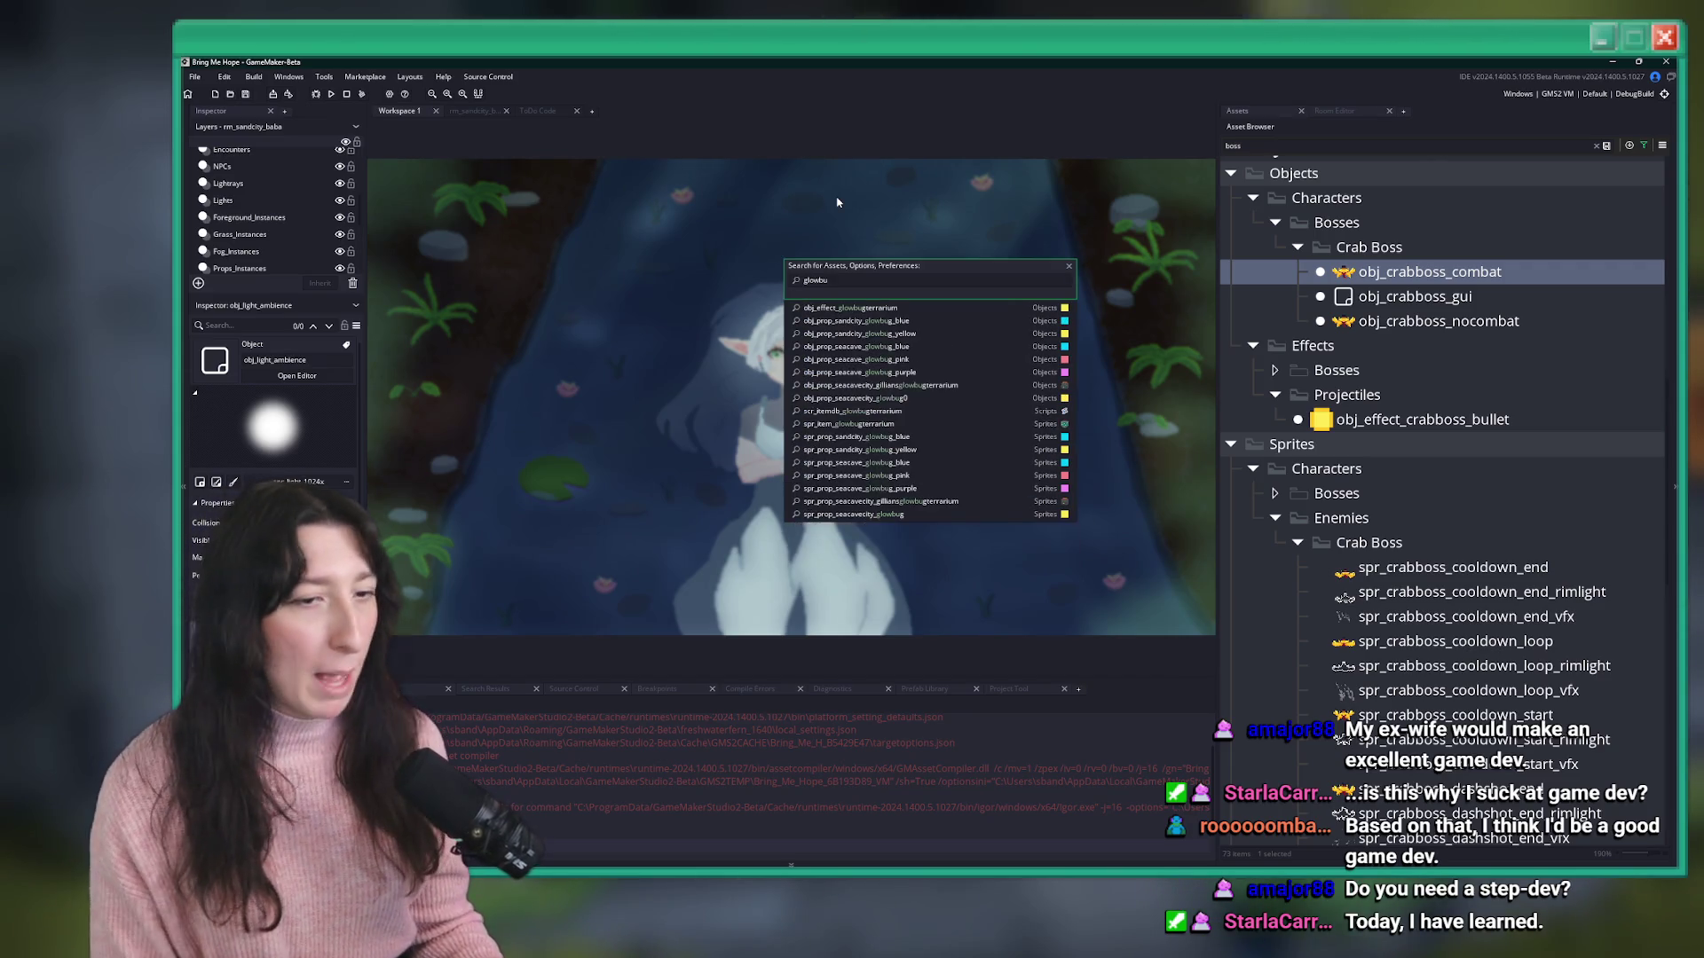
{"action": "key", "text": "Down"}
{"action": "key", "text": "Down"}
{"action": "key", "text": "Down"}
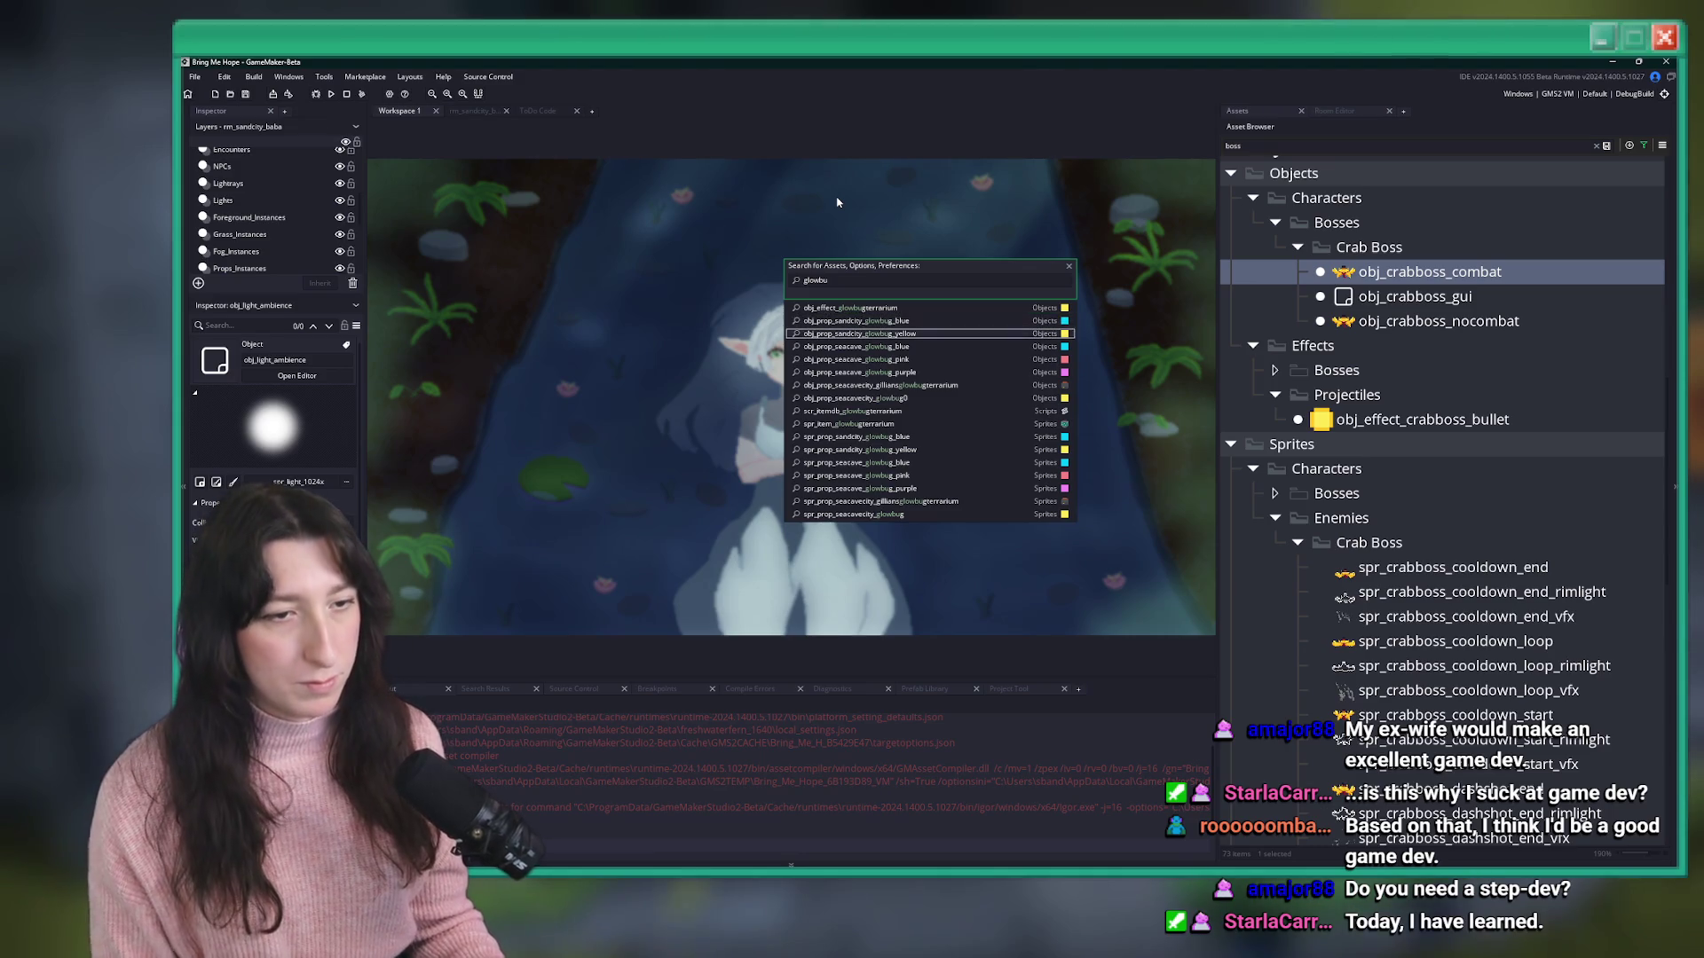
{"action": "key", "text": "Return"}
- Follow the light variable to the light_create definition in scr_aura
{"action": "double_click", "coordinate": [451, 371]}
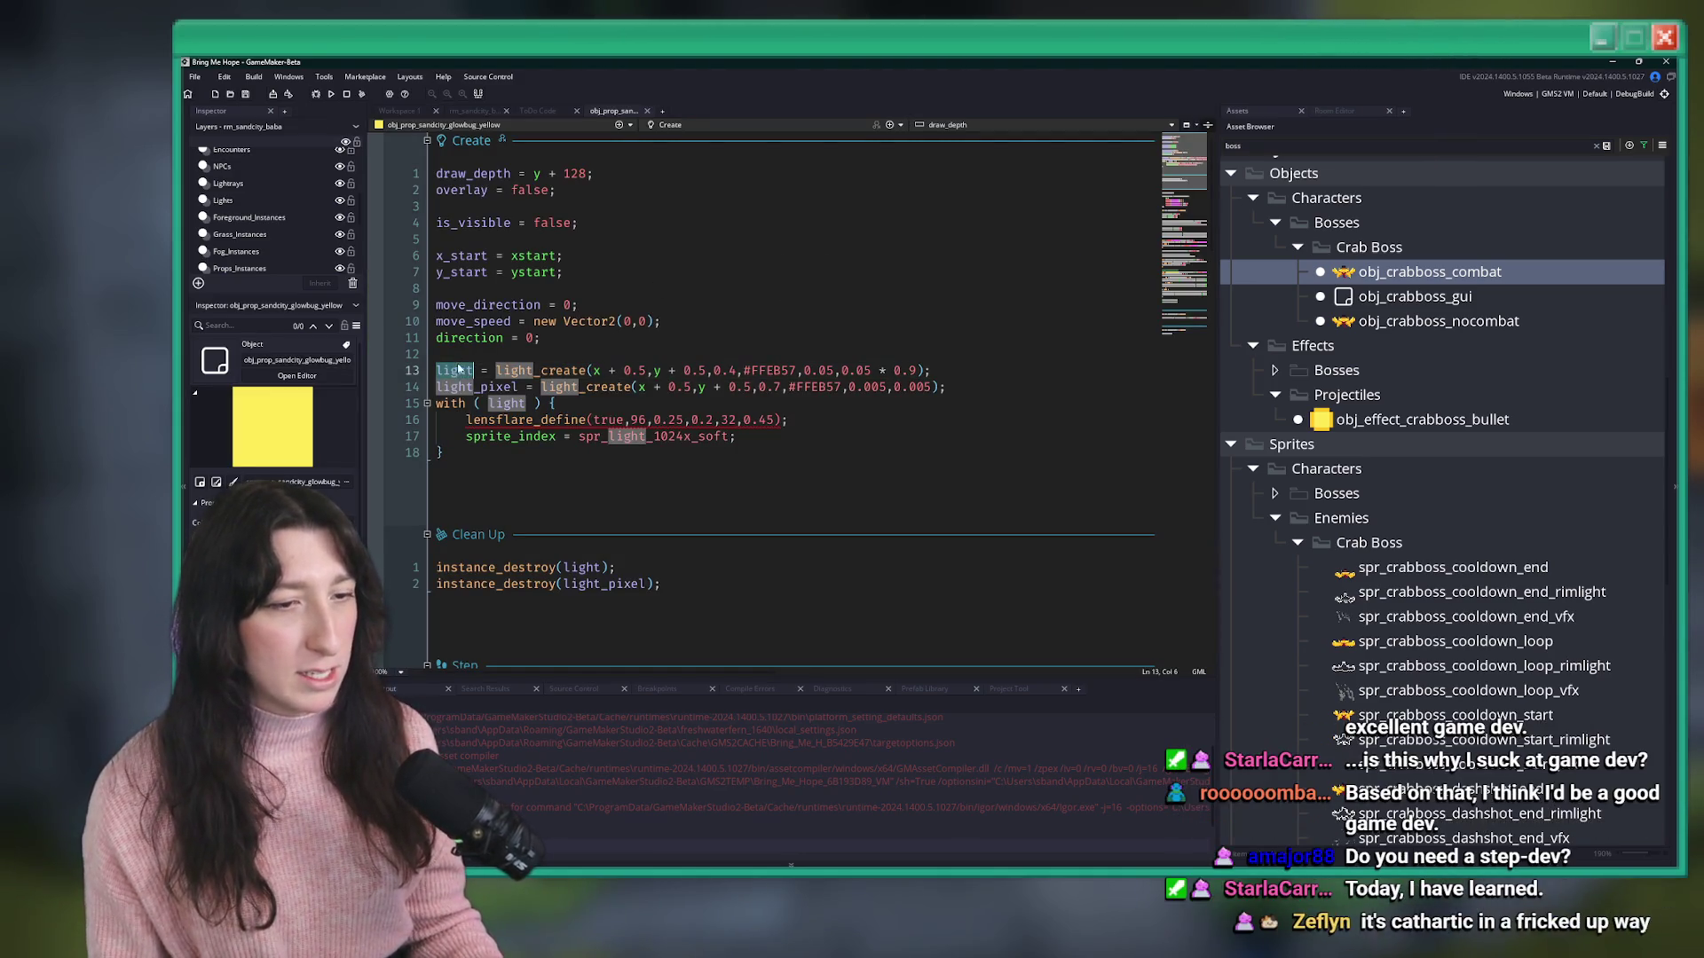
{"action": "middle_click", "coordinate": [557, 370]}
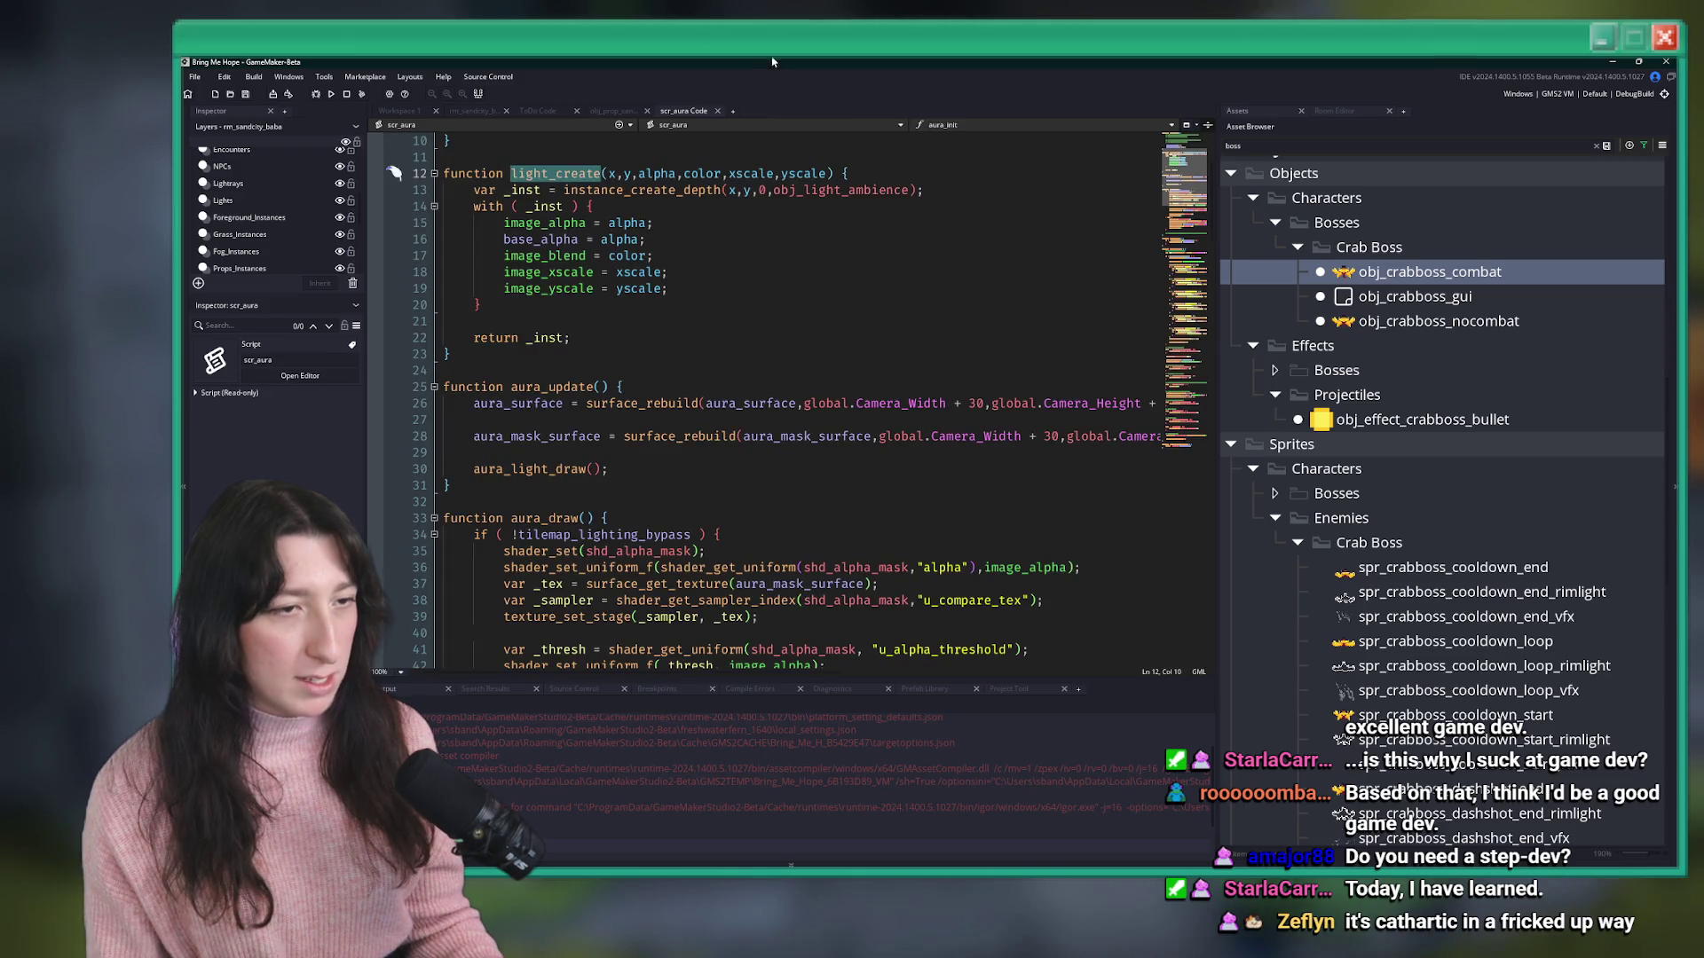
{"action": "left_click", "coordinate": [857, 190]}
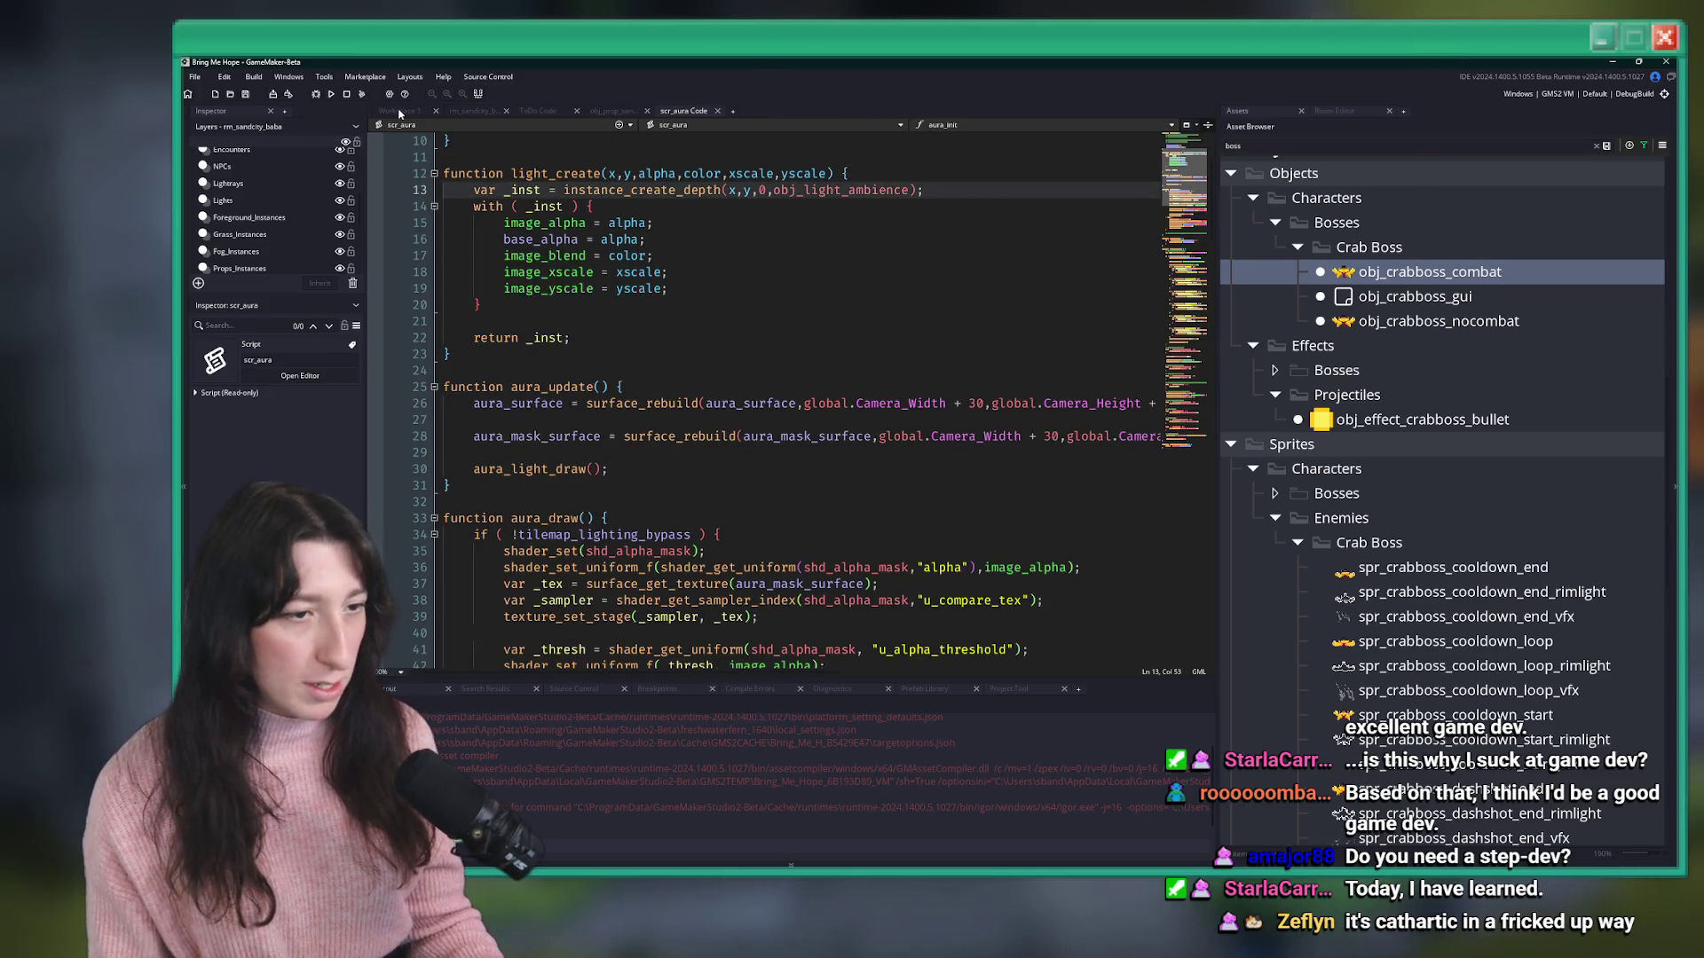
{"action": "left_click", "coordinate": [401, 111]}
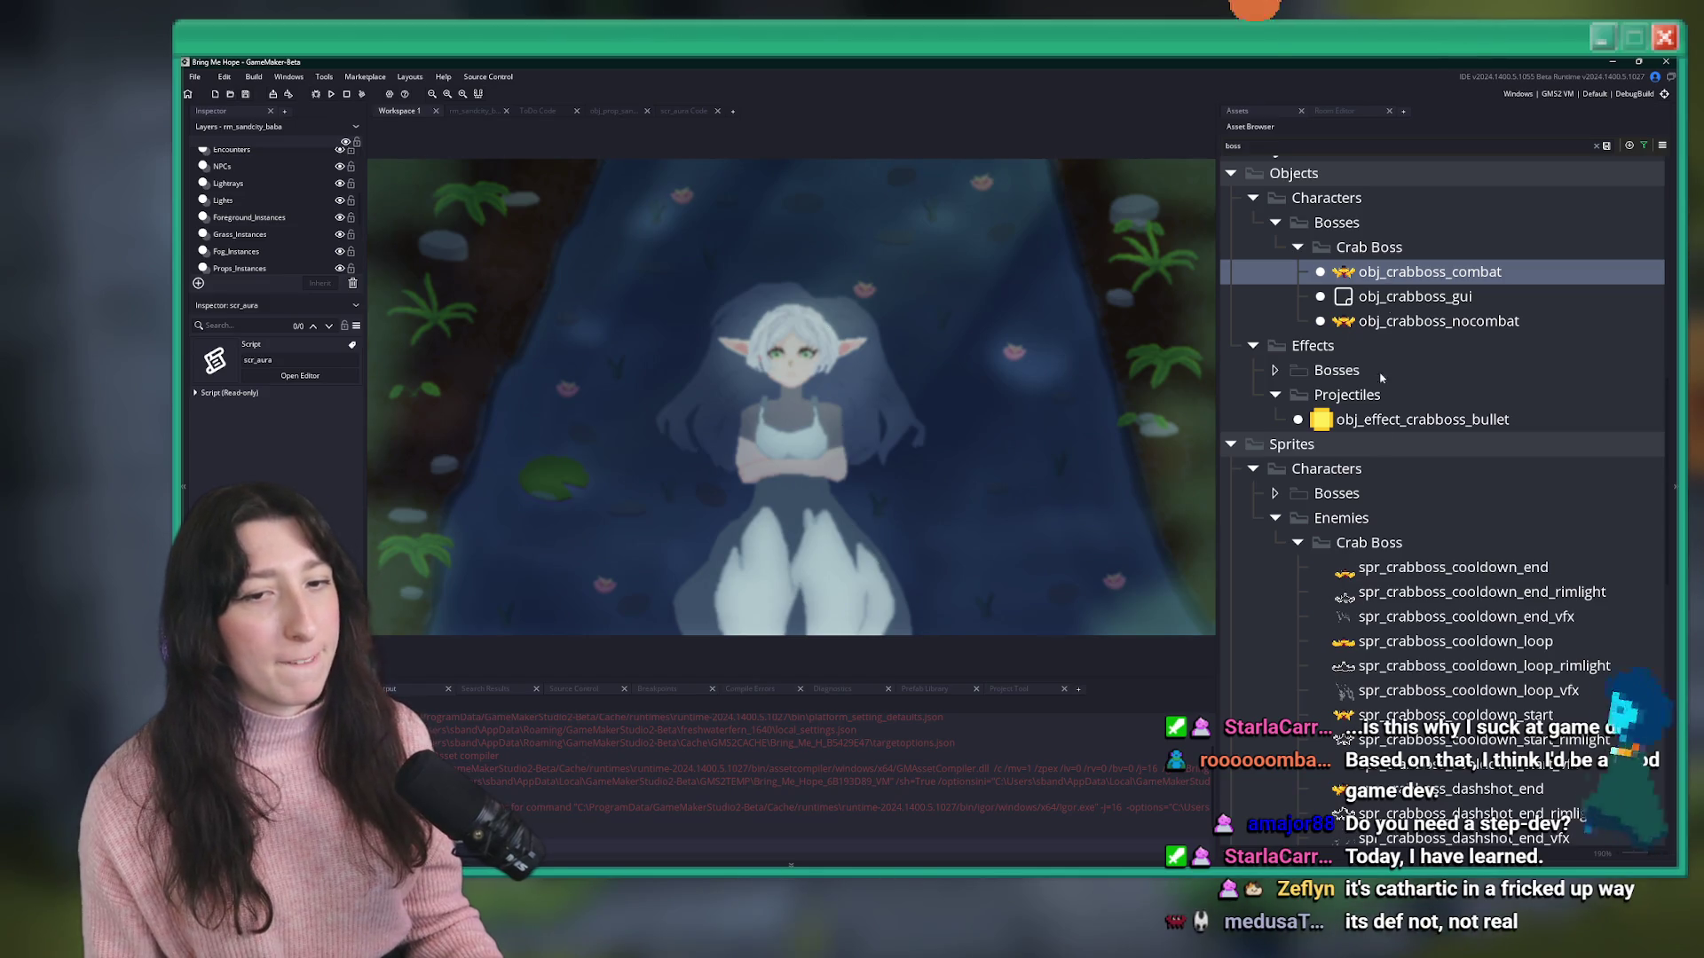
{"action": "left_click", "coordinate": [1381, 420]}
- Reopen the yellow glowbug object and review how its Step event updates the light
{"action": "key", "text": "ctrl+t"}
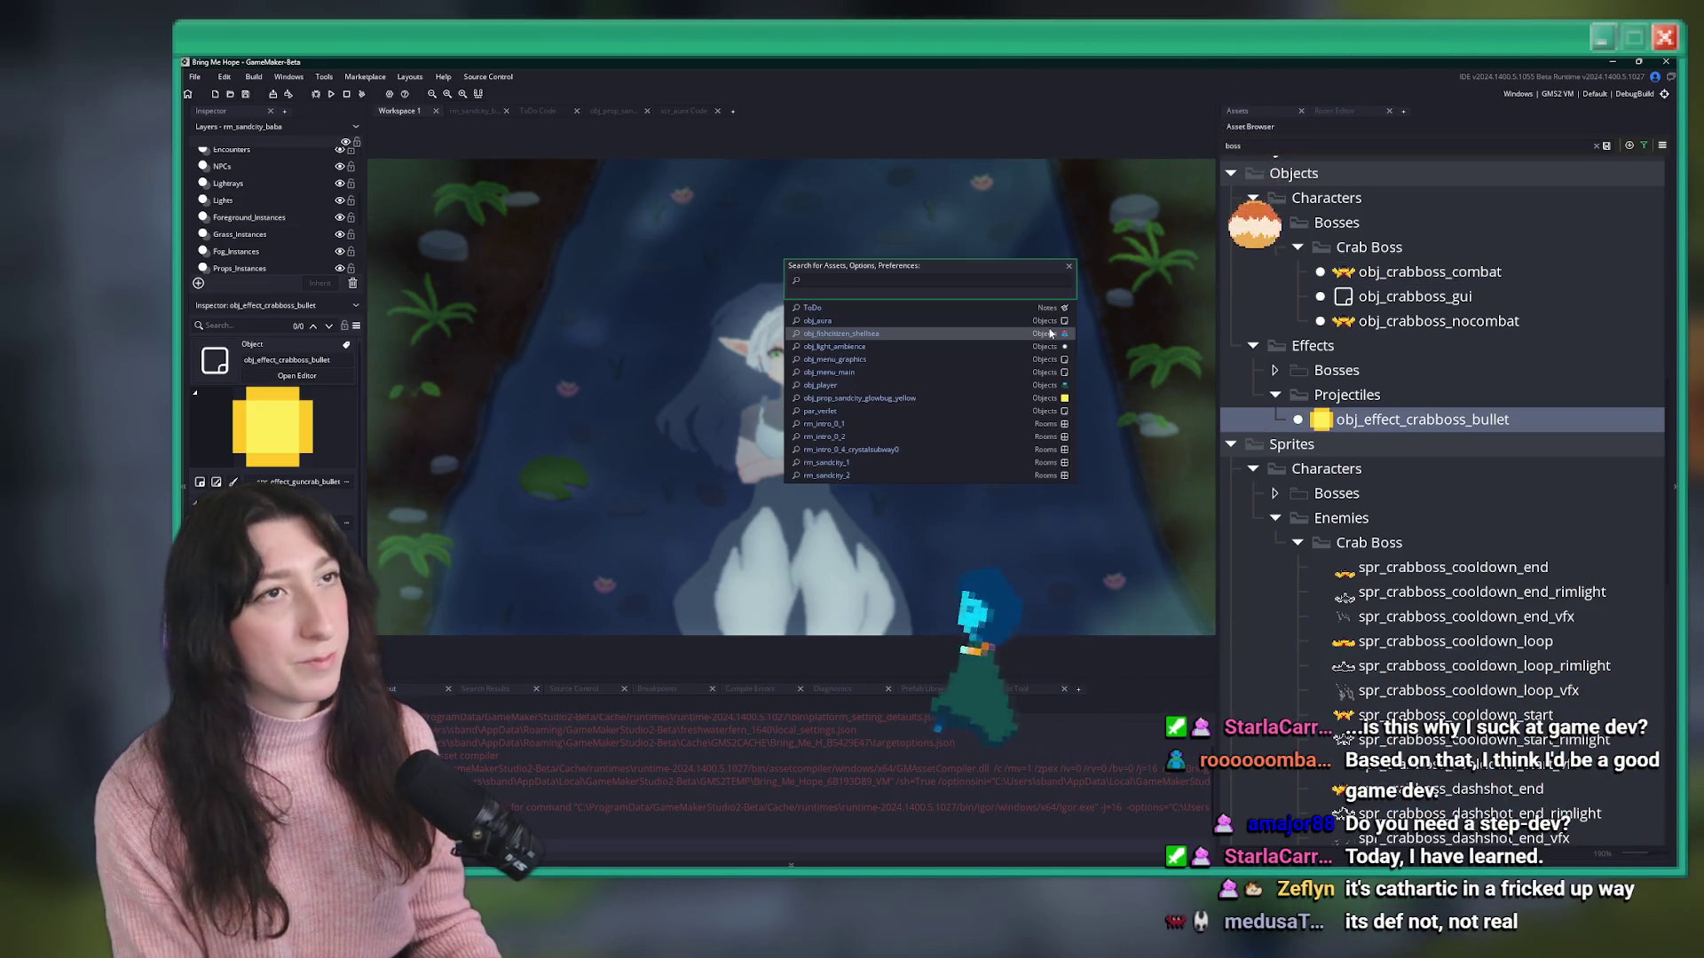
{"action": "left_click", "coordinate": [859, 398]}
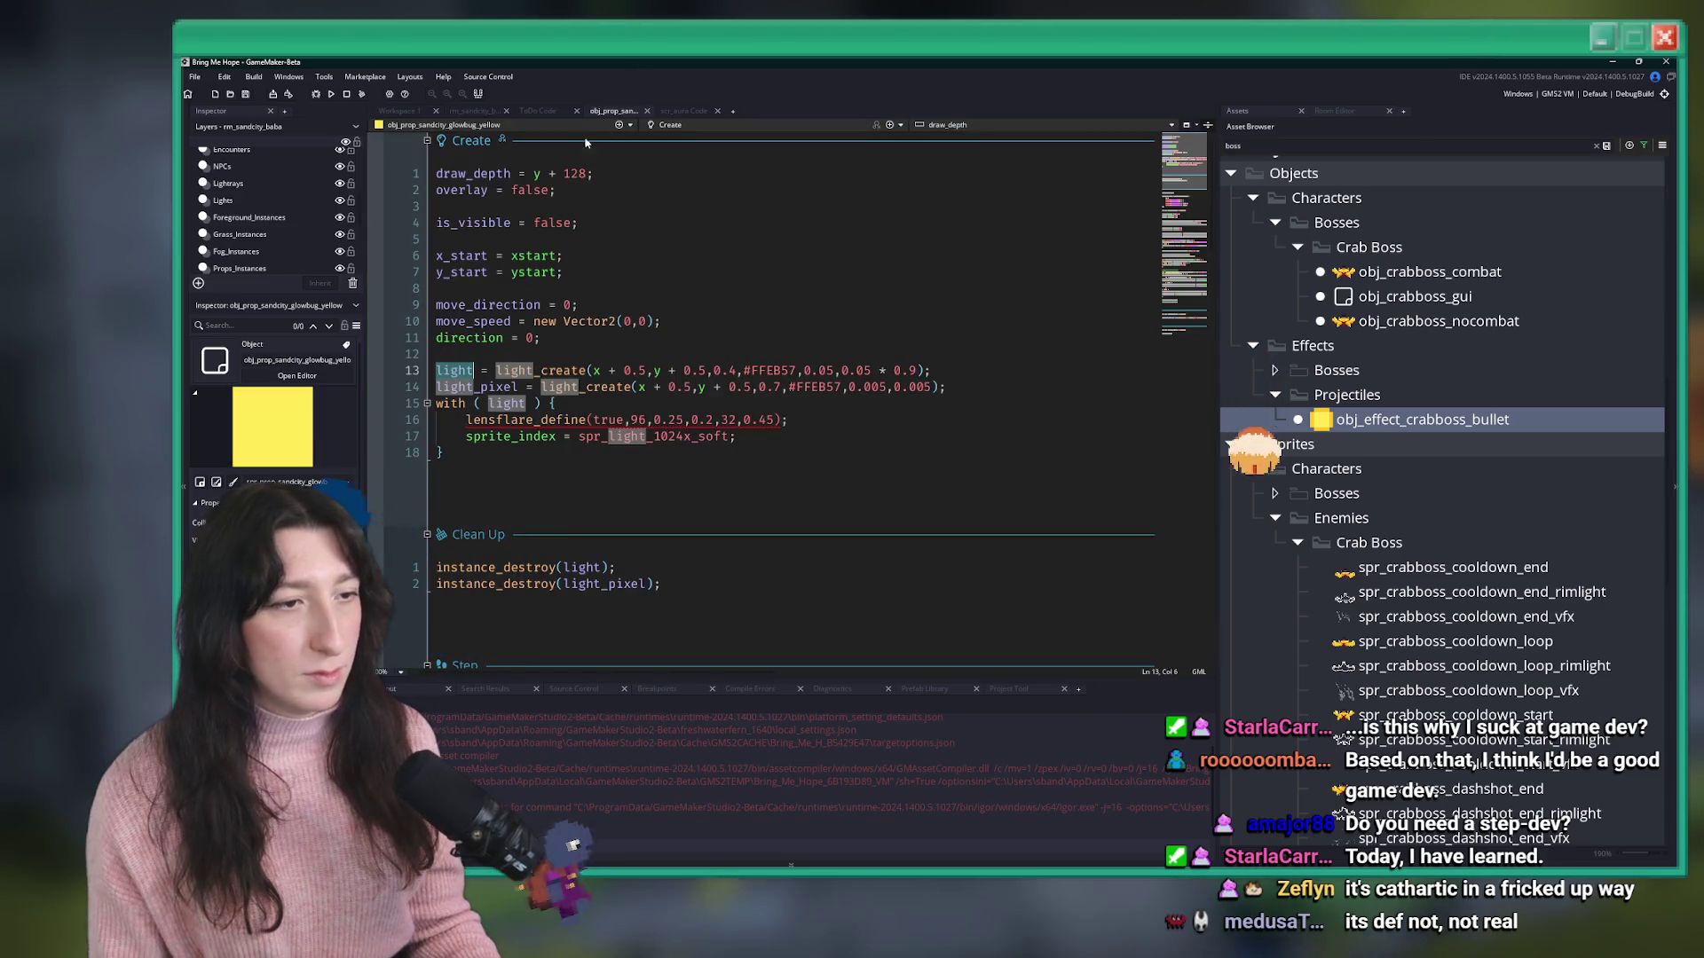
{"action": "scroll", "coordinate": [694, 172], "scroll_direction": "down", "scroll_amount": 12}
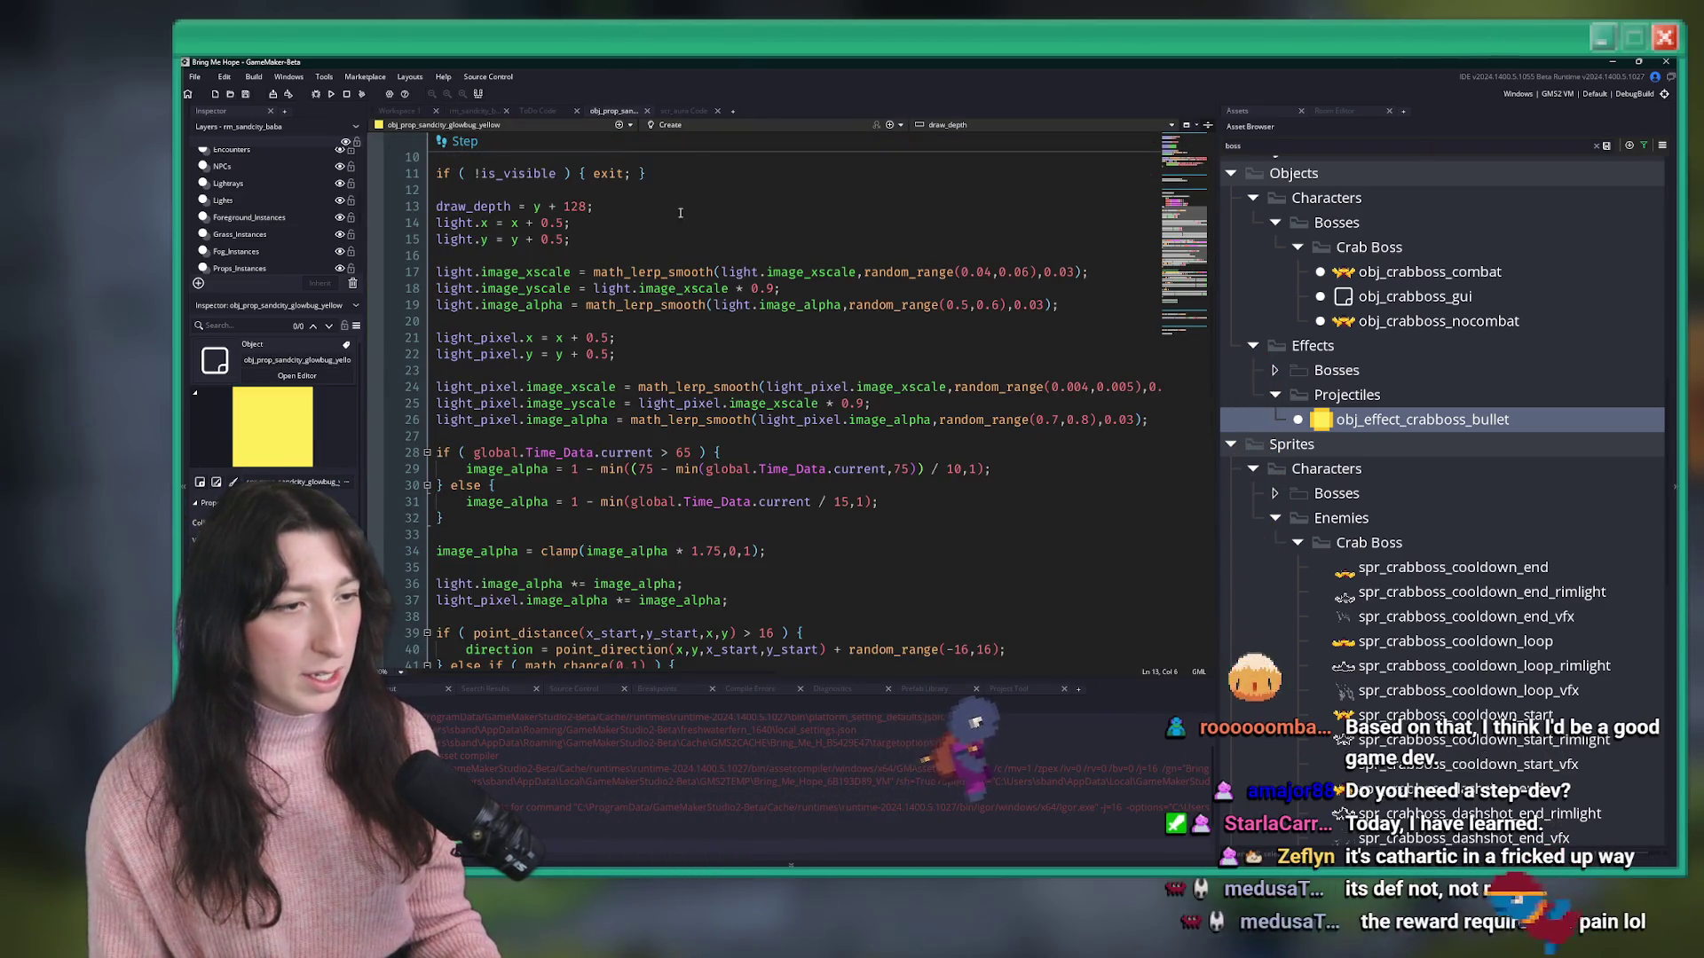
{"action": "scroll", "coordinate": [695, 172], "scroll_direction": "up", "scroll_amount": 4}
{"action": "double_click", "coordinate": [459, 423]}
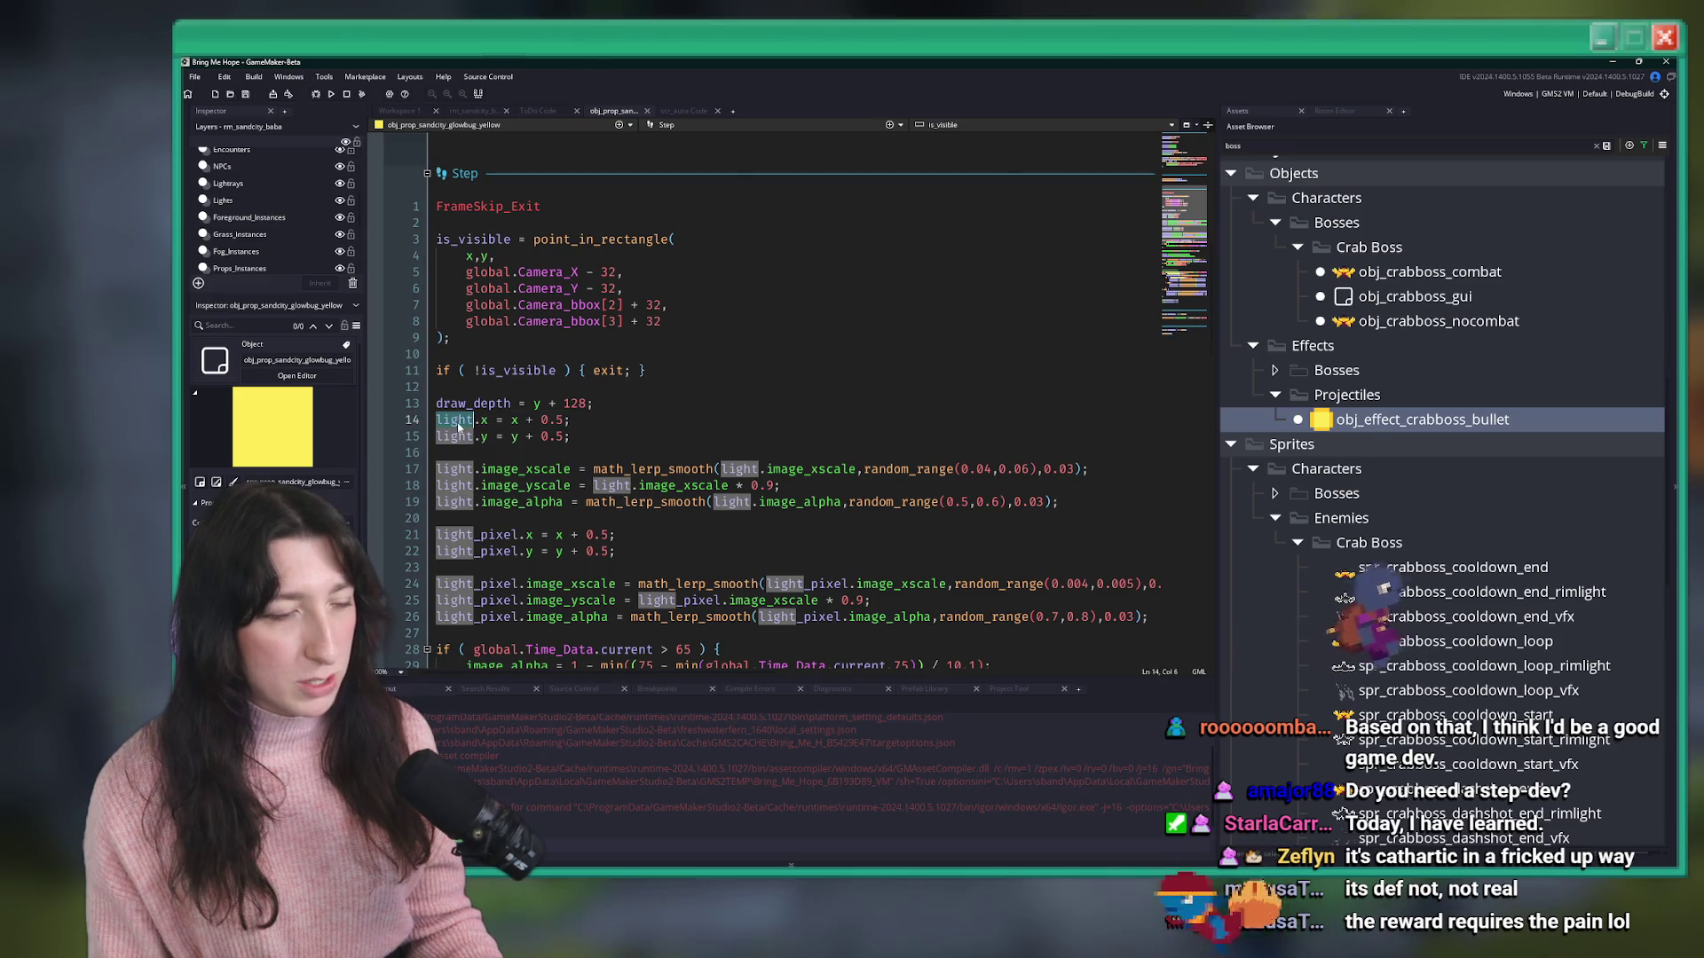
{"action": "left_click", "coordinate": [849, 369]}
{"action": "scroll", "coordinate": [849, 365], "scroll_direction": "down", "scroll_amount": 2}
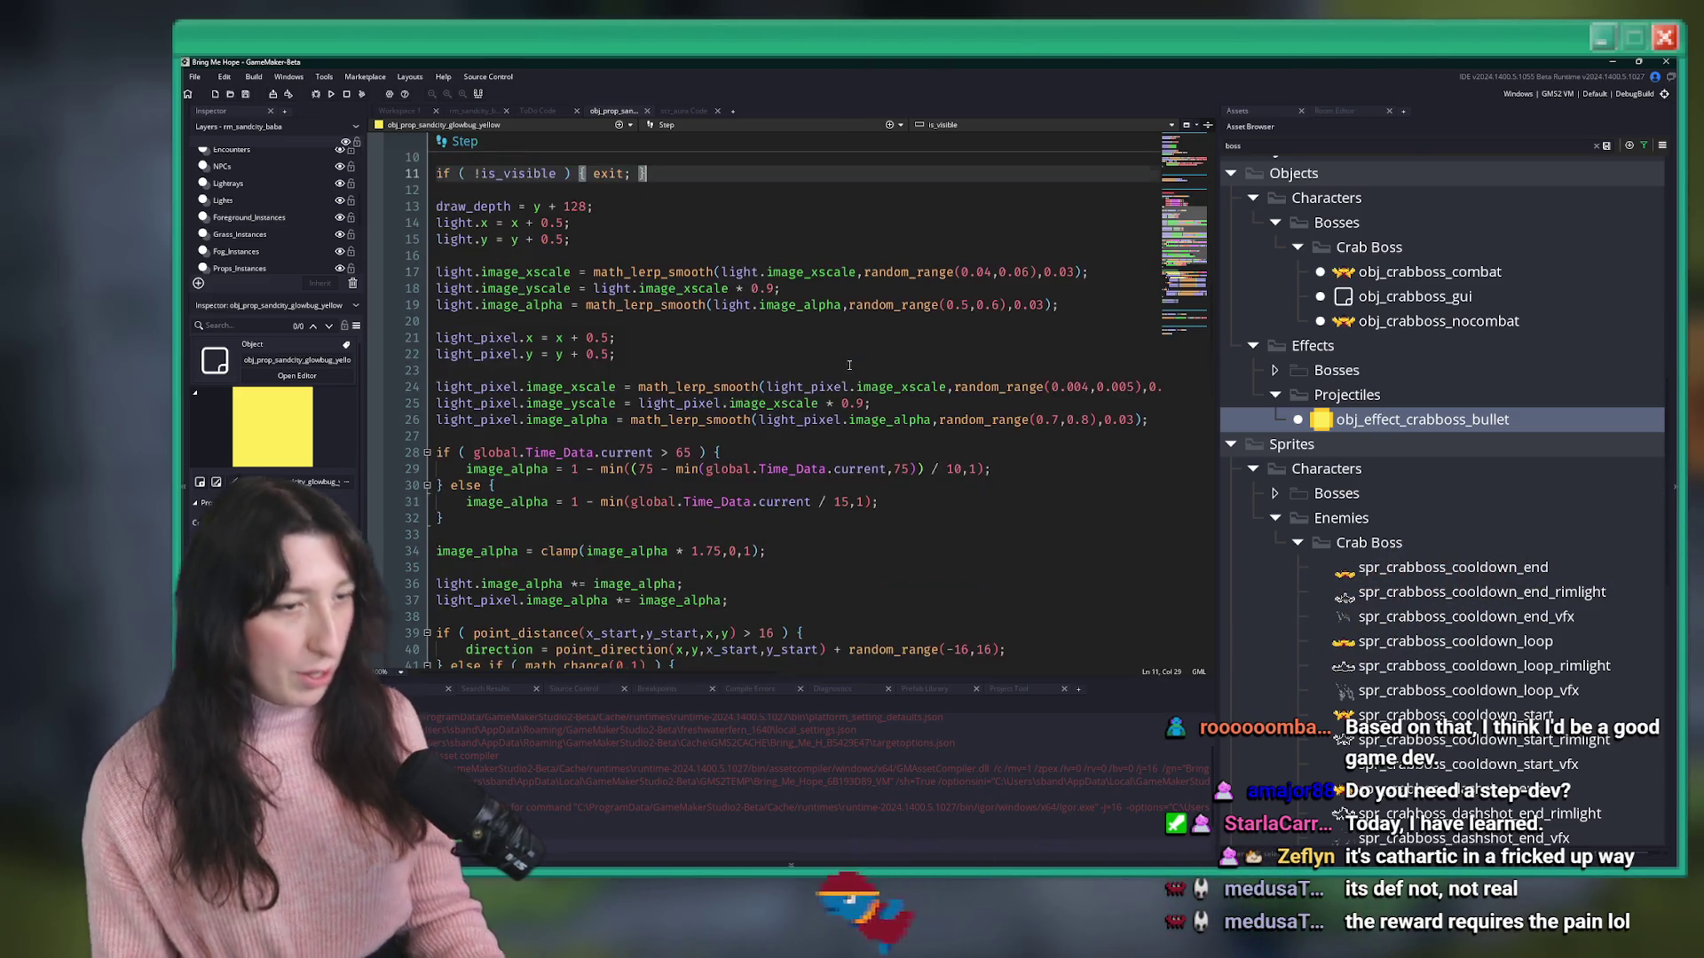
{"action": "scroll", "coordinate": [850, 366], "scroll_direction": "up", "scroll_amount": 2}
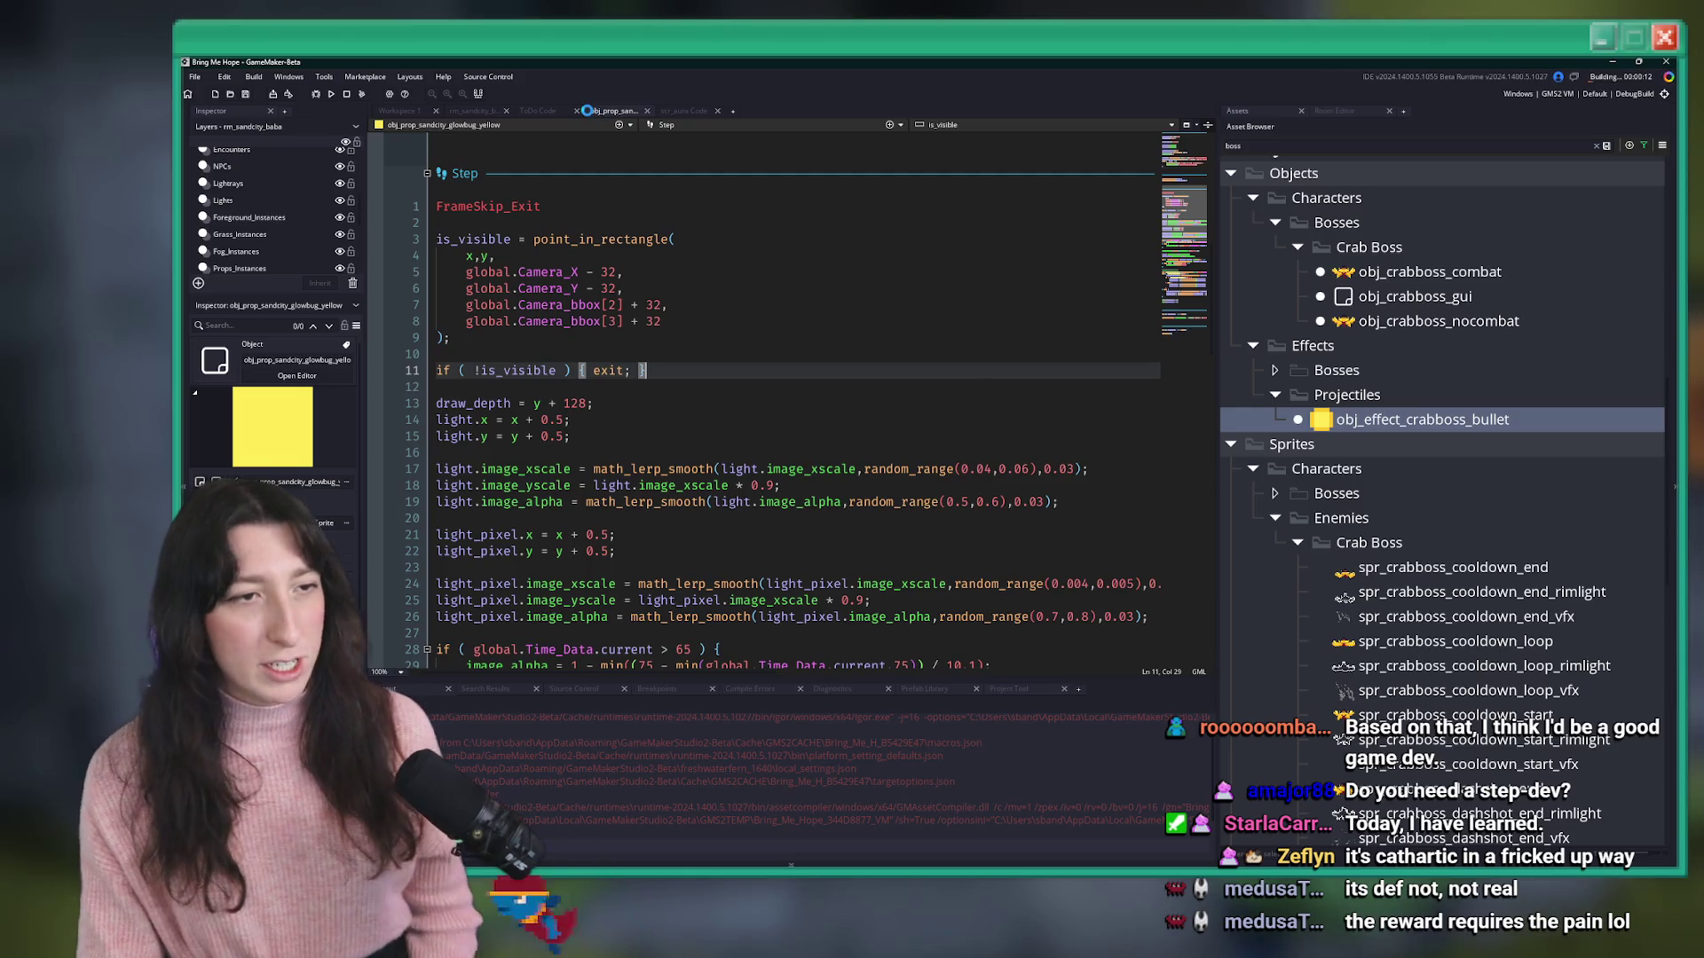
- Close the test run and go back to Workspace 1 via the ToDo and rm_sandcity tabs
{"action": "left_click", "coordinate": [537, 110]}
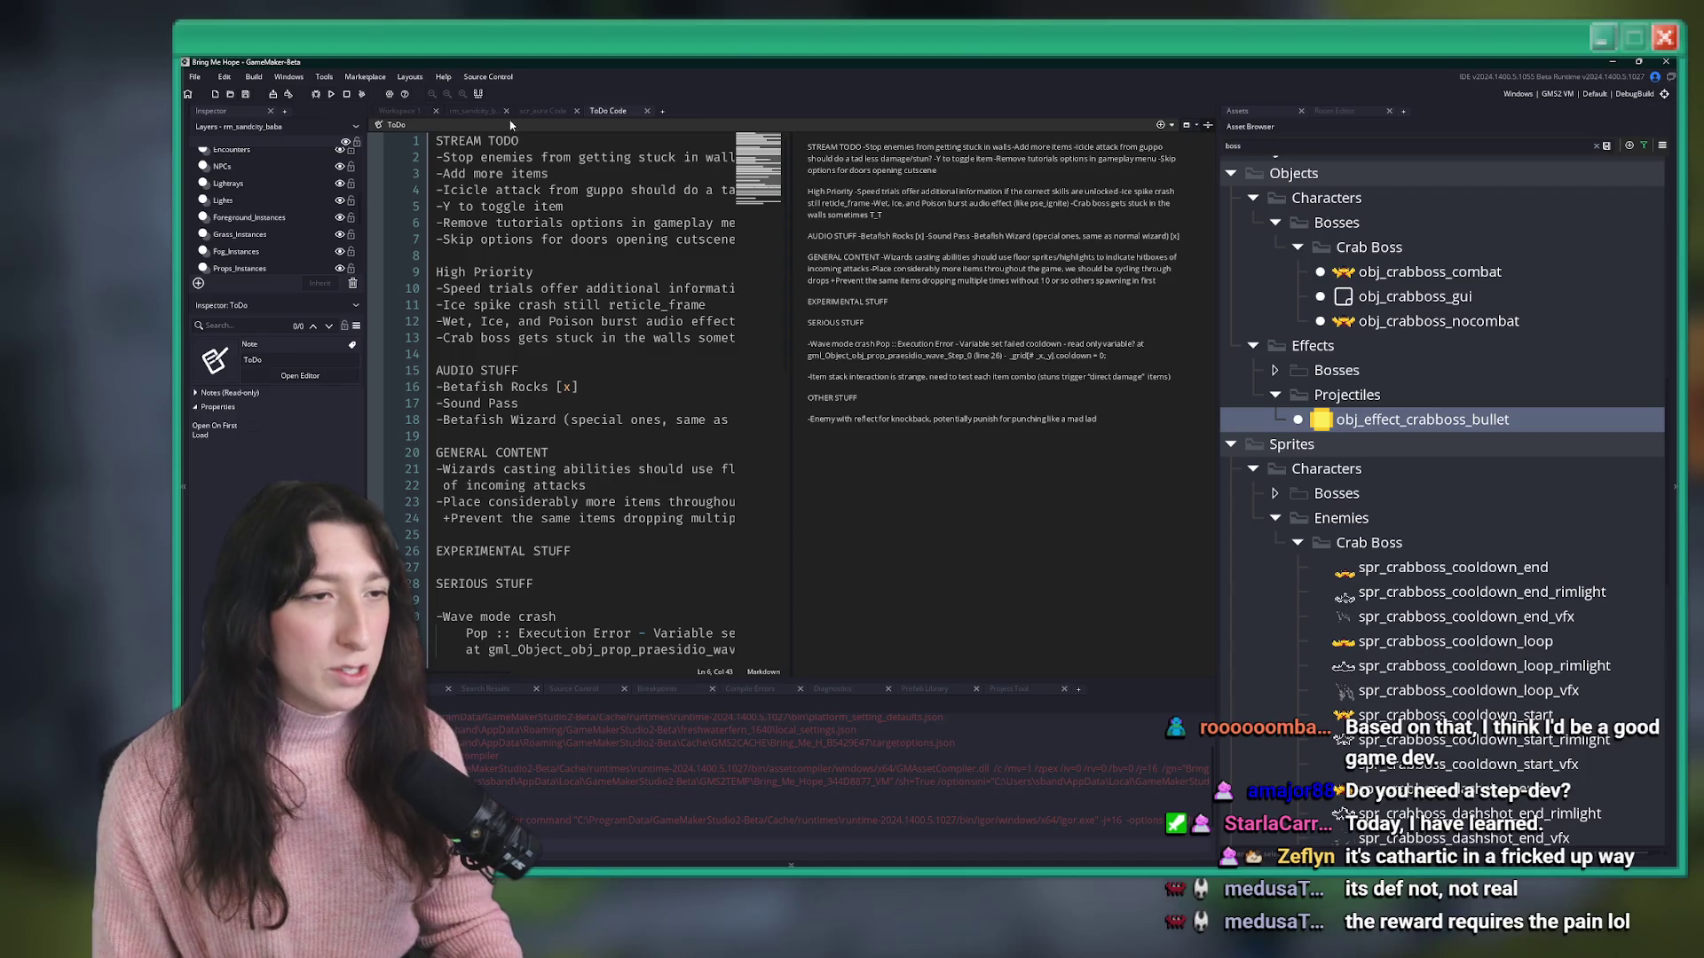
{"action": "left_click", "coordinate": [543, 110]}
{"action": "left_click", "coordinate": [470, 110]}
{"action": "left_click", "coordinate": [411, 115]}
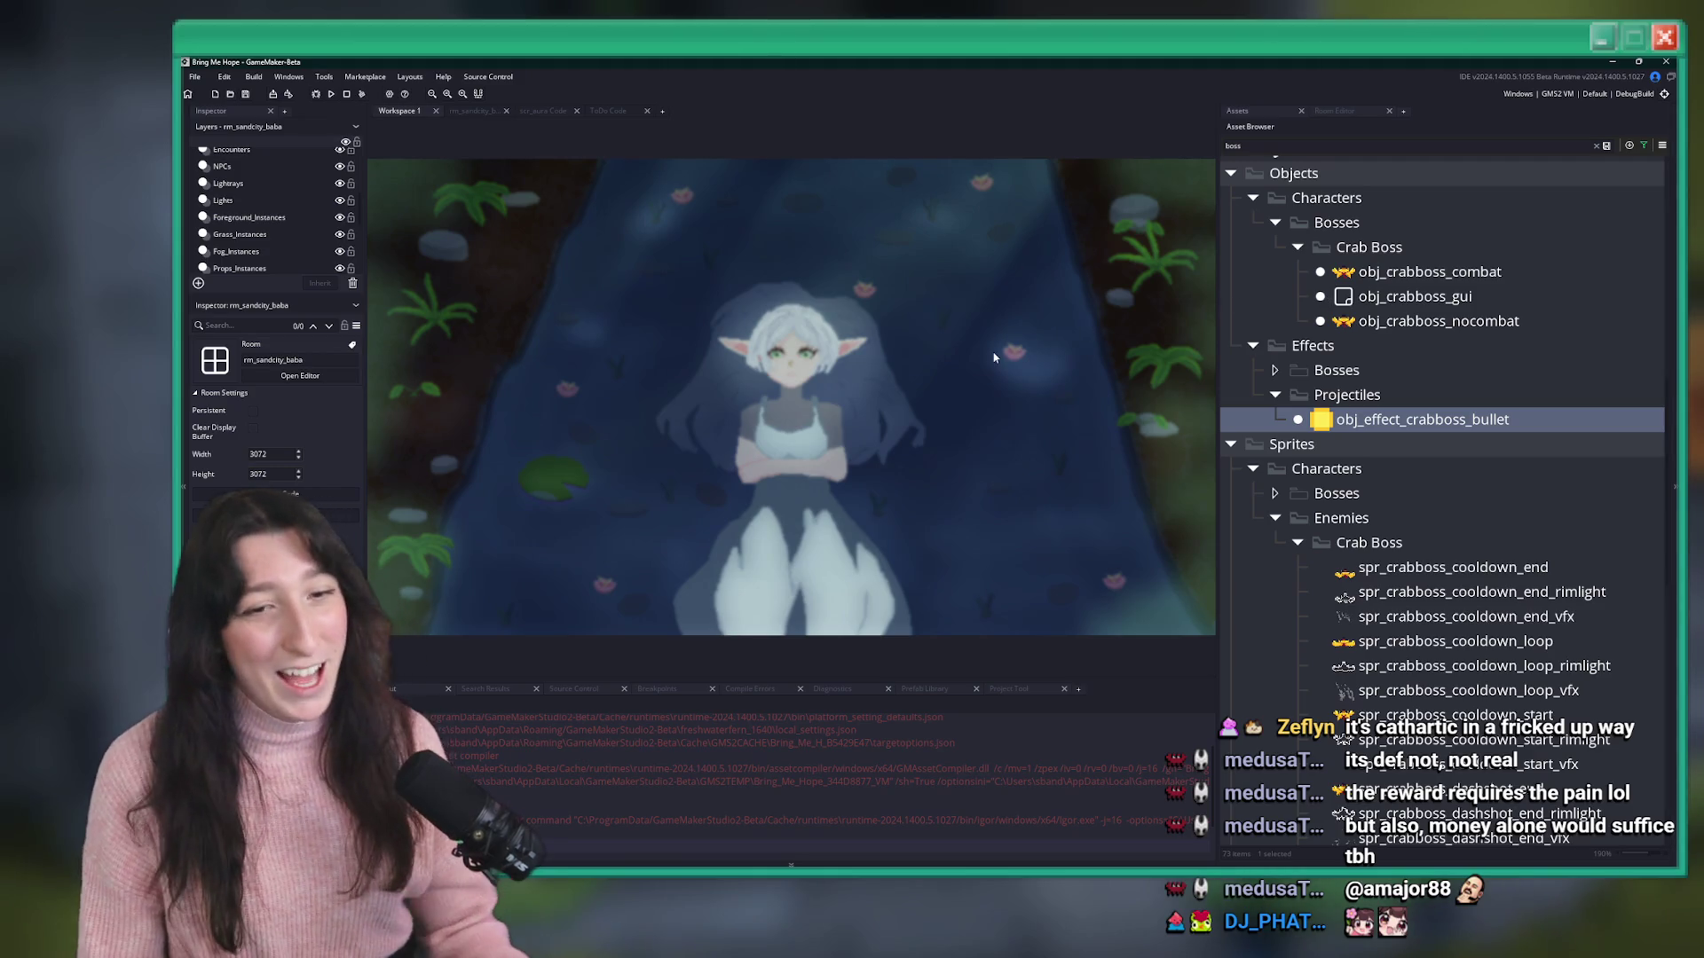
- Clear the boss filter, collapse Projectiles, Effects and Level > Editor, and scroll toward Sea Cave props
{"action": "left_click", "coordinate": [1600, 147]}
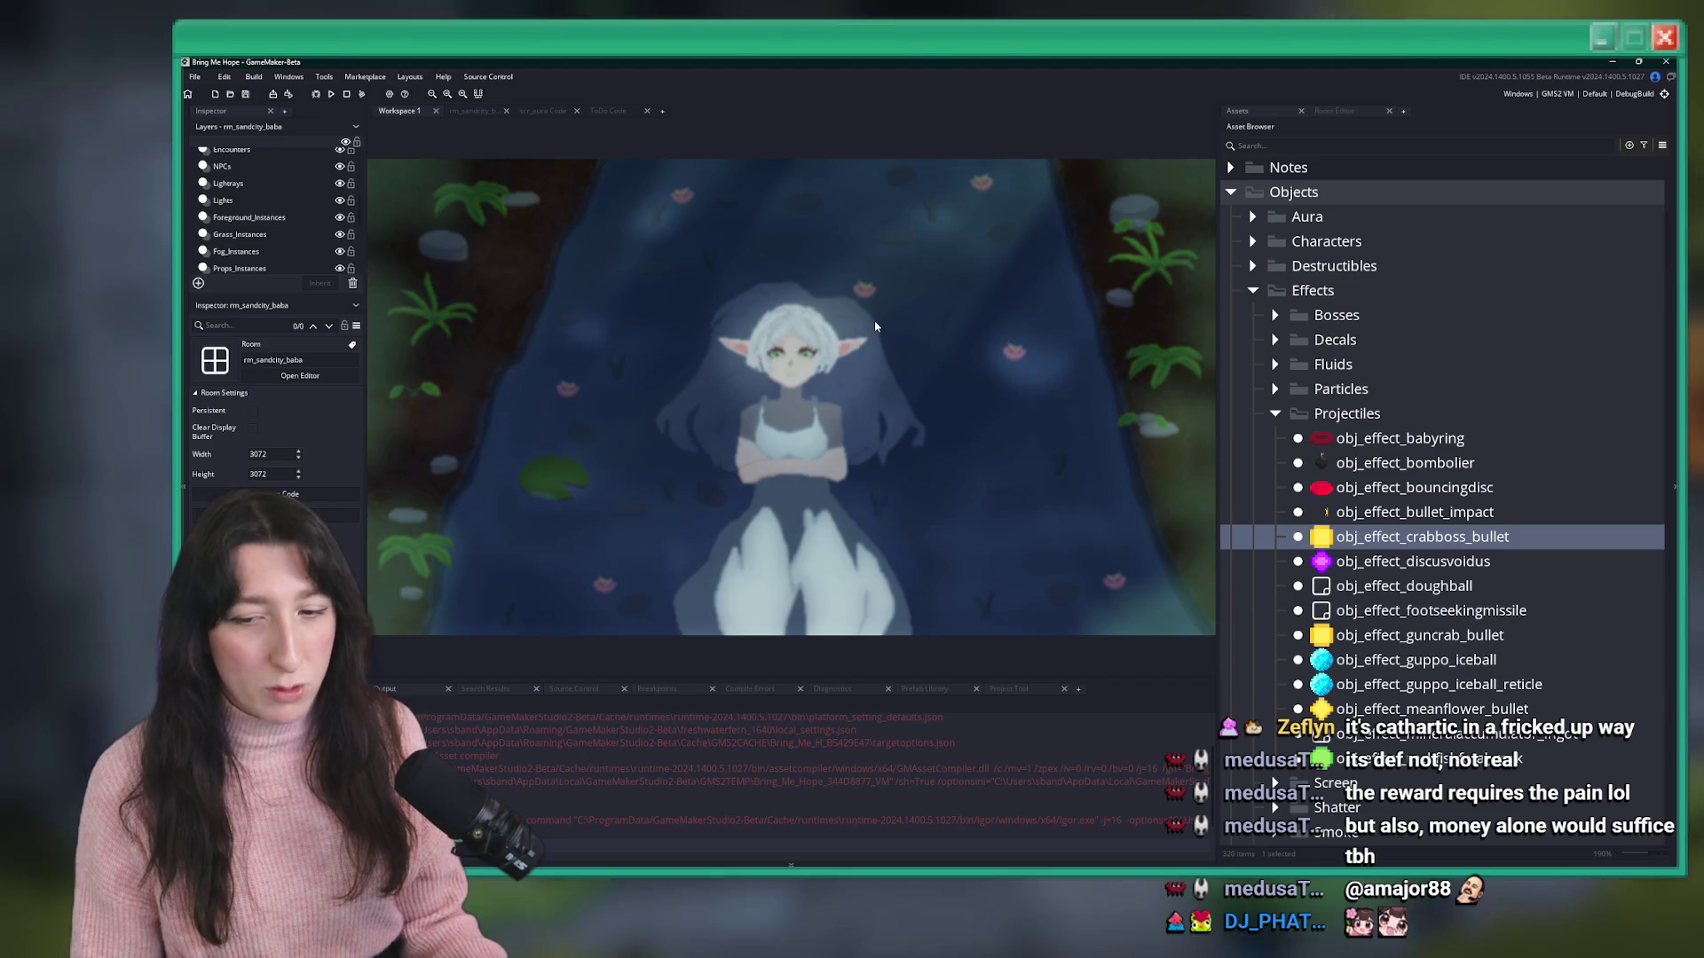
{"action": "left_click", "coordinate": [1275, 414]}
{"action": "left_click", "coordinate": [1253, 291]}
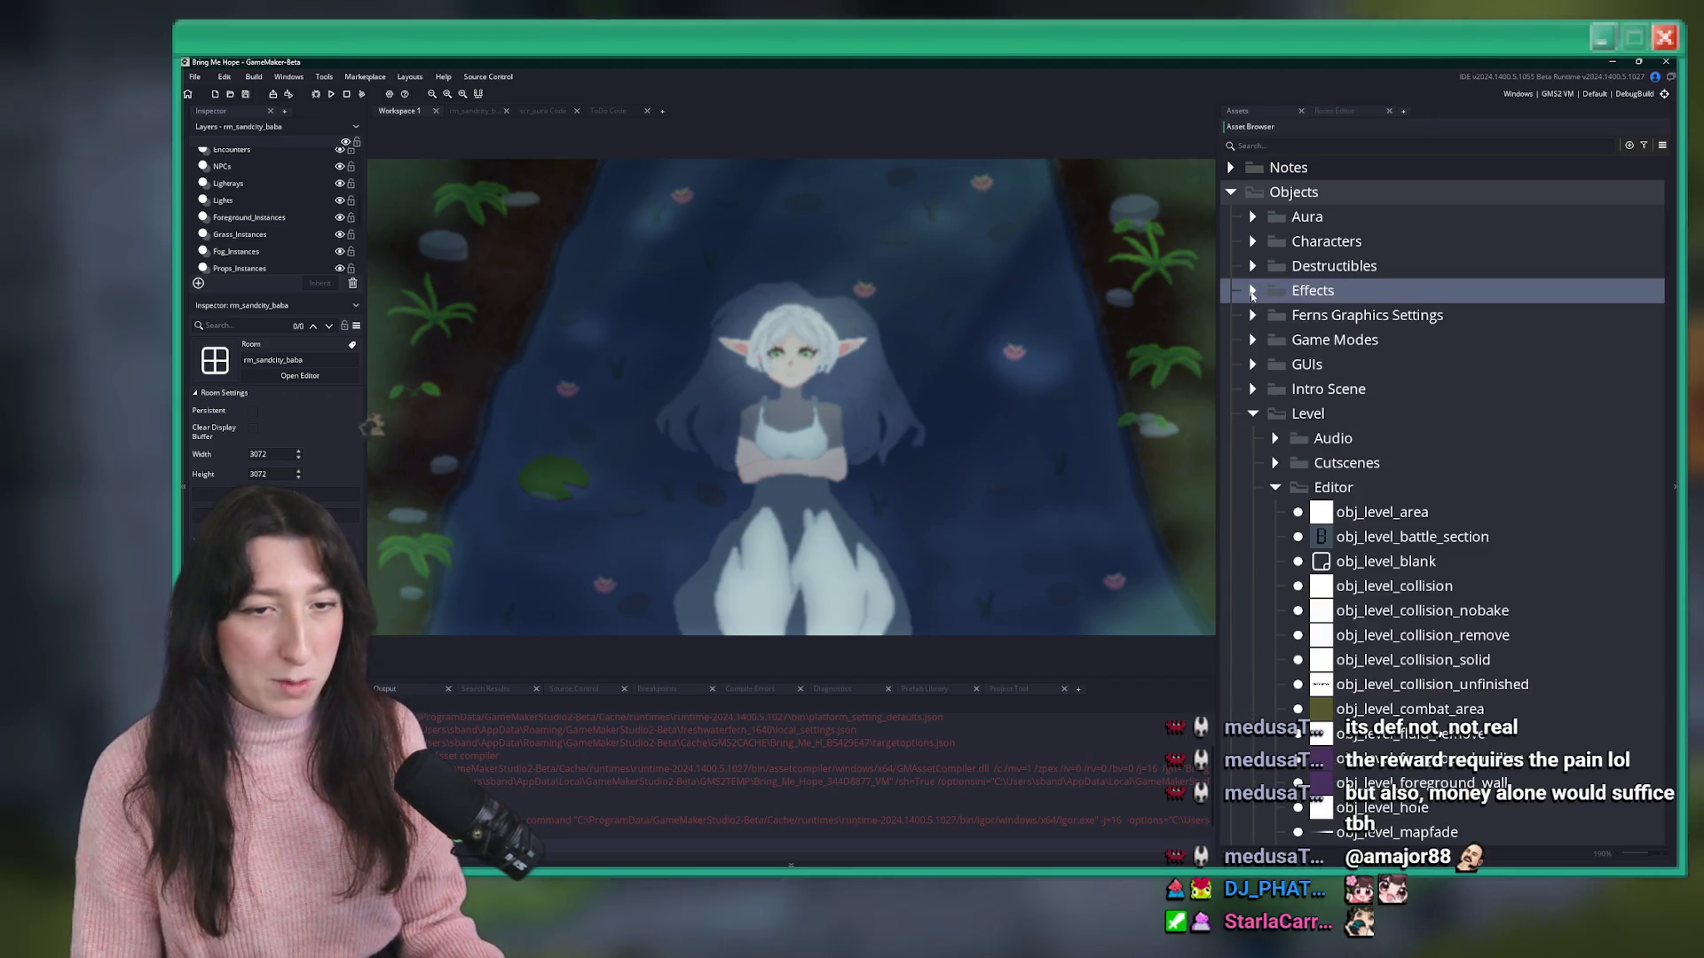
{"action": "left_click", "coordinate": [1275, 487]}
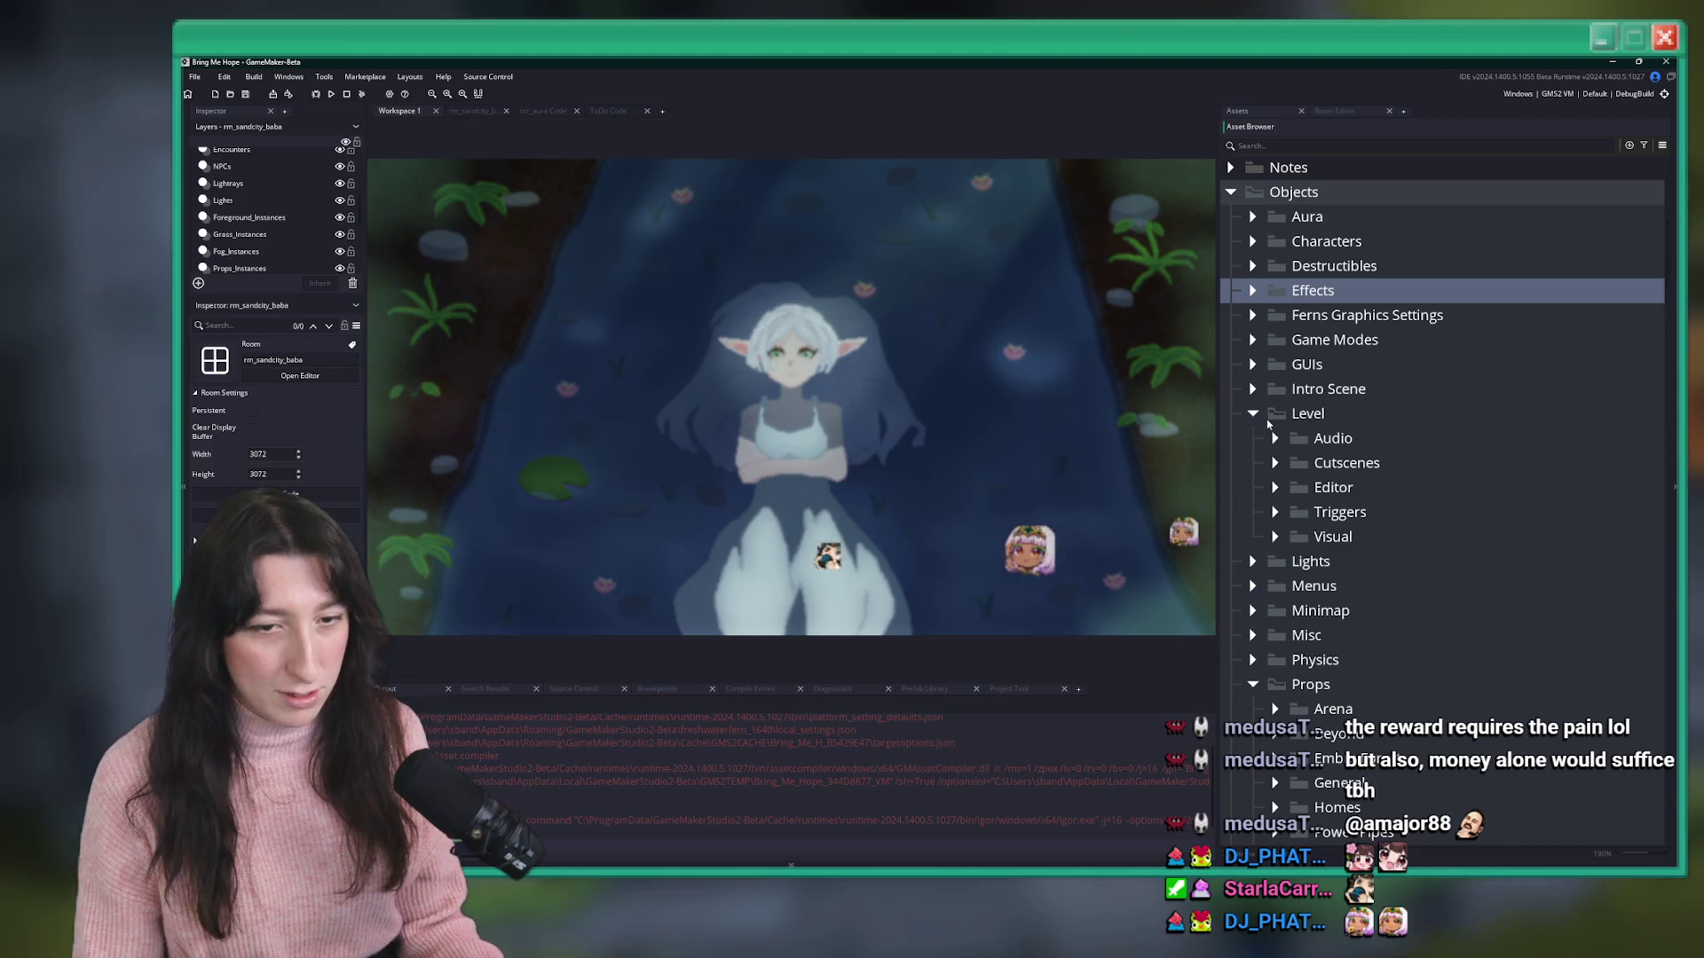
{"action": "left_click", "coordinate": [1263, 415]}
{"action": "scroll", "coordinate": [1296, 576], "scroll_direction": "down", "scroll_amount": 10}
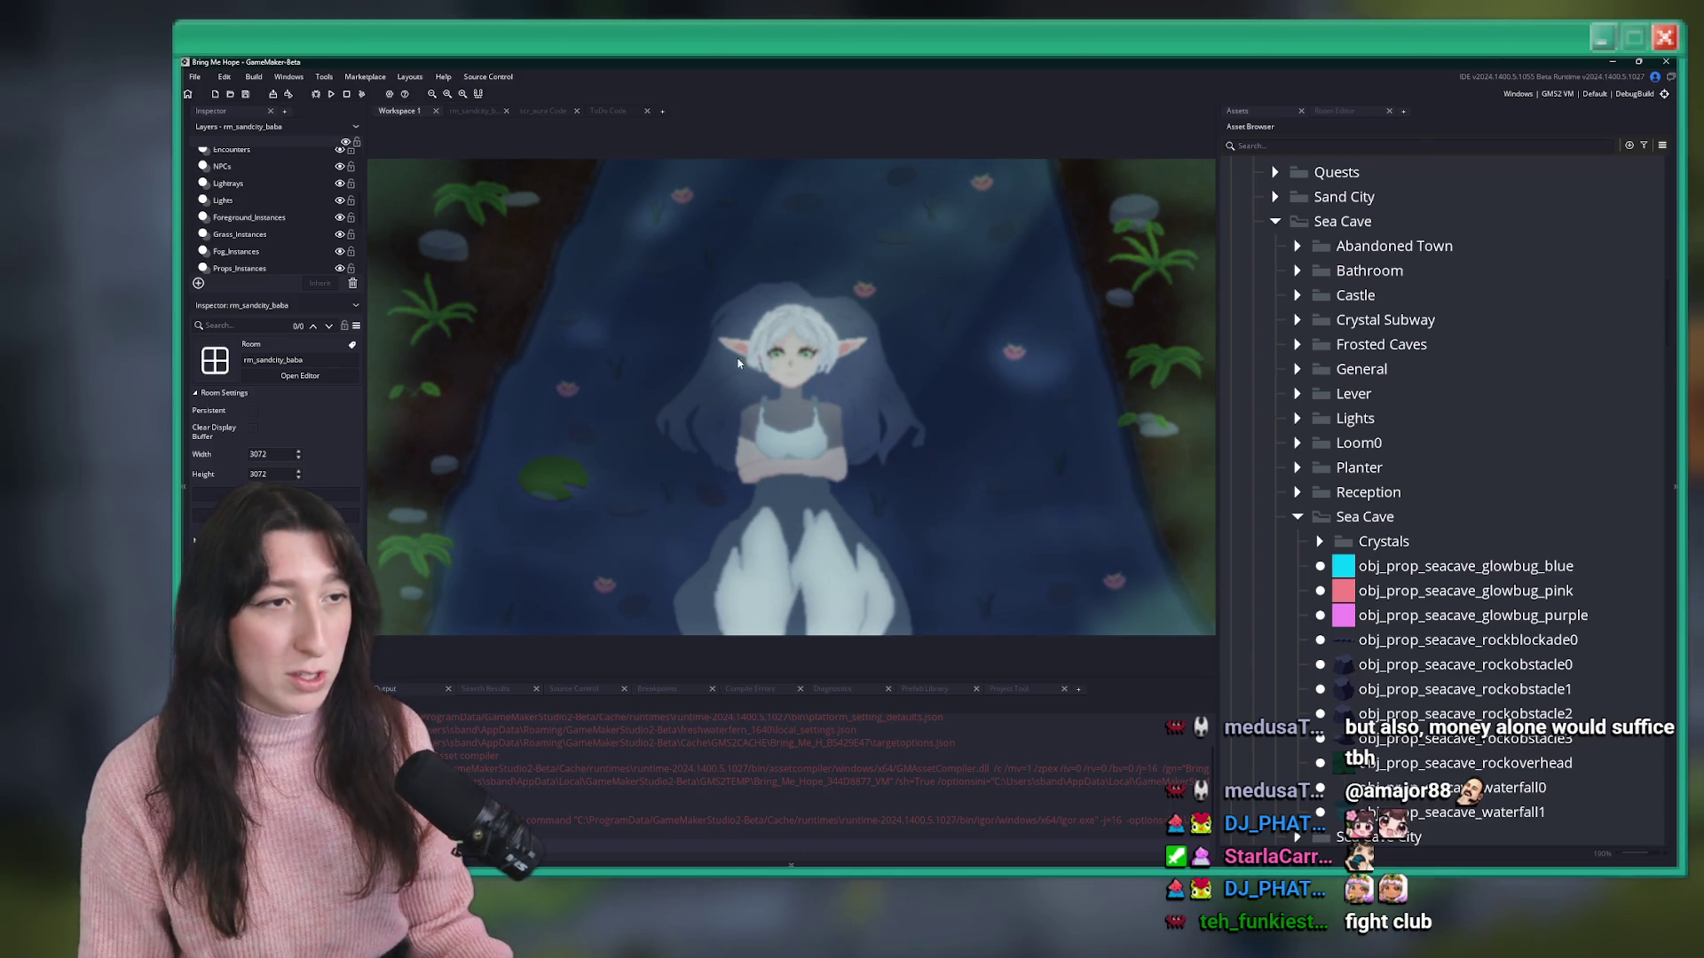
{"action": "left_click", "coordinate": [543, 111]}
{"action": "left_click", "coordinate": [609, 111]}
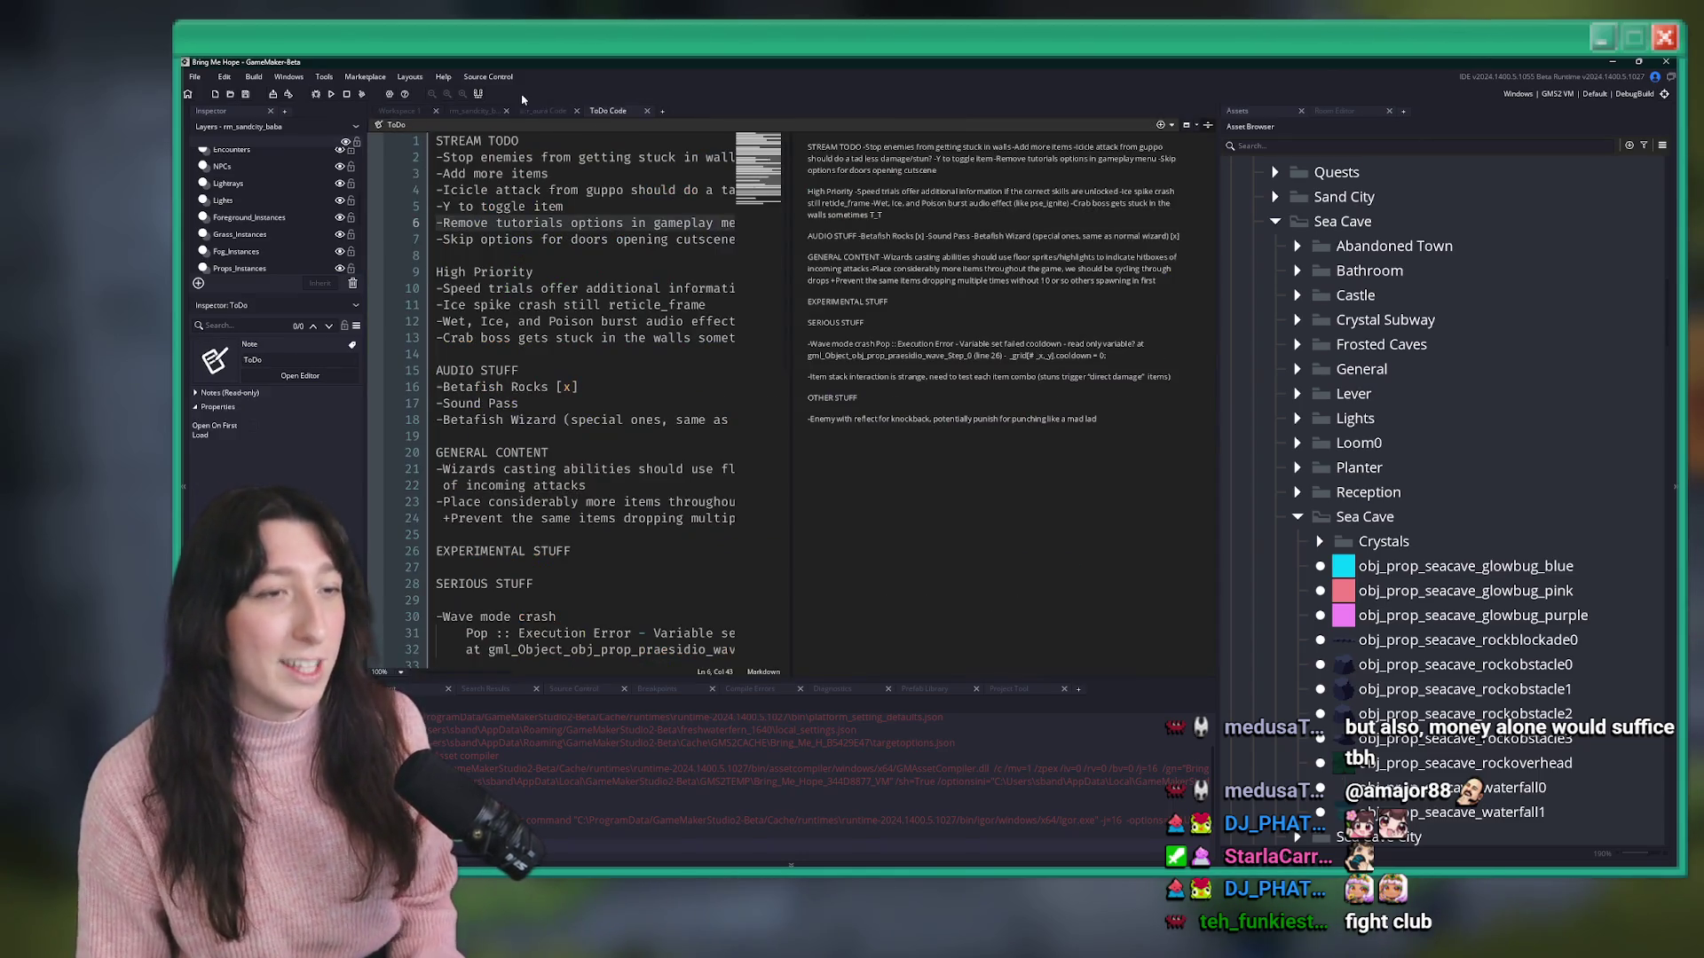
- Review the top of scr_aura, close the script, and return to Workspace 1
{"action": "left_click", "coordinate": [479, 111]}
{"action": "left_click", "coordinate": [555, 109]}
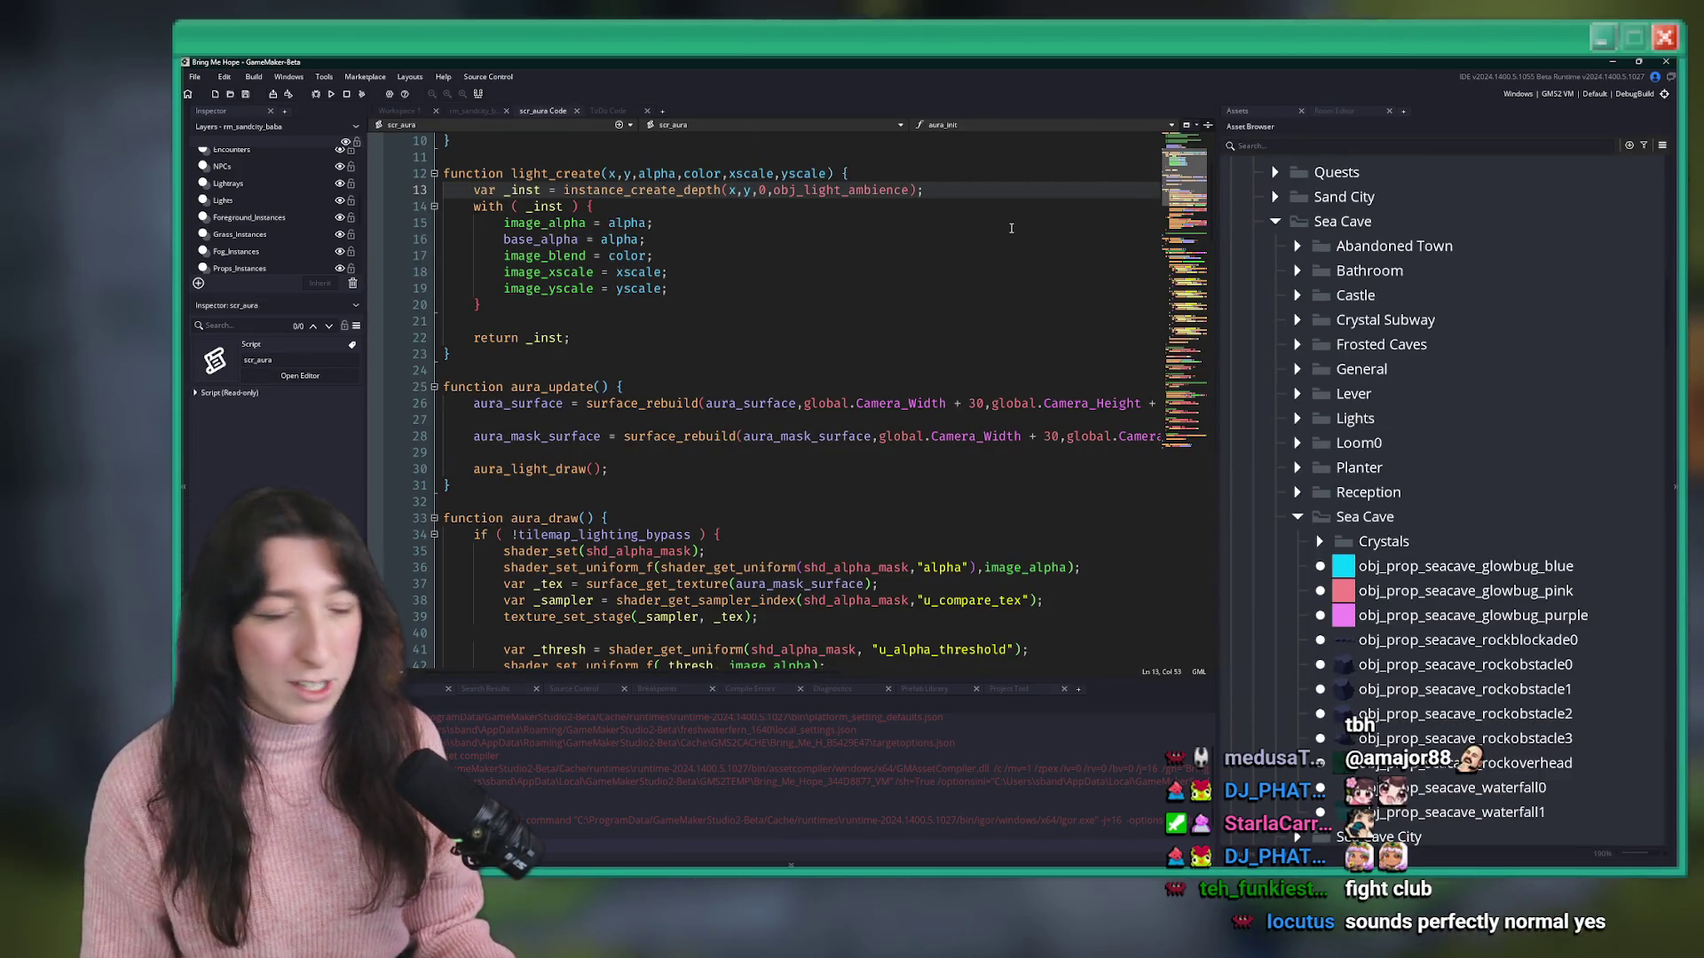
{"action": "scroll", "coordinate": [999, 203], "scroll_direction": "up", "scroll_amount": 3}
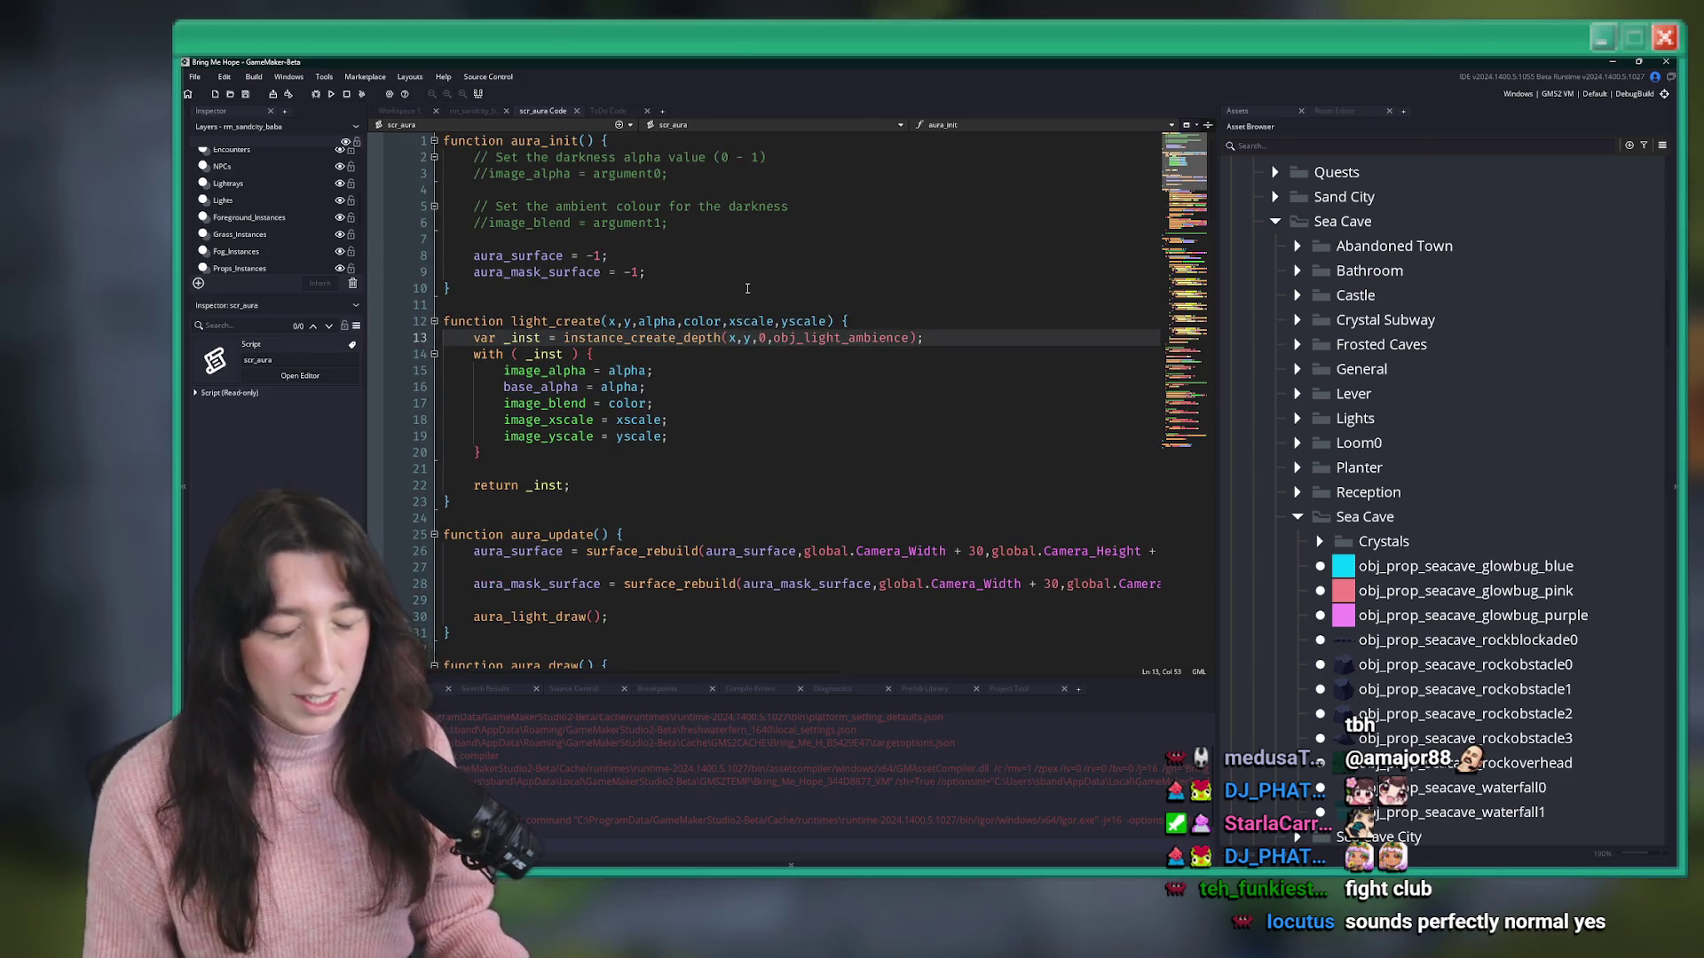
{"action": "middle_click", "coordinate": [538, 113]}
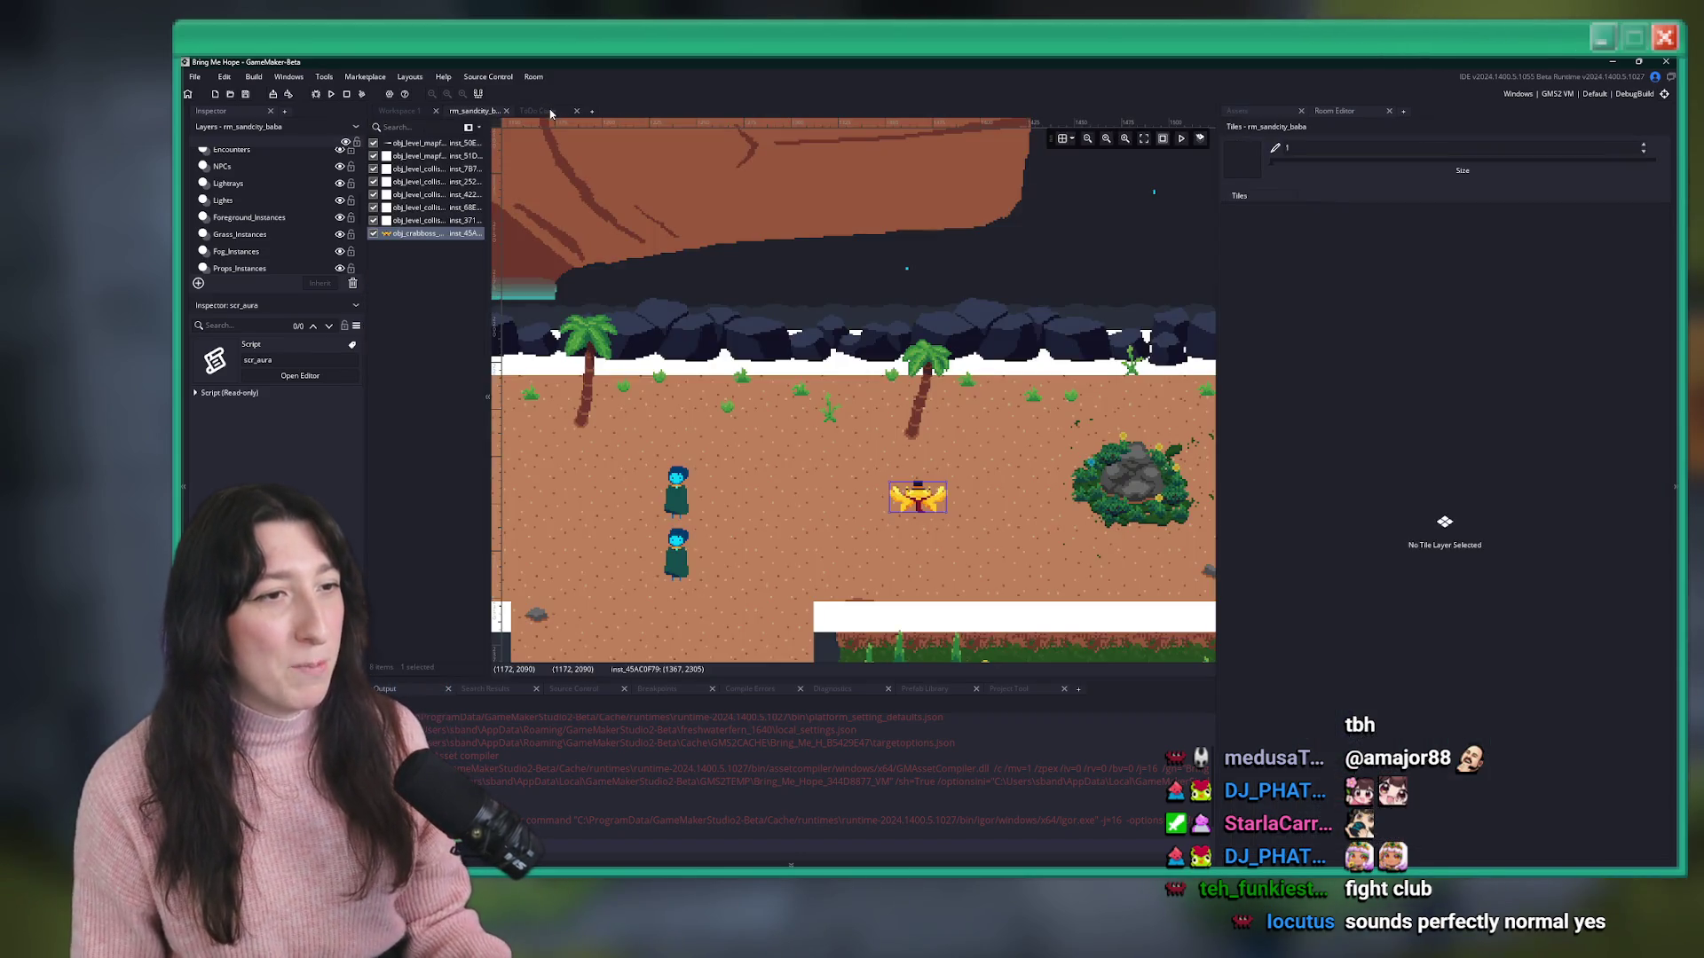
{"action": "left_click", "coordinate": [400, 112]}
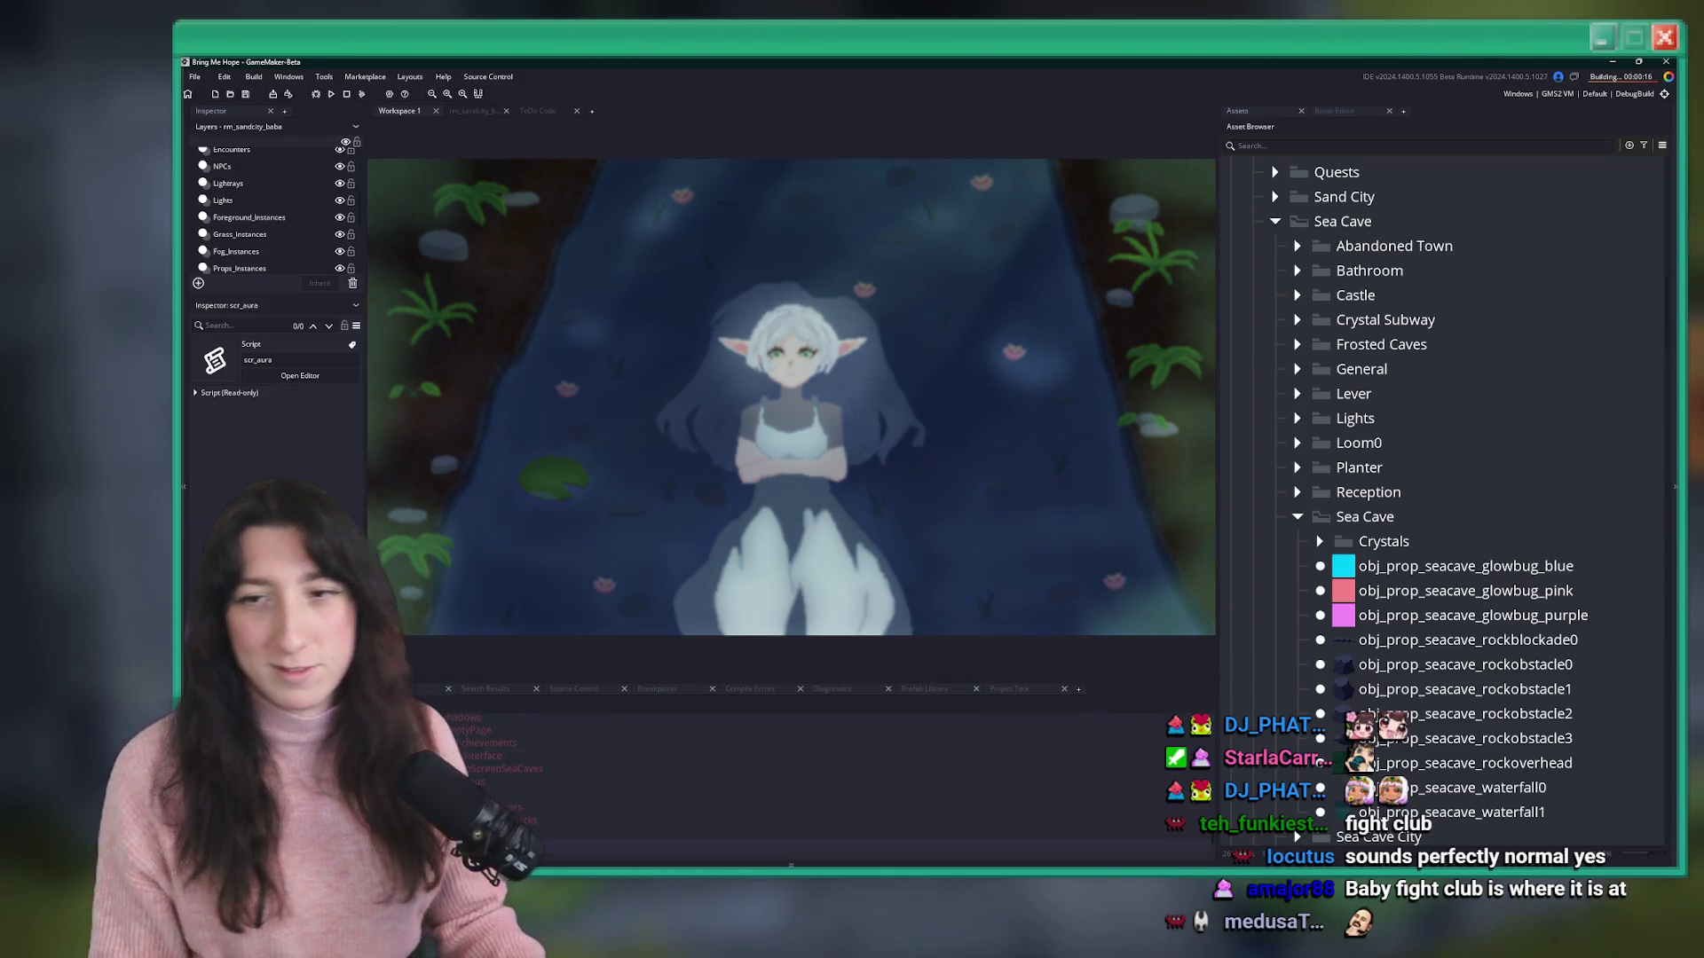
- Bring up the game as it finishes loading, then close it to return to the debugger
{"action": "key", "text": "alt+Tab"}
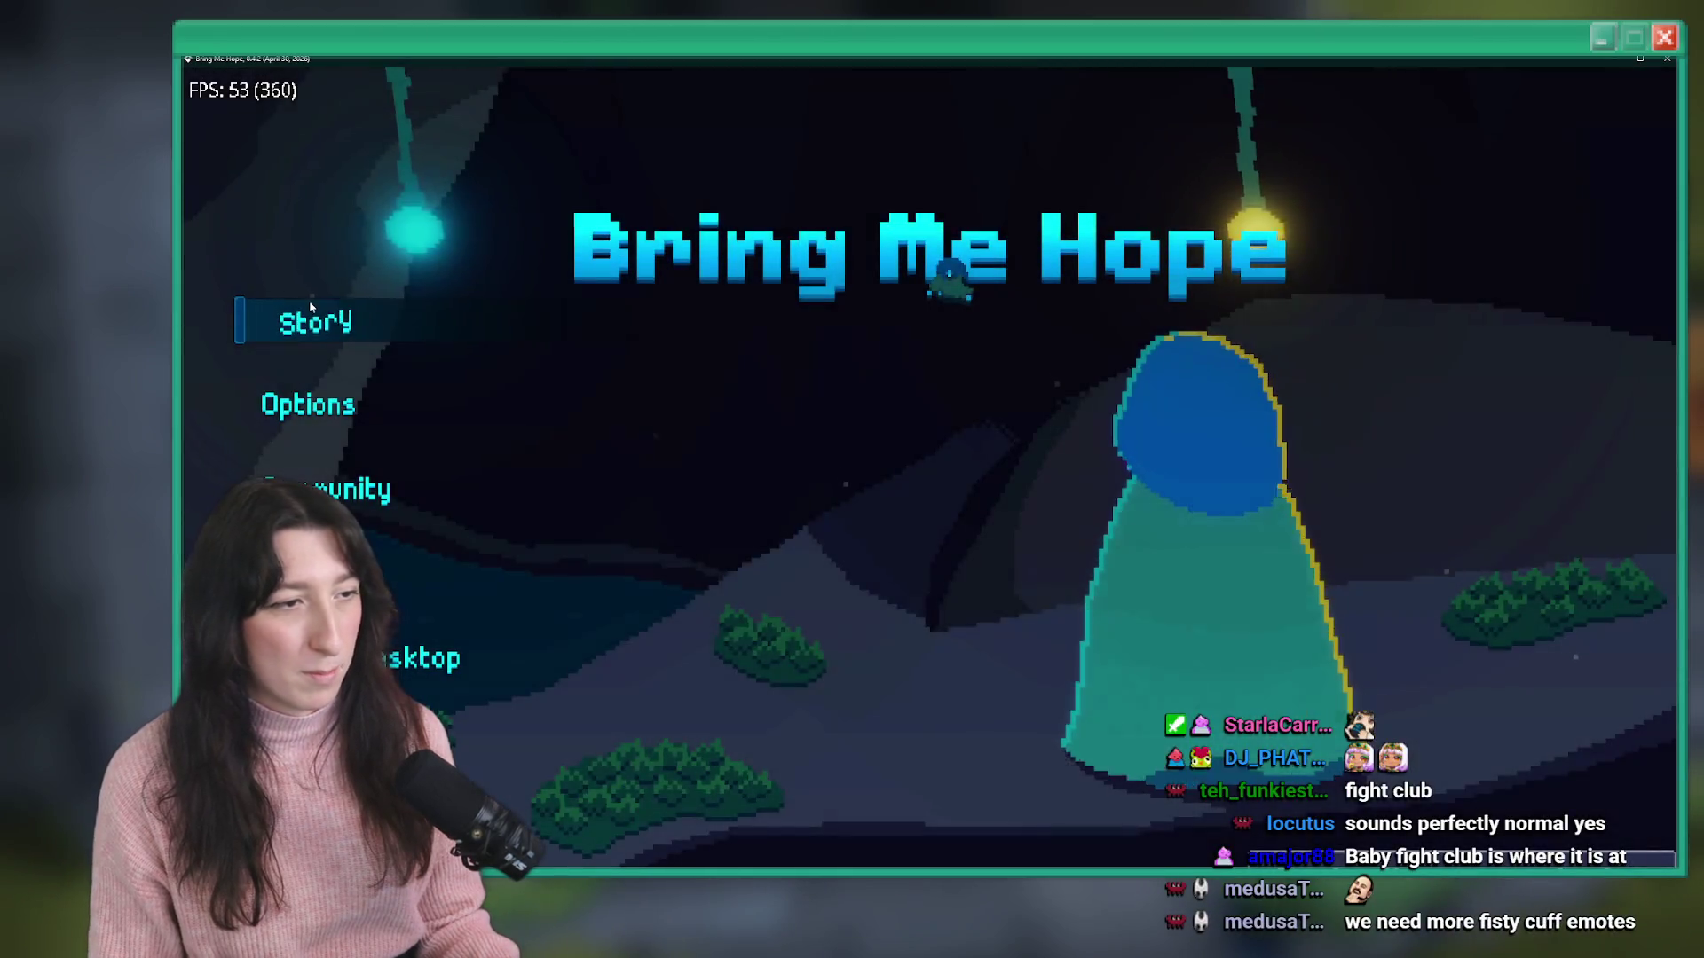
{"action": "left_click", "coordinate": [307, 307]}
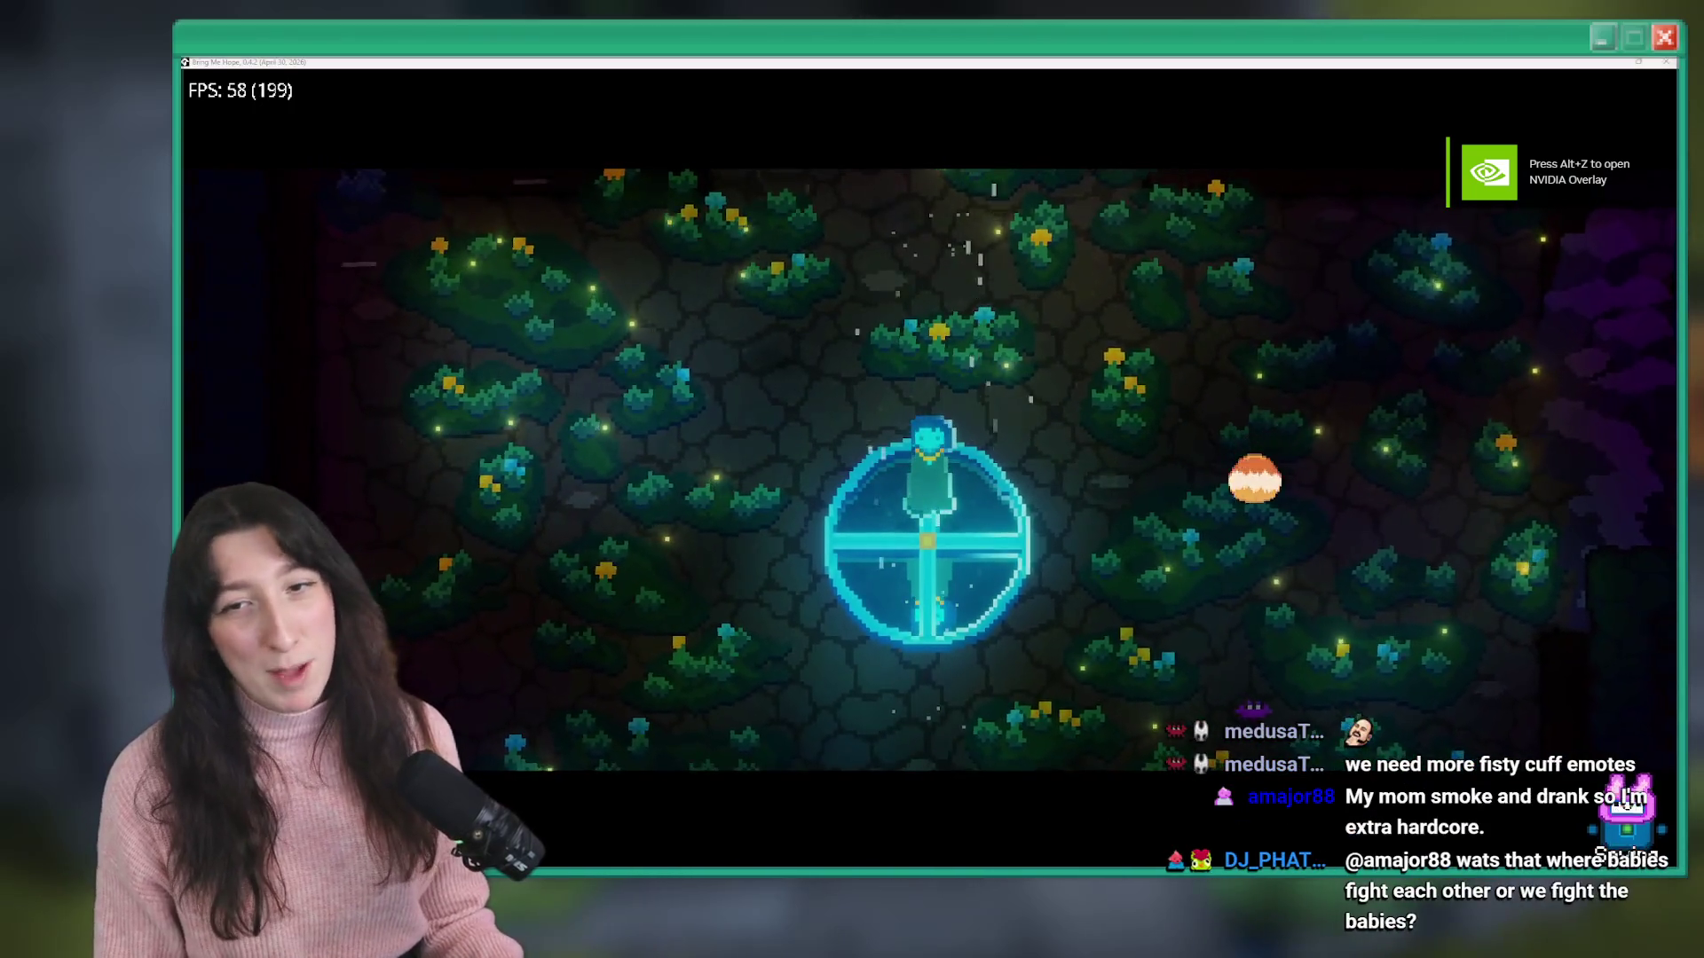
{"action": "key", "text": "alt+F4"}
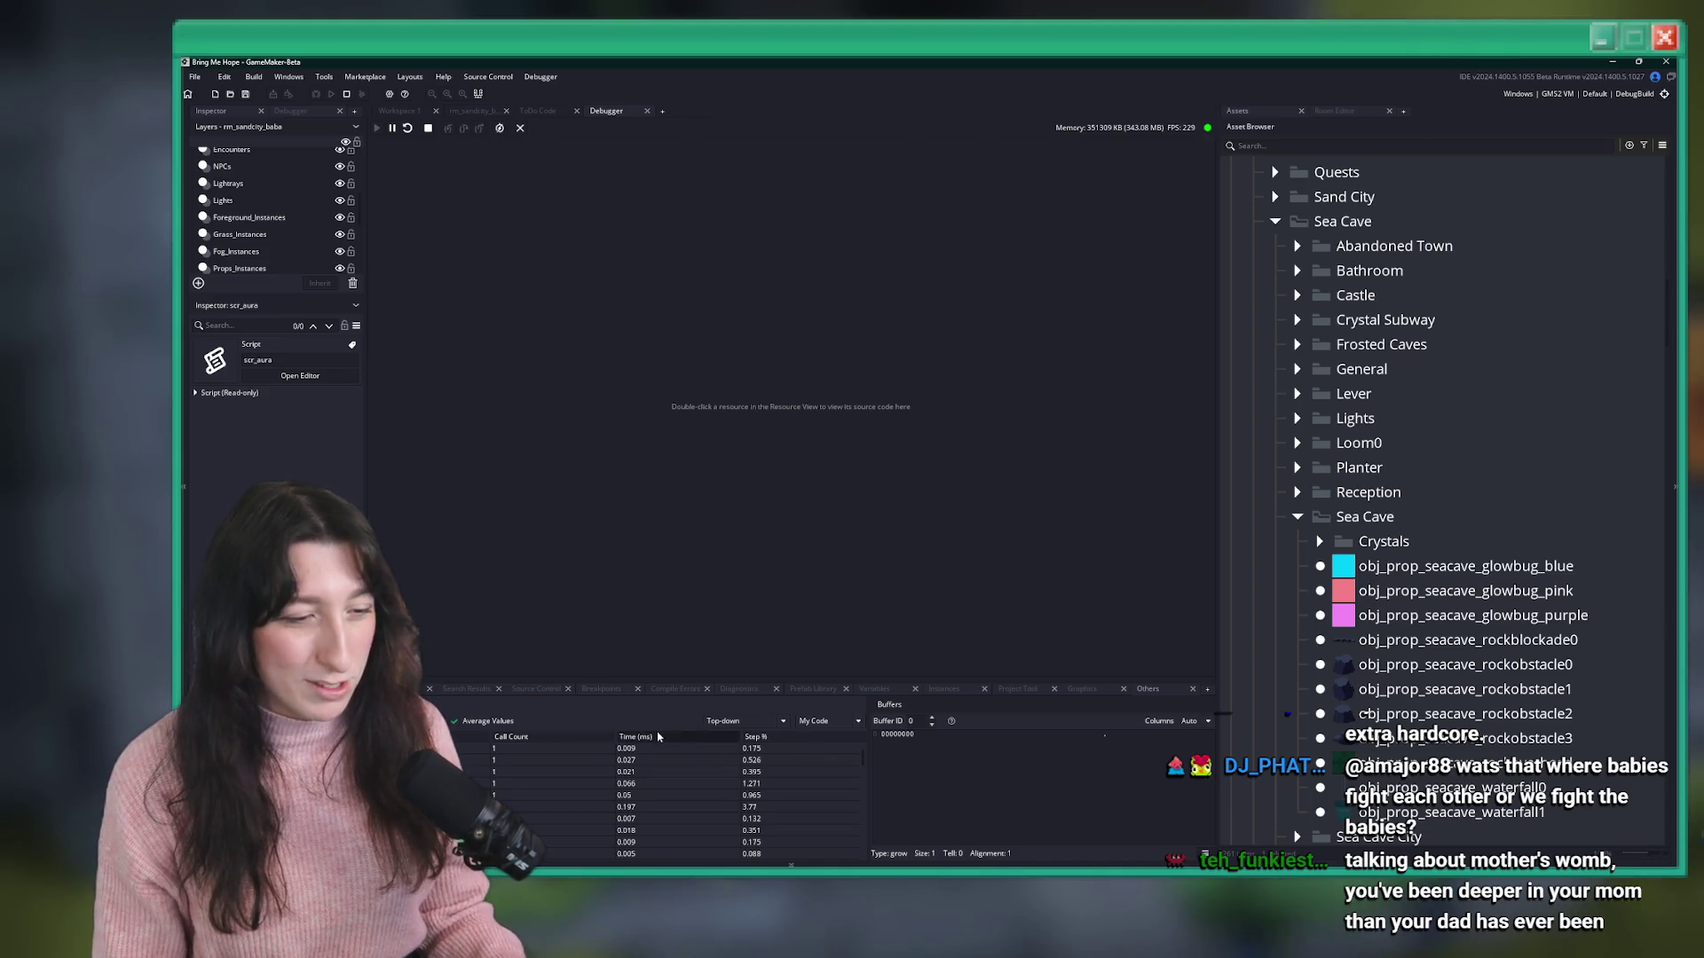
- Compare the game with the profiler, toggle Average Values off and back on, then close the Debugger
{"action": "key", "text": "alt+Tab"}
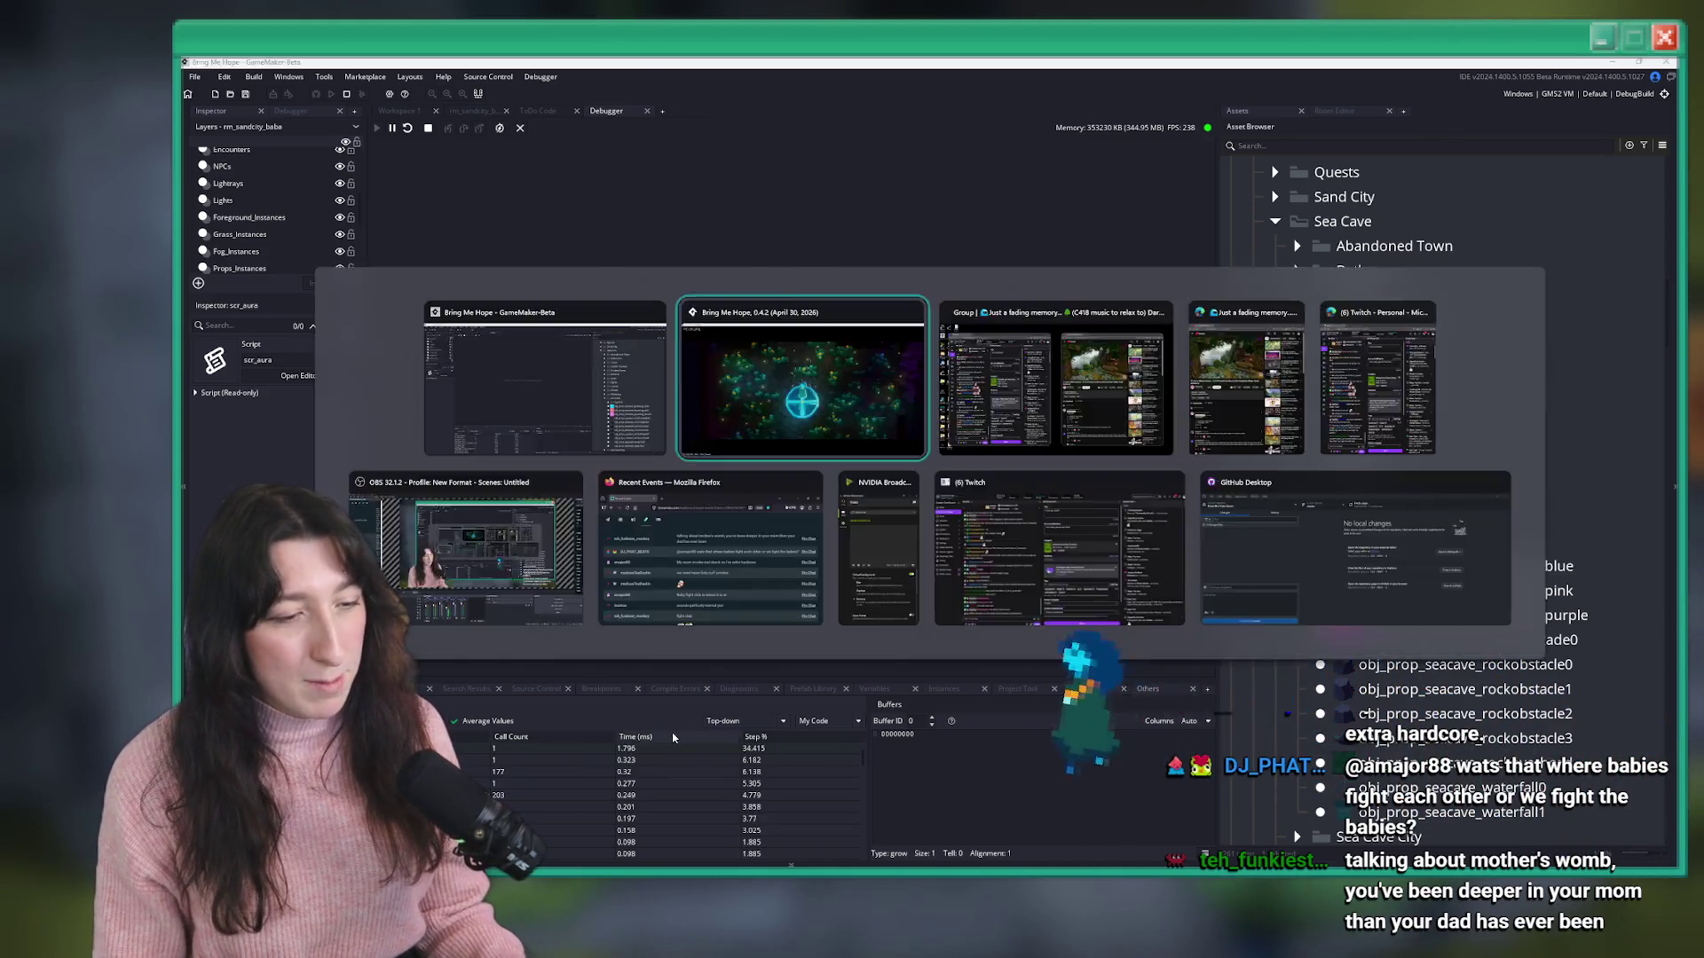
{"action": "key", "text": "alt+Tab"}
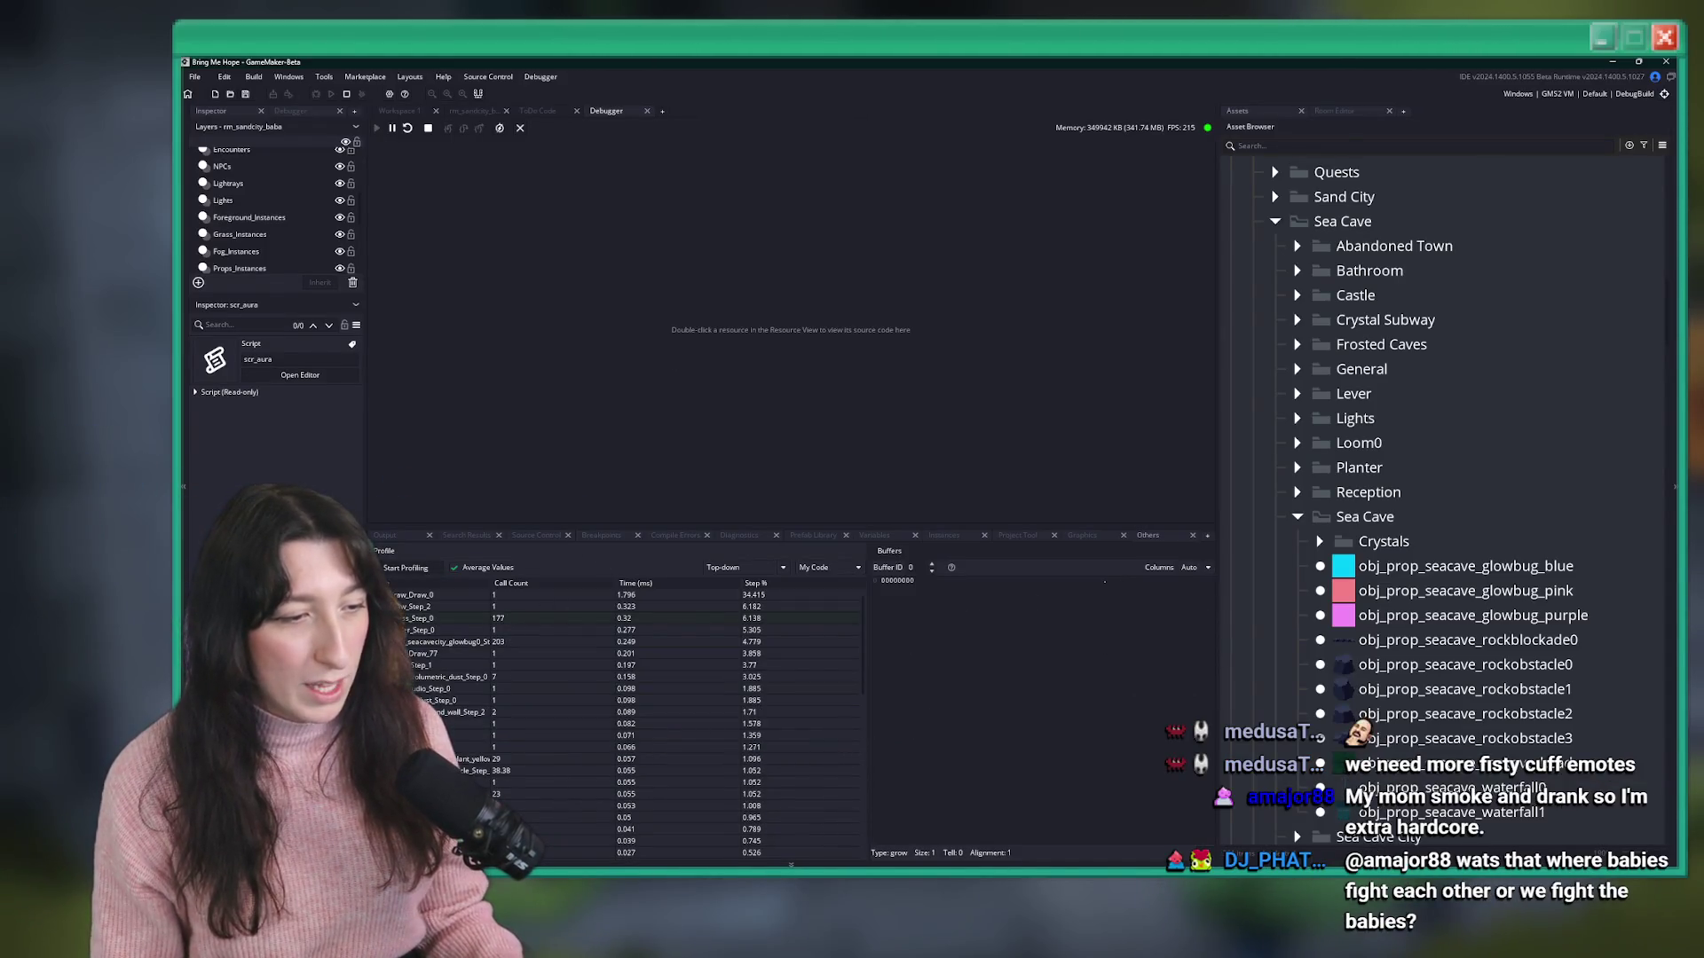
{"action": "key", "text": "alt+Tab"}
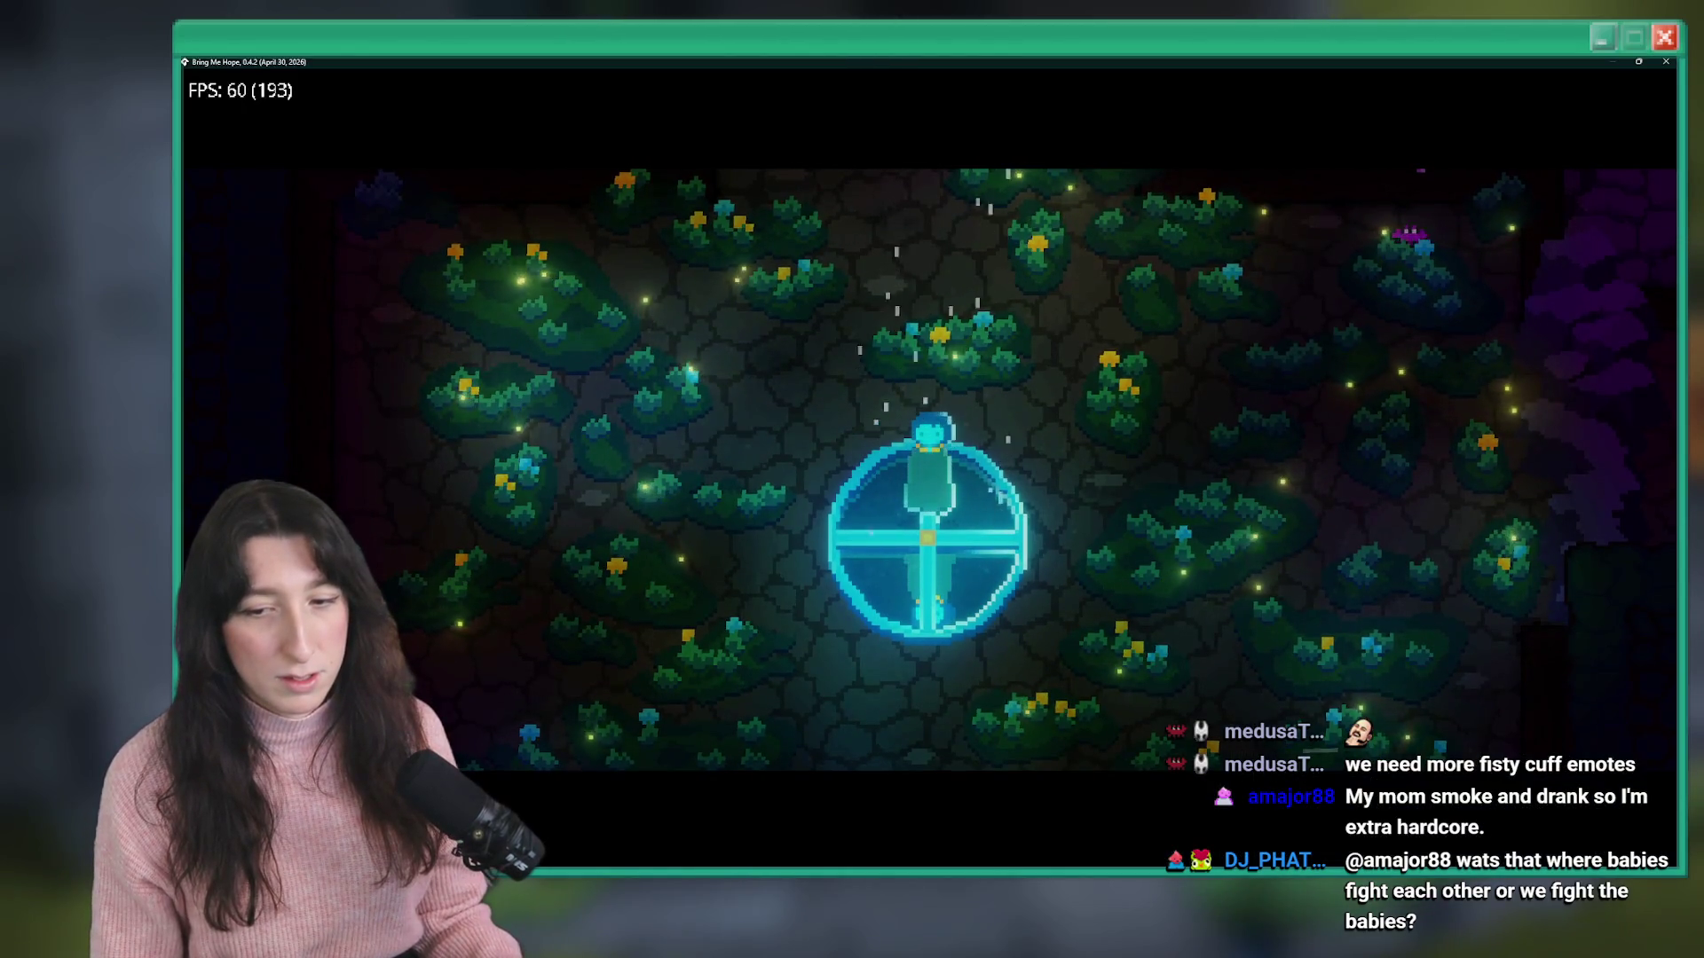
{"action": "key", "text": "alt+Tab"}
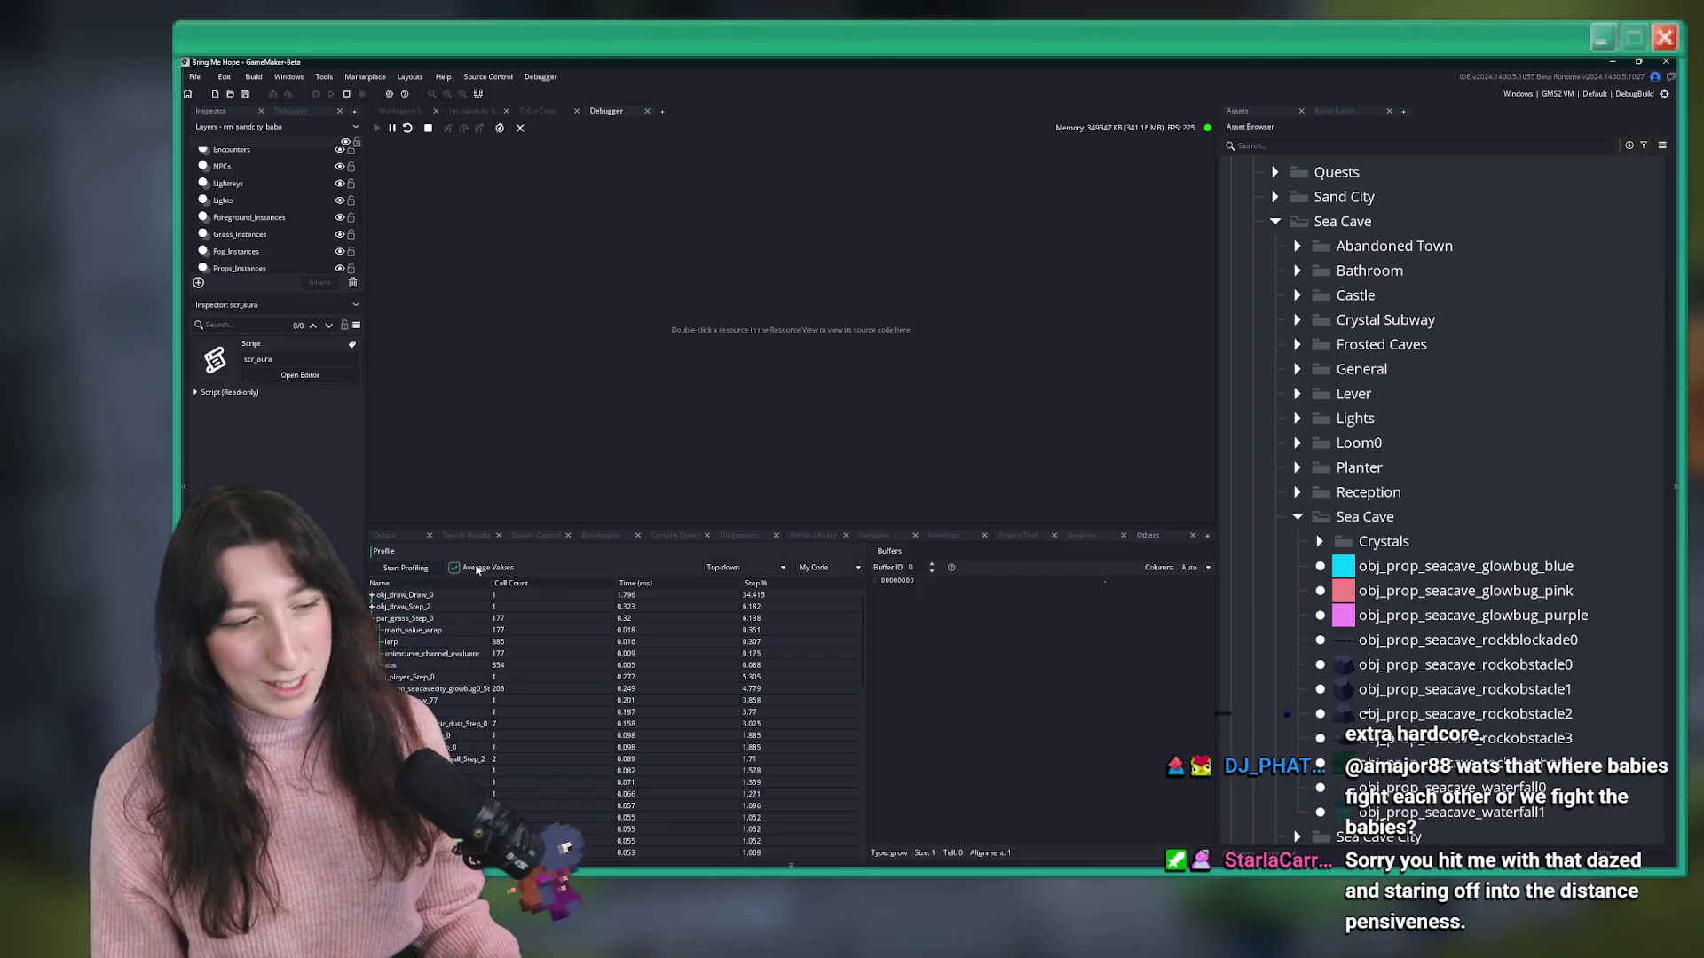
{"action": "left_click", "coordinate": [484, 568]}
{"action": "left_click", "coordinate": [484, 567]}
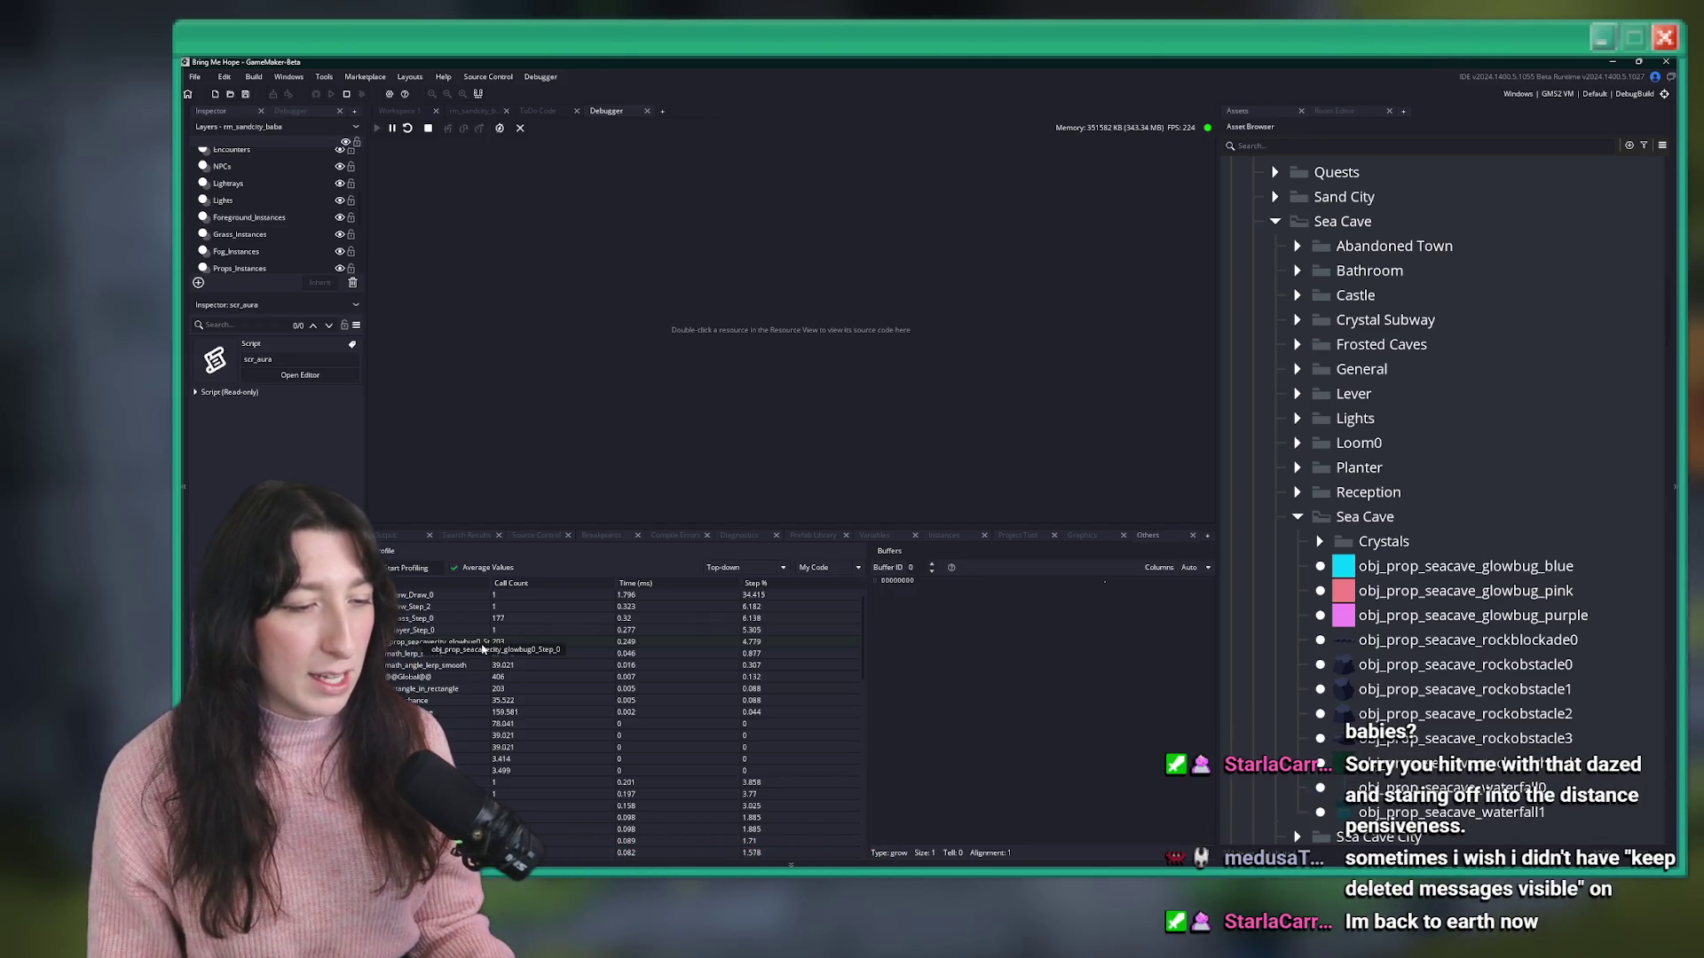
{"action": "middle_click", "coordinate": [602, 113]}
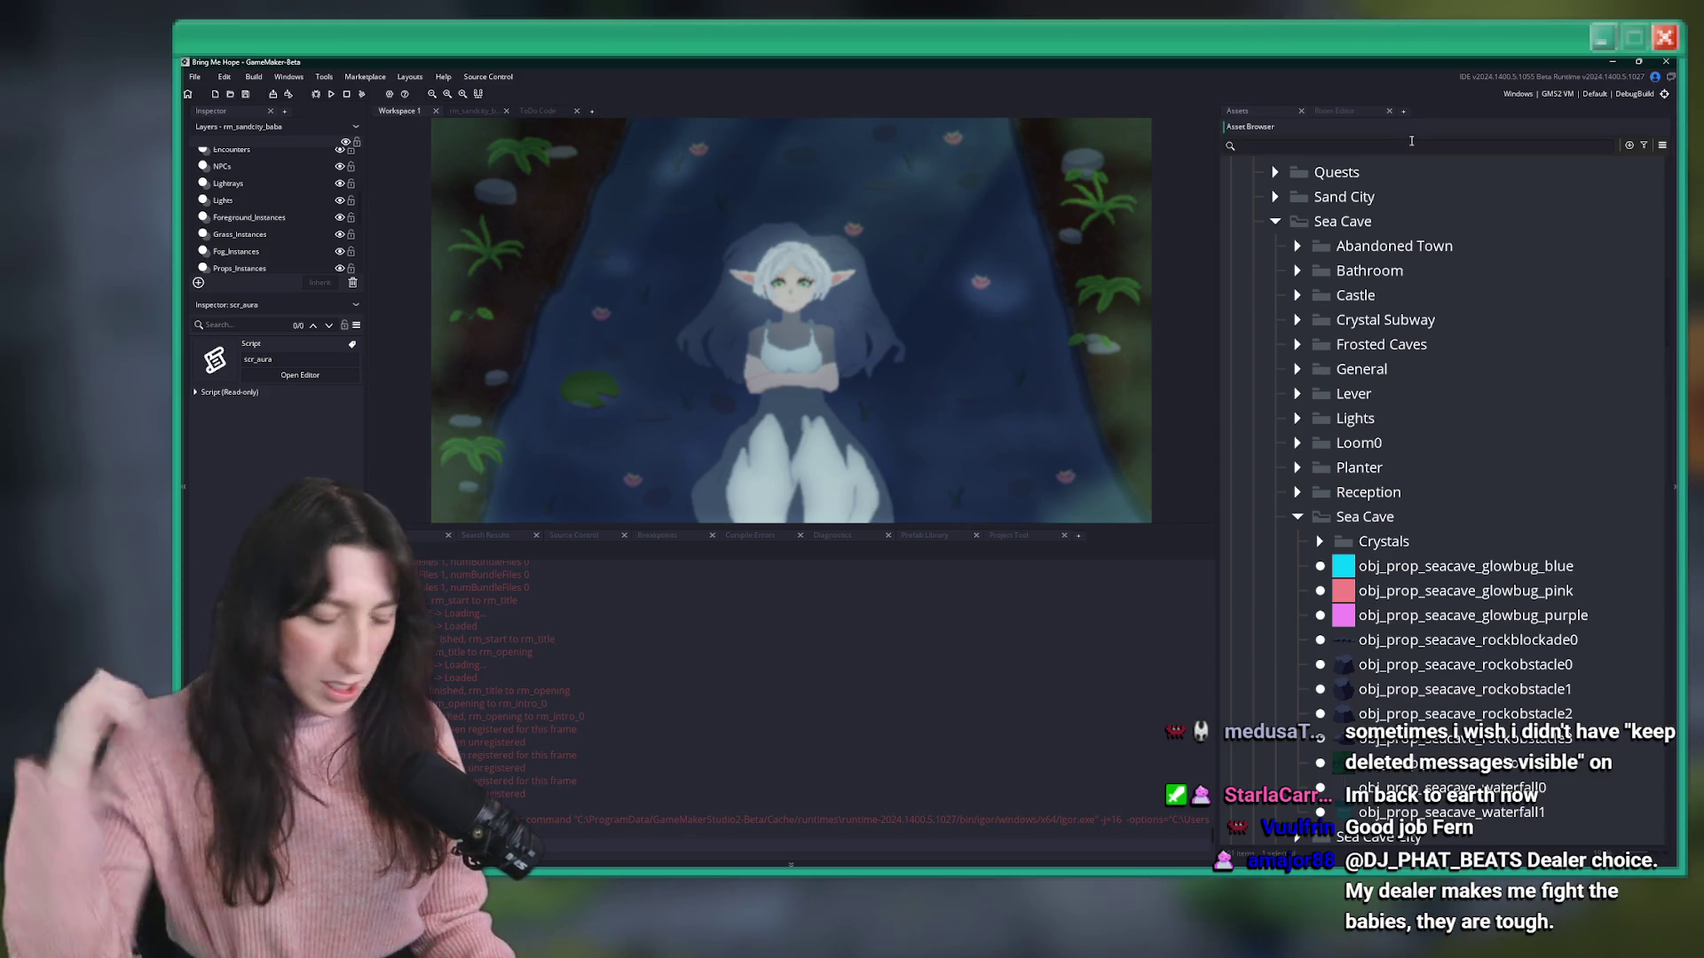
- Search the assets for 'glowbu' and open obj_prop_sandcity_glowbug_yellow's Create event code
{"action": "type", "text": "glowbu"}
{"action": "scroll", "coordinate": [1471, 388], "scroll_direction": "up", "scroll_amount": 5}
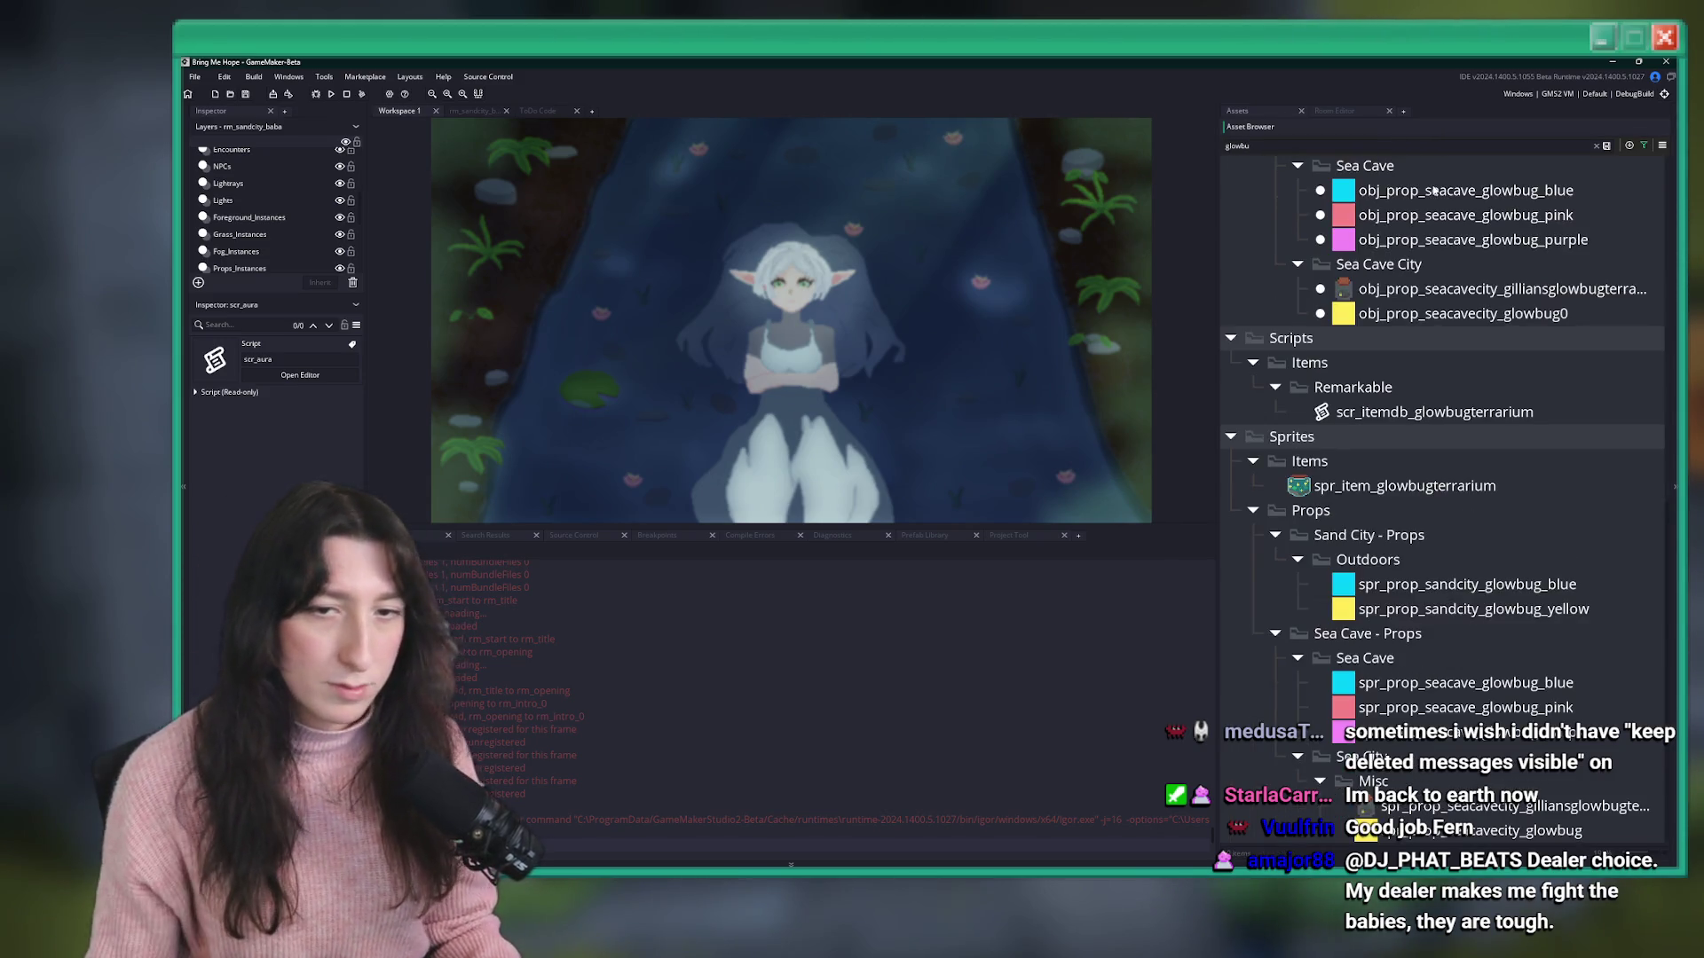
{"action": "scroll", "coordinate": [1464, 394], "scroll_direction": "up", "scroll_amount": 2}
{"action": "scroll", "coordinate": [1455, 408], "scroll_direction": "down", "scroll_amount": 4}
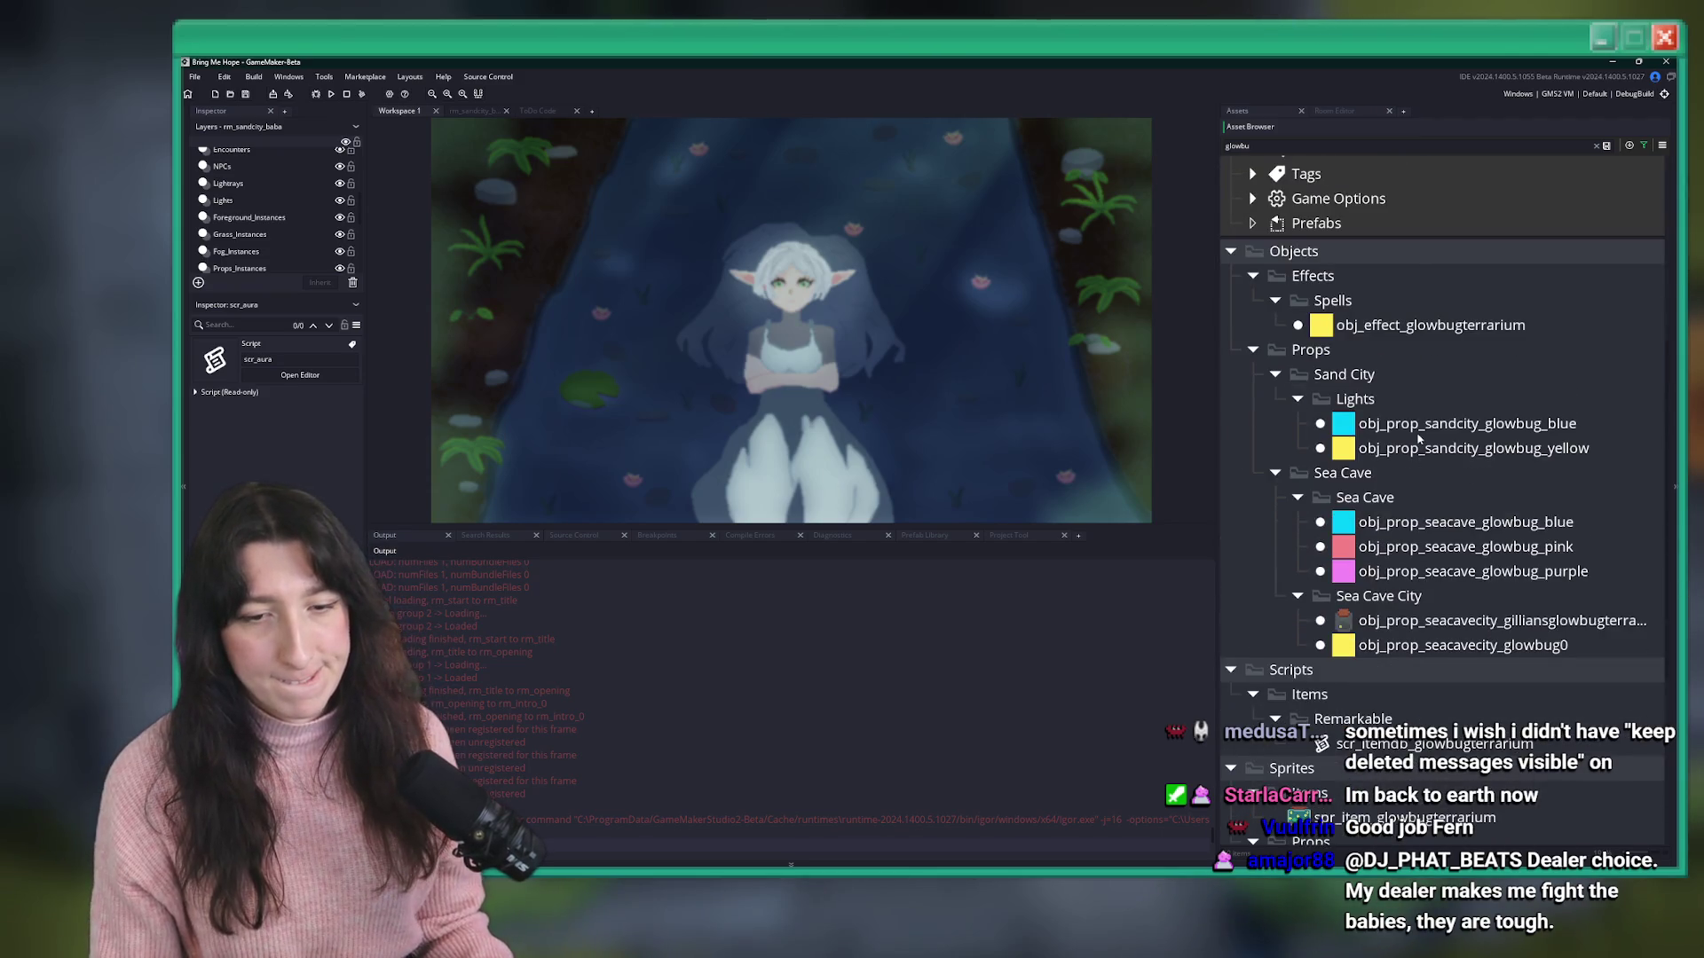
{"action": "left_click", "coordinate": [1444, 424]}
{"action": "double_click", "coordinate": [1443, 424]}
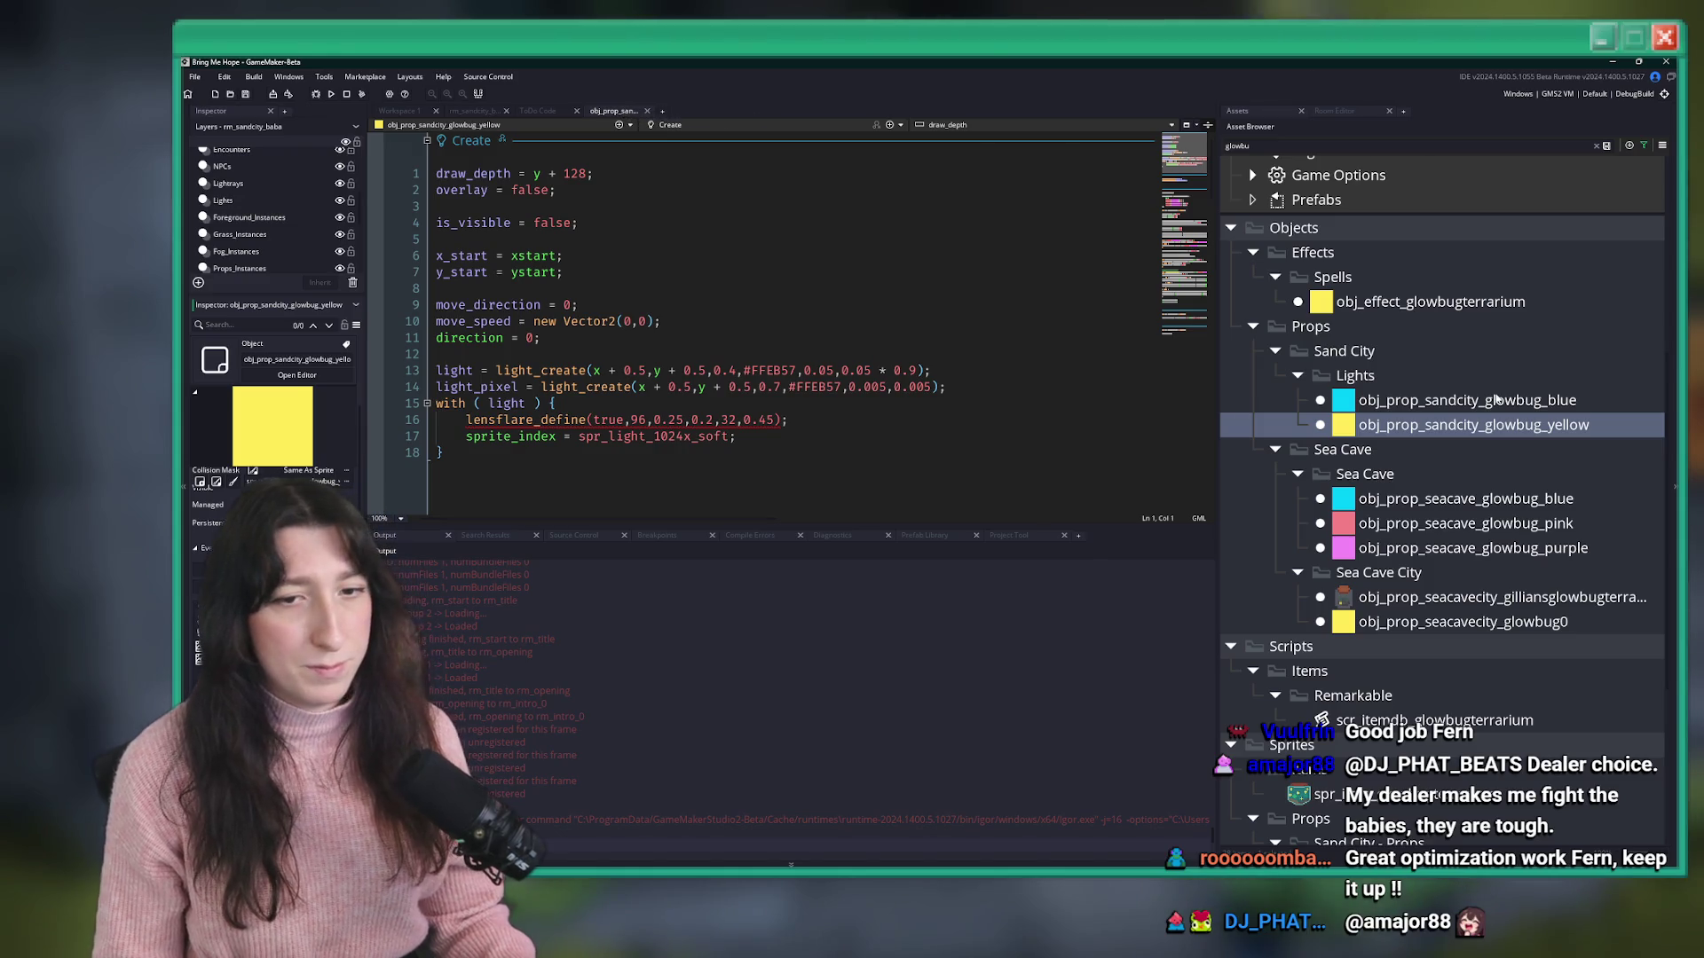
- Move up the asset tree to Props and clear the glowbug search filter
{"action": "key", "text": "Up"}
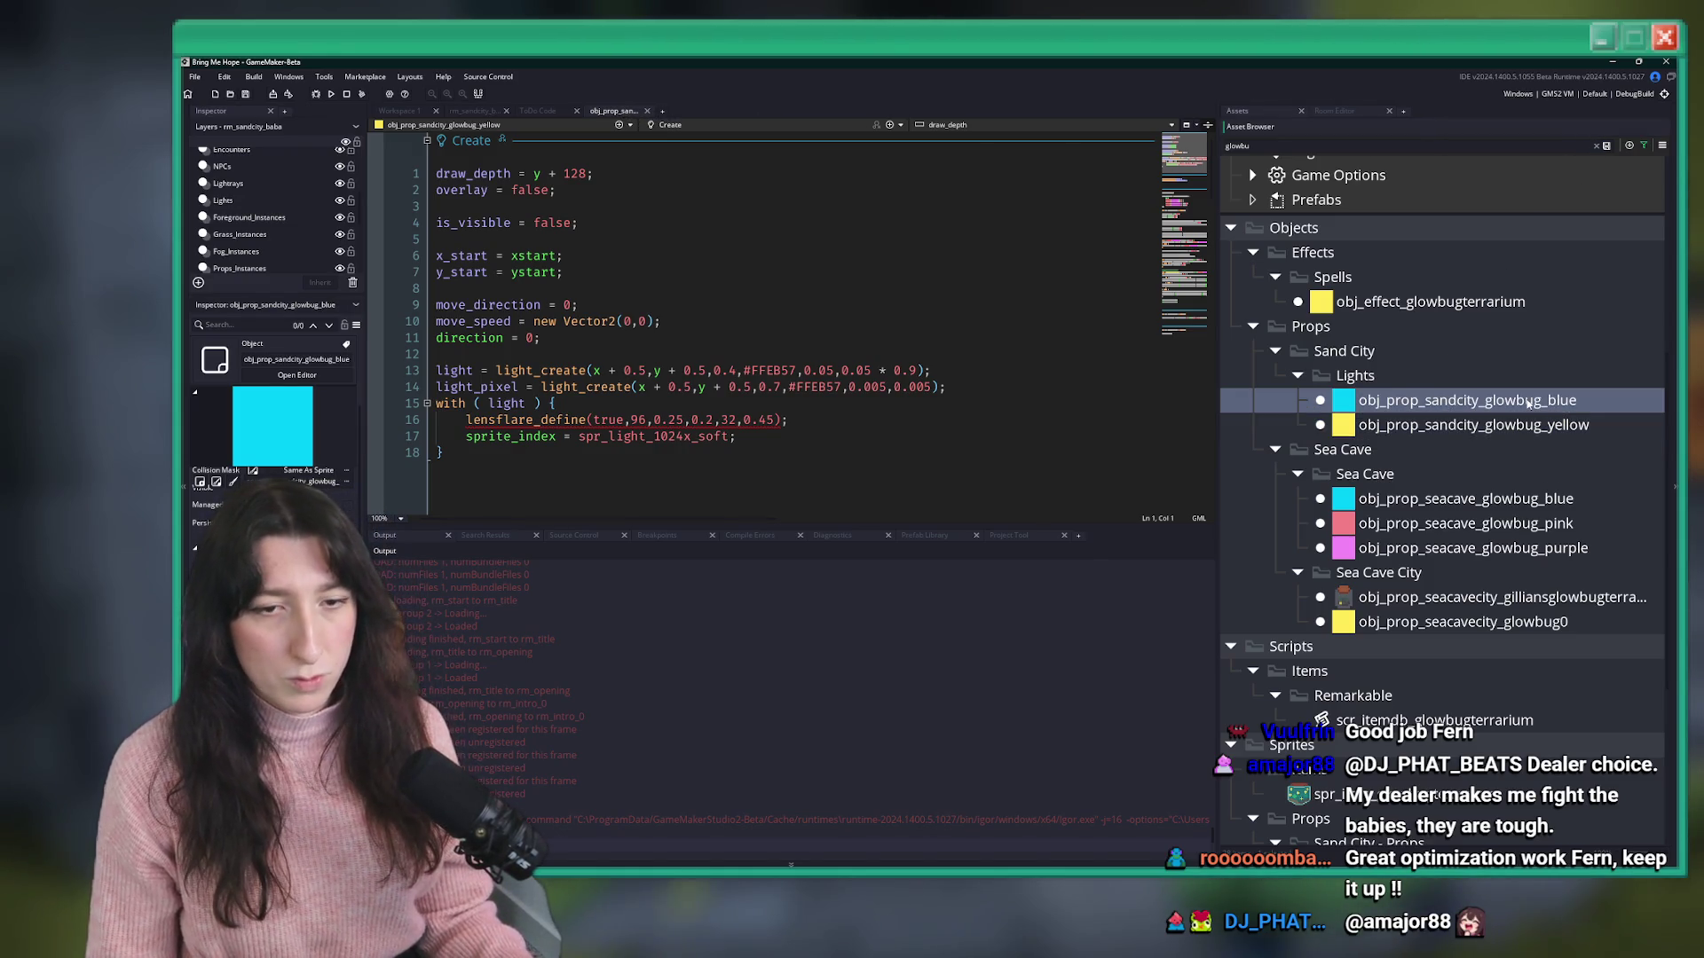
{"action": "key", "text": "Up"}
{"action": "key", "text": "Up"}
{"action": "key", "text": "Up"}
{"action": "left_click", "coordinate": [1596, 145]}
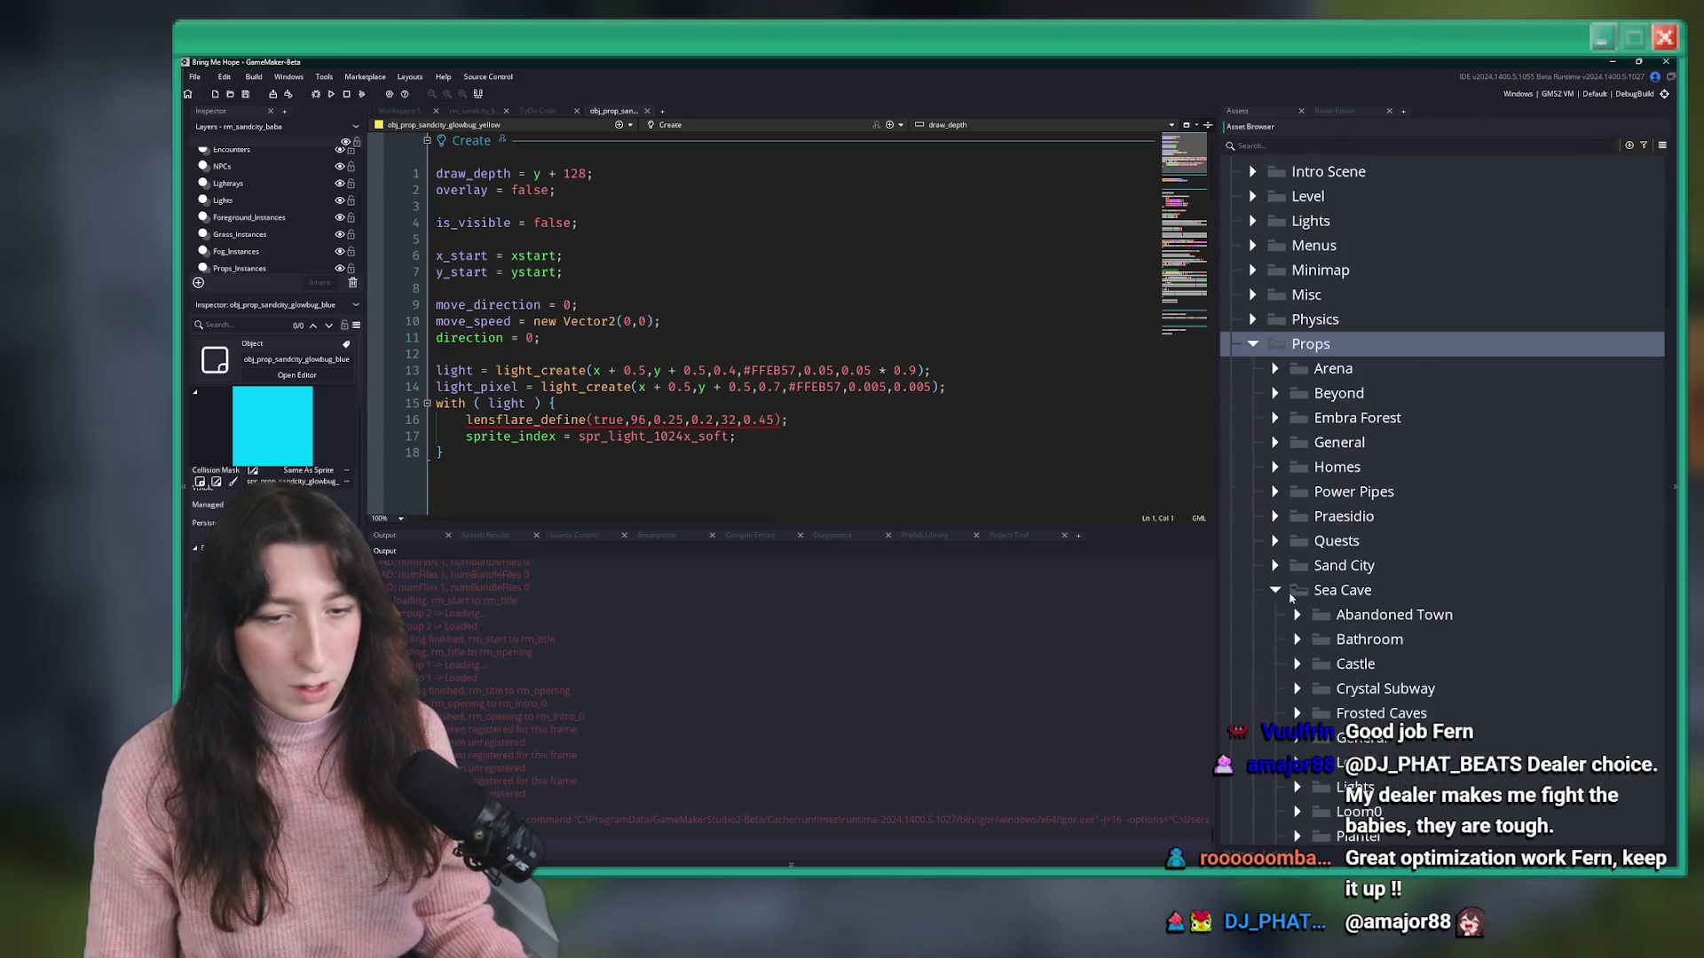
- Collapse Sea Cave and expand the Props > General folder in the asset tree
{"action": "left_click", "coordinate": [1278, 592]}
{"action": "left_click", "coordinate": [1252, 688]}
{"action": "scroll", "coordinate": [1299, 656], "scroll_direction": "down", "scroll_amount": 2}
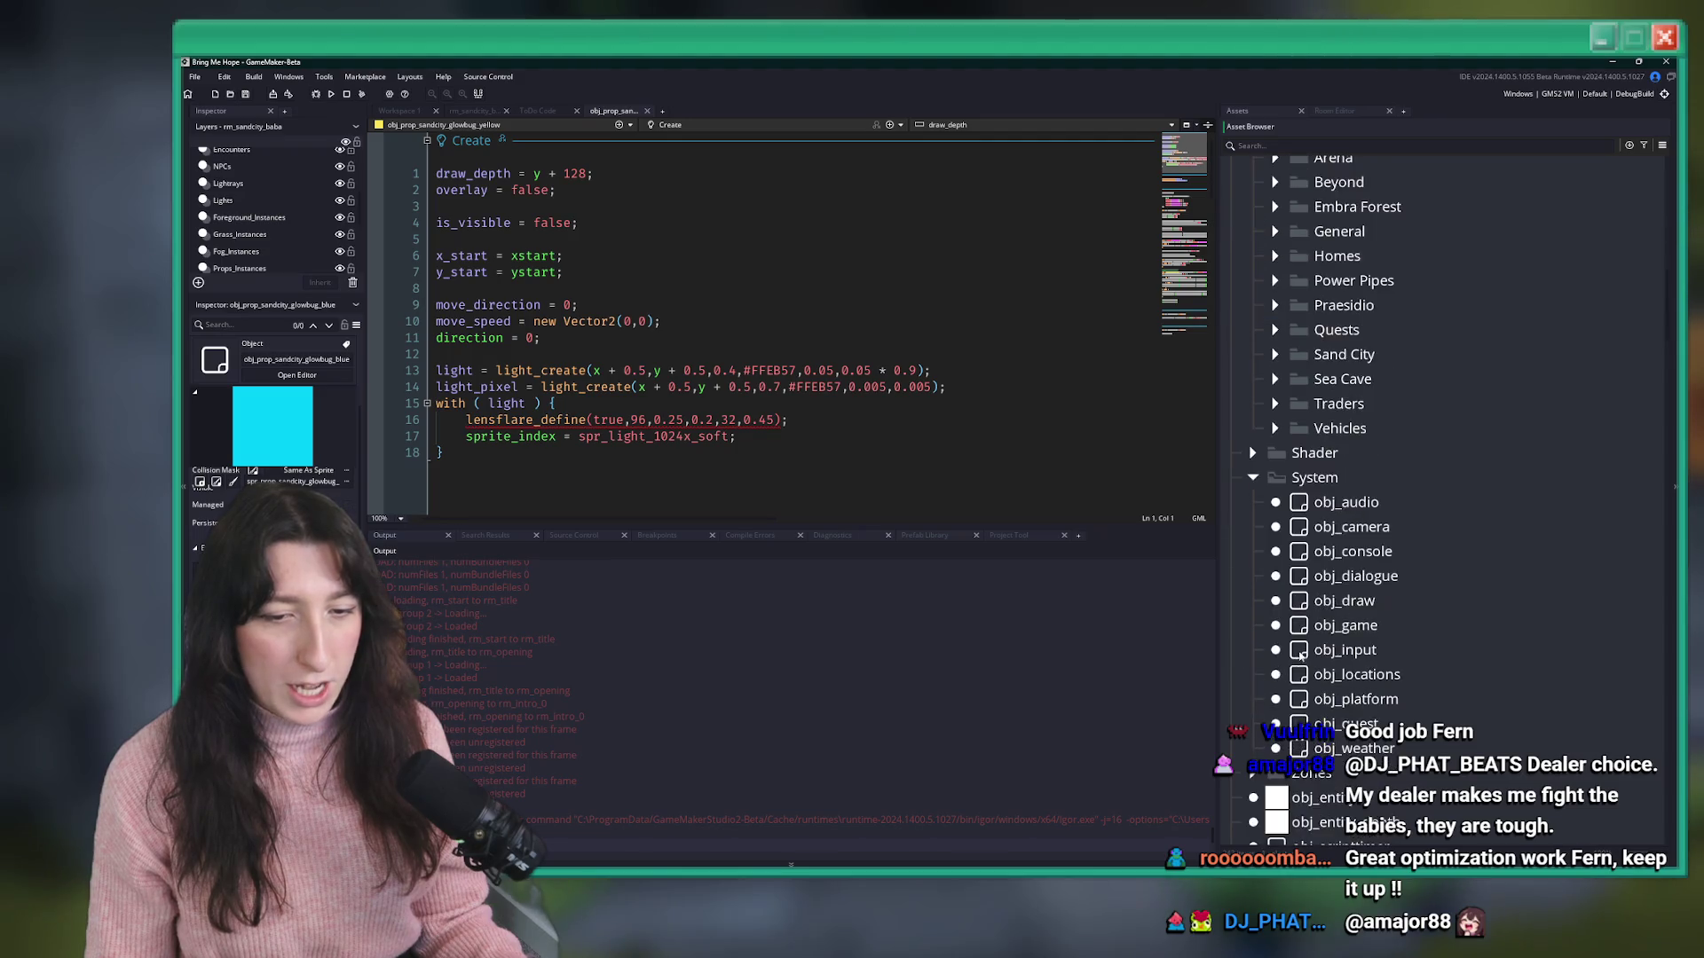
{"action": "left_click", "coordinate": [1252, 479]}
{"action": "scroll", "coordinate": [1337, 442], "scroll_direction": "up", "scroll_amount": 3}
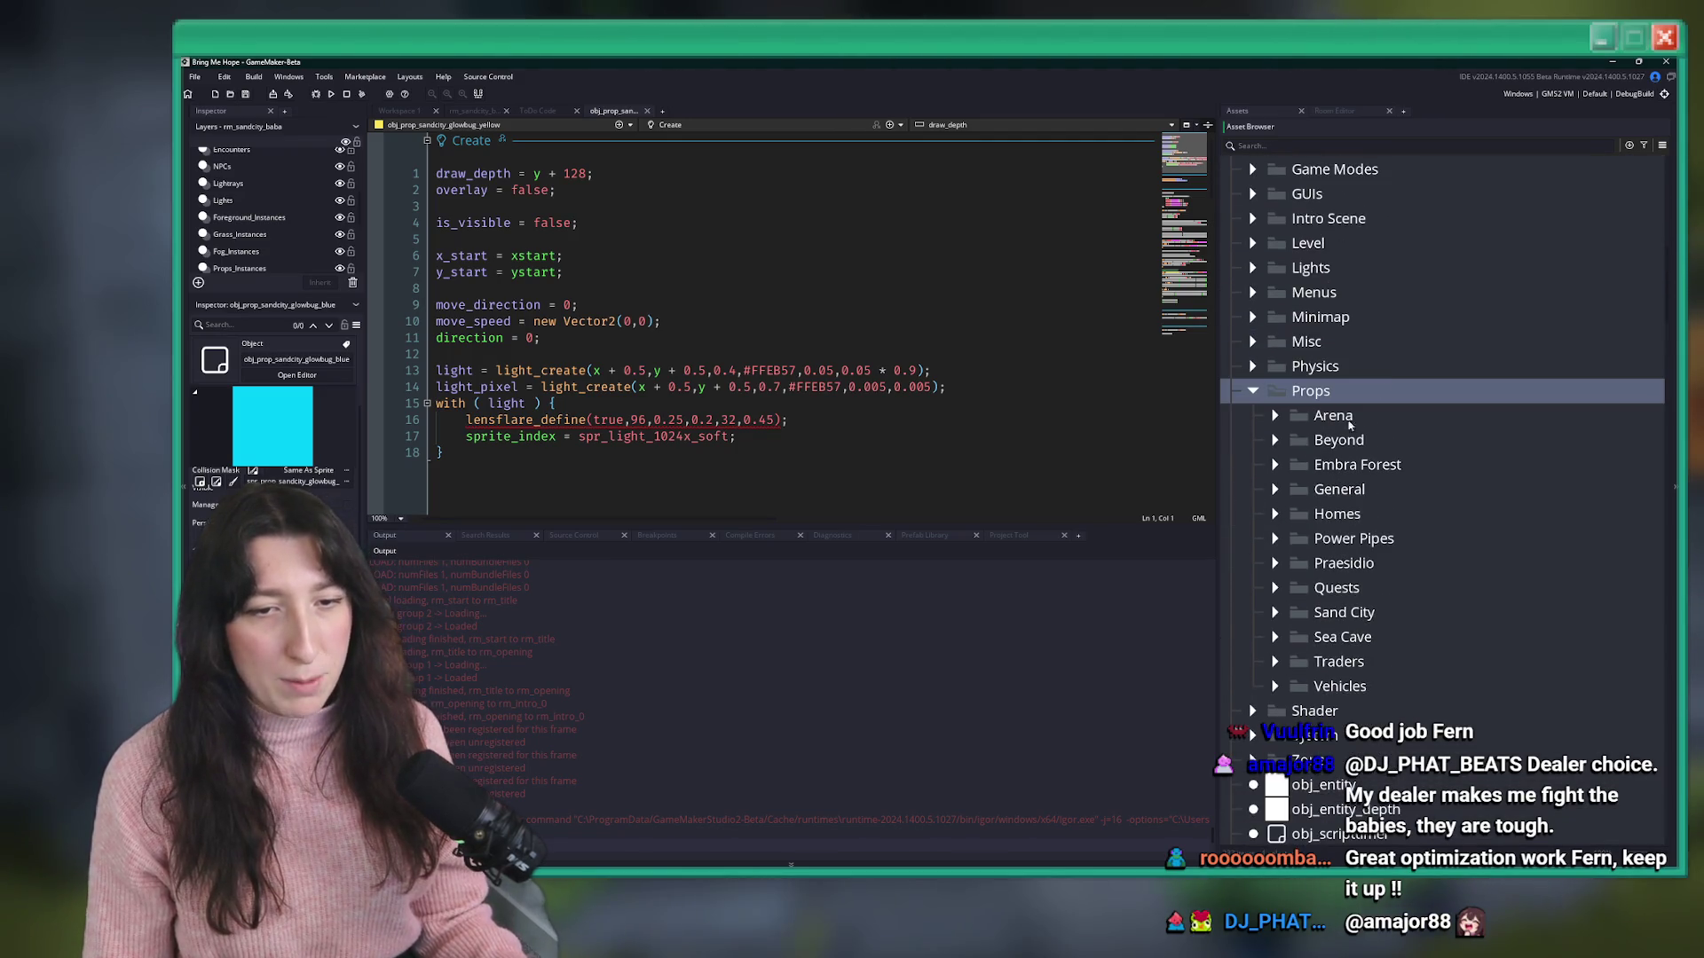
{"action": "left_click", "coordinate": [1274, 489]}
- Create a new object in the General folder named par_depth_reflected_disableable
{"action": "right_click", "coordinate": [1340, 490]}
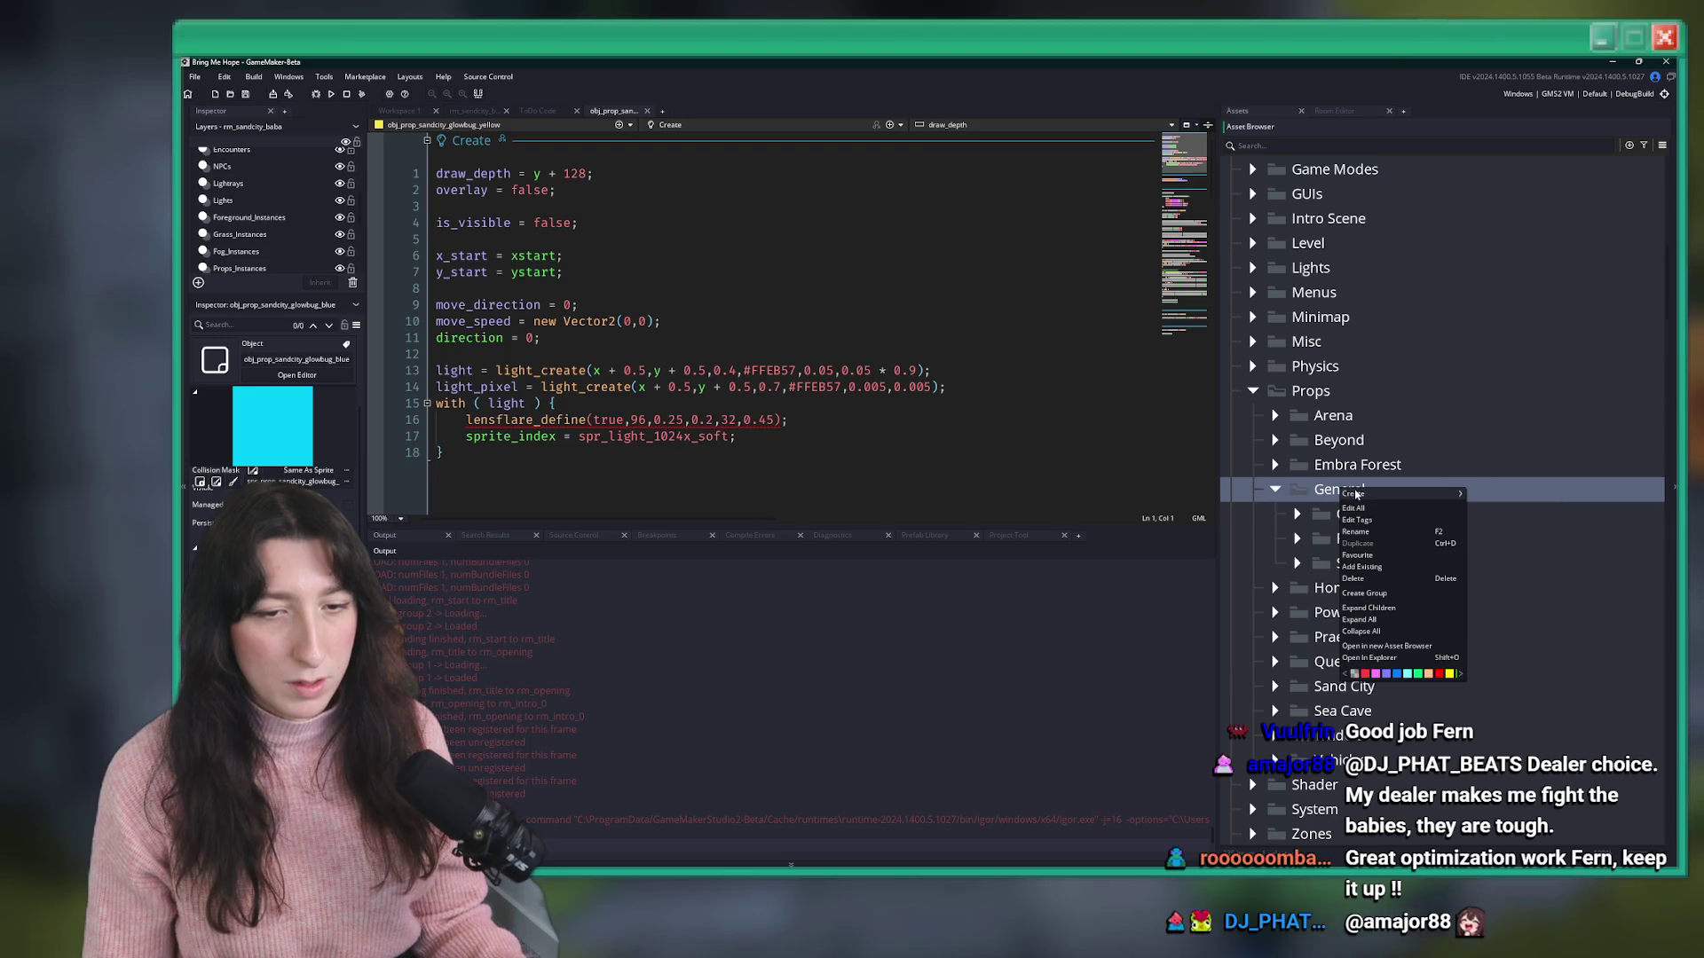
{"action": "mouse_move", "coordinate": [1384, 494]}
{"action": "left_click", "coordinate": [1488, 551]}
{"action": "type", "text": "park"}
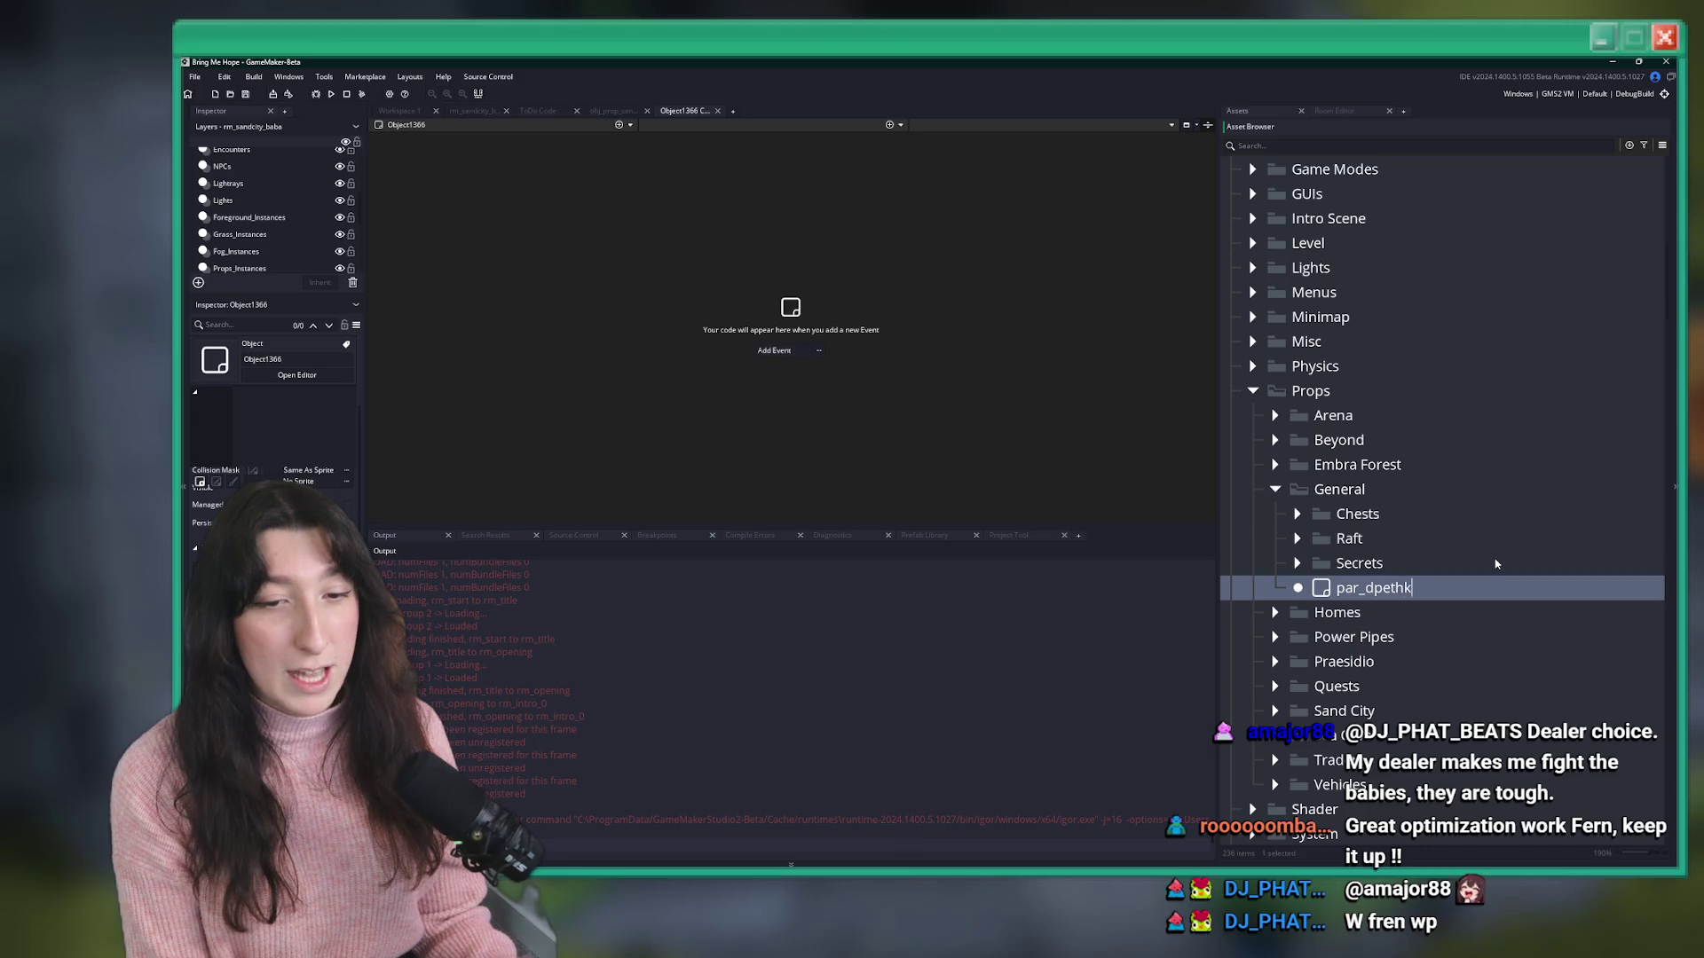
{"action": "type", "text": "cted_"}
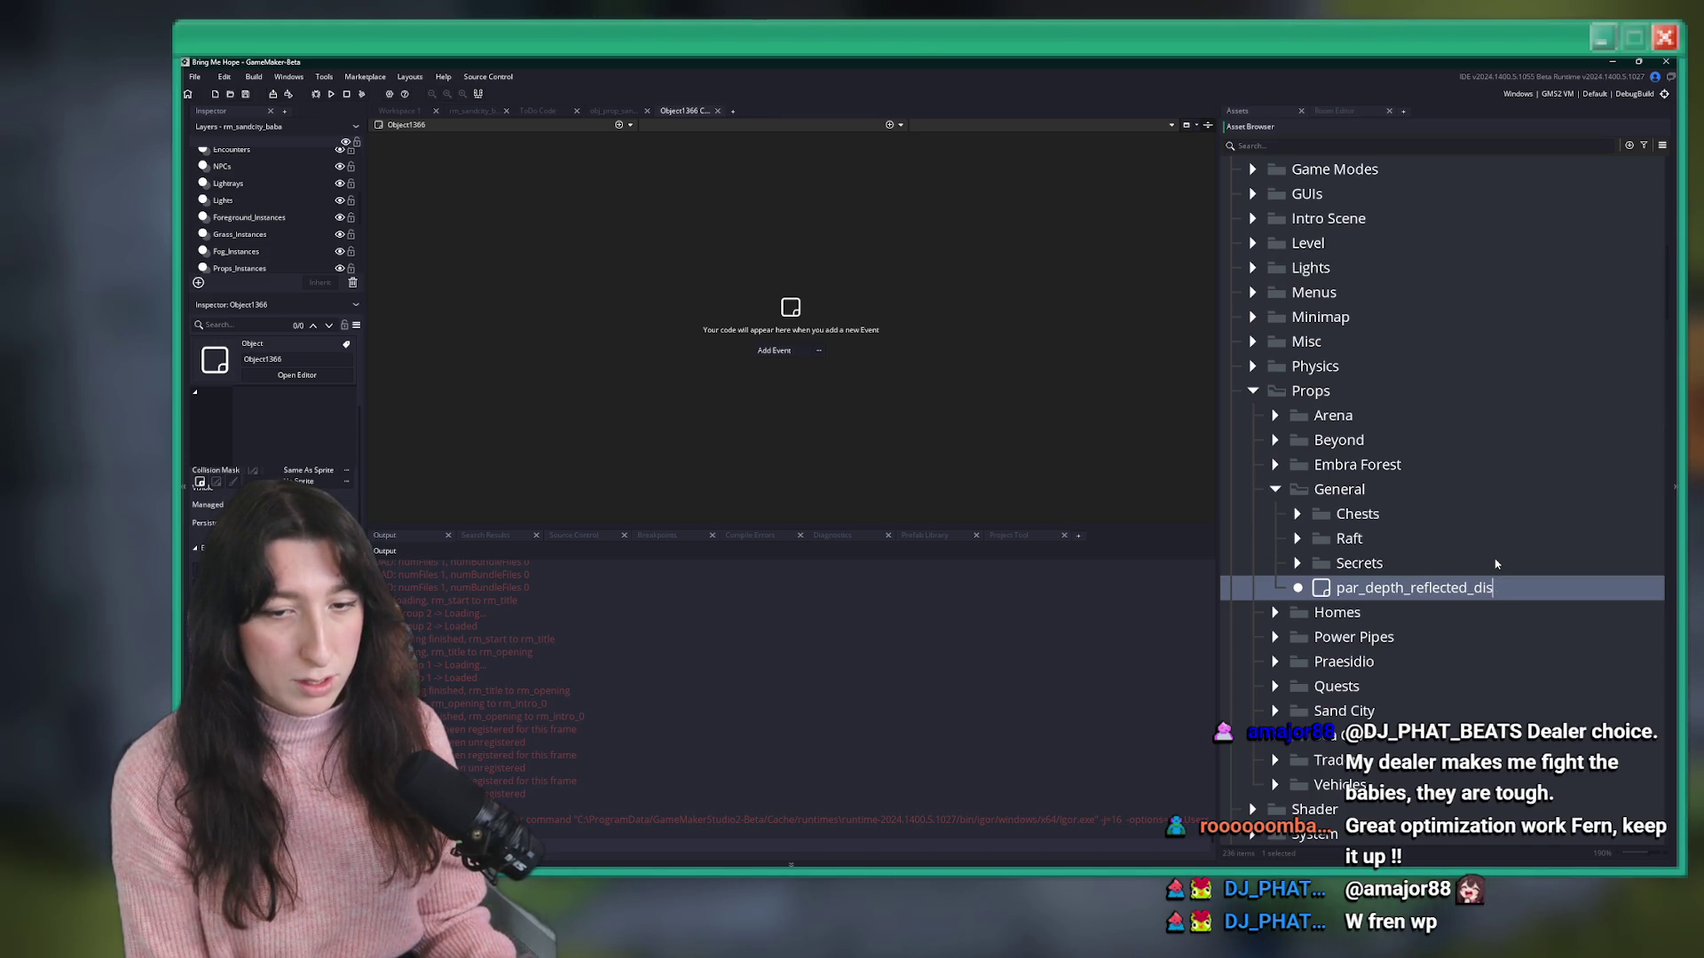
{"action": "key", "text": "BackSpace"}
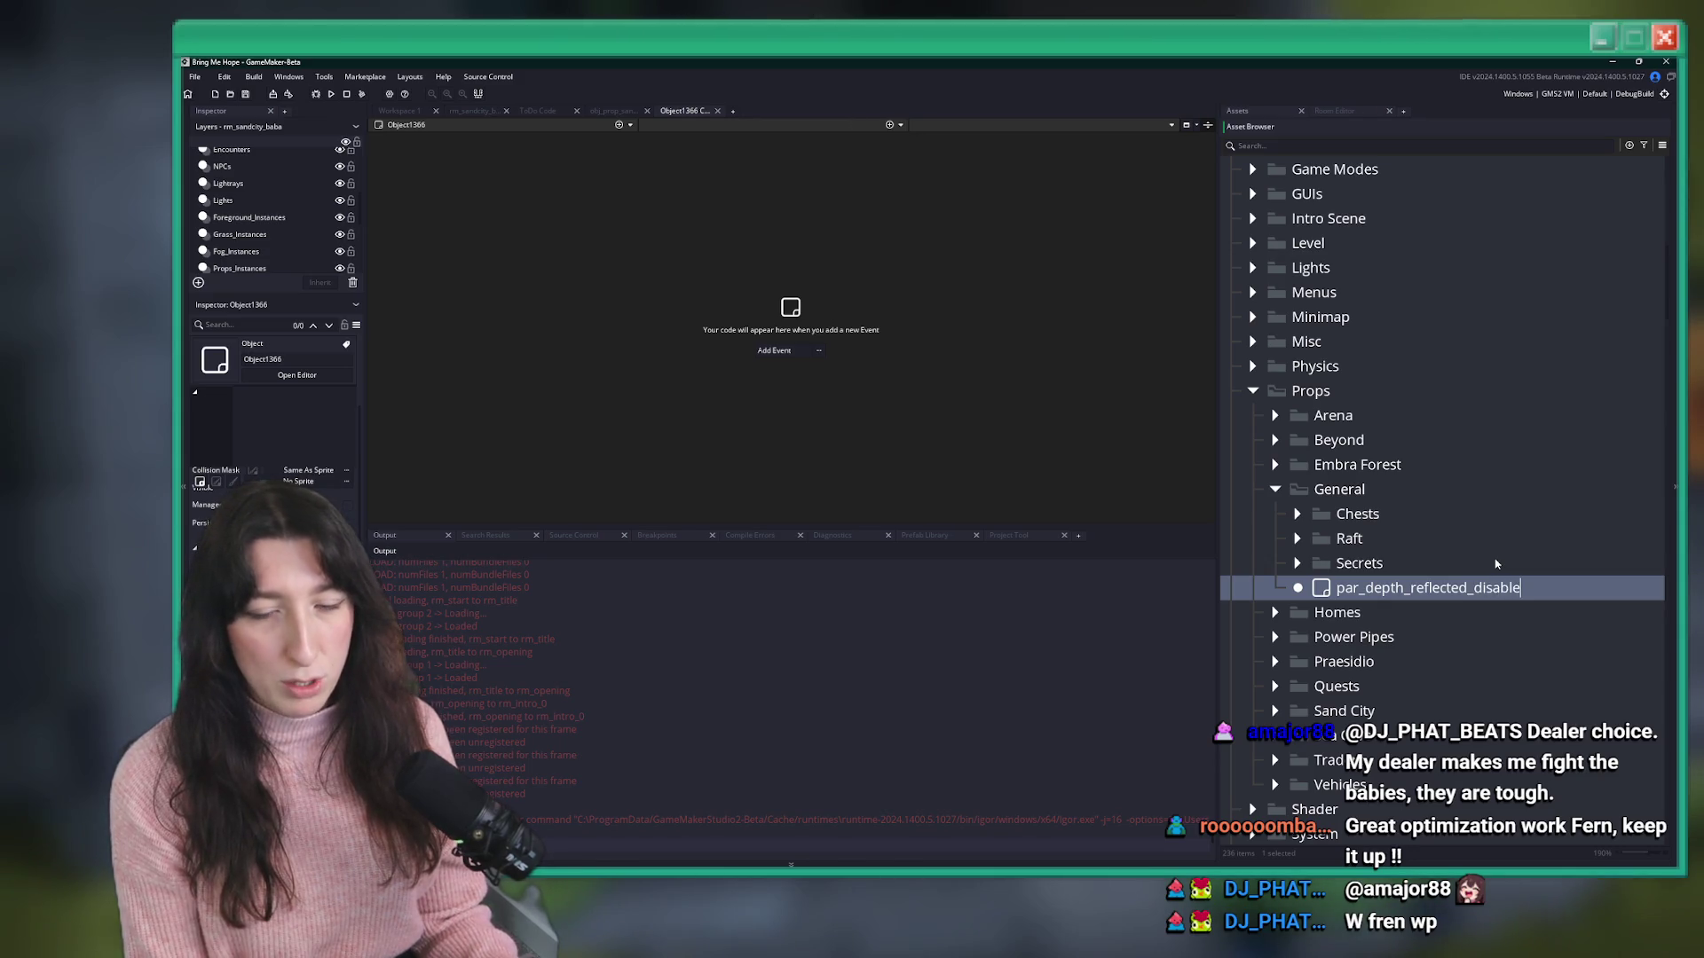
{"action": "type", "text": "able"}
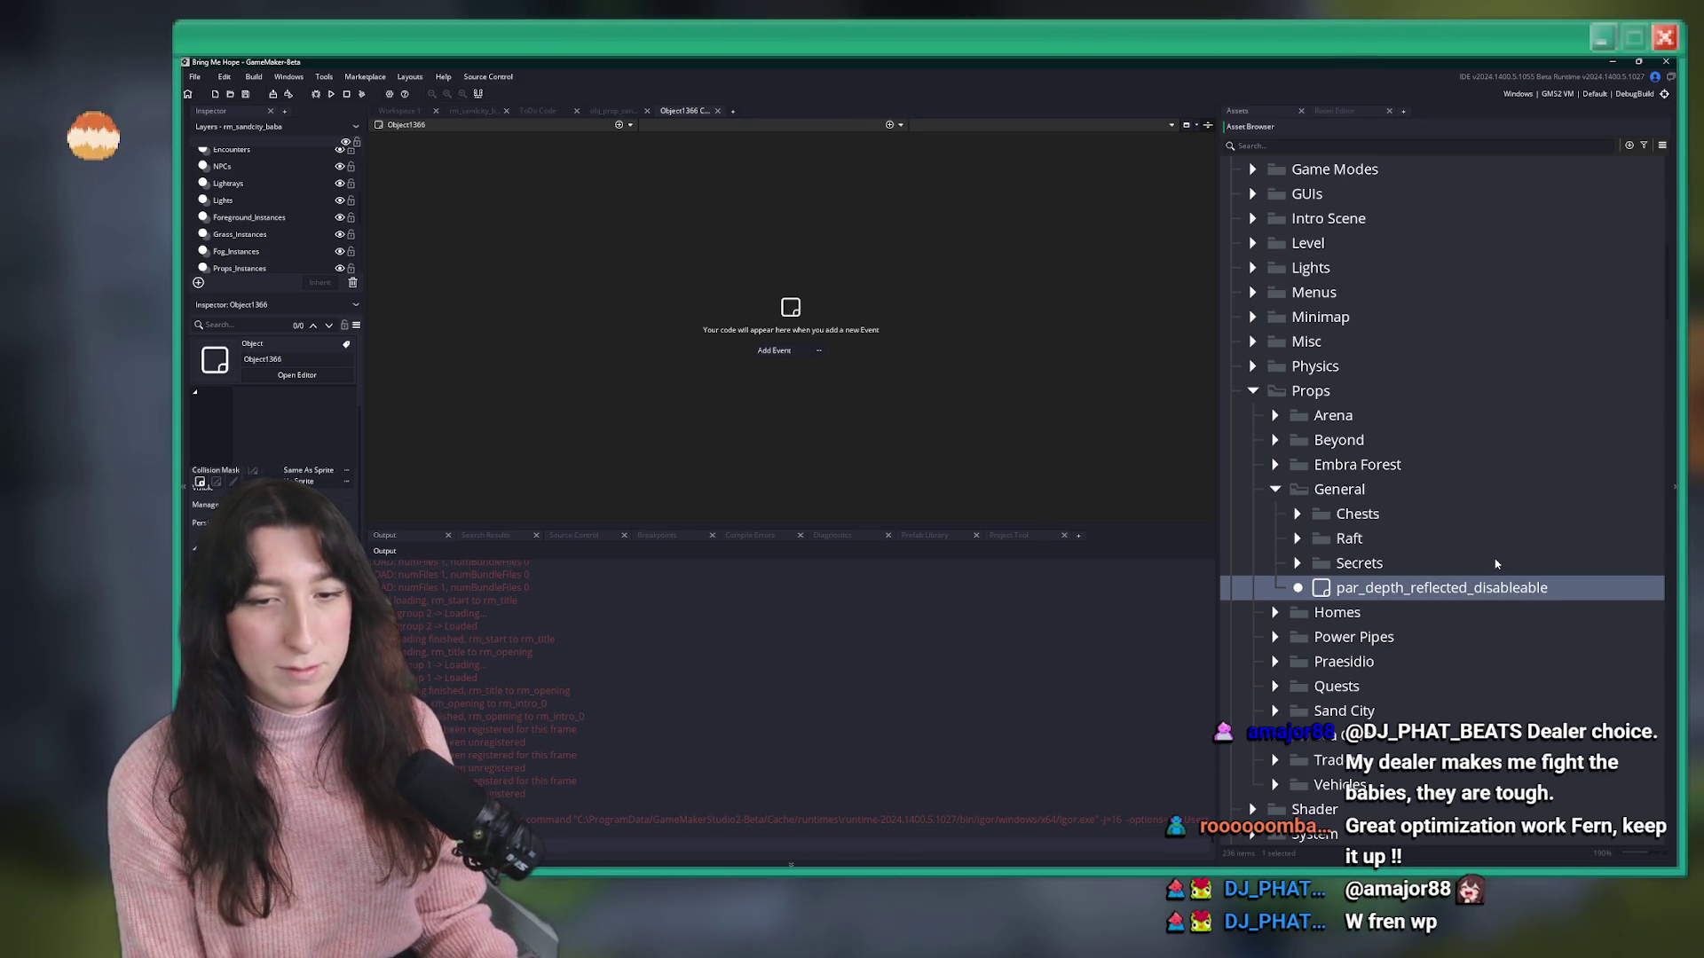
{"action": "key", "text": "Return"}
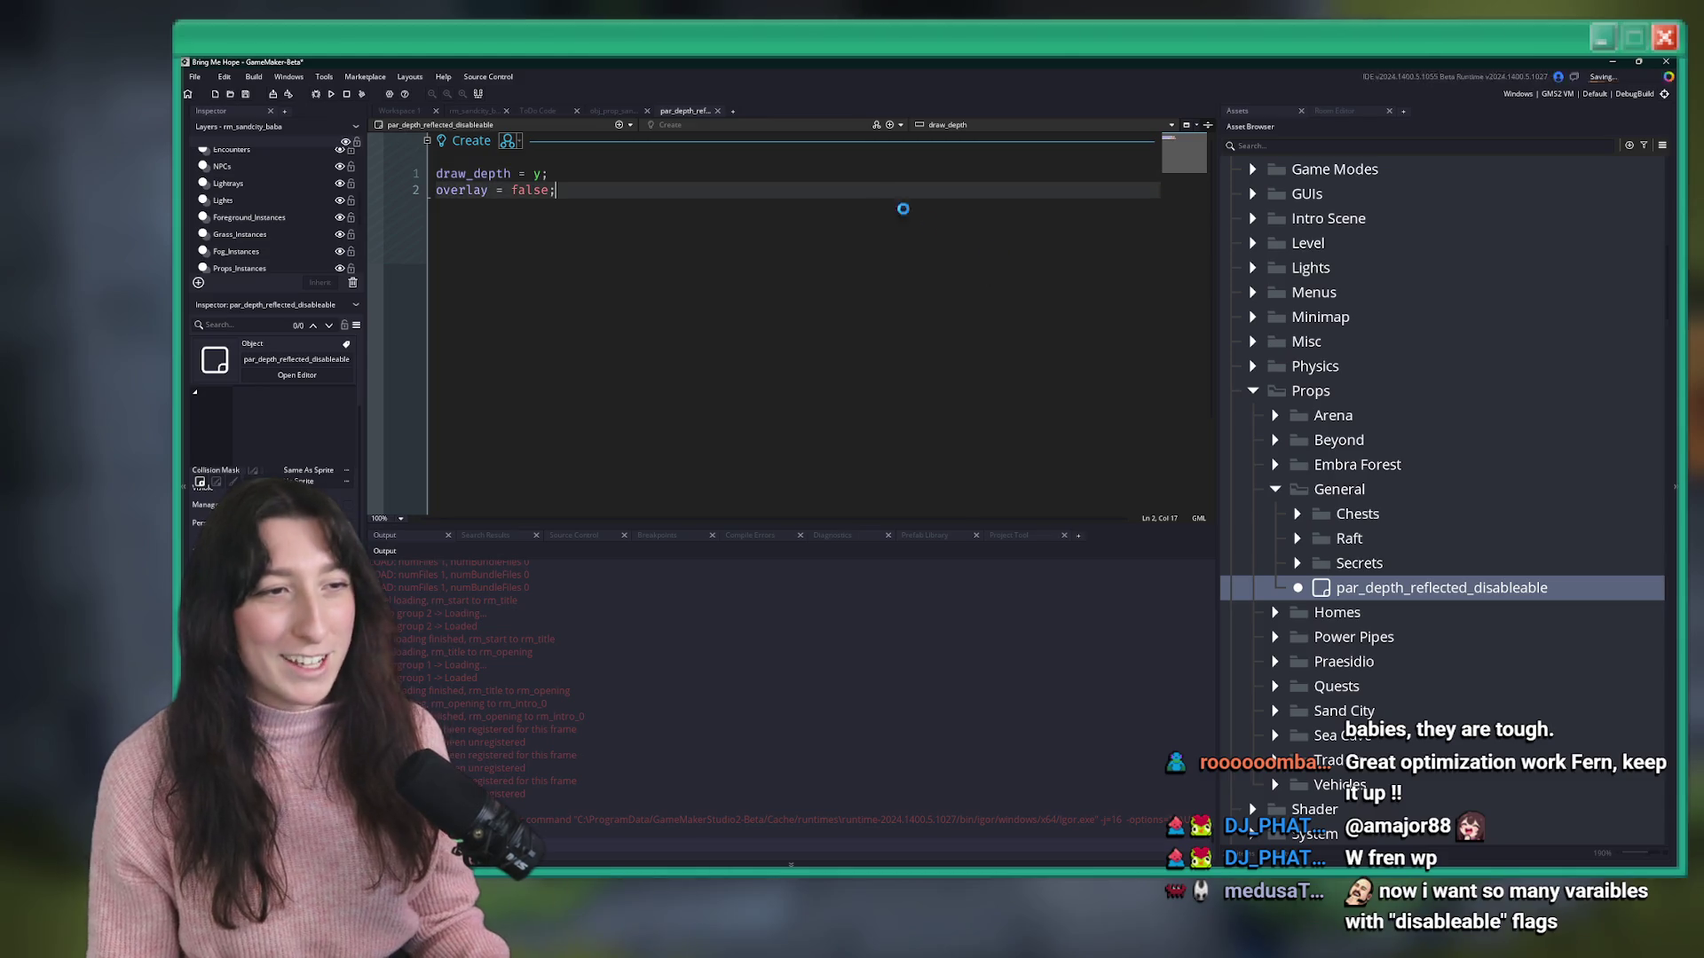
- Close the par_depth_reflected_disableable editor and filter the assets by 'glowb'
{"action": "left_click", "coordinate": [717, 112]}
{"action": "left_click", "coordinate": [1367, 588]}
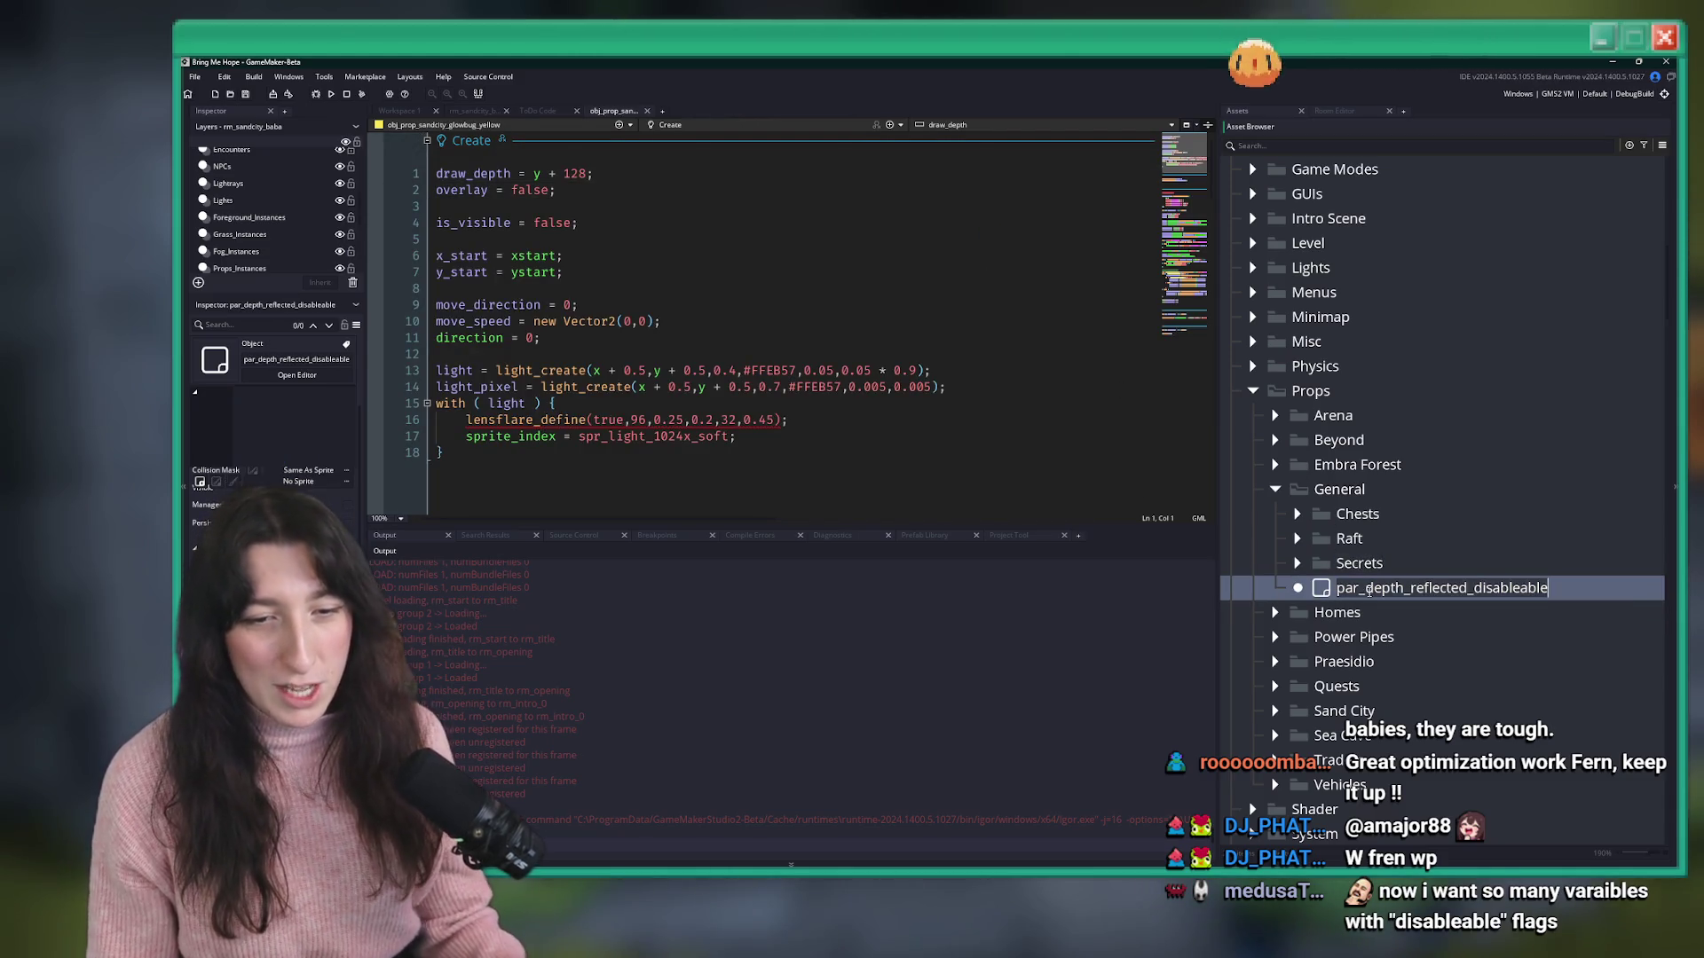
{"action": "left_click", "coordinate": [1352, 146]}
{"action": "type", "text": "glowb"}
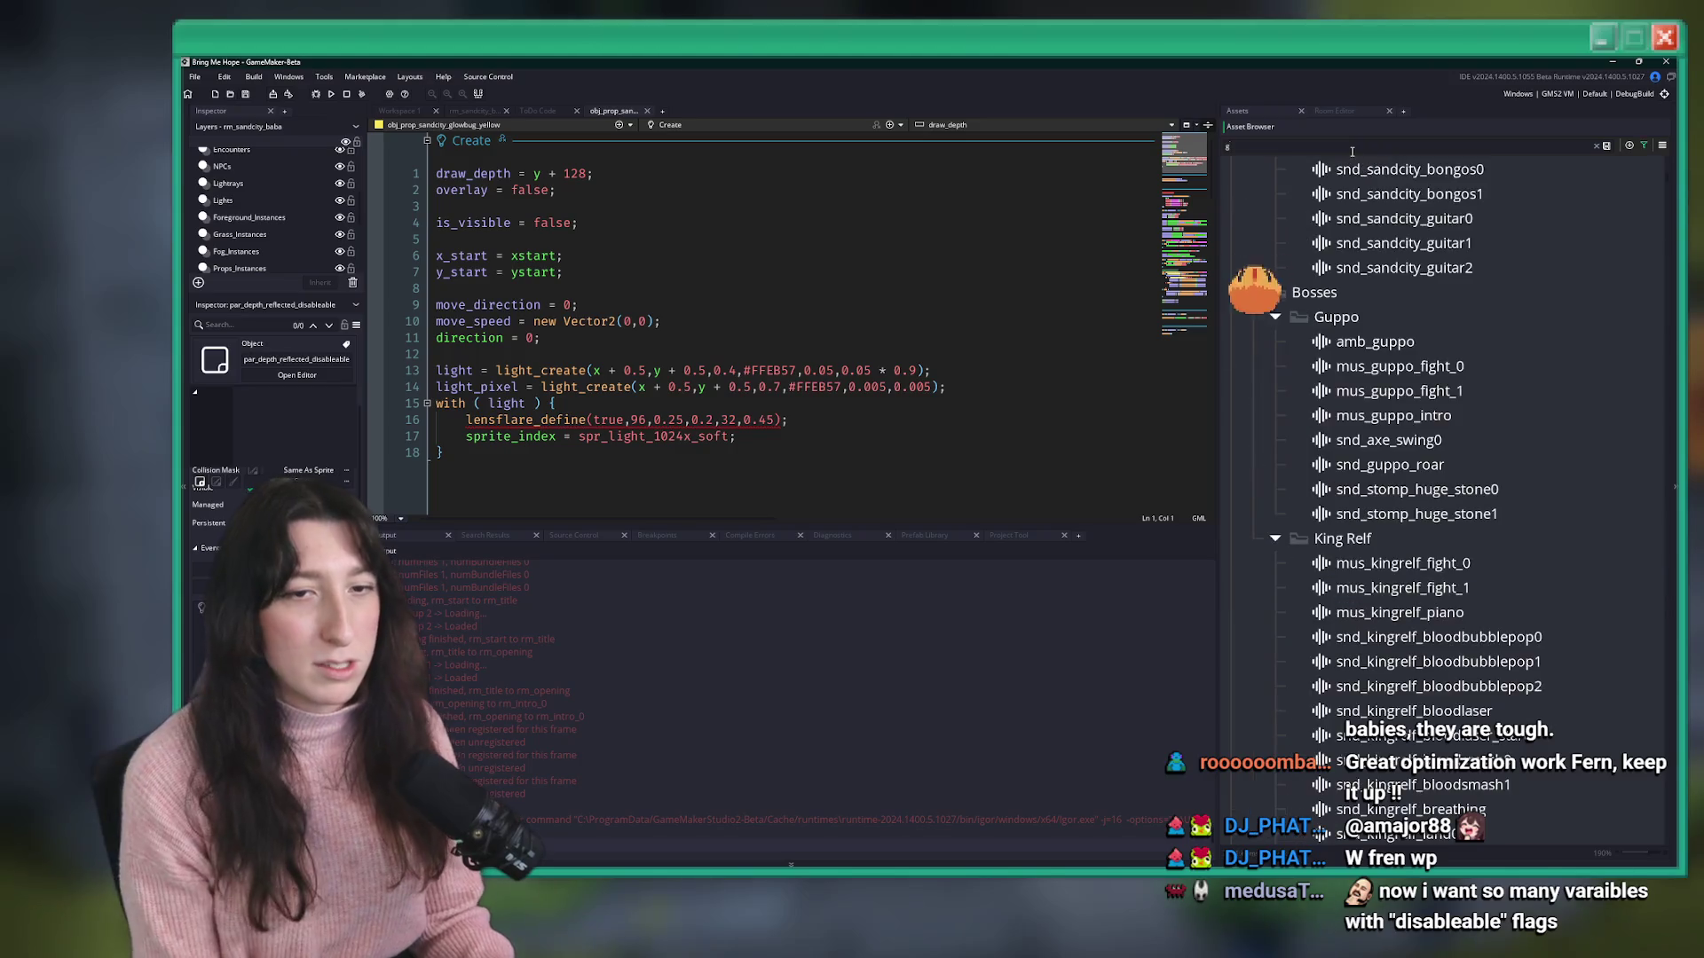
{"action": "scroll", "coordinate": [1409, 342], "scroll_direction": "up", "scroll_amount": 5}
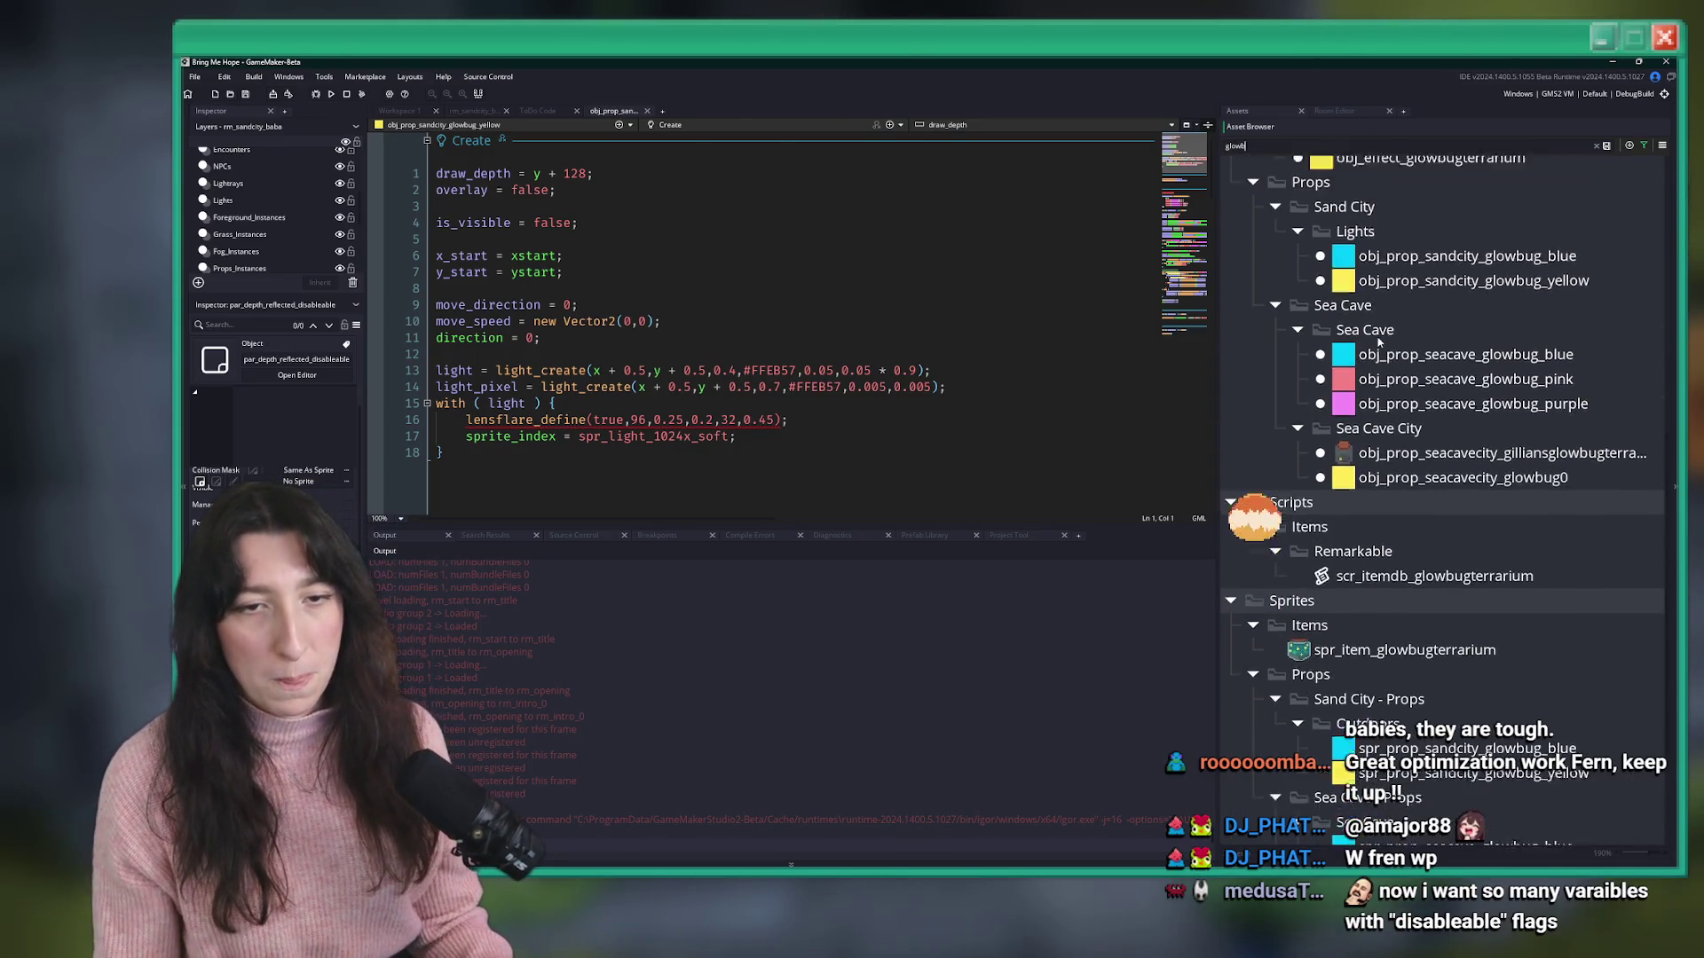
- Open the code of the blue and yellow Sand City and blue and pink Sea Cave glowbugs
{"action": "double_click", "coordinate": [1466, 400]}
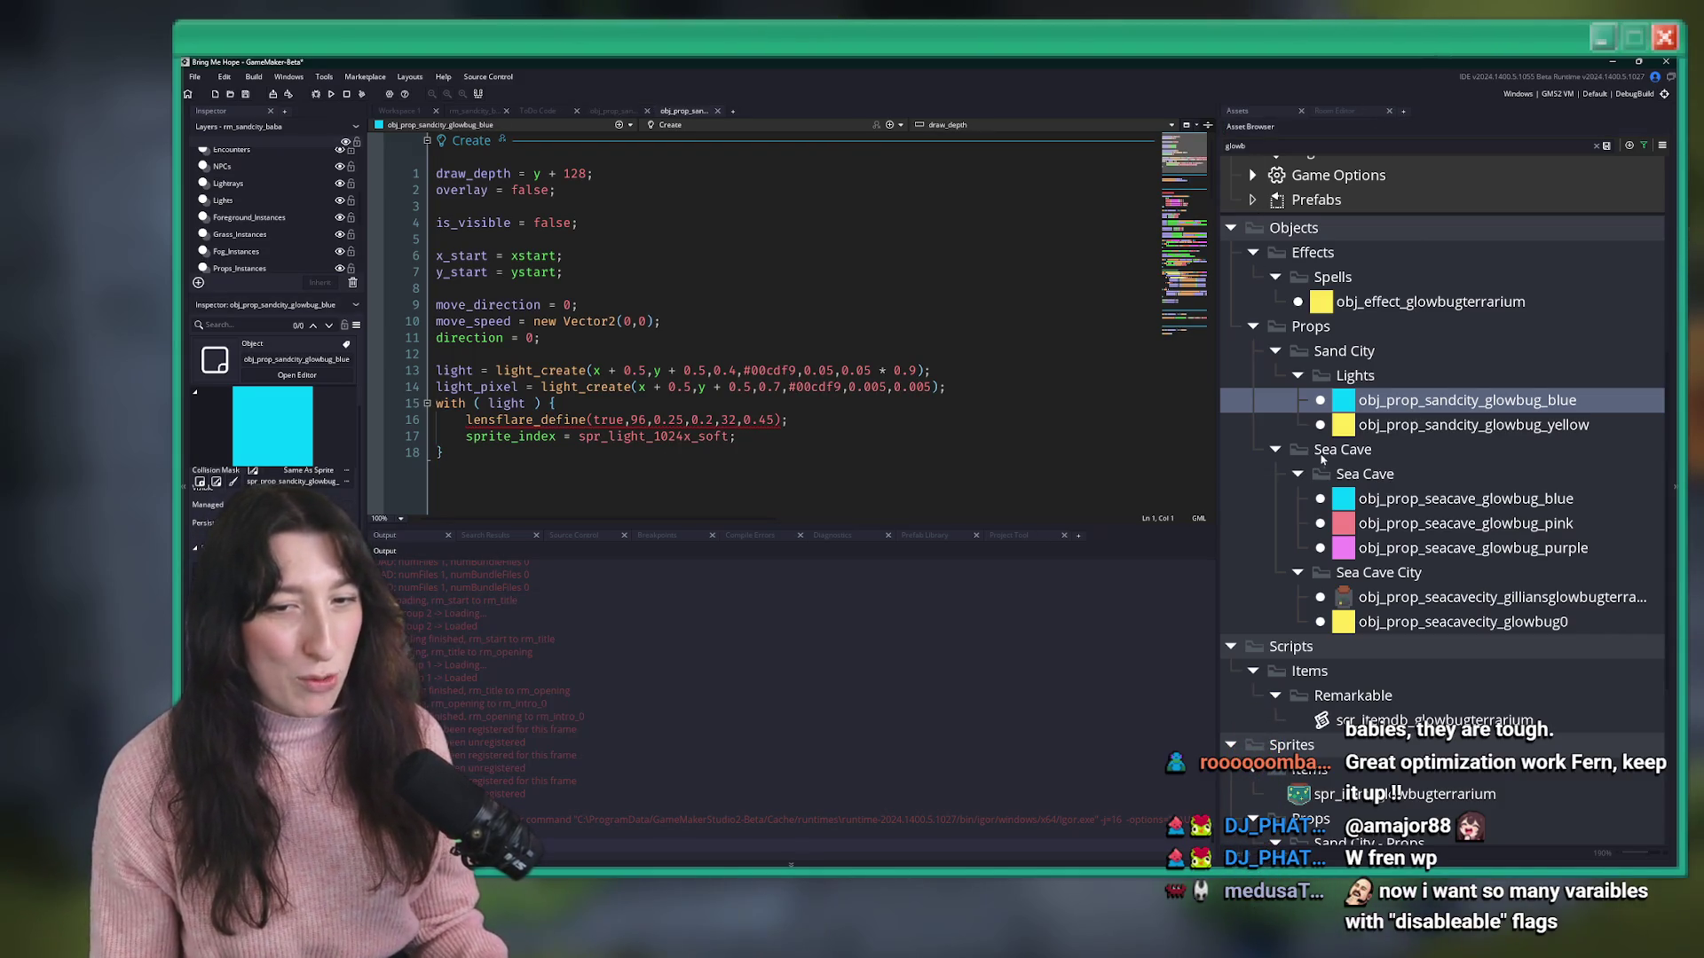
{"action": "double_click", "coordinate": [1319, 425]}
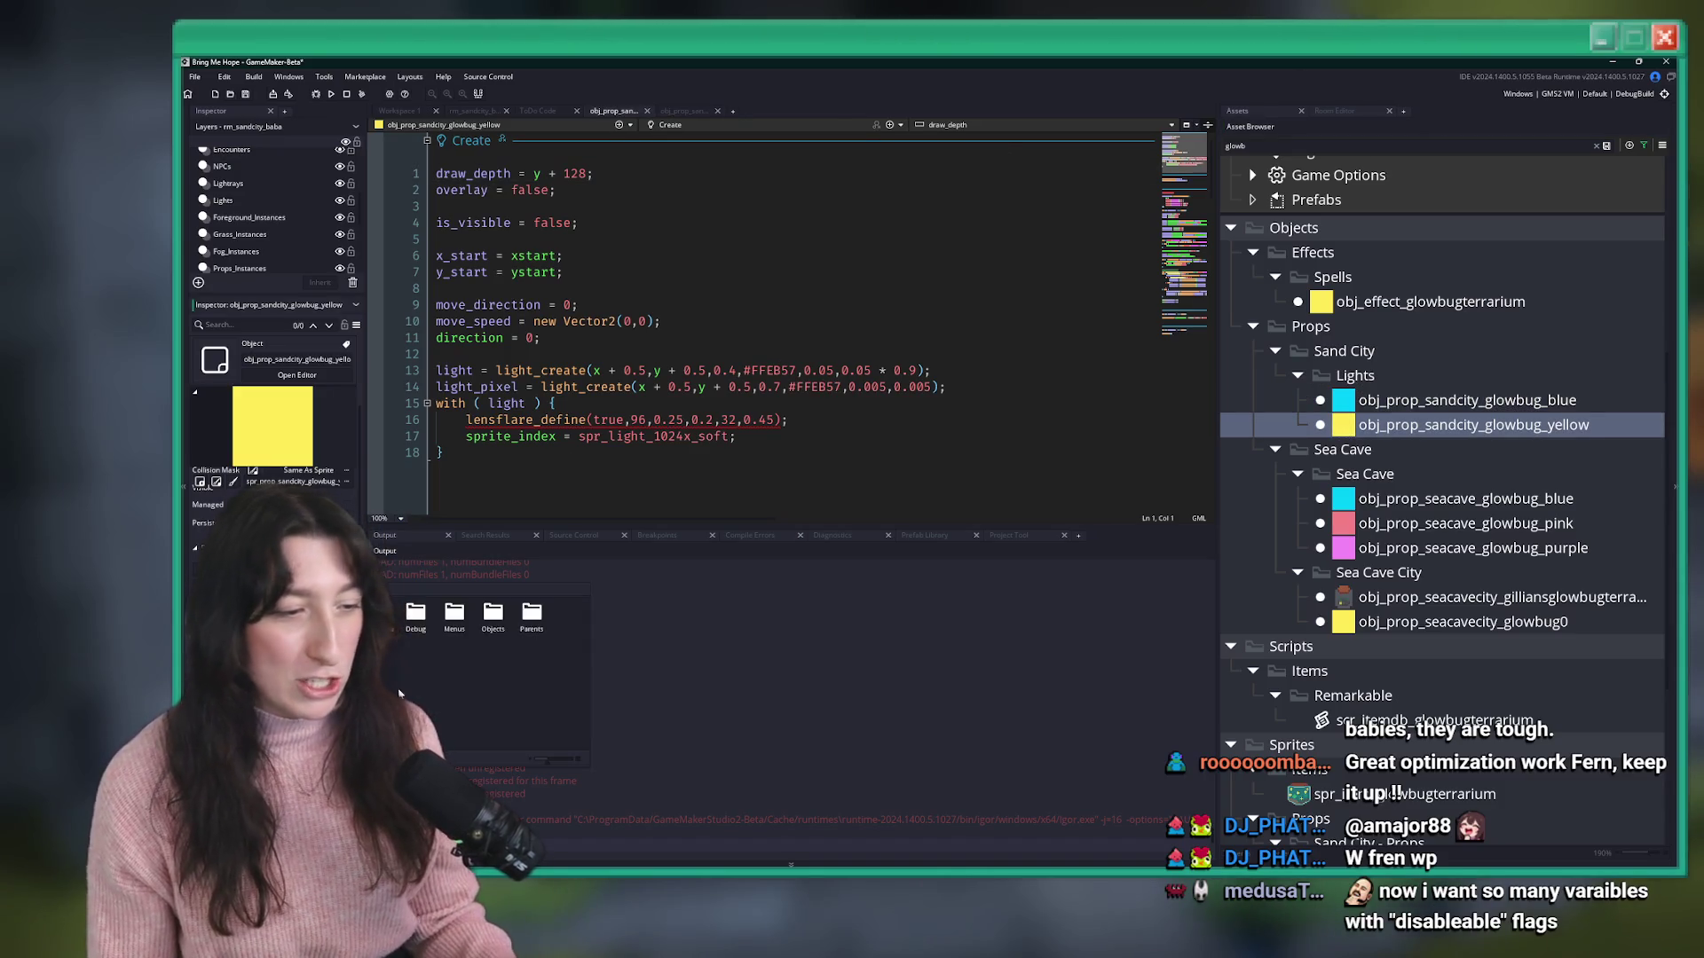
{"action": "double_click", "coordinate": [1319, 499]}
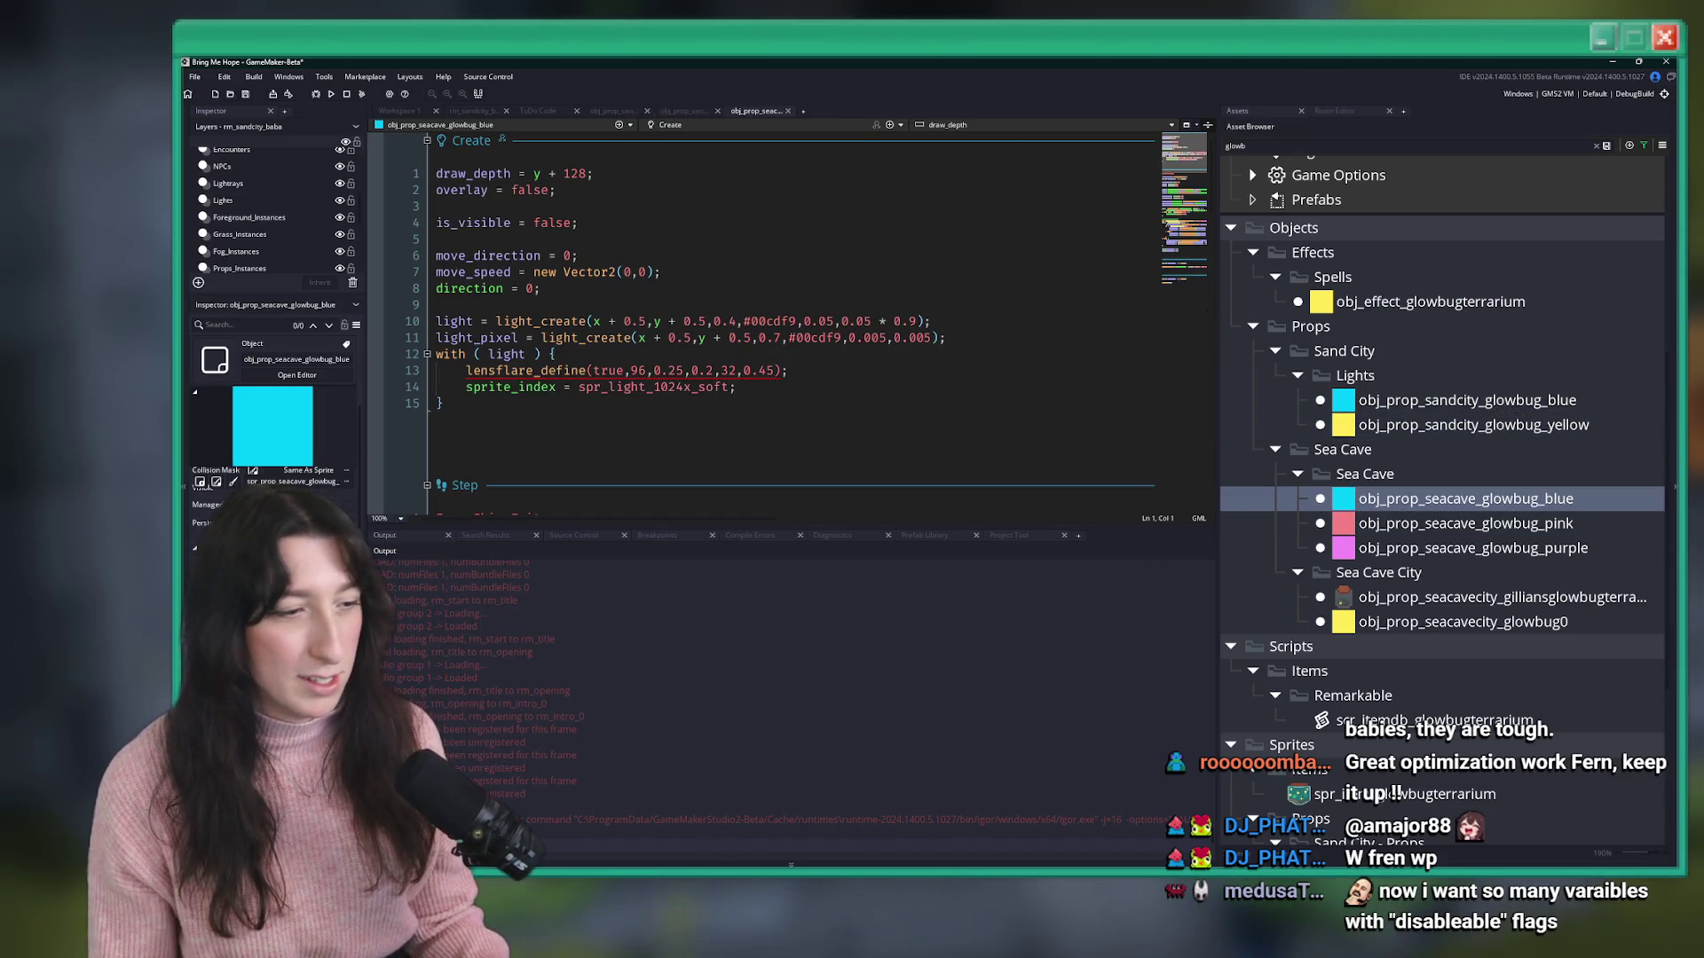
{"action": "double_click", "coordinate": [1319, 524]}
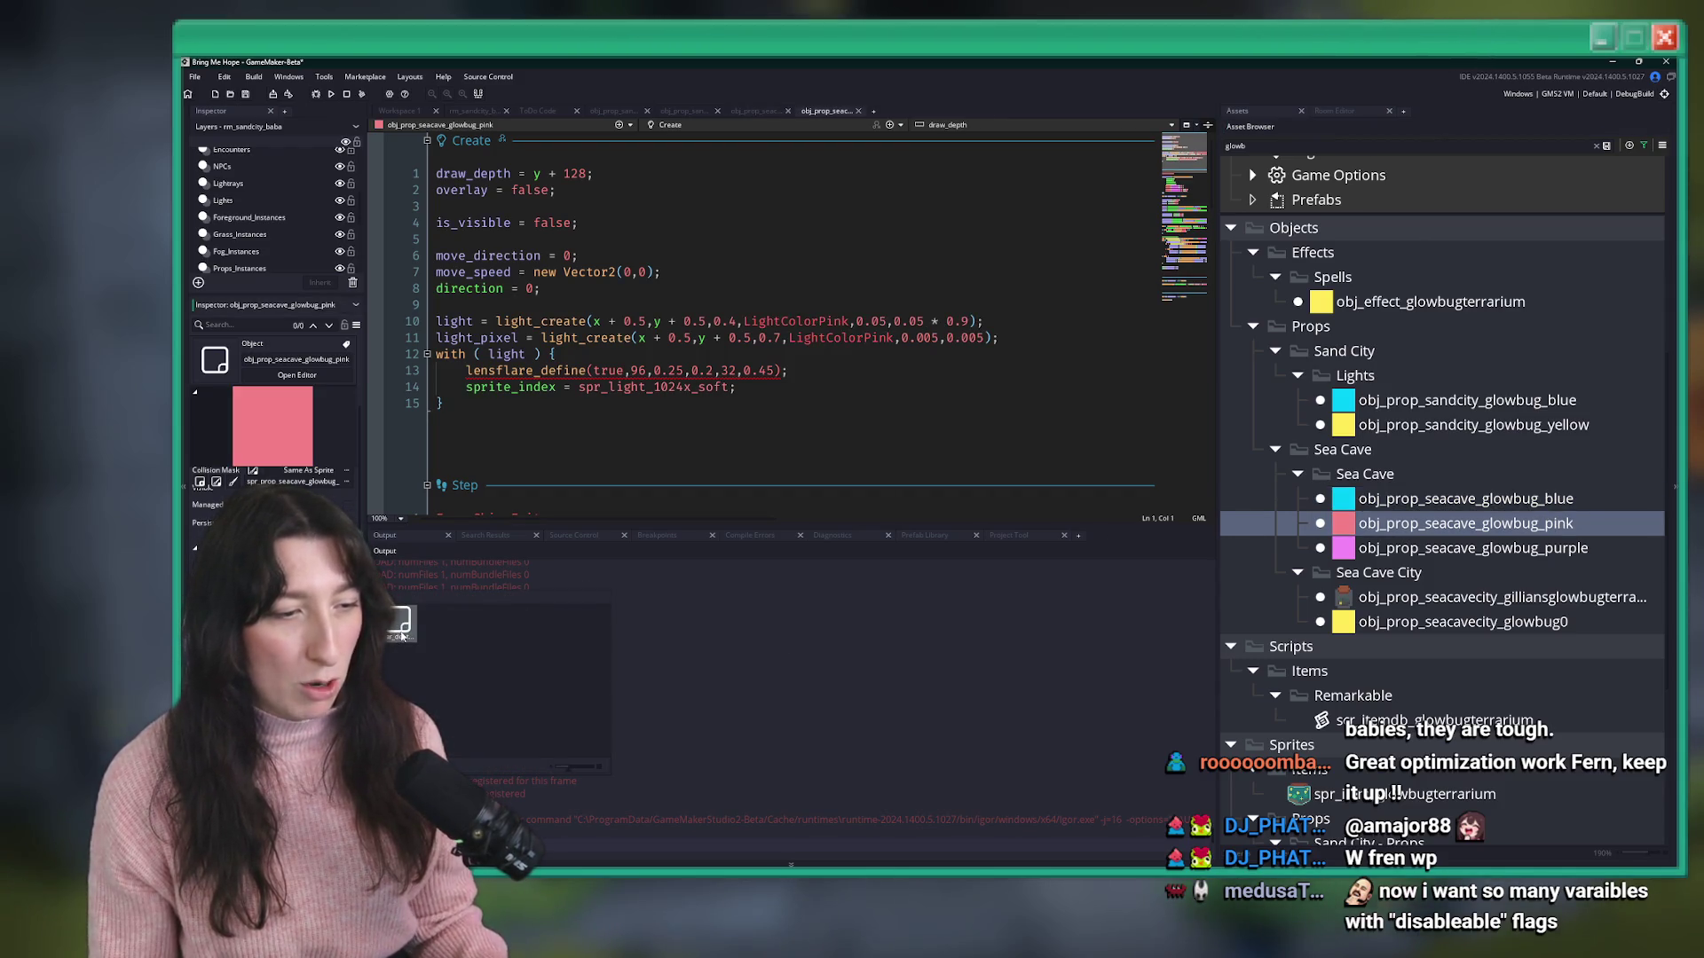
- Open the purple Sea Cave glowbug and obj_prop_seacavecity_glowbug0 code, then close glowbug0
{"action": "key", "text": "Down"}
{"action": "key", "text": "Down"}
{"action": "key", "text": "Left"}
{"action": "key", "text": "Up"}
{"action": "key", "text": "Return"}
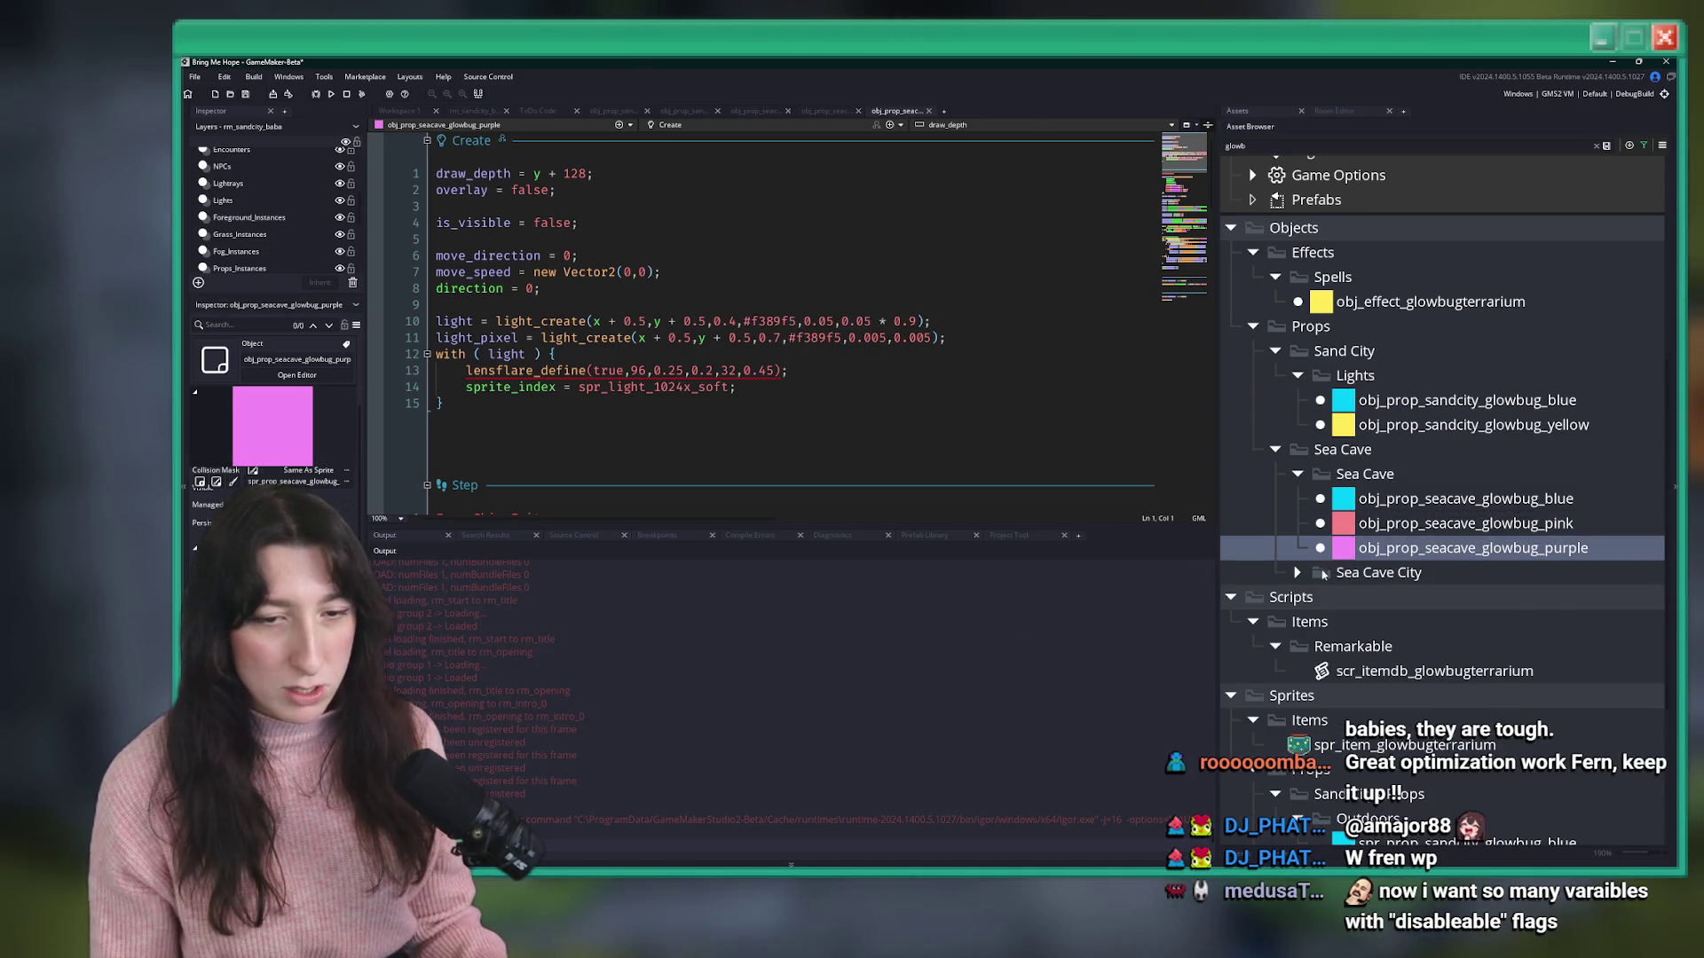
{"action": "left_click", "coordinate": [1297, 572]}
{"action": "key", "text": "Down"}
{"action": "key", "text": "Down"}
{"action": "key", "text": "Down"}
{"action": "key", "text": "Return"}
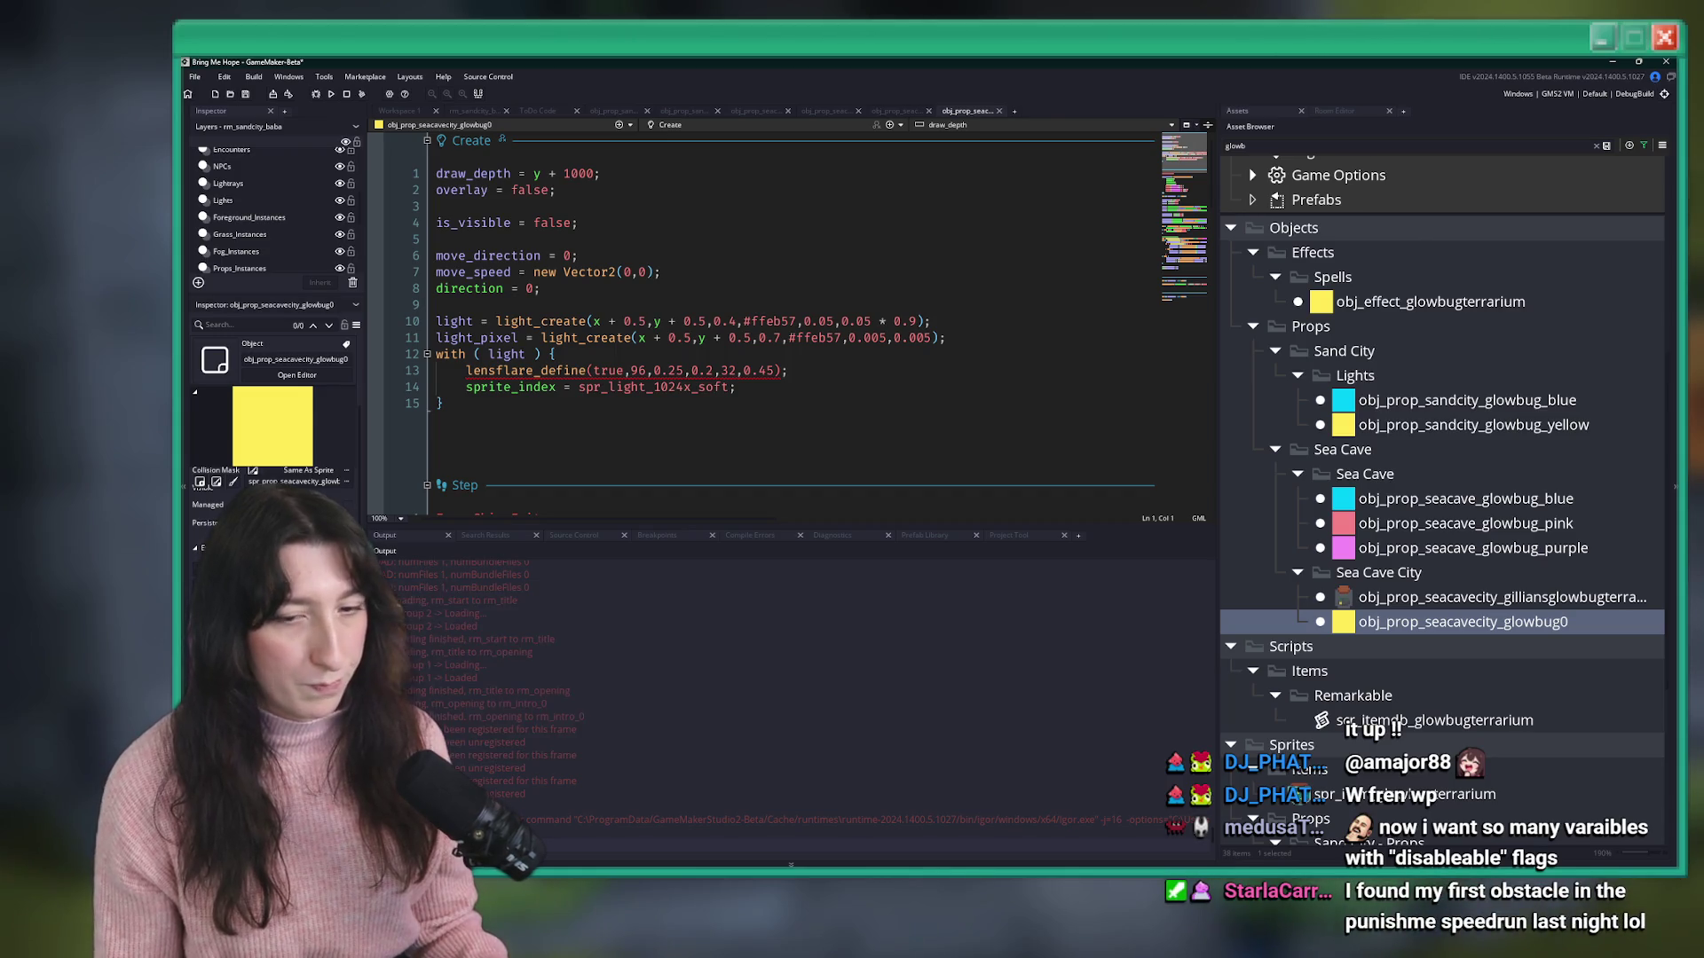
{"action": "left_click", "coordinate": [1431, 302]}
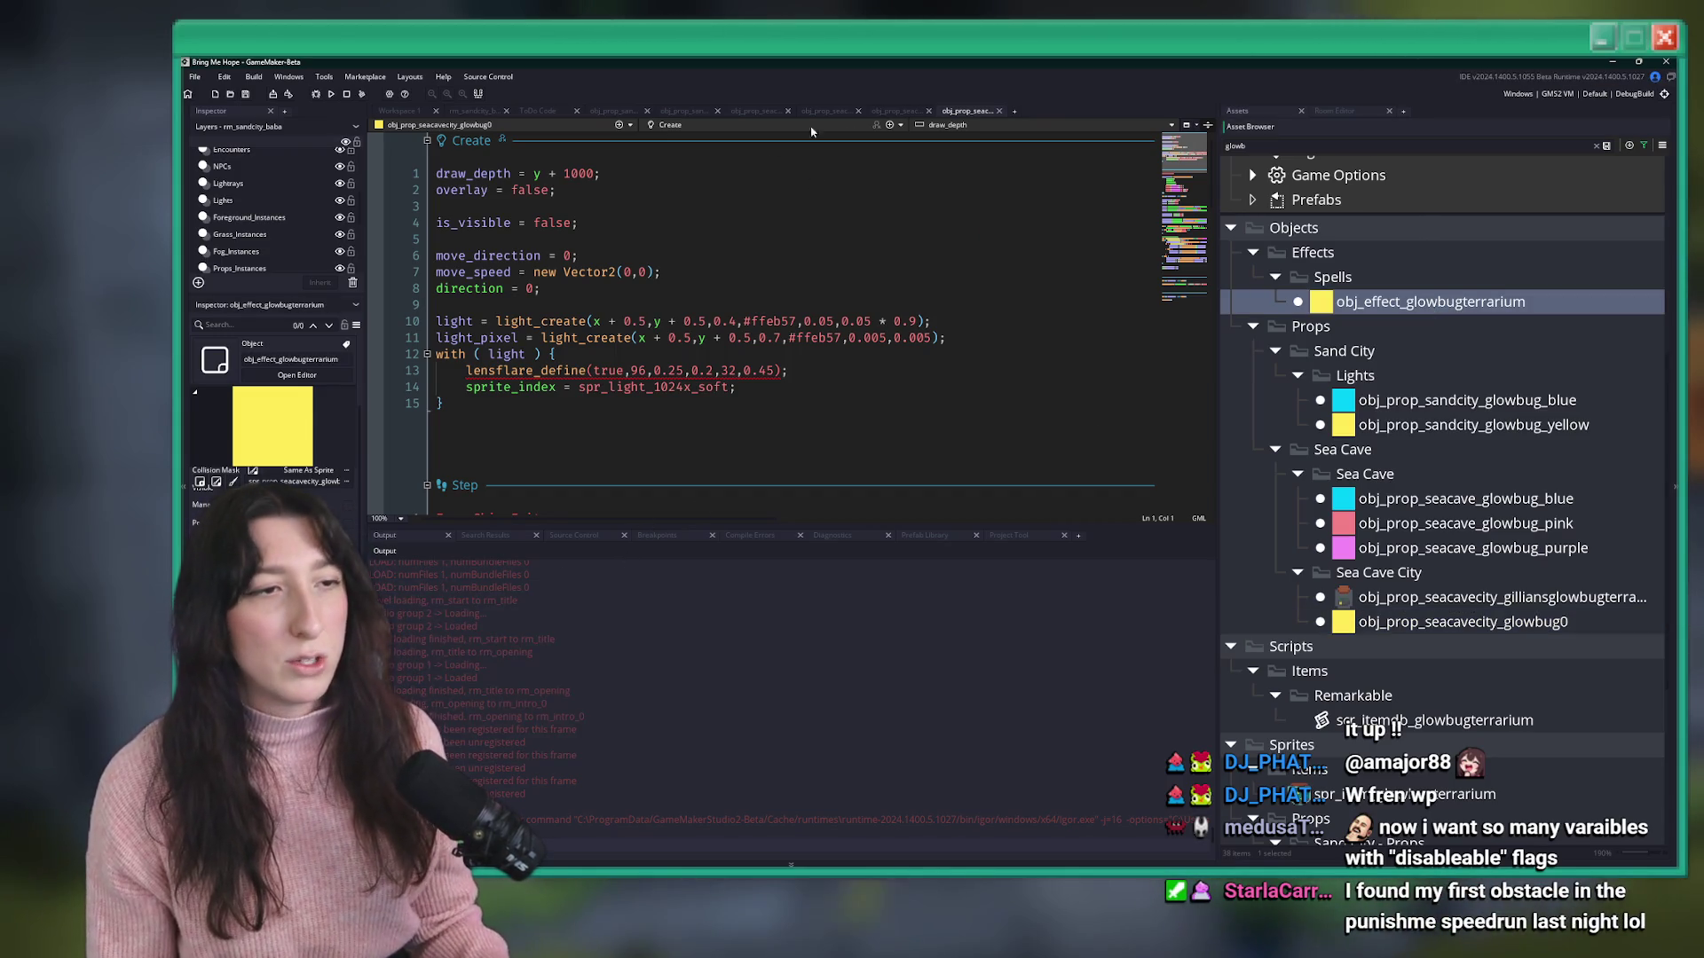
{"action": "middle_click", "coordinate": [974, 113]}
- Jump to the object_chunk_process function in scr_levels through the Ctrl+T search
{"action": "key", "text": "ctrl+t"}
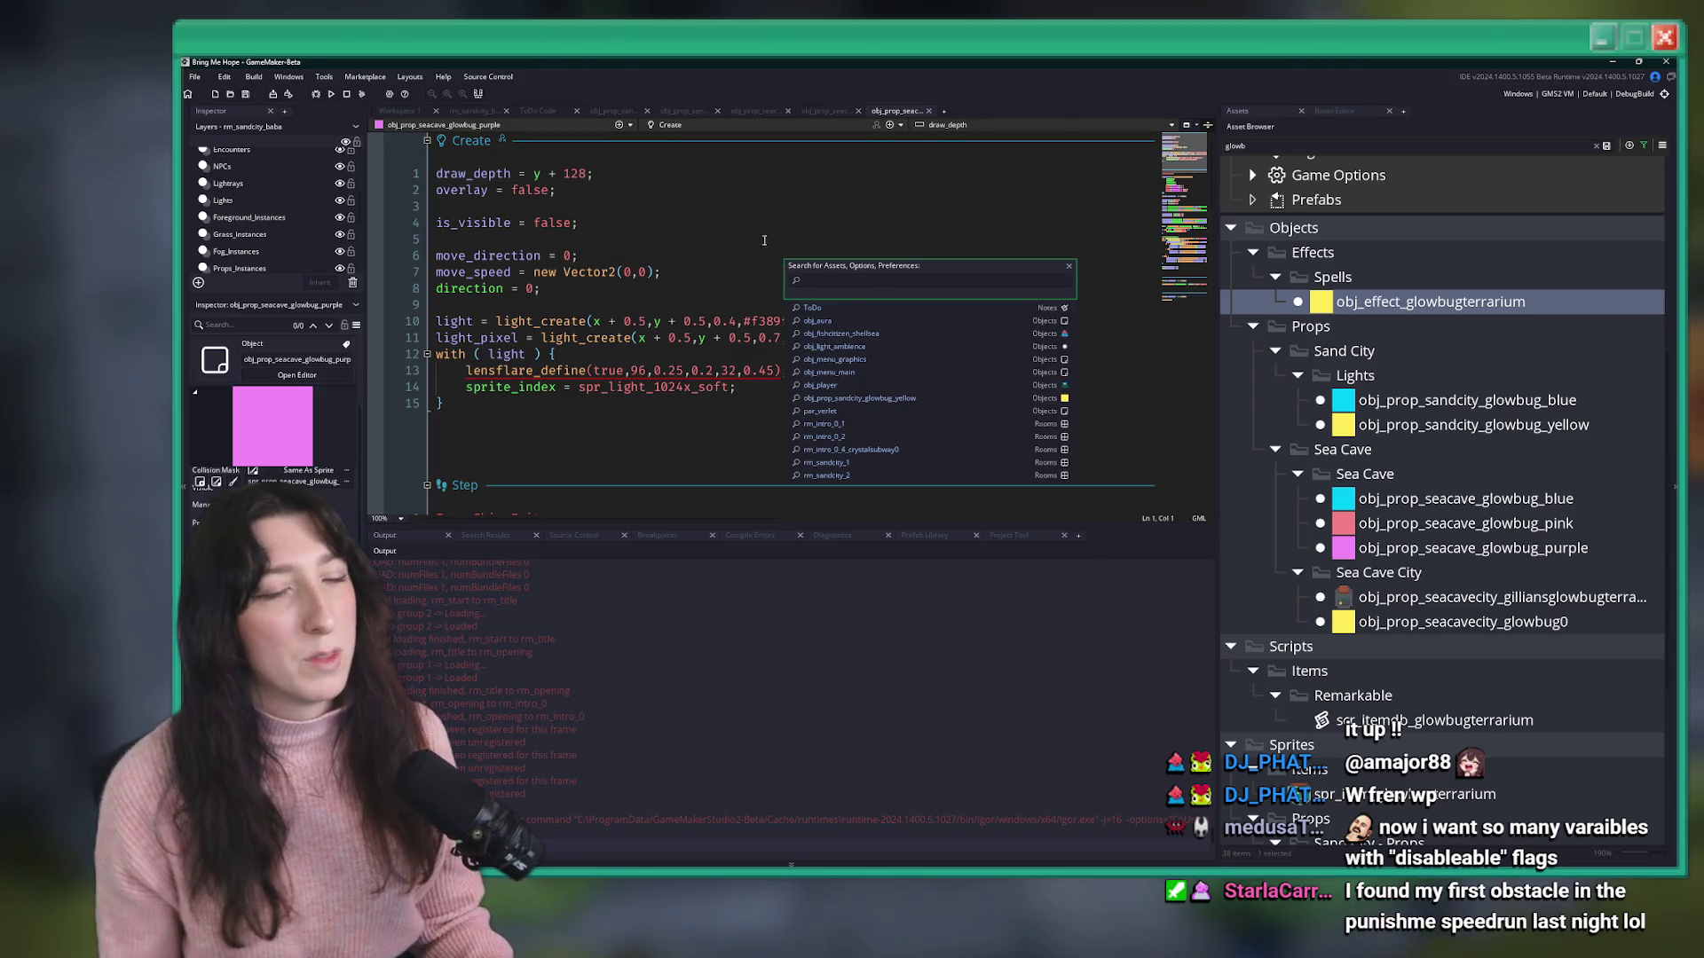
{"action": "type", "text": "pr"}
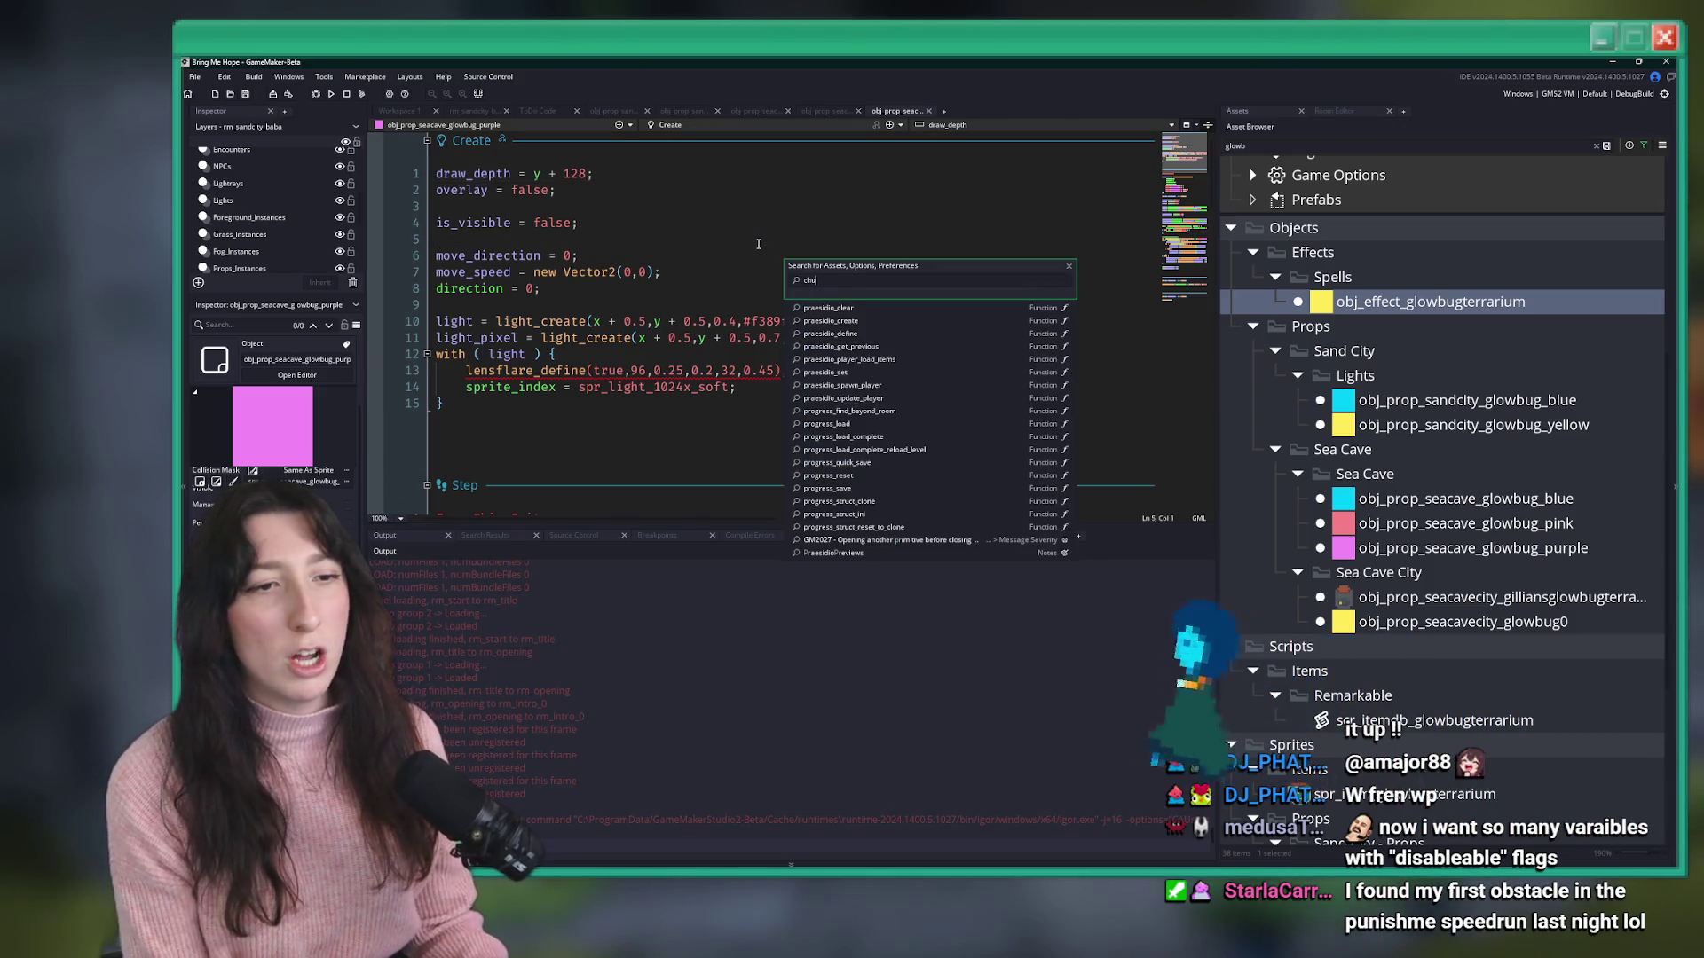
{"action": "key", "text": "BackSpace"}
{"action": "key", "text": "BackSpace"}
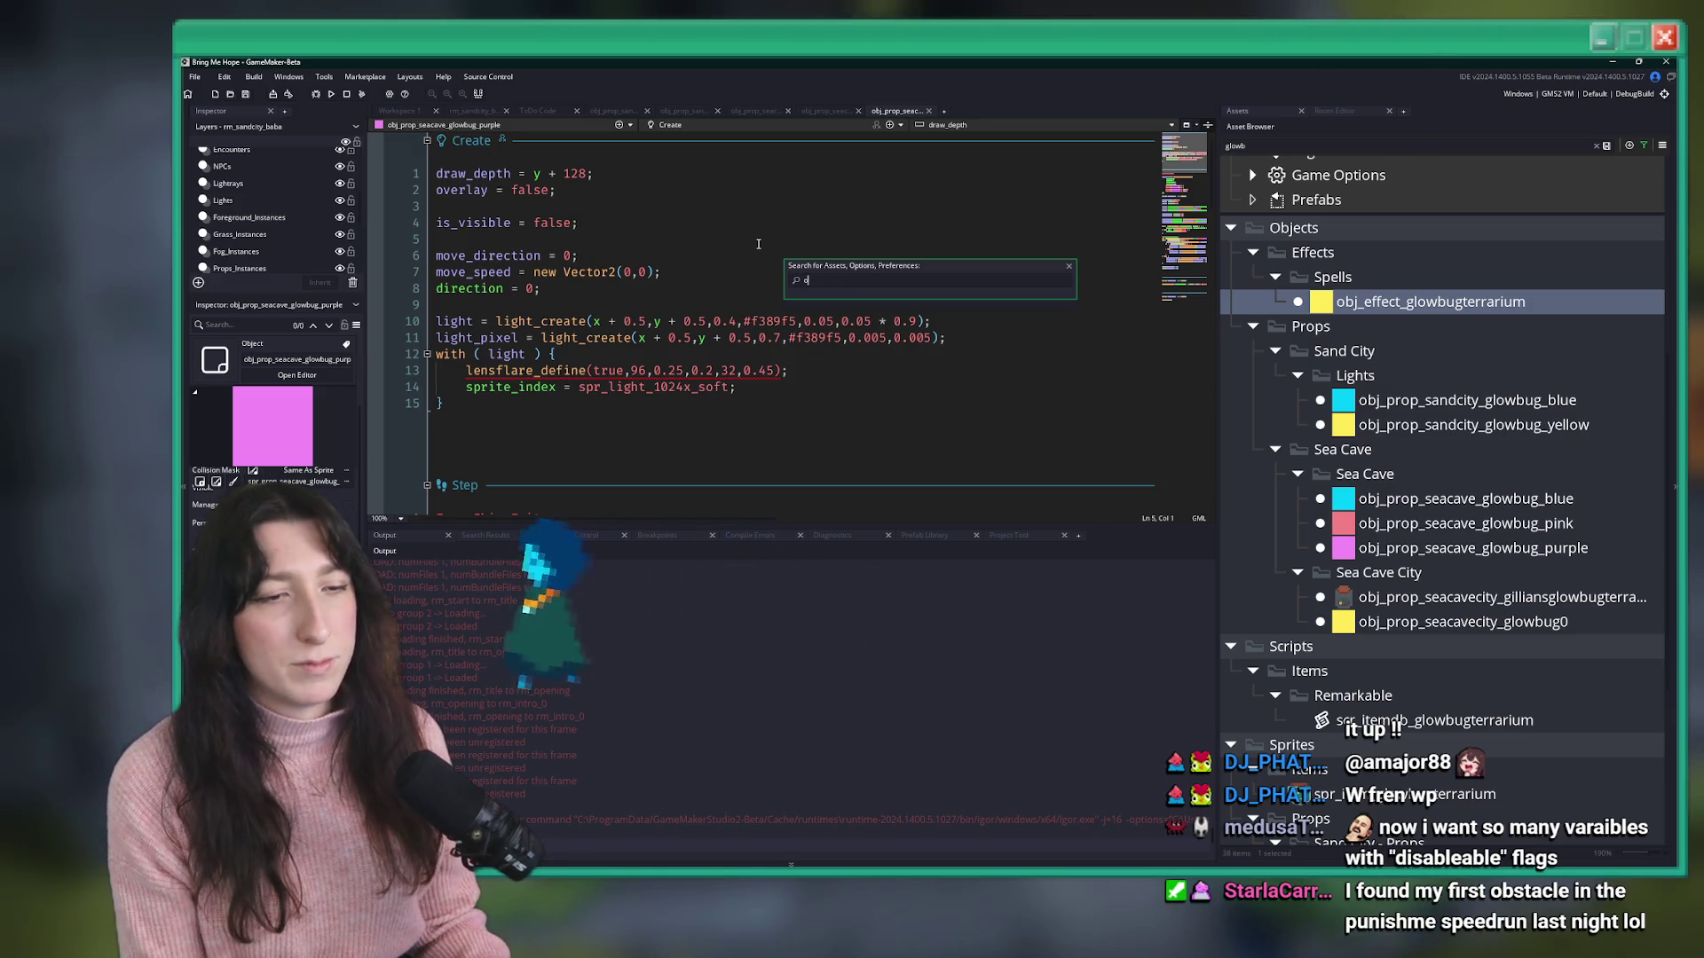
{"action": "type", "text": "bjec"}
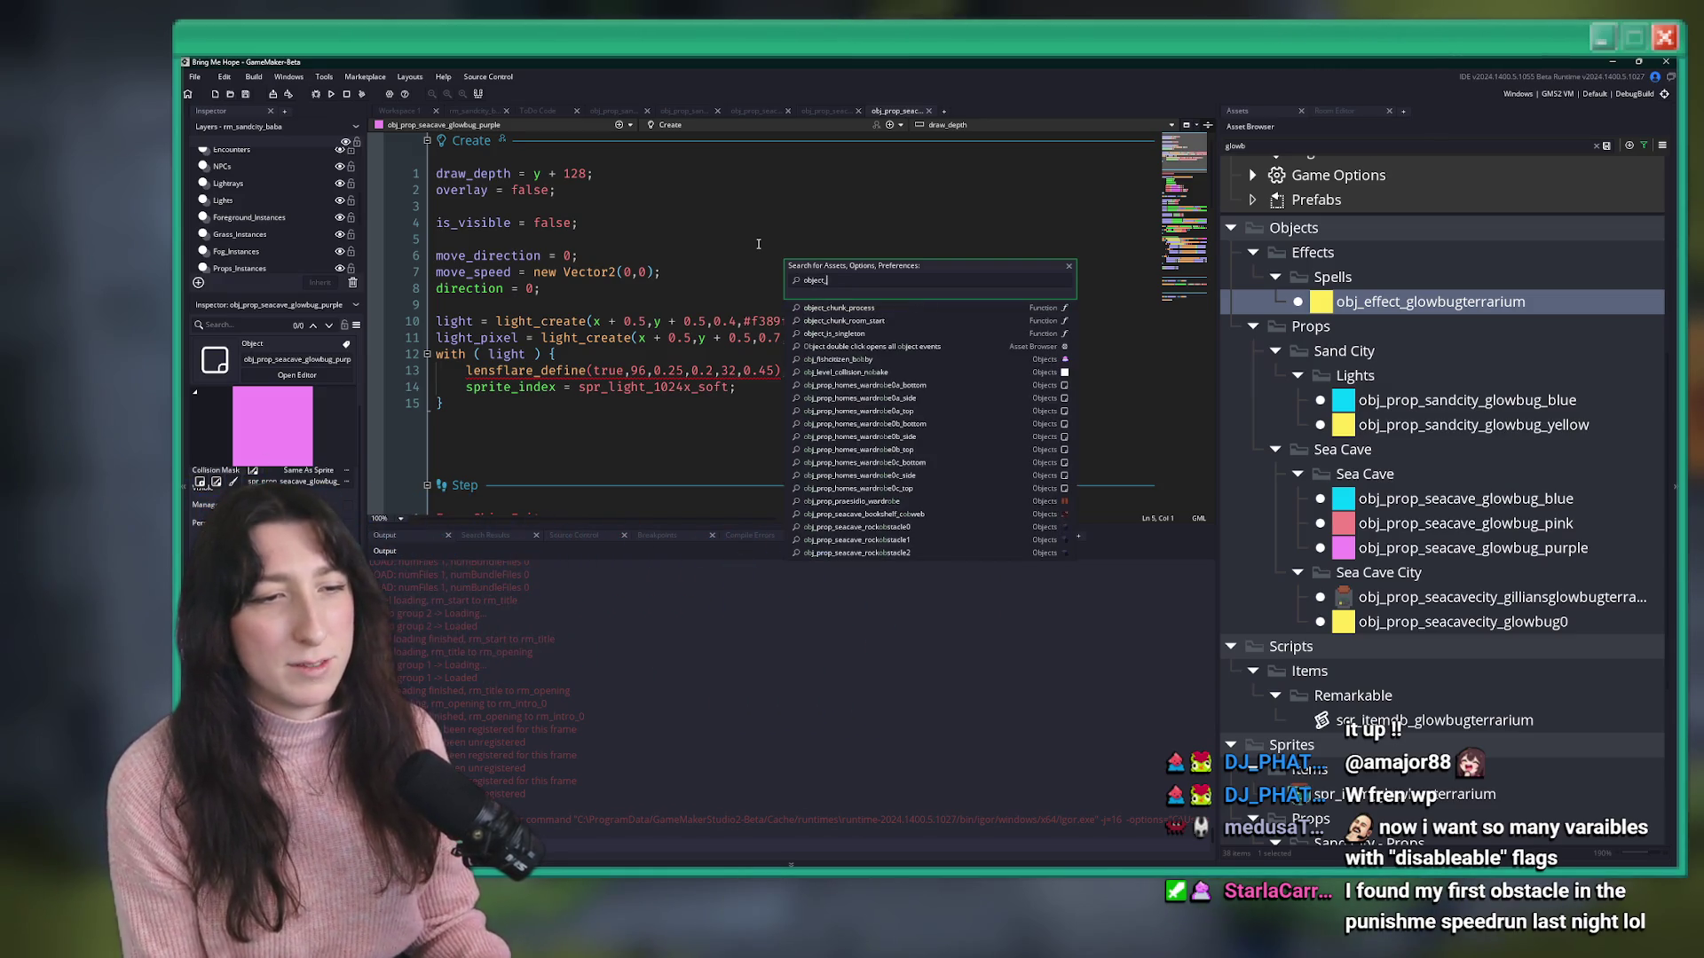
{"action": "type", "text": "t_p"}
{"action": "key", "text": "Up"}
{"action": "key", "text": "Up"}
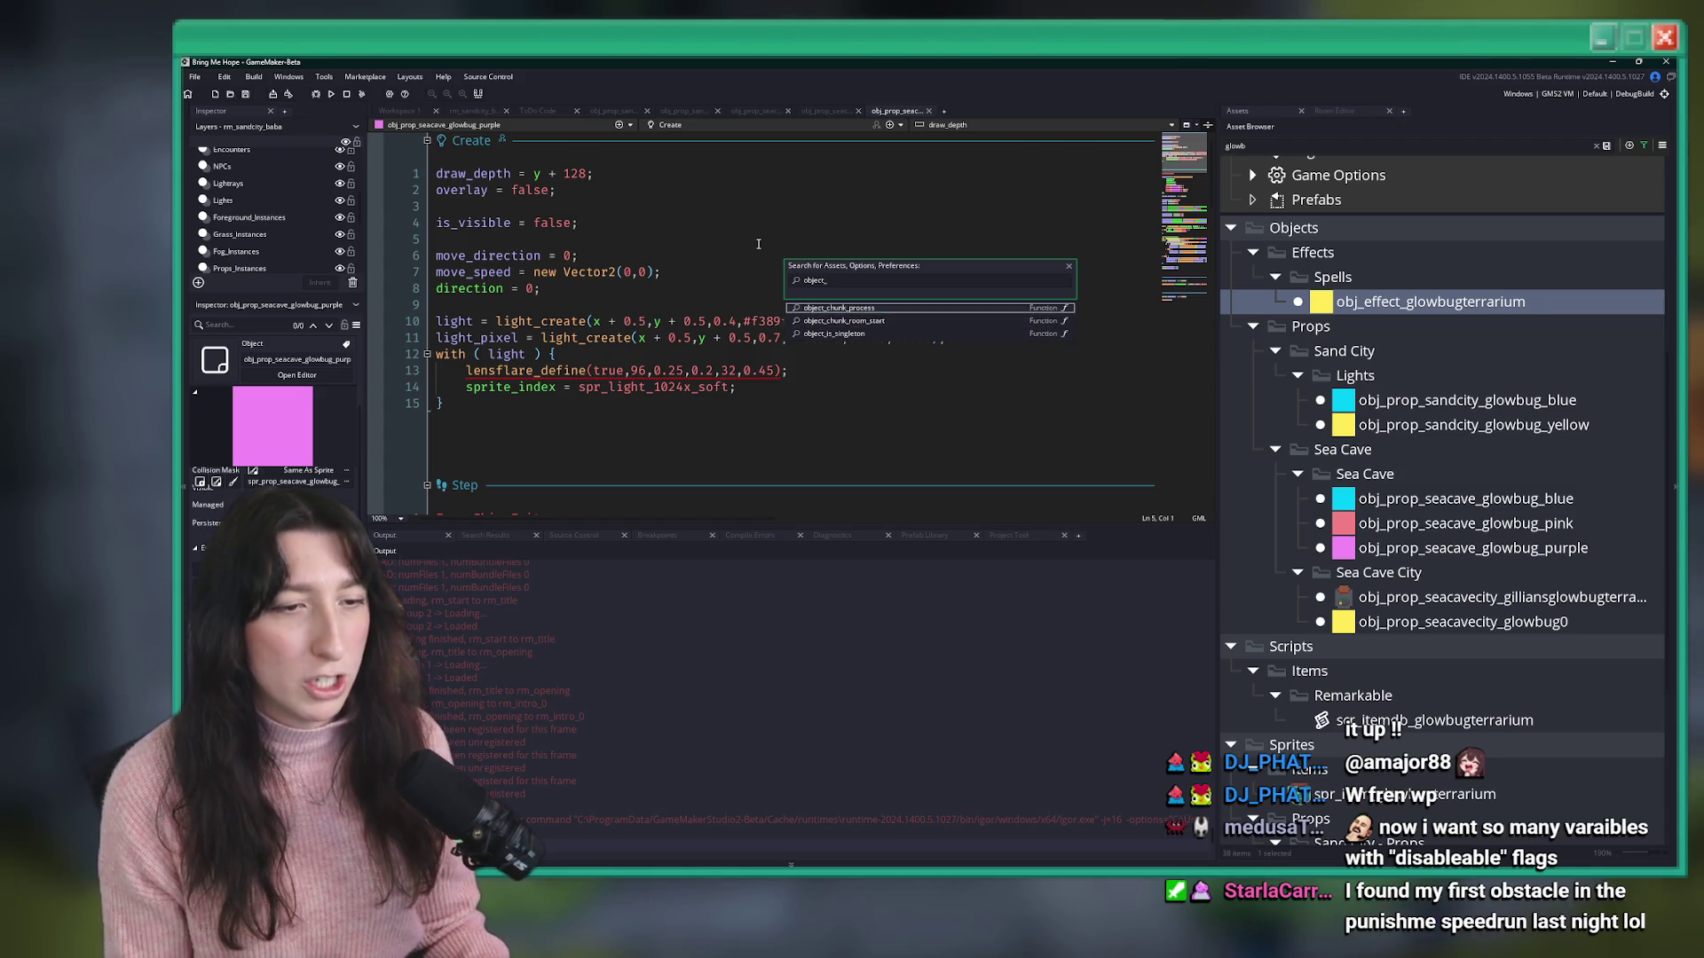
{"action": "key", "text": "Return"}
{"action": "left_click", "coordinate": [883, 303]}
{"action": "key", "text": "F12"}
{"action": "key", "text": "Down"}
{"action": "key", "text": "Down"}
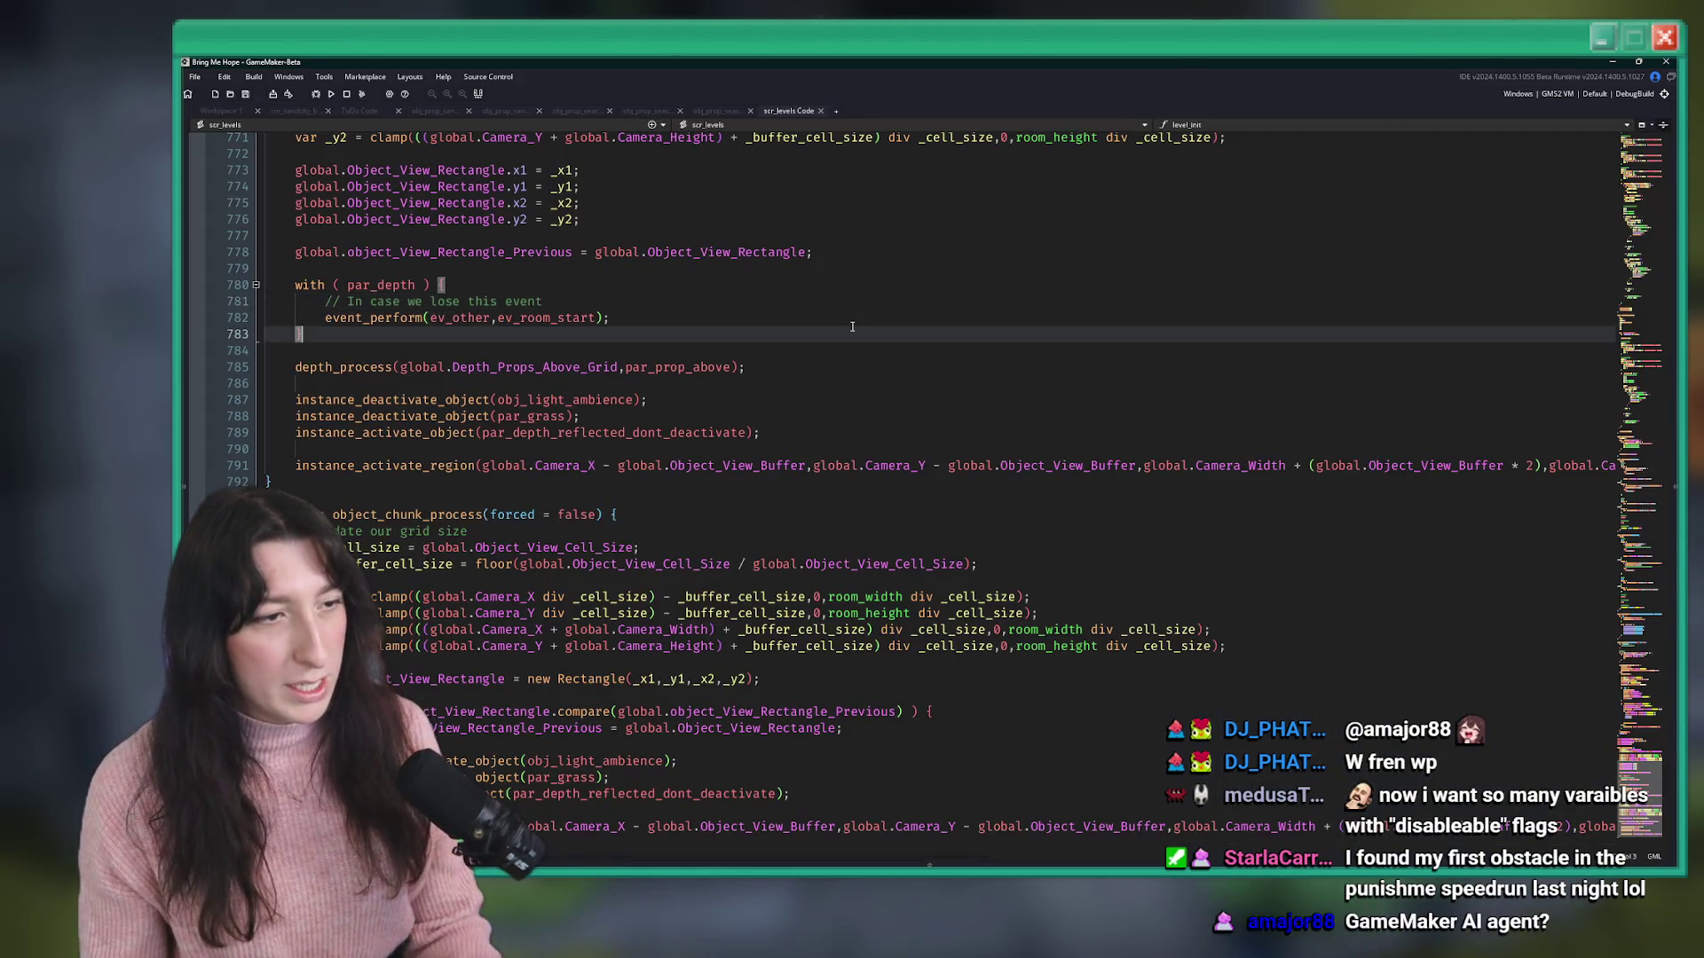
{"action": "scroll", "coordinate": [738, 443], "scroll_direction": "up", "scroll_amount": 5}
{"action": "scroll", "coordinate": [737, 444], "scroll_direction": "down", "scroll_amount": 10}
{"action": "scroll", "coordinate": [737, 443], "scroll_direction": "up", "scroll_amount": 2}
- Add par_depth_reflected_disableable deactivate lines next to obj_light_ambience in both chunk functions and save
{"action": "left_click", "coordinate": [535, 663]}
{"action": "key", "text": "ctrl+d"}
{"action": "type", "text": "par_depth_reflected_disableable"}
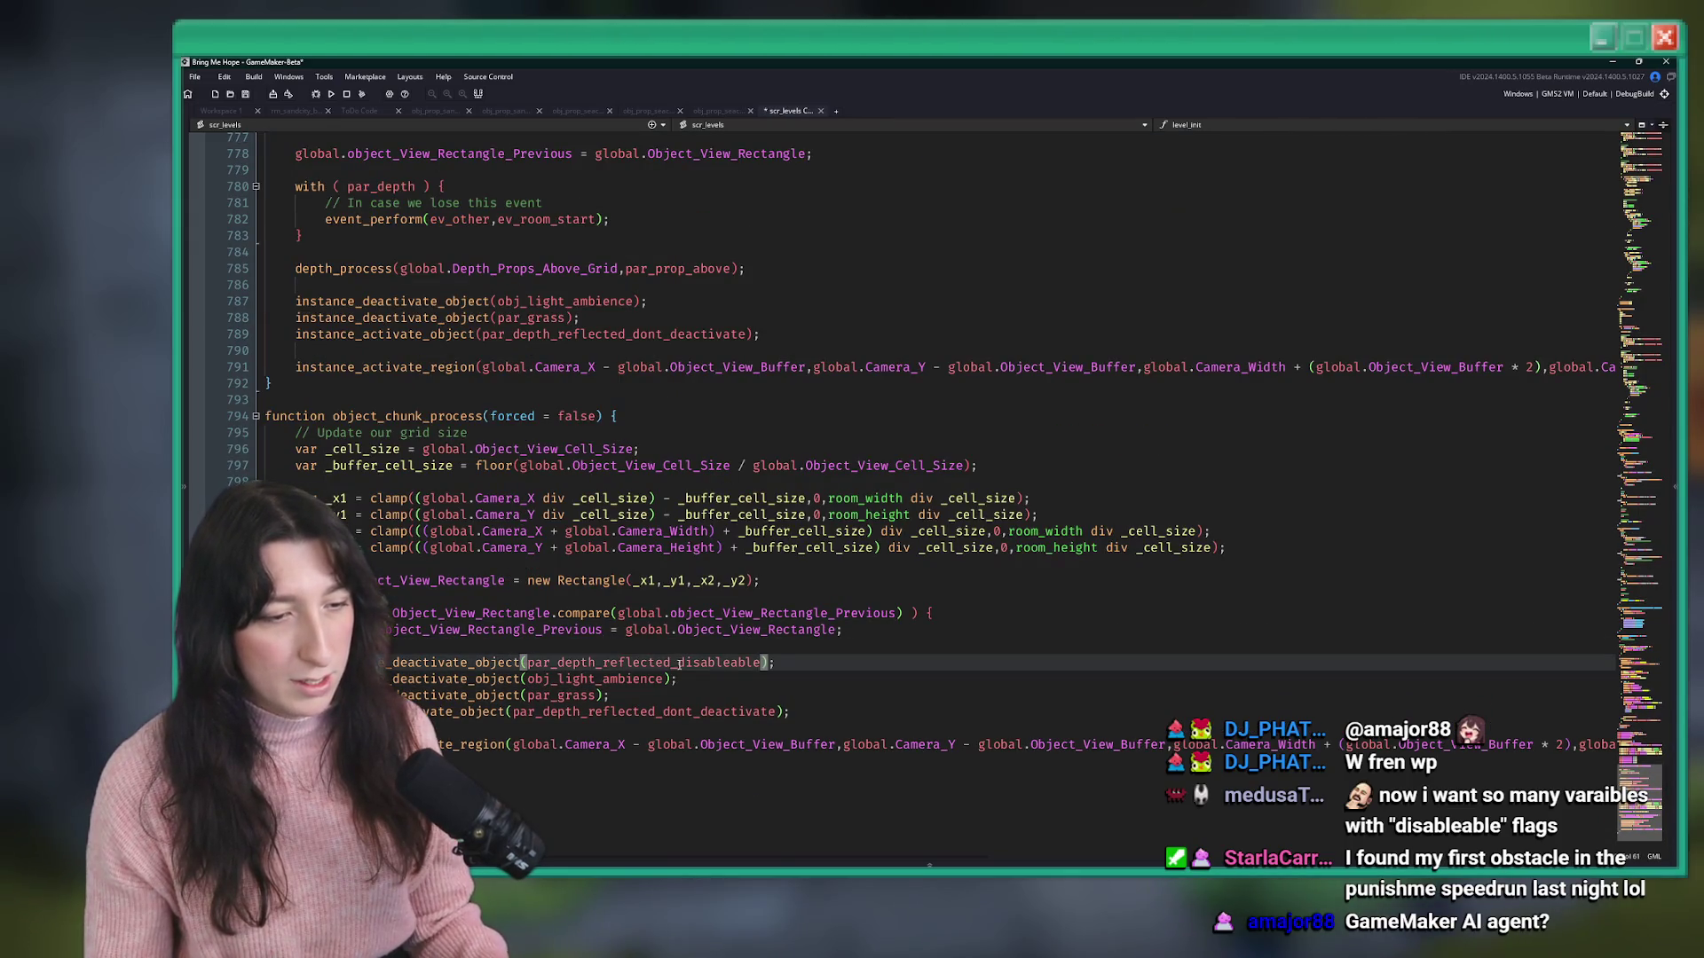
{"action": "left_click", "coordinate": [601, 663]}
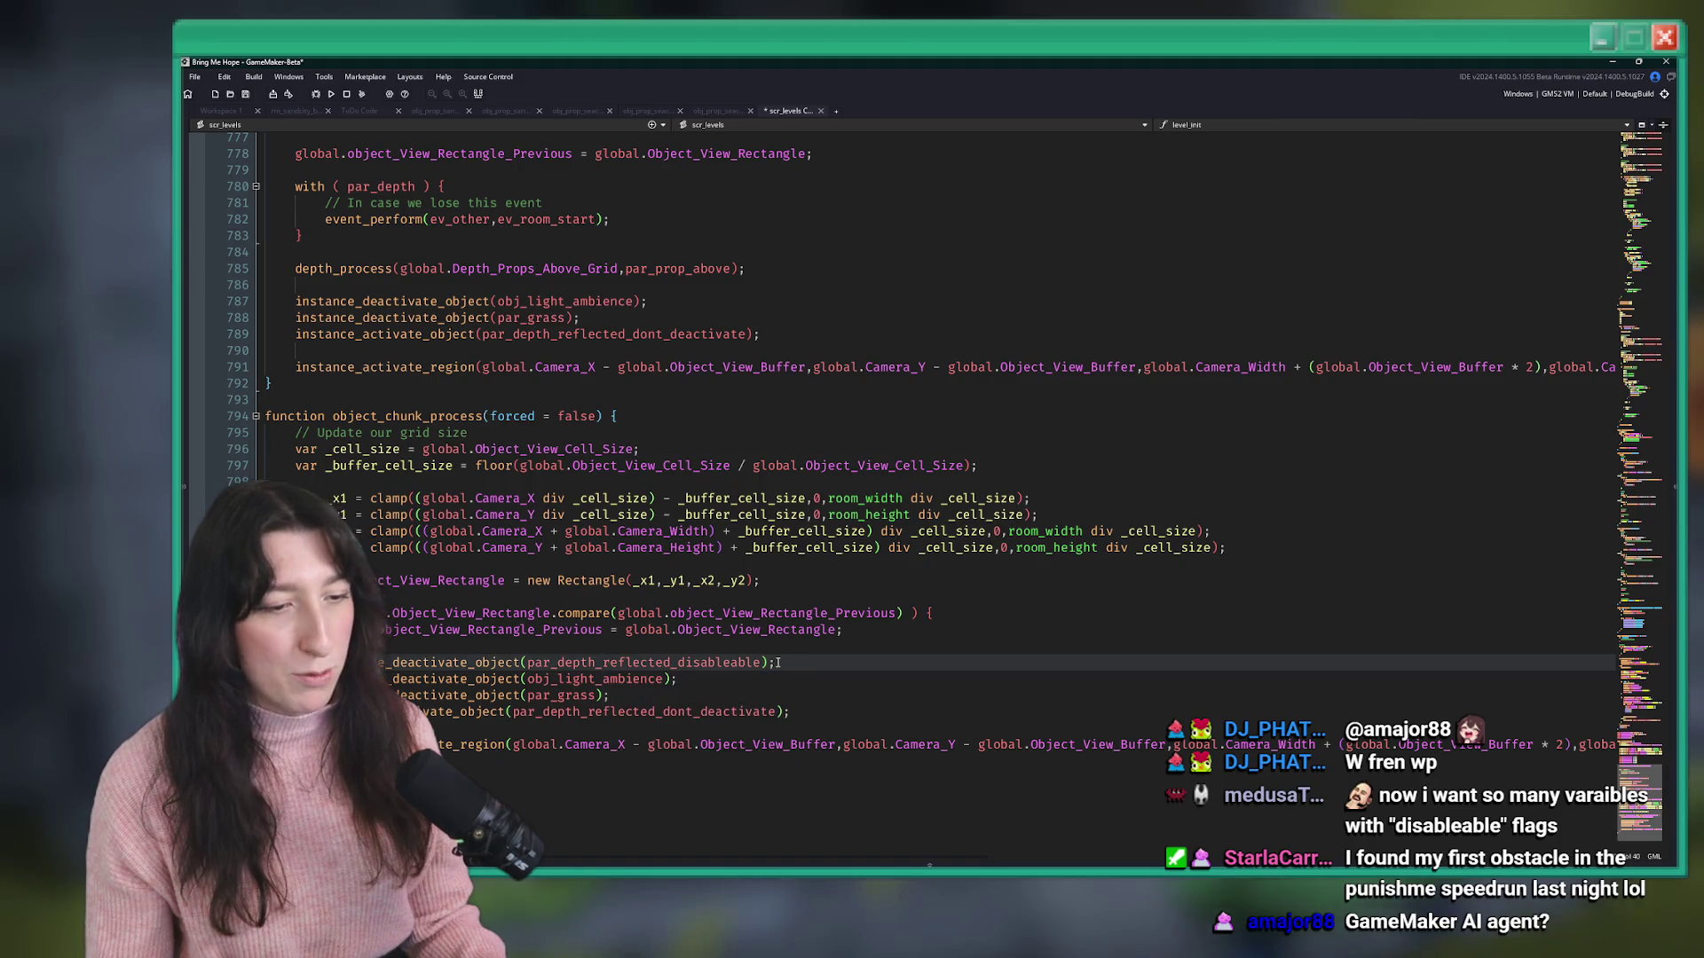
{"action": "scroll", "coordinate": [692, 379], "scroll_direction": "up", "scroll_amount": 2}
{"action": "left_click", "coordinate": [692, 399]}
{"action": "key", "text": "ctrl+d"}
{"action": "double_click", "coordinate": [567, 399]}
{"action": "type", "text": "par_depth_reflected_disableable"}
{"action": "key", "text": "ctrl+s"}
- Check the other uses of par_depth_reflected_dont_deactivate, then build and run the game
{"action": "left_click", "coordinate": [796, 383]}
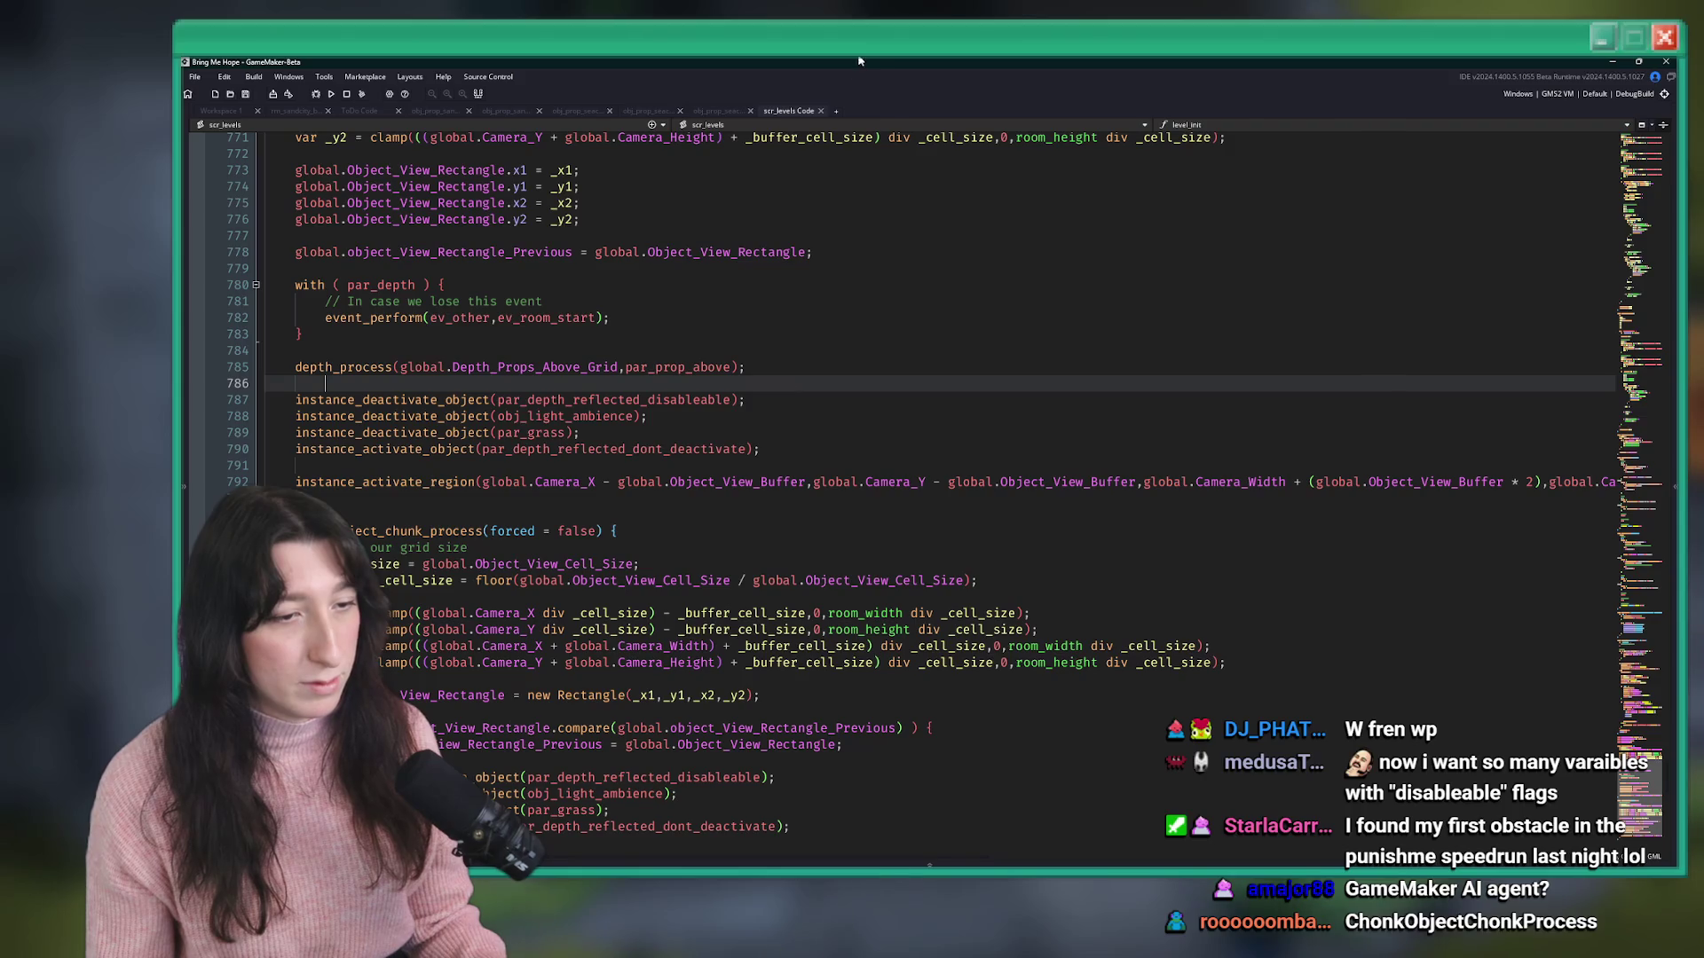
{"action": "left_click", "coordinate": [812, 439]}
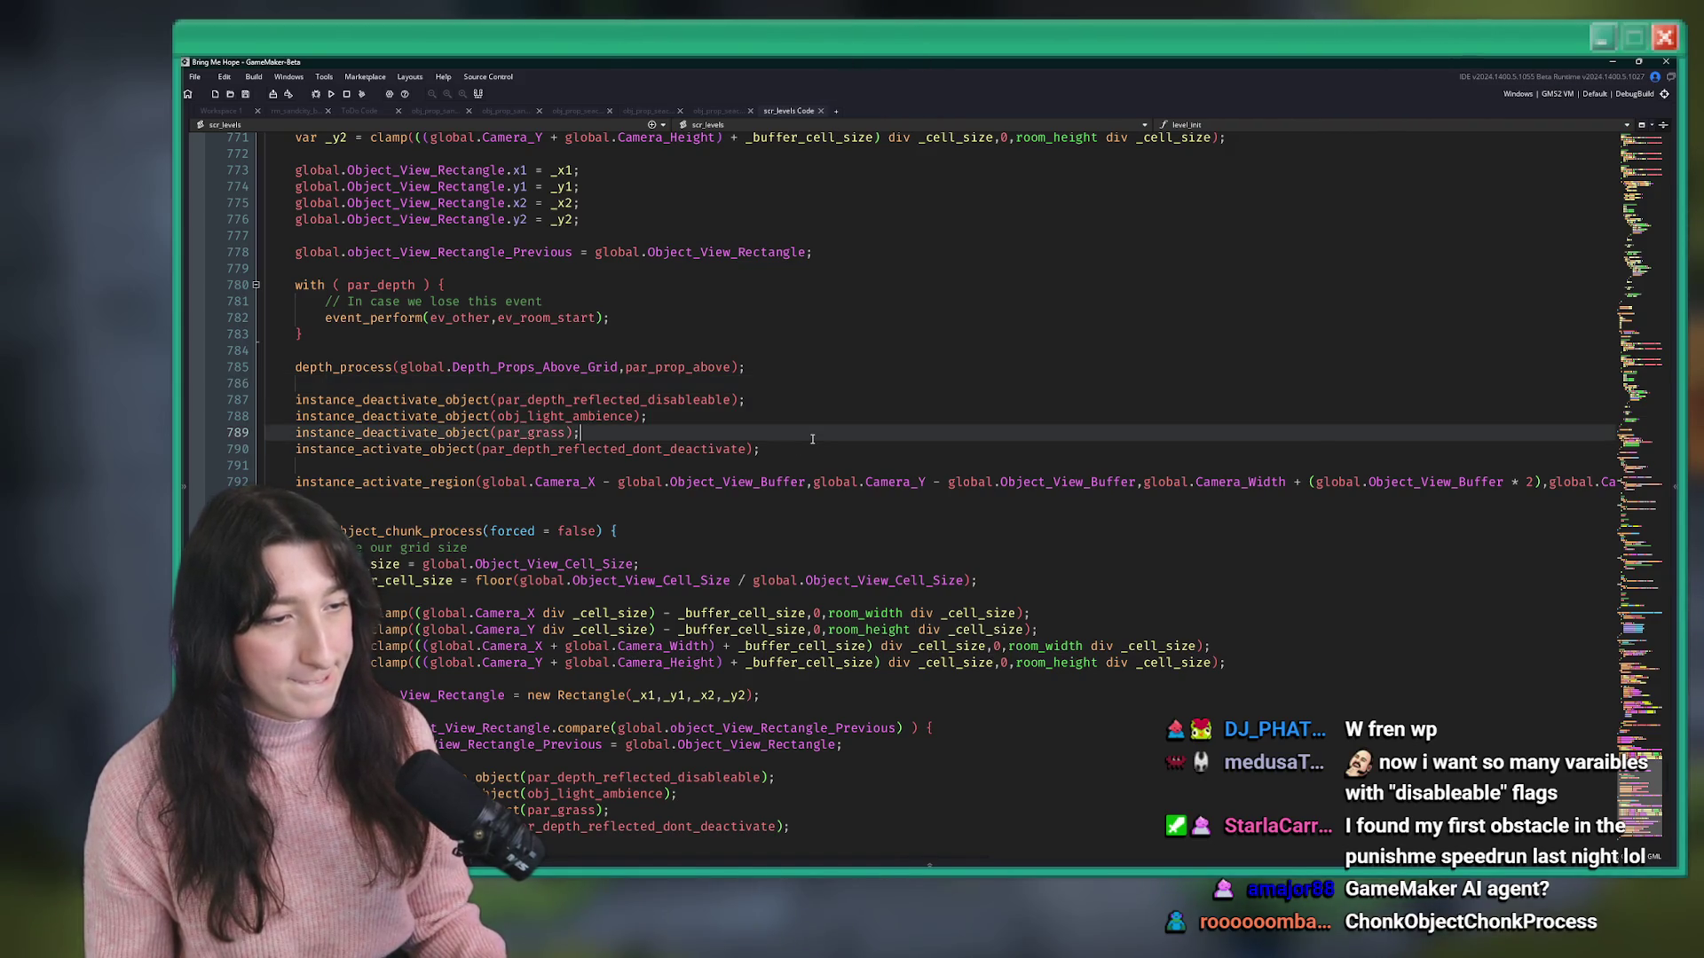
{"action": "left_click_drag", "start_coordinate": [746, 453], "coordinate": [487, 450]}
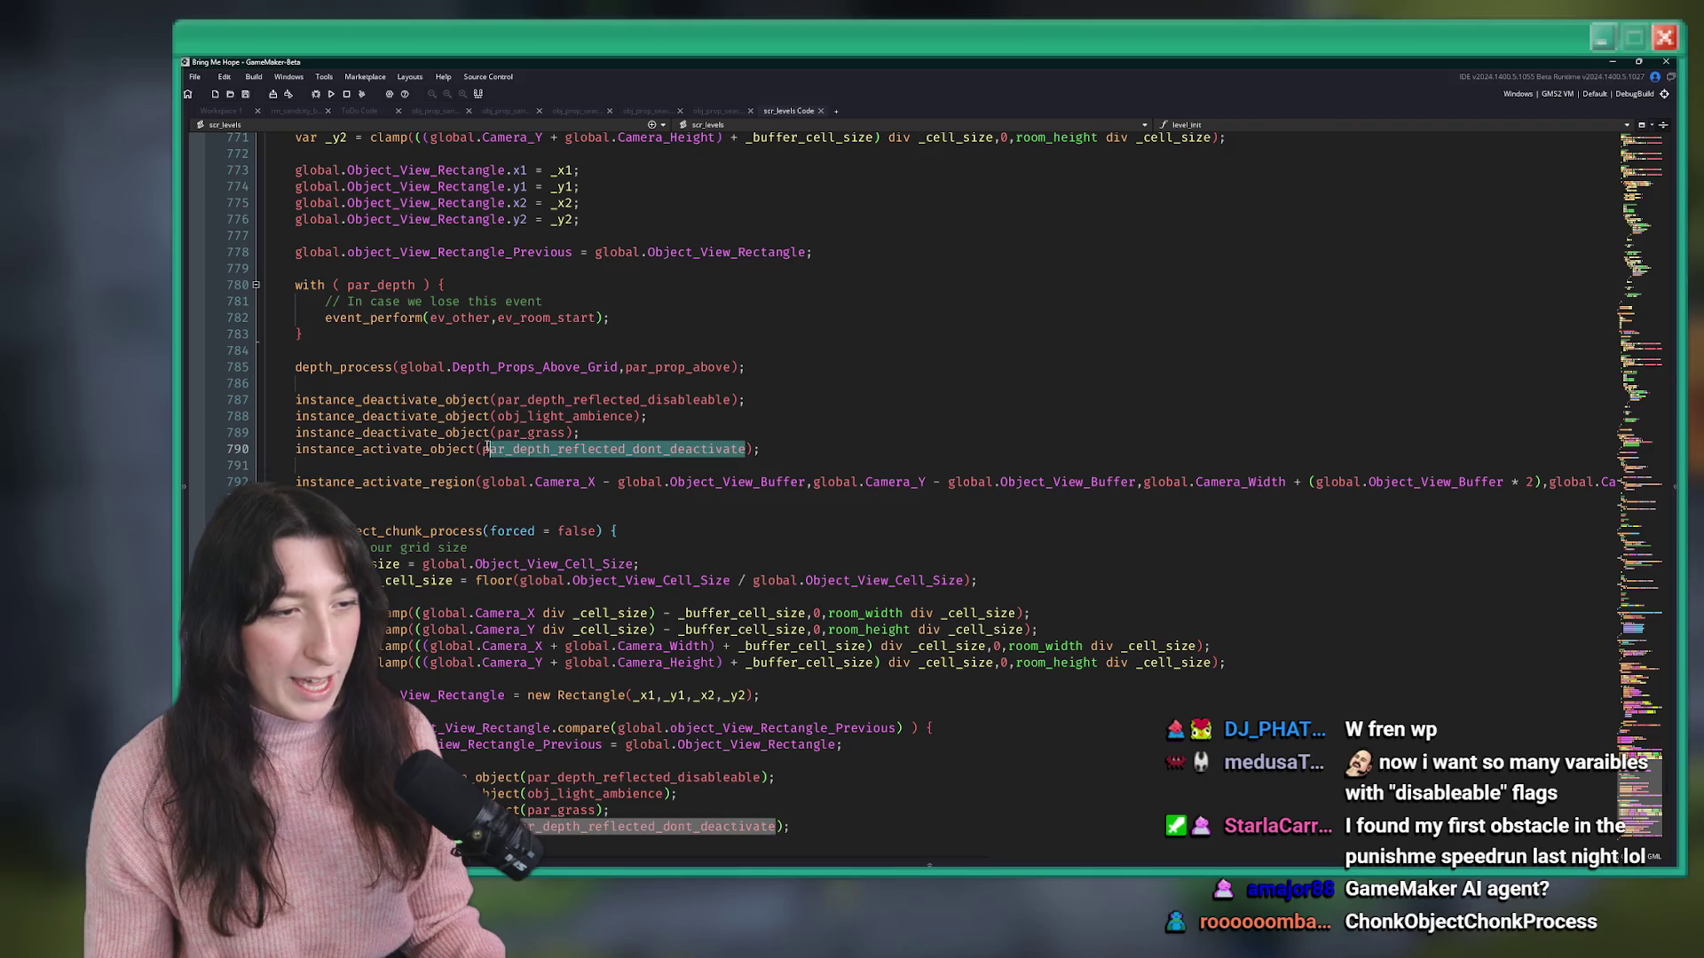
{"action": "scroll", "coordinate": [791, 403], "scroll_direction": "up", "scroll_amount": 10}
{"action": "scroll", "coordinate": [803, 412], "scroll_direction": "up", "scroll_amount": 14}
{"action": "scroll", "coordinate": [841, 391], "scroll_direction": "down", "scroll_amount": 18}
{"action": "left_click", "coordinate": [718, 503]}
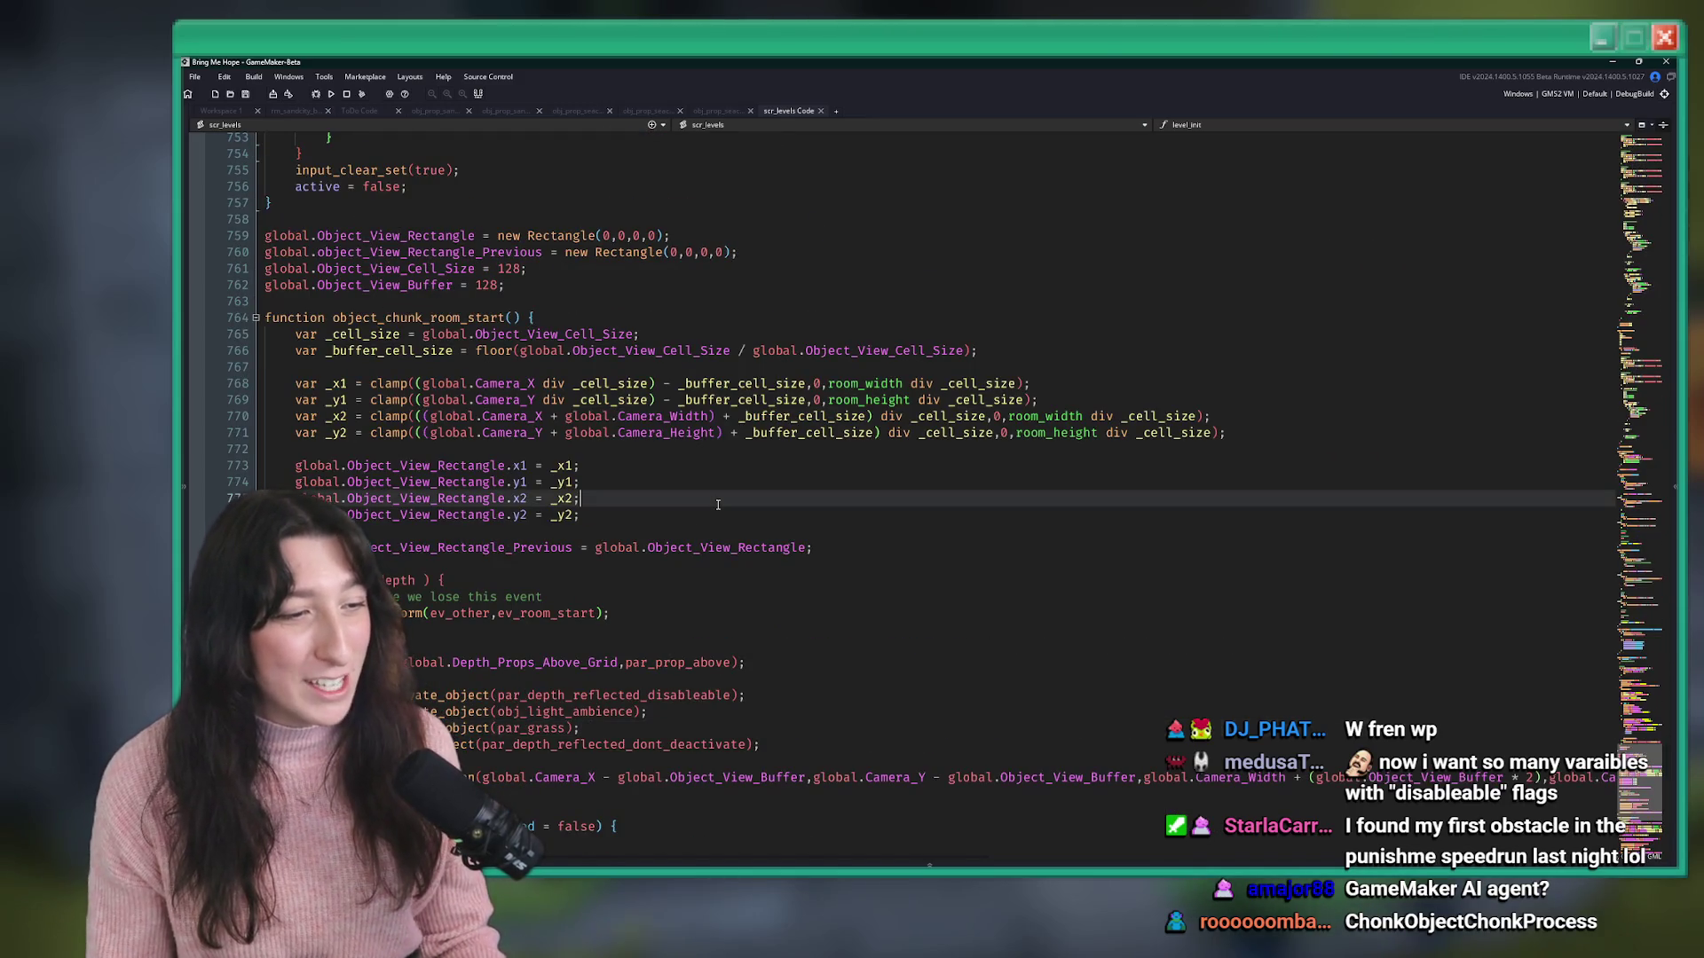
{"action": "key", "text": "F5"}
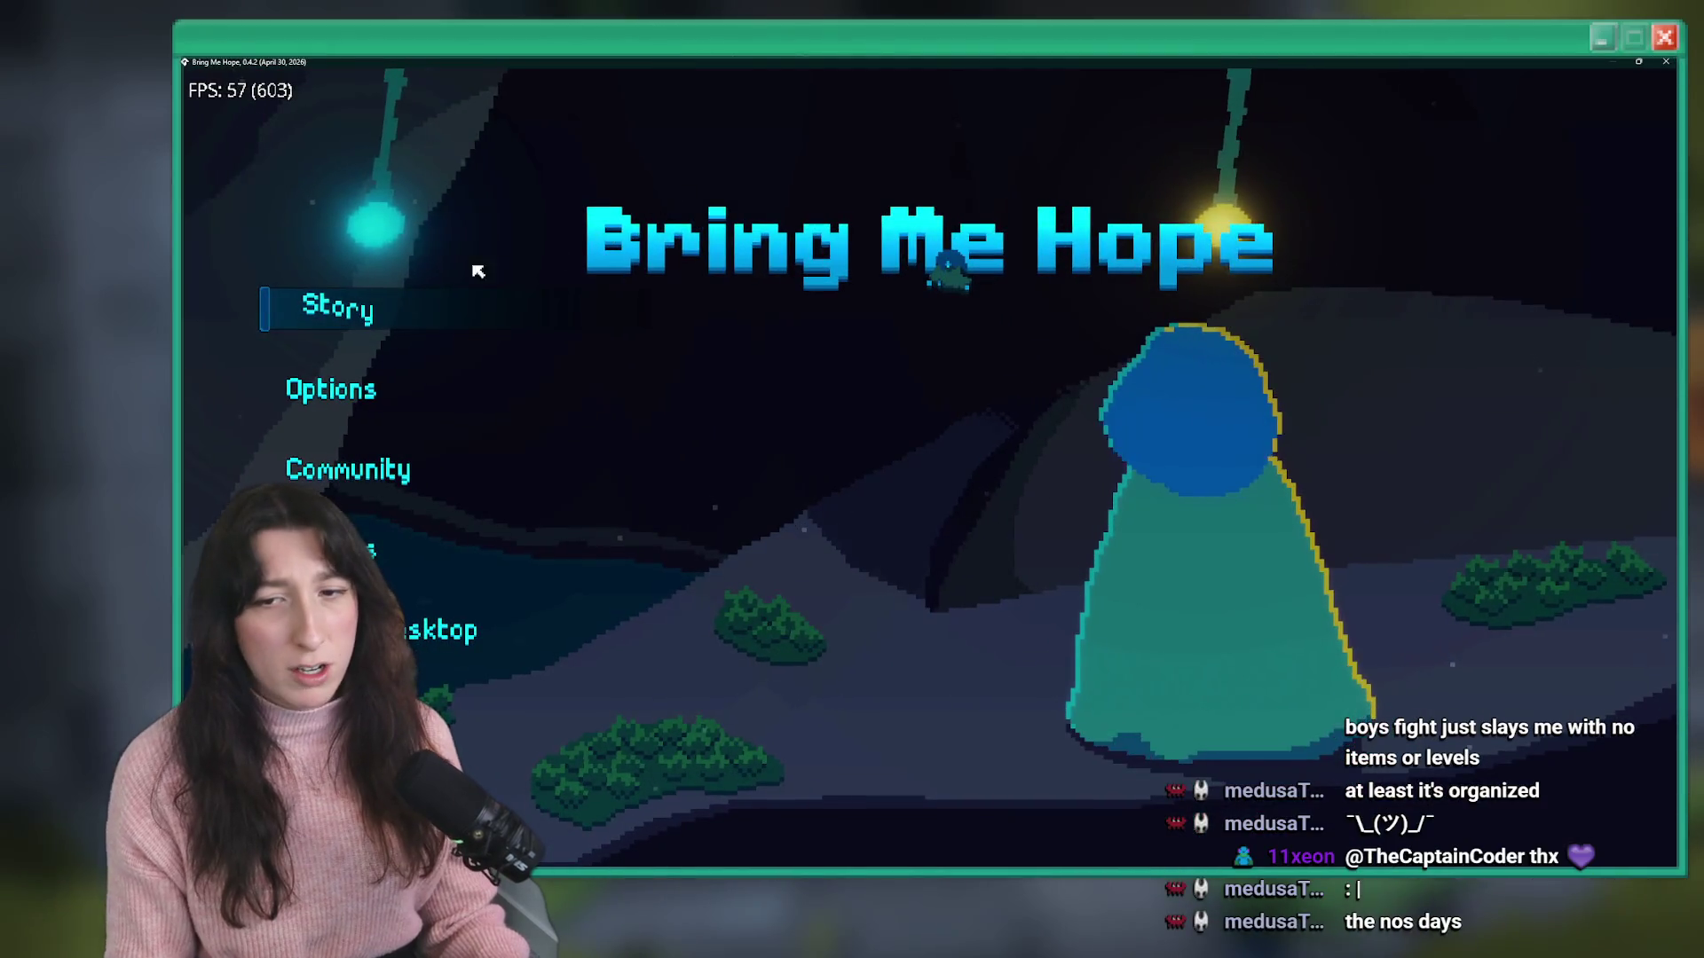
- Start Story mode, warp to Sea Cave City via the debug console, and walk through its rooms
{"action": "left_click", "coordinate": [388, 295]}
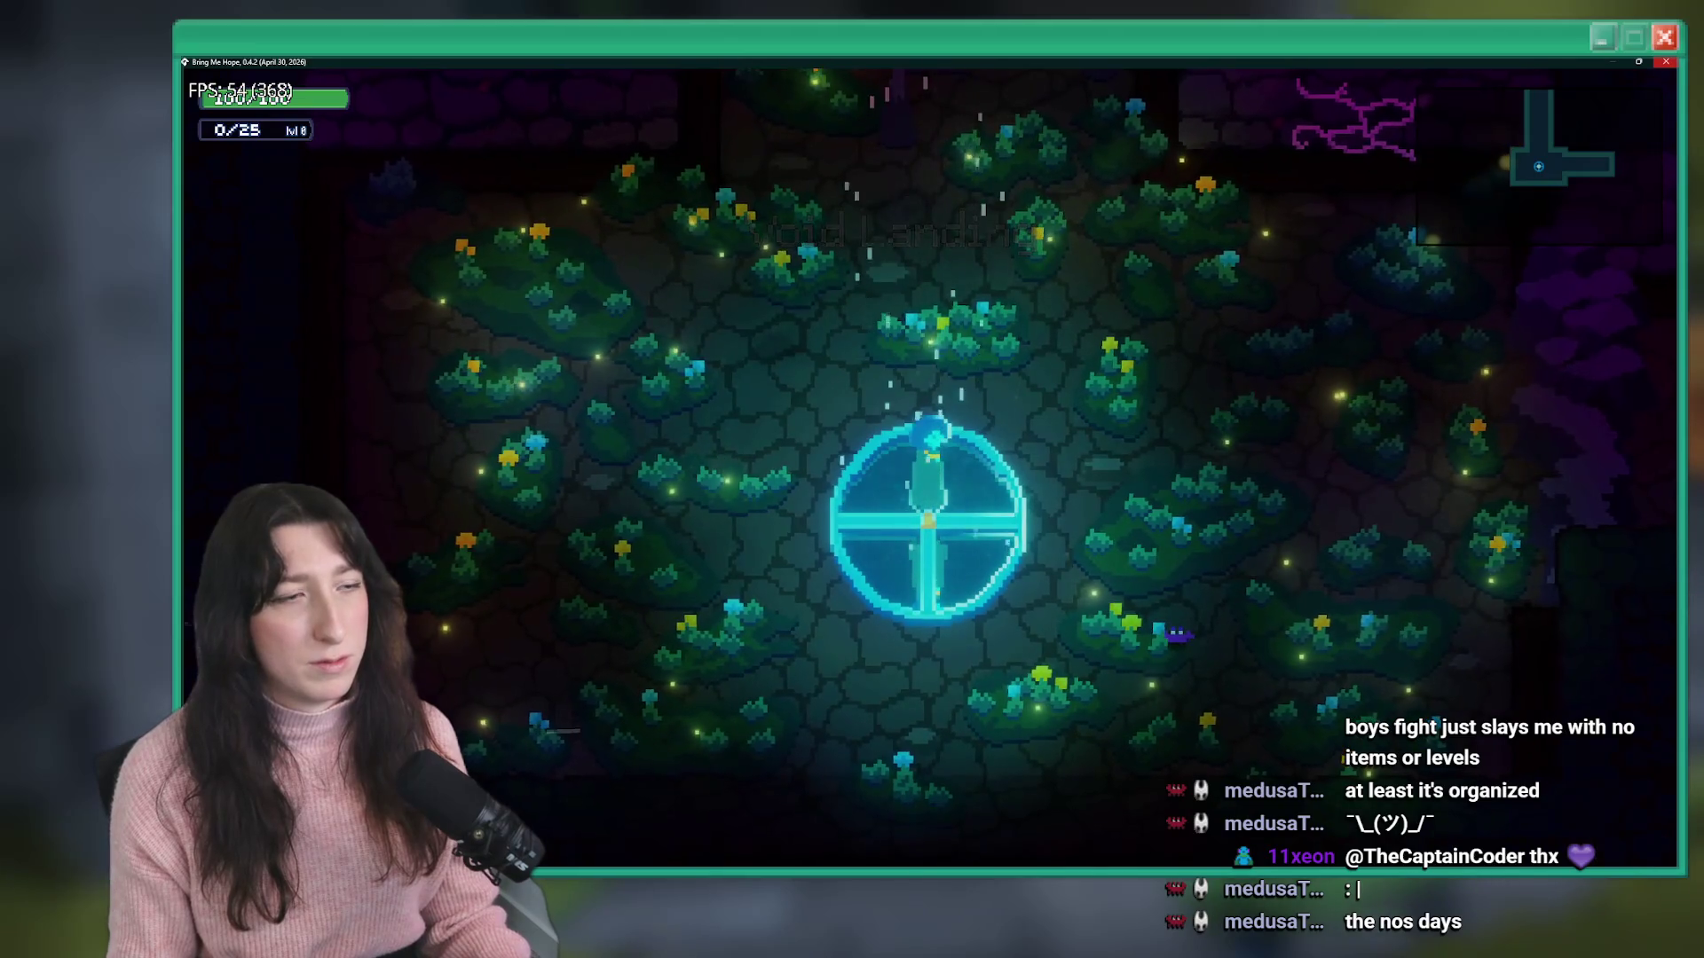
{"action": "key", "text": "grave"}
{"action": "key", "text": "Return"}
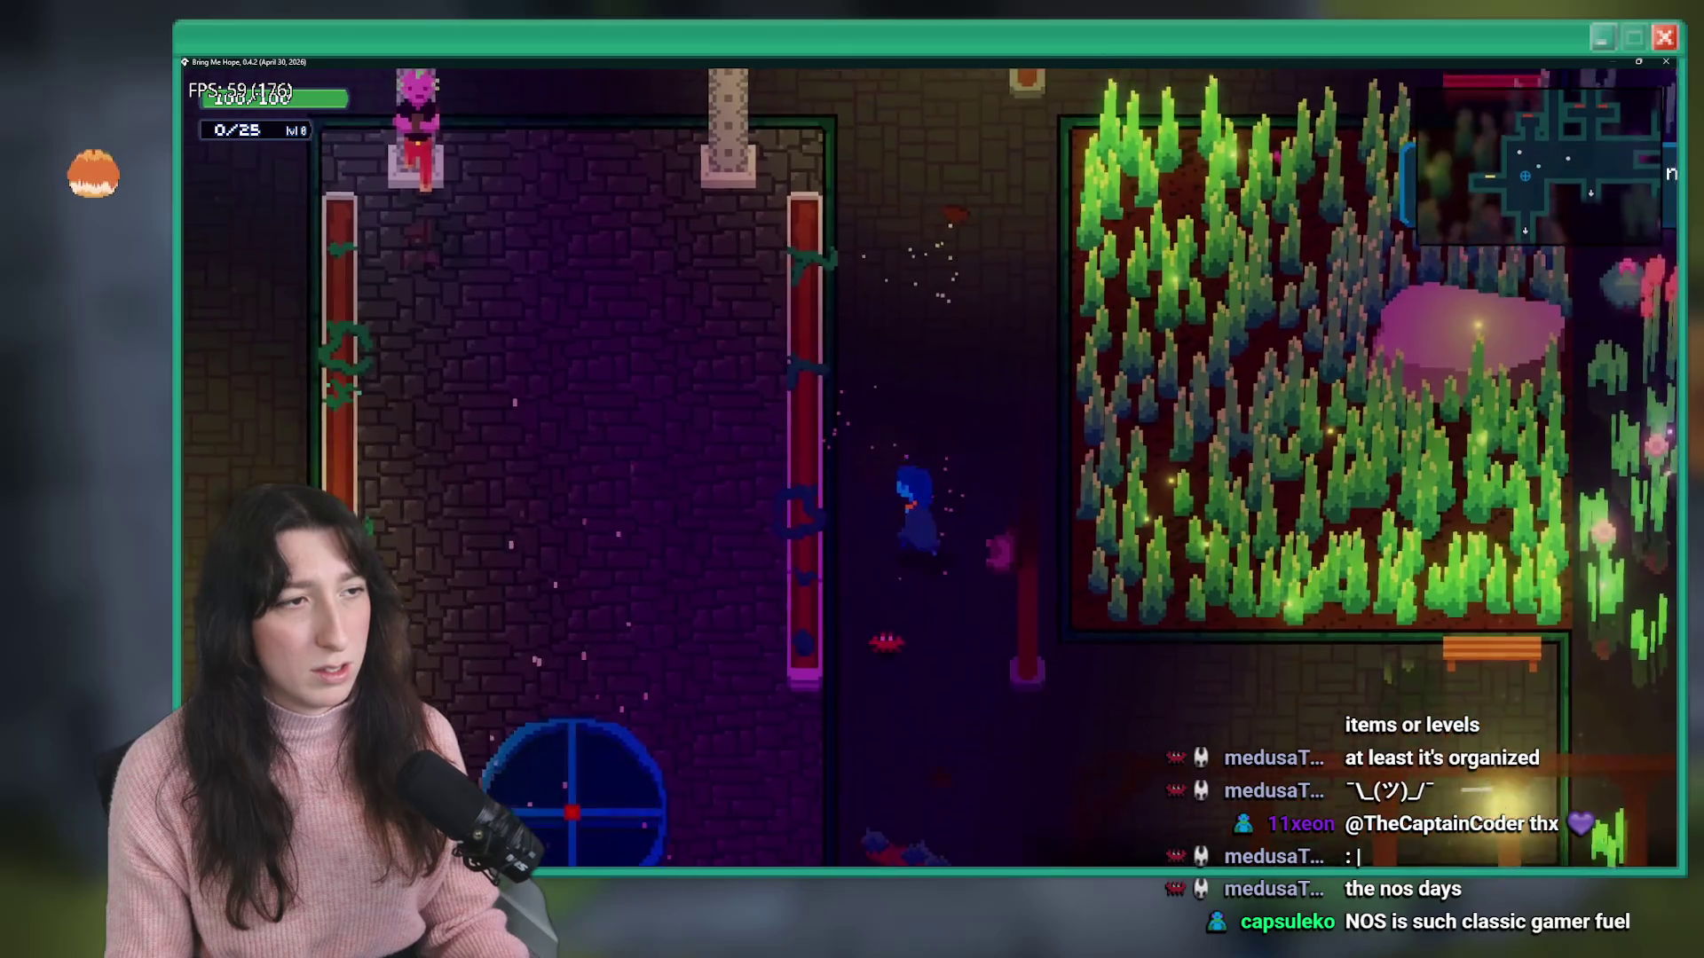
{"action": "key", "text": "a"}
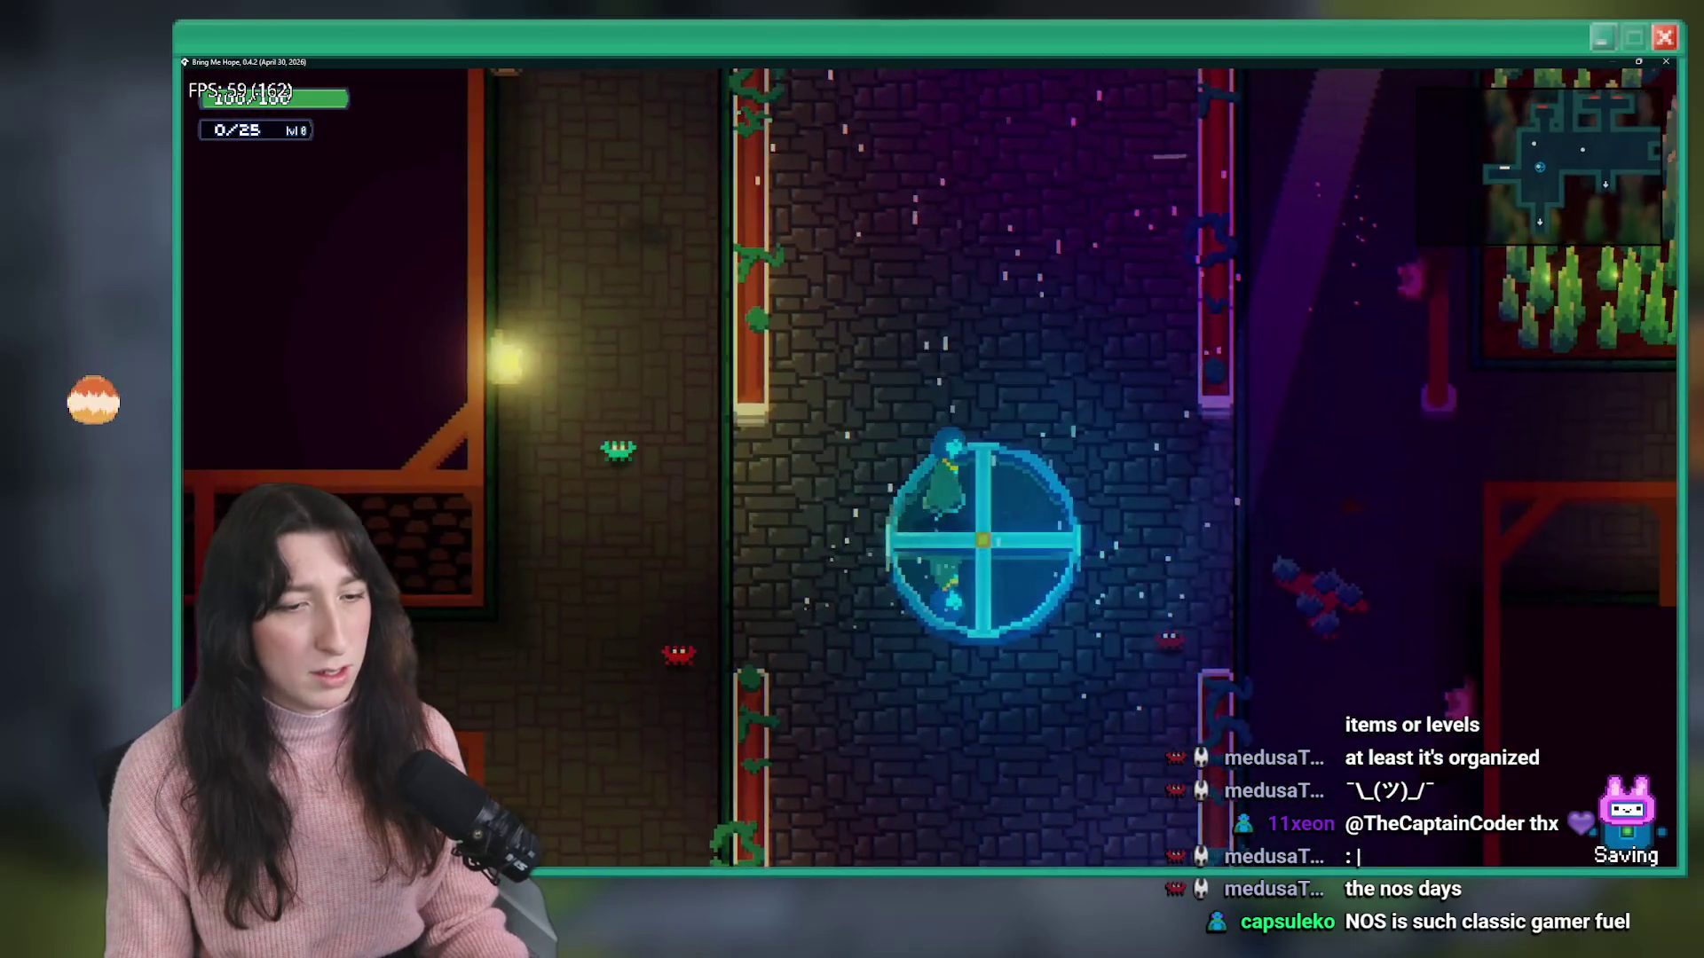
{"action": "key", "text": "d"}
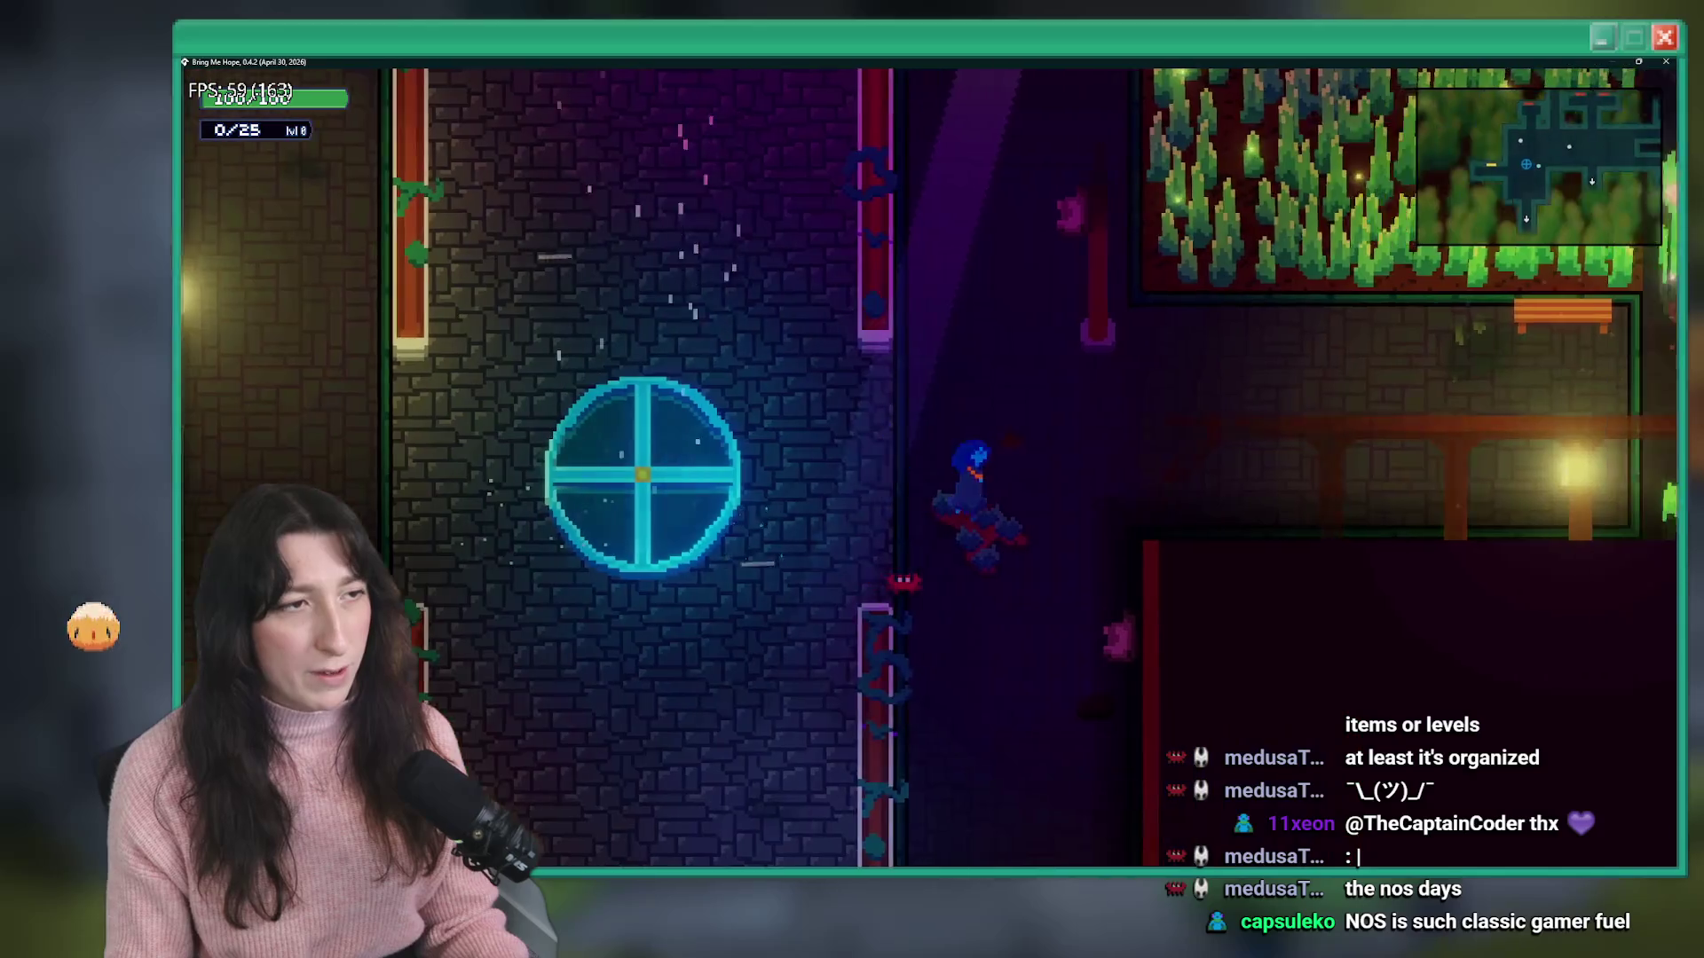
{"action": "key", "text": "w"}
{"action": "key", "text": "d"}
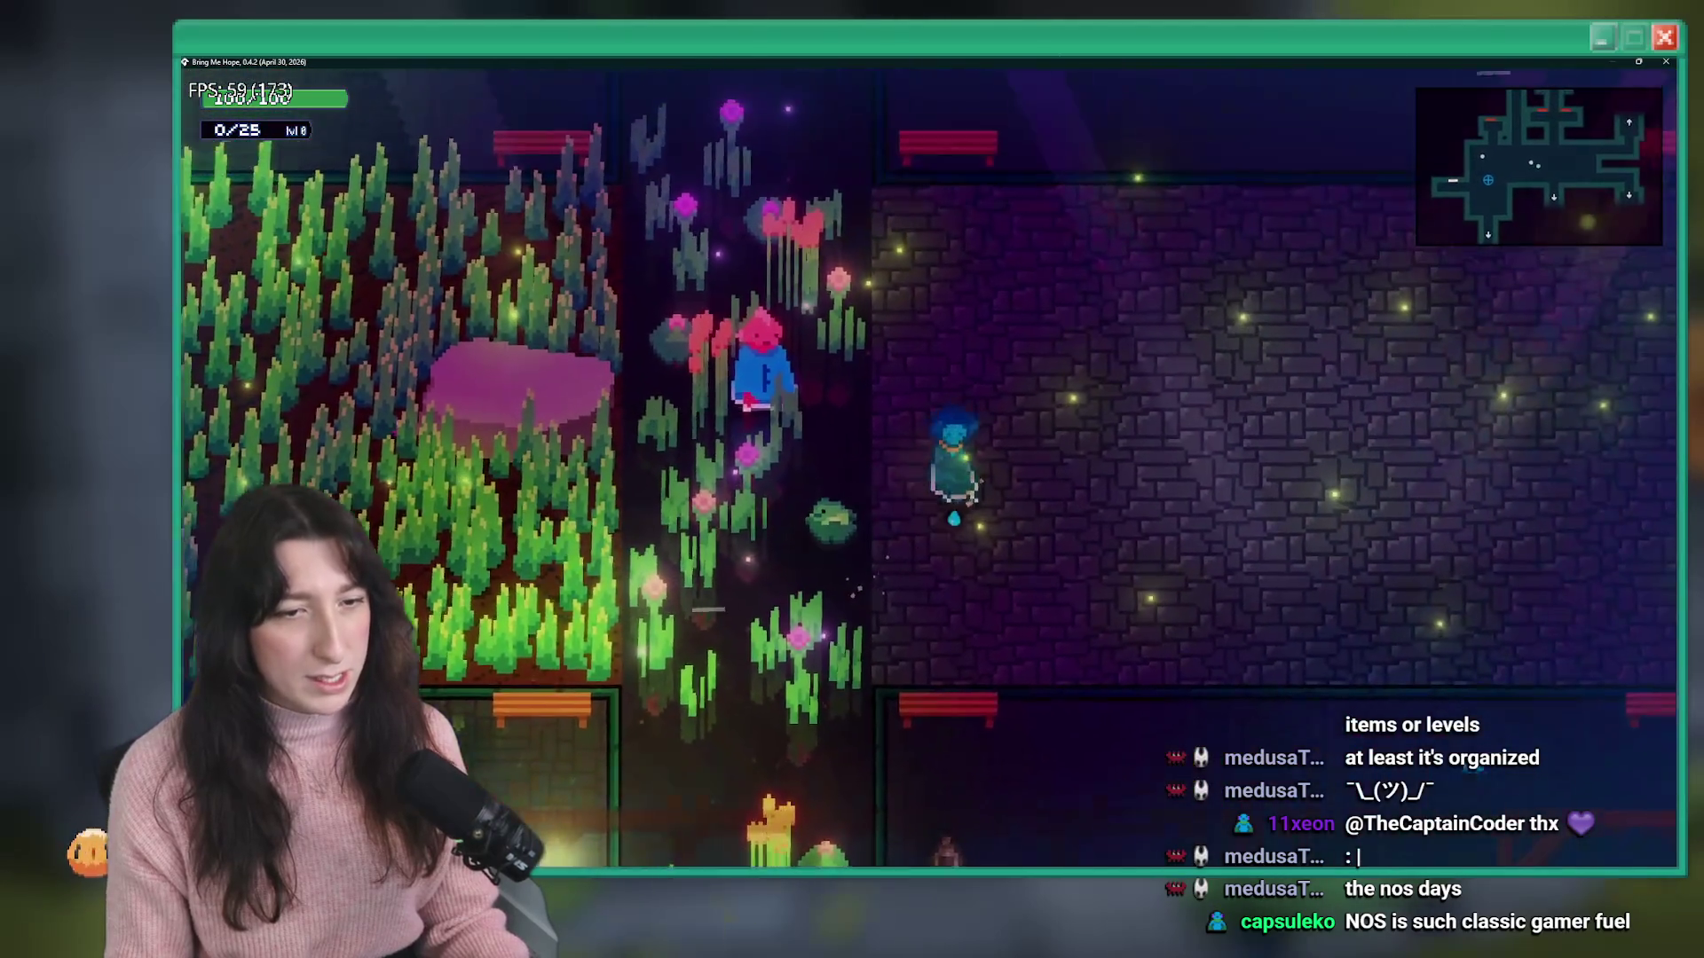
- Pause, return to rm_intro_0_4 through the debug console, and quit the game
{"action": "key", "text": "Escape"}
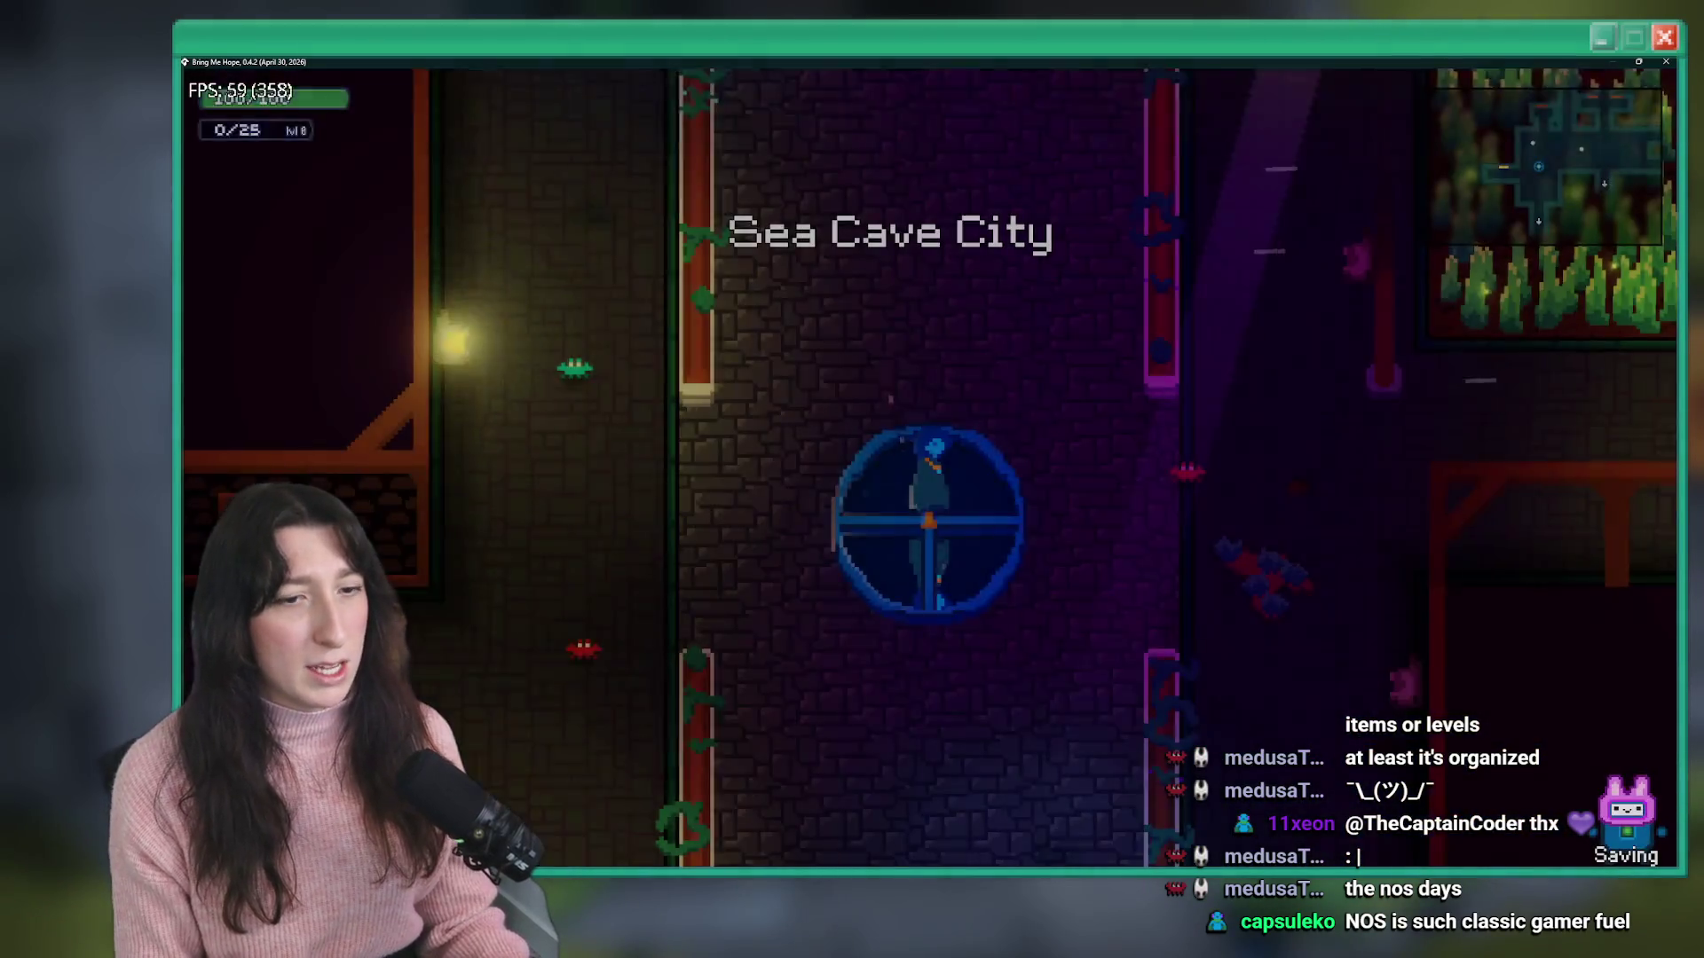
{"action": "key", "text": "grave"}
{"action": "type", "text": "4"}
{"action": "key", "text": "Return"}
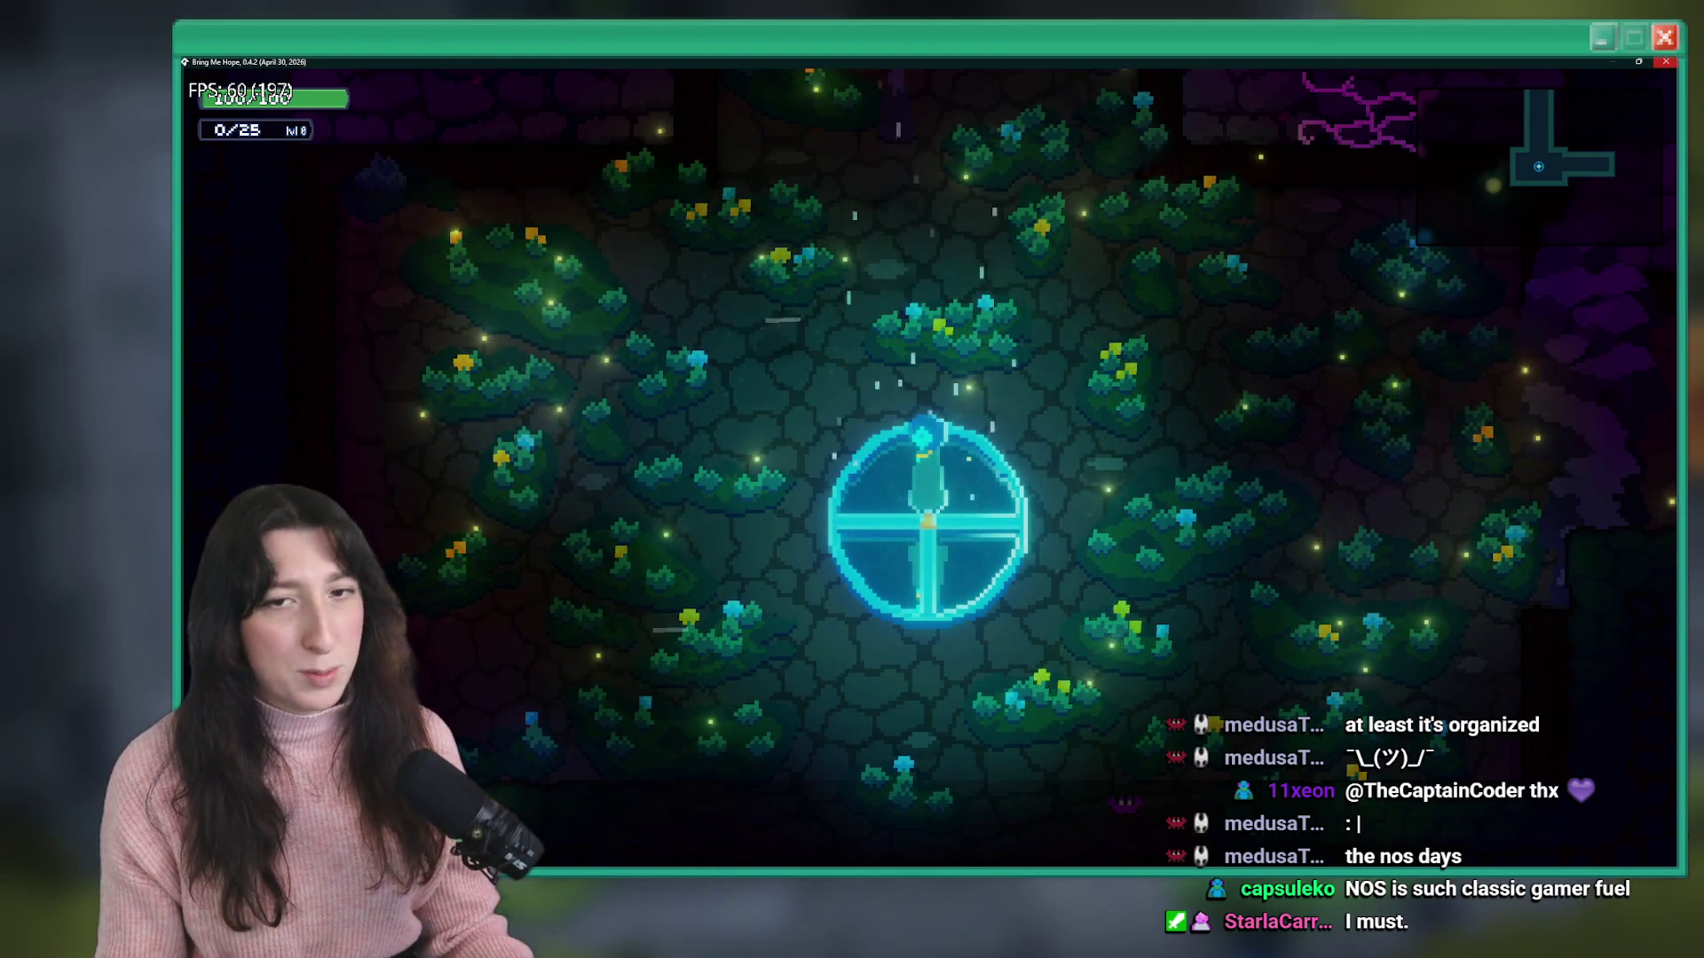
{"action": "key", "text": "Escape"}
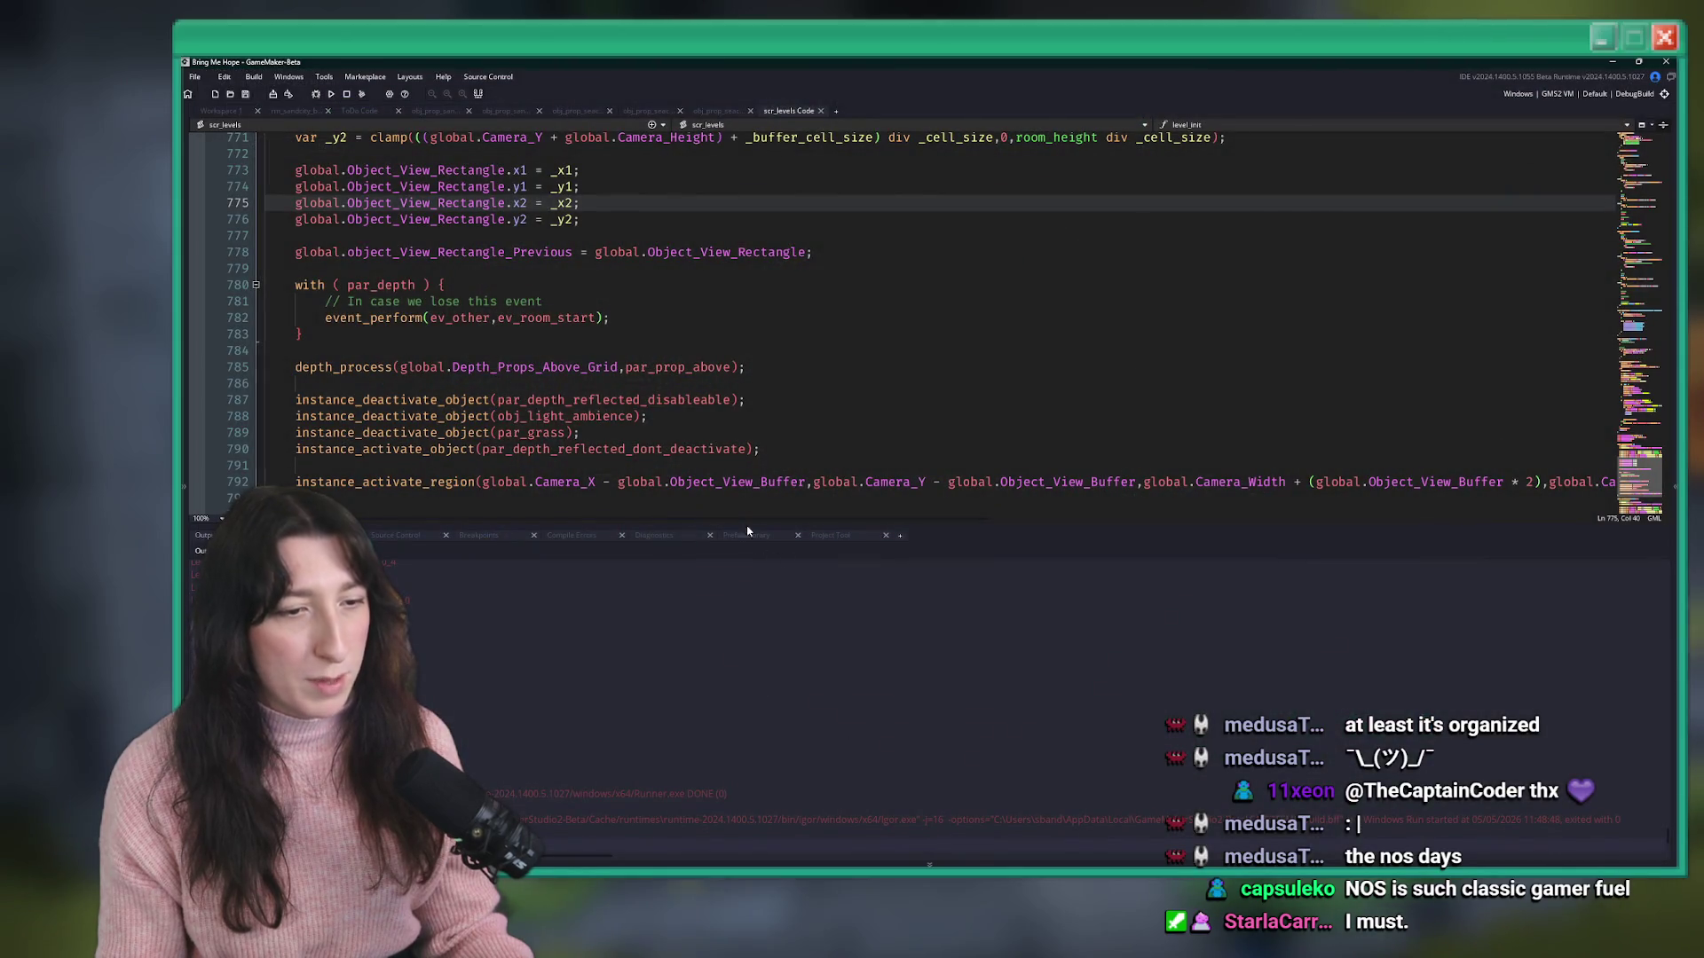
- Place the caret at the end of line 785 in scr_levels and build and run with F5
{"action": "left_click", "coordinate": [748, 366]}
{"action": "key", "text": "F5"}
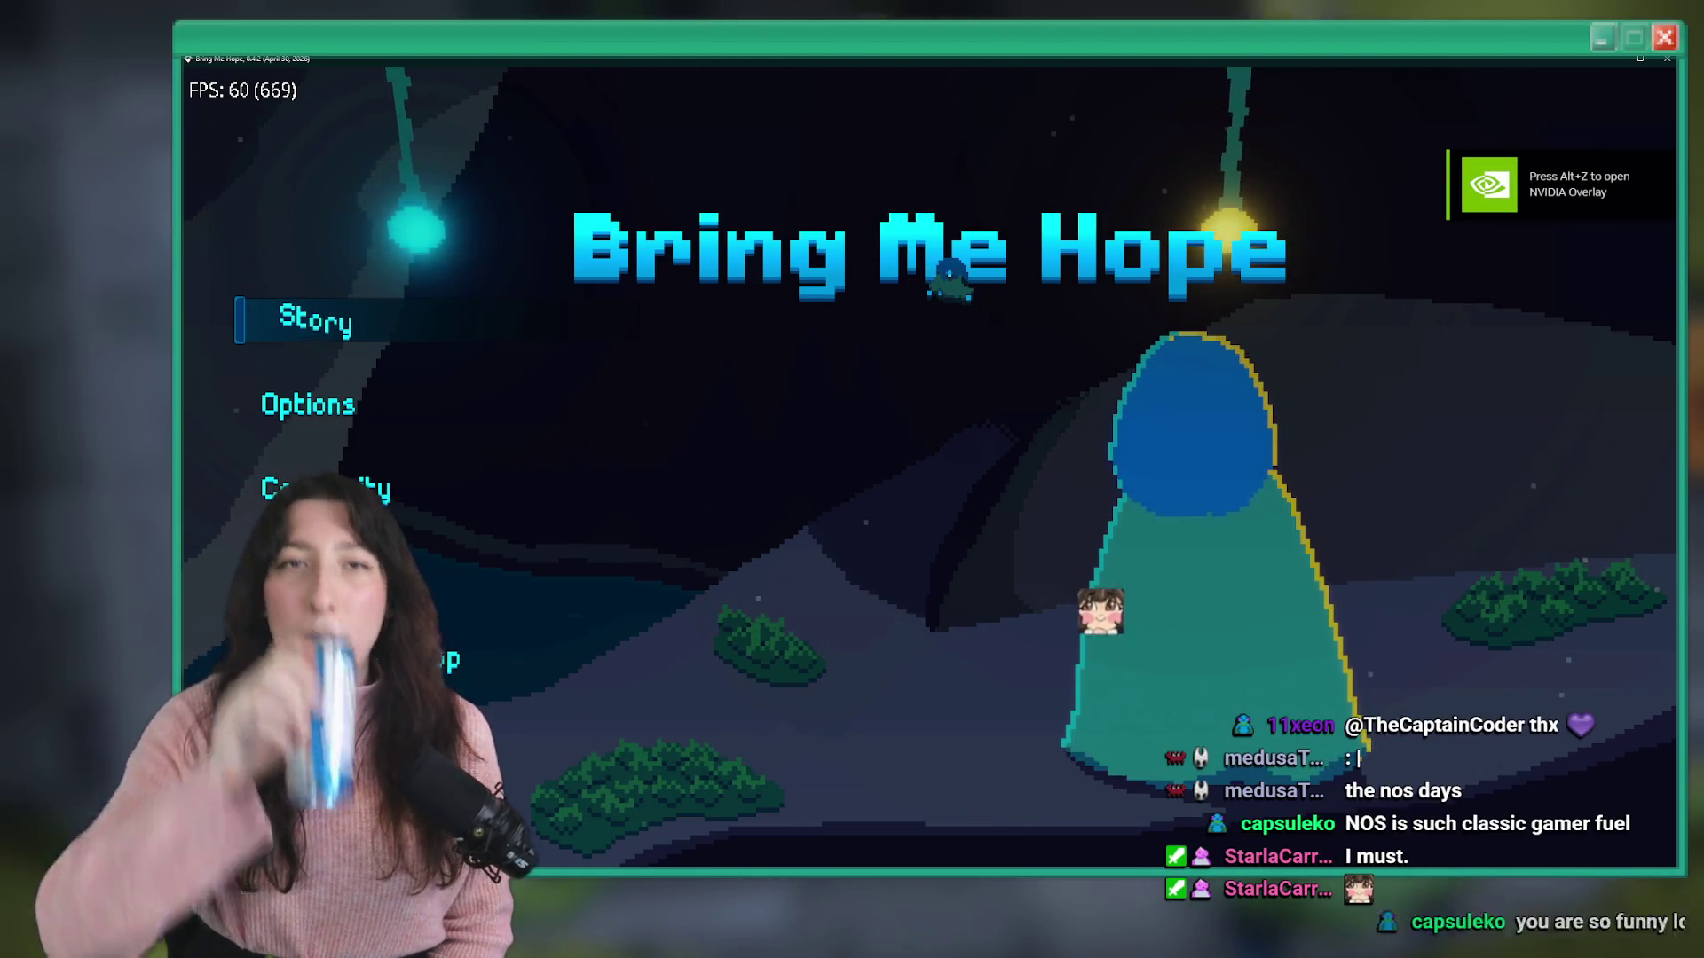
- Start Story mode, switch to the debugger, and sort the profiler by time, slowest first
{"action": "left_click", "coordinate": [361, 324]}
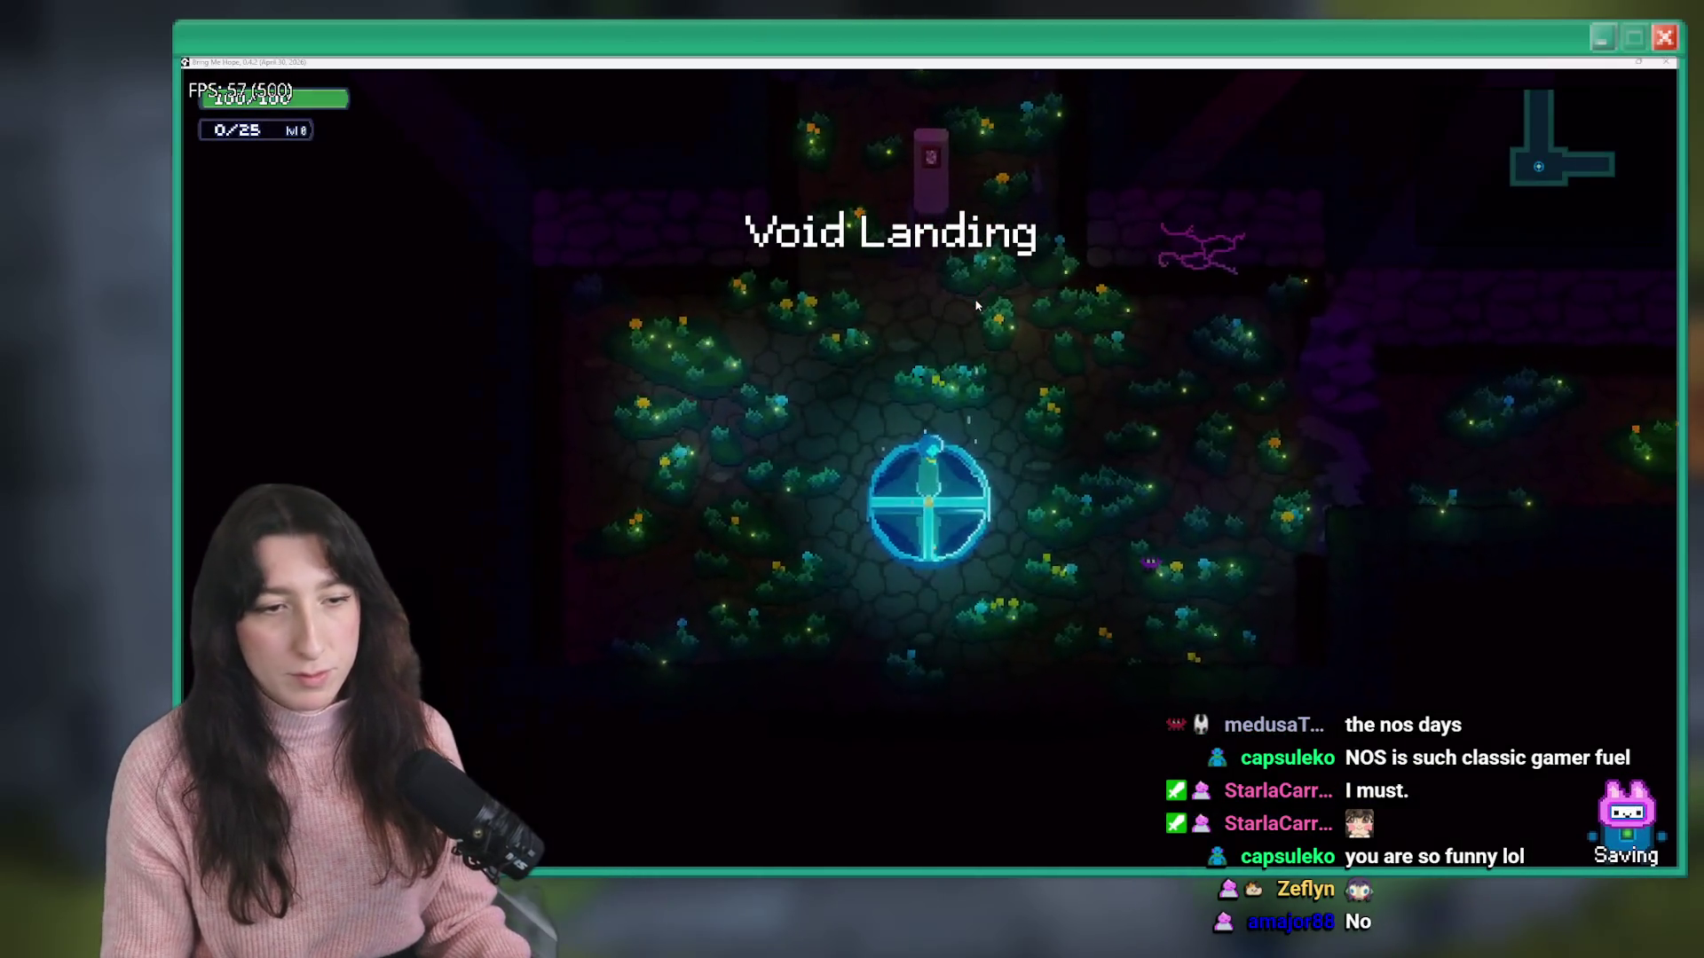
{"action": "key", "text": "alt+Tab"}
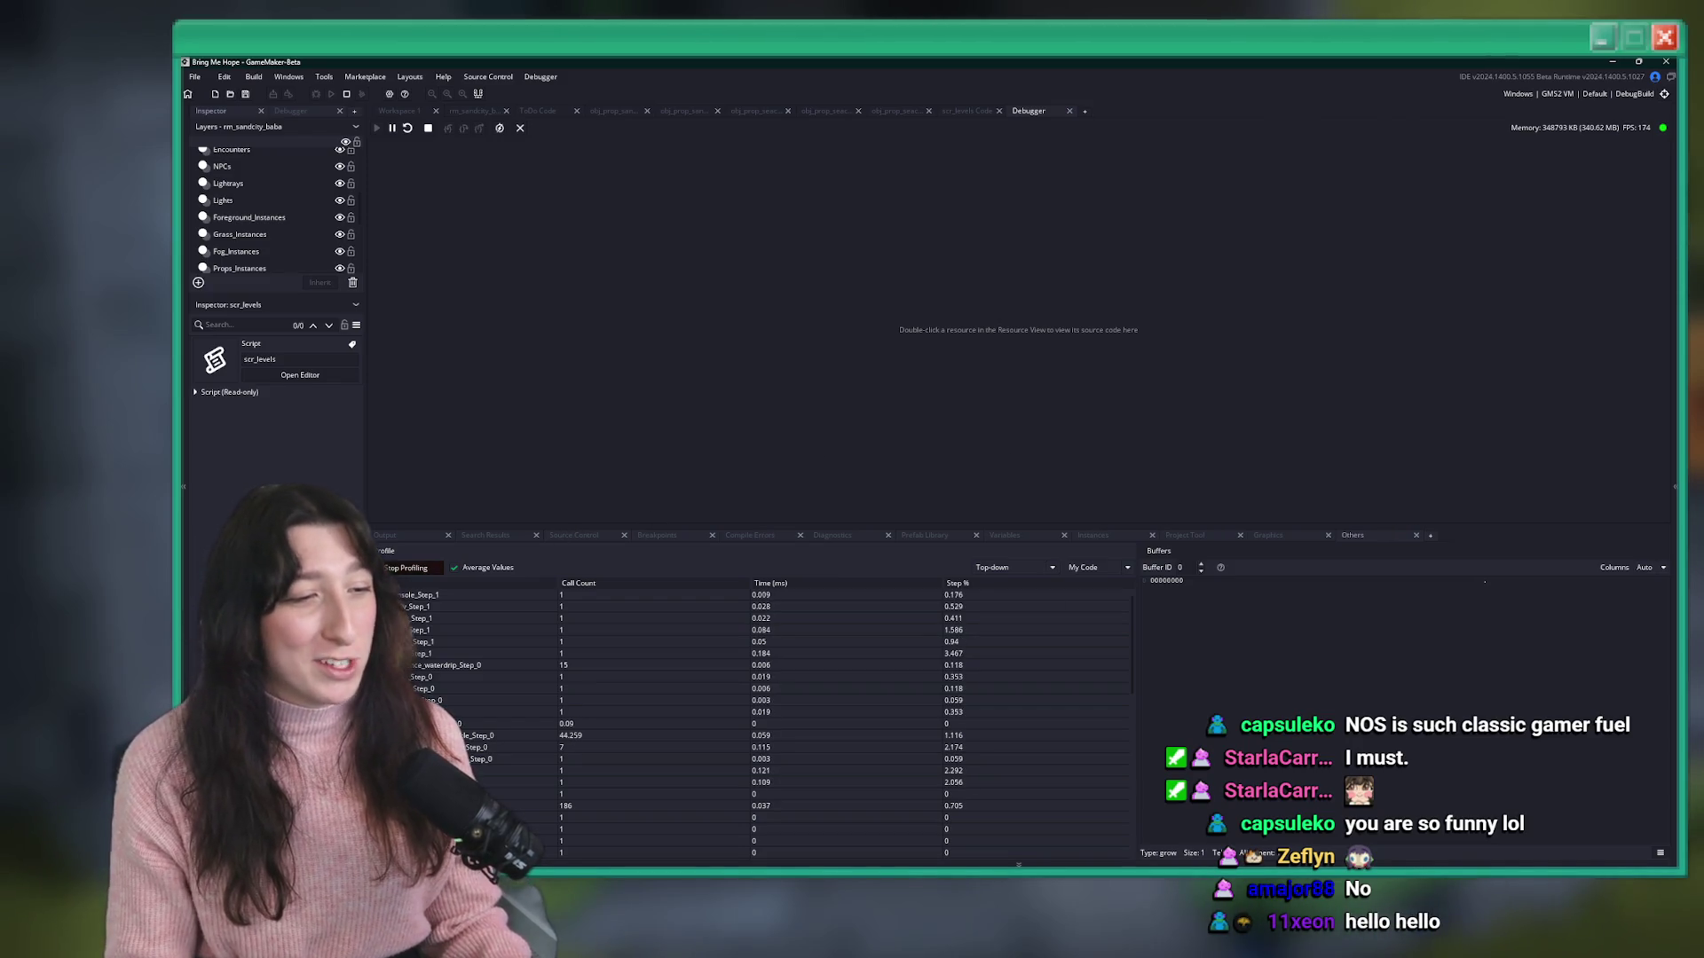
{"action": "left_click", "coordinate": [811, 583]}
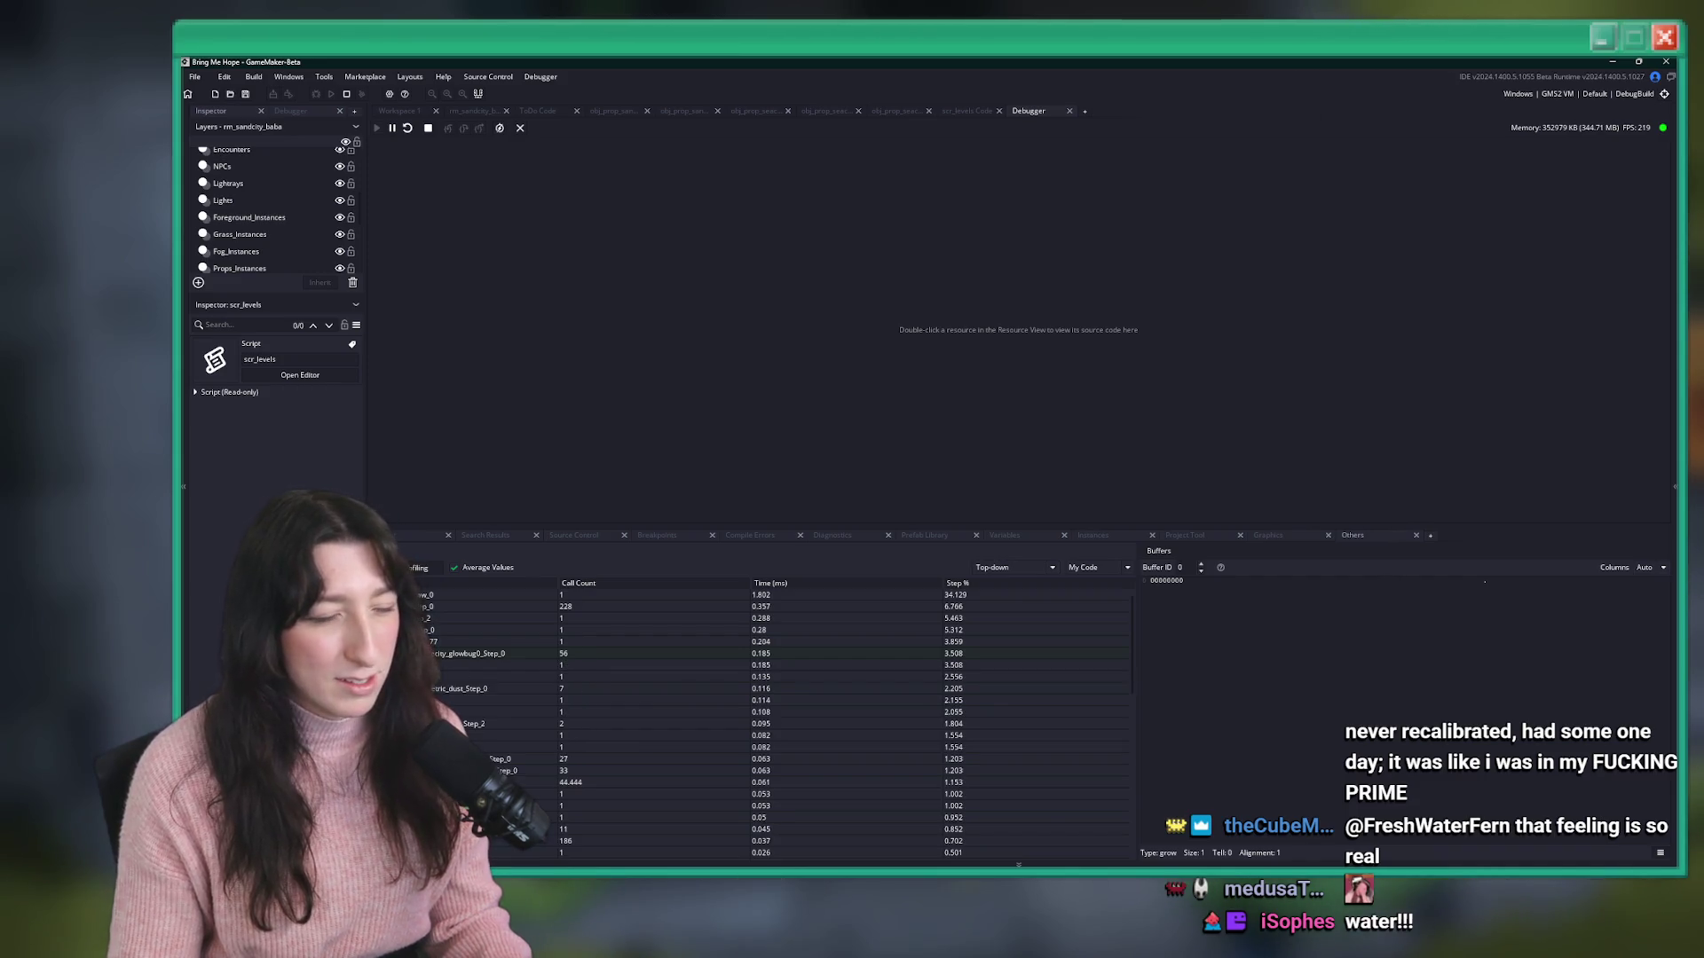
- Compare the game with the profiler, sort the profiler by call count, then return to the game
{"action": "key", "text": "alt+Tab"}
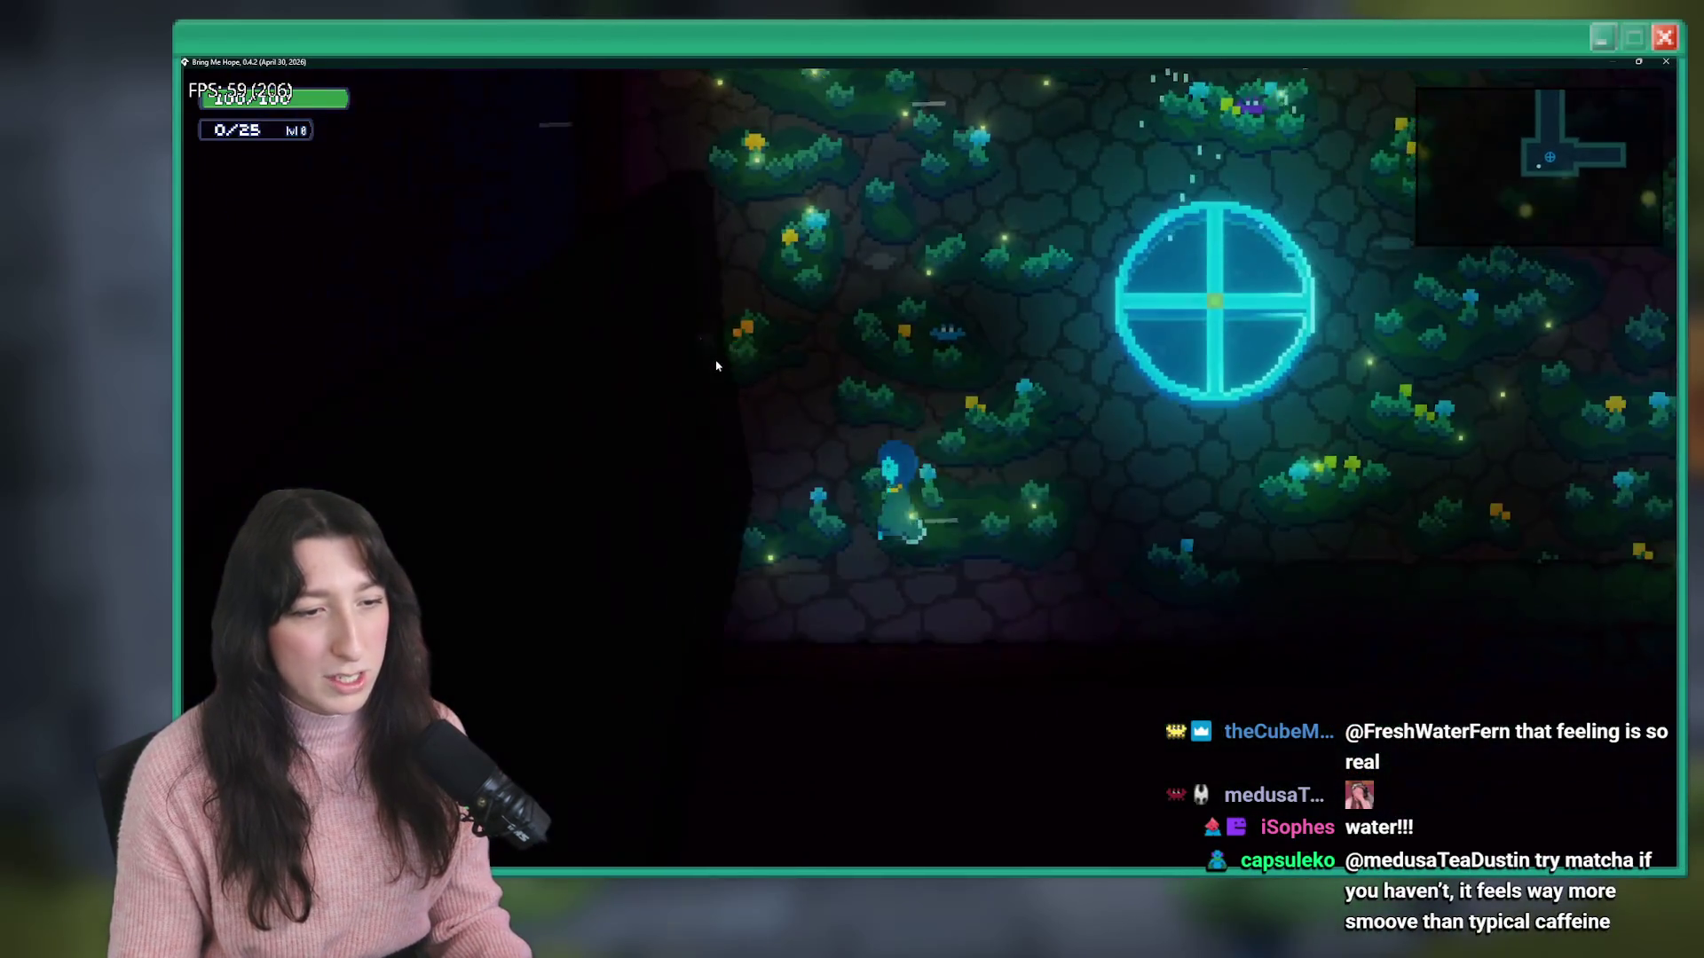
{"action": "key", "text": "alt+Tab"}
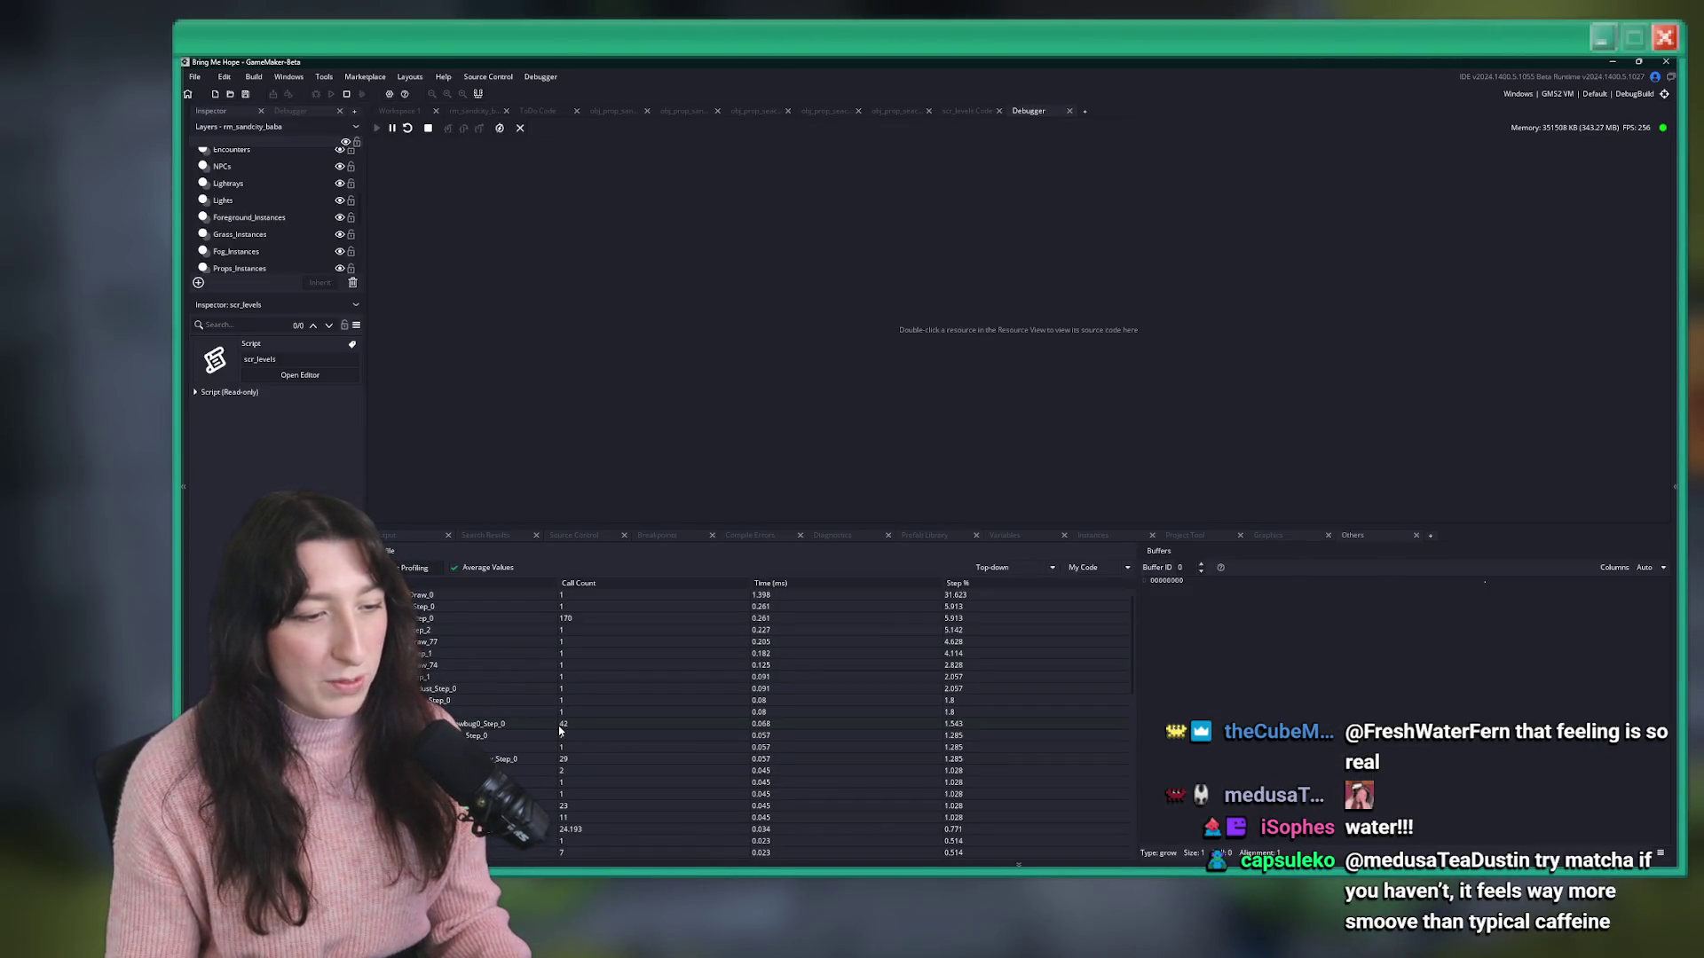
{"action": "left_click", "coordinate": [586, 583]}
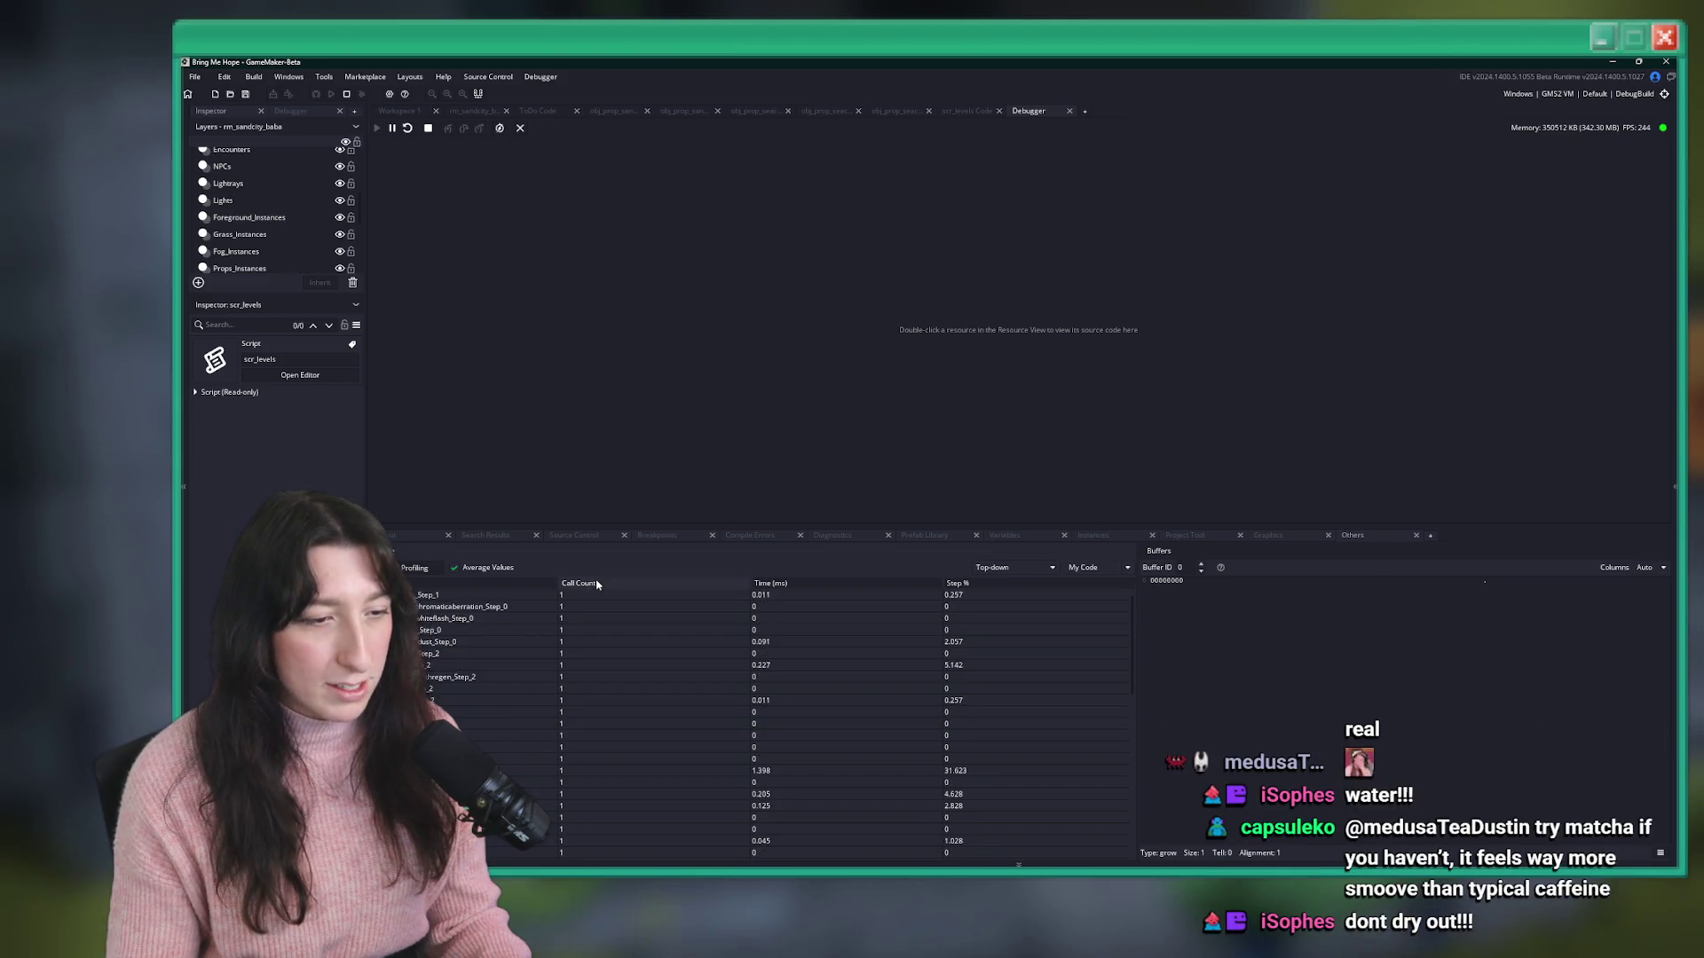
{"action": "key", "text": "alt+Tab"}
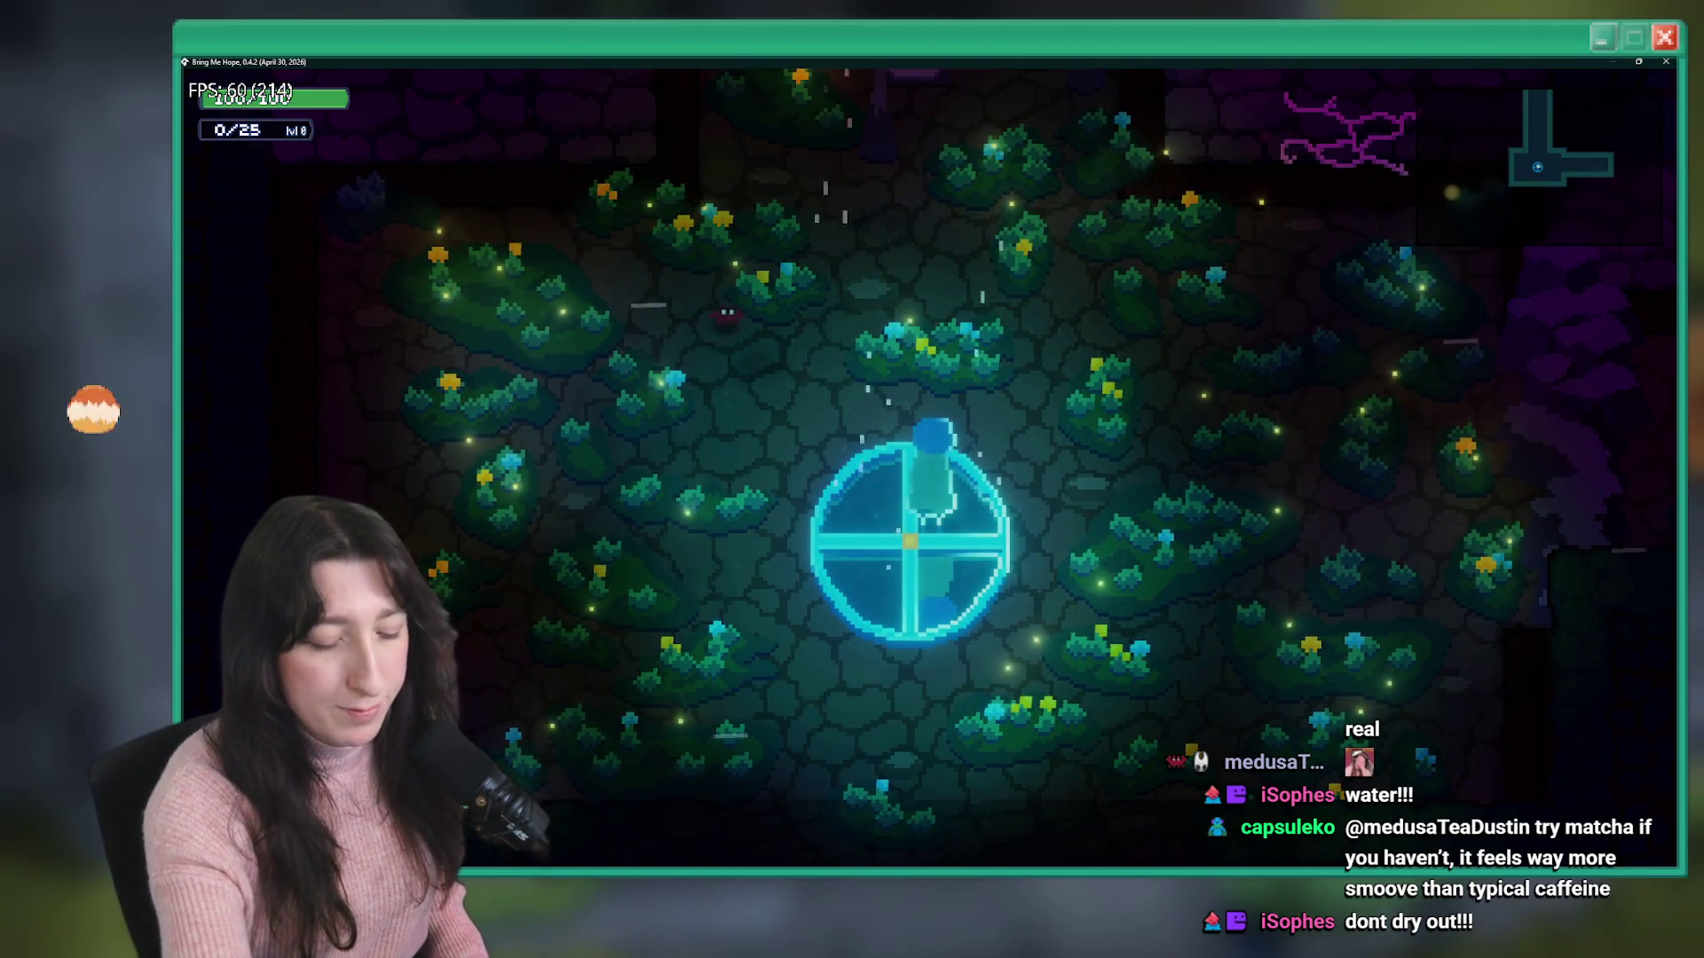
{"action": "key", "text": "d"}
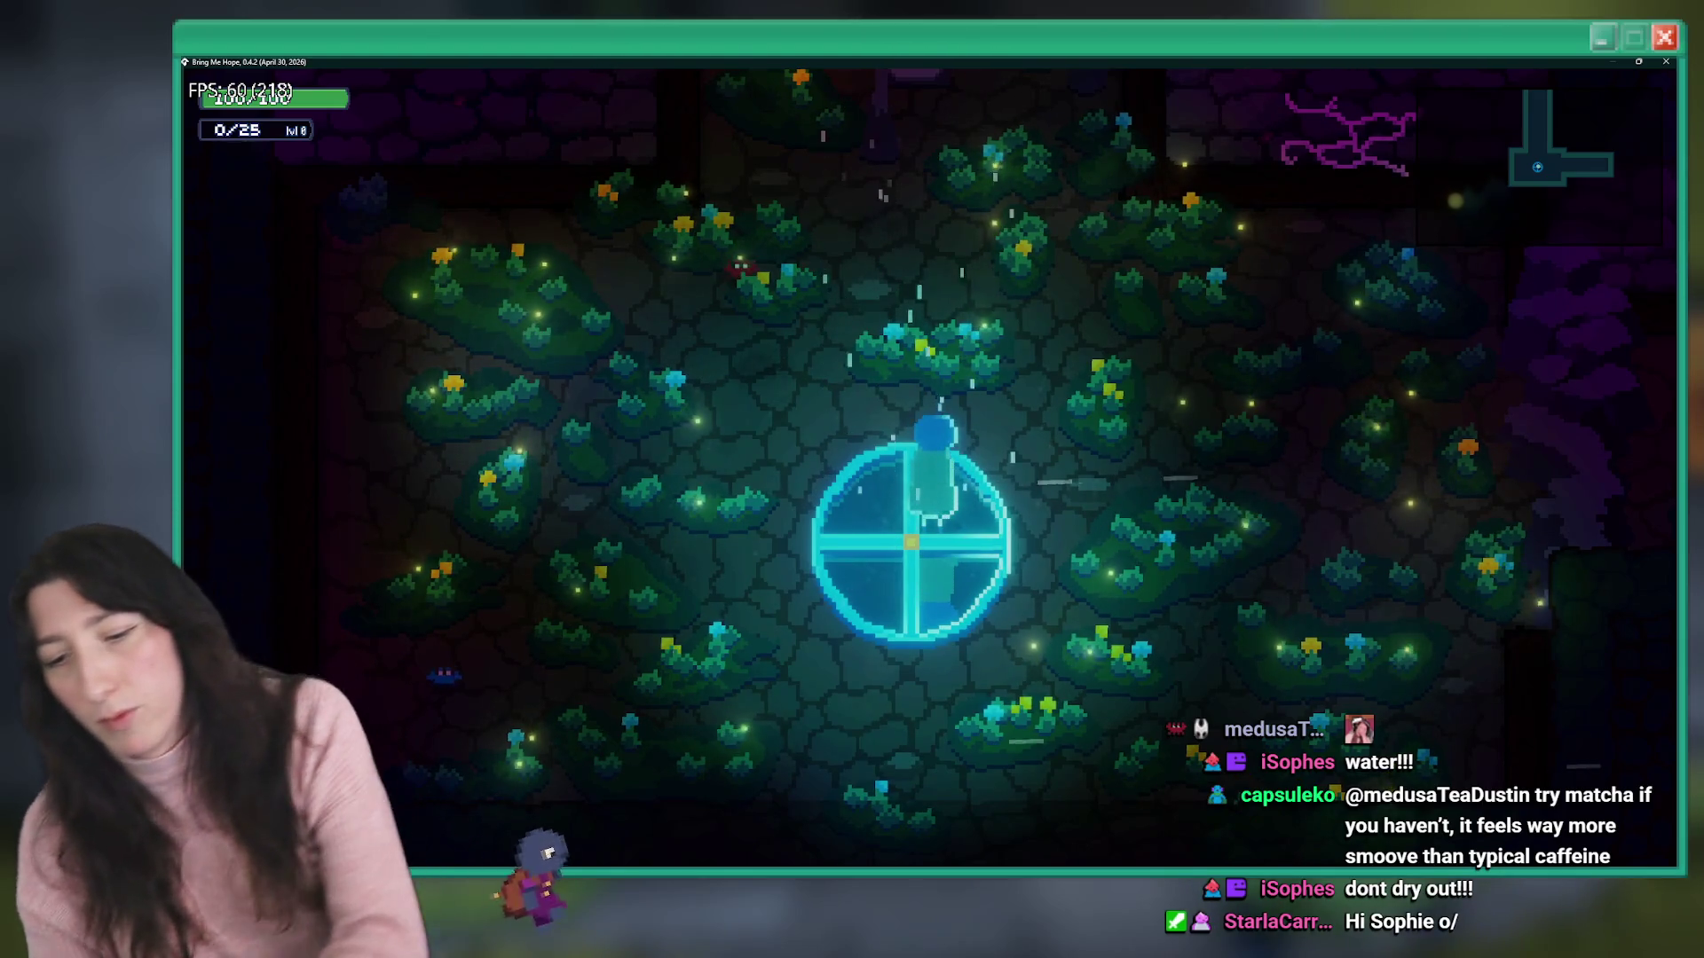
{"action": "key", "text": "w"}
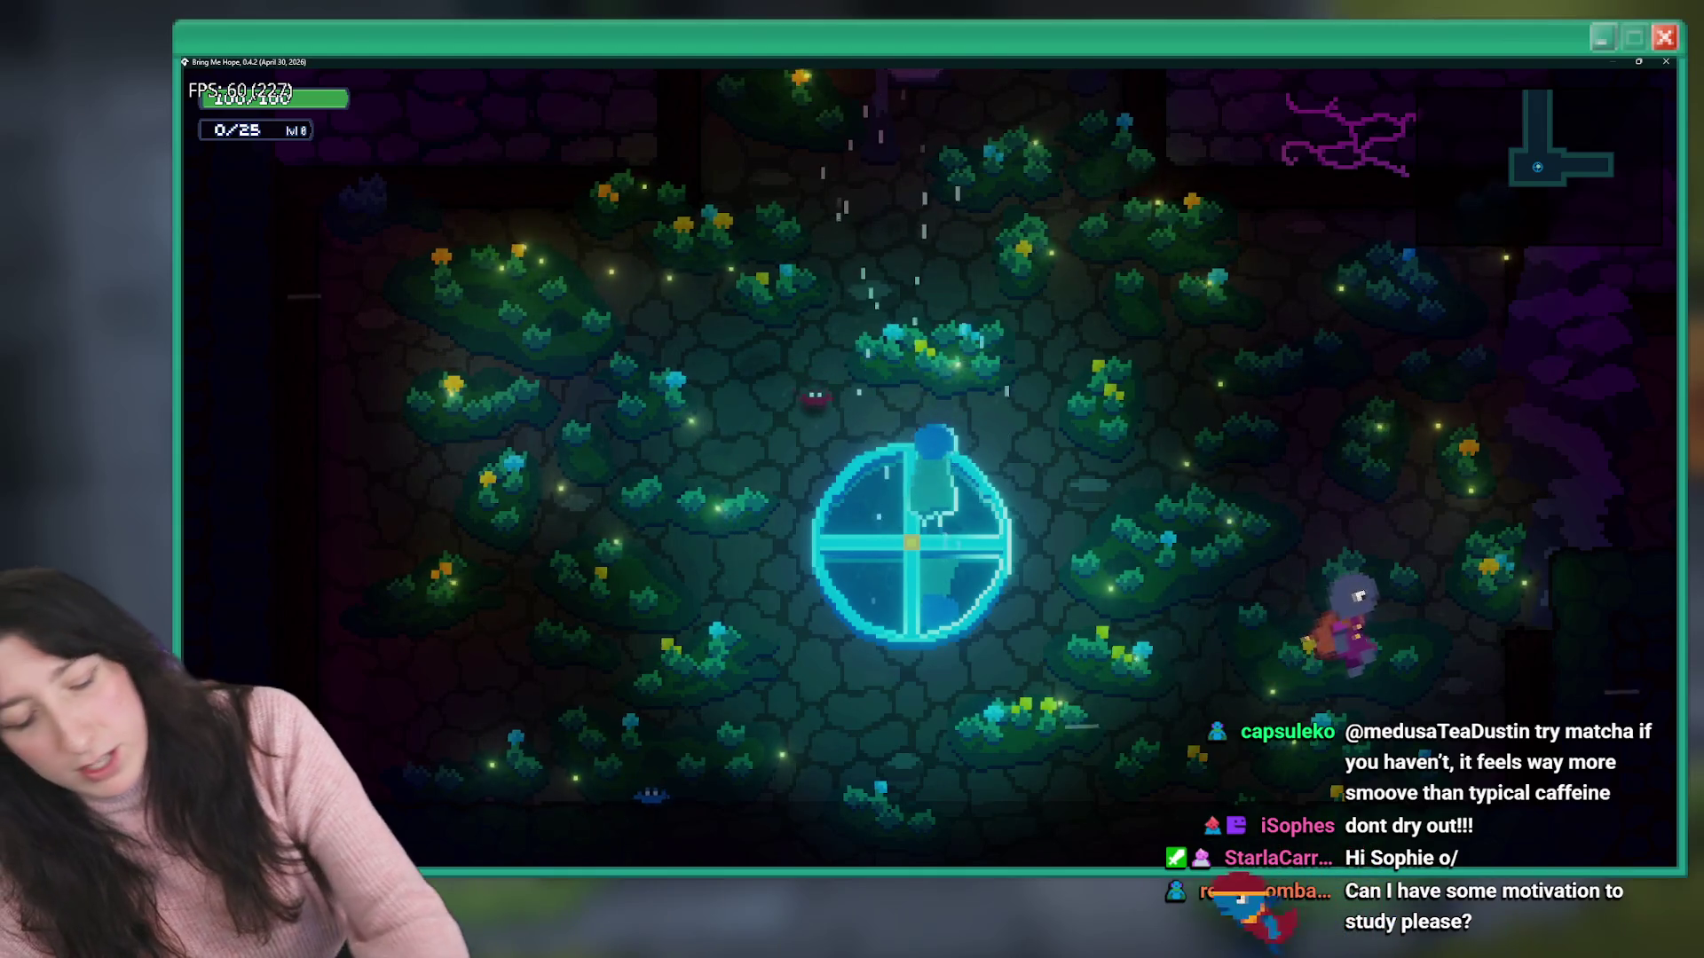
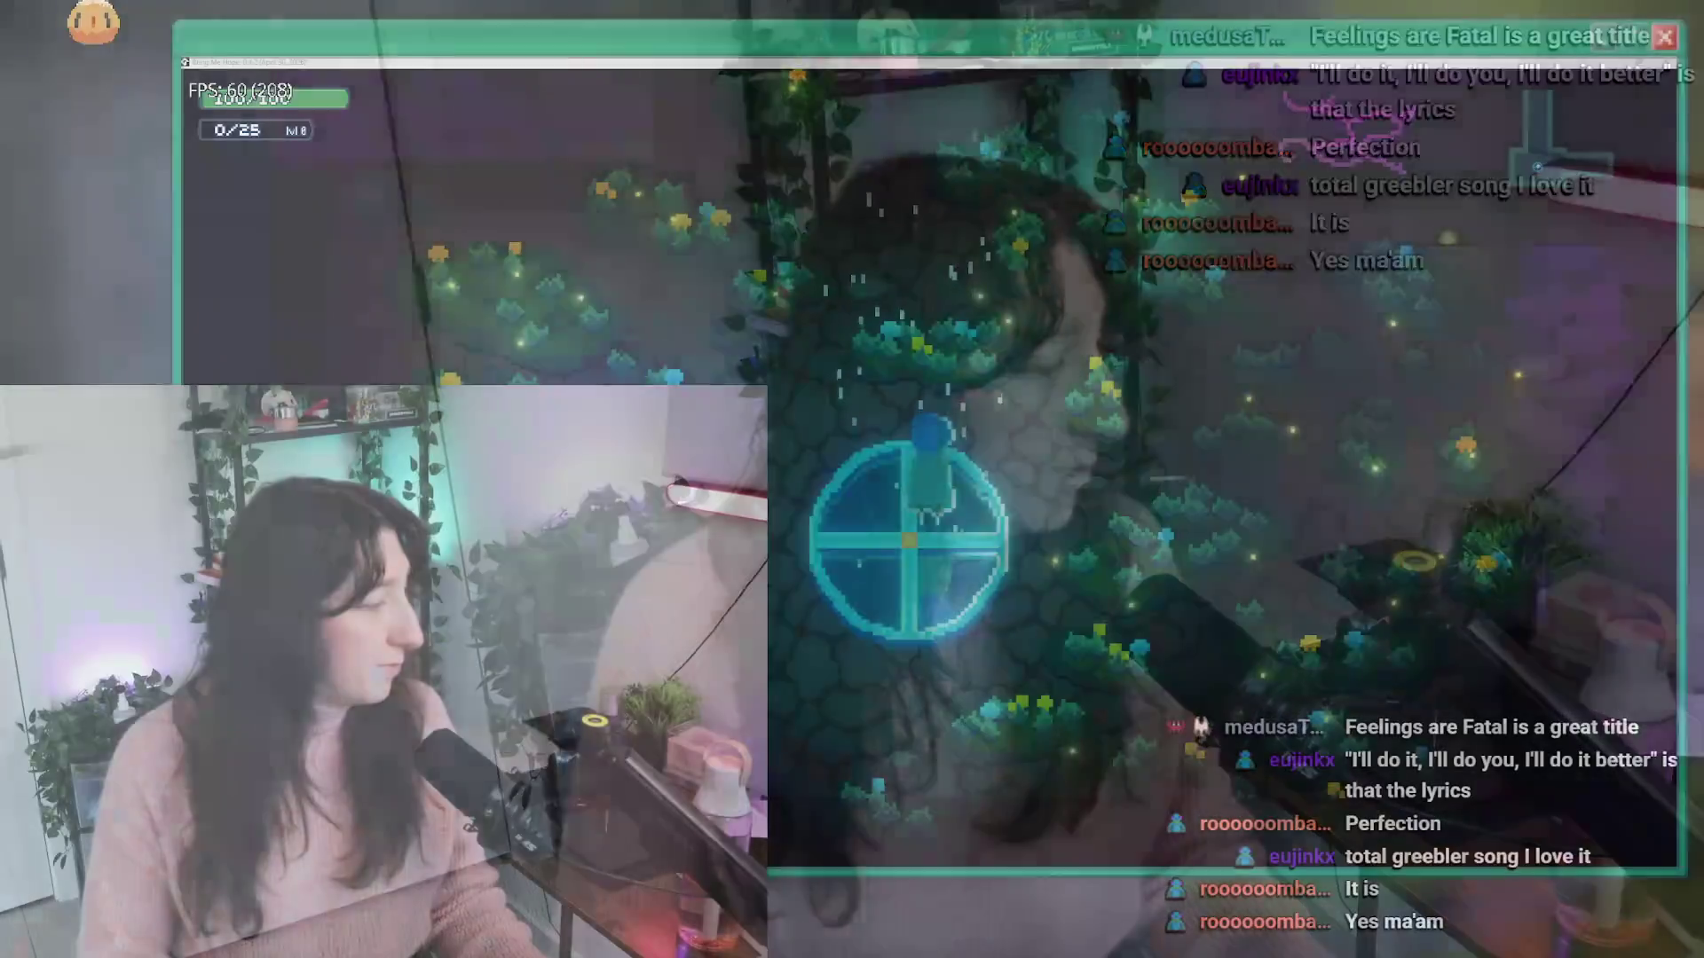
- Walk the character right past the portal toward the northern doorway
{"action": "key", "text": "alt+Tab"}
{"action": "key", "text": "Escape"}
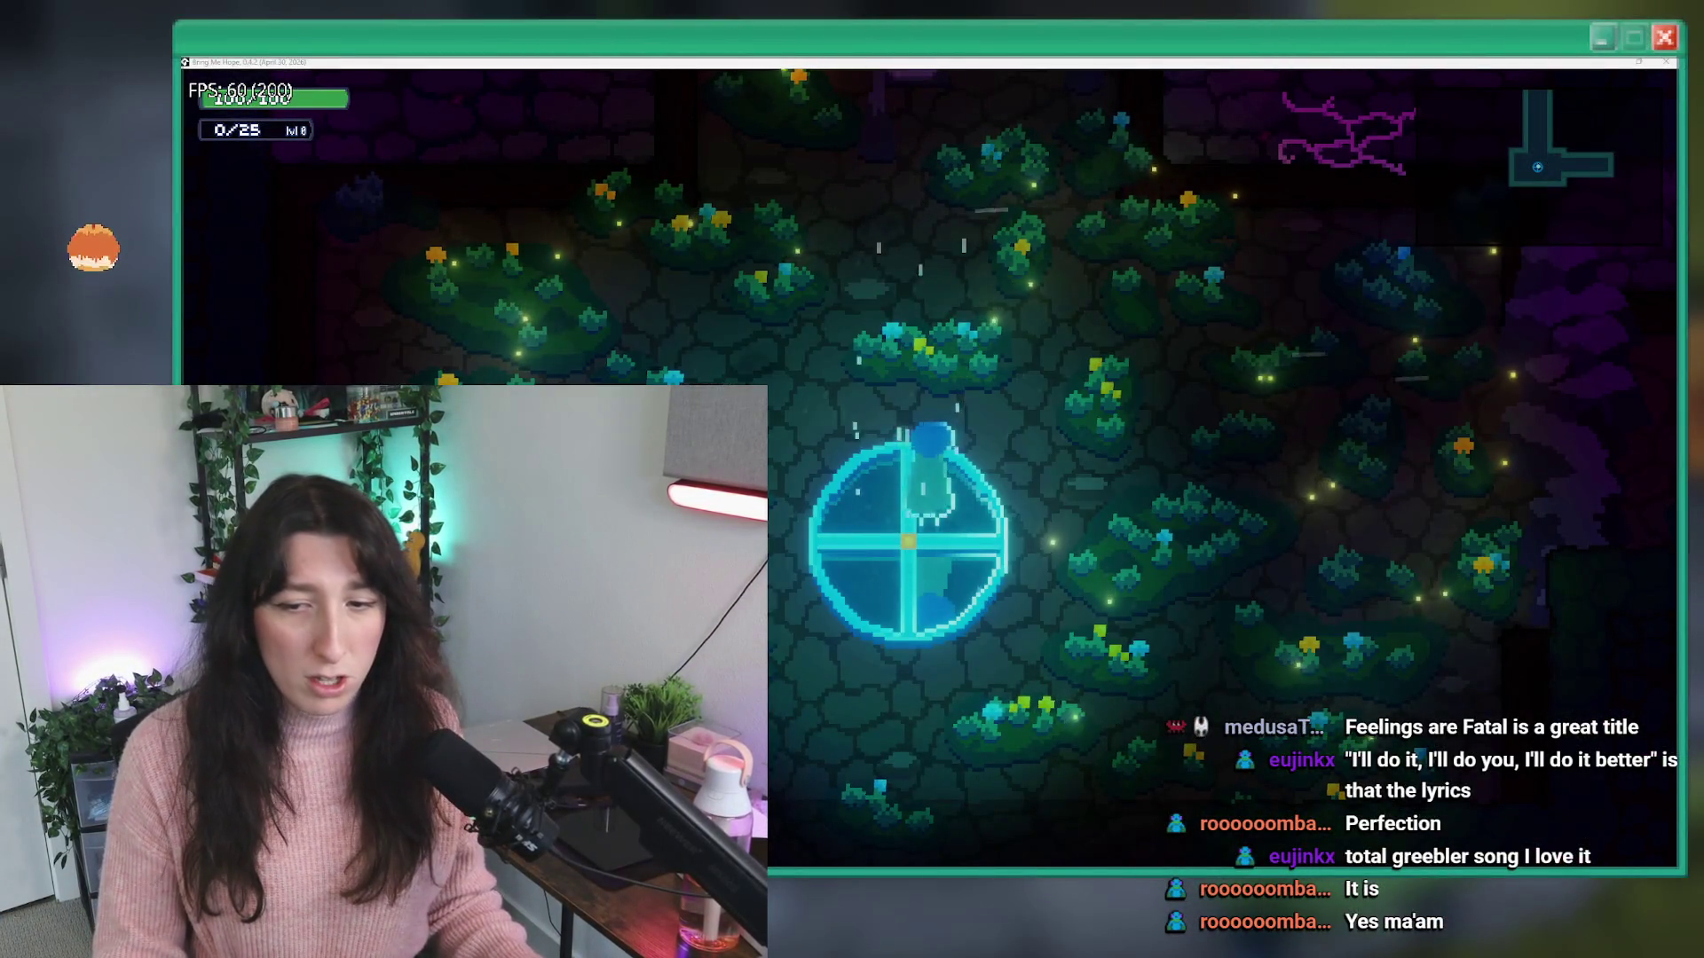
{"action": "key", "text": "d"}
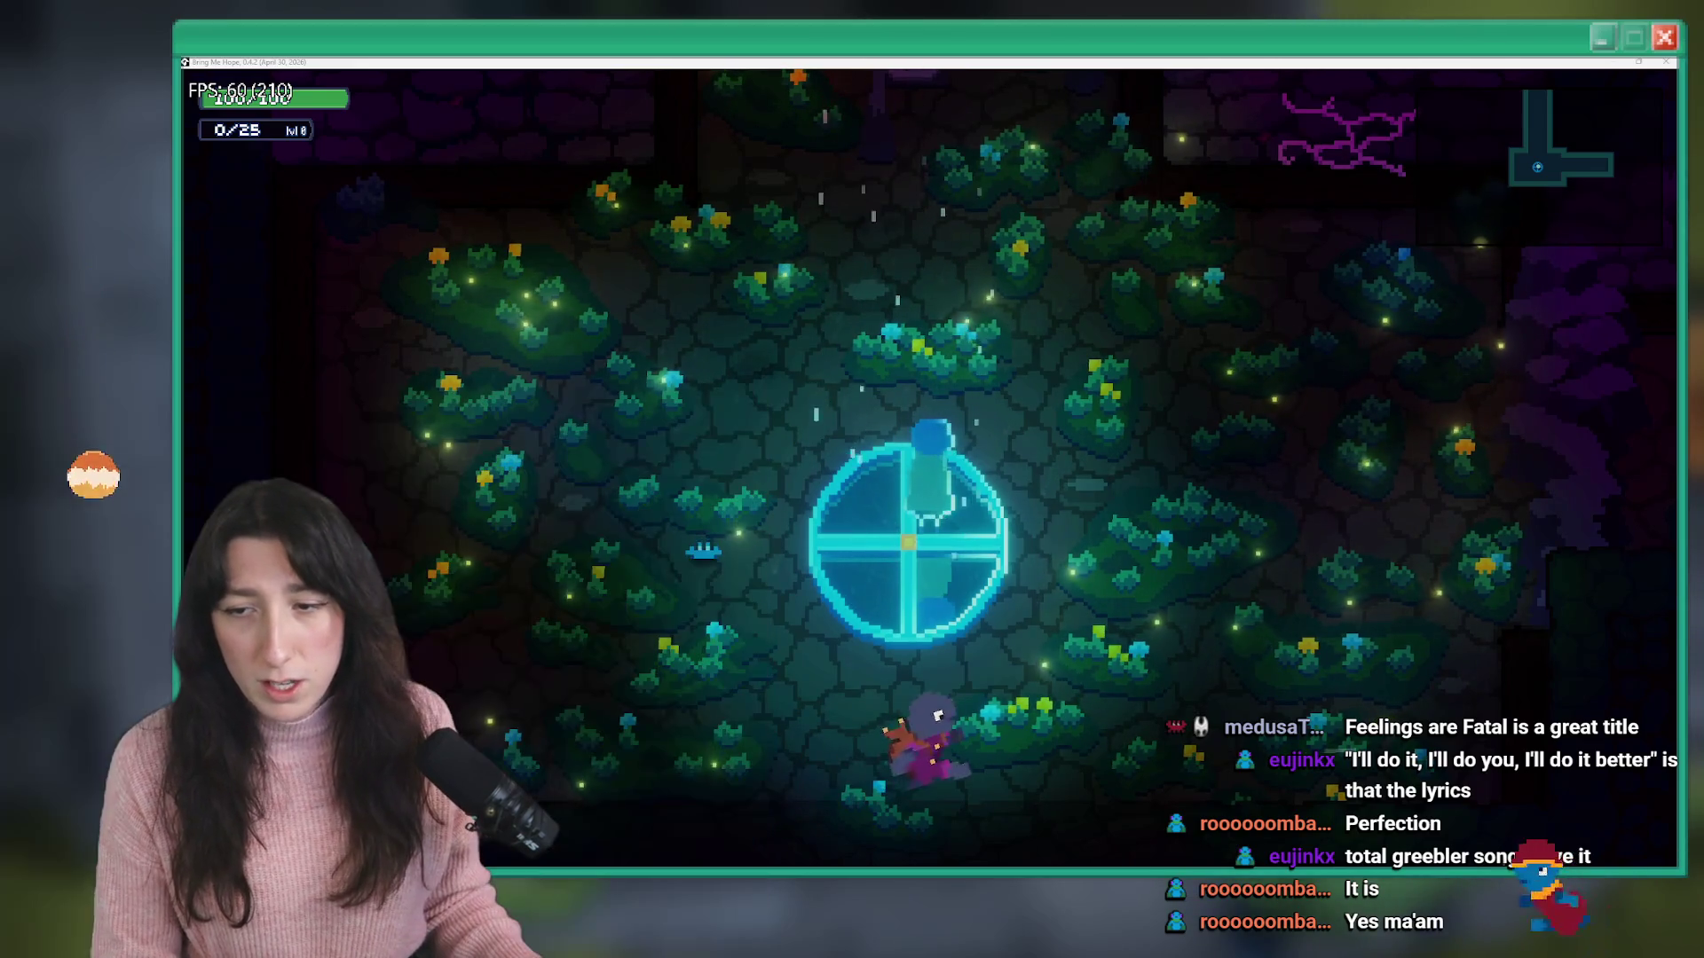
{"action": "key", "text": "w"}
{"action": "key", "text": "d"}
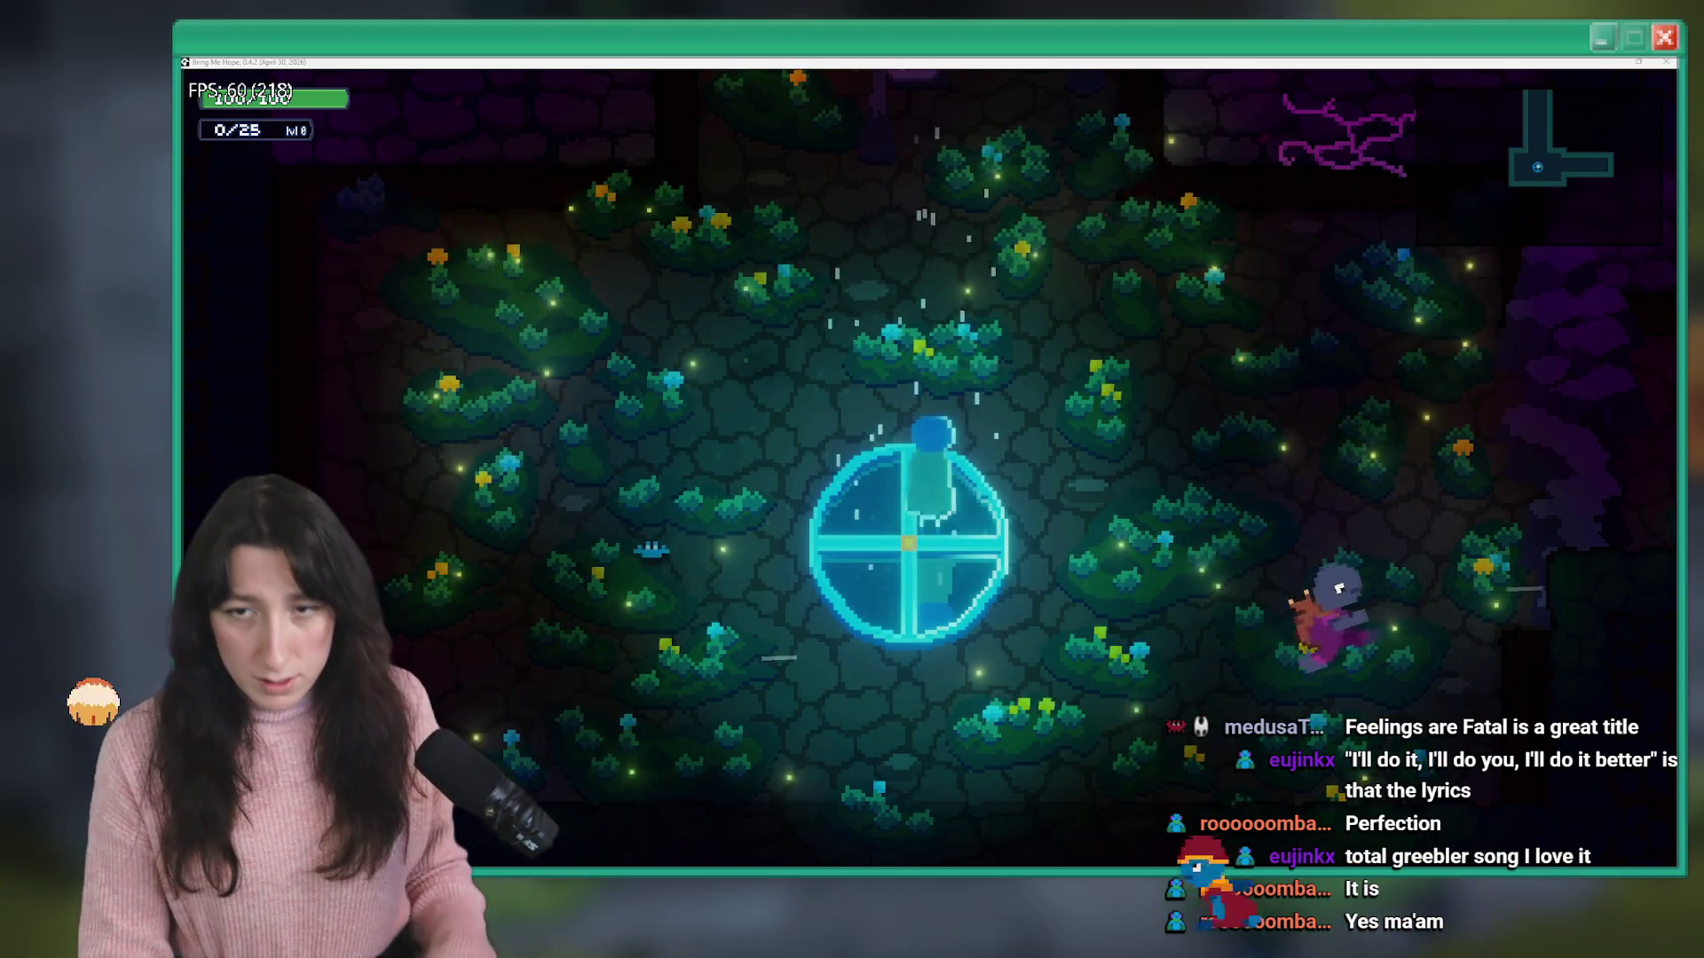
{"action": "key", "text": "d"}
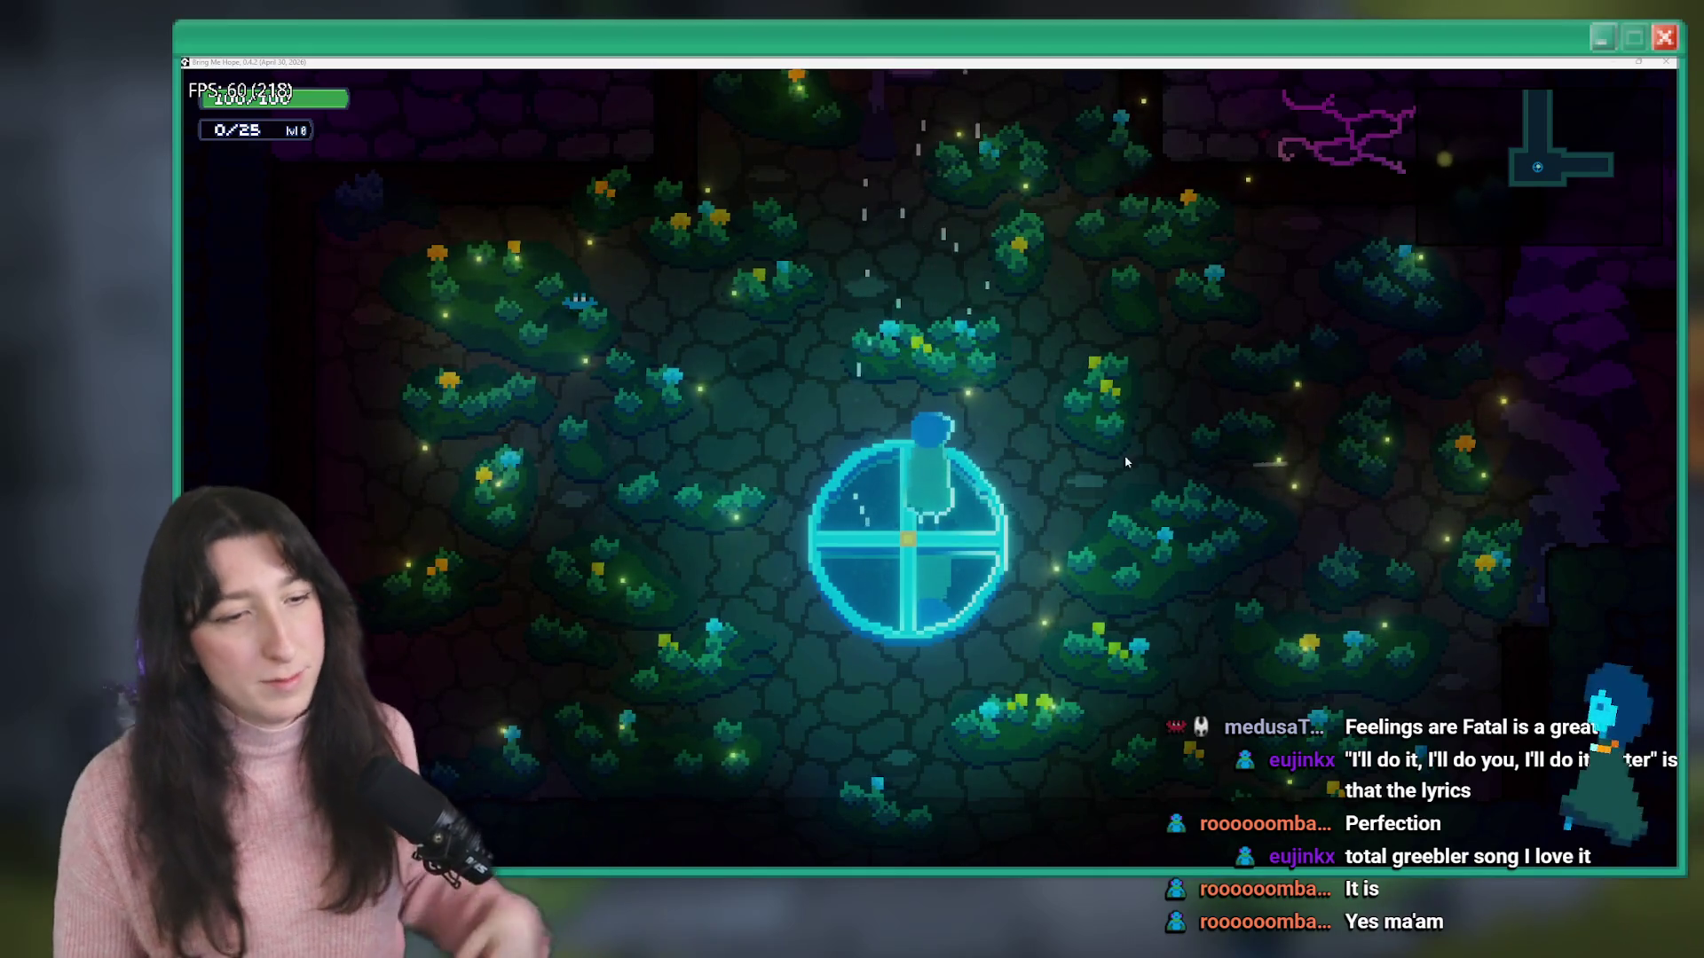
- Walk north through the doorway and up the corridor onto the save circle
{"action": "left_click", "coordinate": [1048, 435]}
{"action": "key", "text": "w"}
{"action": "key", "text": "w"}
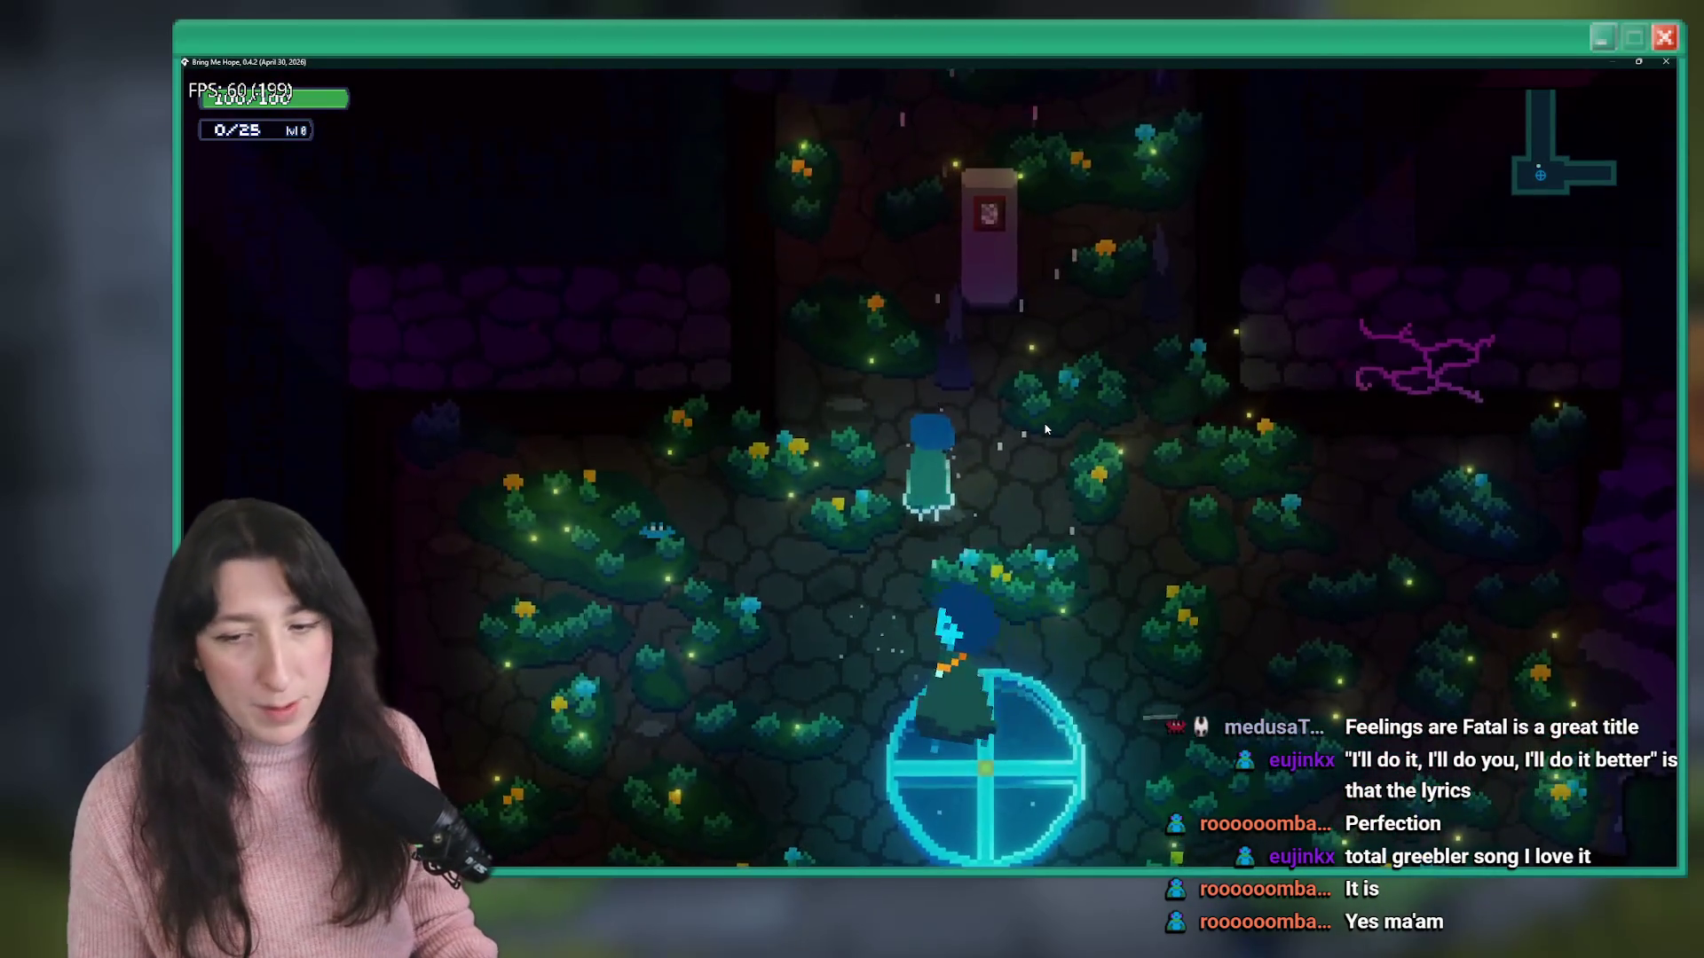
{"action": "key", "text": "w"}
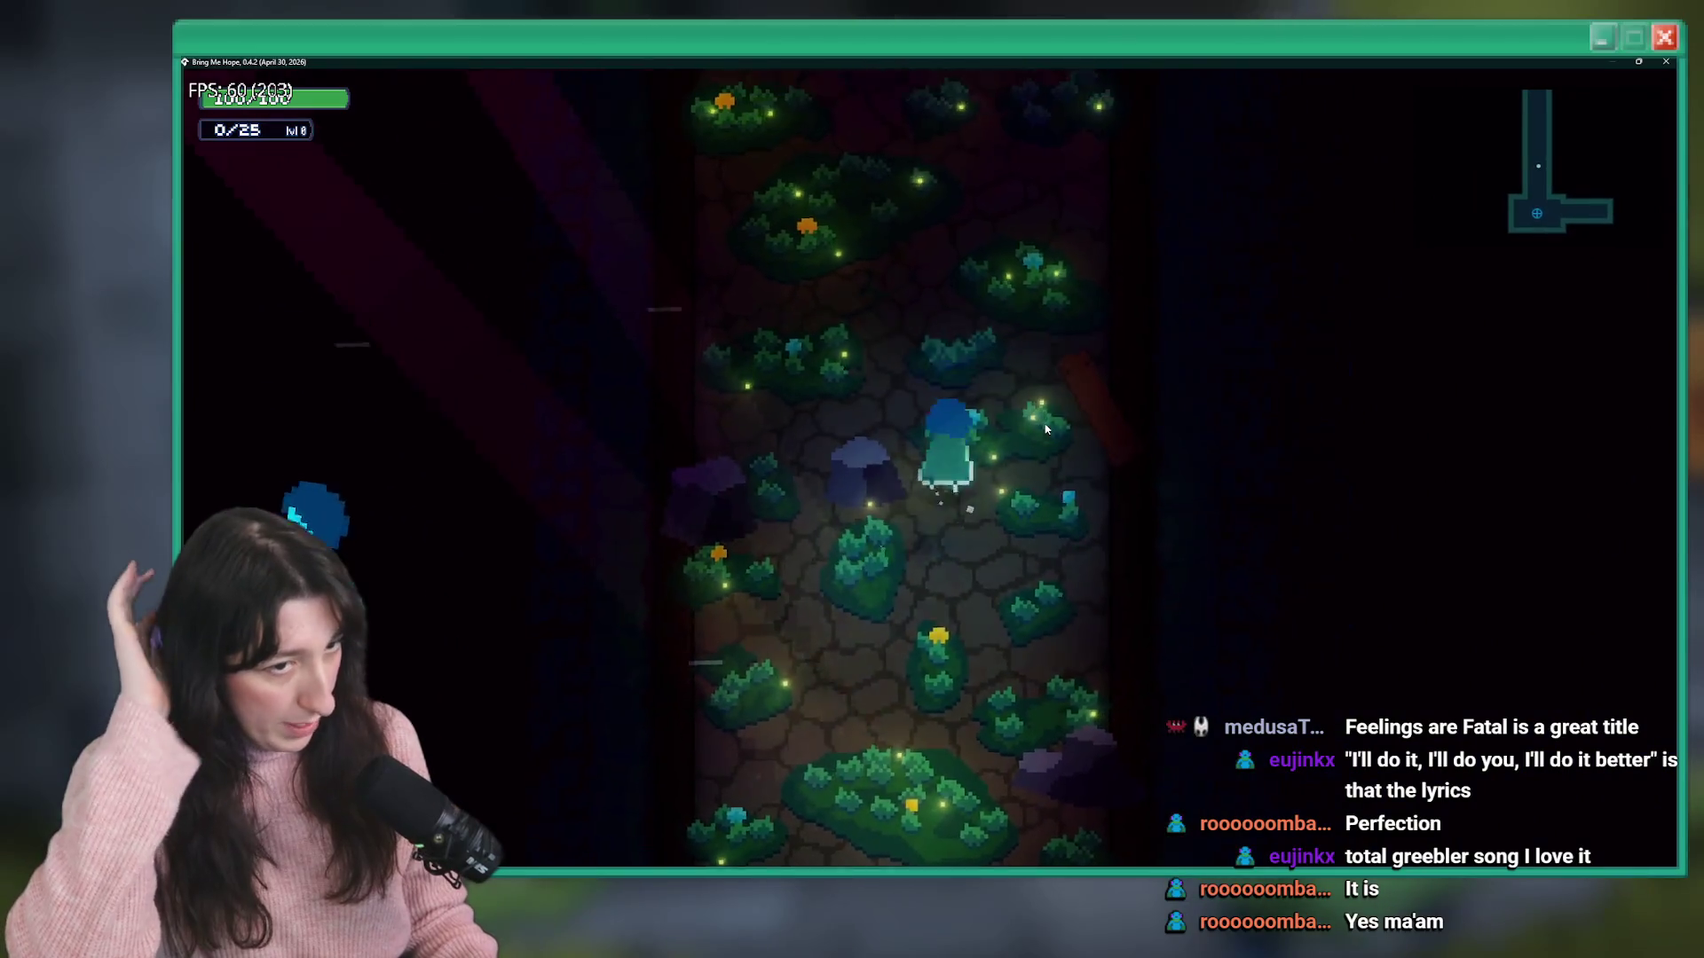
{"action": "key", "text": "w"}
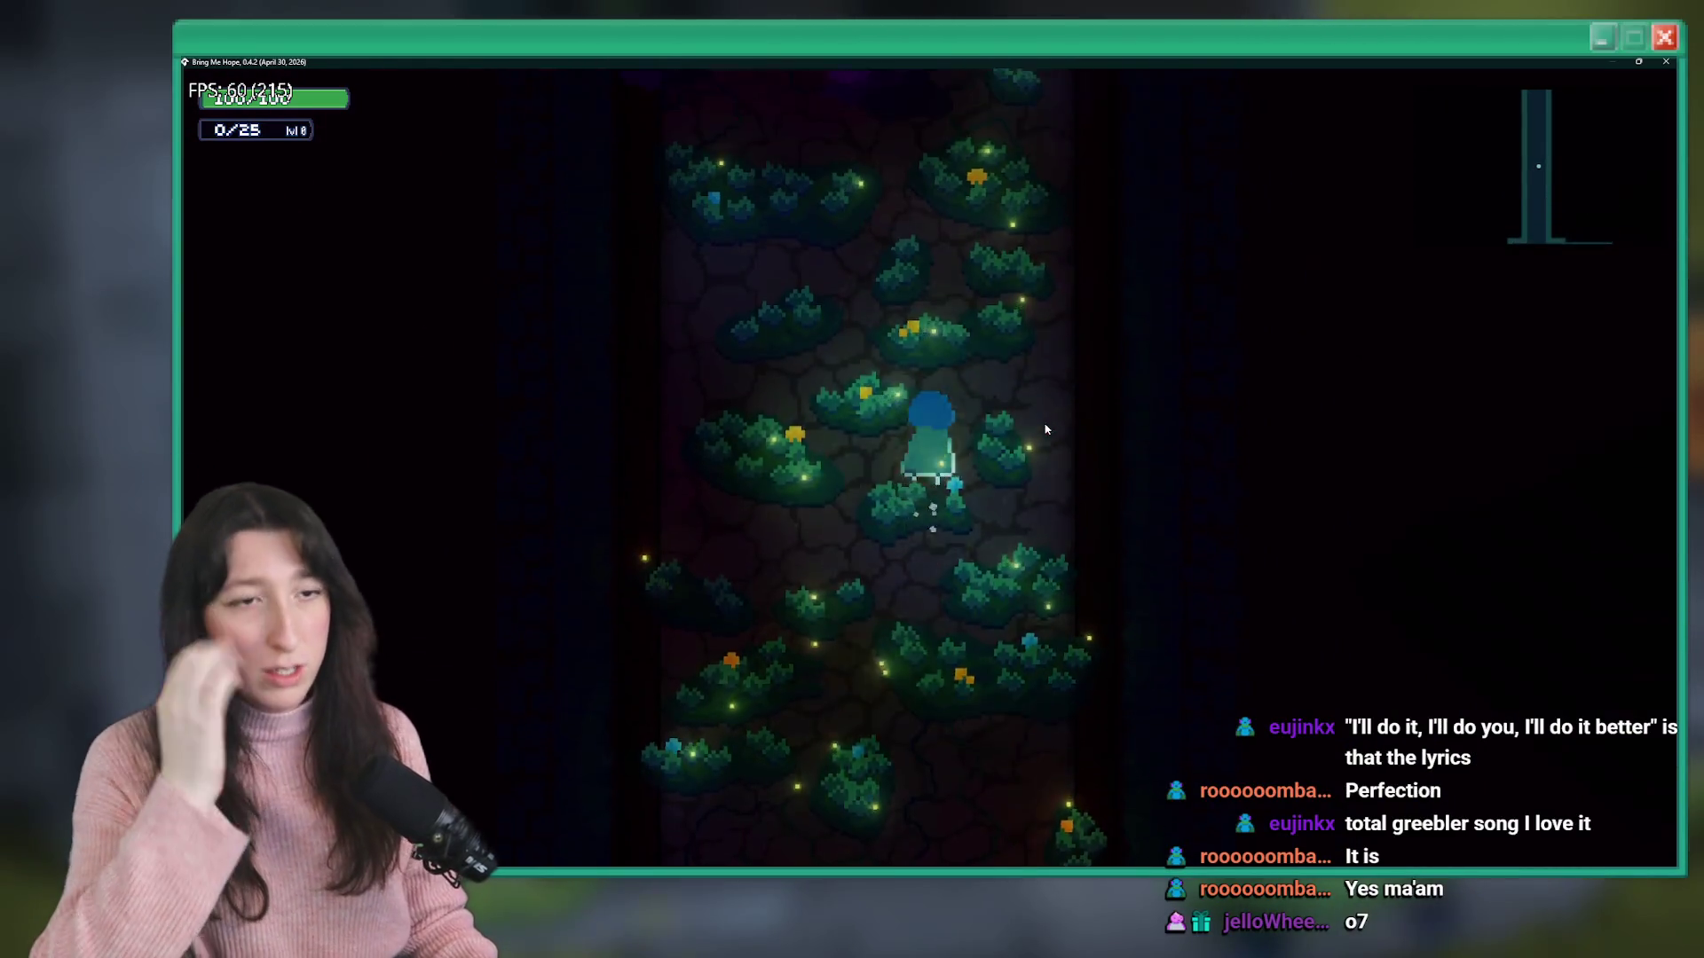
{"action": "key", "text": "w"}
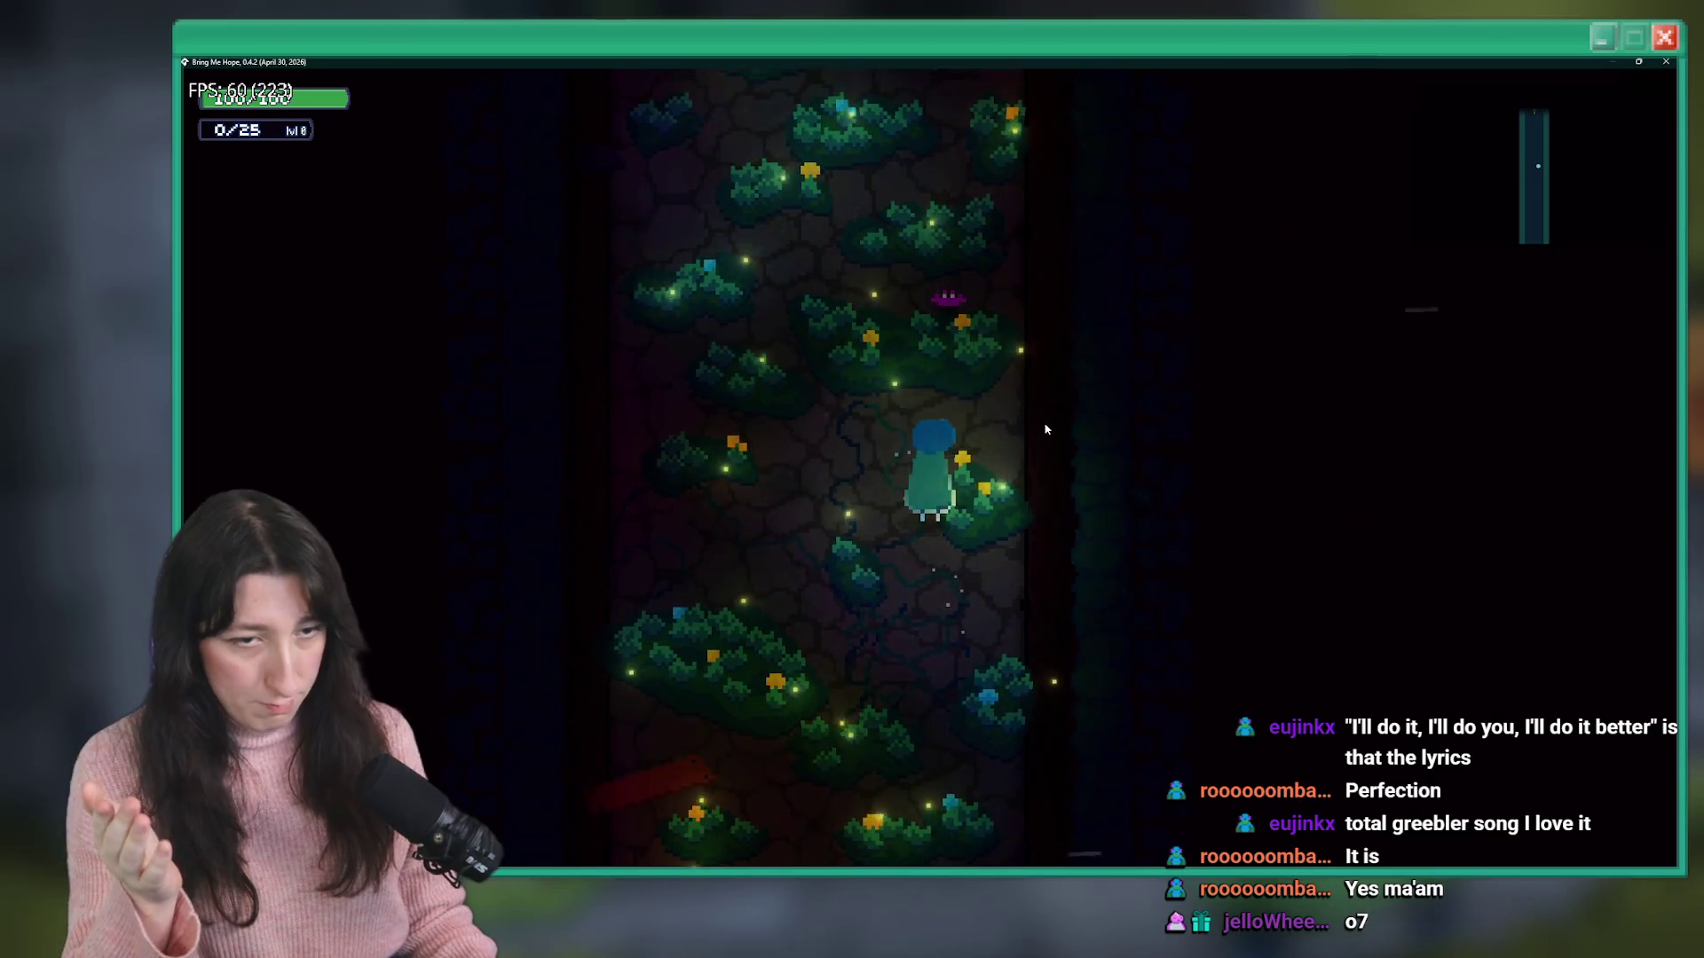
{"action": "key", "text": "w"}
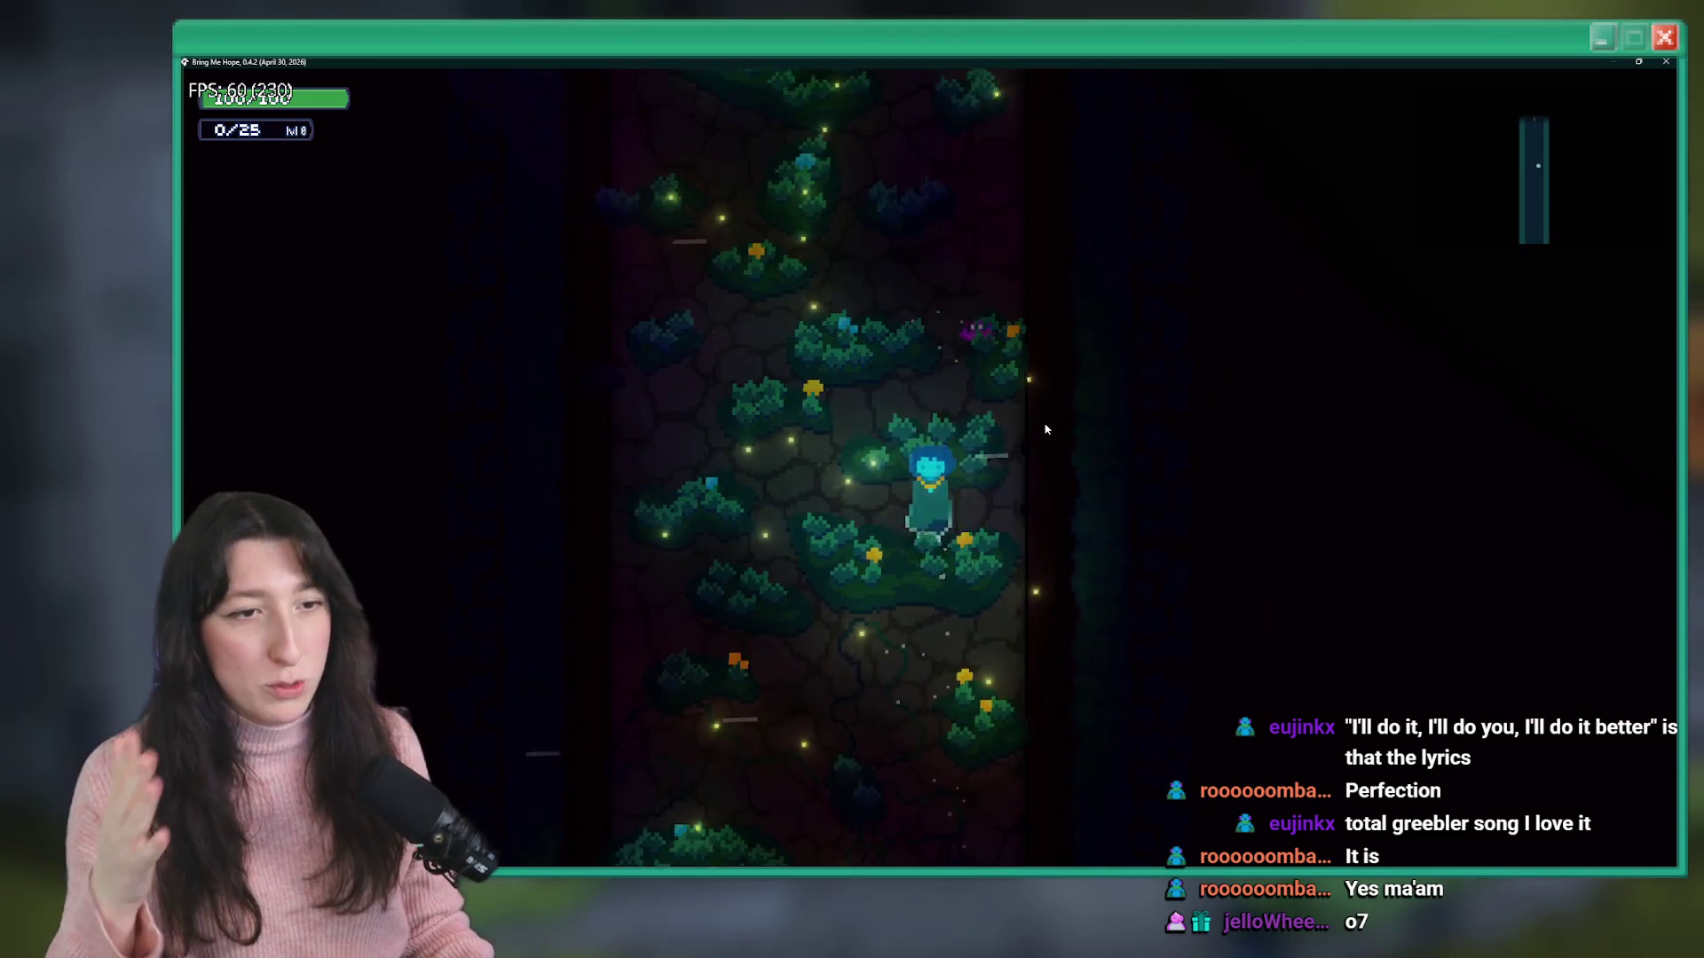
{"action": "key", "text": "w"}
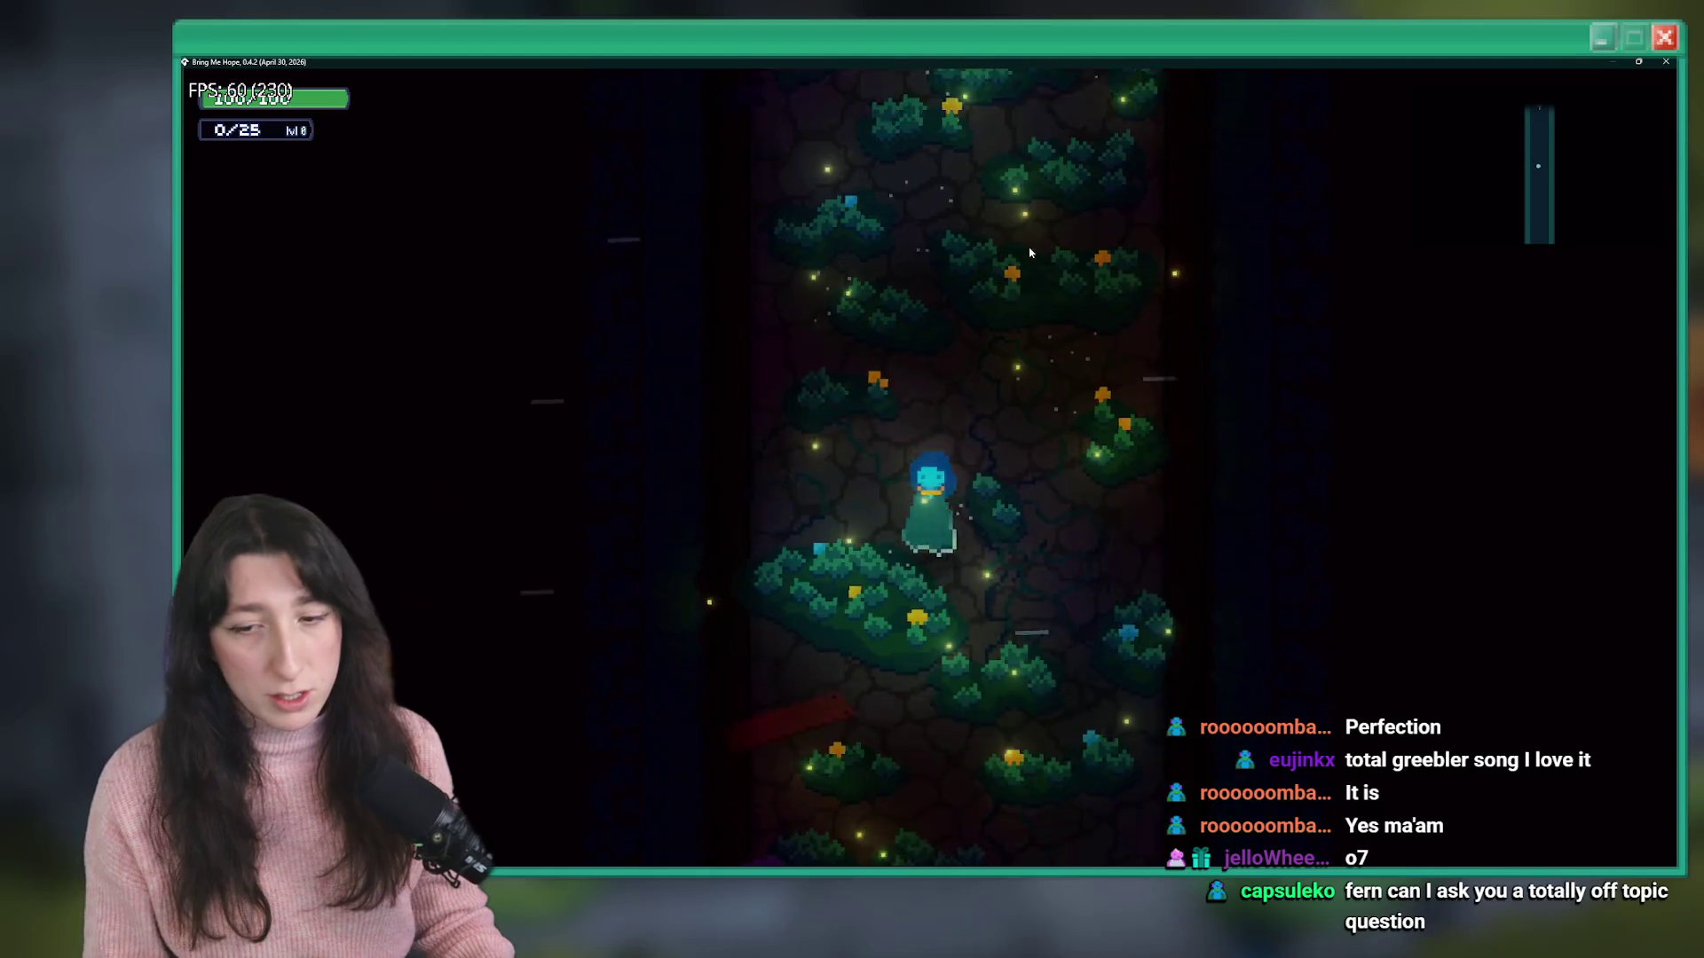
{"action": "key", "text": "w"}
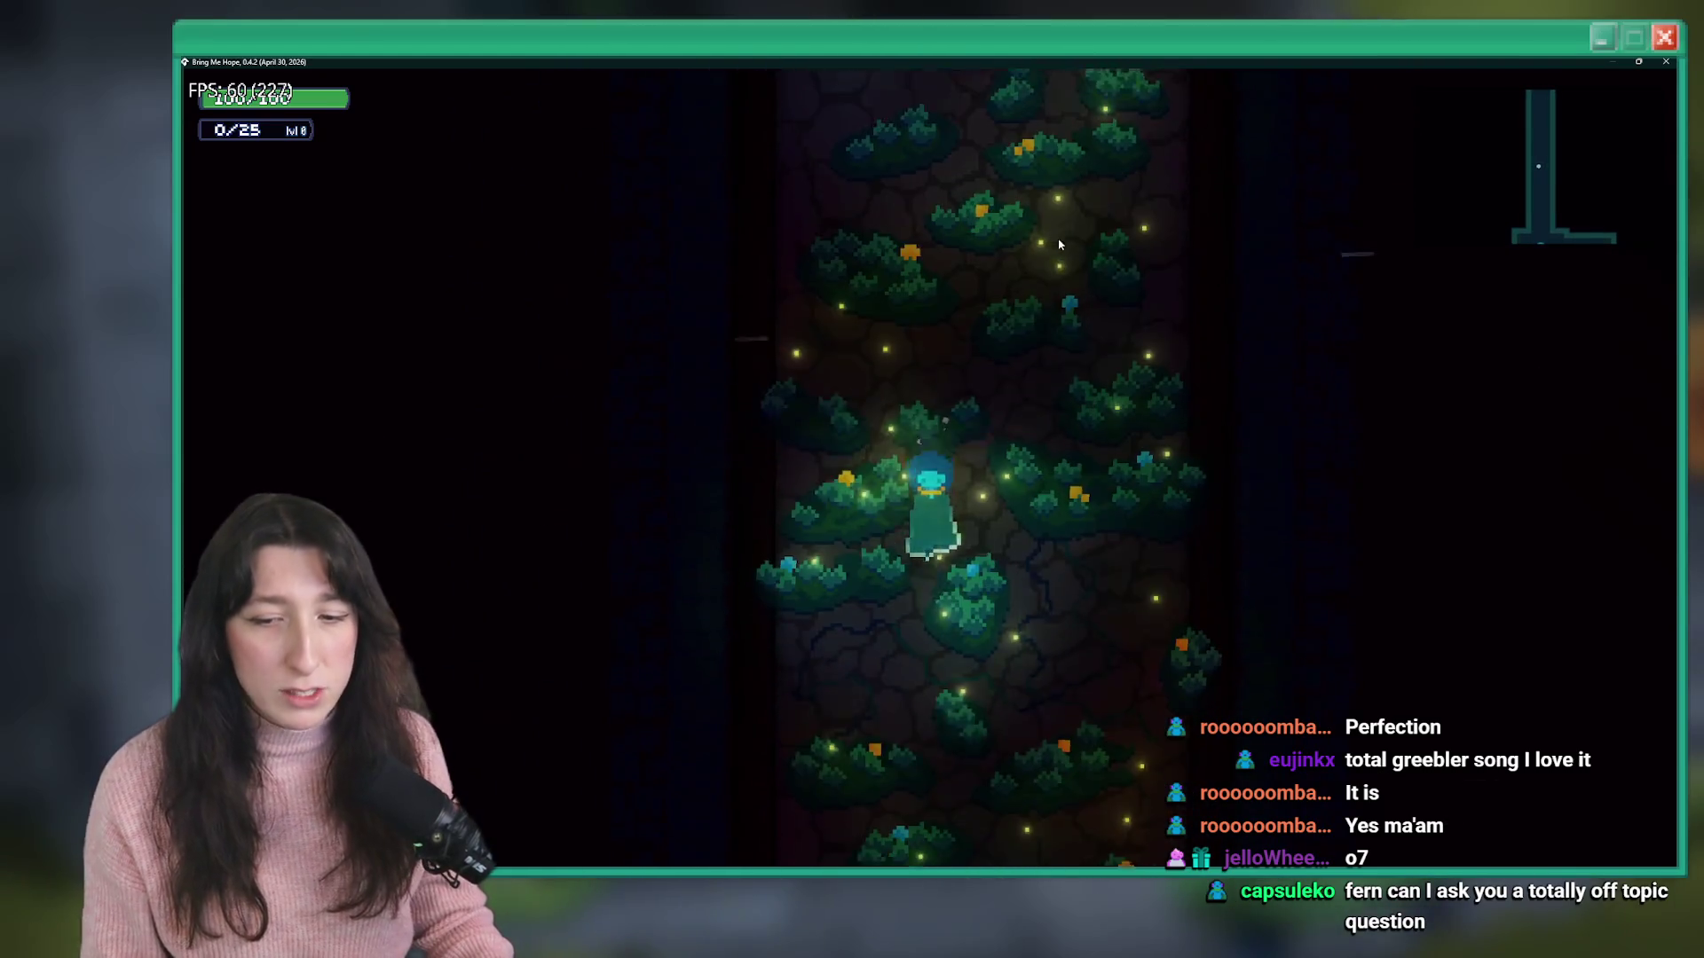
{"action": "key", "text": "w"}
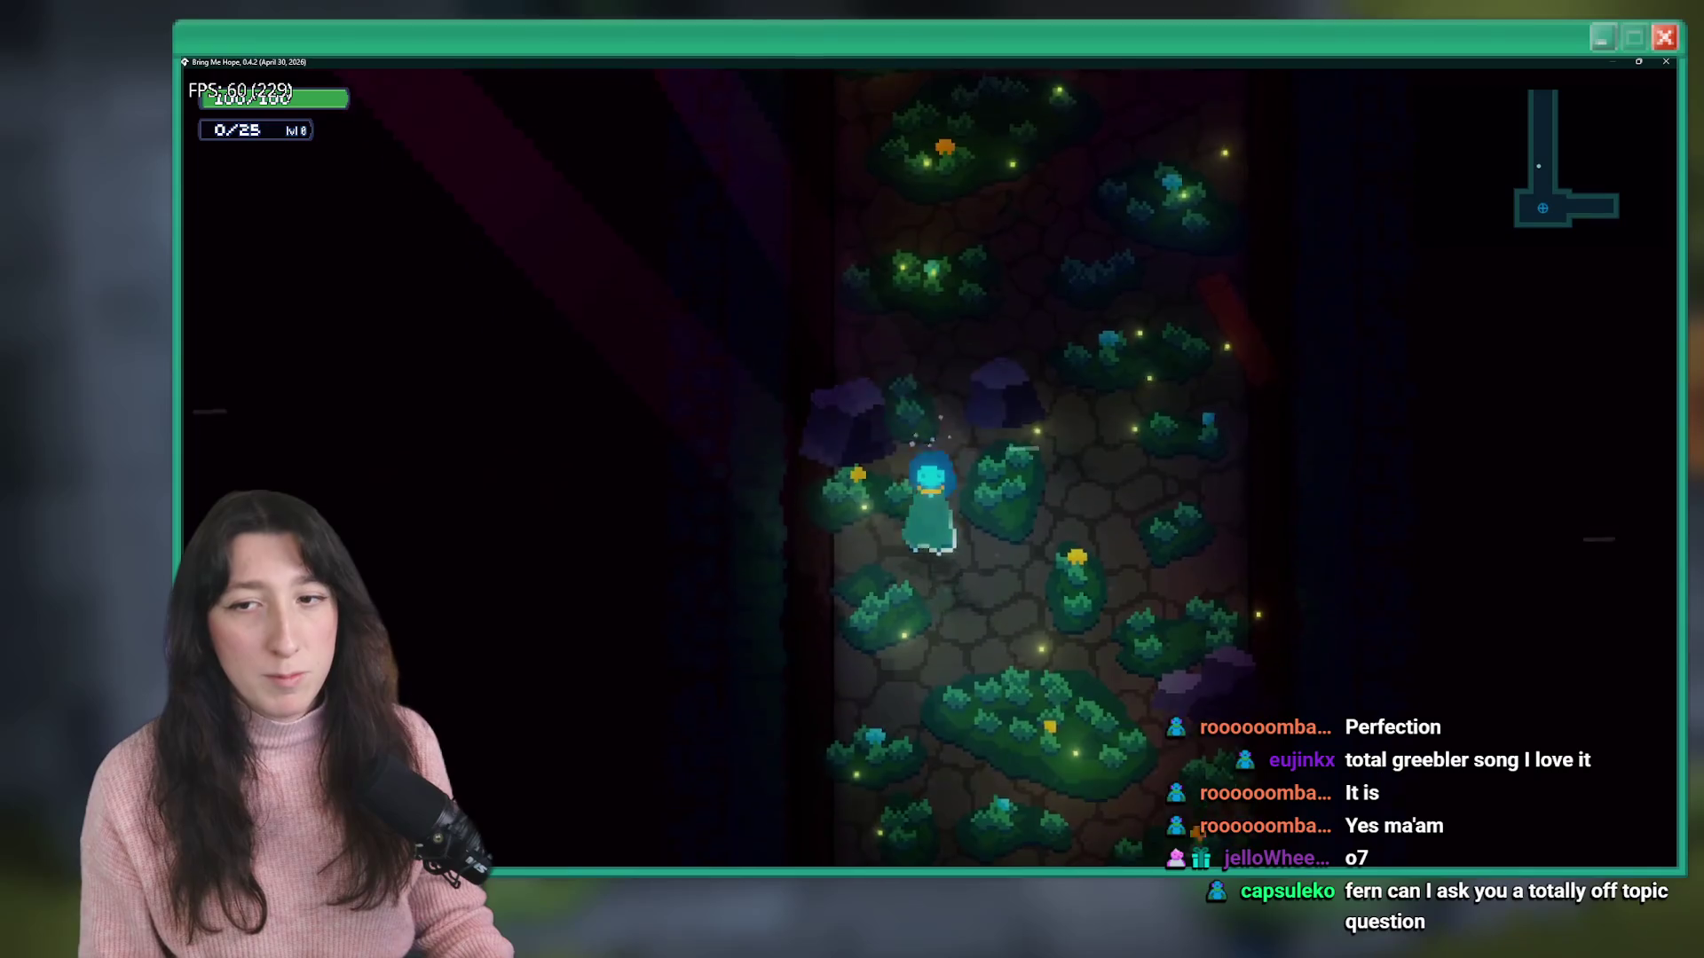
{"action": "key", "text": "w"}
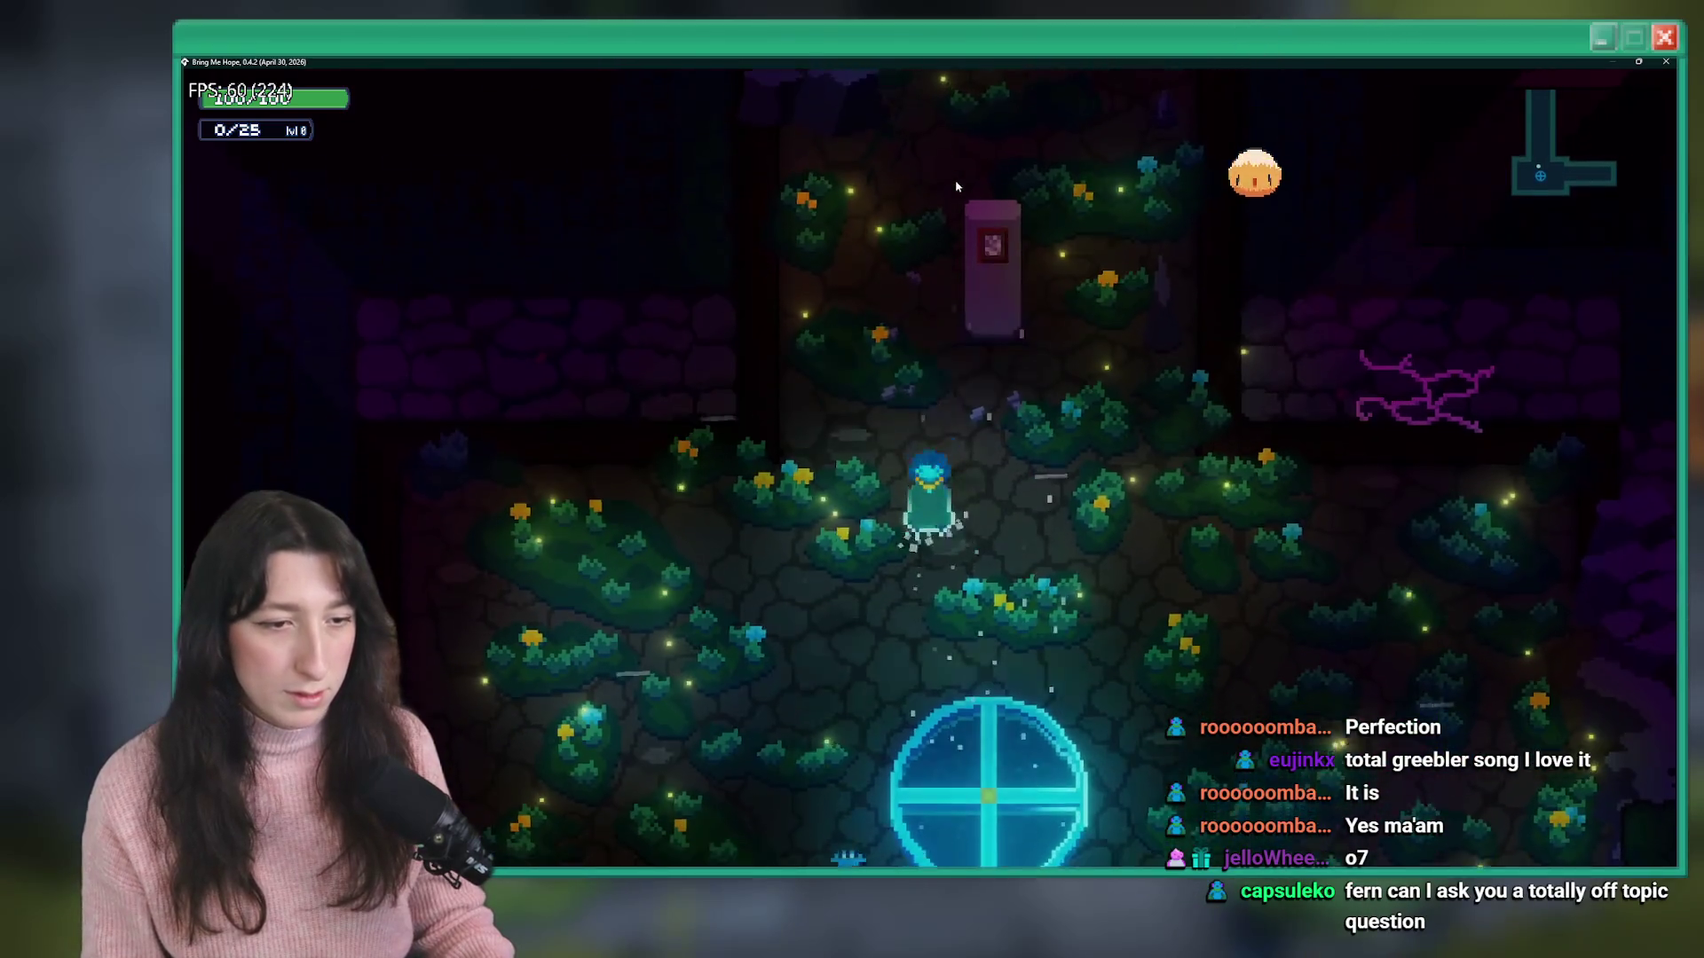
- Step off and back onto the save circle until it saves, ending below the sign
{"action": "key", "text": "w"}
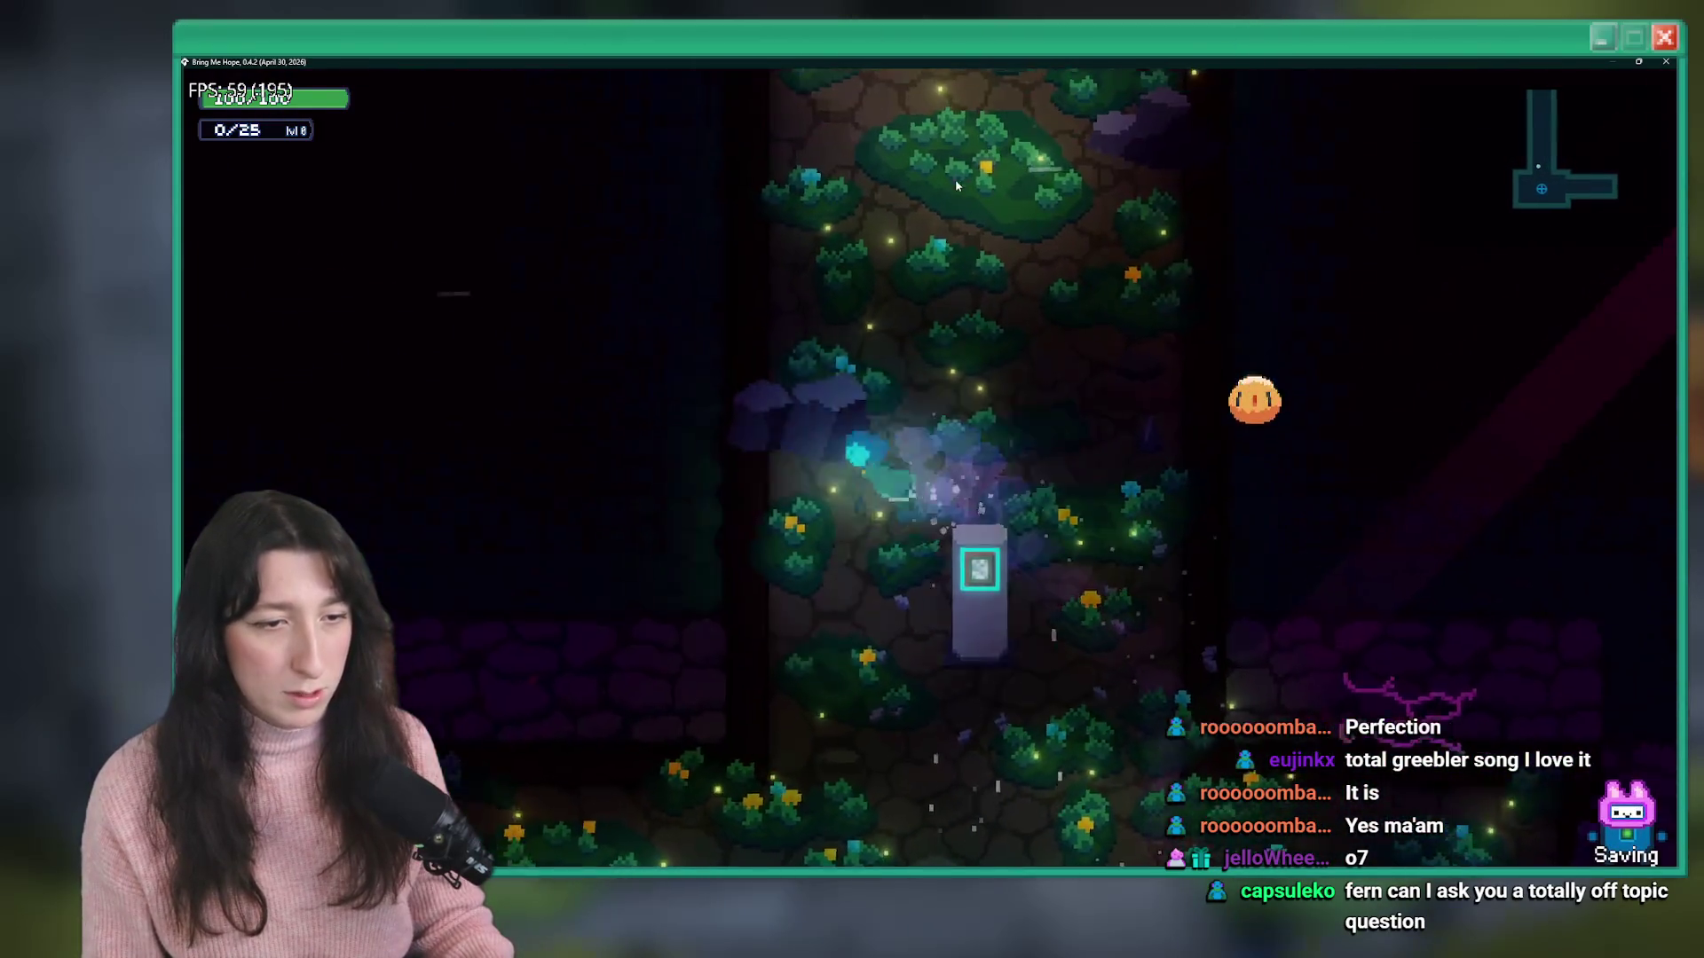
{"action": "key", "text": "s"}
{"action": "key", "text": "w"}
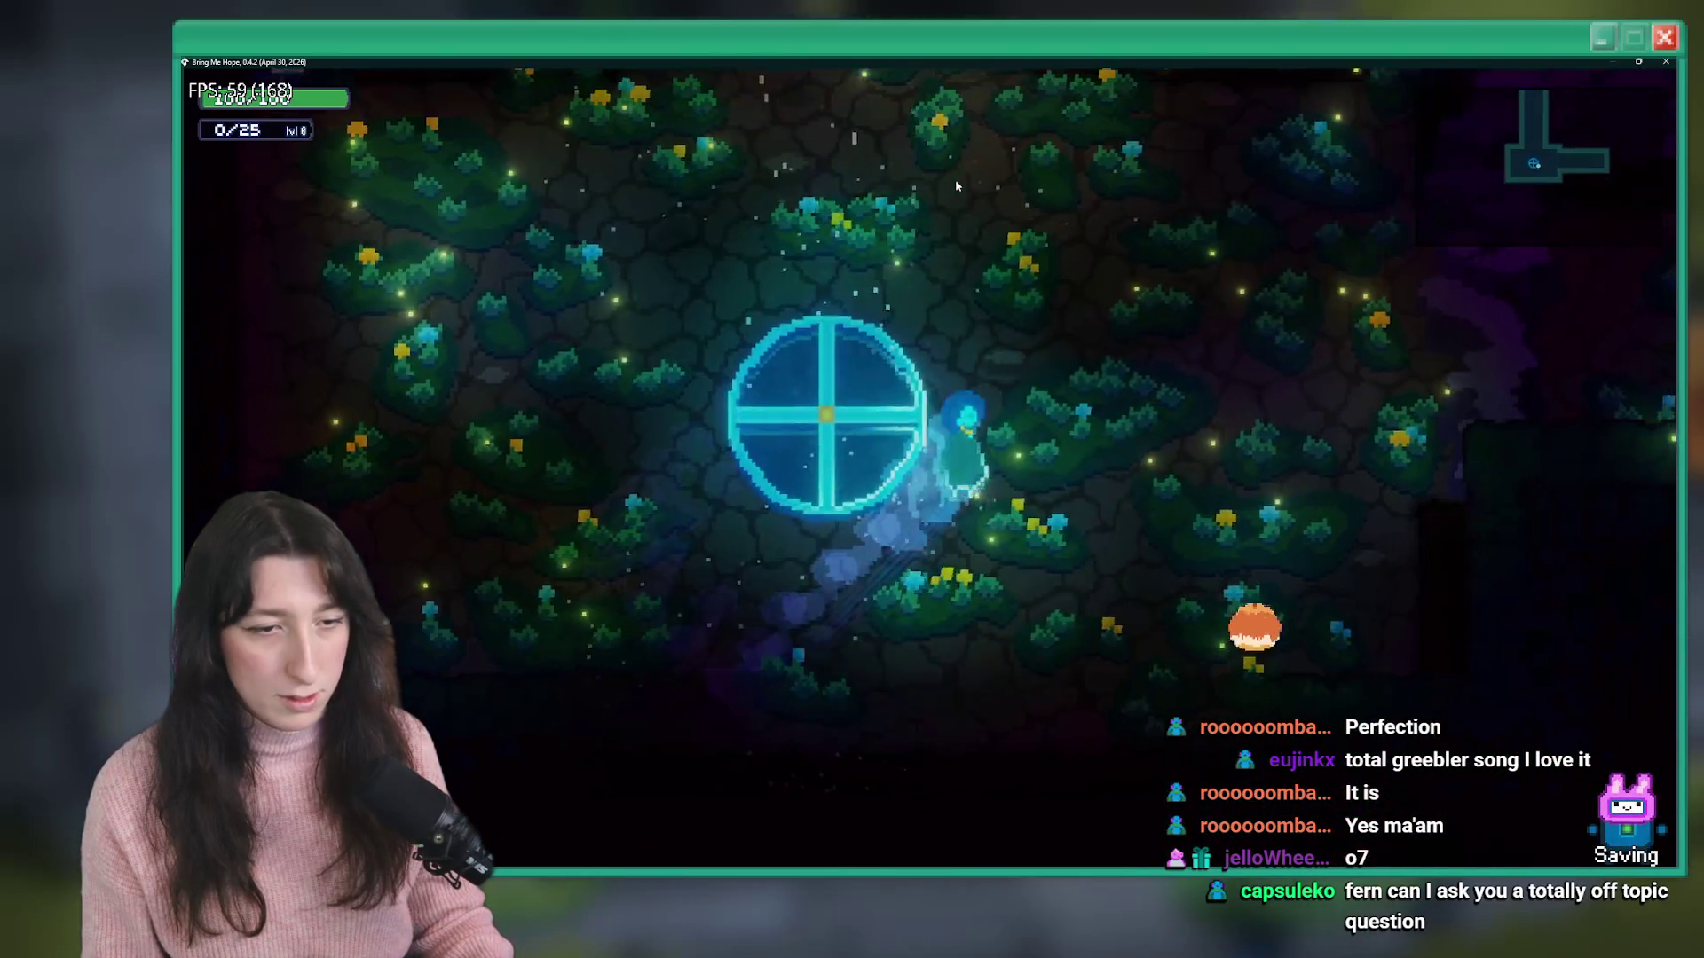
{"action": "key", "text": "w"}
{"action": "key", "text": "s"}
{"action": "key", "text": "a"}
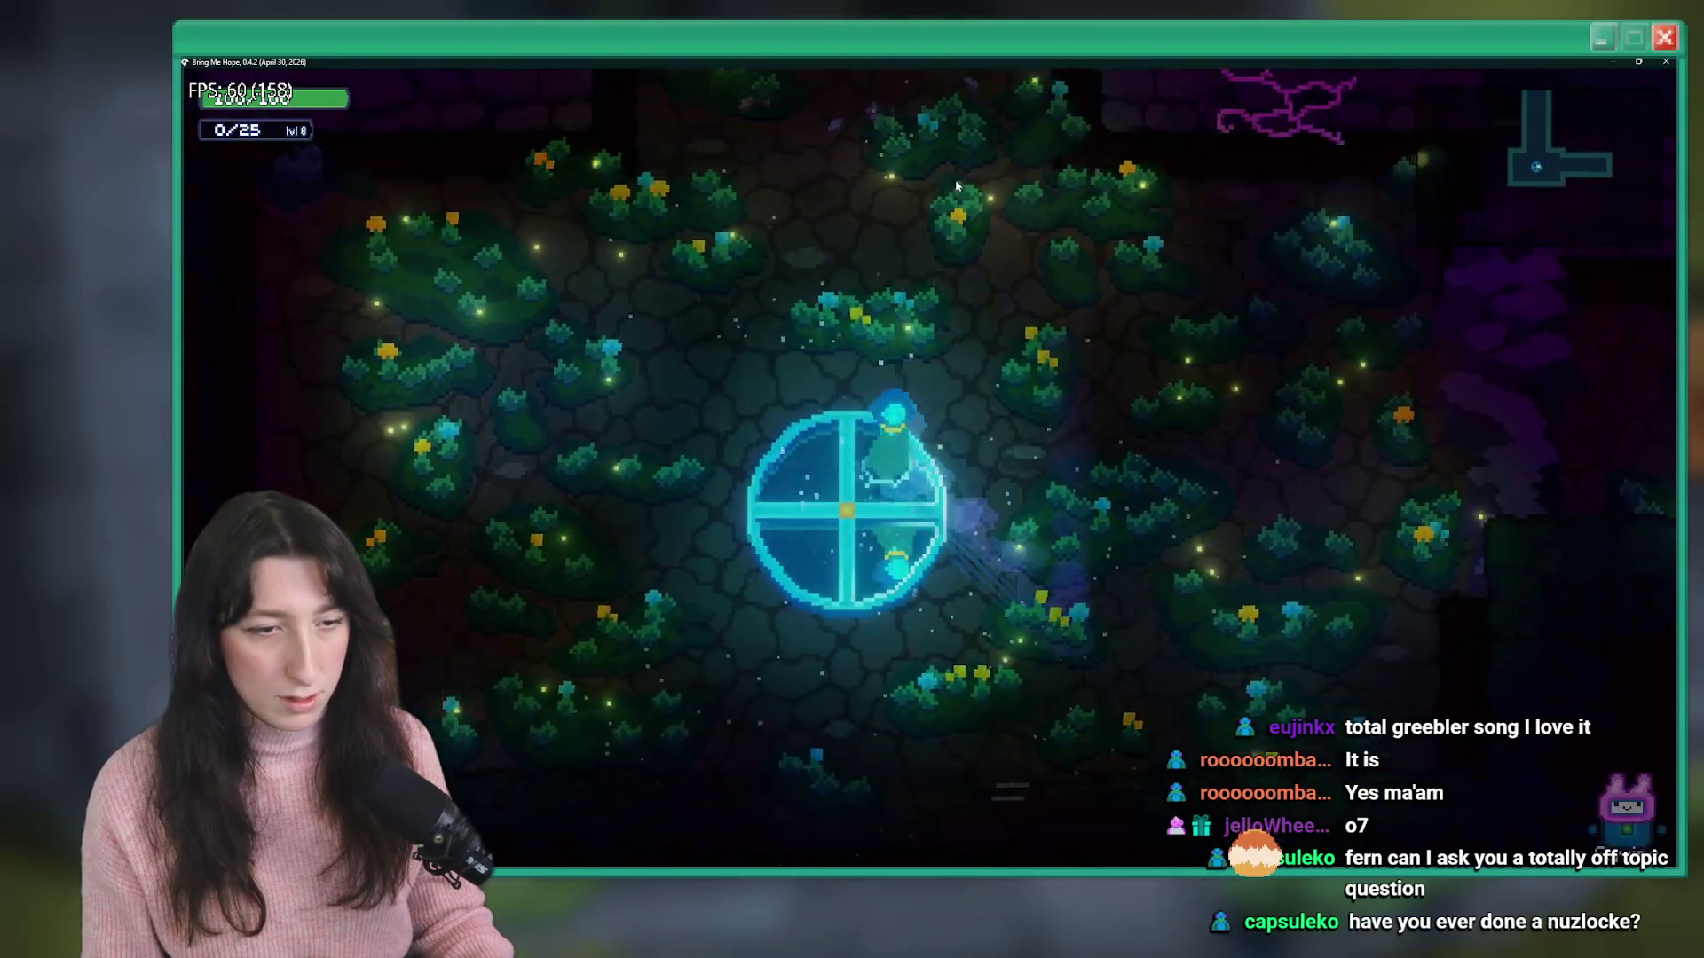
{"action": "key", "text": "w"}
{"action": "key", "text": "w"}
{"action": "key", "text": "s"}
{"action": "key", "text": "w"}
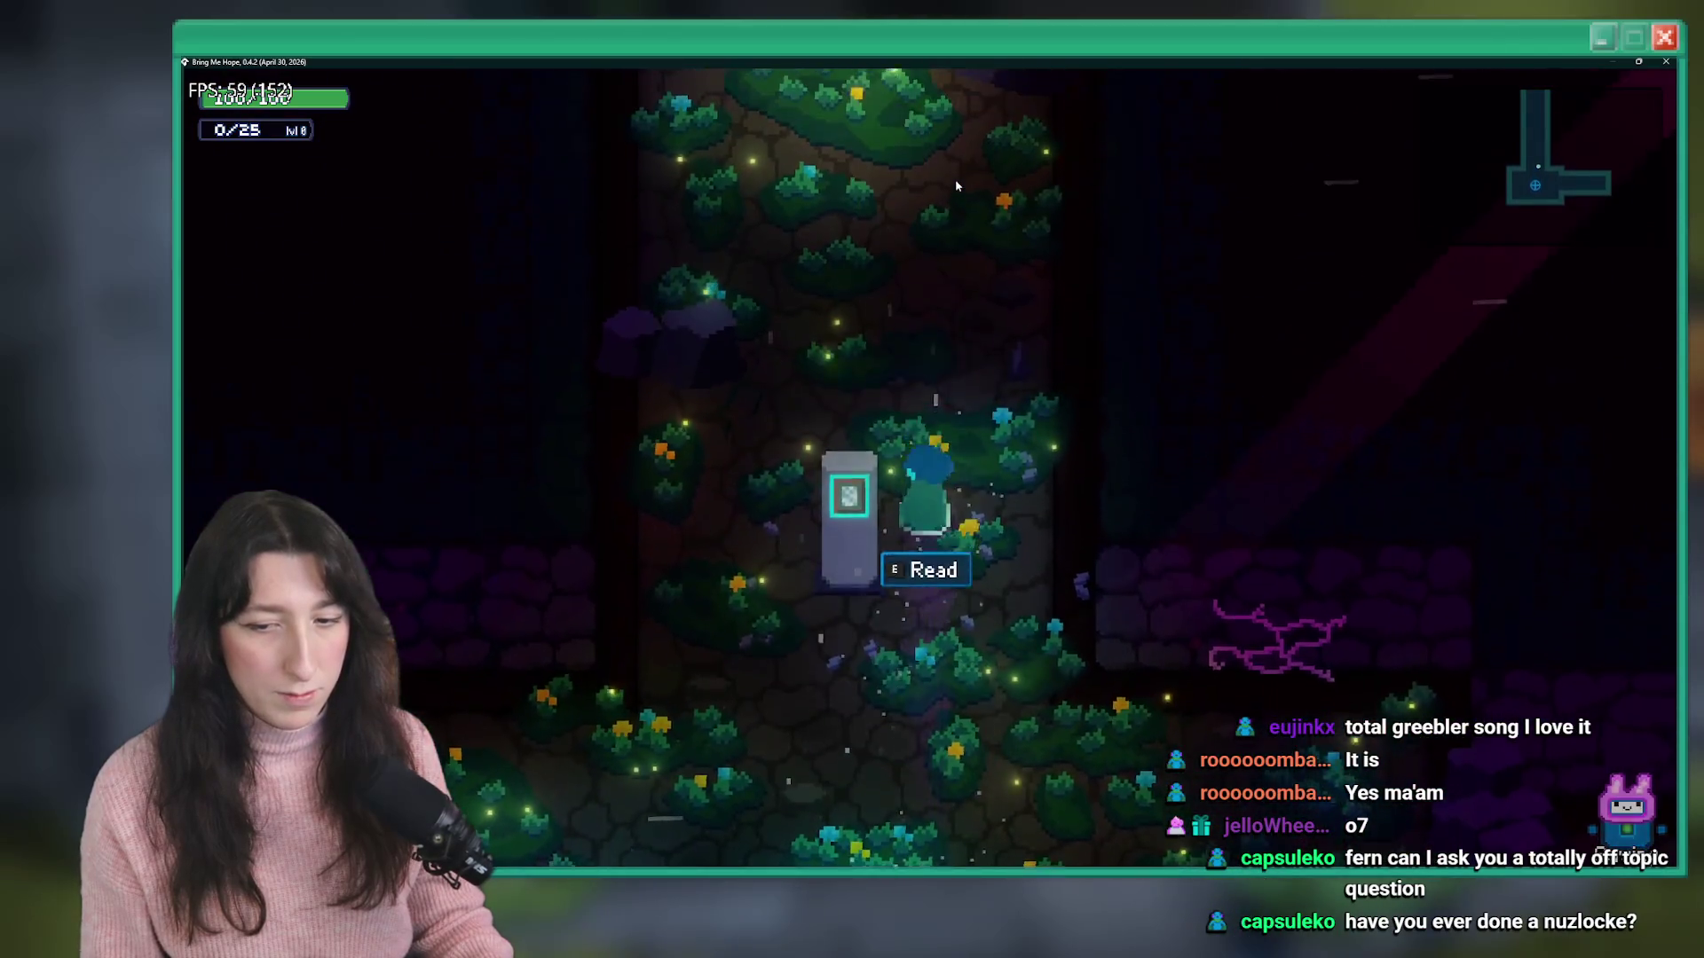
{"action": "key", "text": "s"}
{"action": "key", "text": "a"}
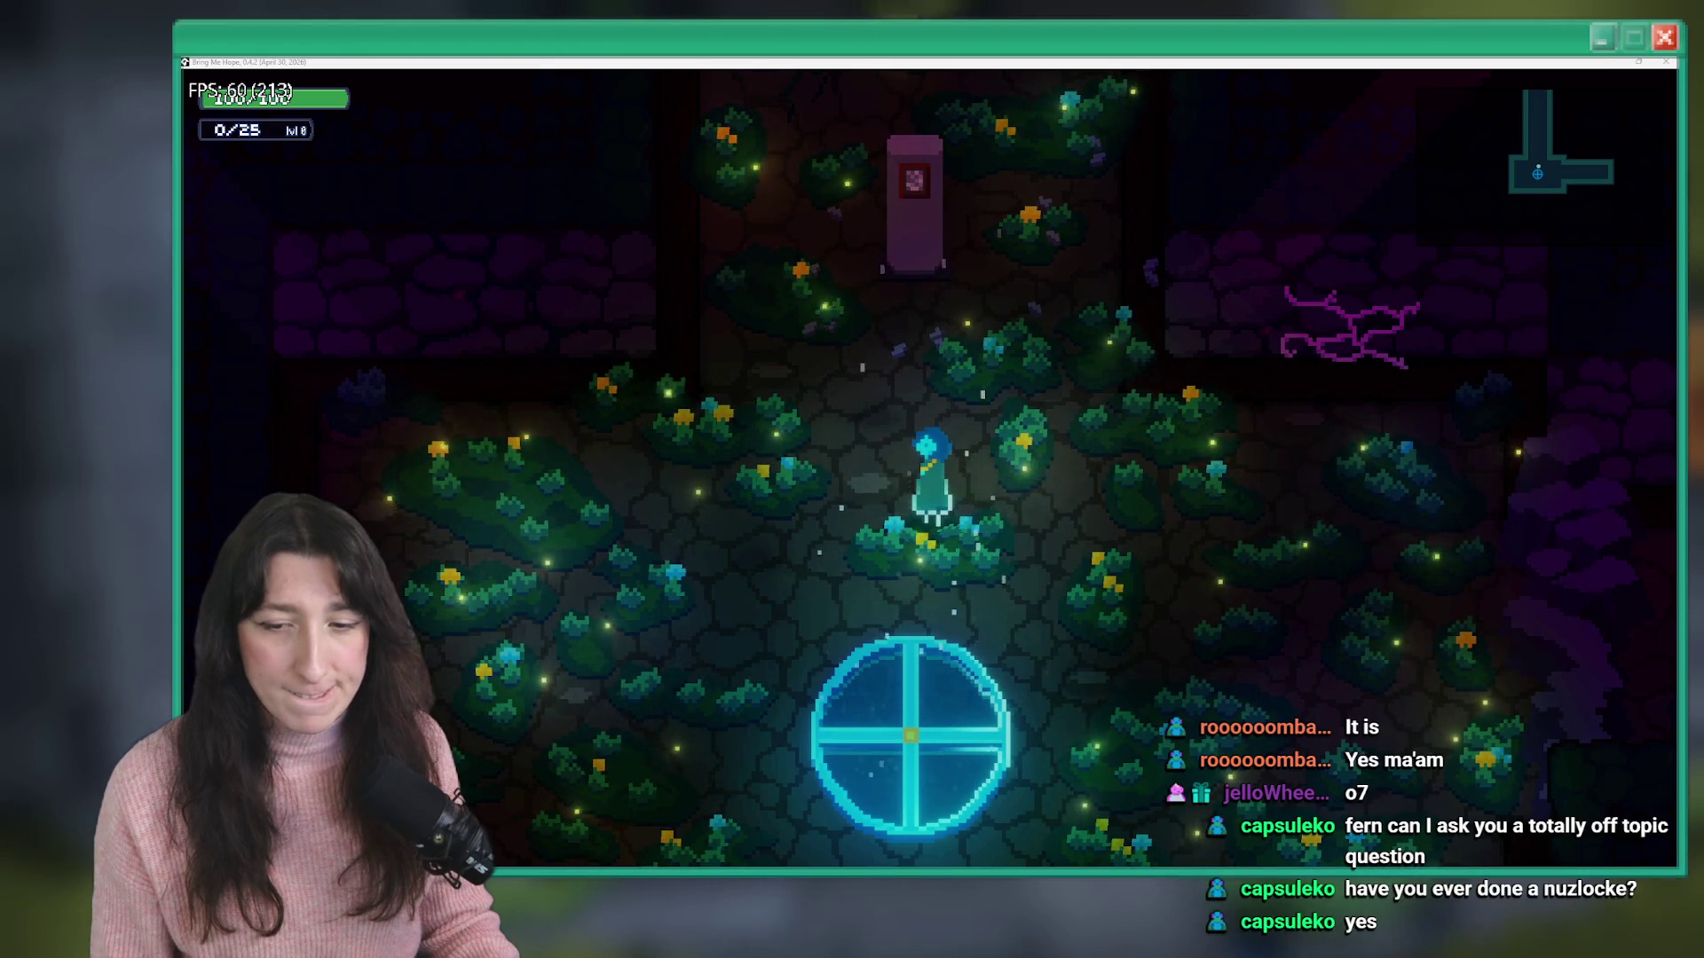
- Step repeatedly between the pillar sign and the glowing circle to trigger a save
{"action": "left_click", "coordinate": [839, 394]}
{"action": "key", "text": "w"}
{"action": "key", "text": "s"}
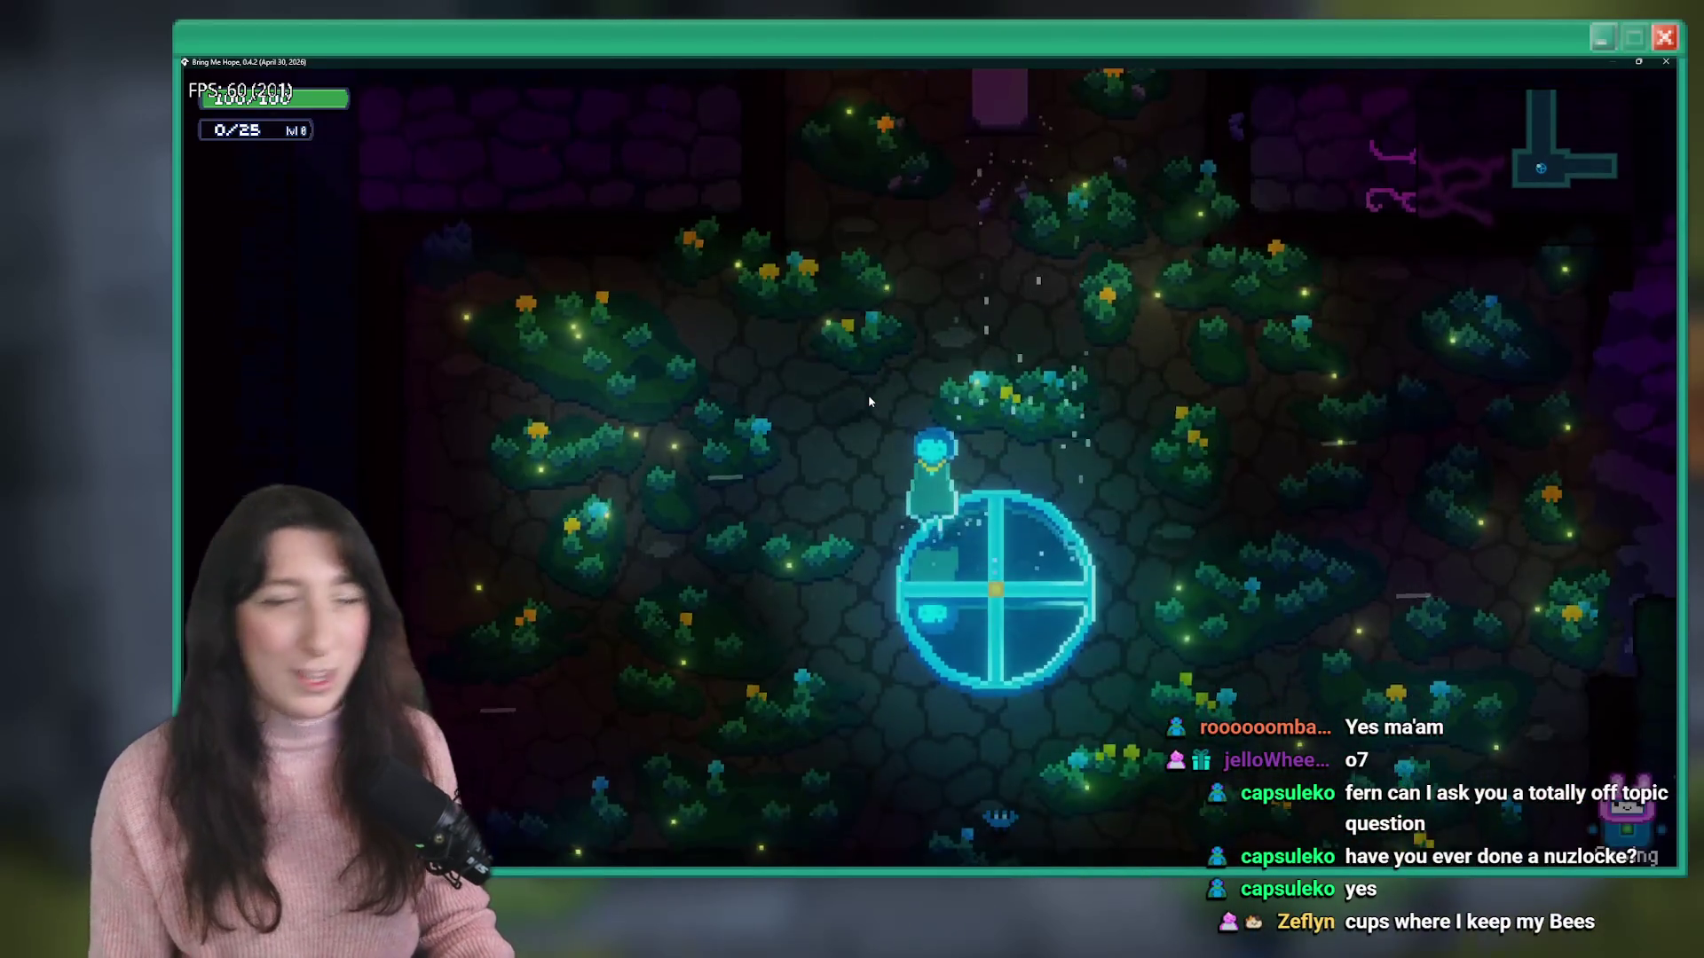
{"action": "key", "text": "w"}
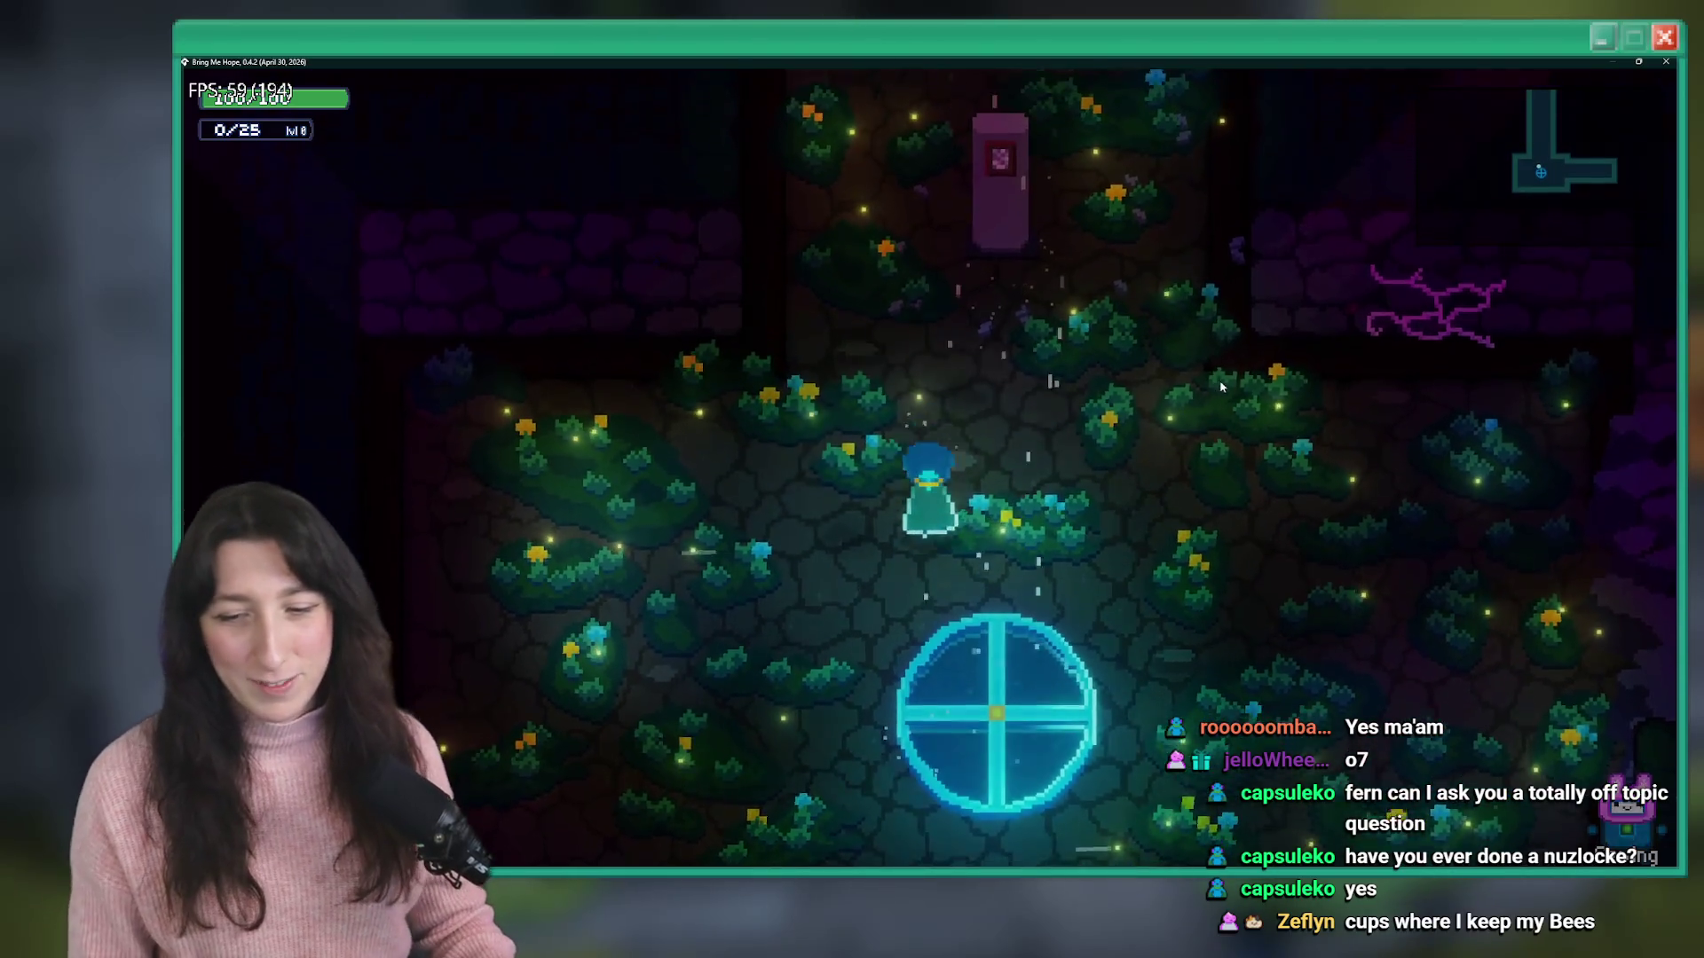
{"action": "key", "text": "s"}
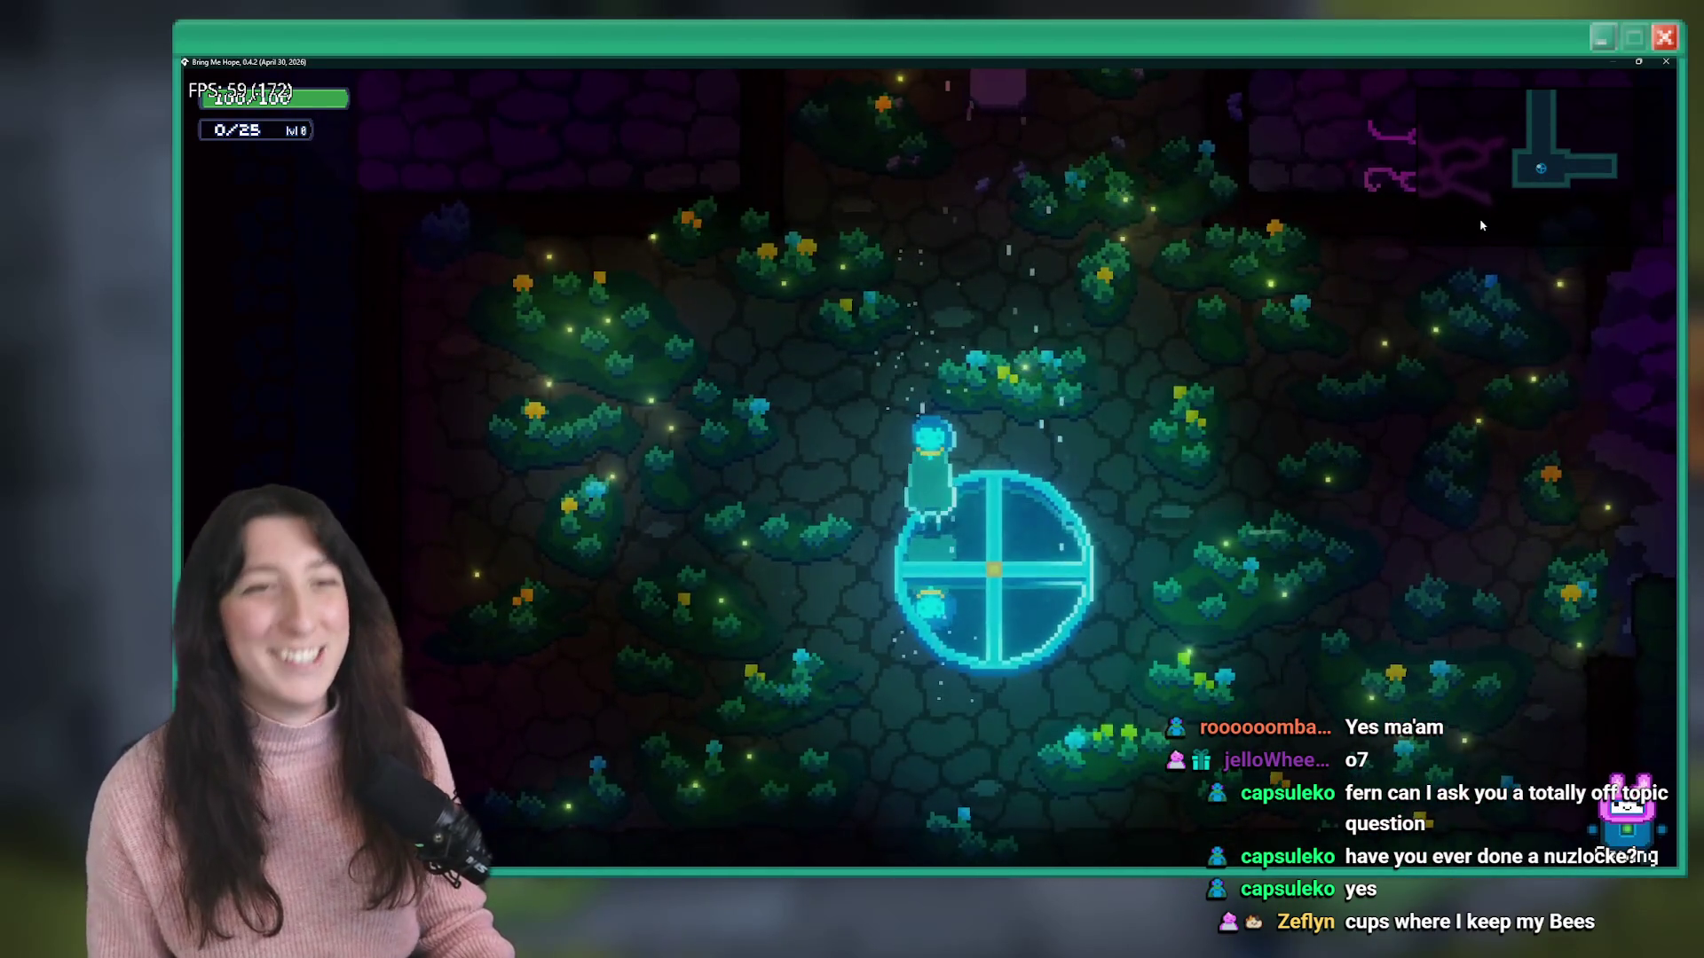
{"action": "key", "text": "d"}
{"action": "key", "text": "w"}
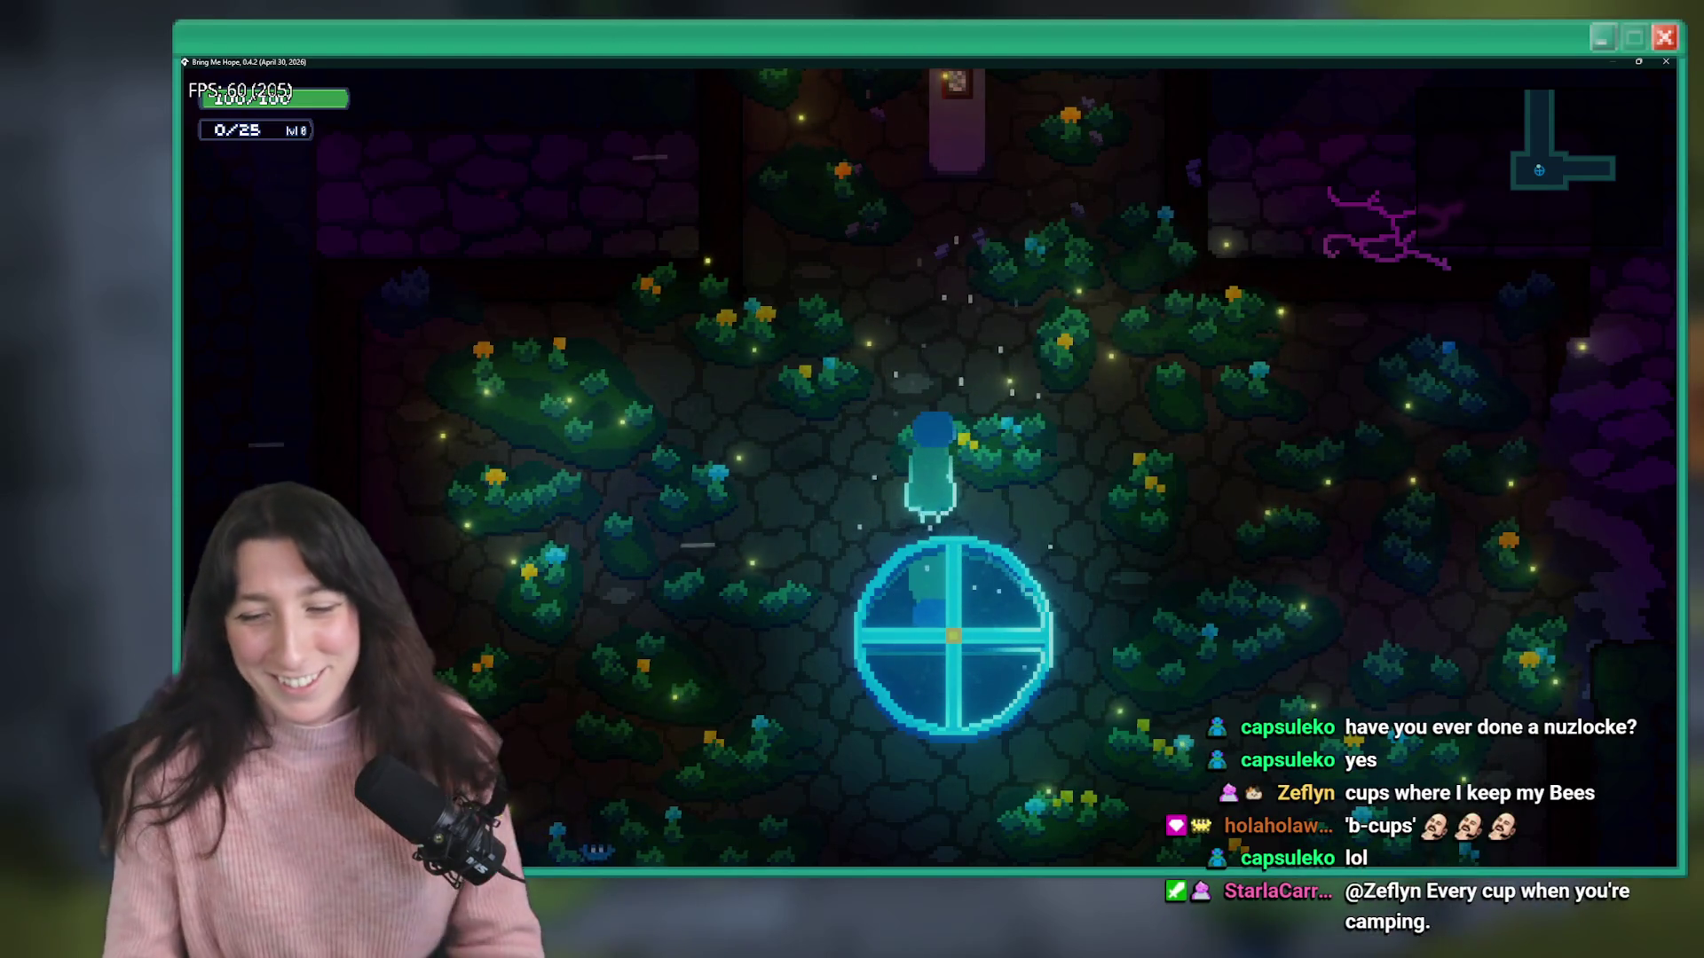
{"action": "key", "text": "s"}
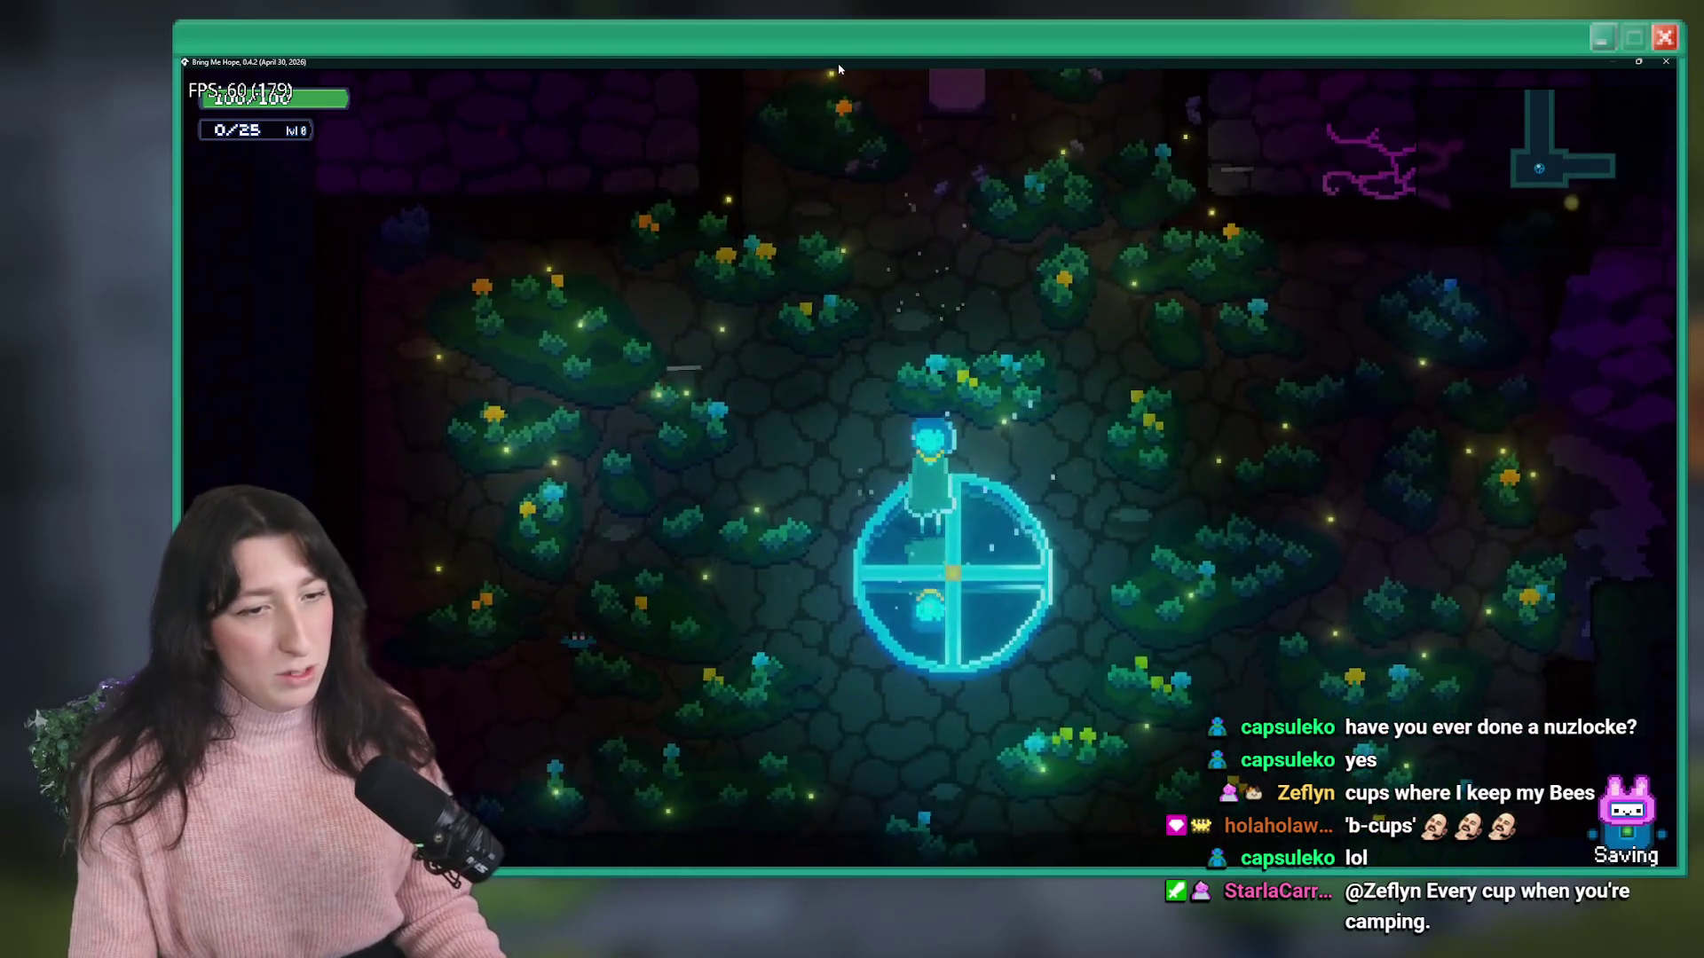
{"action": "key", "text": "w"}
{"action": "key", "text": "s"}
{"action": "key", "text": "w"}
{"action": "key", "text": "s"}
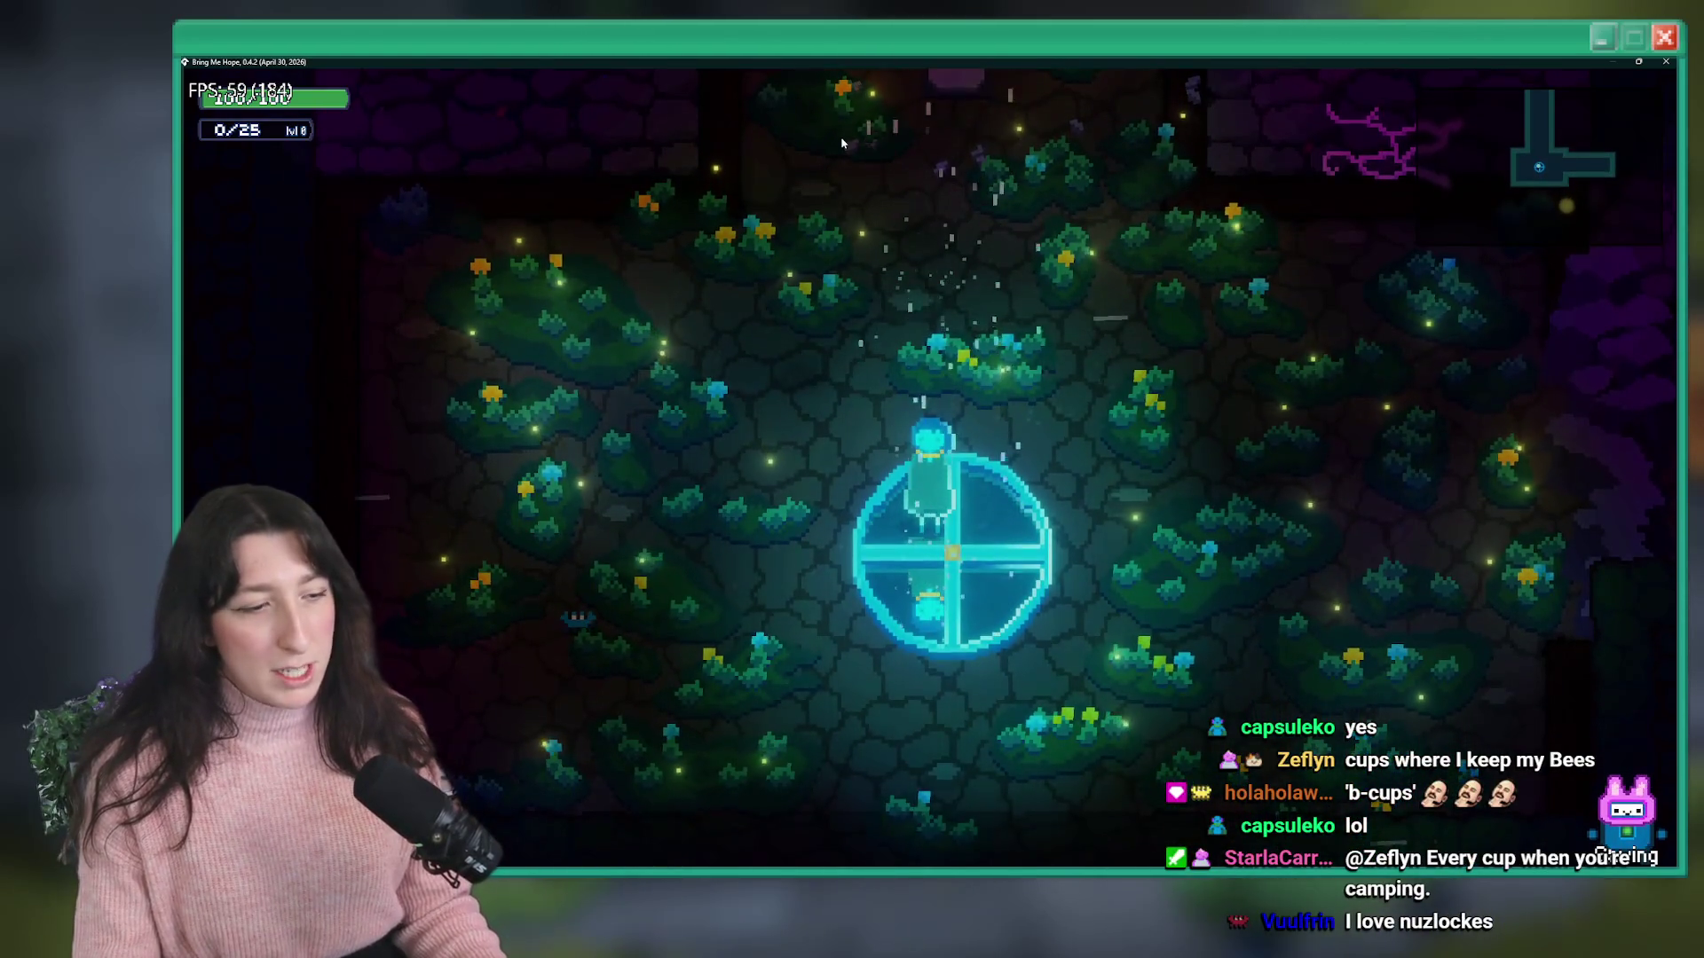
- Pause, view the Graphics settings, resume play, and bring up the Alt+Tab window overview
{"action": "key", "text": "Escape"}
{"action": "key", "text": "Return"}
{"action": "key", "text": "Down"}
{"action": "key", "text": "Down"}
{"action": "key", "text": "Return"}
{"action": "key", "text": "Up"}
{"action": "key", "text": "Down"}
{"action": "key", "text": "Escape"}
{"action": "key", "text": "Escape"}
{"action": "key", "text": "Escape"}
{"action": "key", "text": "alt+Tab"}
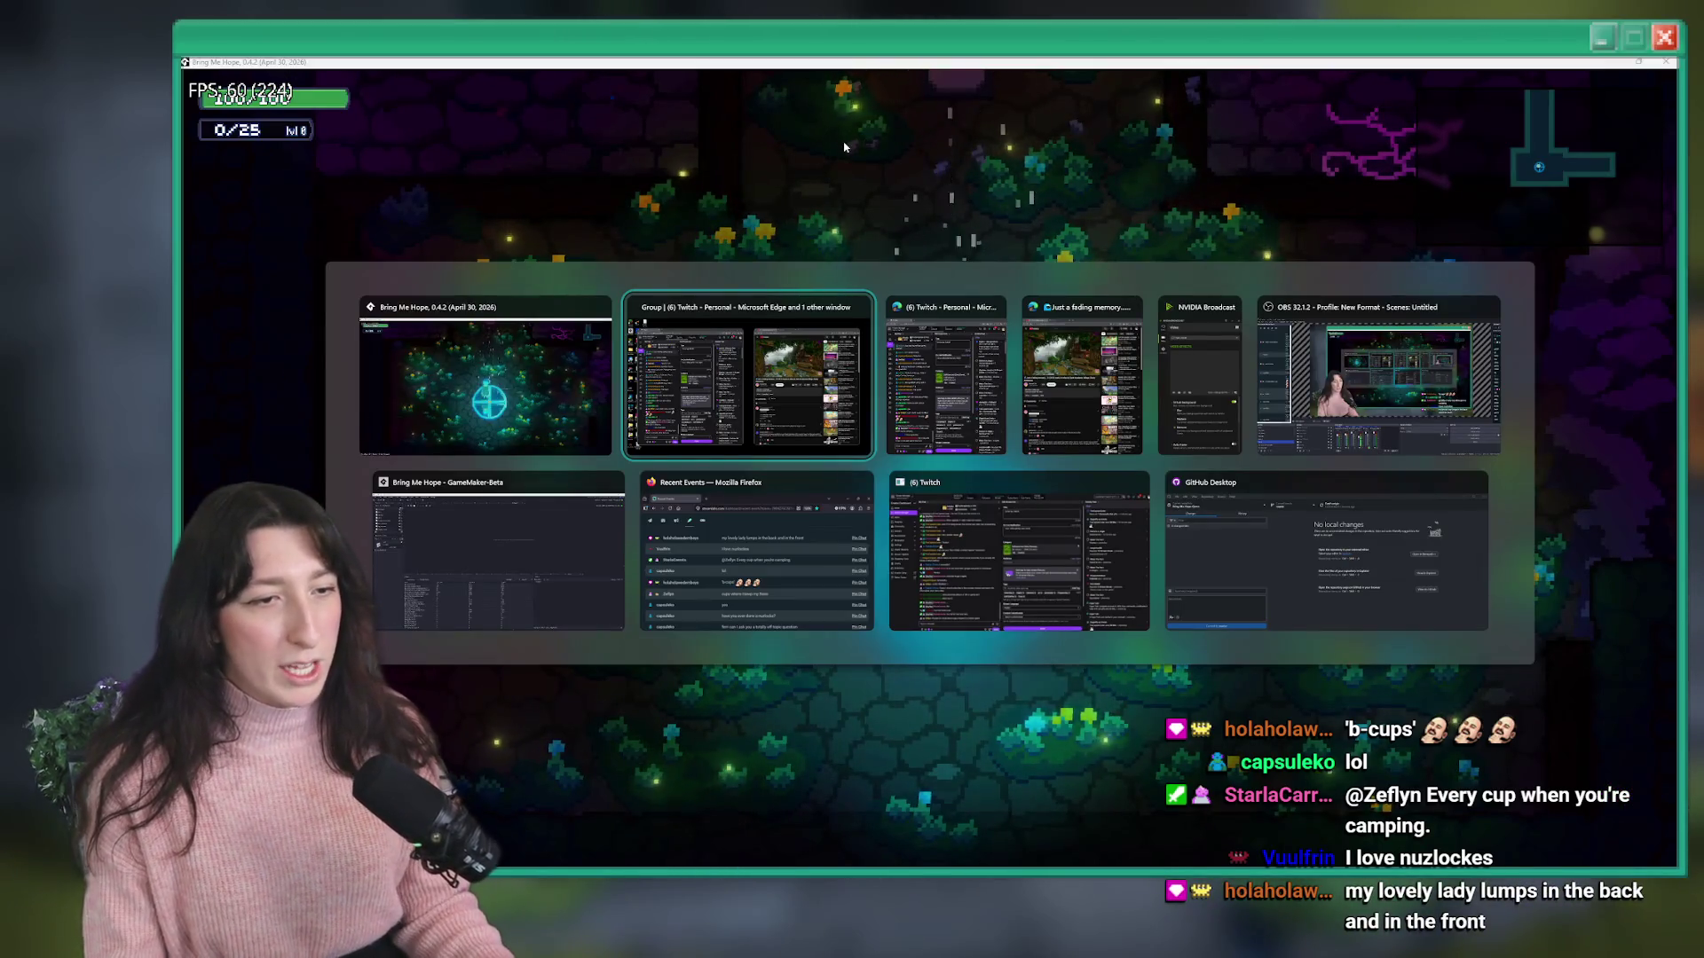
- Check the step-event call counts in GameMaker's debugger profiler, then return to the game
{"action": "left_click", "coordinate": [427, 616]}
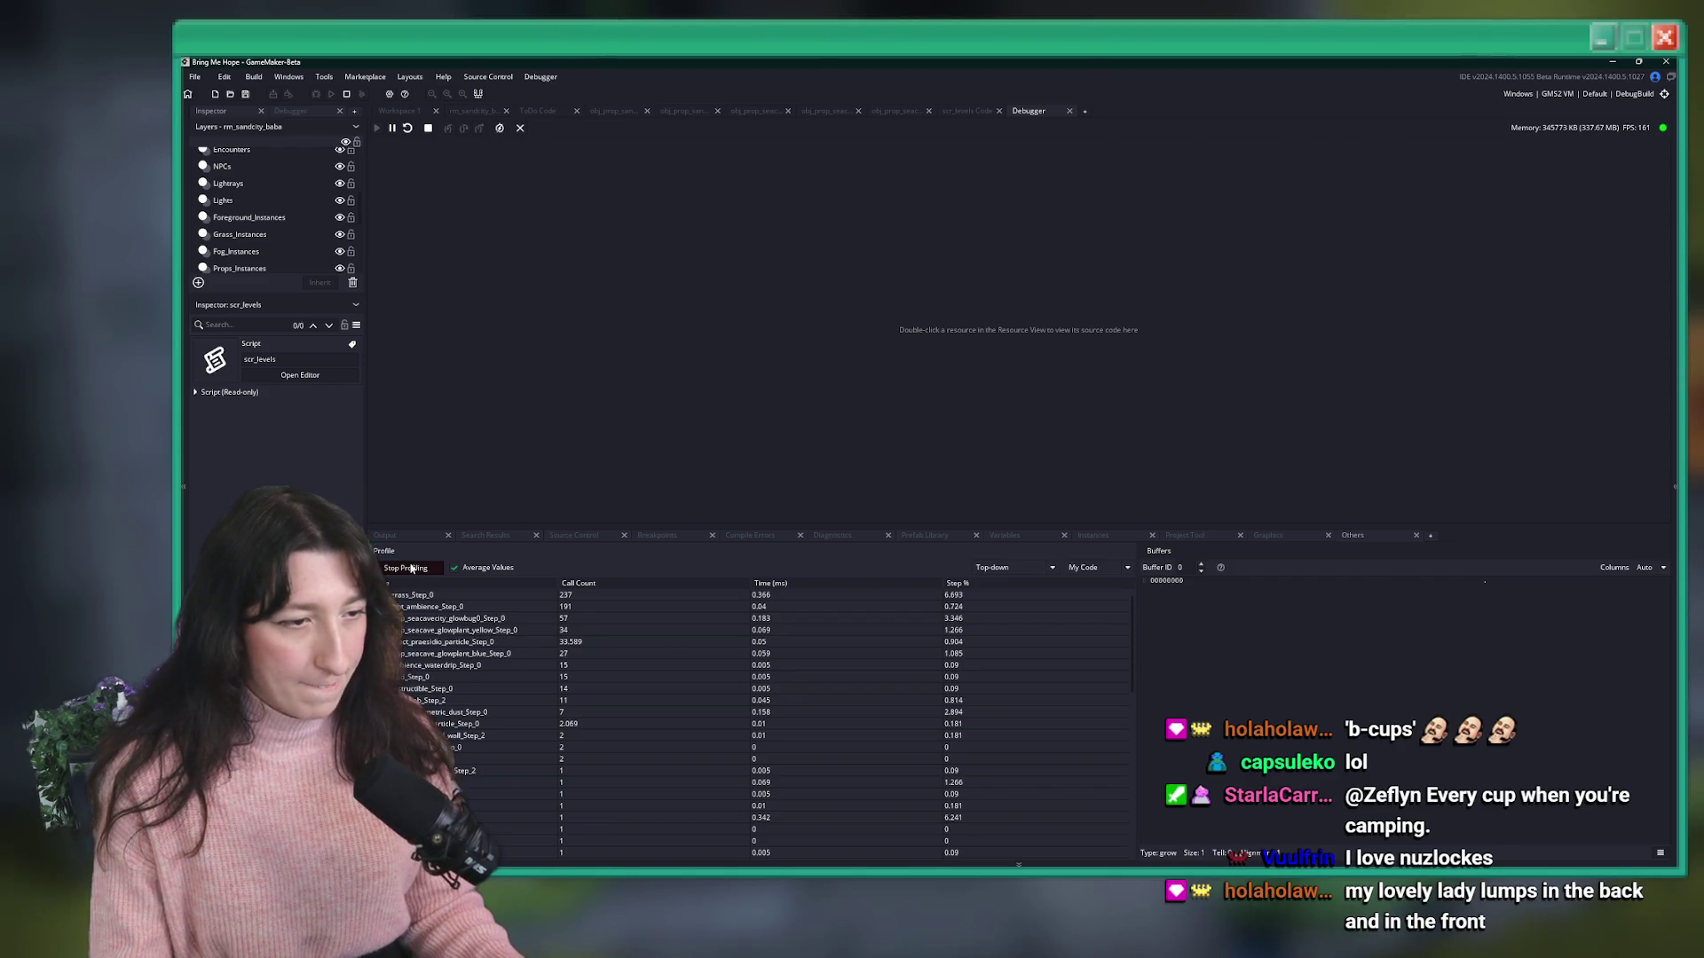
{"action": "key", "text": "alt+Tab"}
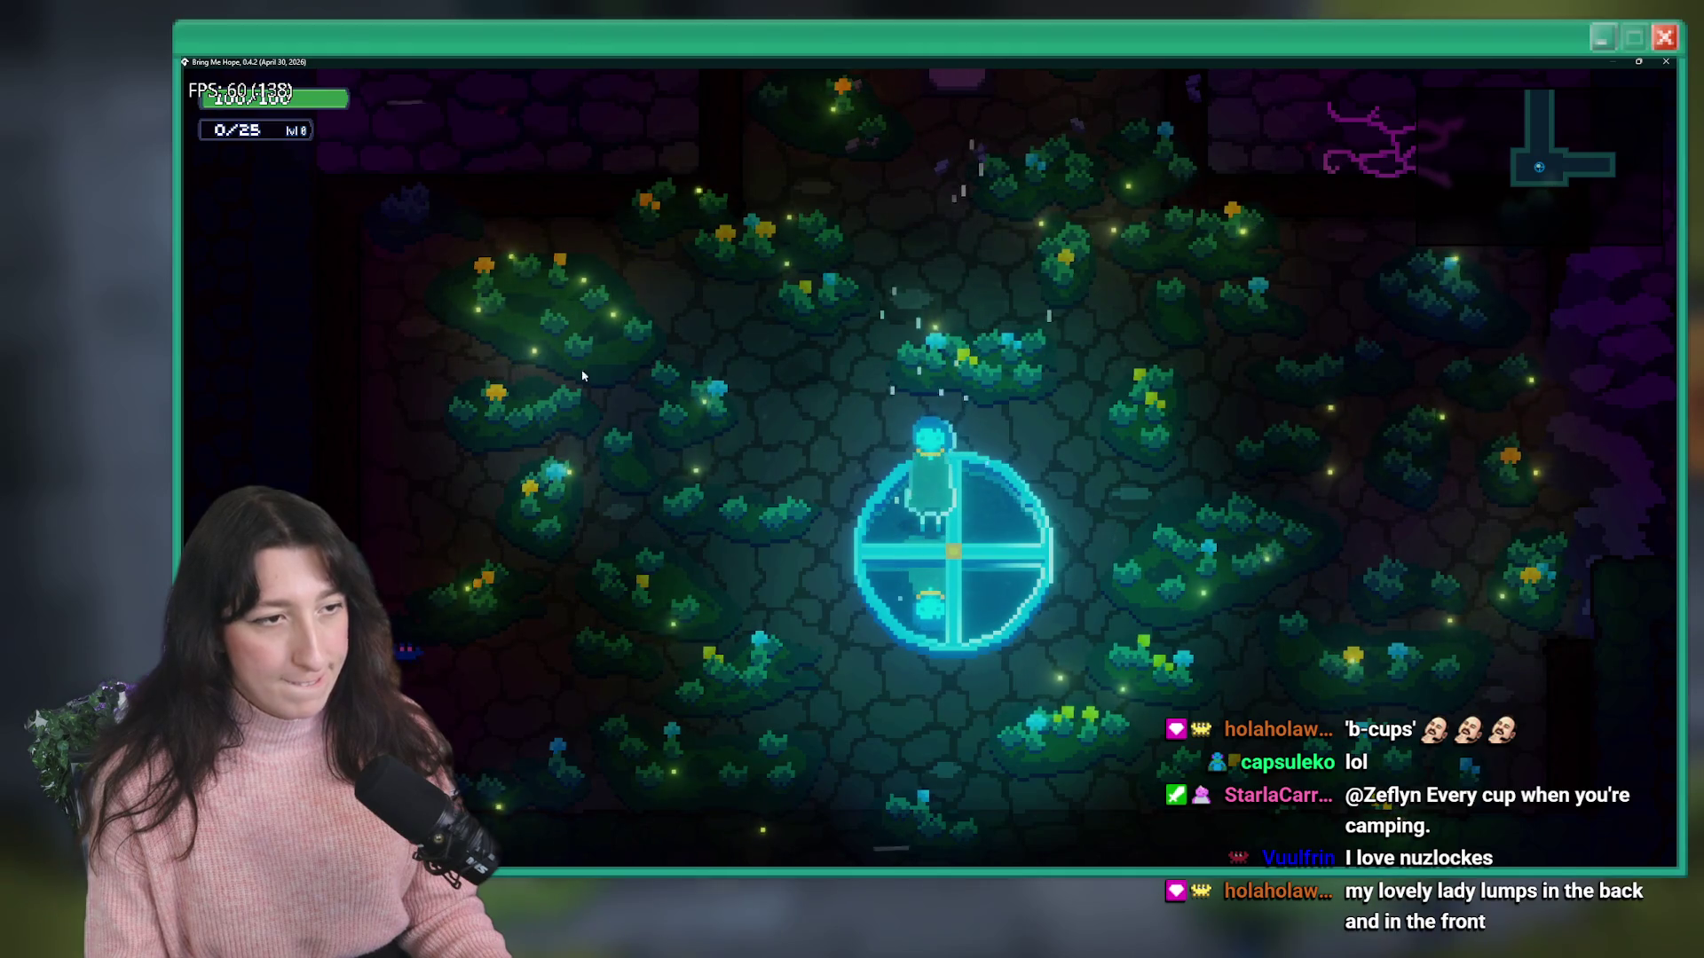
- Bring GameMaker's debugger forward, showing about 46,522 particle step-event calls
{"action": "key", "text": "alt+Tab"}
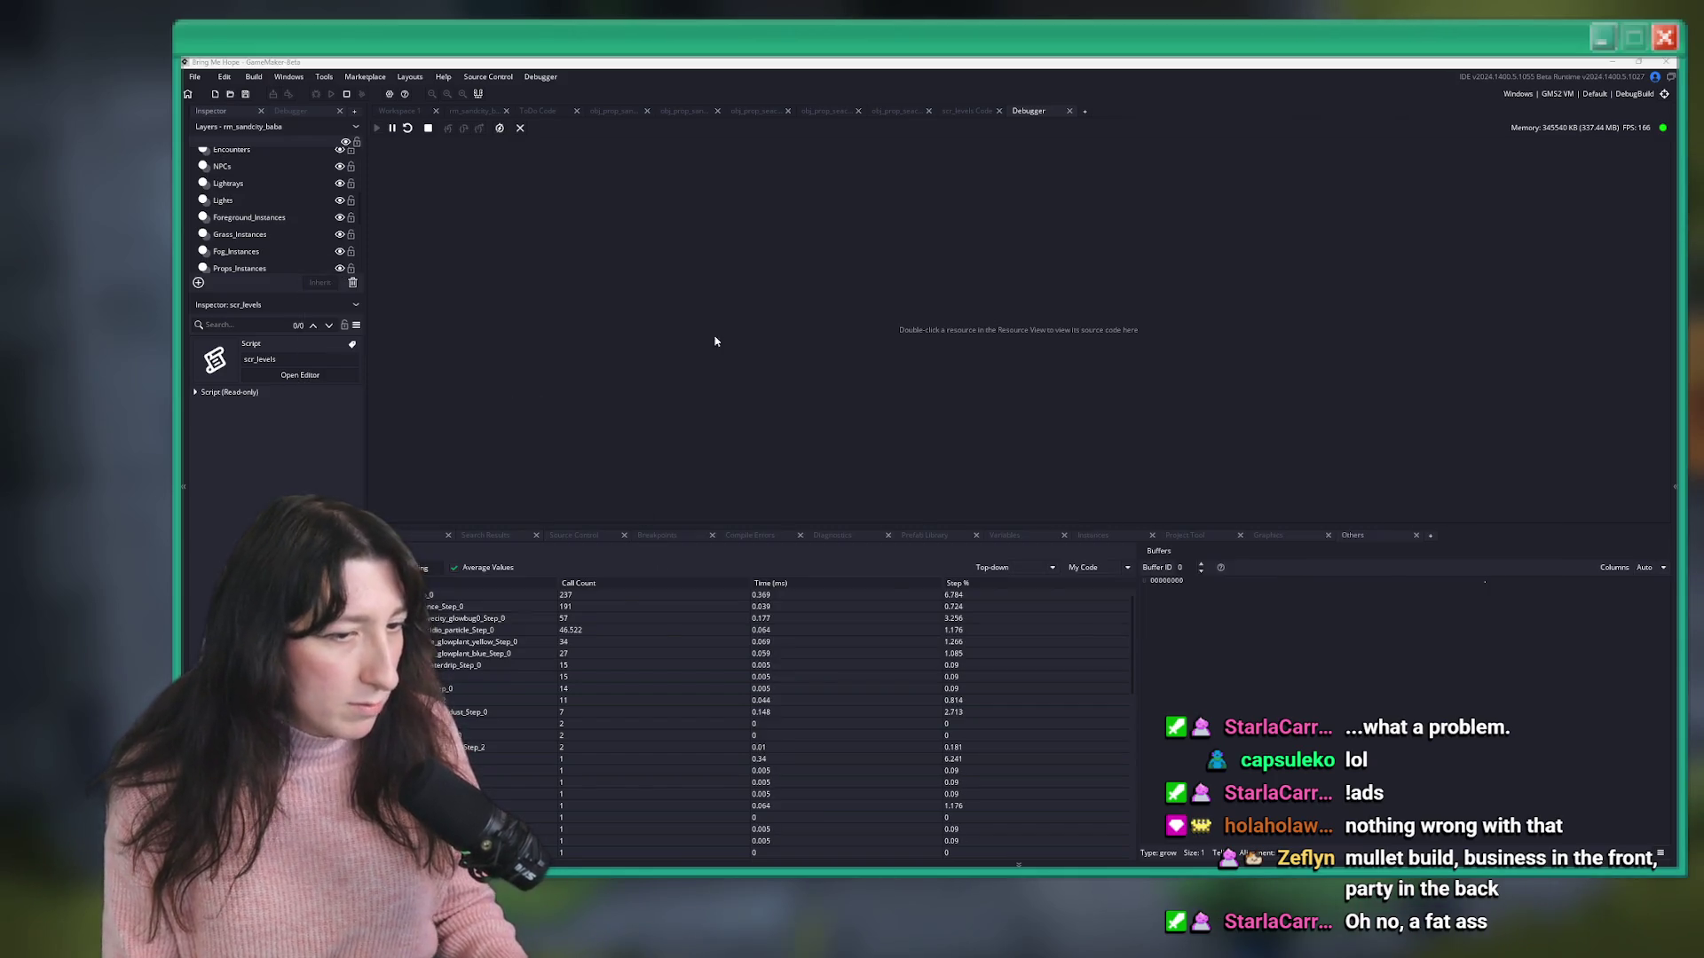
- Walk north up the corridor in-game, then return to the debugger and stop the session
{"action": "key", "text": "alt+Tab"}
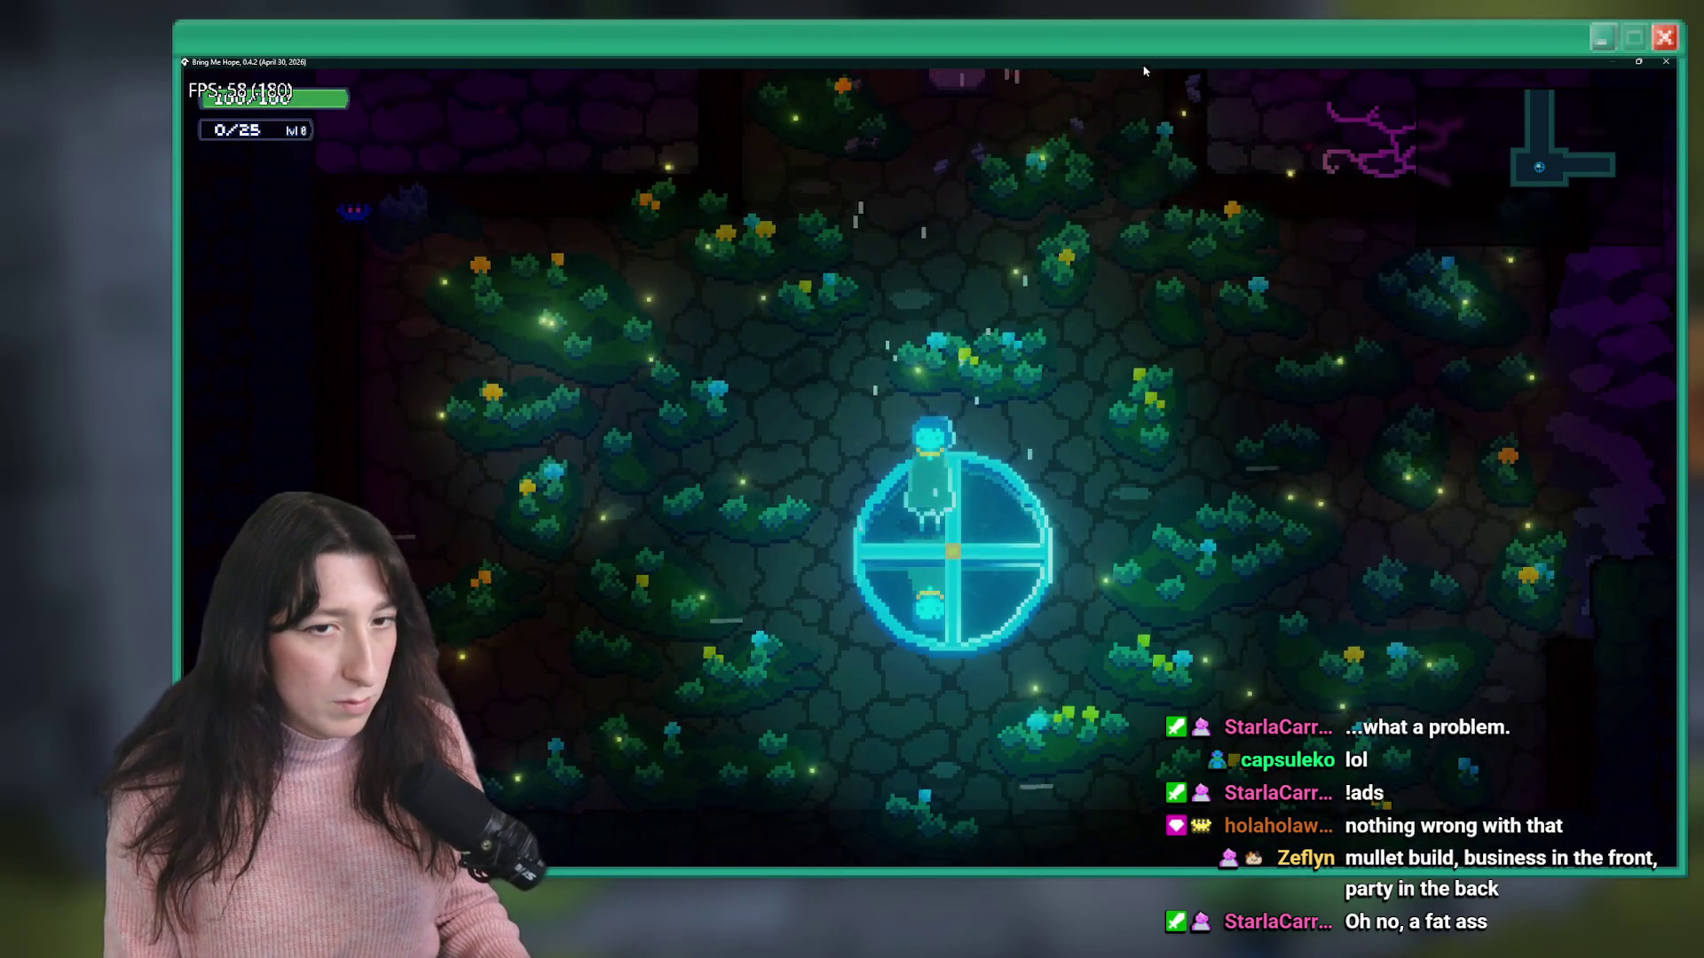
{"action": "key", "text": "w"}
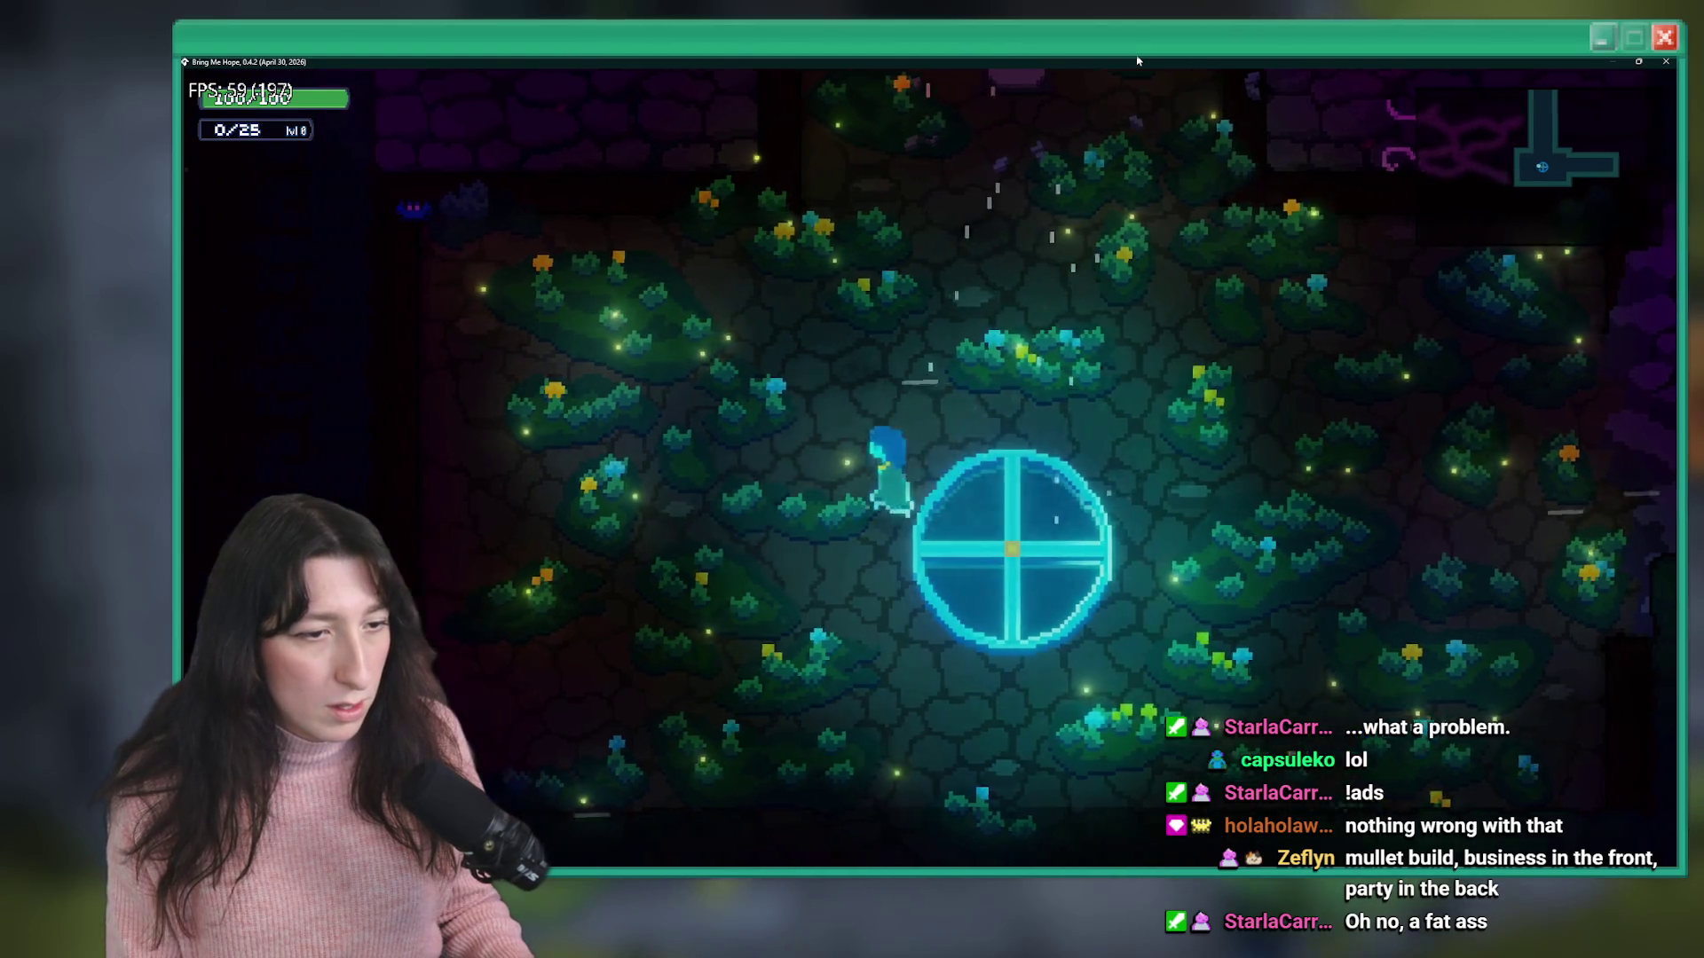
{"action": "key", "text": "w"}
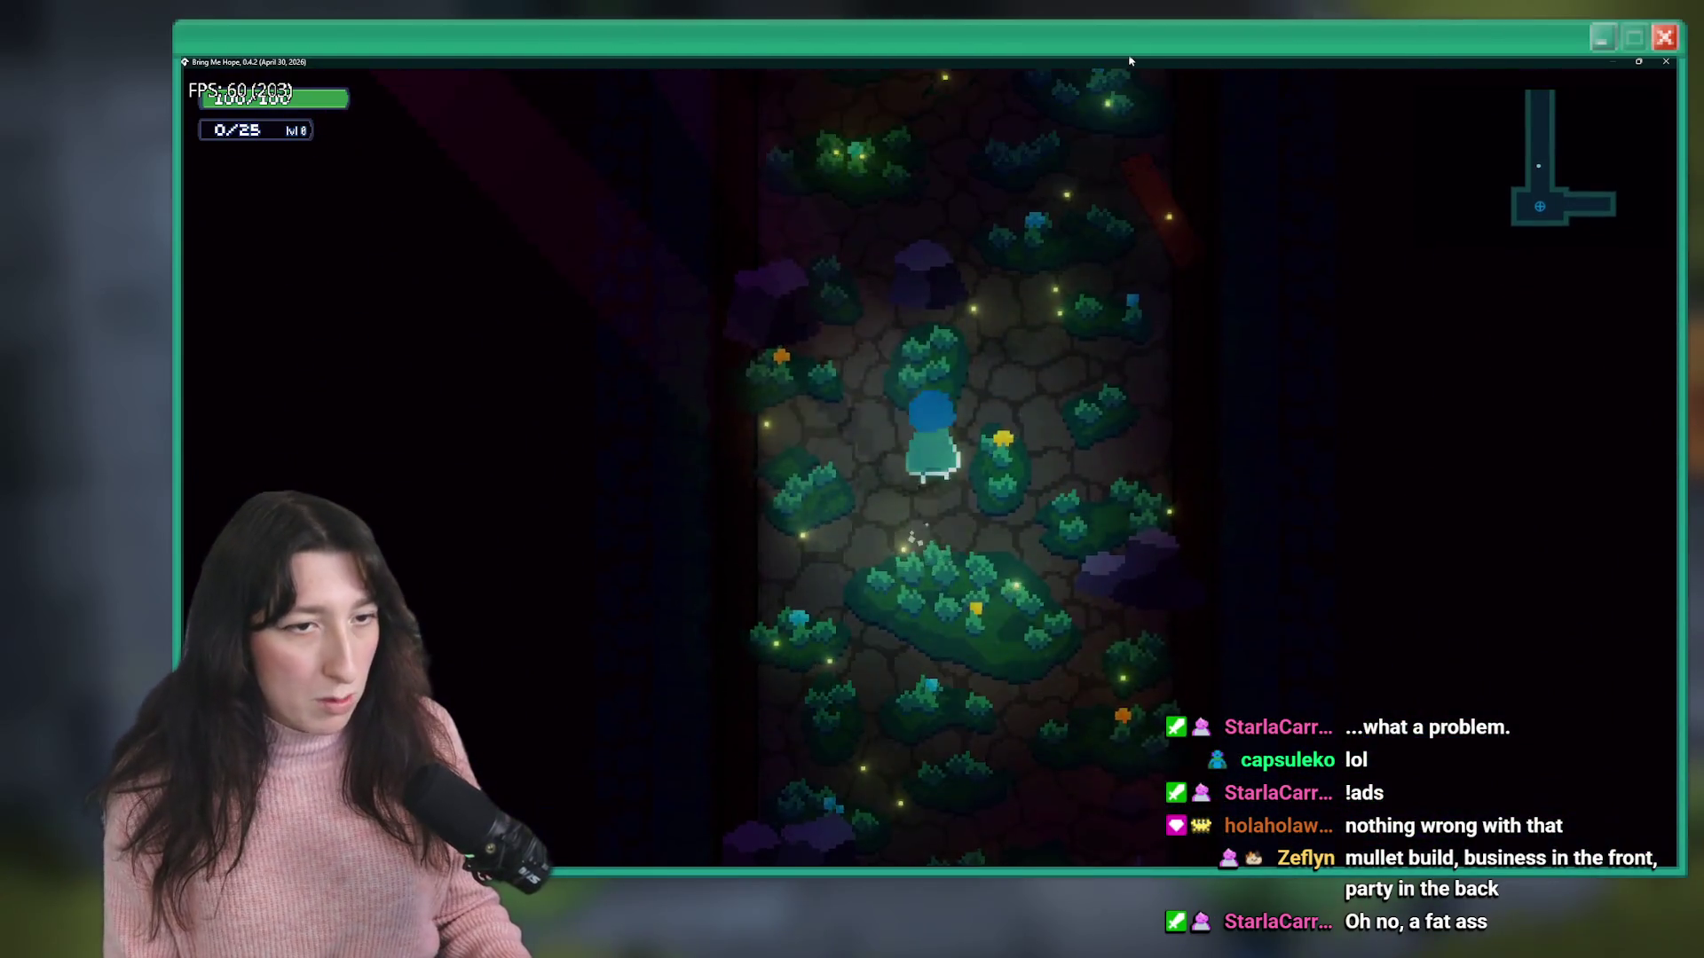
{"action": "key", "text": "alt+Tab"}
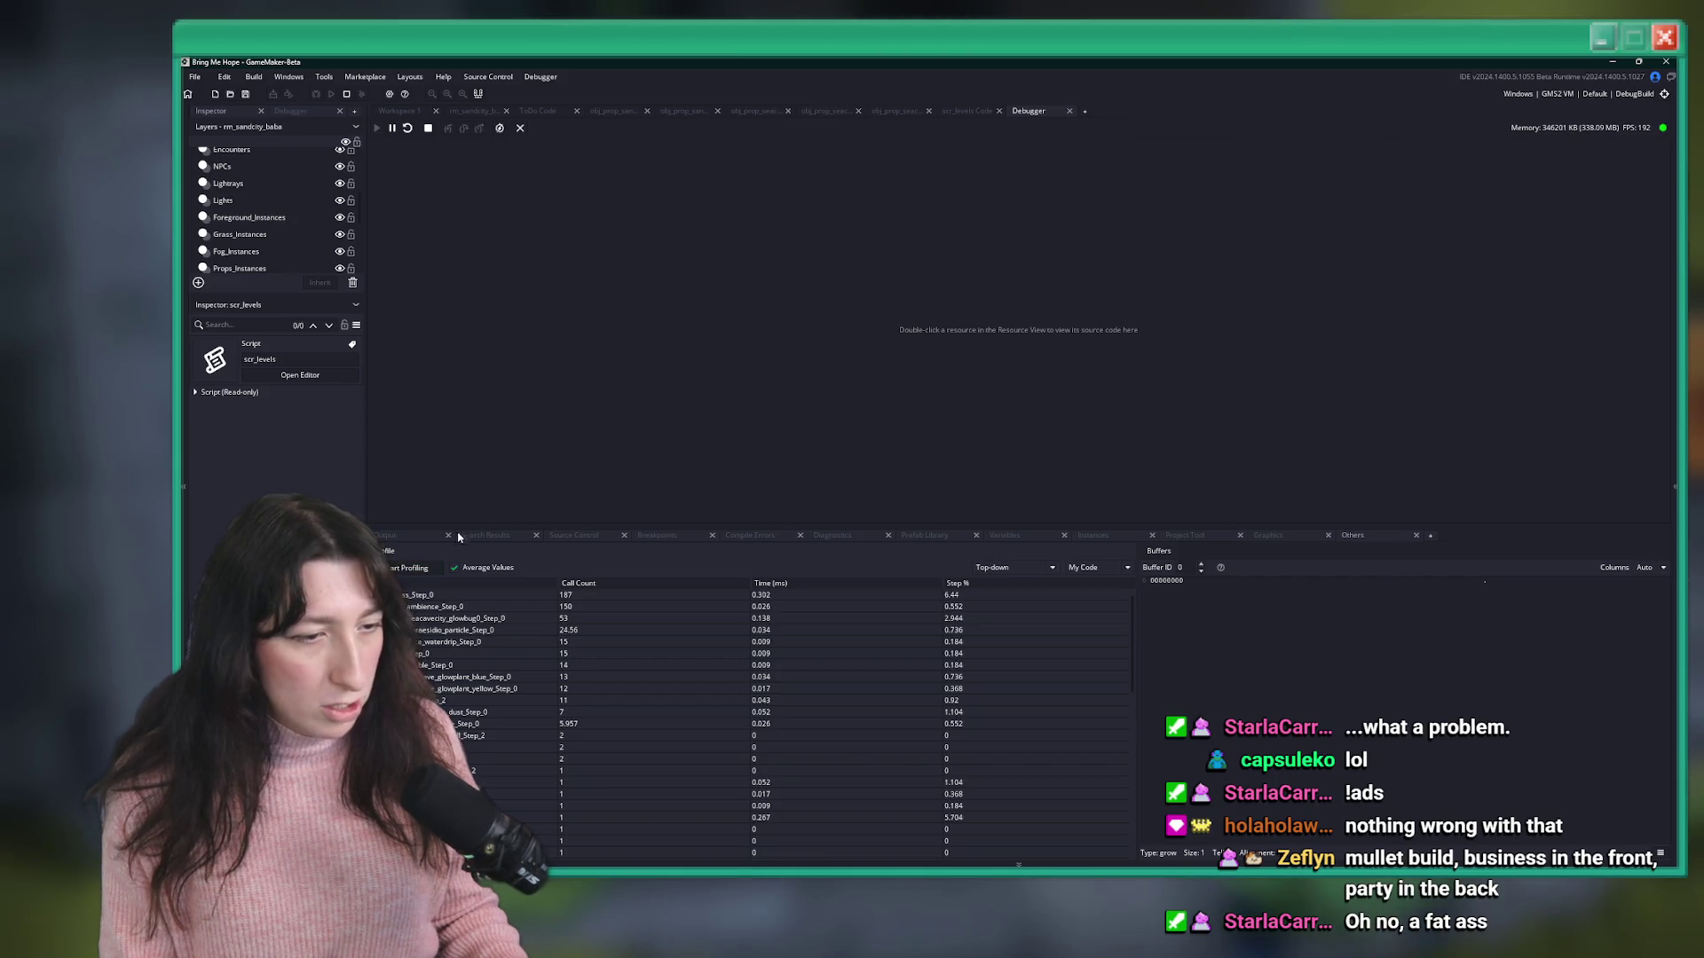
{"action": "key", "text": "alt+Tab"}
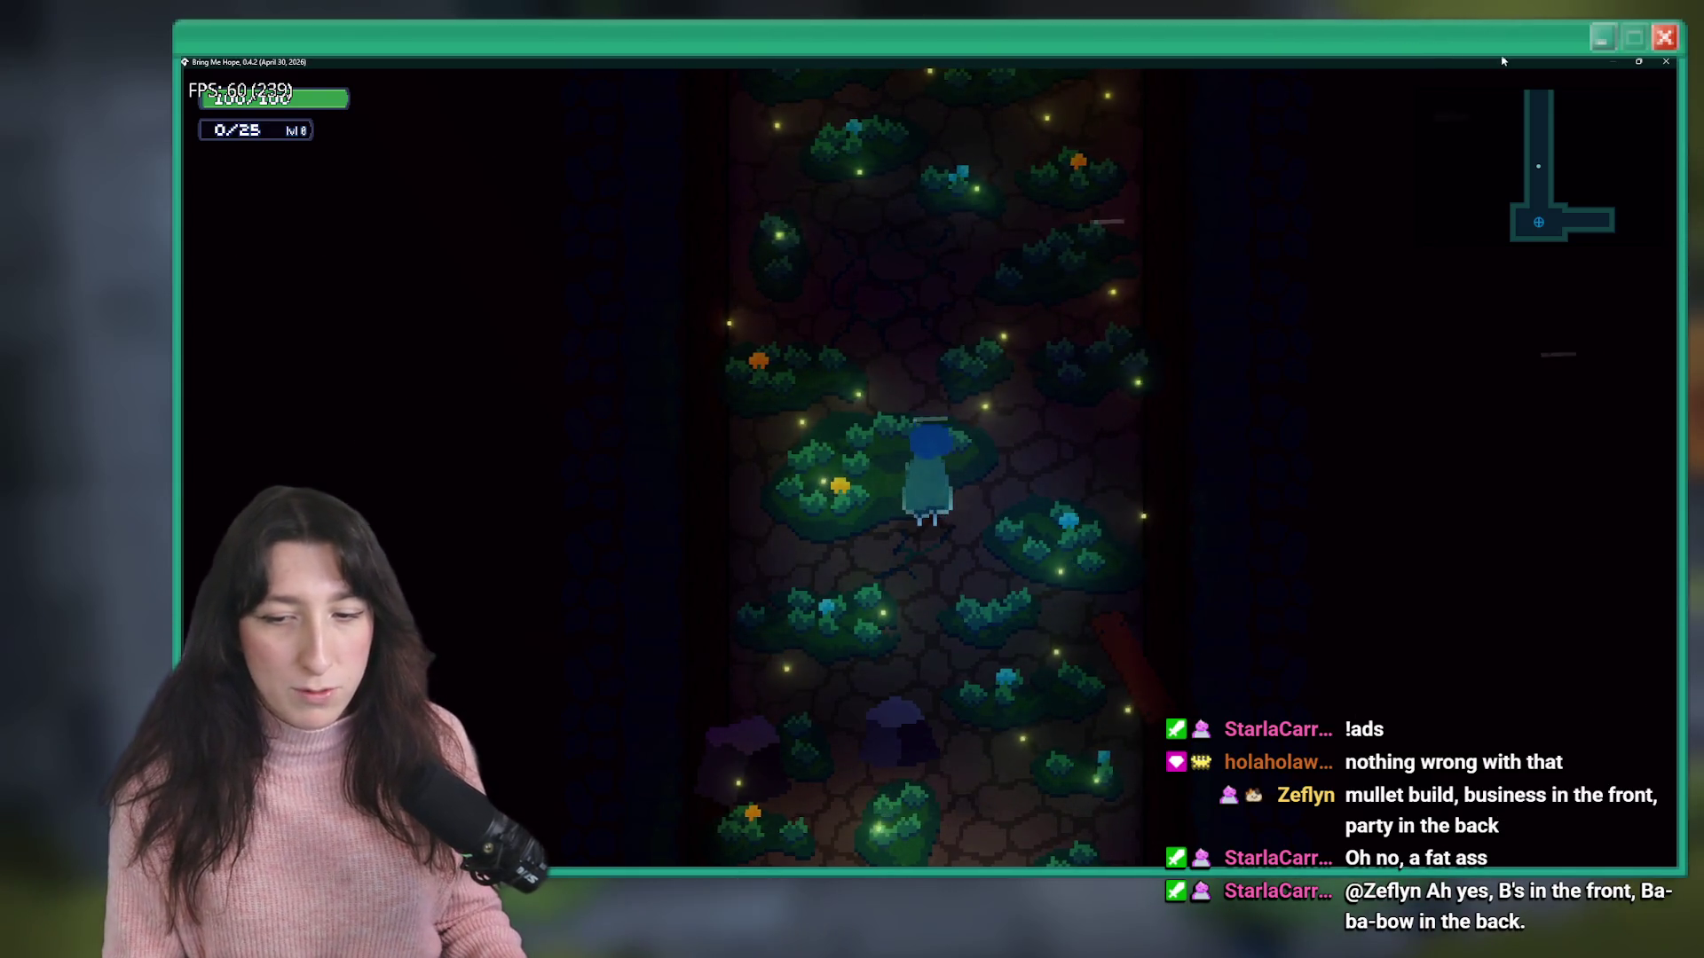
{"action": "key", "text": "alt+Tab"}
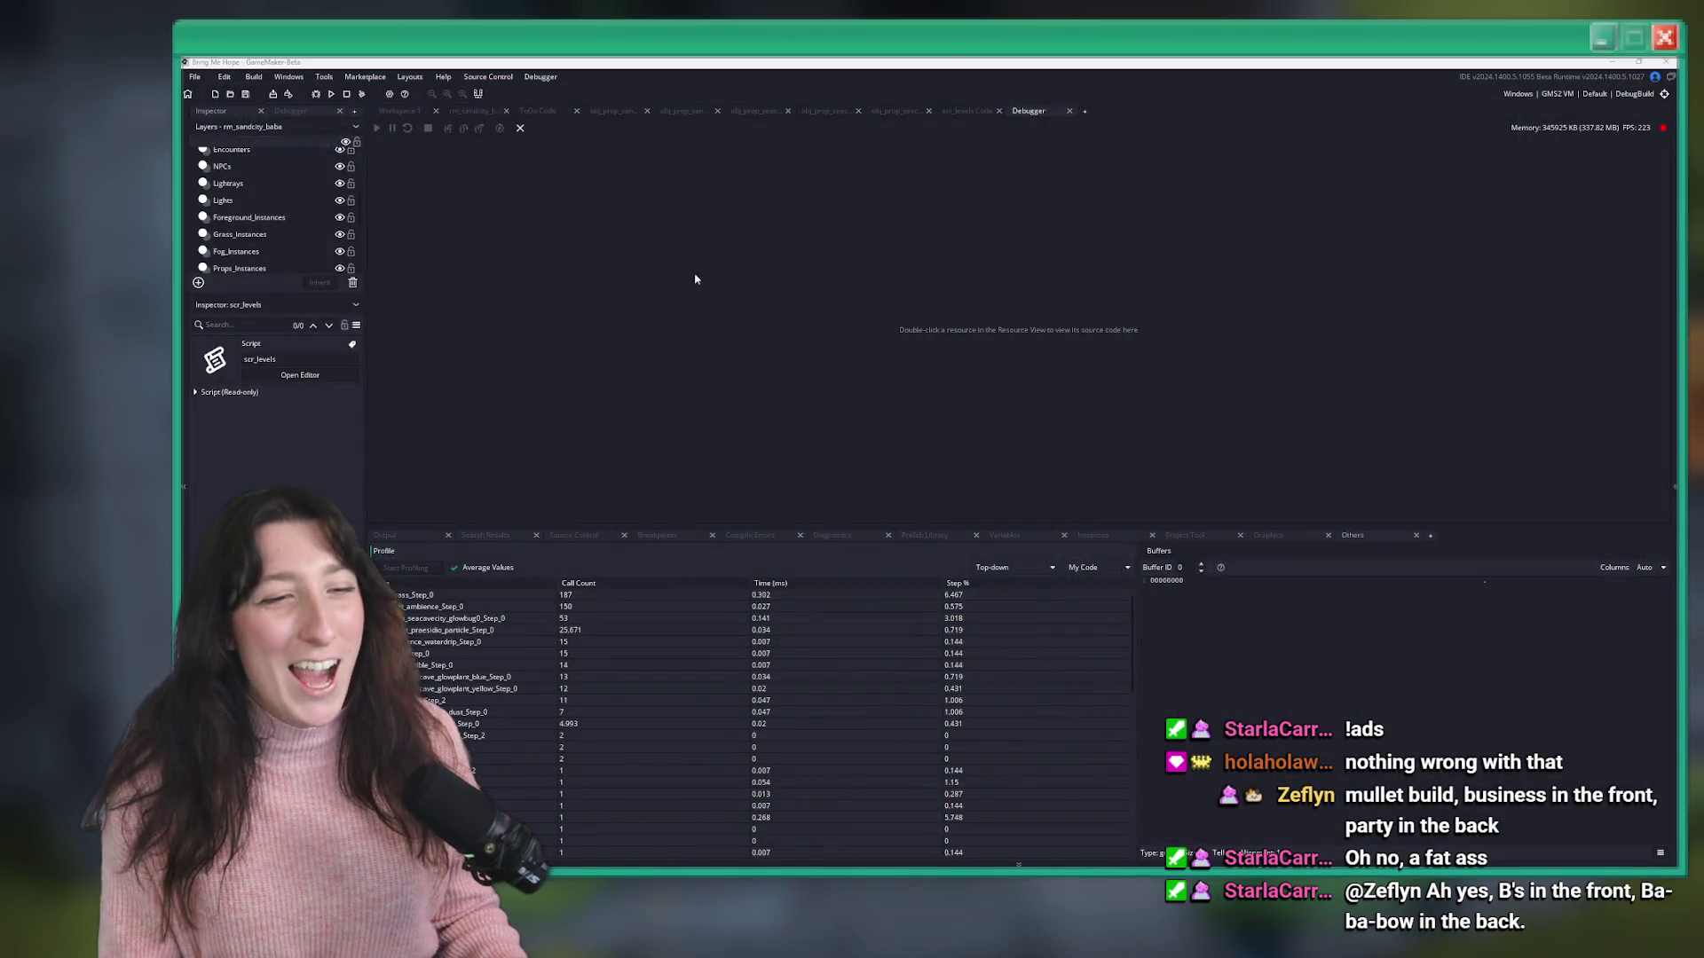
{"action": "left_click", "coordinate": [427, 128]}
- Search assets for 'glowbug', then close the search without opening anything
{"action": "key", "text": "ctrl+t"}
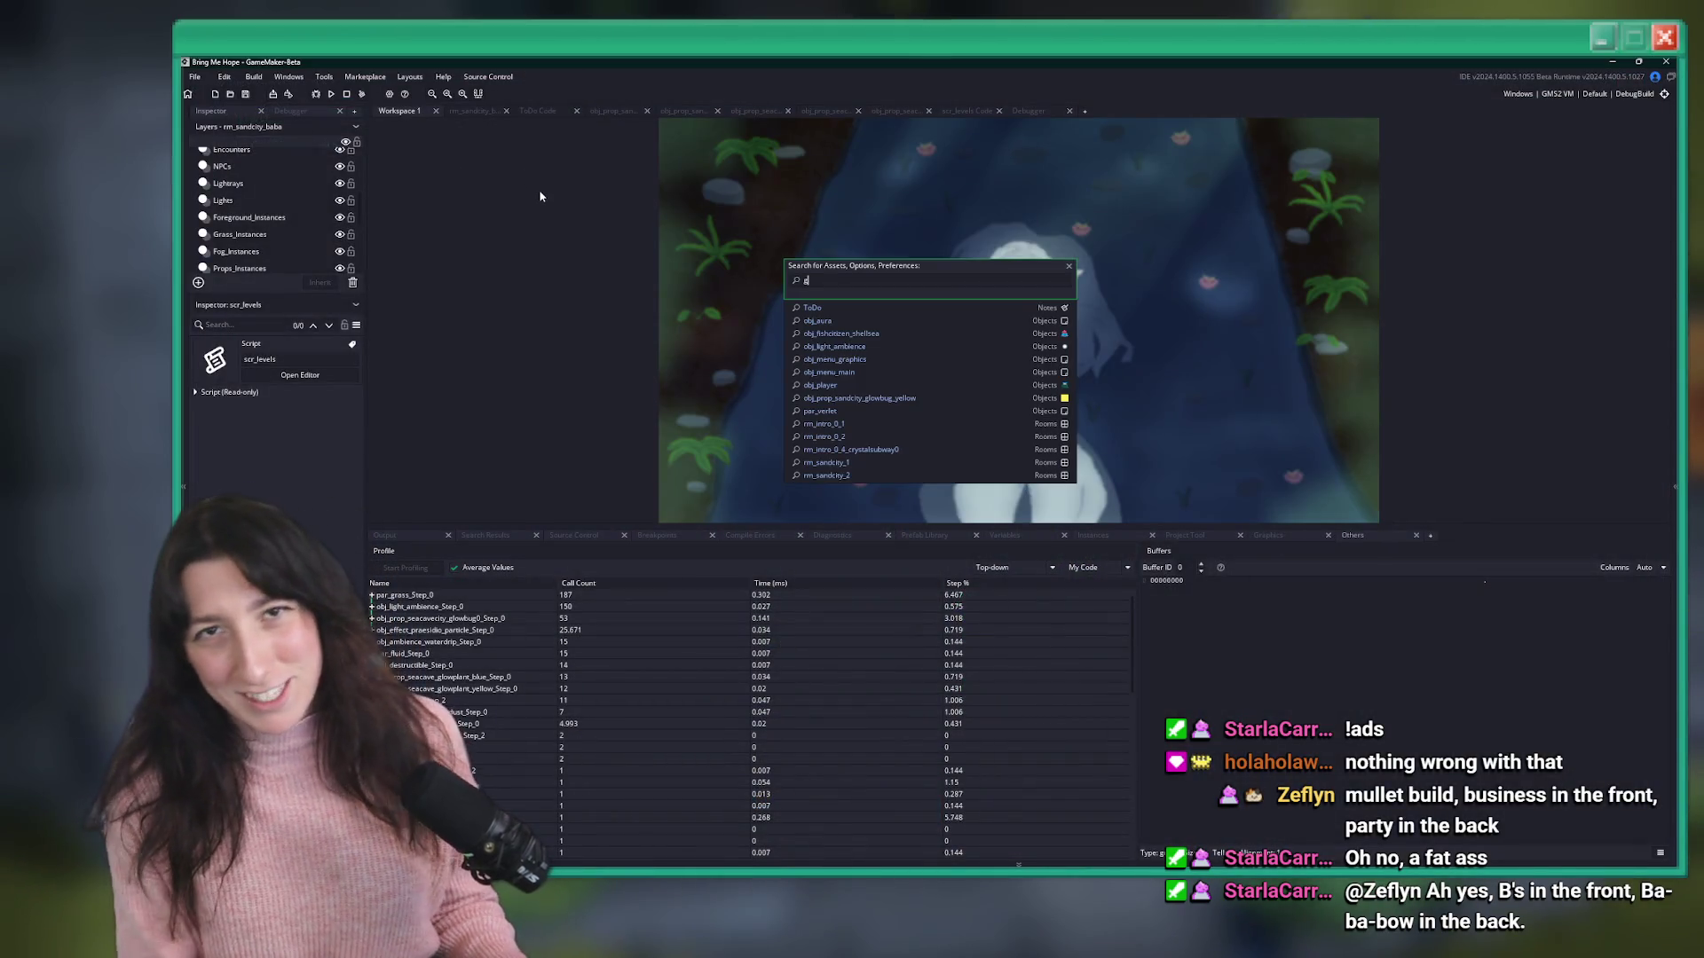
{"action": "type", "text": "gl"}
{"action": "key", "text": "Down"}
{"action": "key", "text": "Down"}
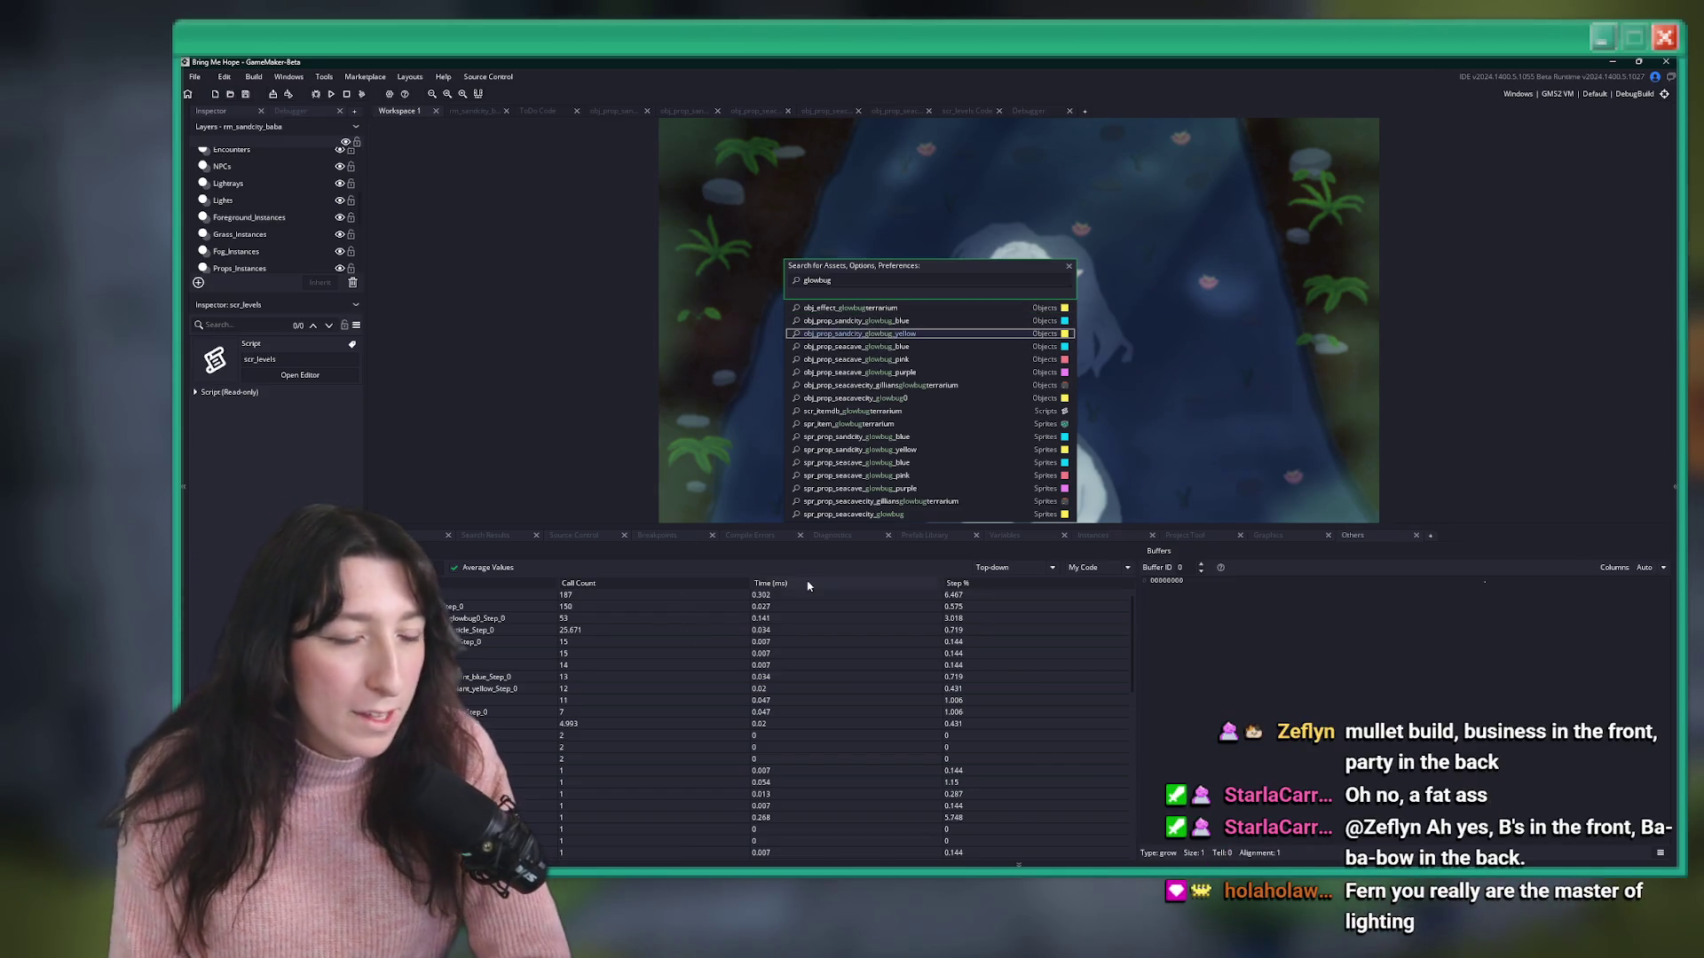
{"action": "key", "text": "Escape"}
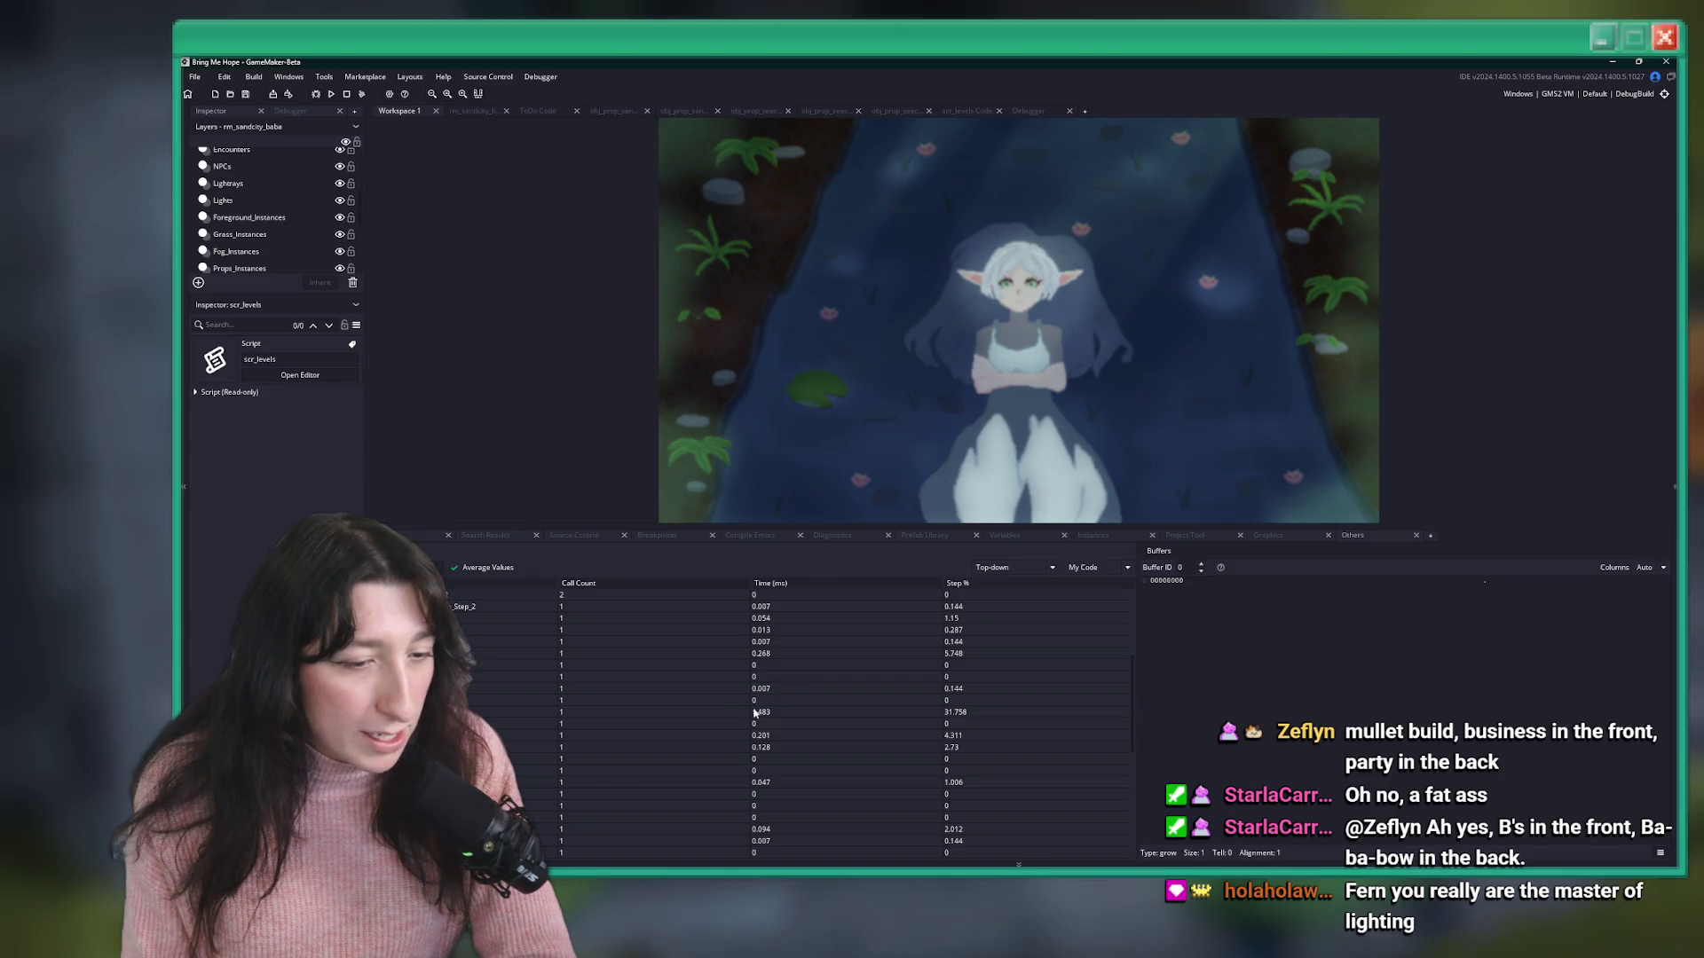
- Sort the profiler by Time (ms), slowest first, then shrink the output area
{"action": "left_click", "coordinate": [768, 583]}
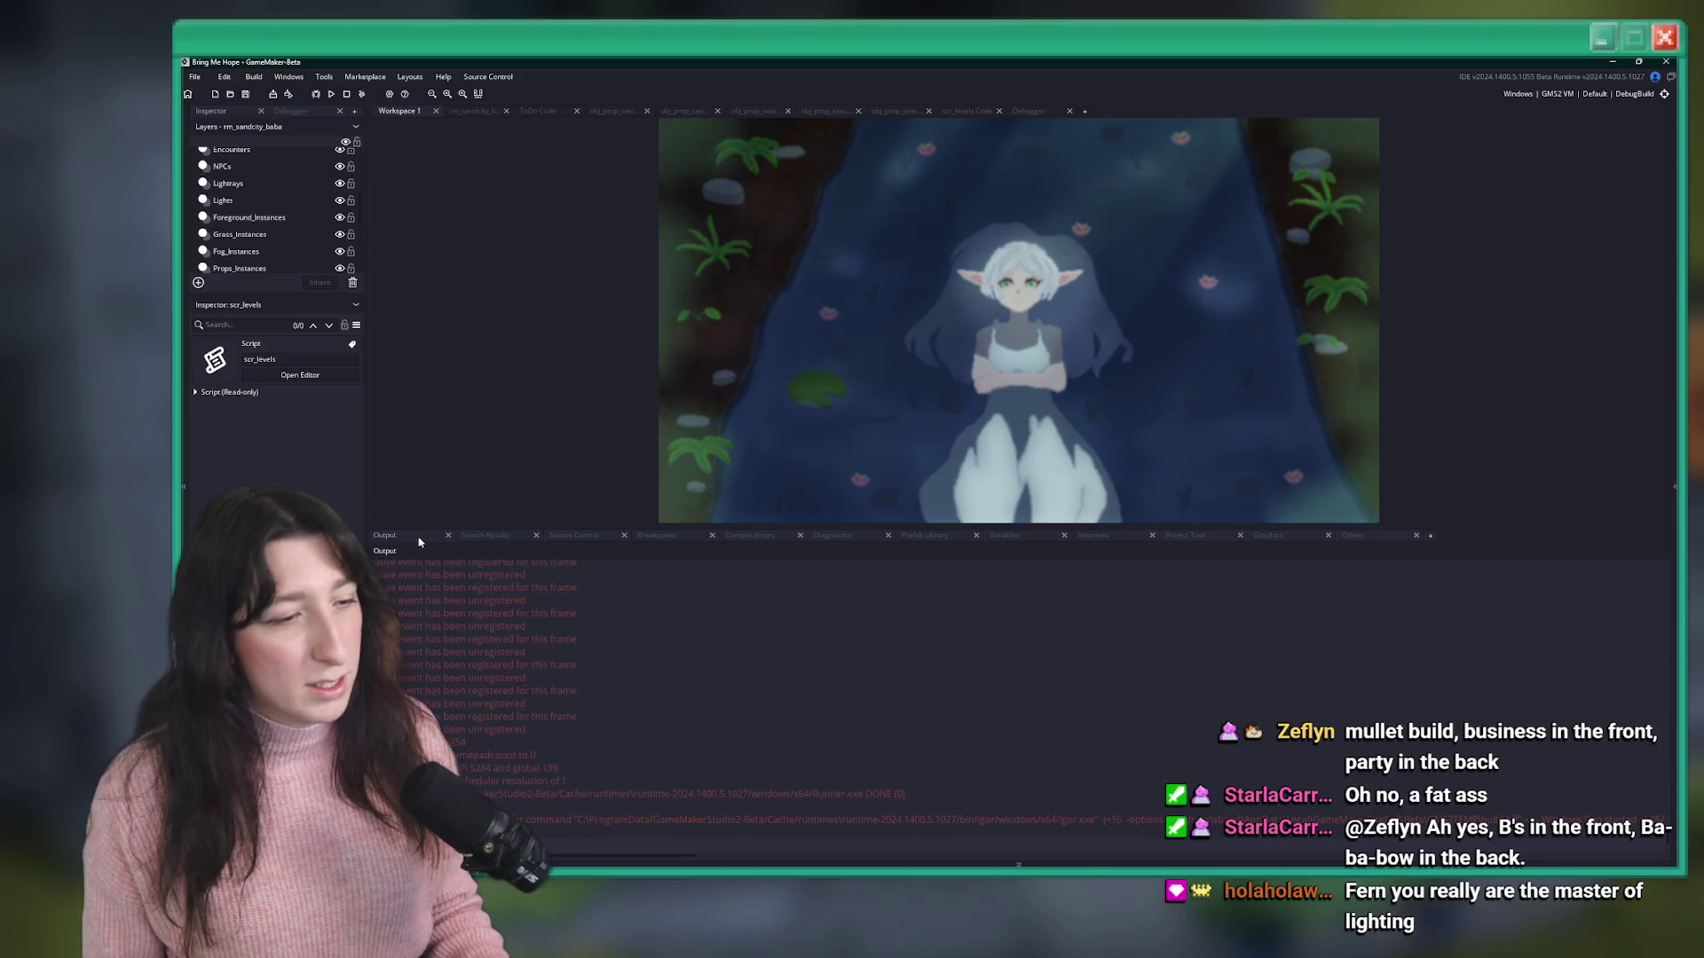
{"action": "left_click_drag", "start_coordinate": [439, 526], "coordinate": [435, 566]}
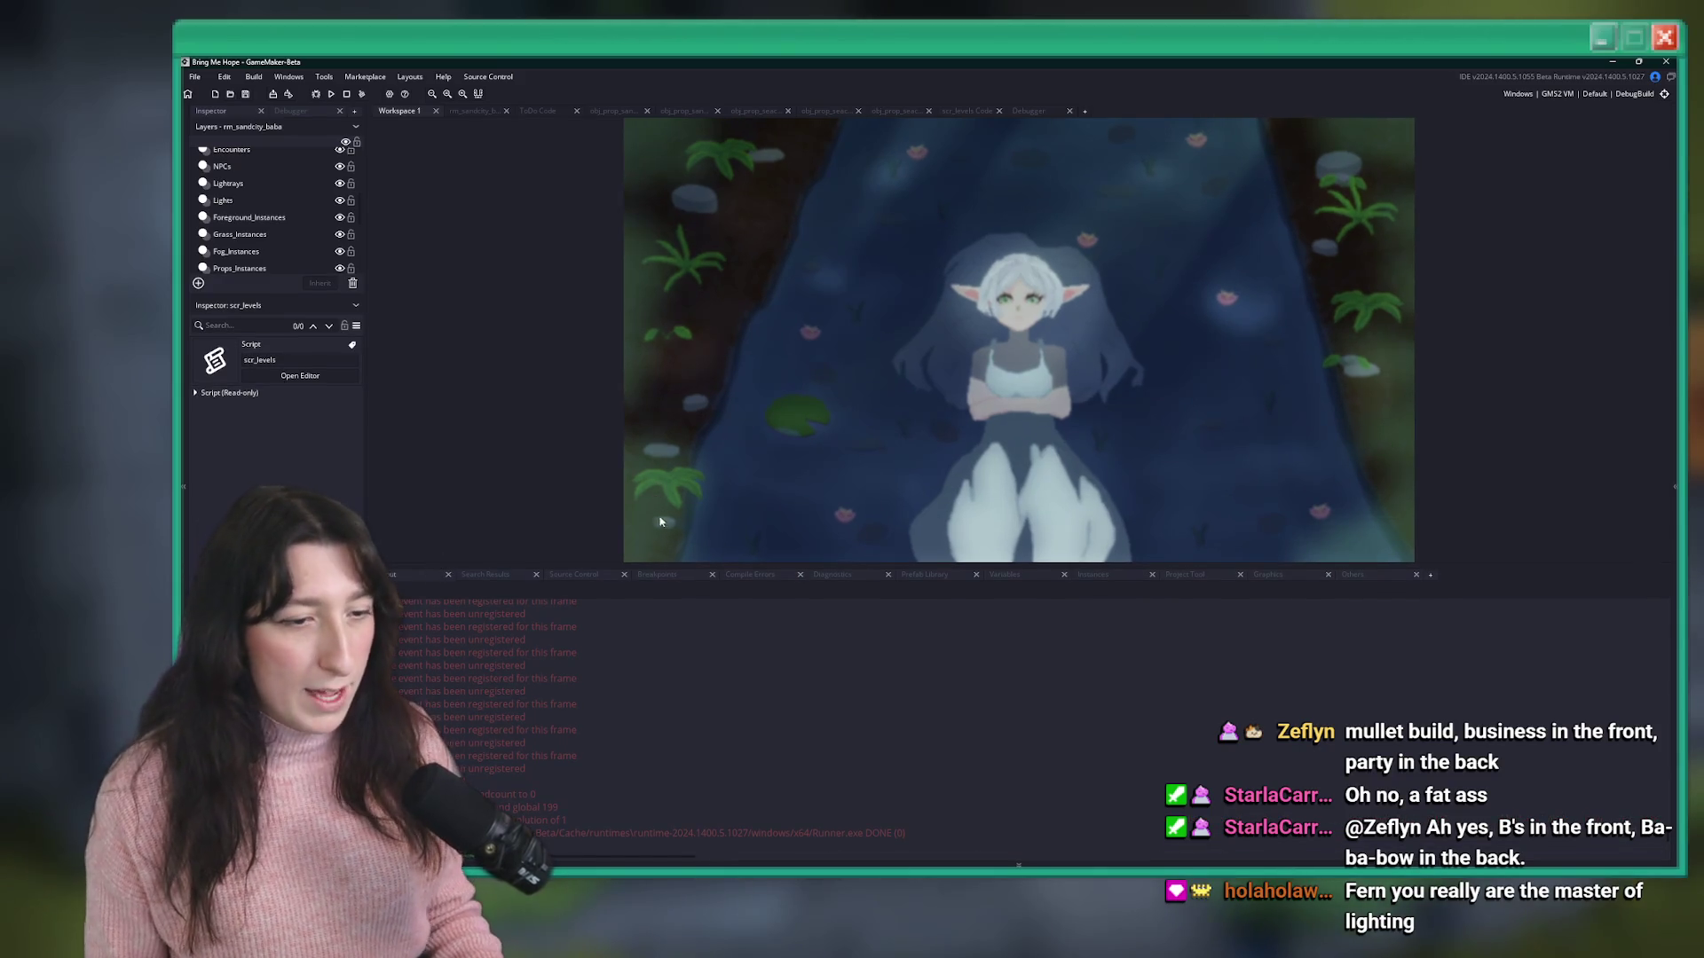
- Shrink the output panel further to enlarge the room preview, then switch to GitHub Desktop
{"action": "left_click_drag", "start_coordinate": [646, 565], "coordinate": [645, 600]}
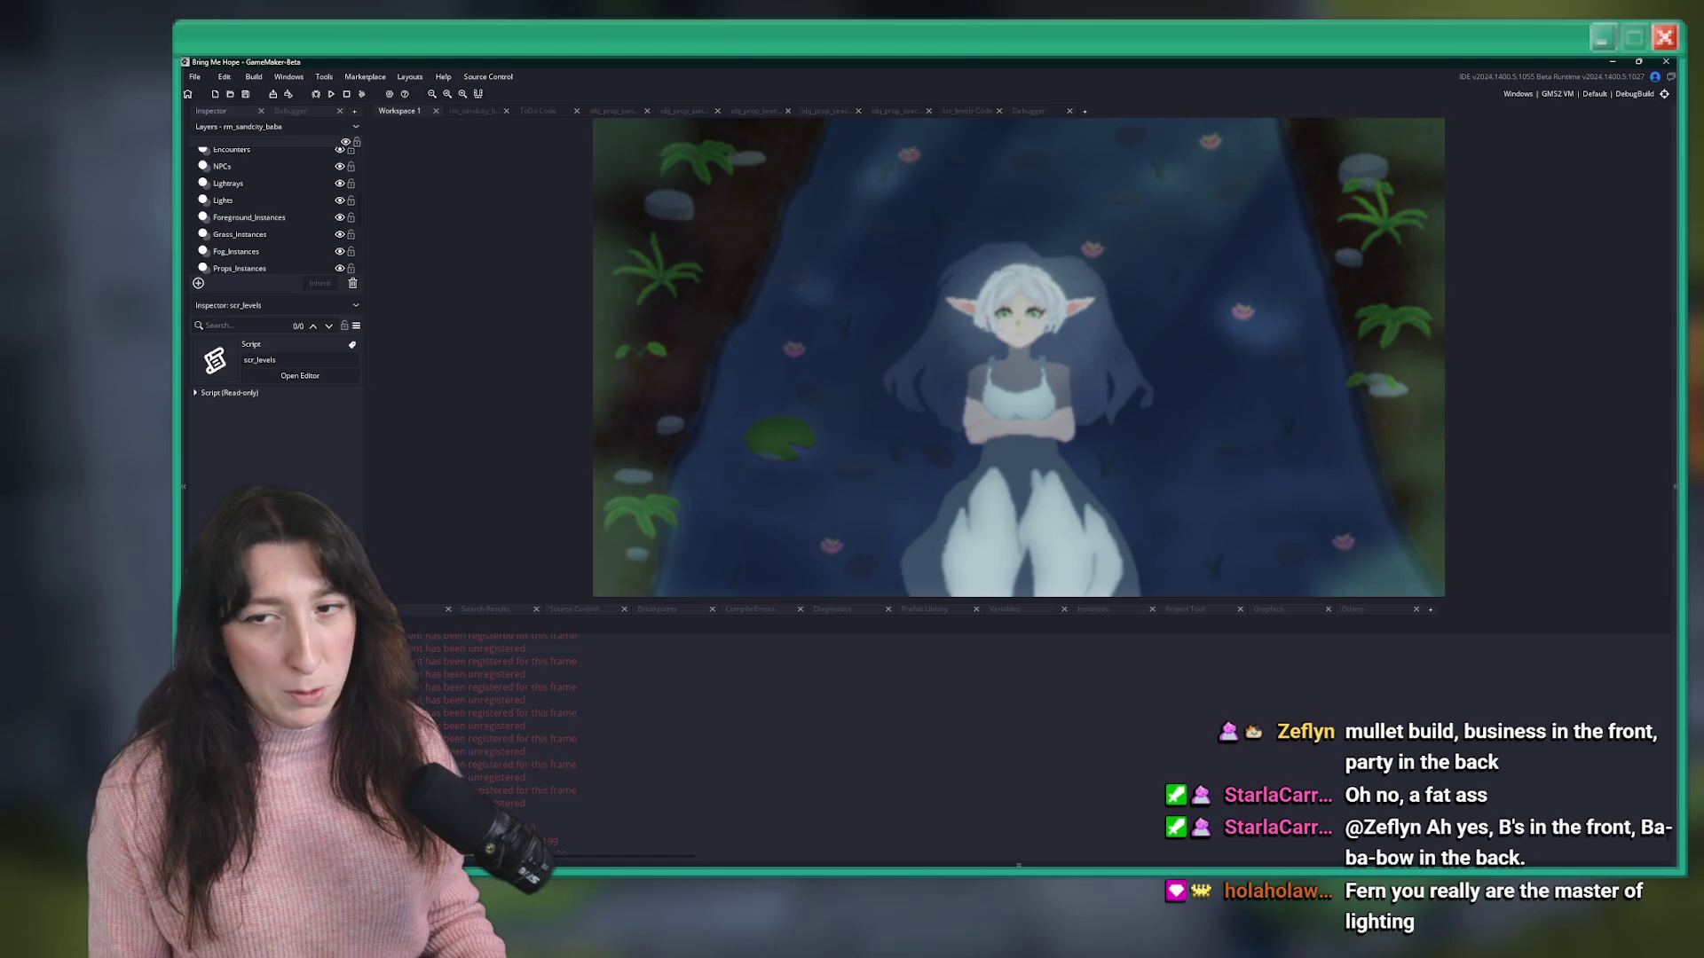
{"action": "left_click_drag", "start_coordinate": [1116, 606], "coordinate": [1116, 639]}
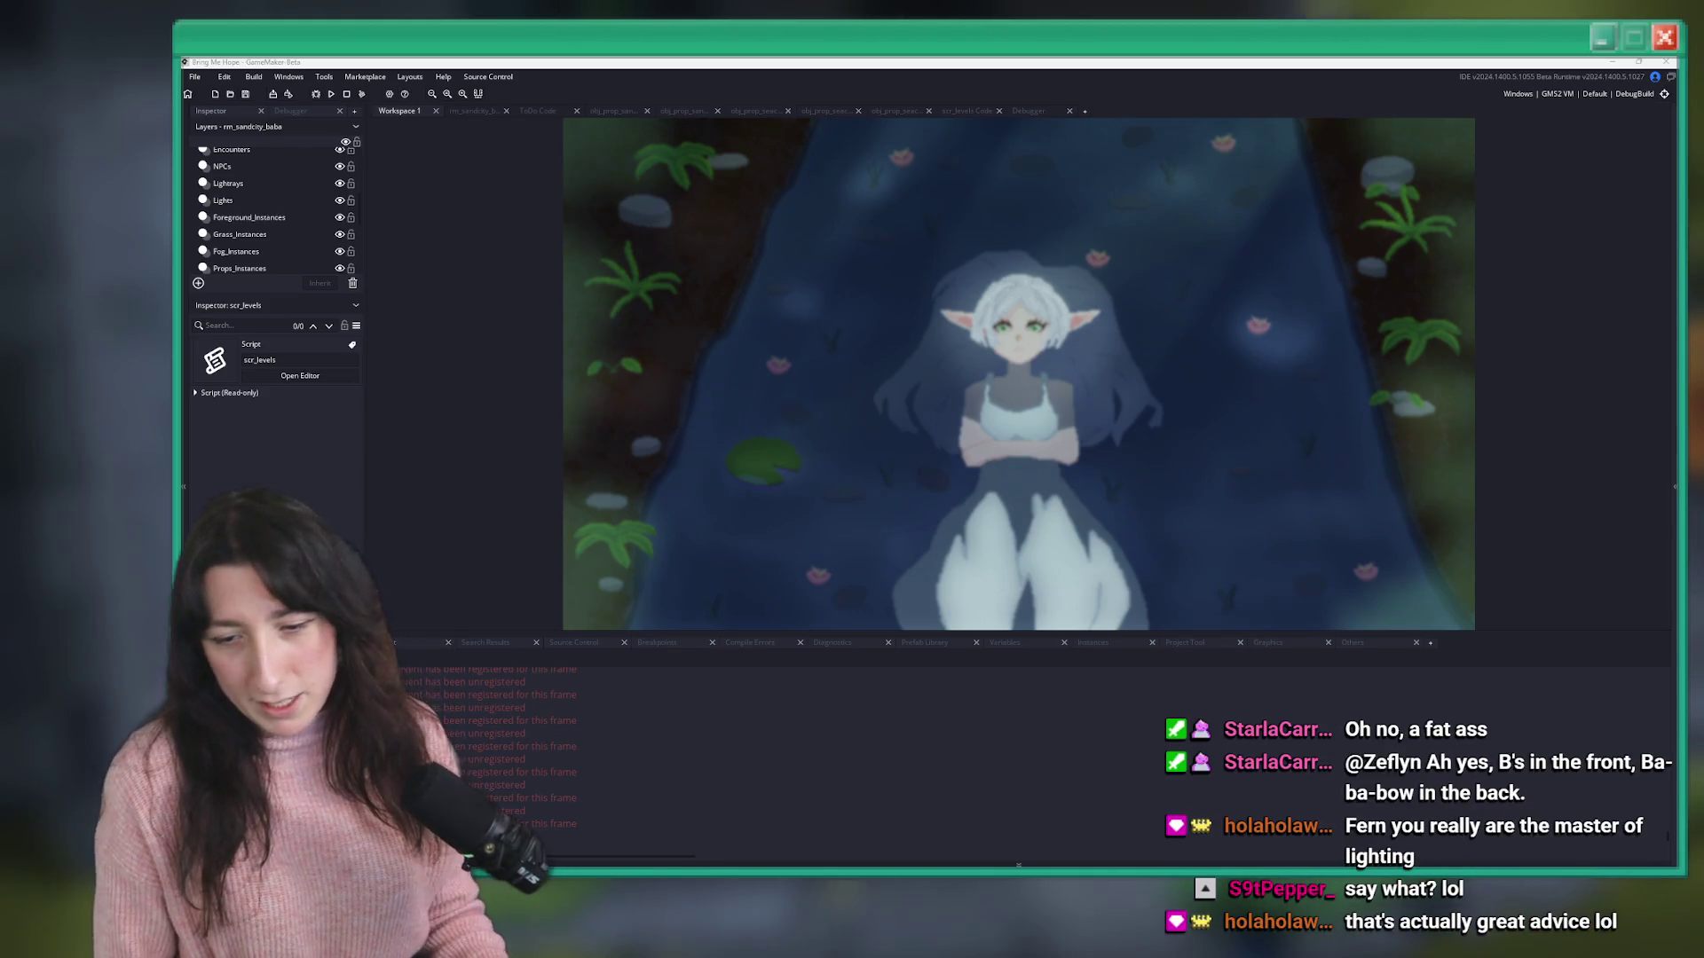
{"action": "left_click", "coordinate": [1143, 308]}
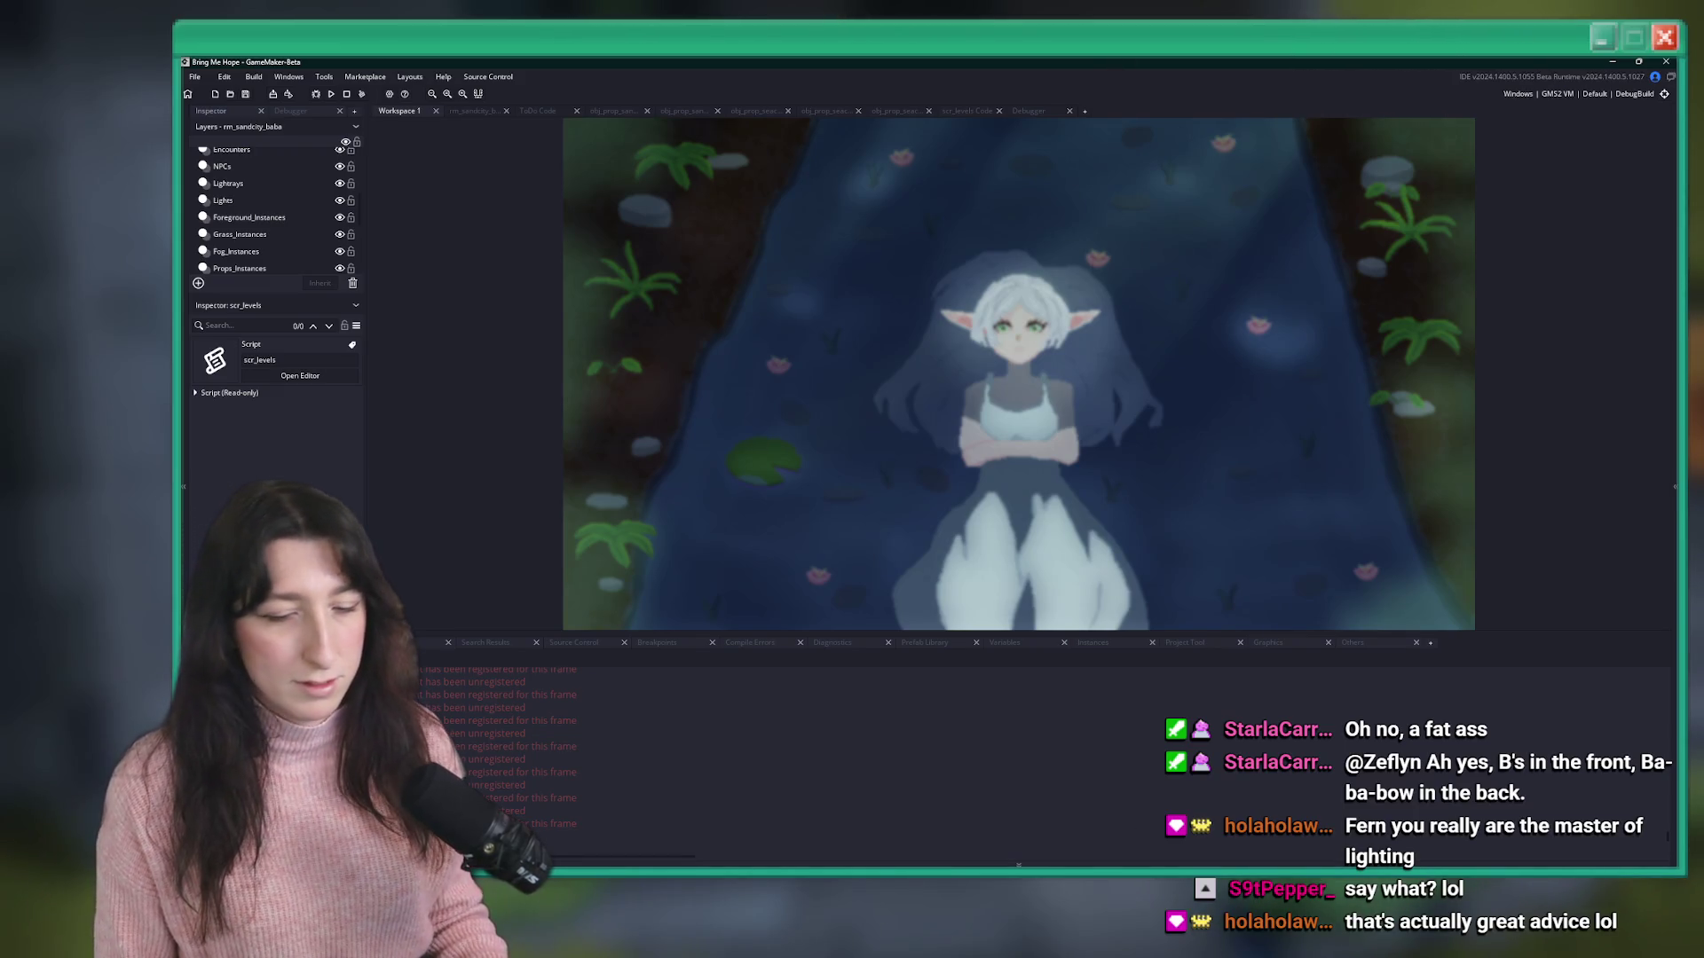
{"action": "key", "text": "alt+Tab"}
- Commit the 10 changed files to master as 'Improved glowbugs performance'
{"action": "left_click", "coordinate": [541, 517]}
{"action": "type", "text": "urlmproved glow"}
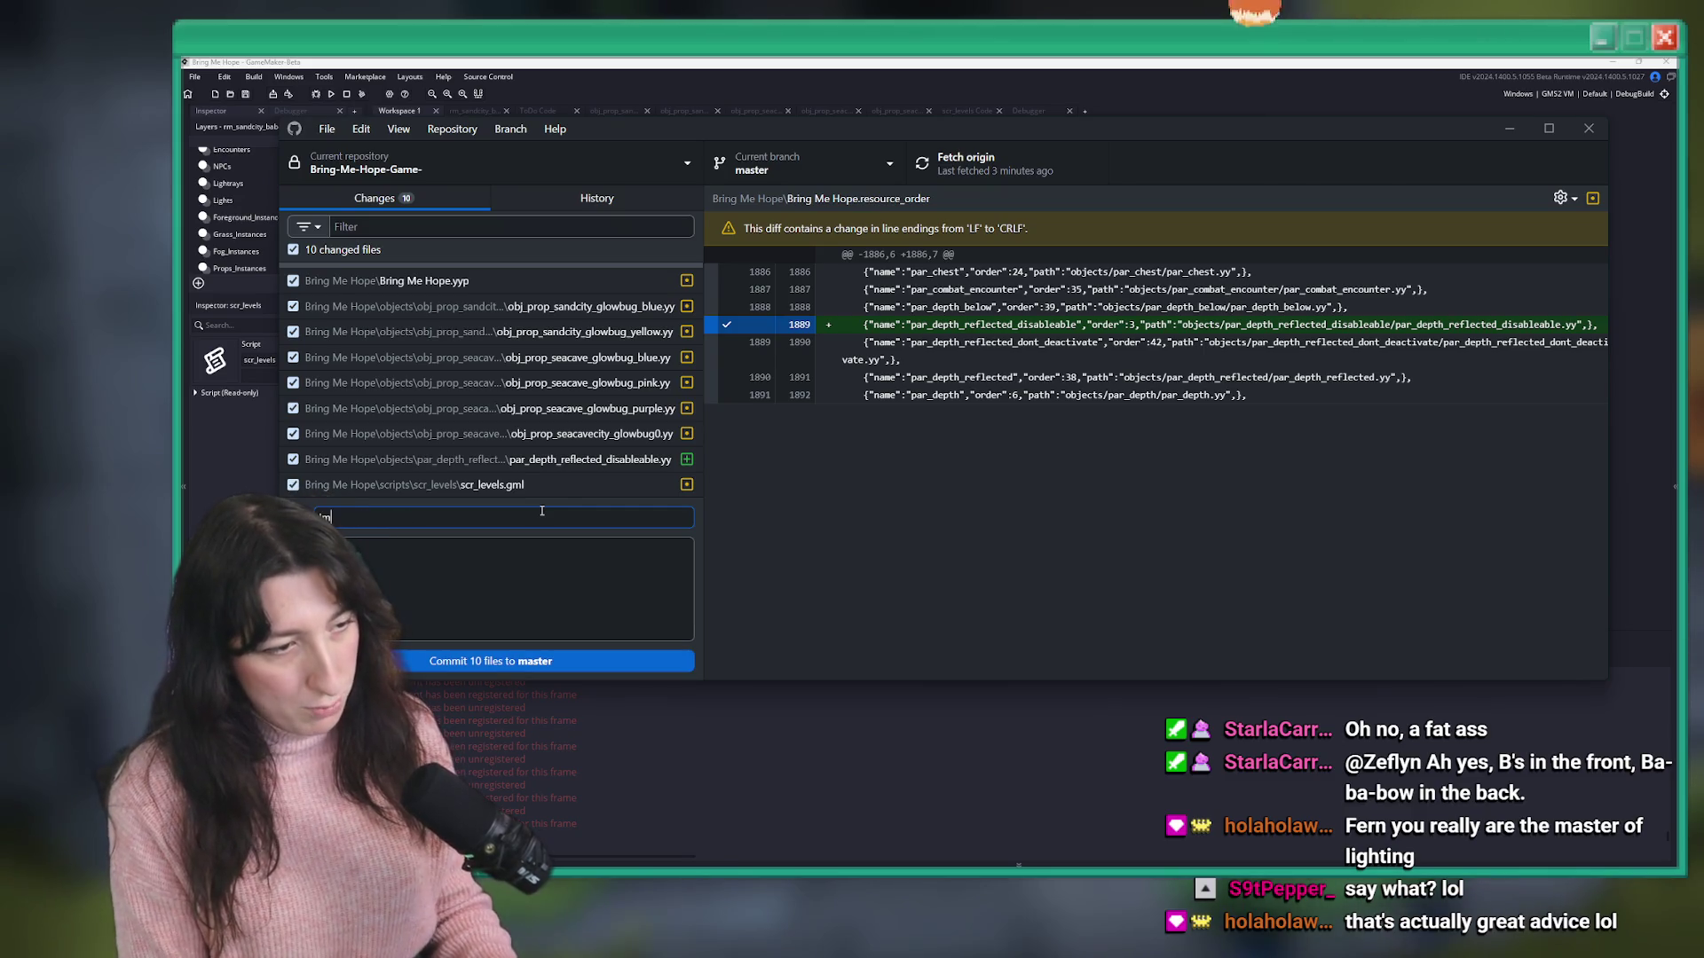
{"action": "type", "text": "bug"}
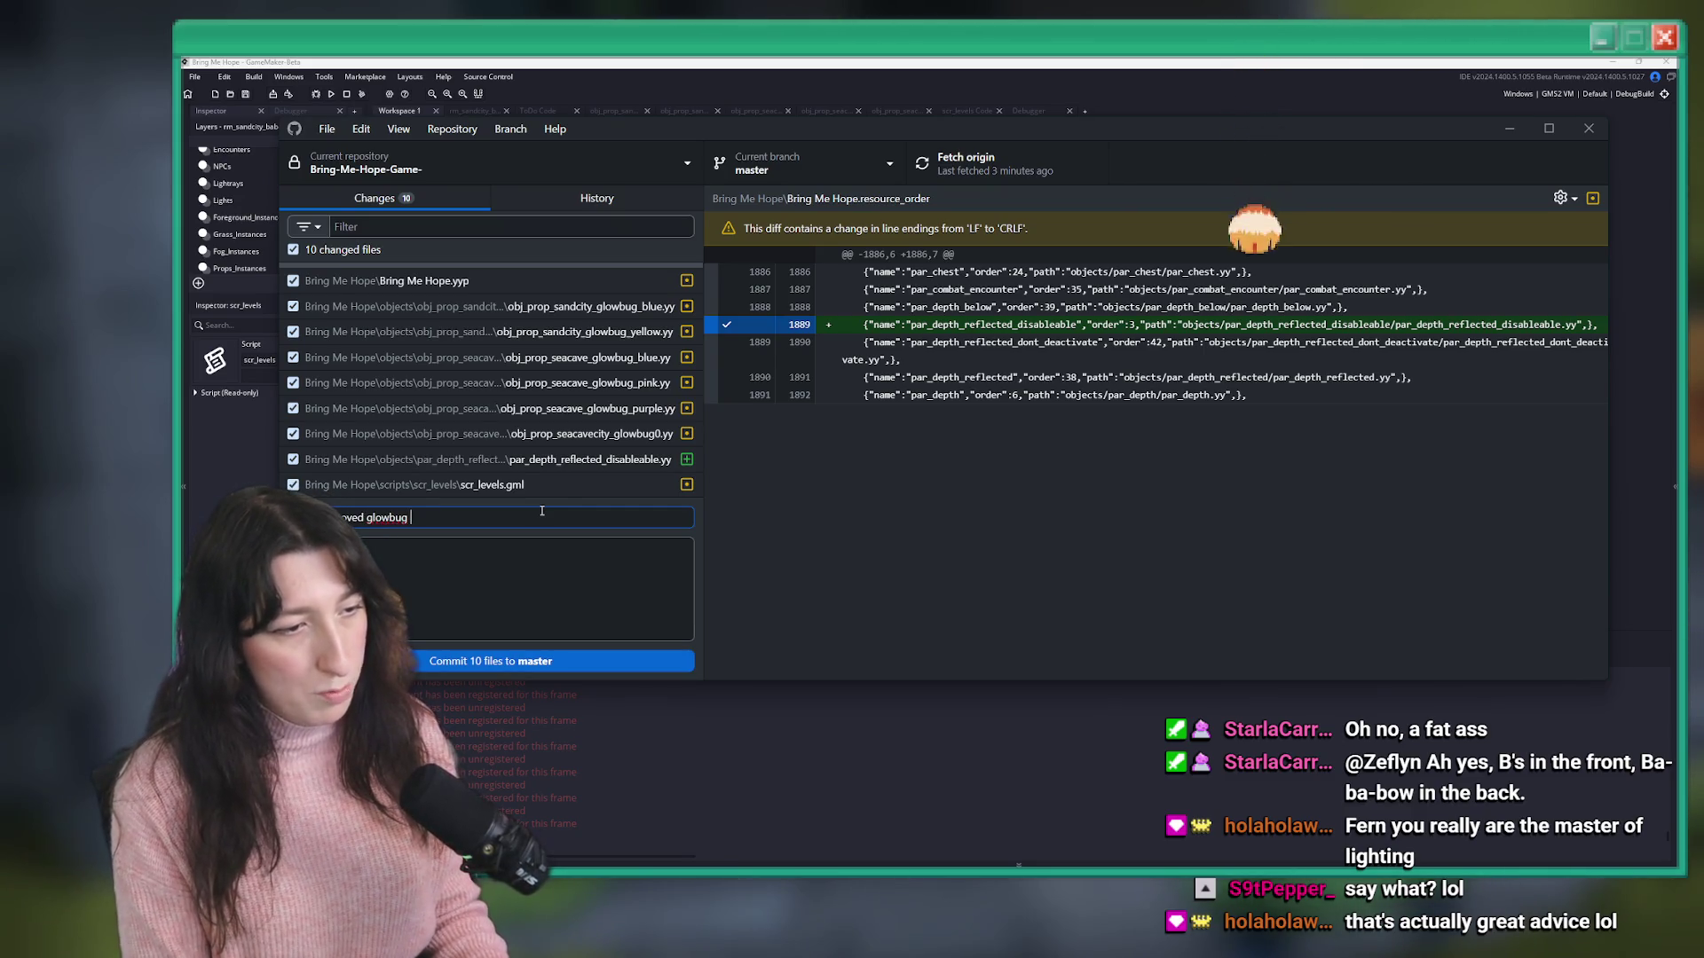
{"action": "type", "text": "s performance"}
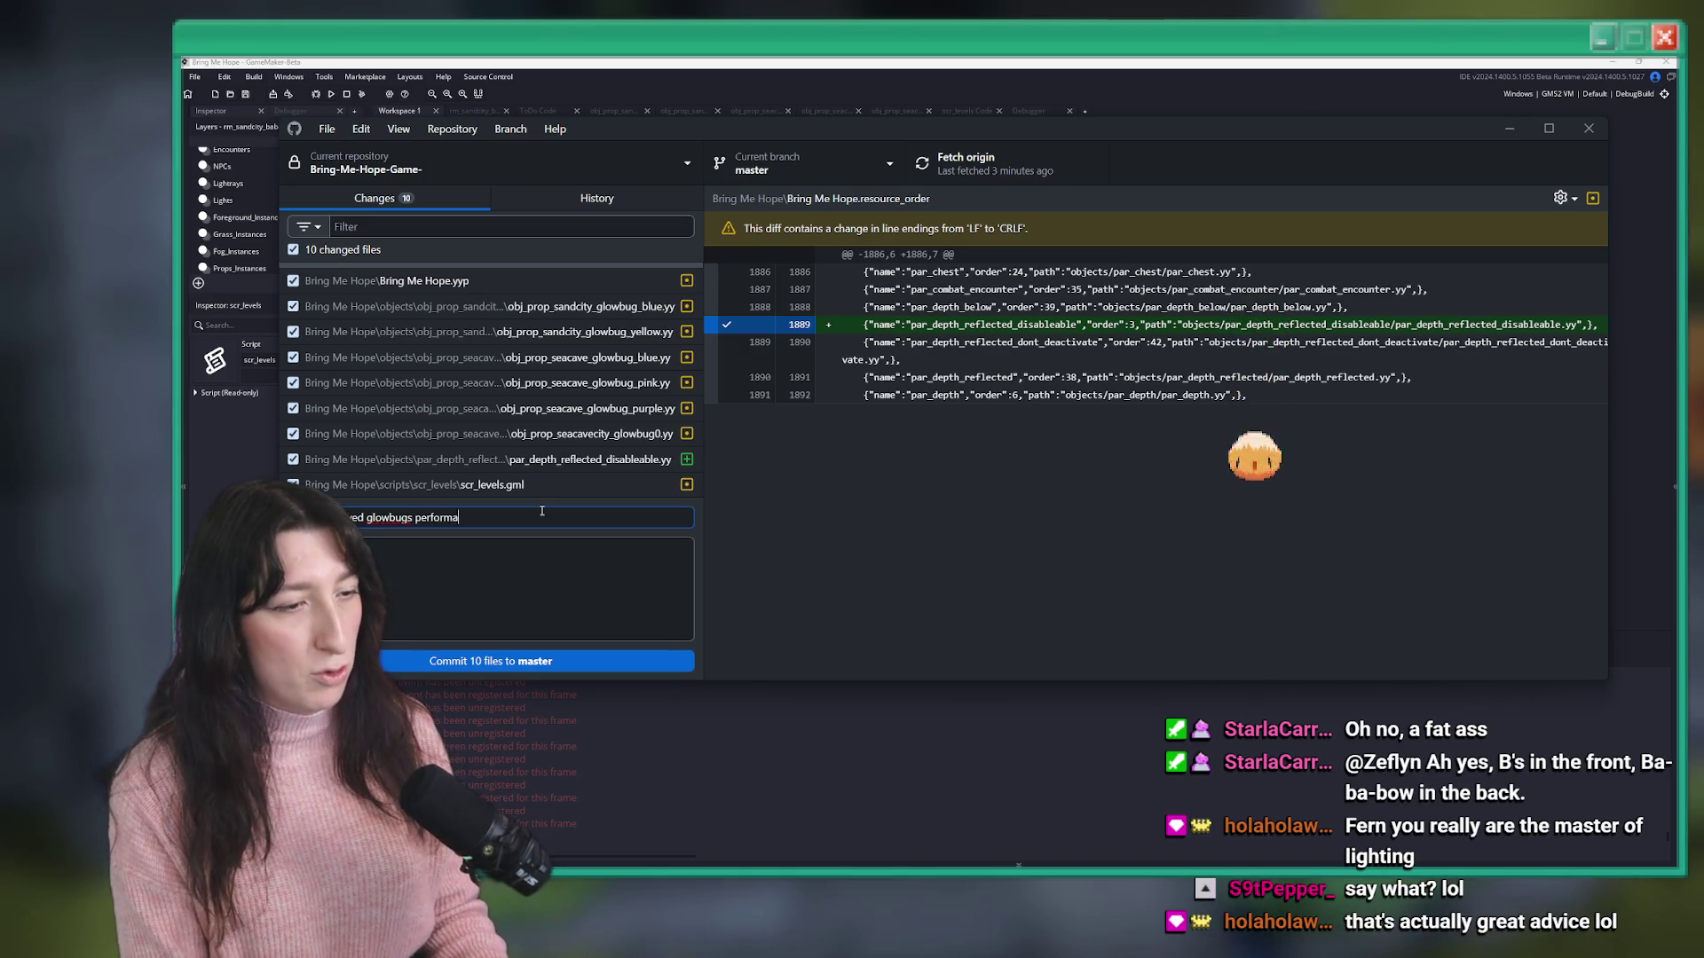
{"action": "left_click", "coordinate": [601, 488]}
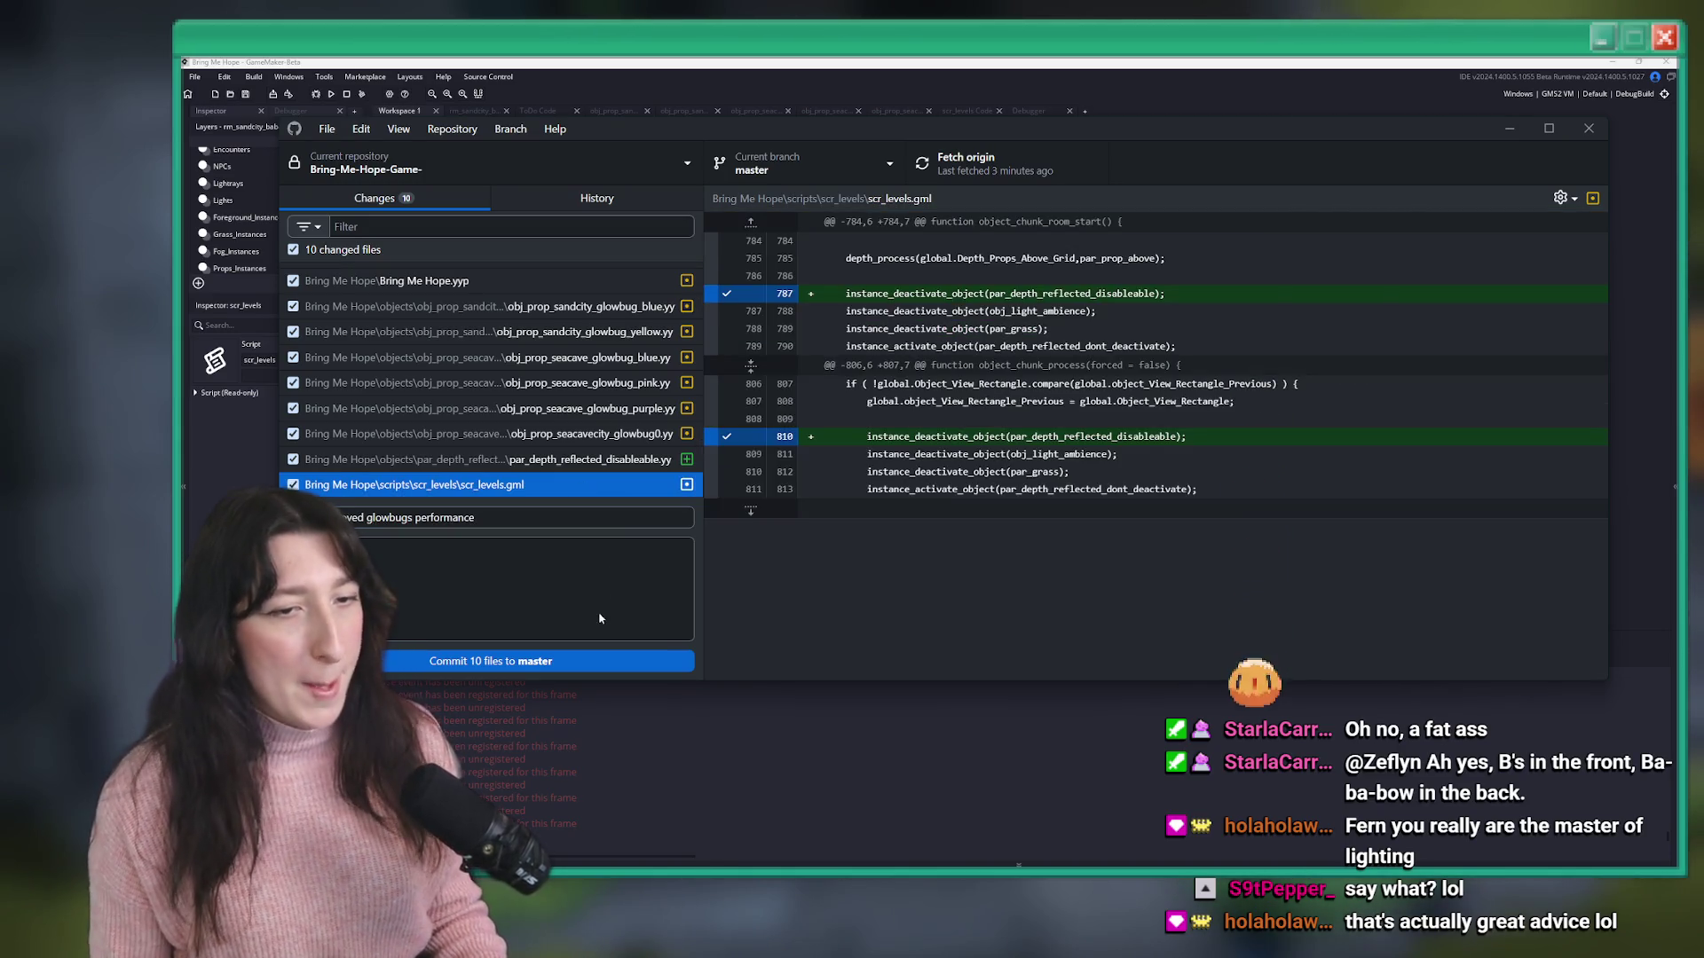
{"action": "left_click", "coordinate": [631, 668]}
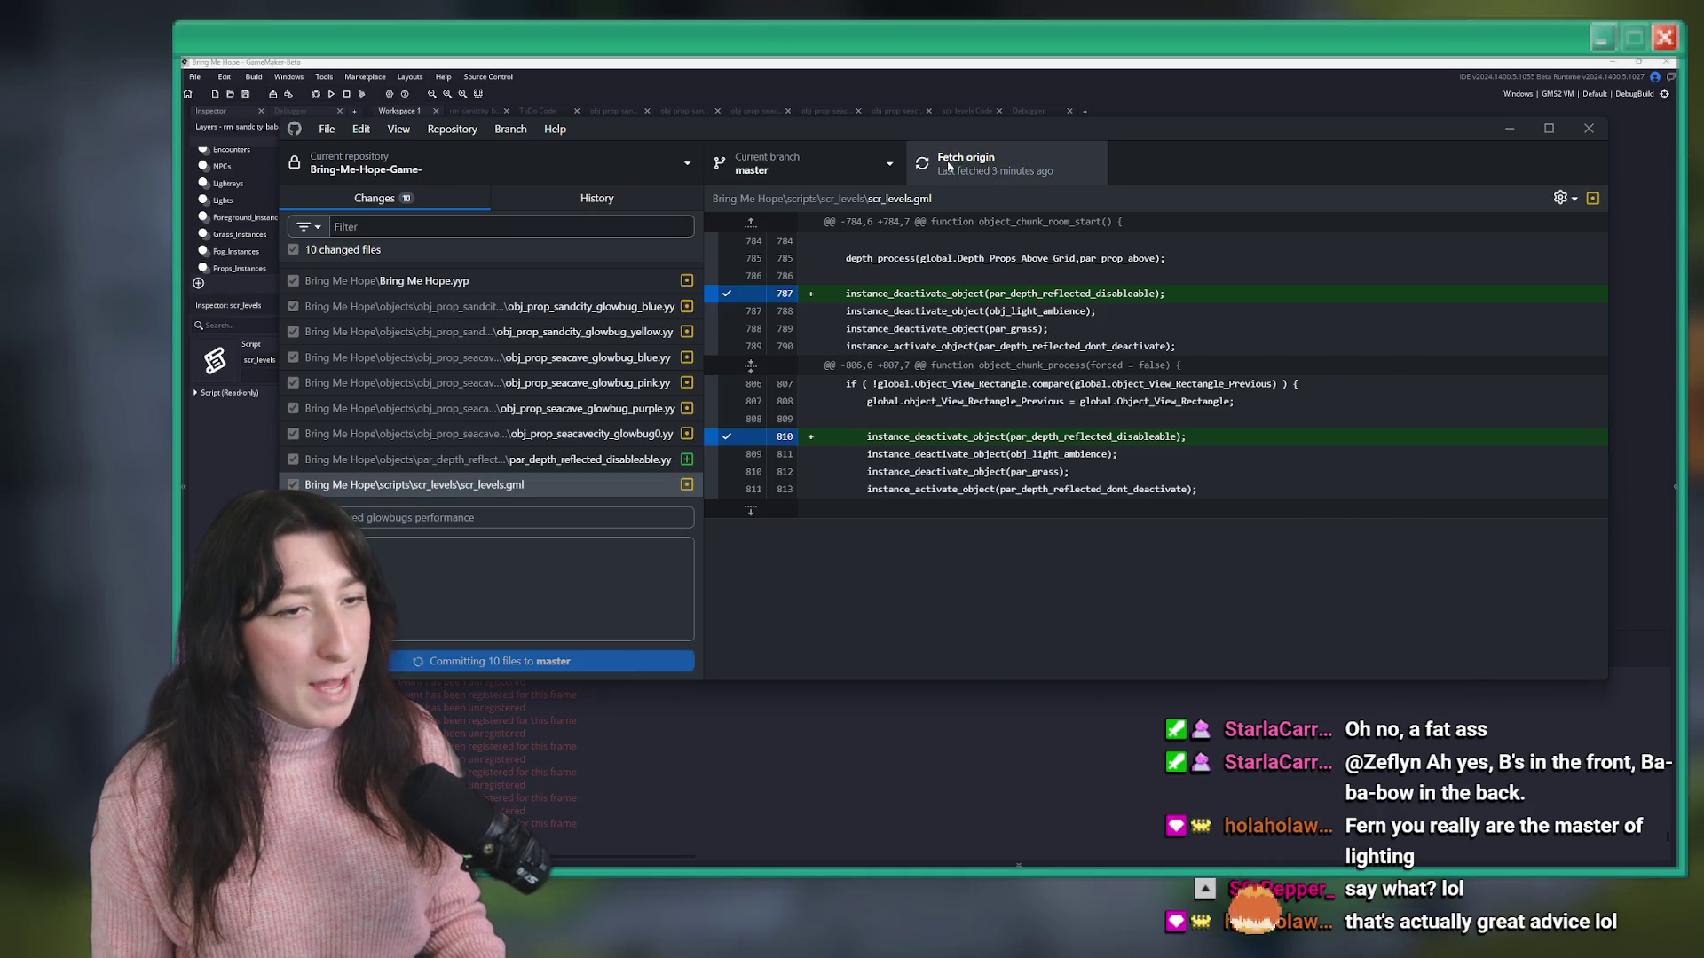
- Push the commit to origin, glance at the history, and return to GameMaker
{"action": "left_click", "coordinate": [1038, 178]}
{"action": "left_click", "coordinate": [596, 198]}
{"action": "left_click", "coordinate": [470, 200]}
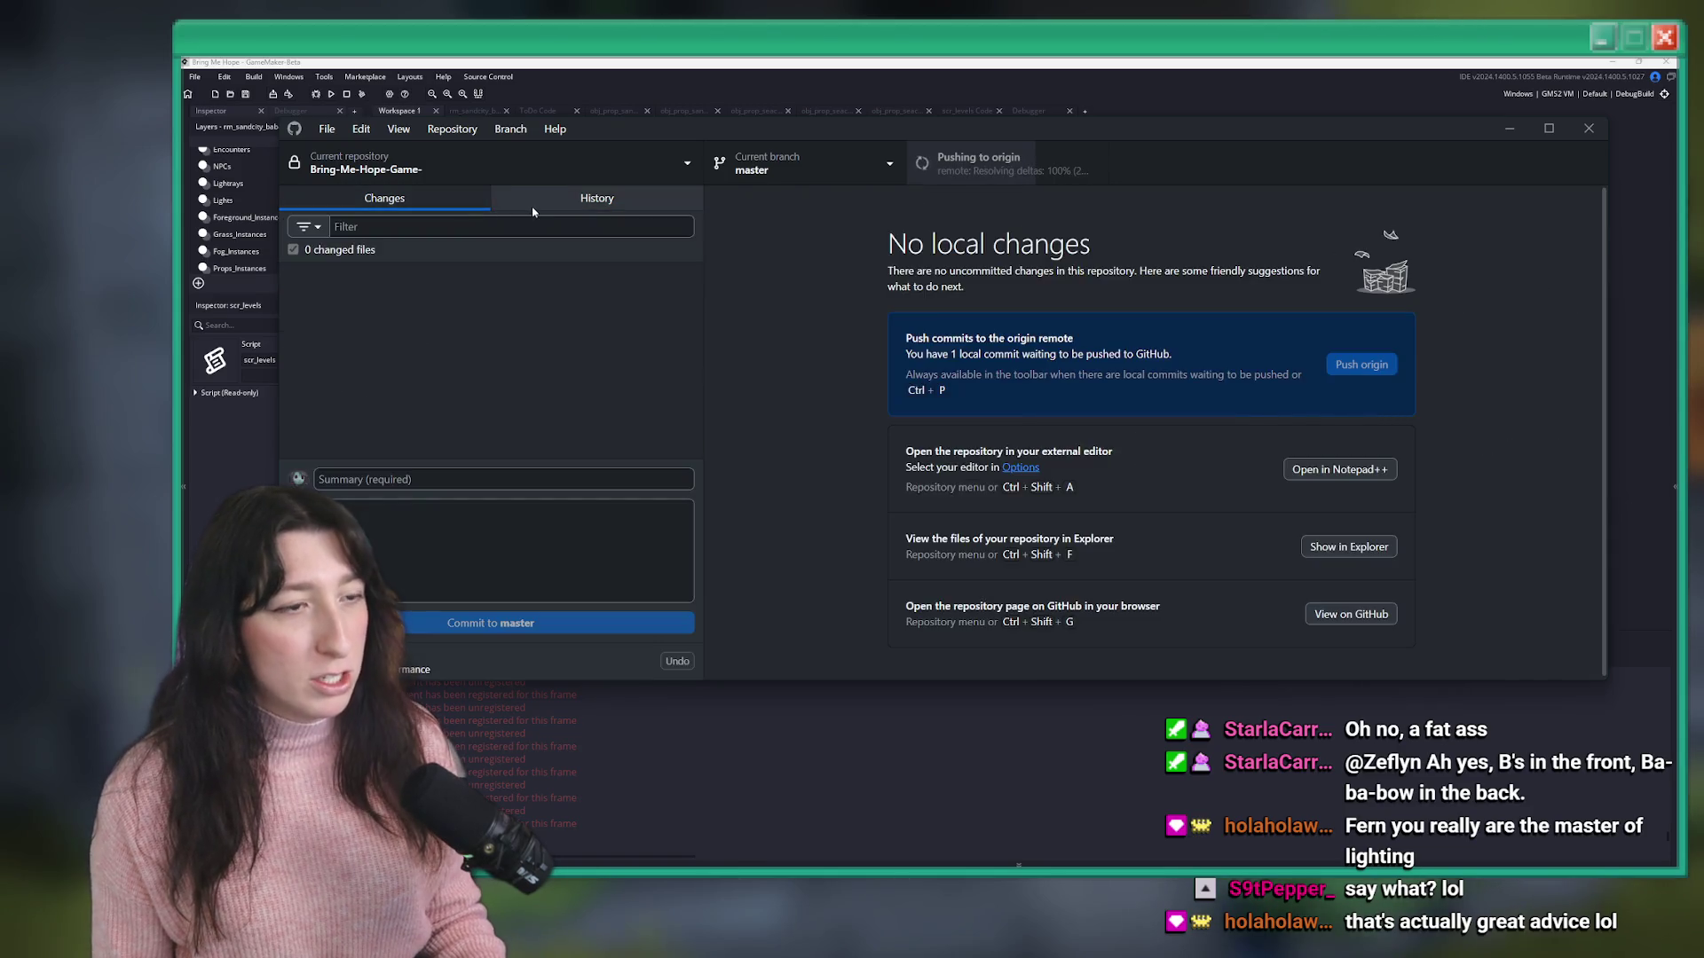
{"action": "left_click", "coordinate": [596, 198]}
{"action": "left_click", "coordinate": [384, 198]}
{"action": "left_click", "coordinate": [640, 78]}
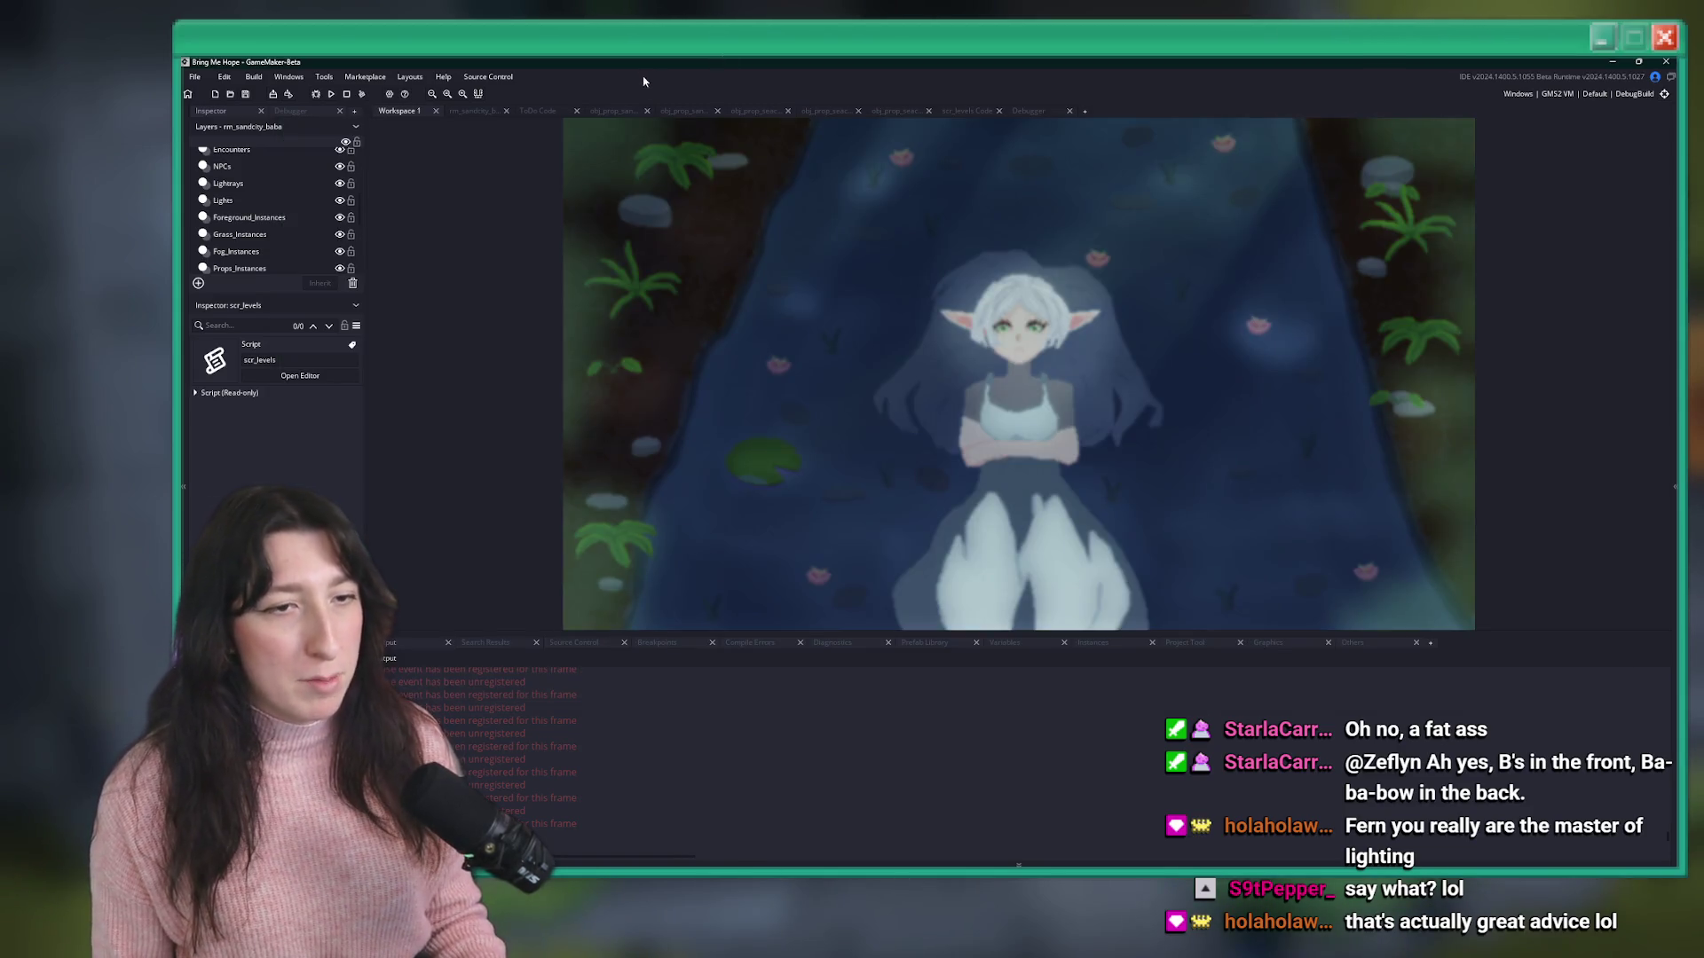
- Find and open the build_options script through an asset search for 'build'
{"action": "key", "text": "alt+Tab"}
{"action": "key", "text": "alt+Tab"}
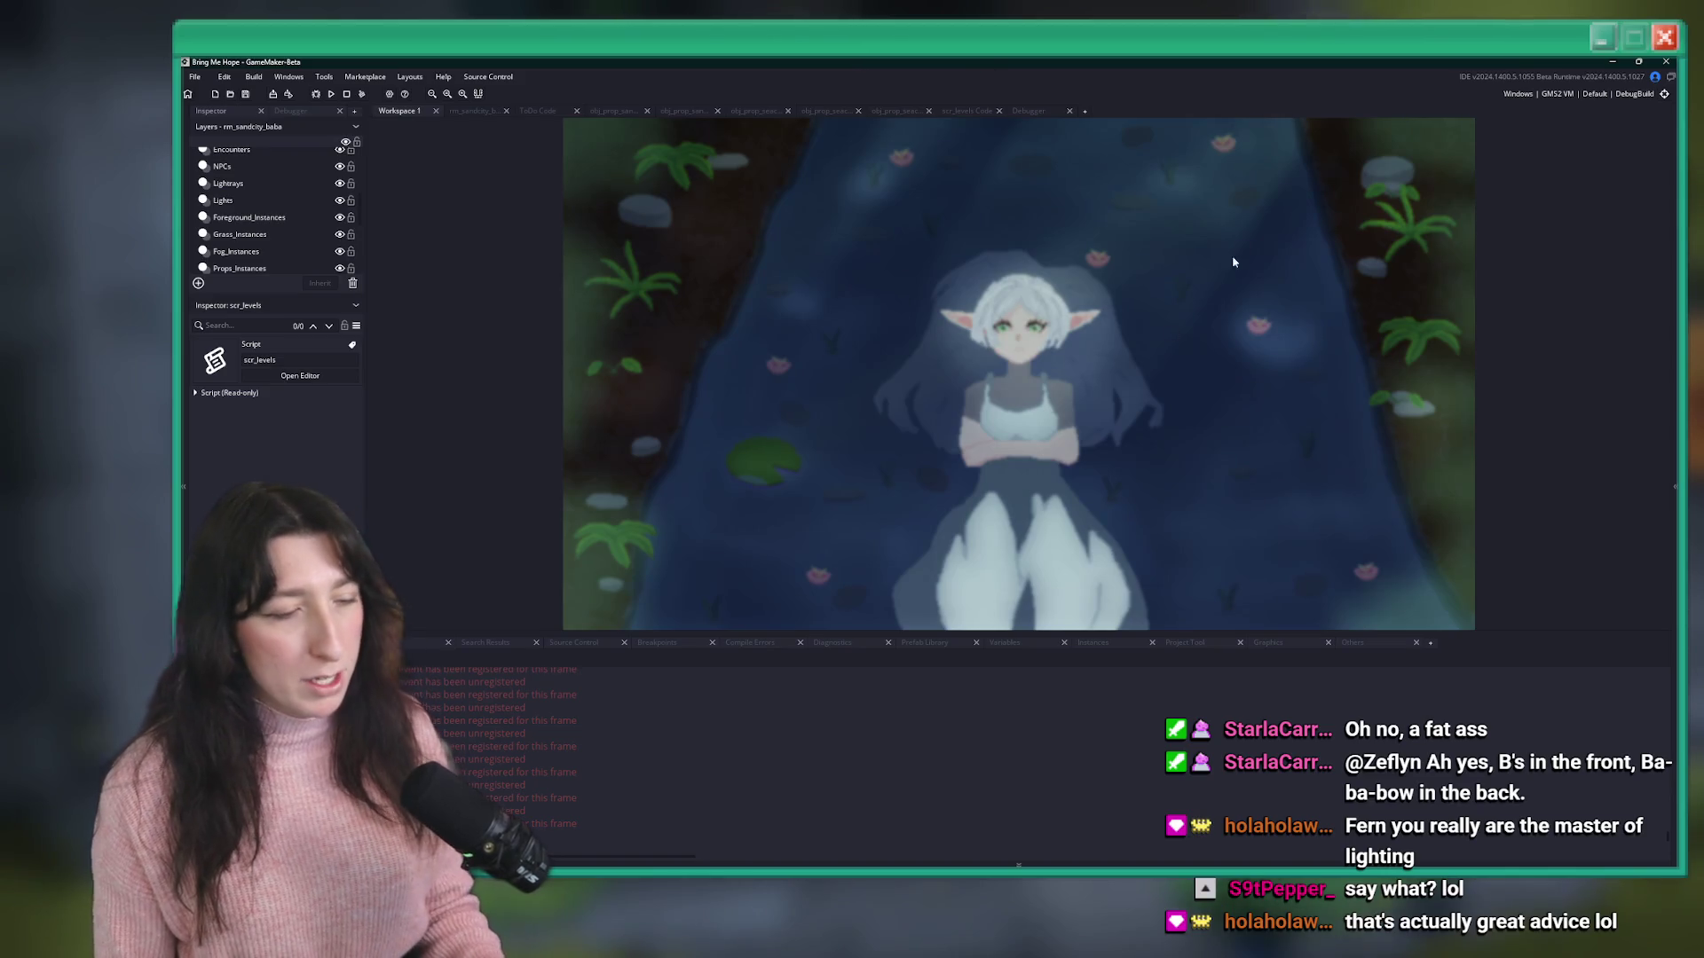
{"action": "key", "text": "ctrl+t"}
{"action": "type", "text": "build"}
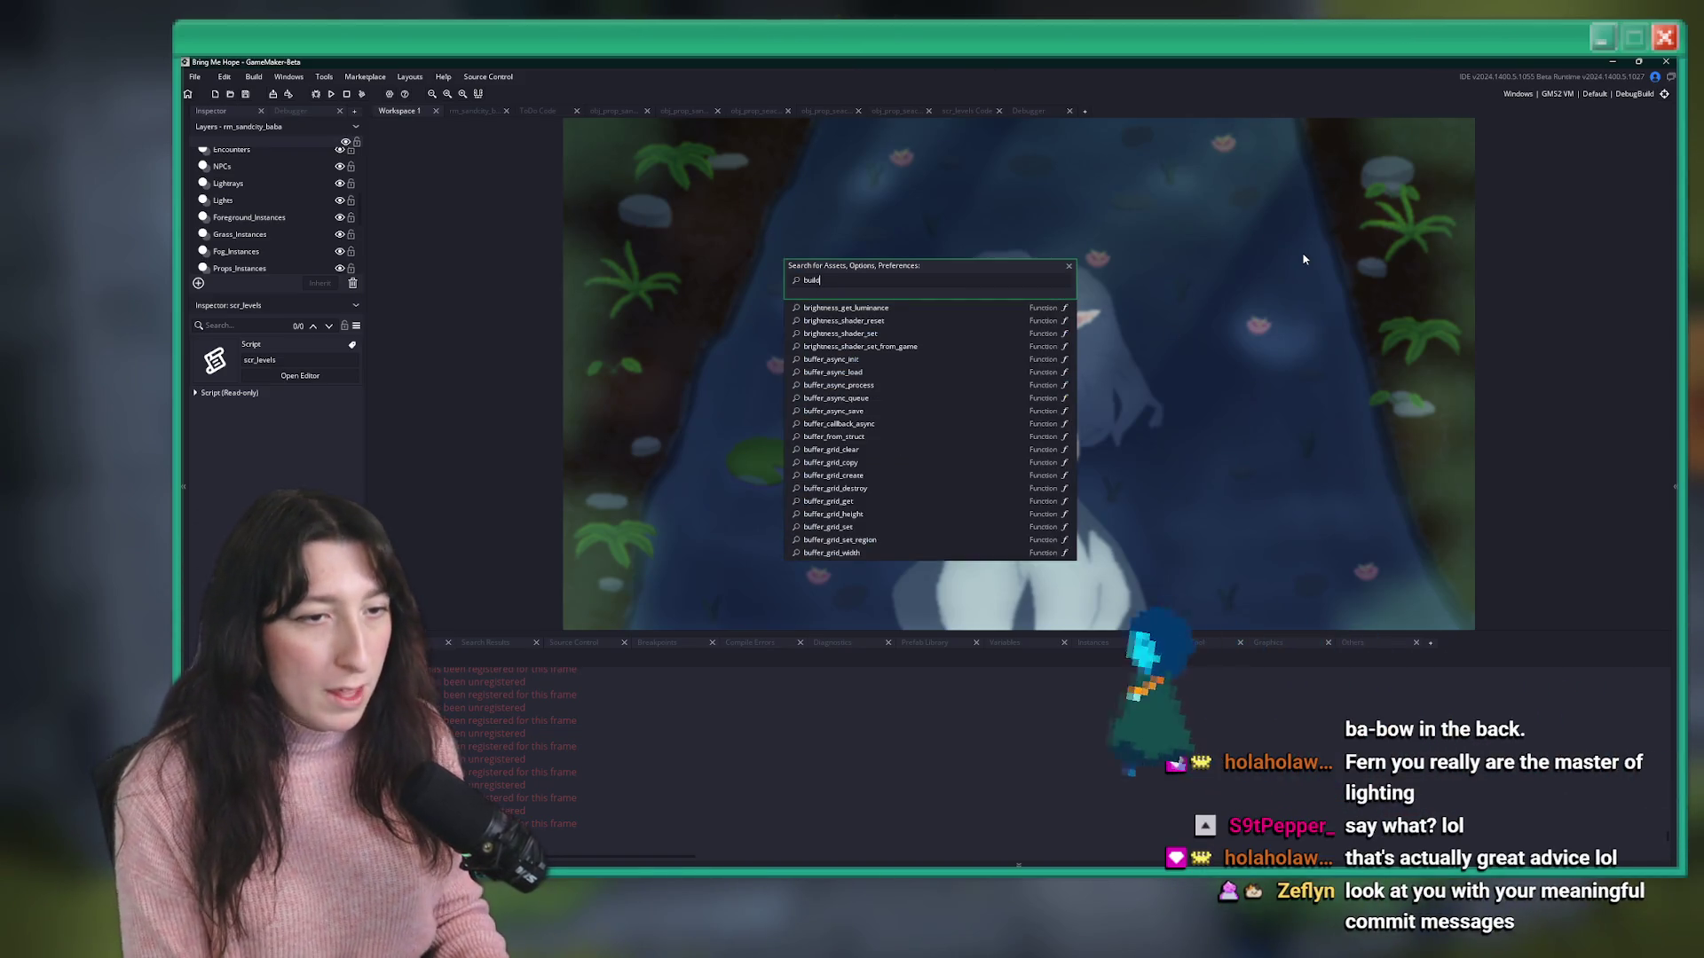
{"action": "key", "text": "Down"}
{"action": "key", "text": "Down"}
{"action": "key", "text": "Down"}
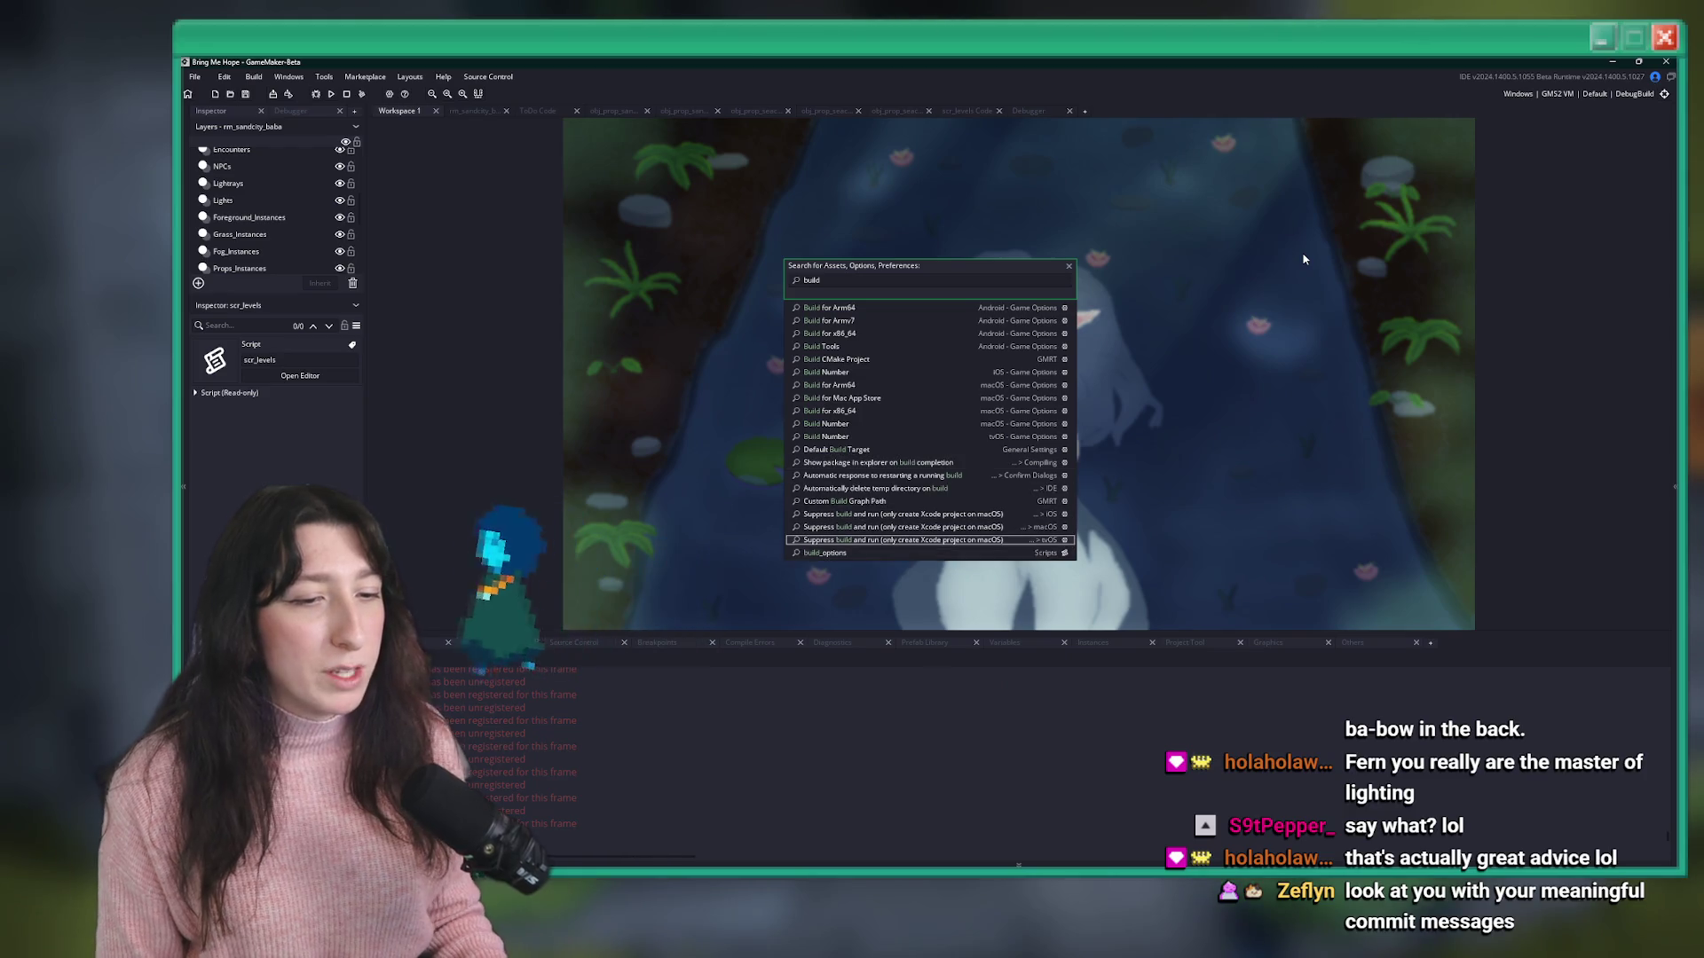
{"action": "key", "text": "Down"}
{"action": "key", "text": "Return"}
- Scroll through build_options, checking the SteamBypass, ResizeWindowOnStart and StreamBuild settings
{"action": "scroll", "coordinate": [1260, 280], "scroll_direction": "down", "scroll_amount": 20}
{"action": "scroll", "coordinate": [1225, 289], "scroll_direction": "up", "scroll_amount": 4}
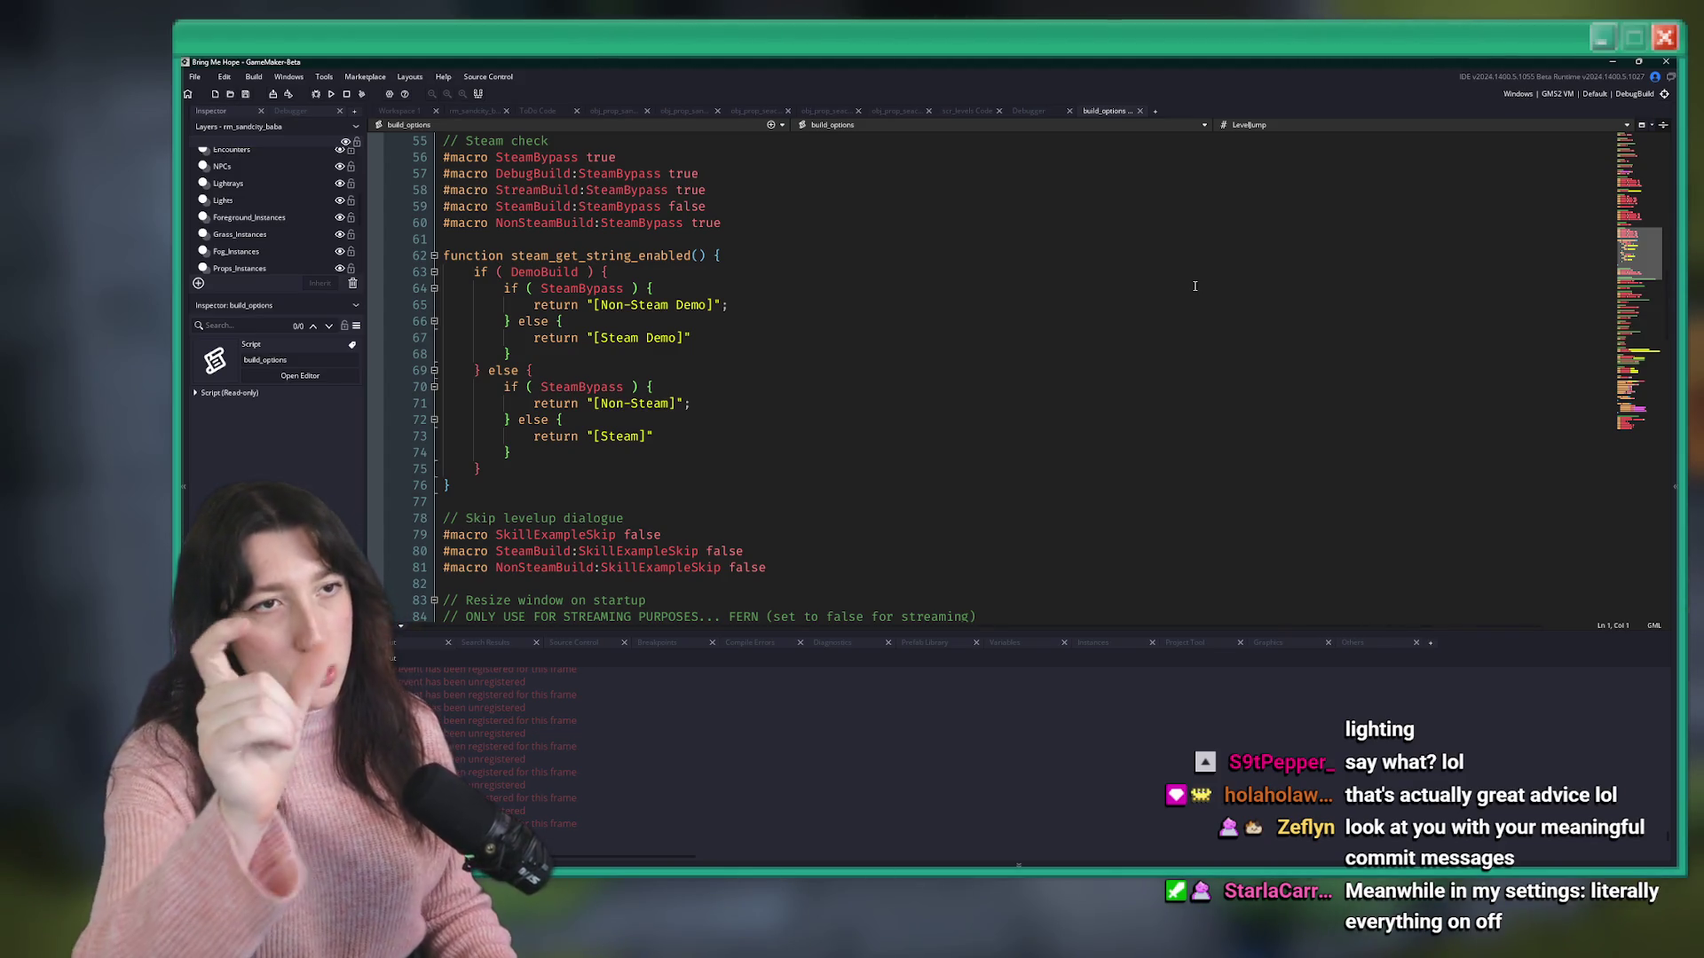
{"action": "scroll", "coordinate": [1198, 266], "scroll_direction": "down", "scroll_amount": 8}
{"action": "scroll", "coordinate": [1198, 266], "scroll_direction": "up", "scroll_amount": 12}
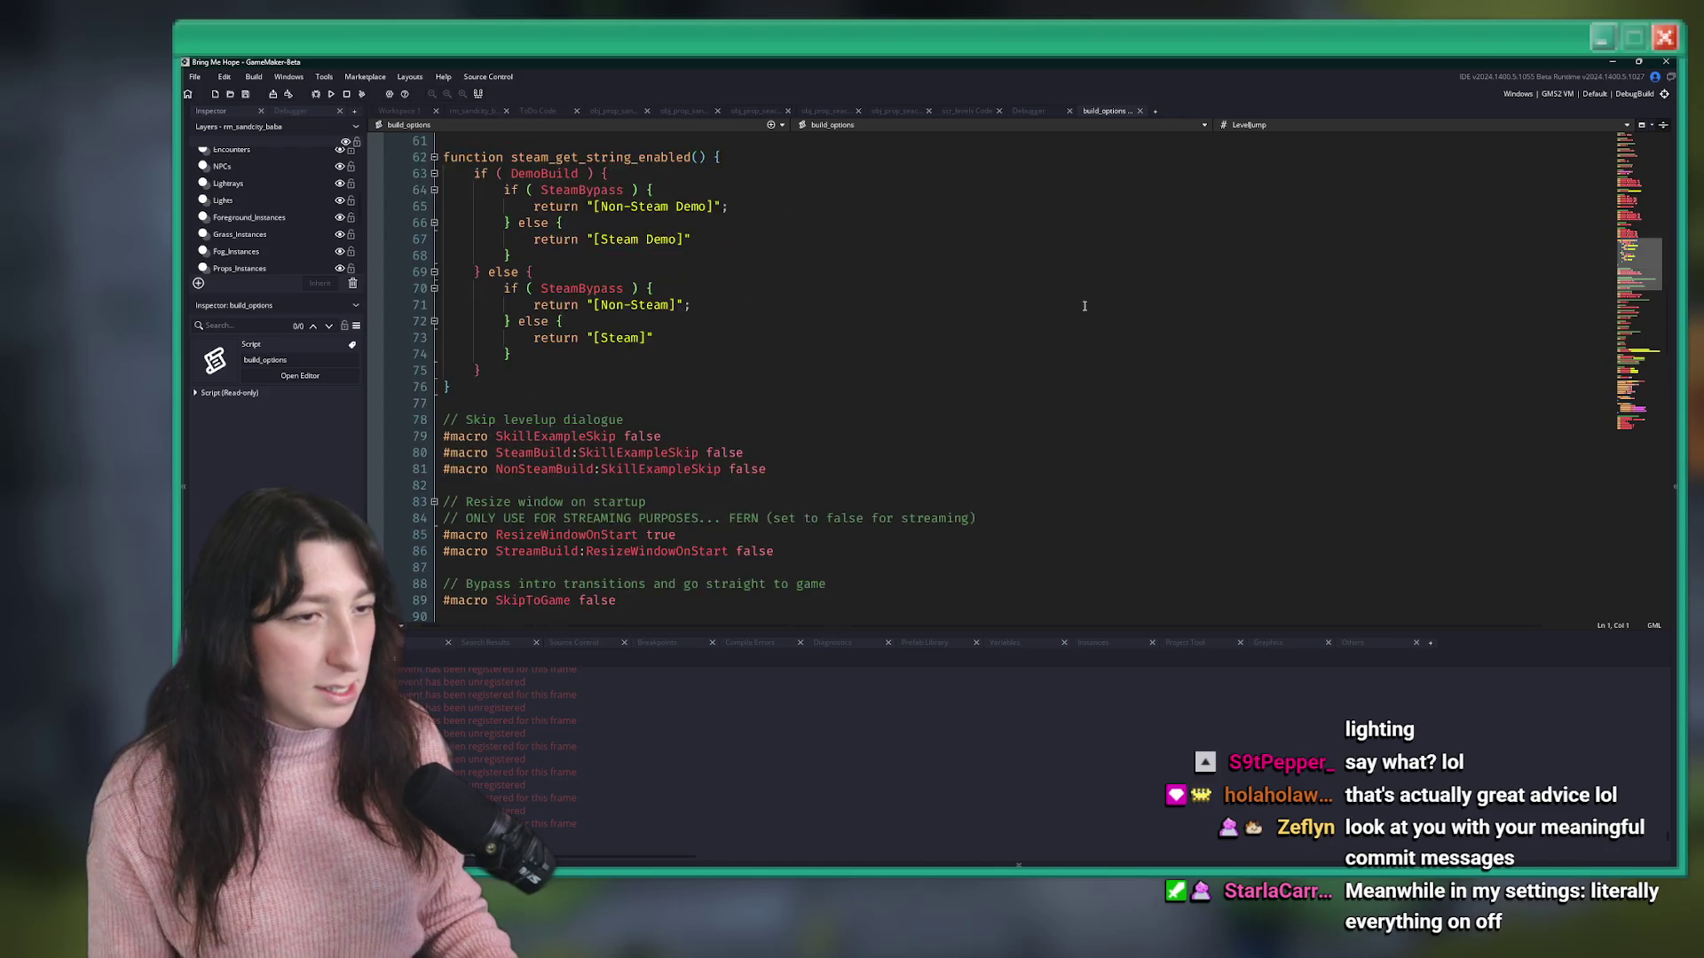
{"action": "left_click", "coordinate": [734, 357]}
{"action": "scroll", "coordinate": [758, 298], "scroll_direction": "down", "scroll_amount": 6}
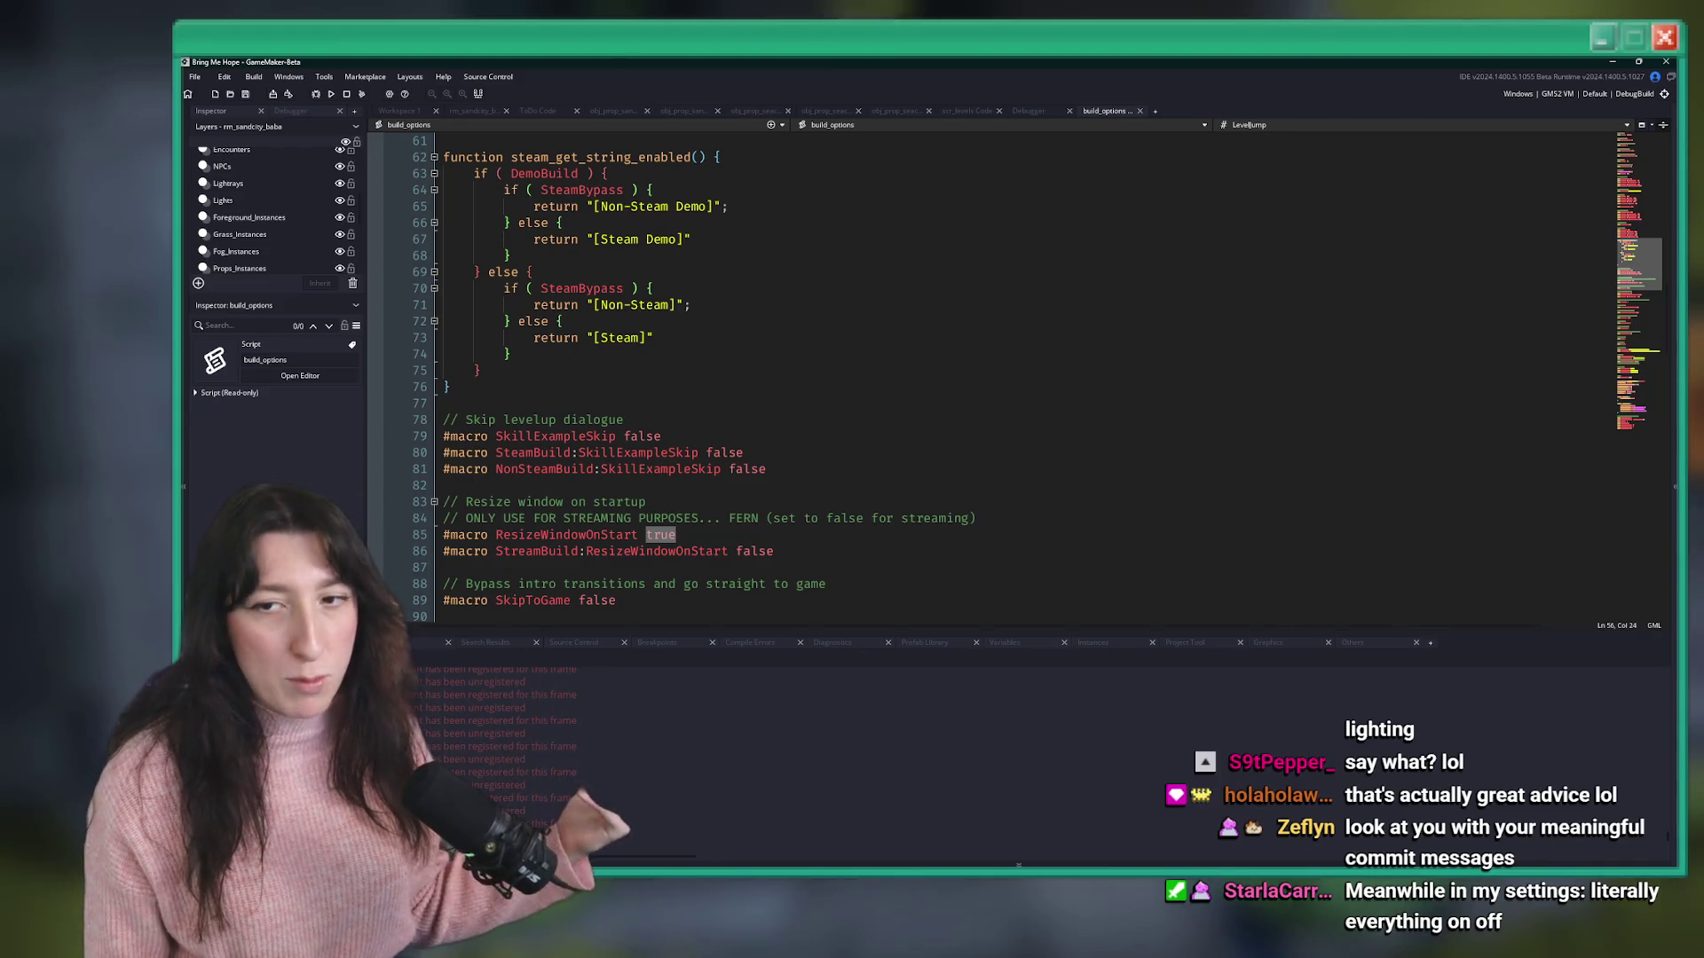
{"action": "left_click", "coordinate": [878, 405]}
{"action": "scroll", "coordinate": [883, 413], "scroll_direction": "down", "scroll_amount": 2}
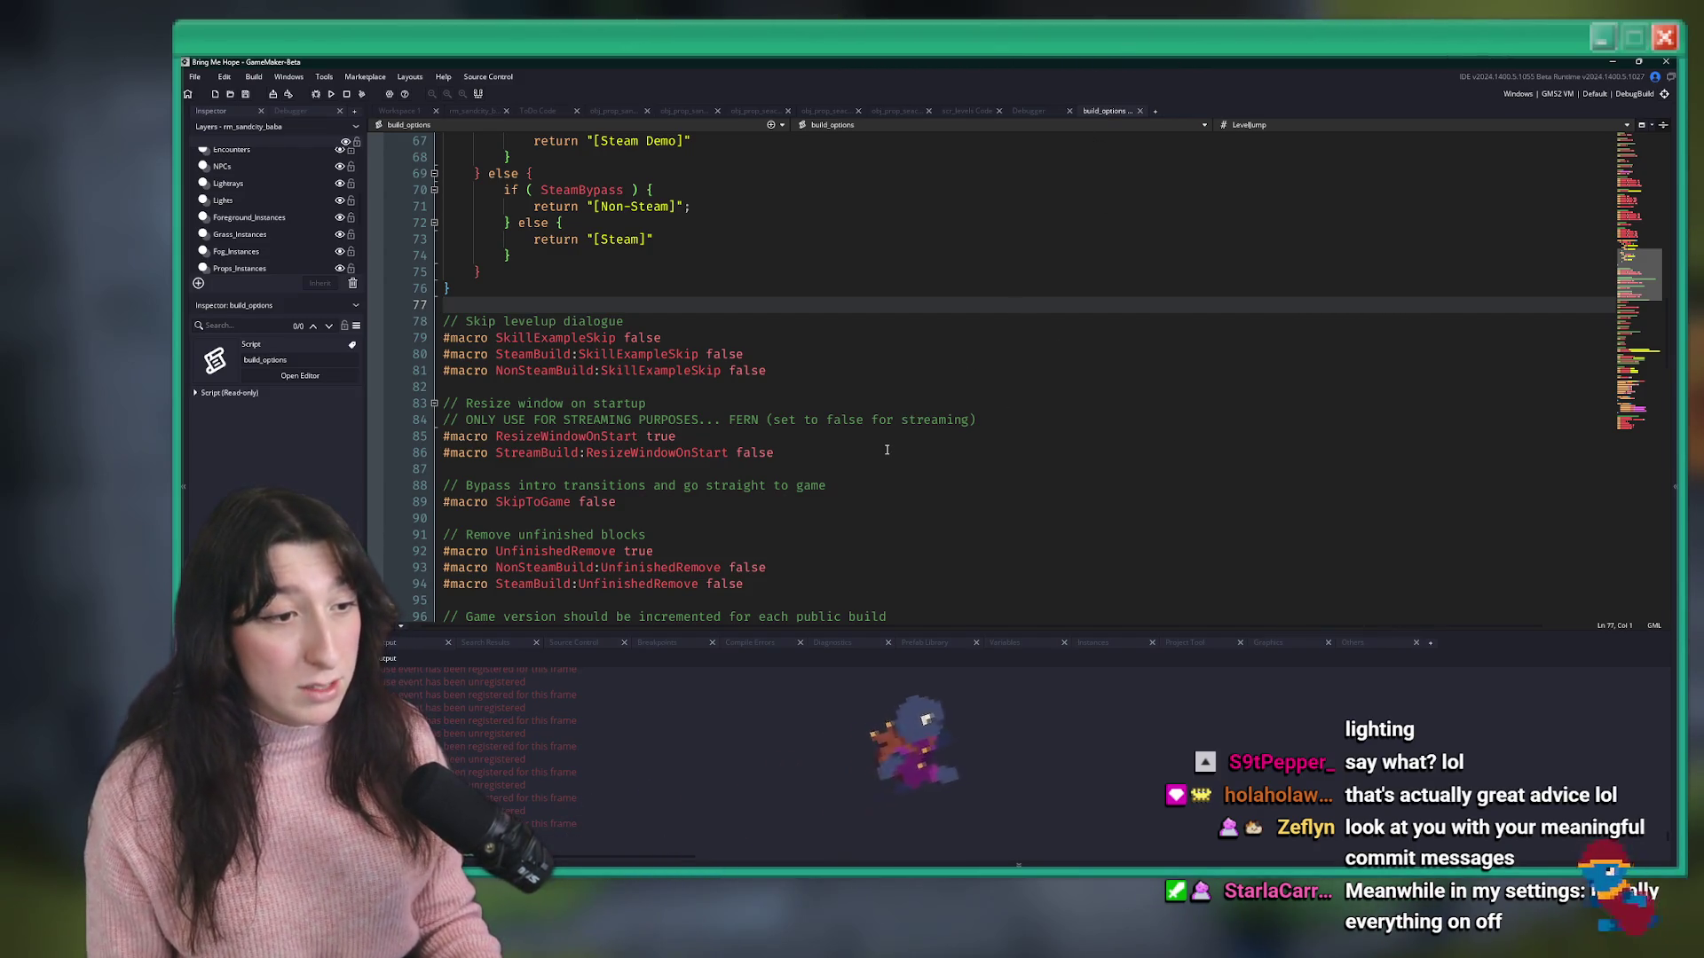
{"action": "scroll", "coordinate": [885, 453], "scroll_direction": "up", "scroll_amount": 18}
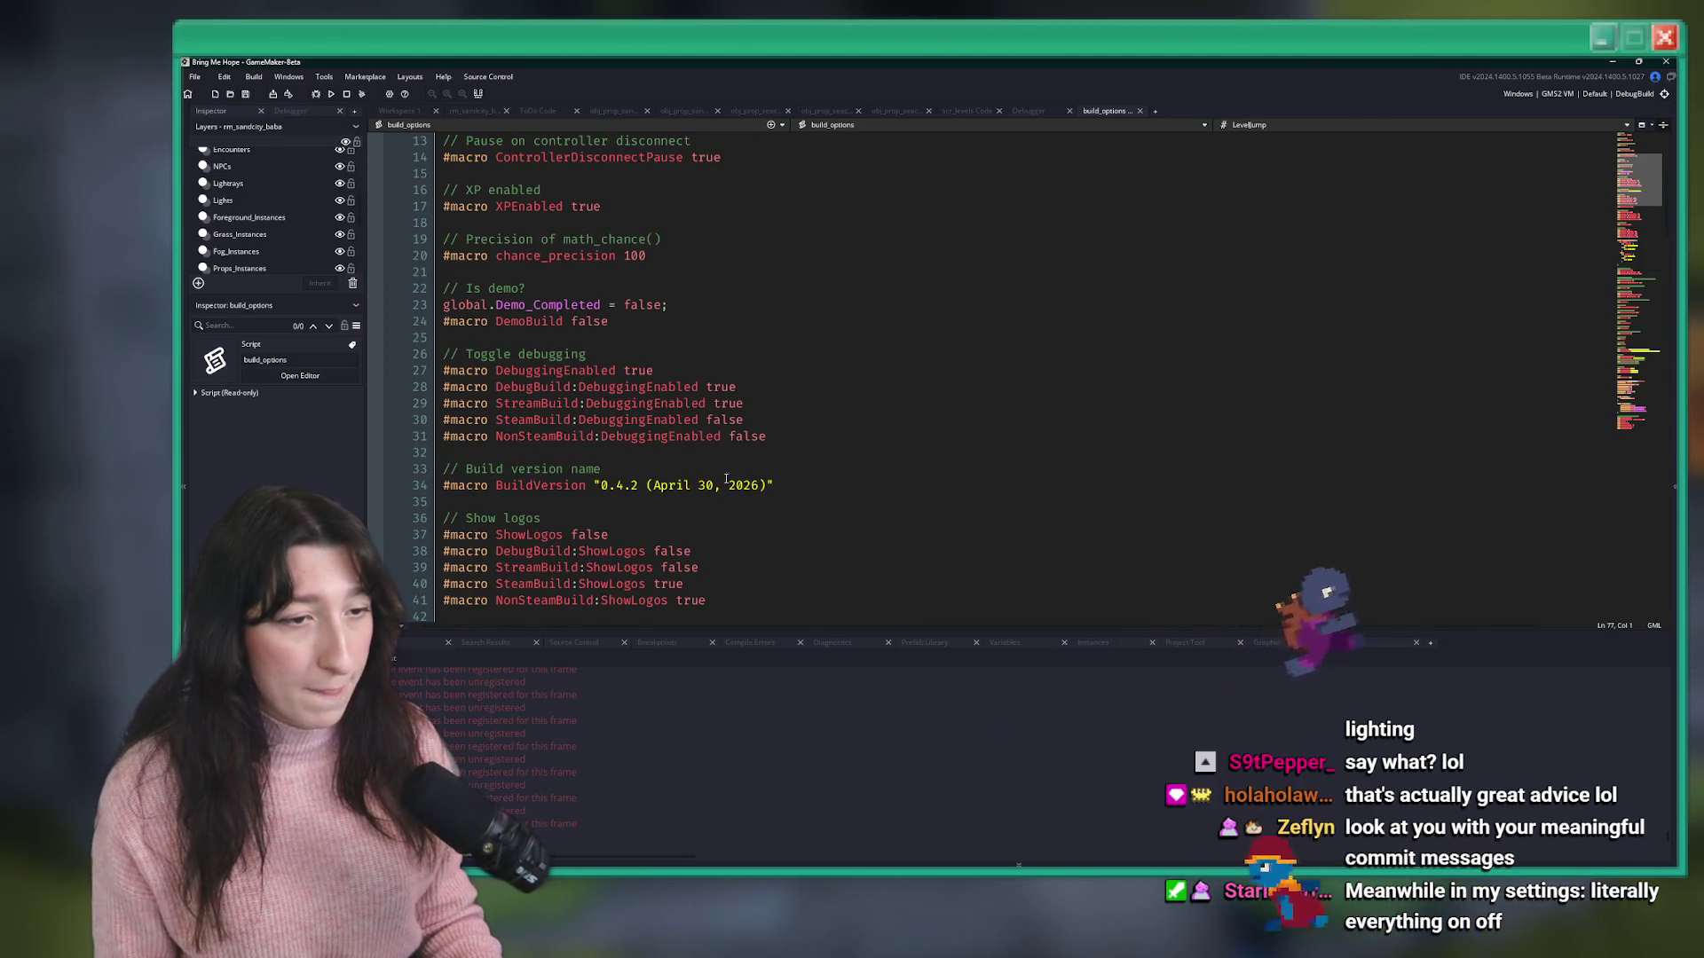
- Change the version patch number to 3 and the date to May 5 on line 34
{"action": "left_click", "coordinate": [644, 487]}
{"action": "key", "text": "BackSpace"}
{"action": "type", "text": "3"}
{"action": "left_click", "coordinate": [708, 486]}
{"action": "left_click_drag", "start_coordinate": [713, 485], "coordinate": [652, 485]}
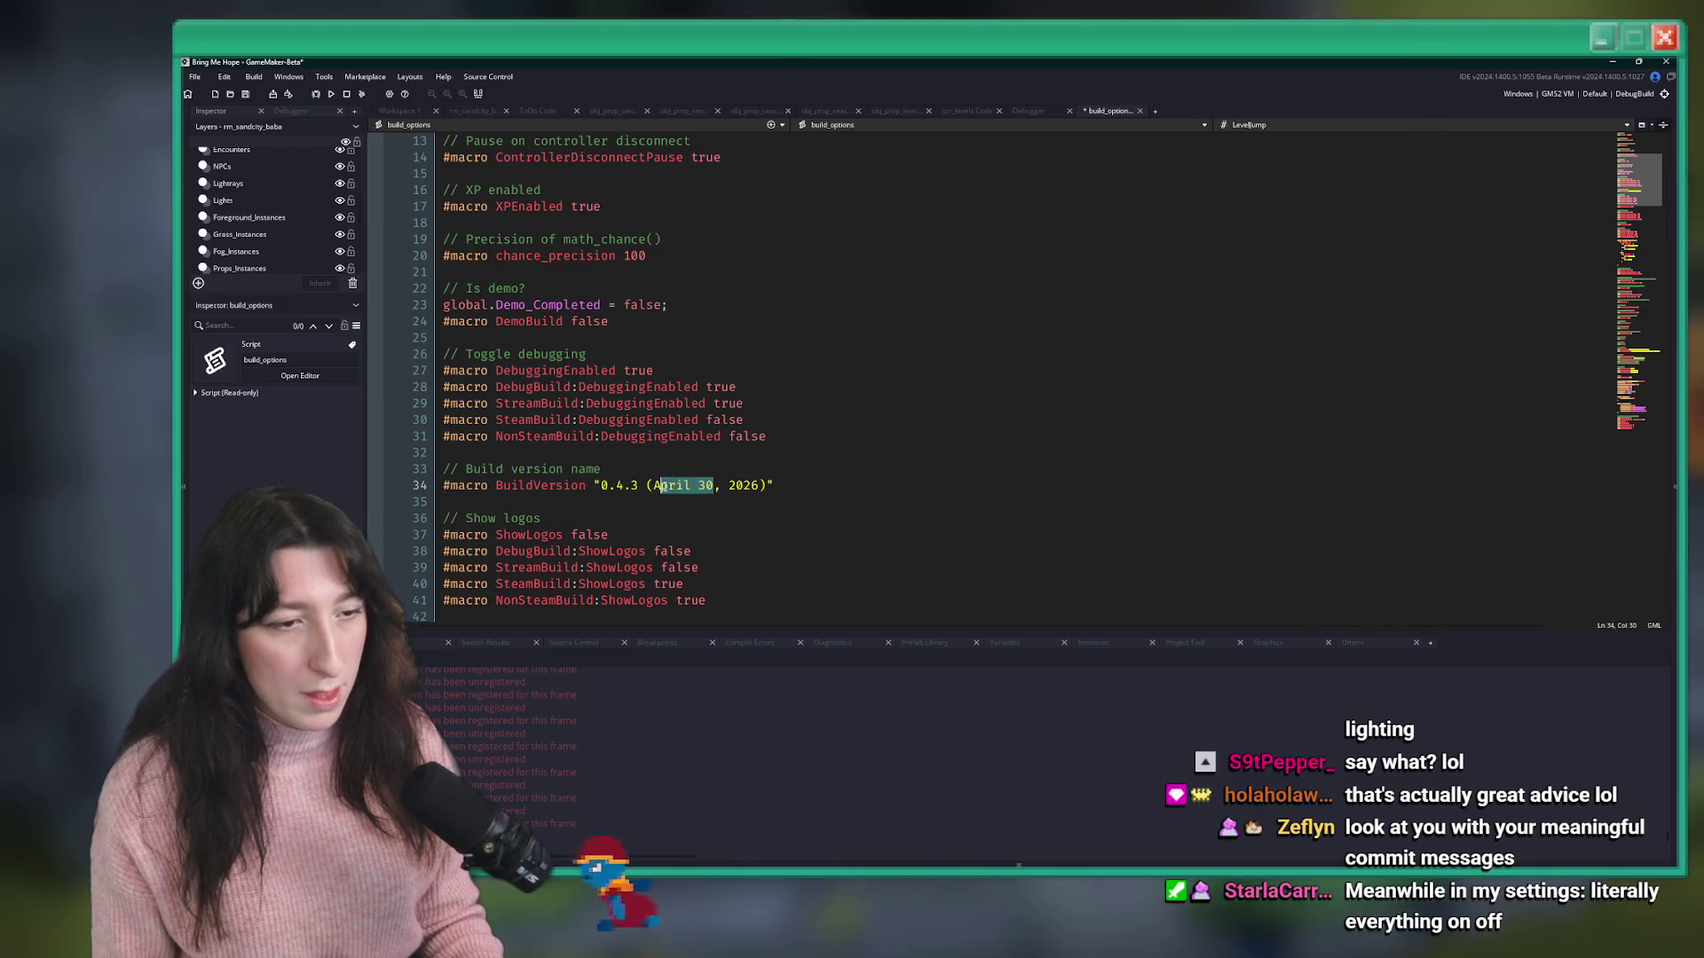
{"action": "left_click", "coordinate": [662, 486]}
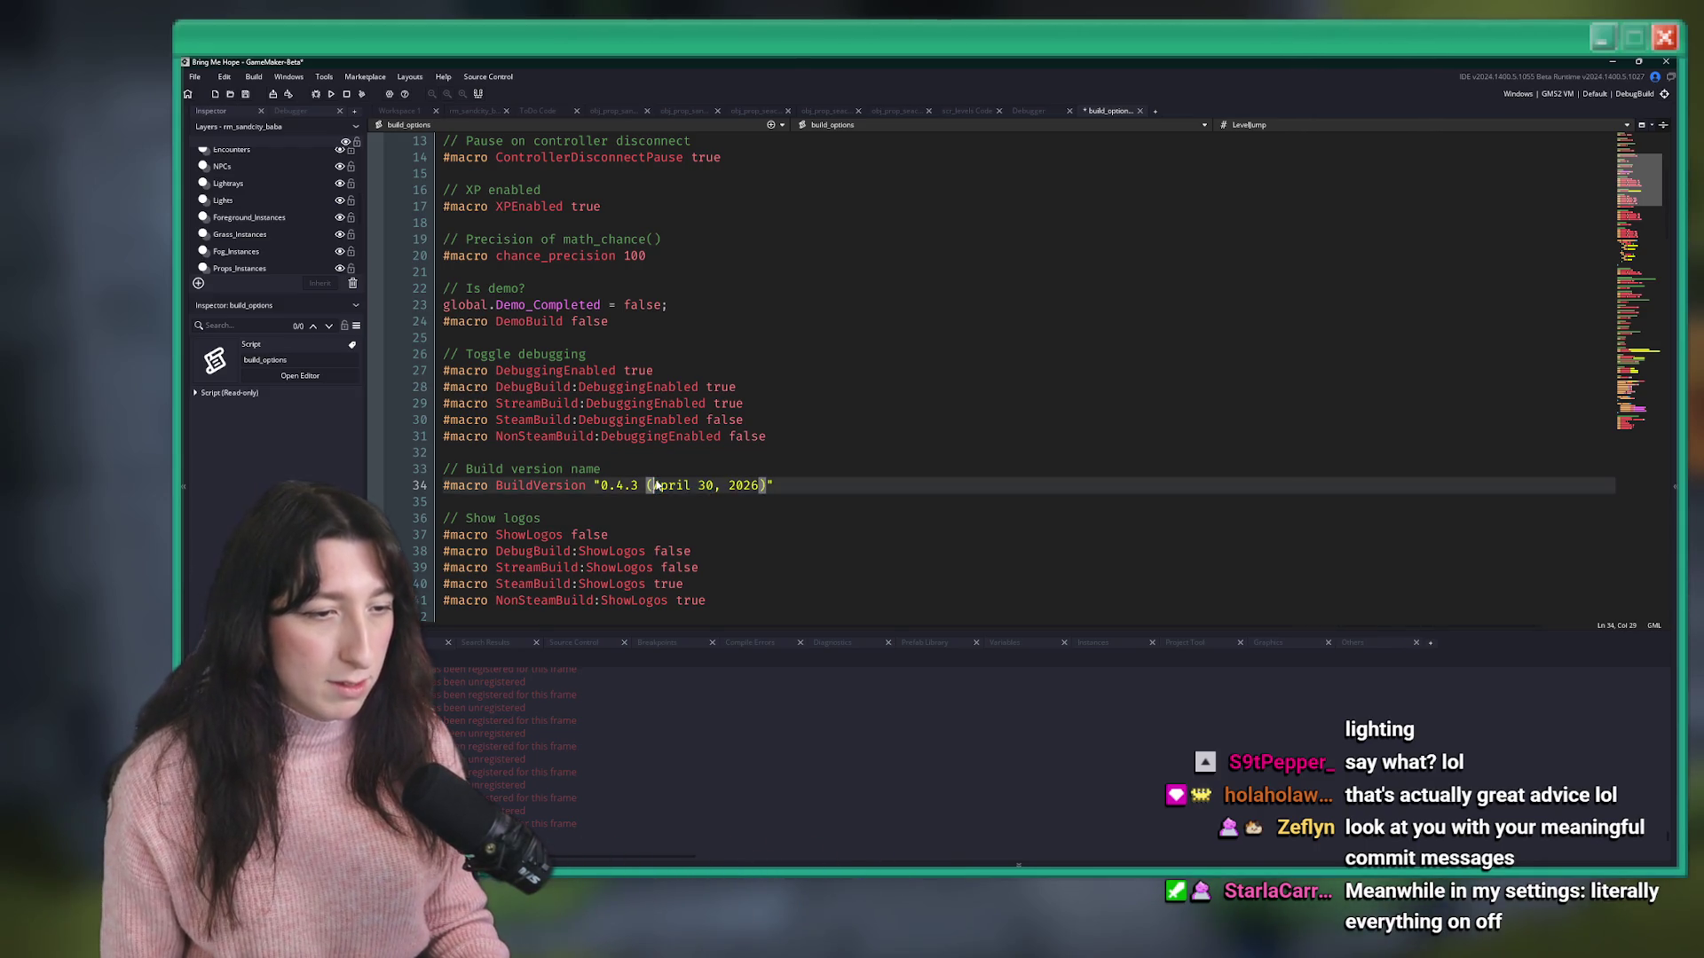
{"action": "type", "text": "May 5"}
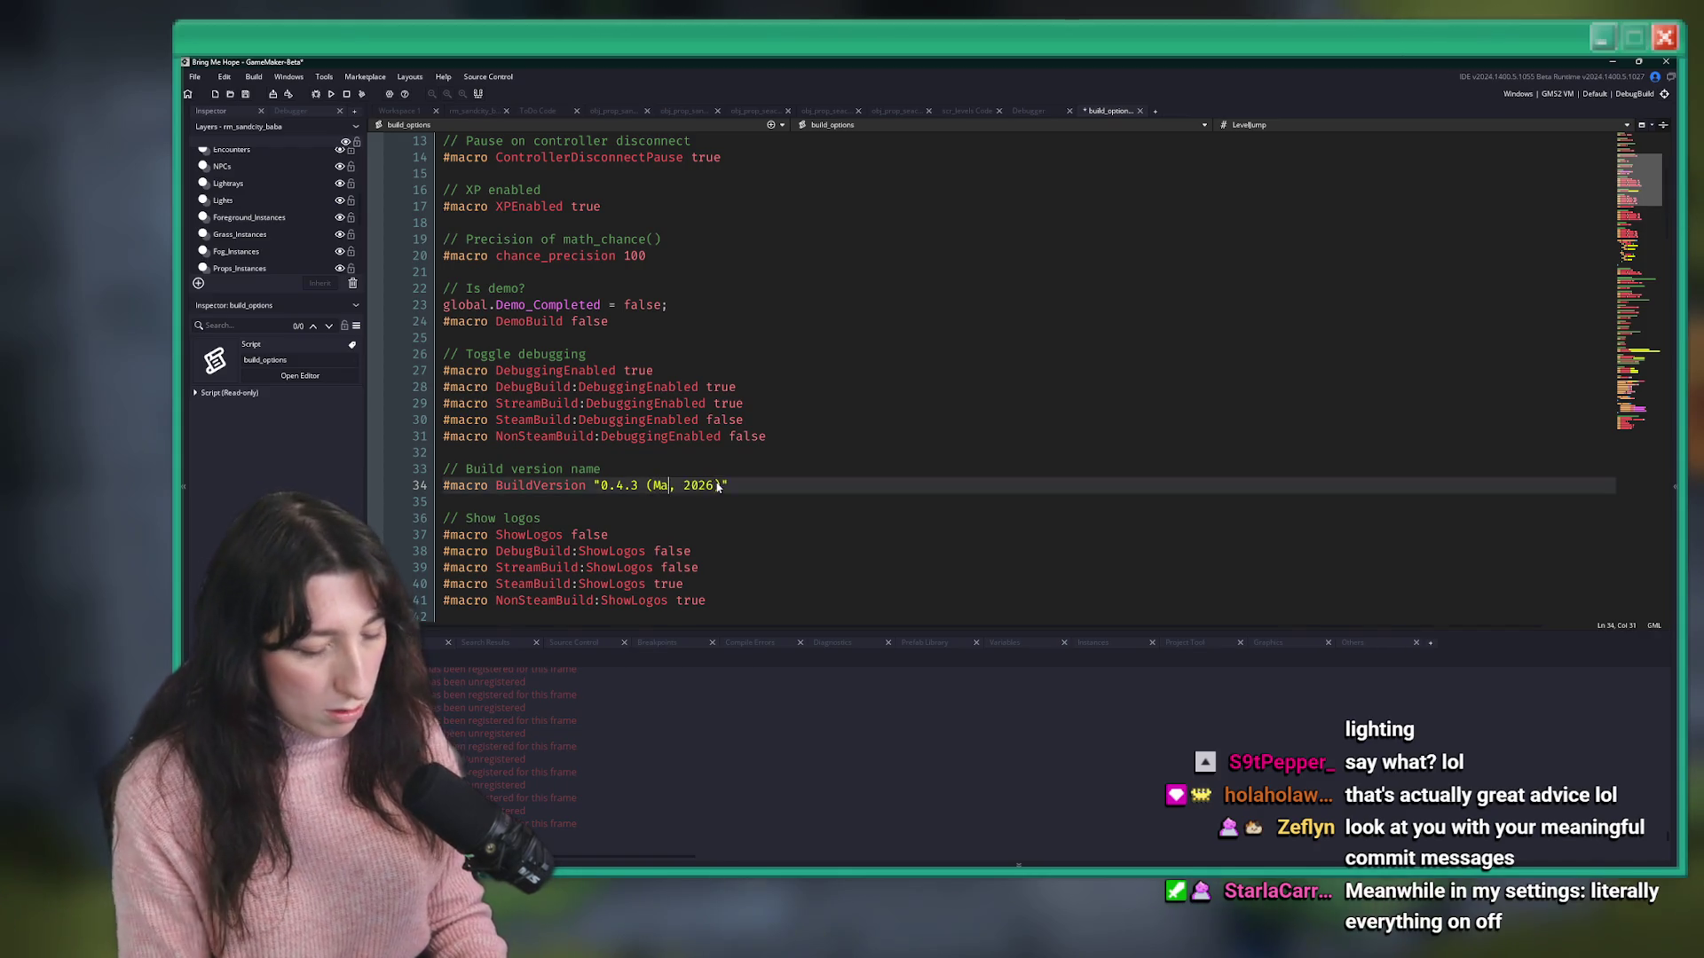
- Switch to the SteamBuild configuration, find 'Demo', and change DemoBuild from false to true
{"action": "left_click", "coordinate": [1663, 95]}
{"action": "left_click", "coordinate": [1588, 138]}
{"action": "left_click", "coordinate": [929, 340]}
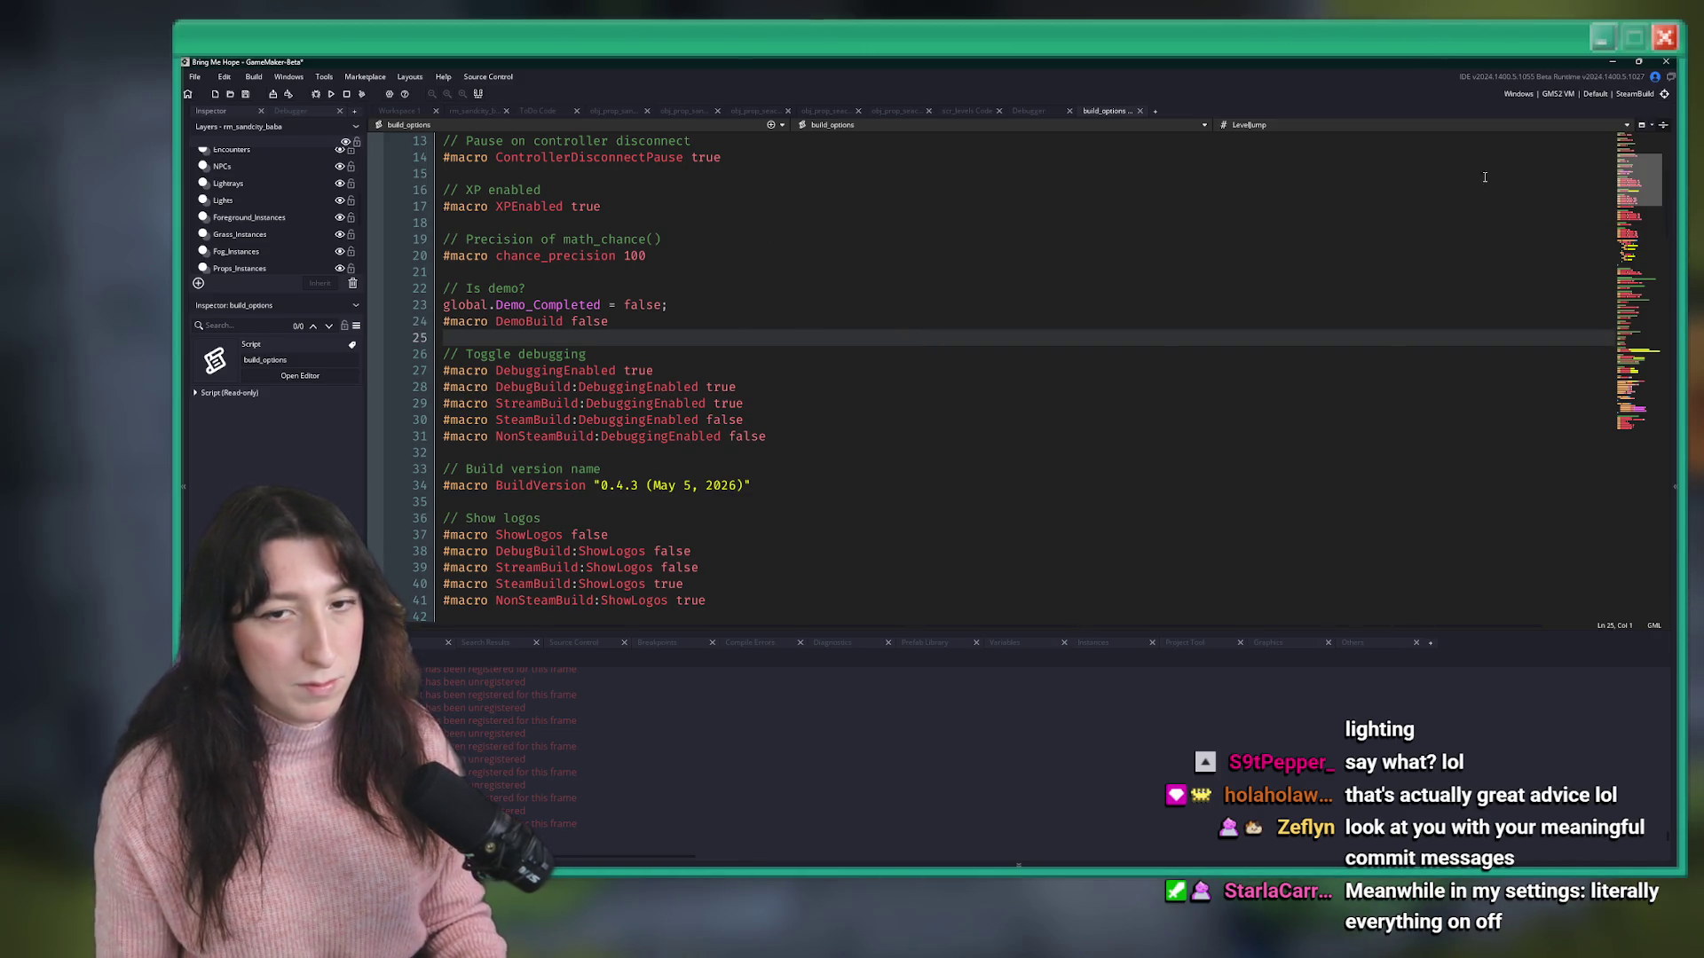
{"action": "scroll", "coordinate": [733, 319], "scroll_direction": "up", "scroll_amount": 2}
{"action": "left_click", "coordinate": [734, 319]}
{"action": "type", "text": "Demo"}
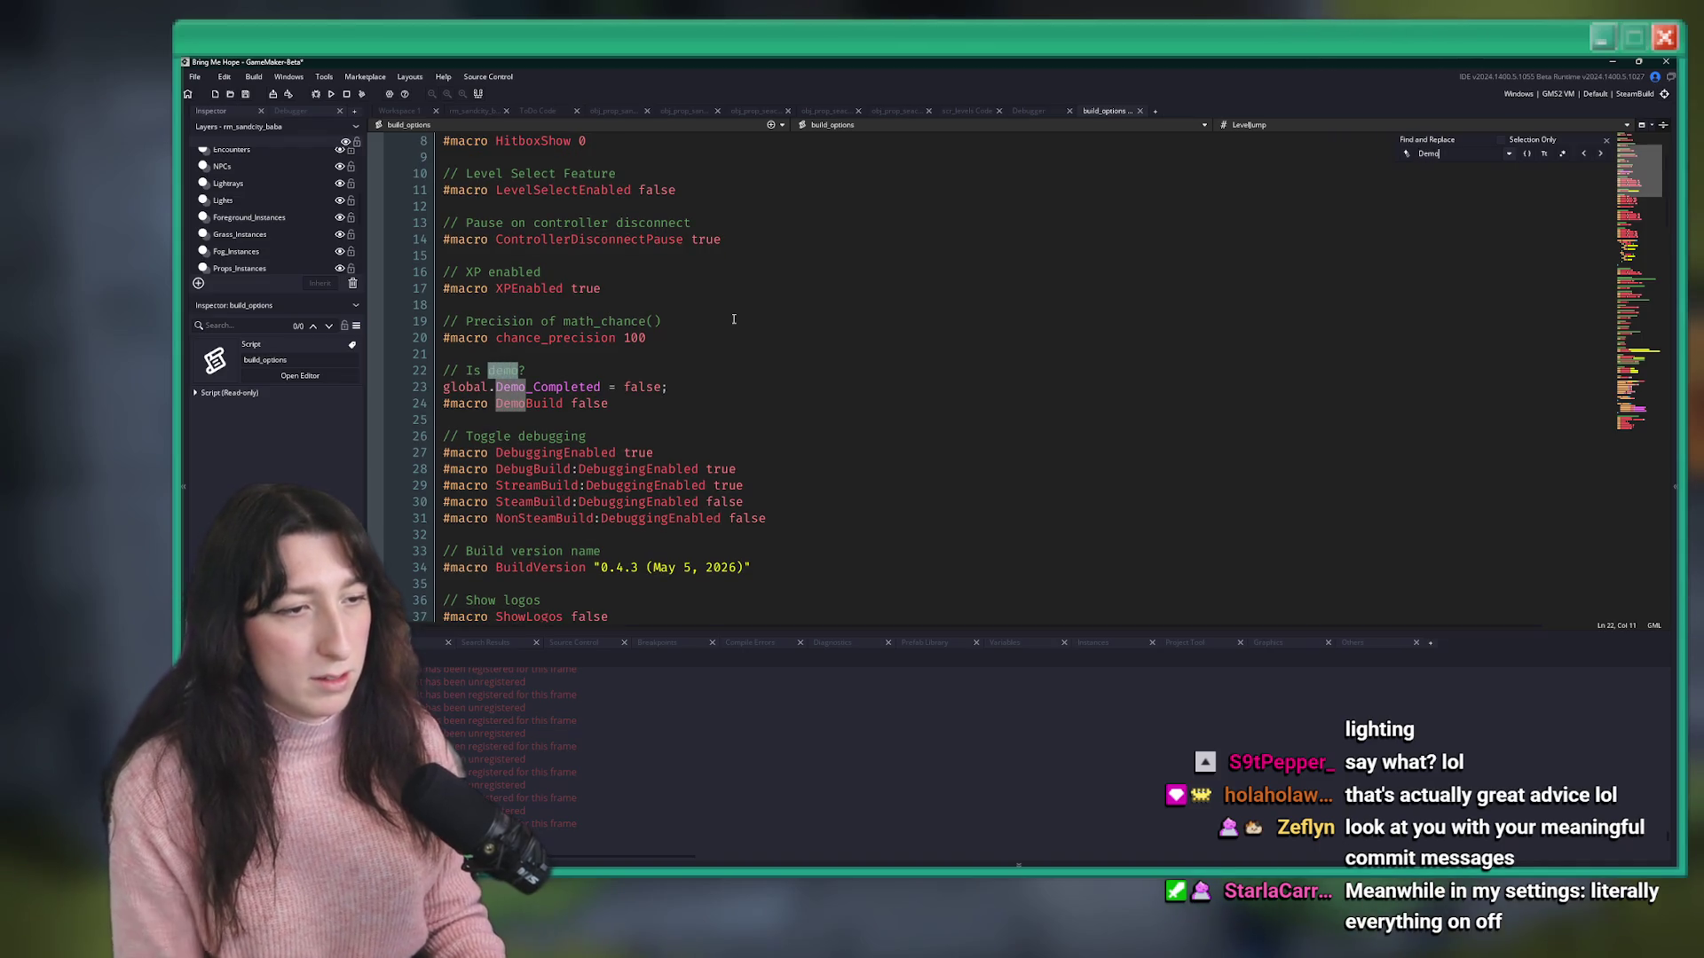
{"action": "double_click", "coordinate": [590, 401]}
{"action": "type", "text": "true"}
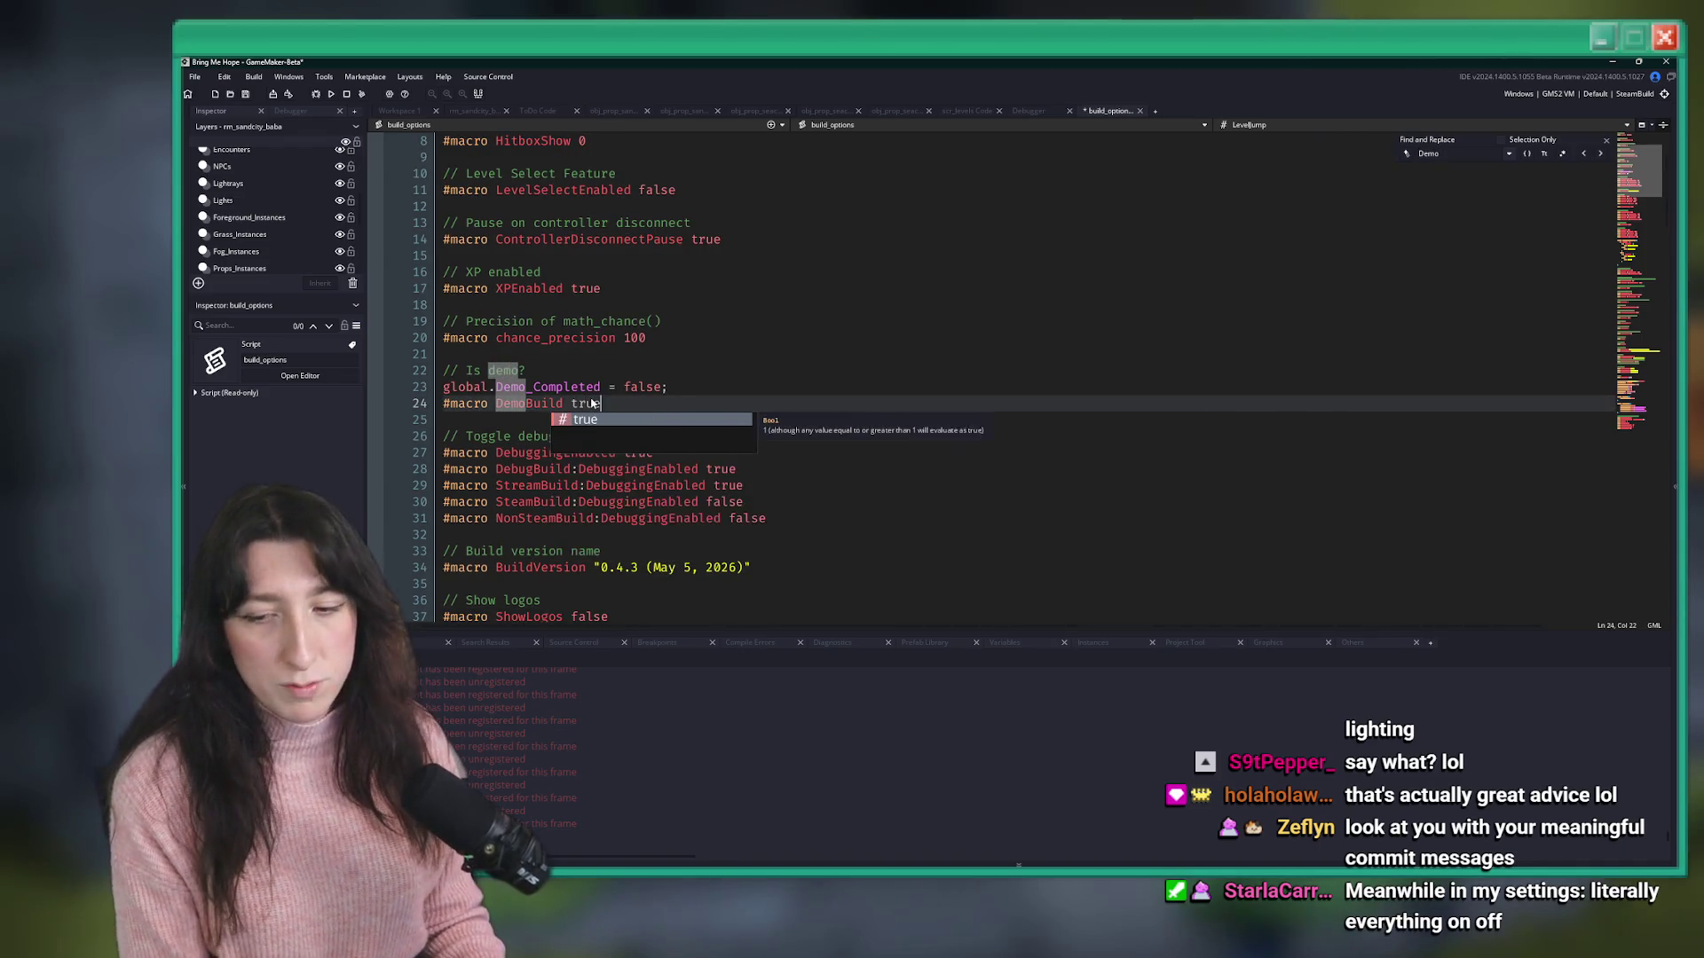
{"action": "left_click", "coordinate": [637, 365]}
- Clean the project's build cache with Ctrl+F7
{"action": "key", "text": "ctrl+F7"}
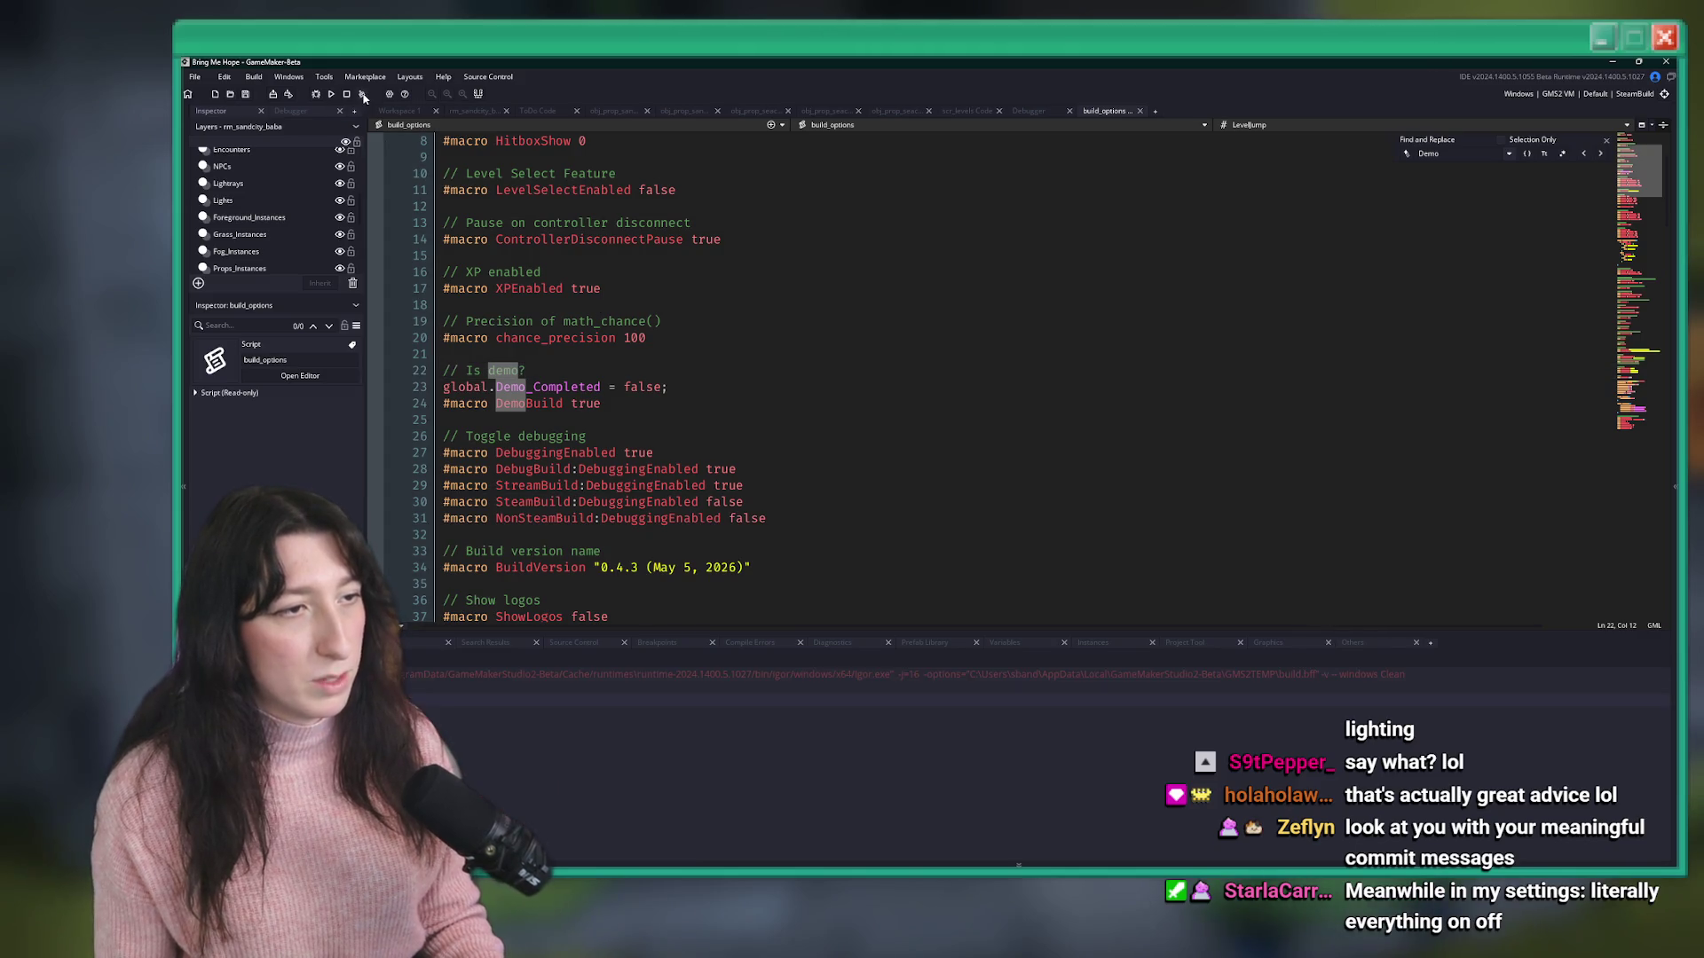
{"action": "scroll", "coordinate": [1577, 477], "scroll_direction": "up", "scroll_amount": 3}
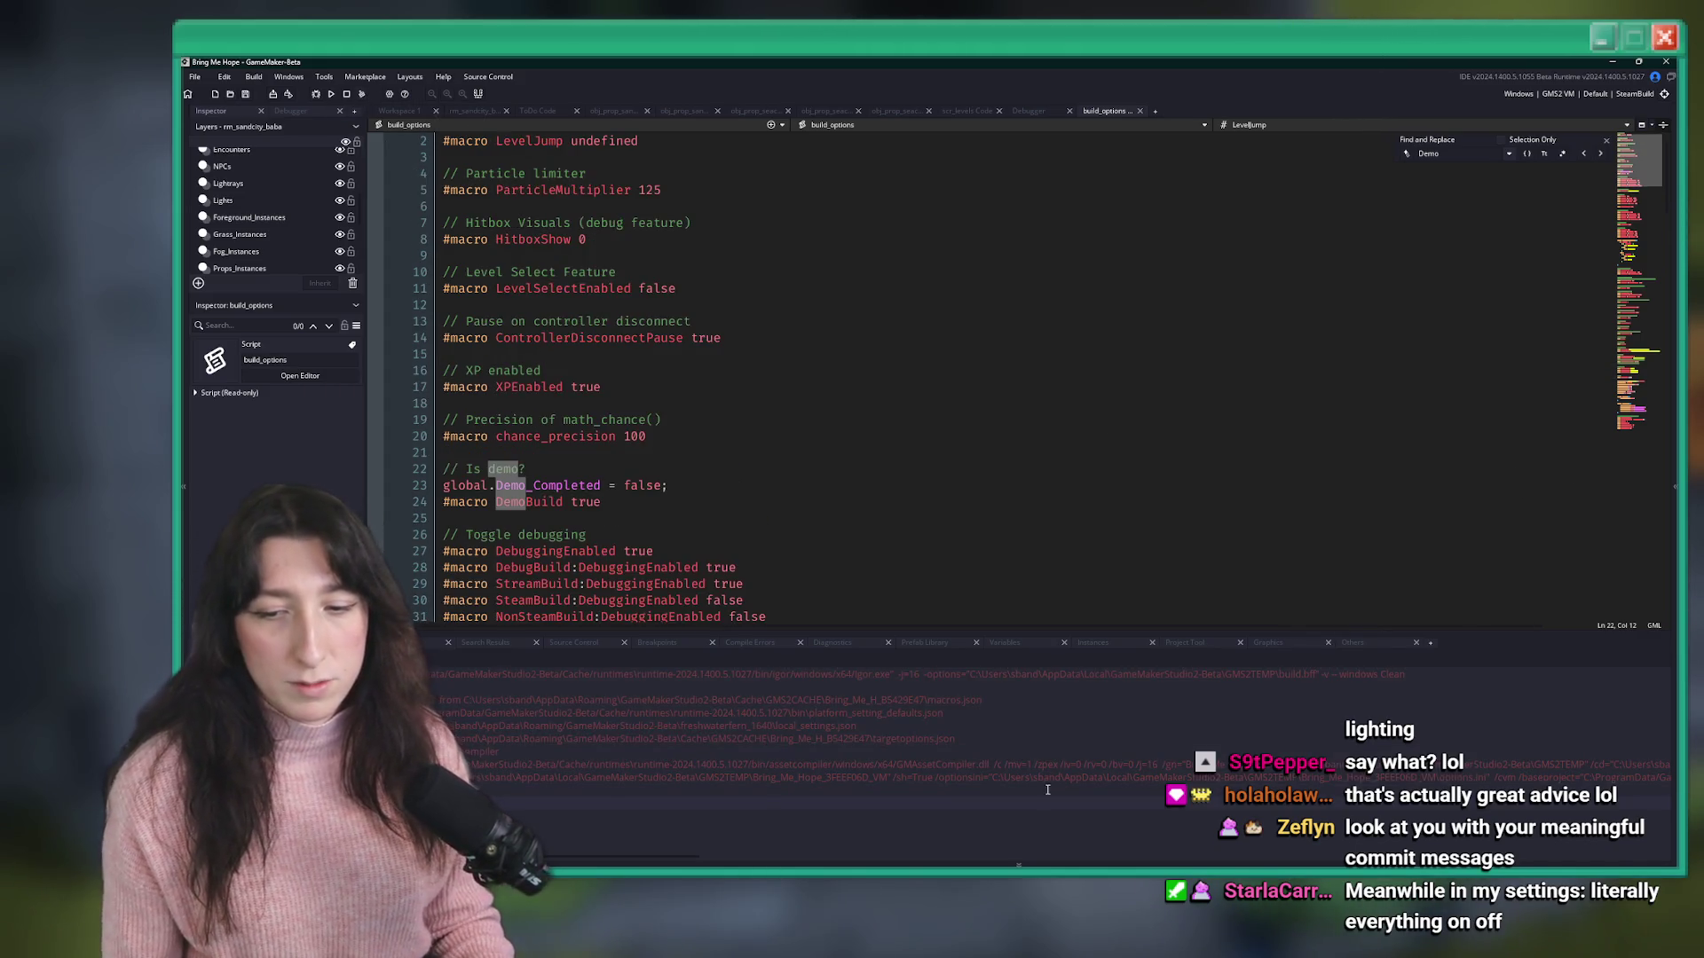
{"action": "key", "text": "alt+Tab"}
{"action": "left_click", "coordinate": [596, 197]}
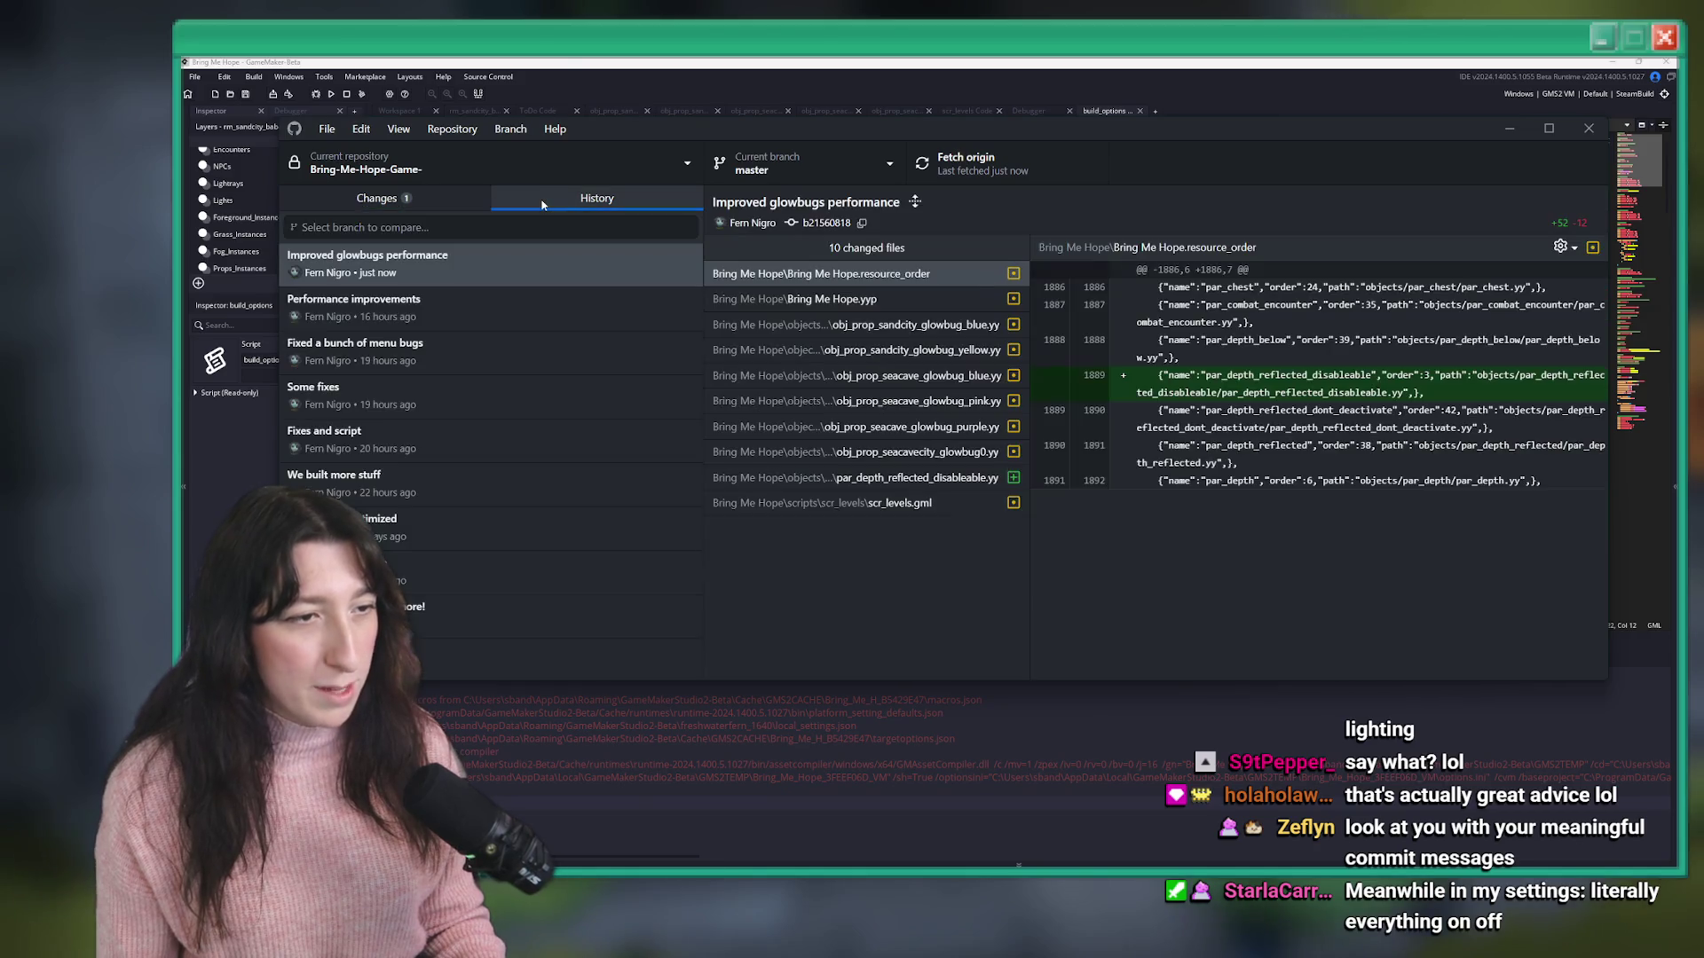
{"action": "left_click", "coordinate": [444, 351]}
{"action": "left_click", "coordinate": [430, 397]}
{"action": "left_click", "coordinate": [430, 434]}
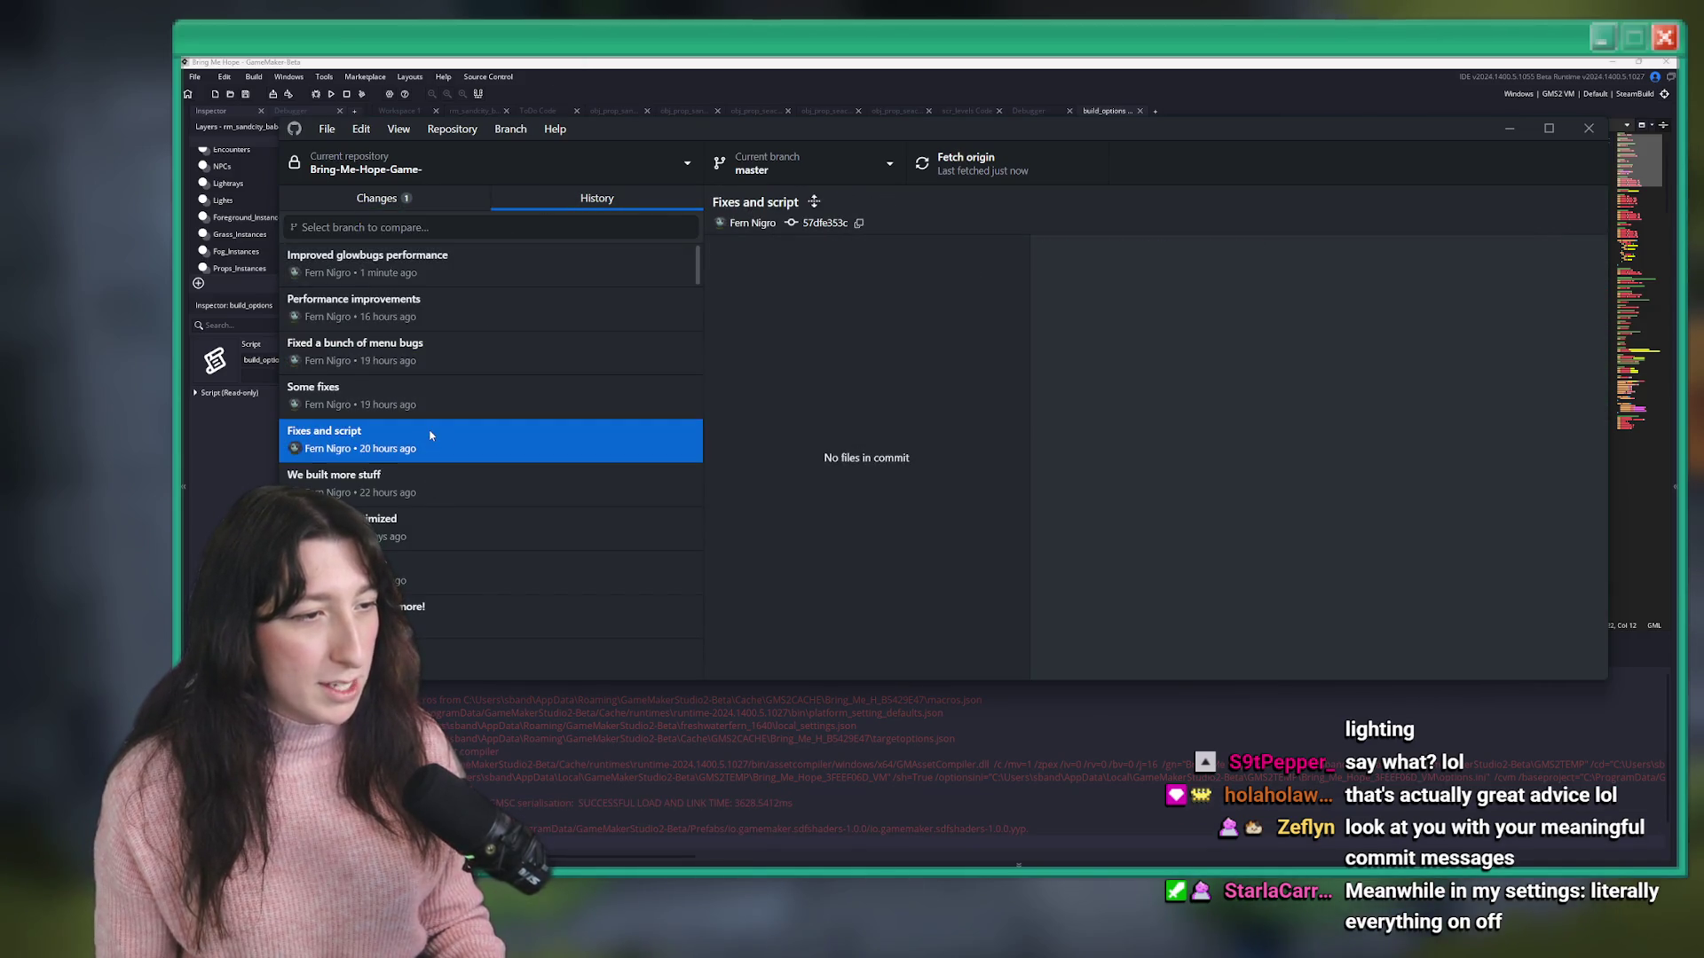
{"action": "left_click", "coordinate": [454, 357]}
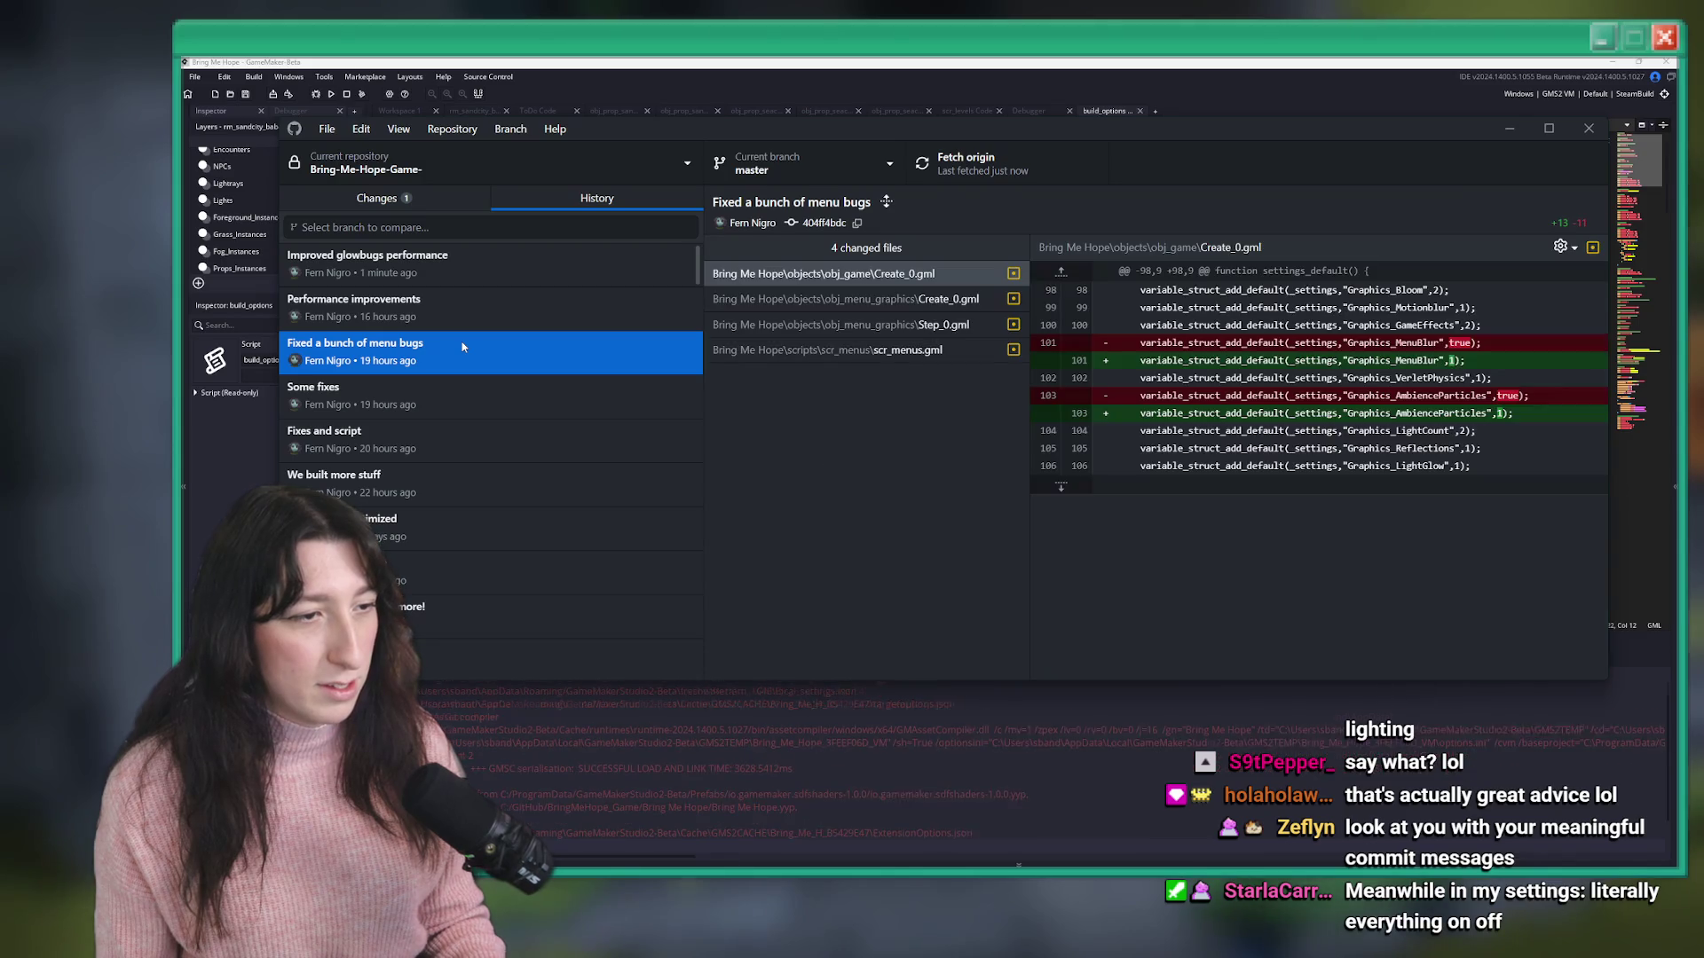
{"action": "left_click", "coordinate": [528, 325]}
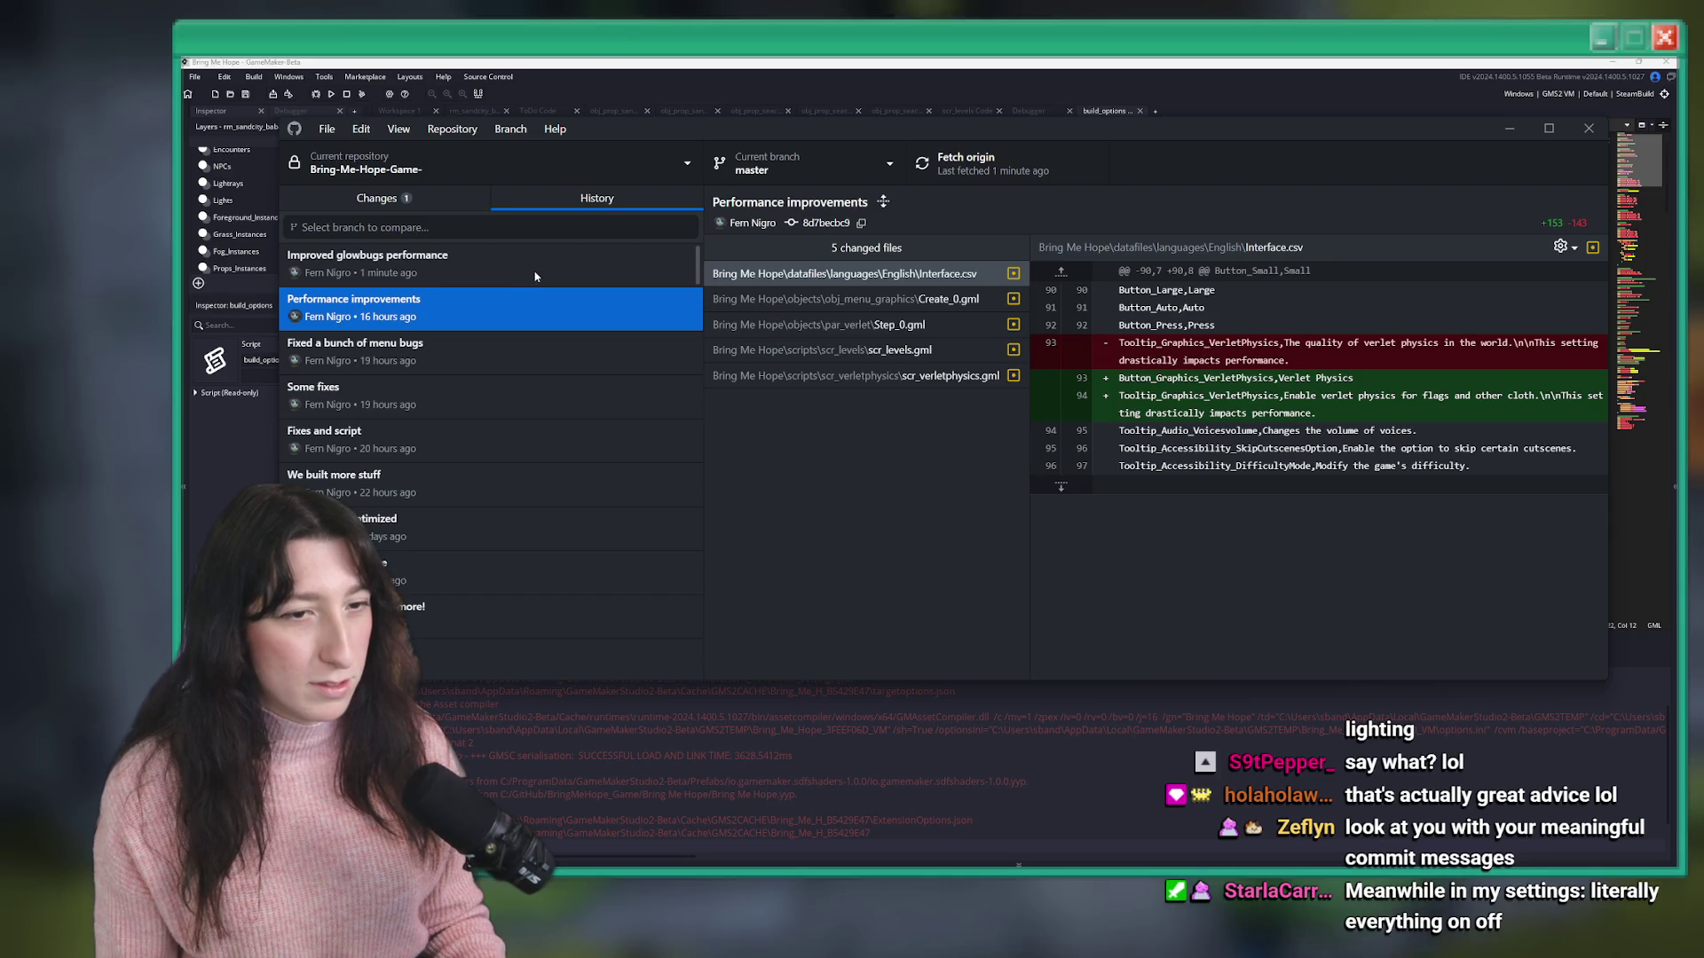
{"action": "left_click", "coordinate": [919, 377]}
{"action": "scroll", "coordinate": [1242, 443], "scroll_direction": "down", "scroll_amount": 10}
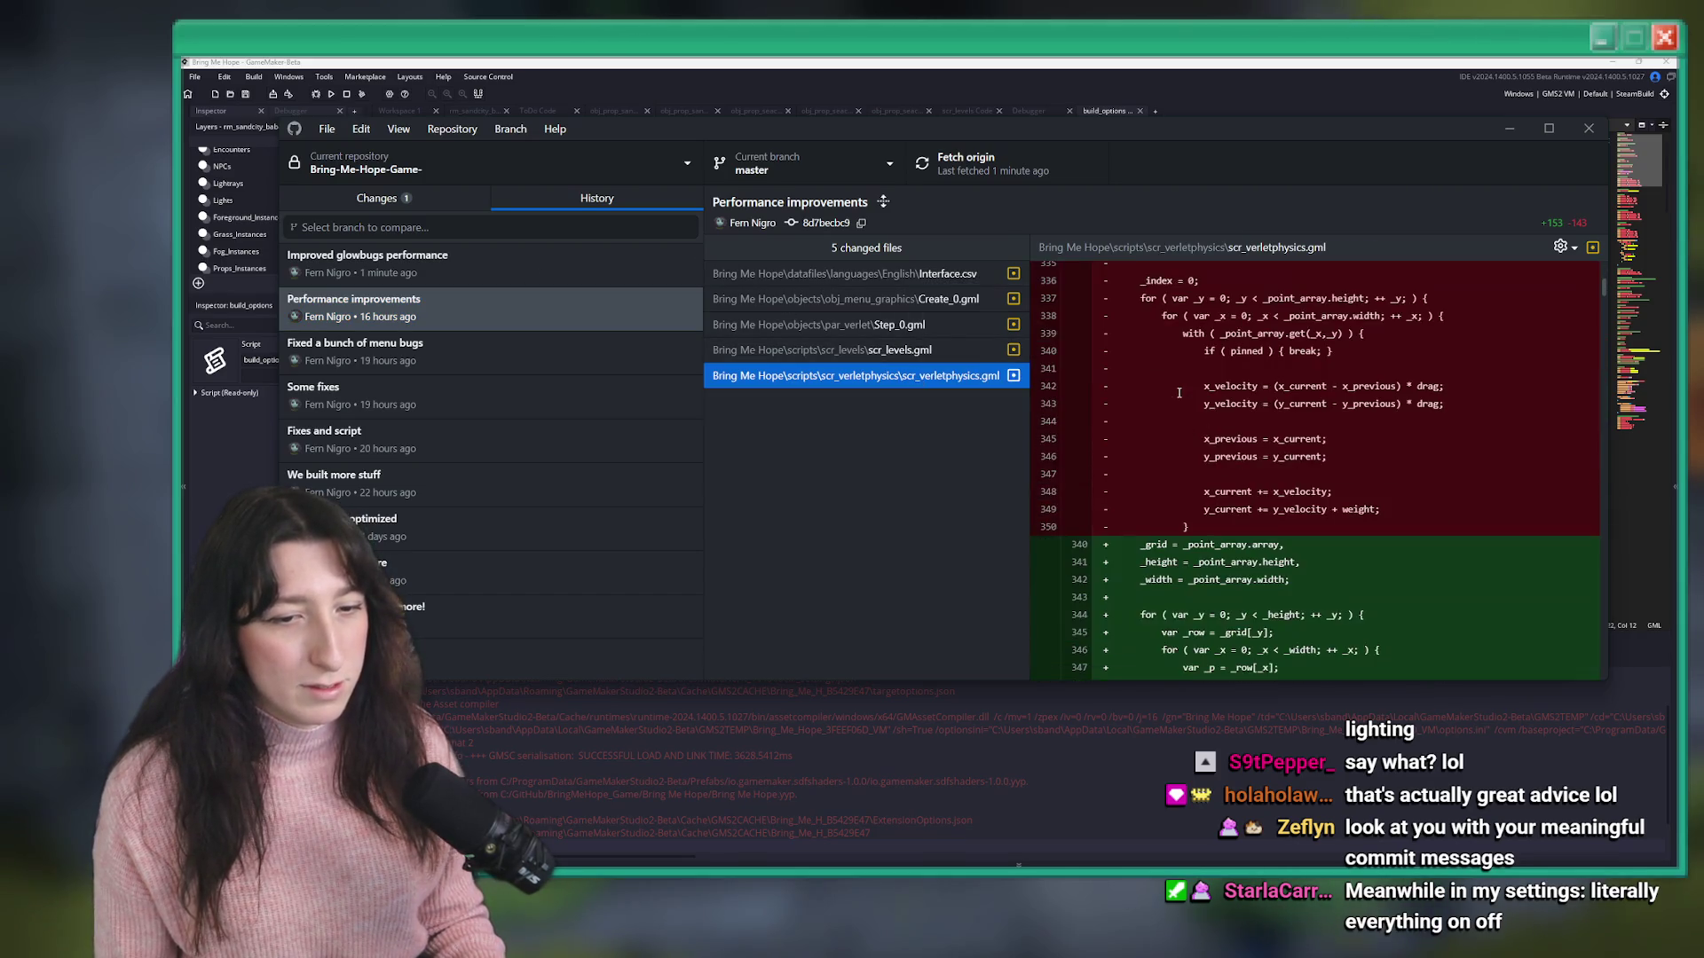
{"action": "left_click", "coordinate": [817, 330]}
{"action": "left_click", "coordinate": [817, 302]}
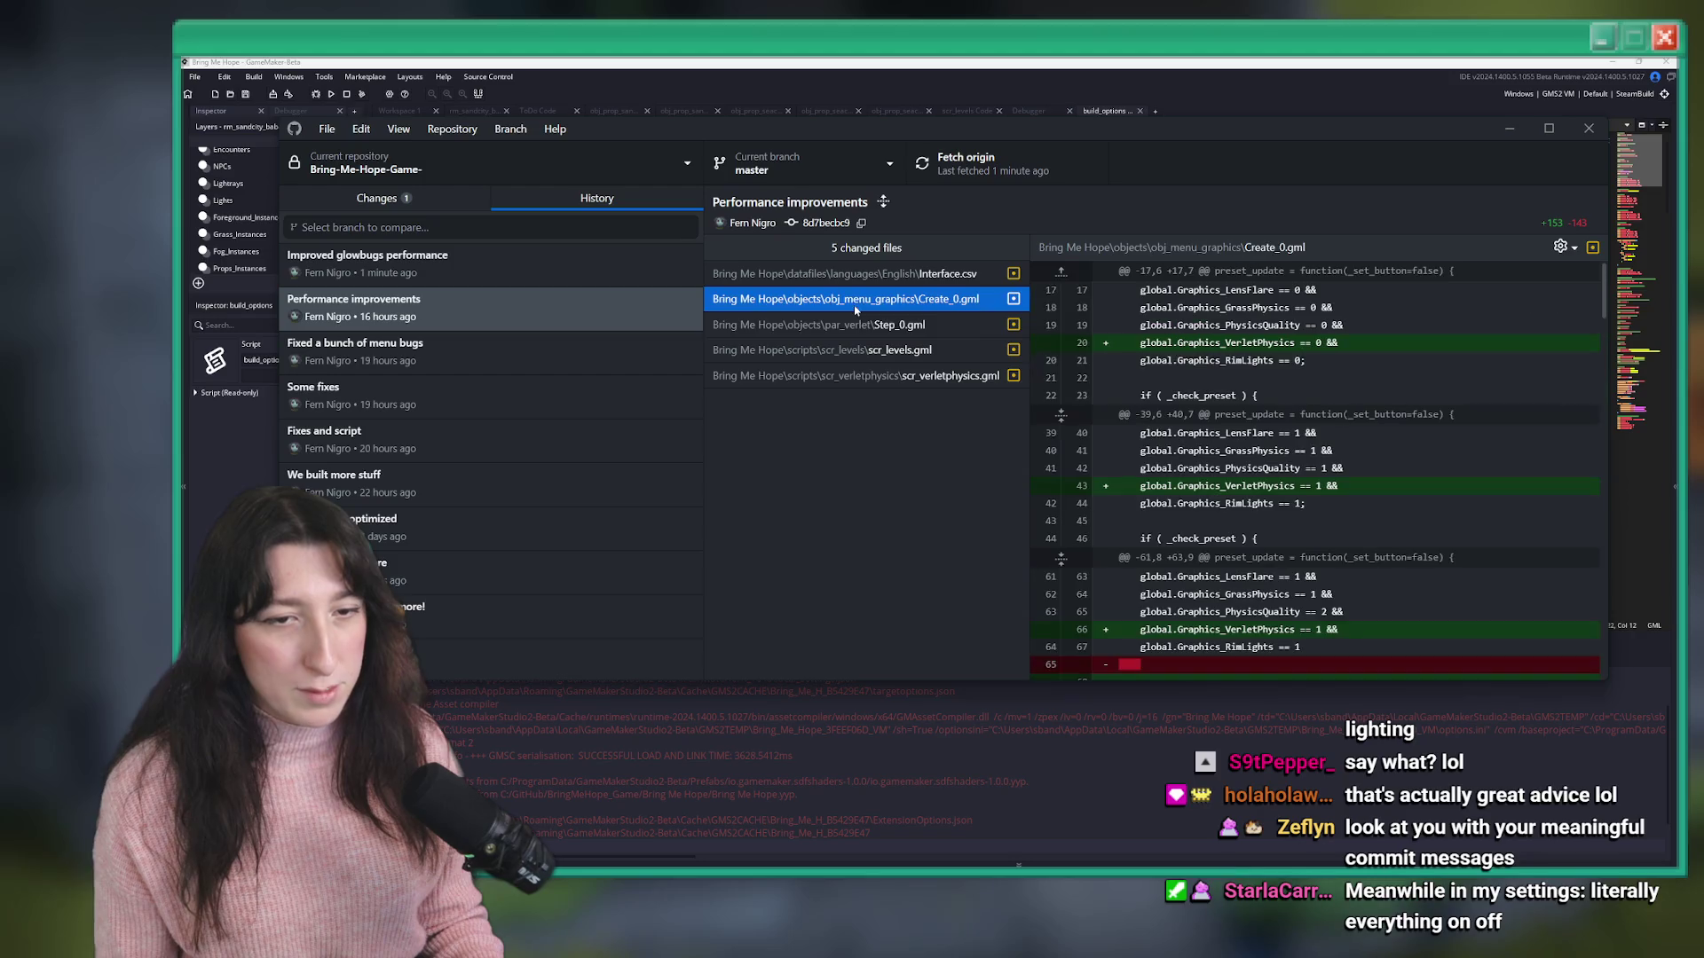
{"action": "left_click", "coordinate": [834, 348]}
{"action": "scroll", "coordinate": [488, 399], "scroll_direction": "down", "scroll_amount": 2}
{"action": "left_click", "coordinate": [355, 467]}
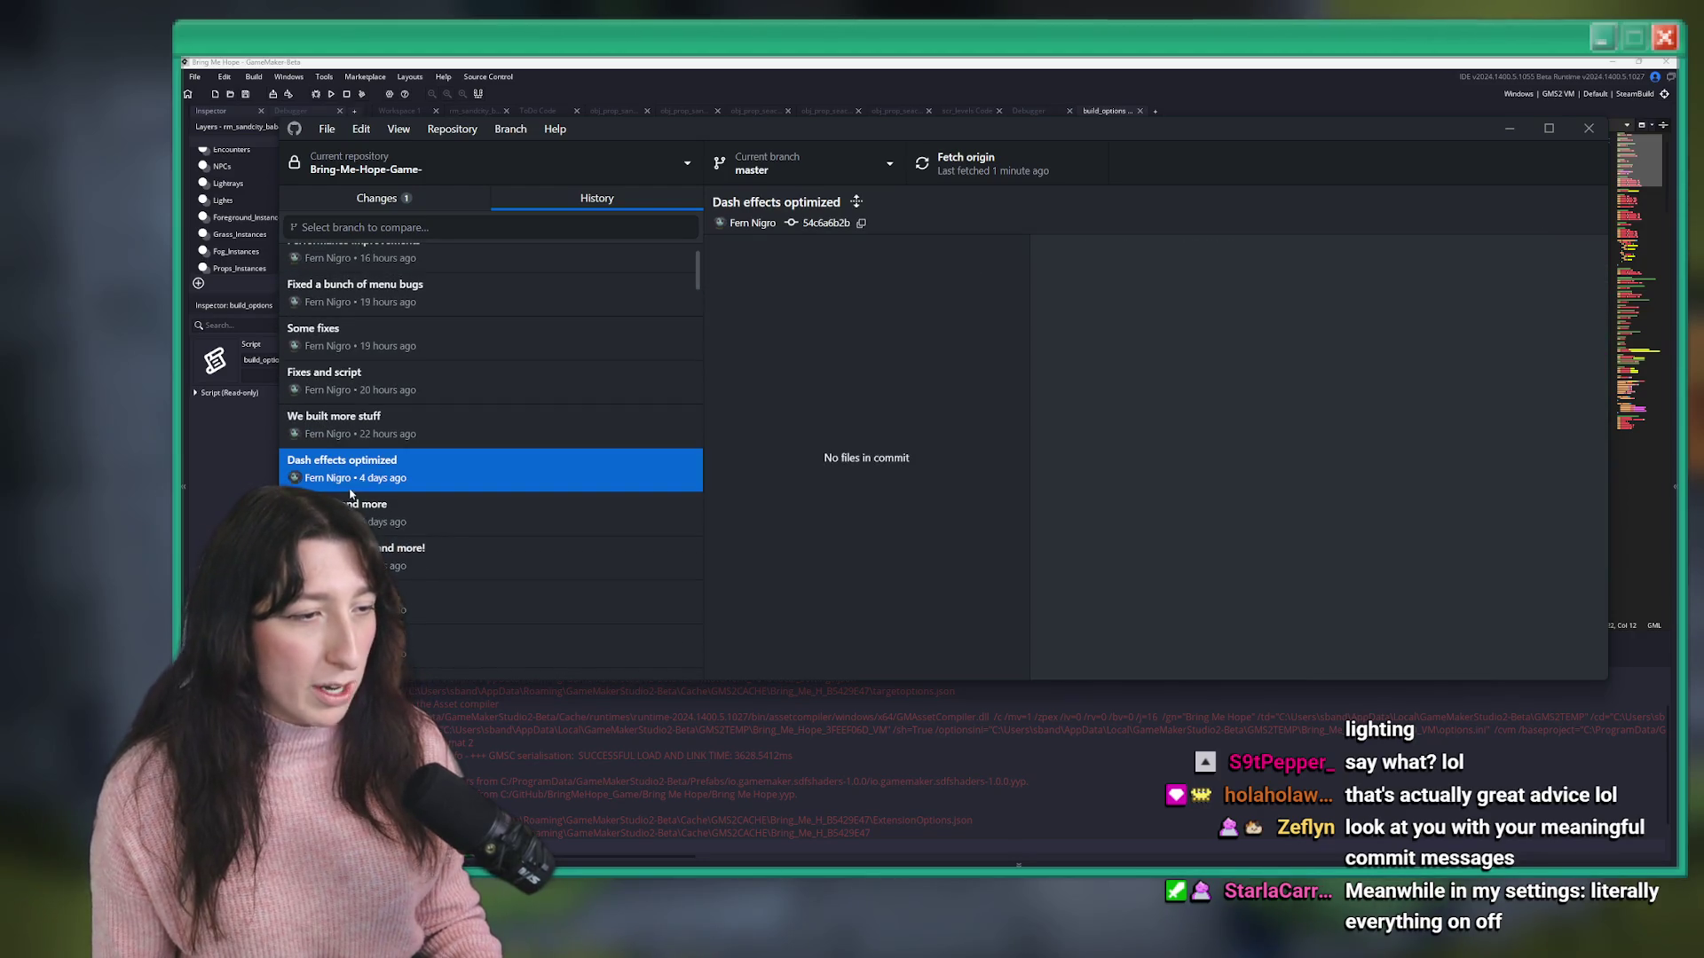
{"action": "left_click", "coordinate": [949, 300]}
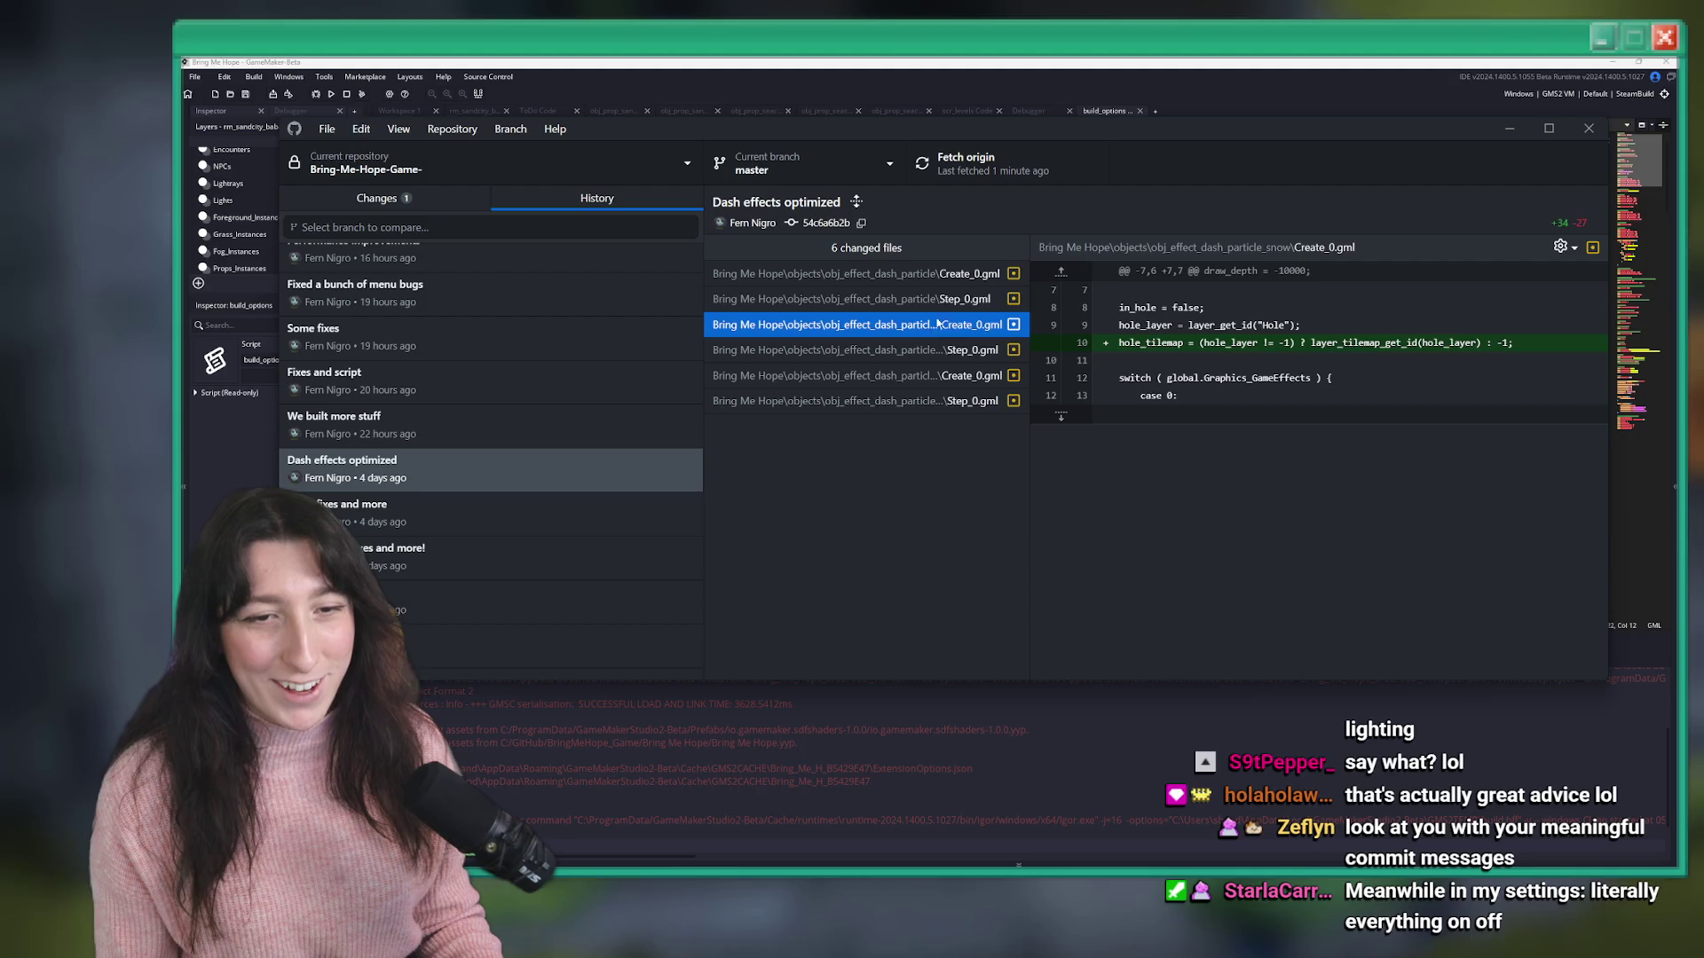
{"action": "scroll", "coordinate": [1233, 455], "scroll_direction": "down", "scroll_amount": 3}
{"action": "key", "text": "Down"}
{"action": "key", "text": "Down"}
{"action": "key", "text": "Down"}
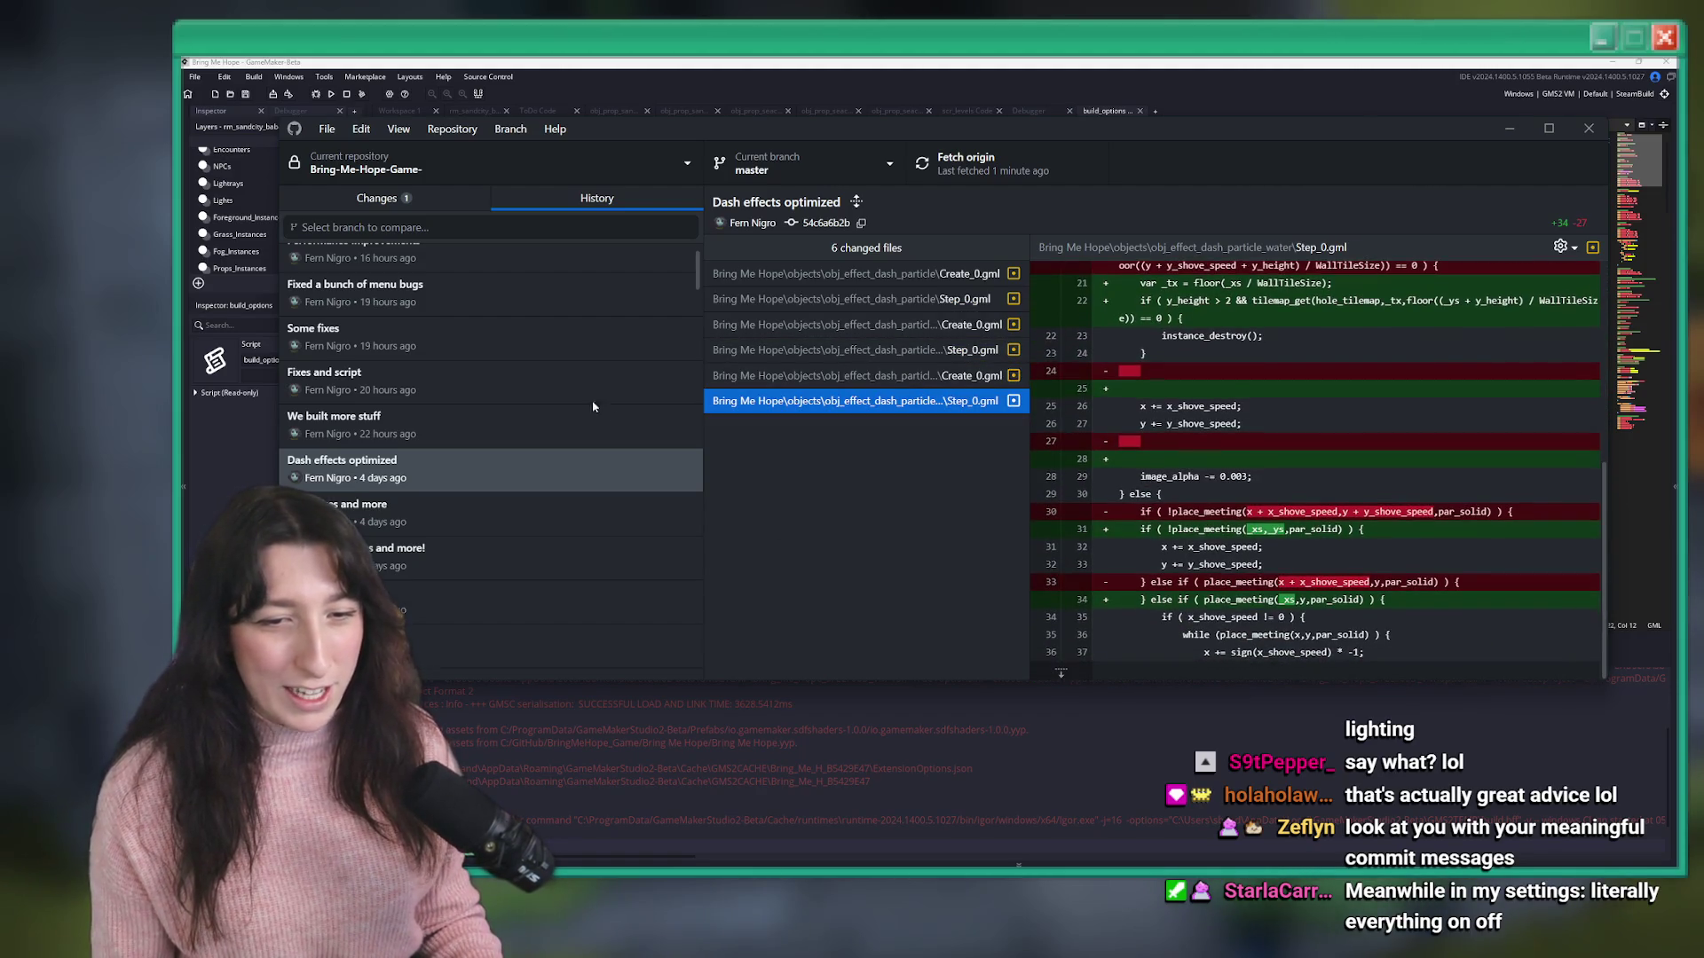
{"action": "scroll", "coordinate": [616, 418], "scroll_direction": "up", "scroll_amount": 2}
{"action": "left_click", "coordinate": [525, 282]}
{"action": "left_click", "coordinate": [895, 60]}
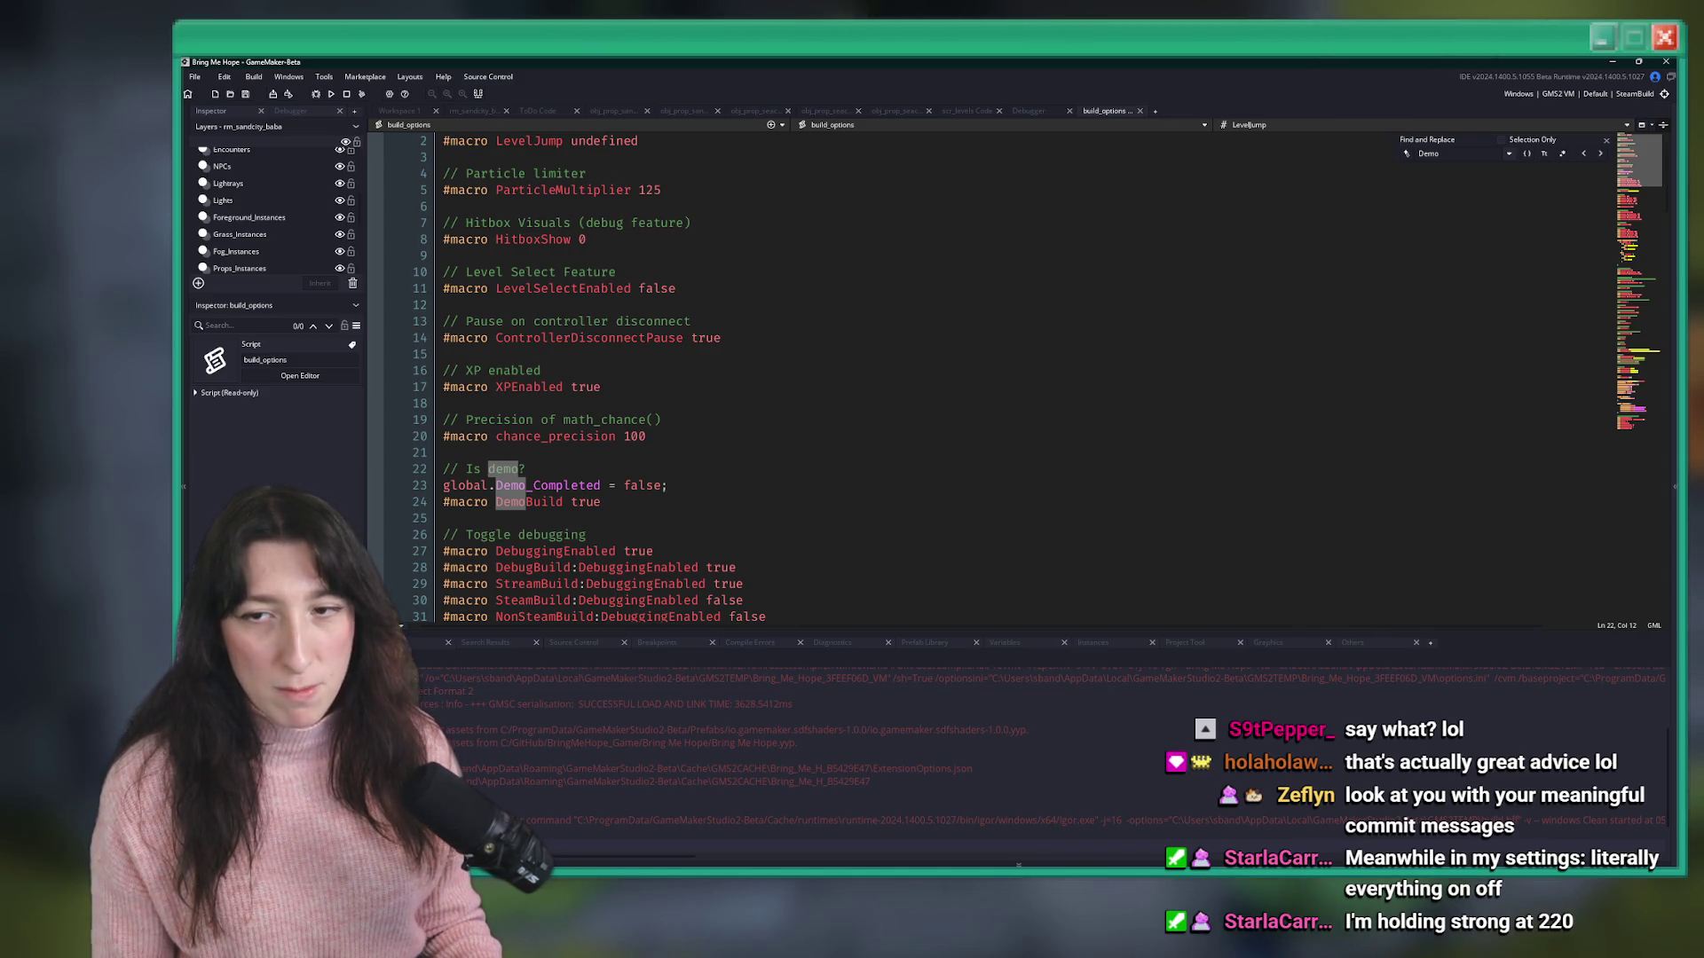
- Run Build > Create Executable and choose Package as Zip
{"action": "left_click", "coordinate": [985, 404]}
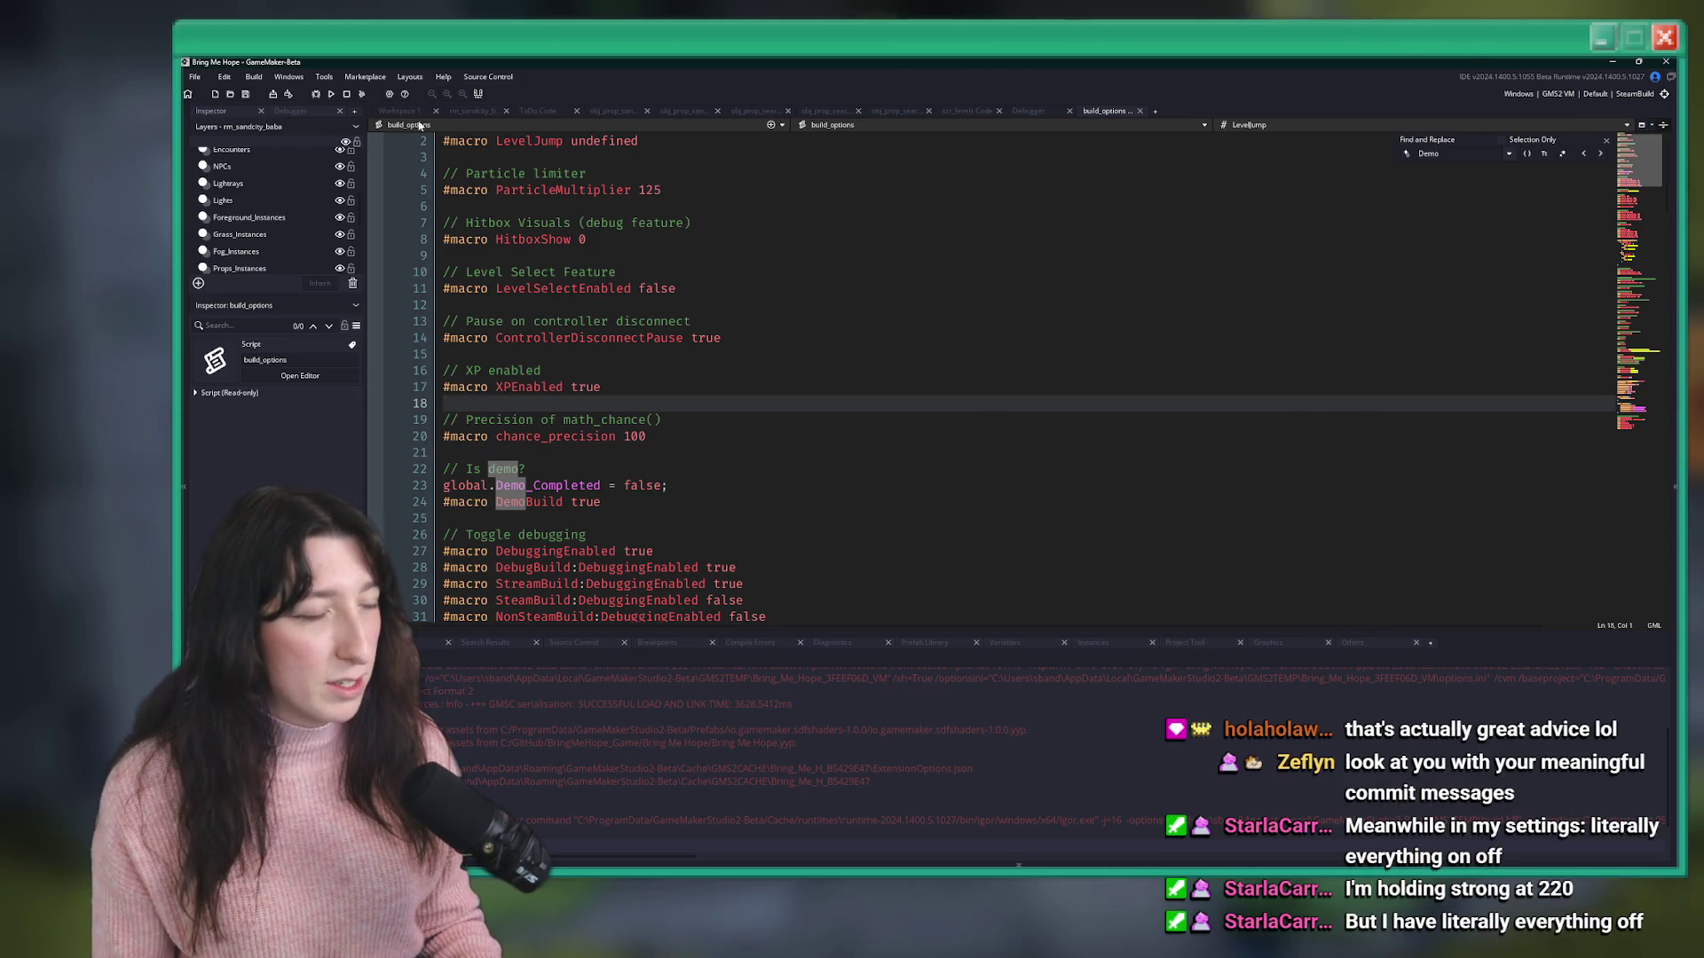
{"action": "left_click", "coordinate": [254, 76]}
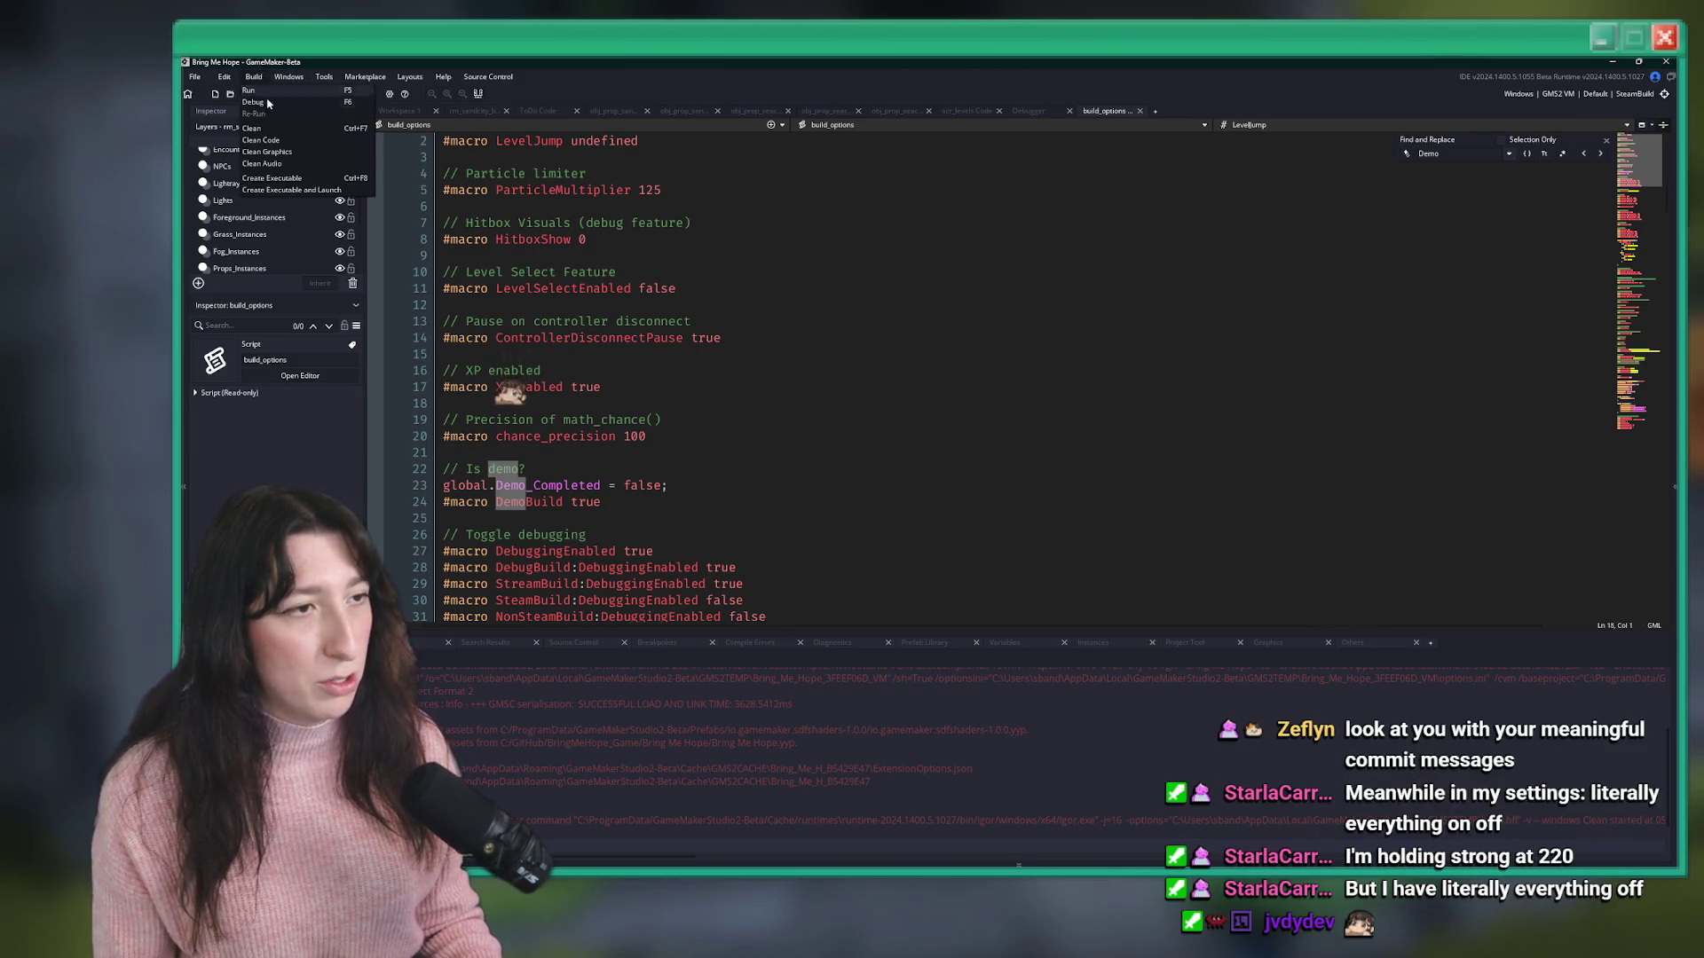
{"action": "left_click", "coordinate": [272, 179]}
{"action": "left_click", "coordinate": [640, 485]}
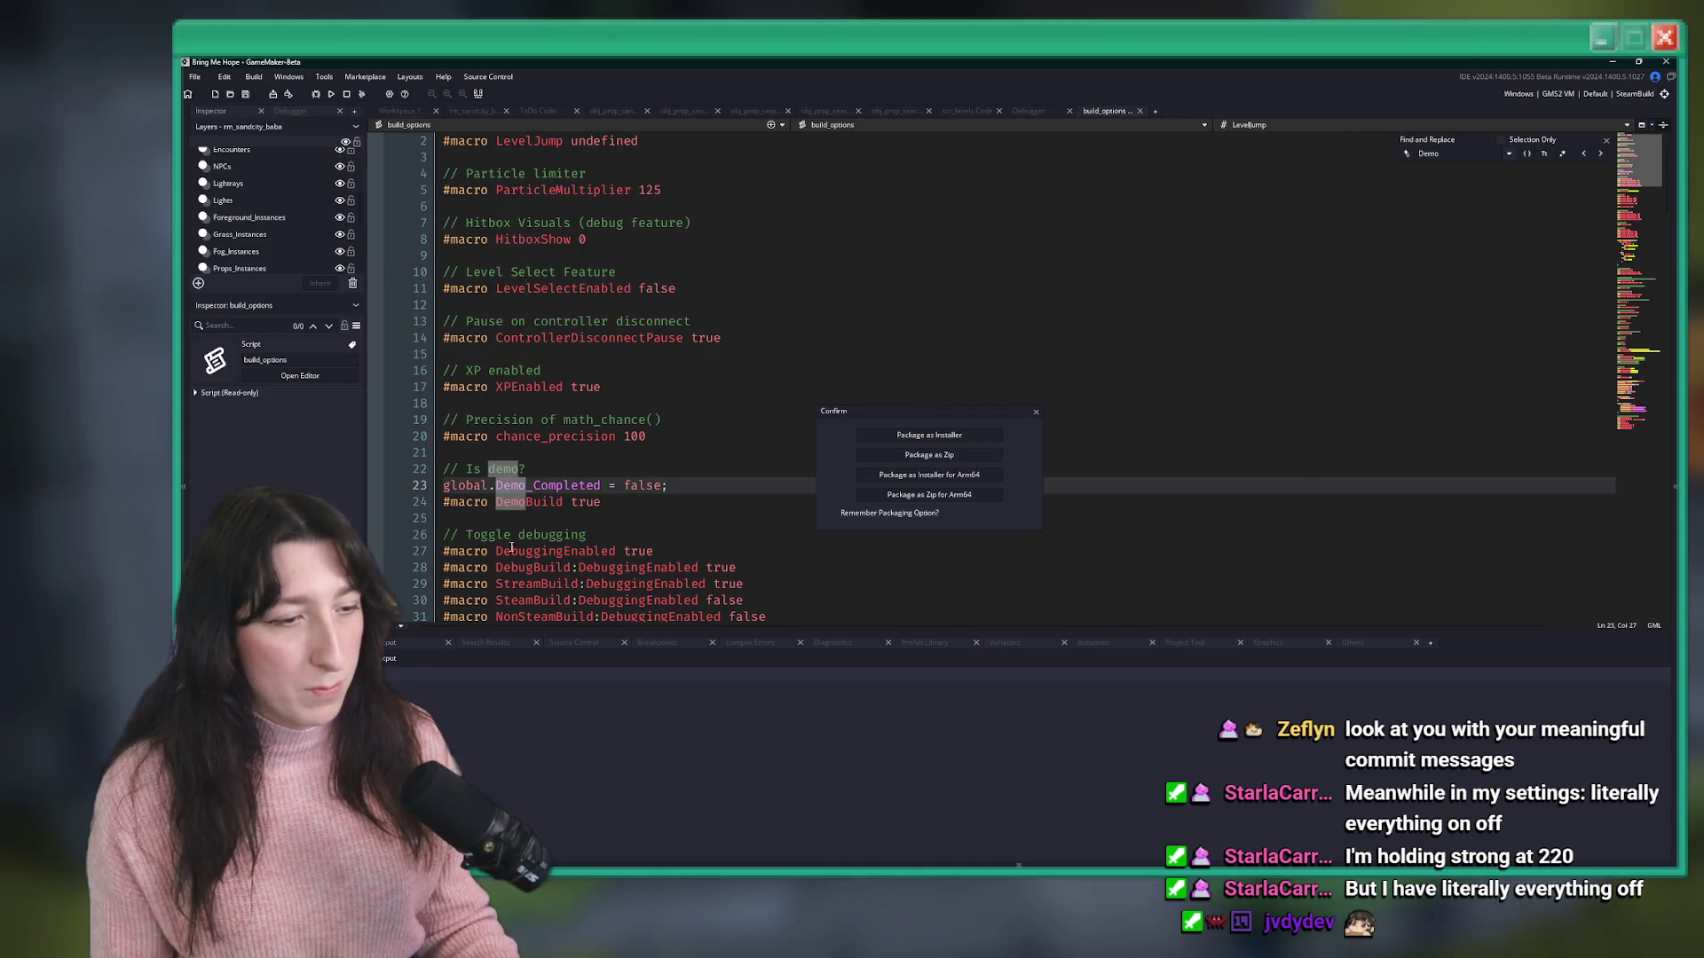
{"action": "left_click", "coordinate": [929, 454]}
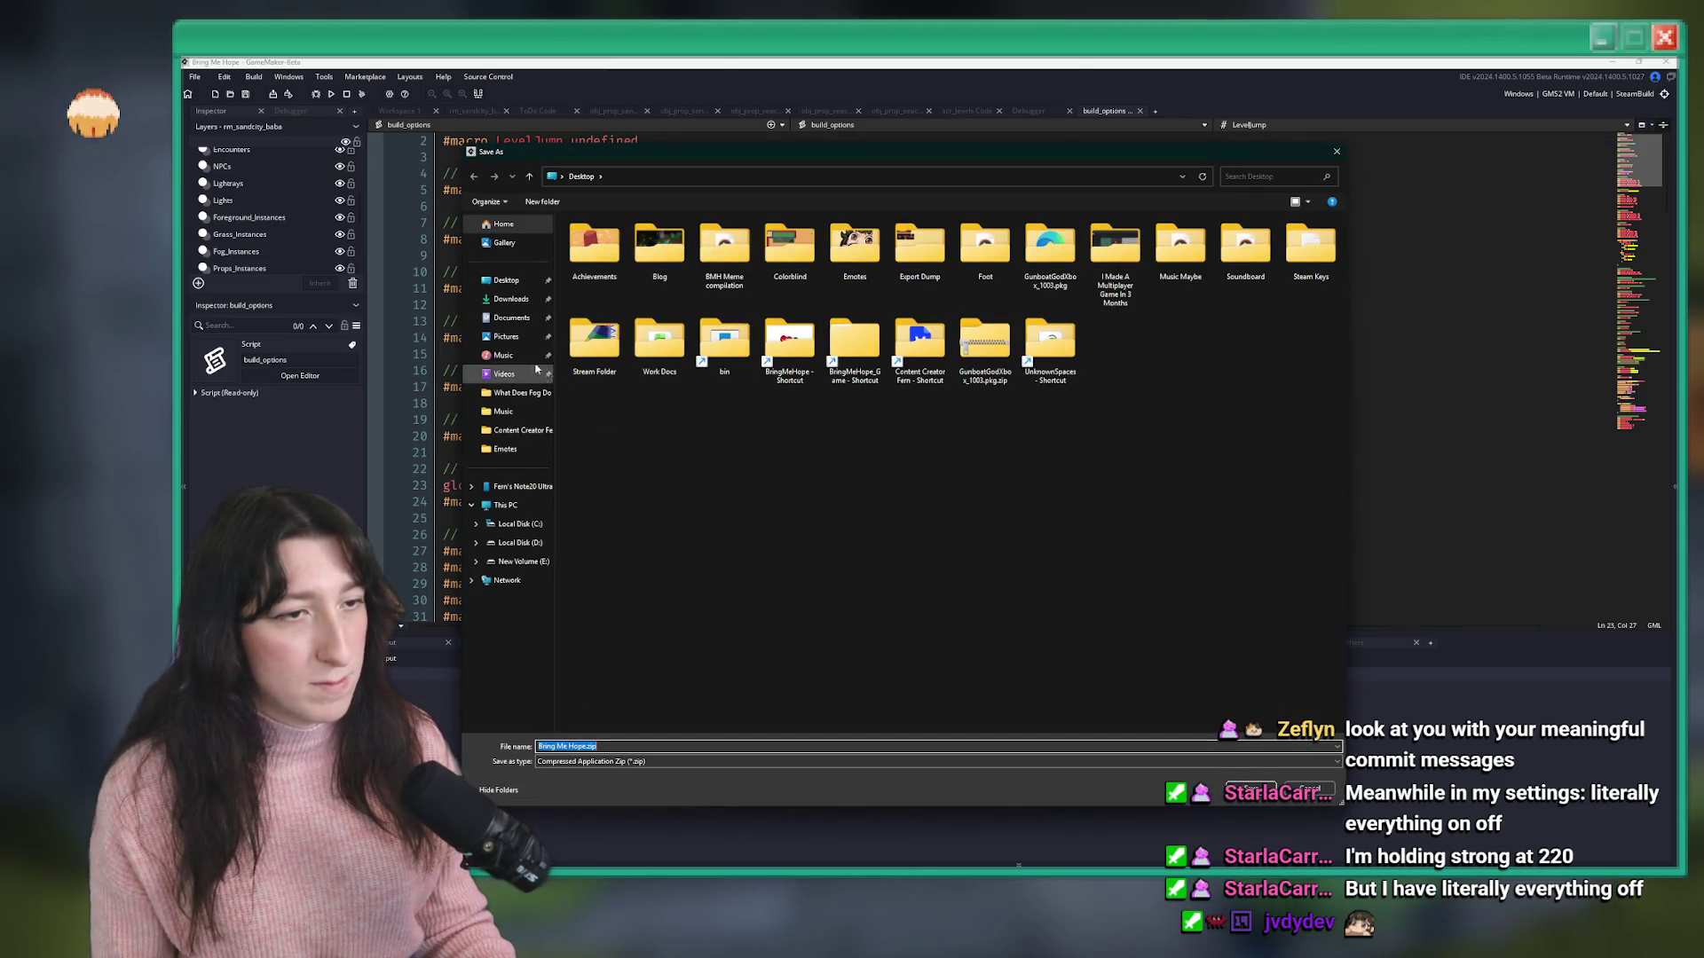
- Save Bring Me Hope.zip to the Desktop and let the zip build finish
{"action": "left_click", "coordinate": [1251, 789]}
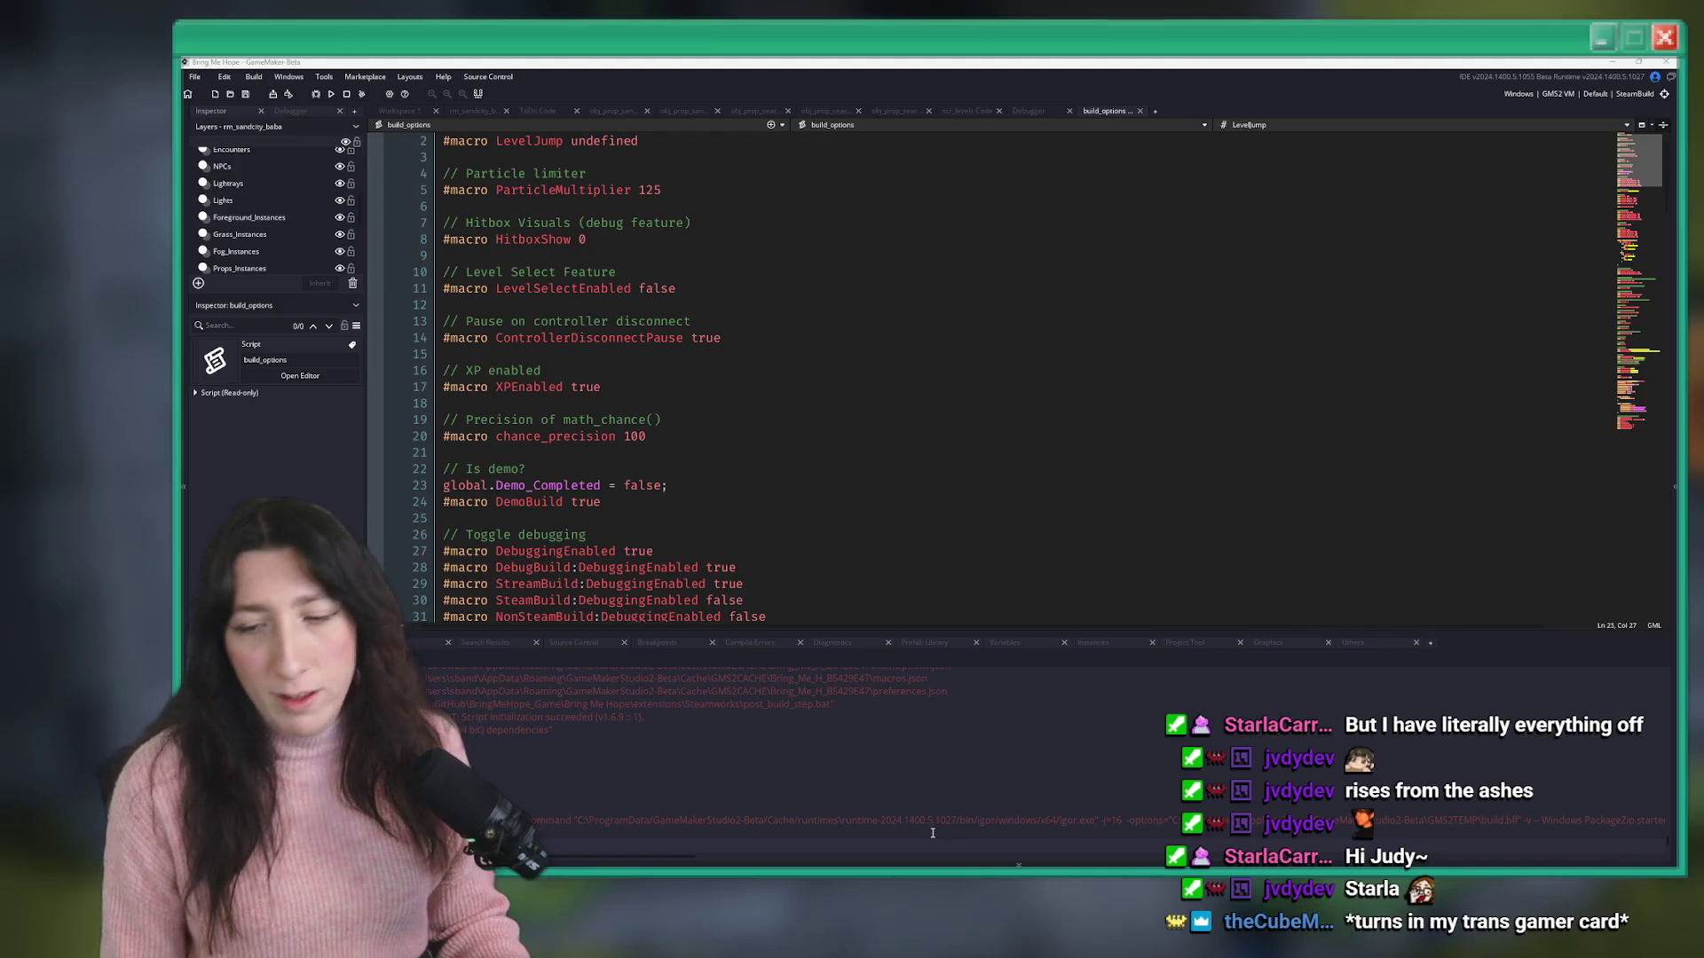
{"action": "left_click", "coordinate": [927, 474]}
- Search the project for 'notes' and open scr_patchnotes and the obj_menu_patchnotes Create code
{"action": "left_click", "coordinate": [989, 348]}
{"action": "key", "text": "ctrl+shift+f"}
{"action": "type", "text": "notes"}
{"action": "key", "text": "Return"}
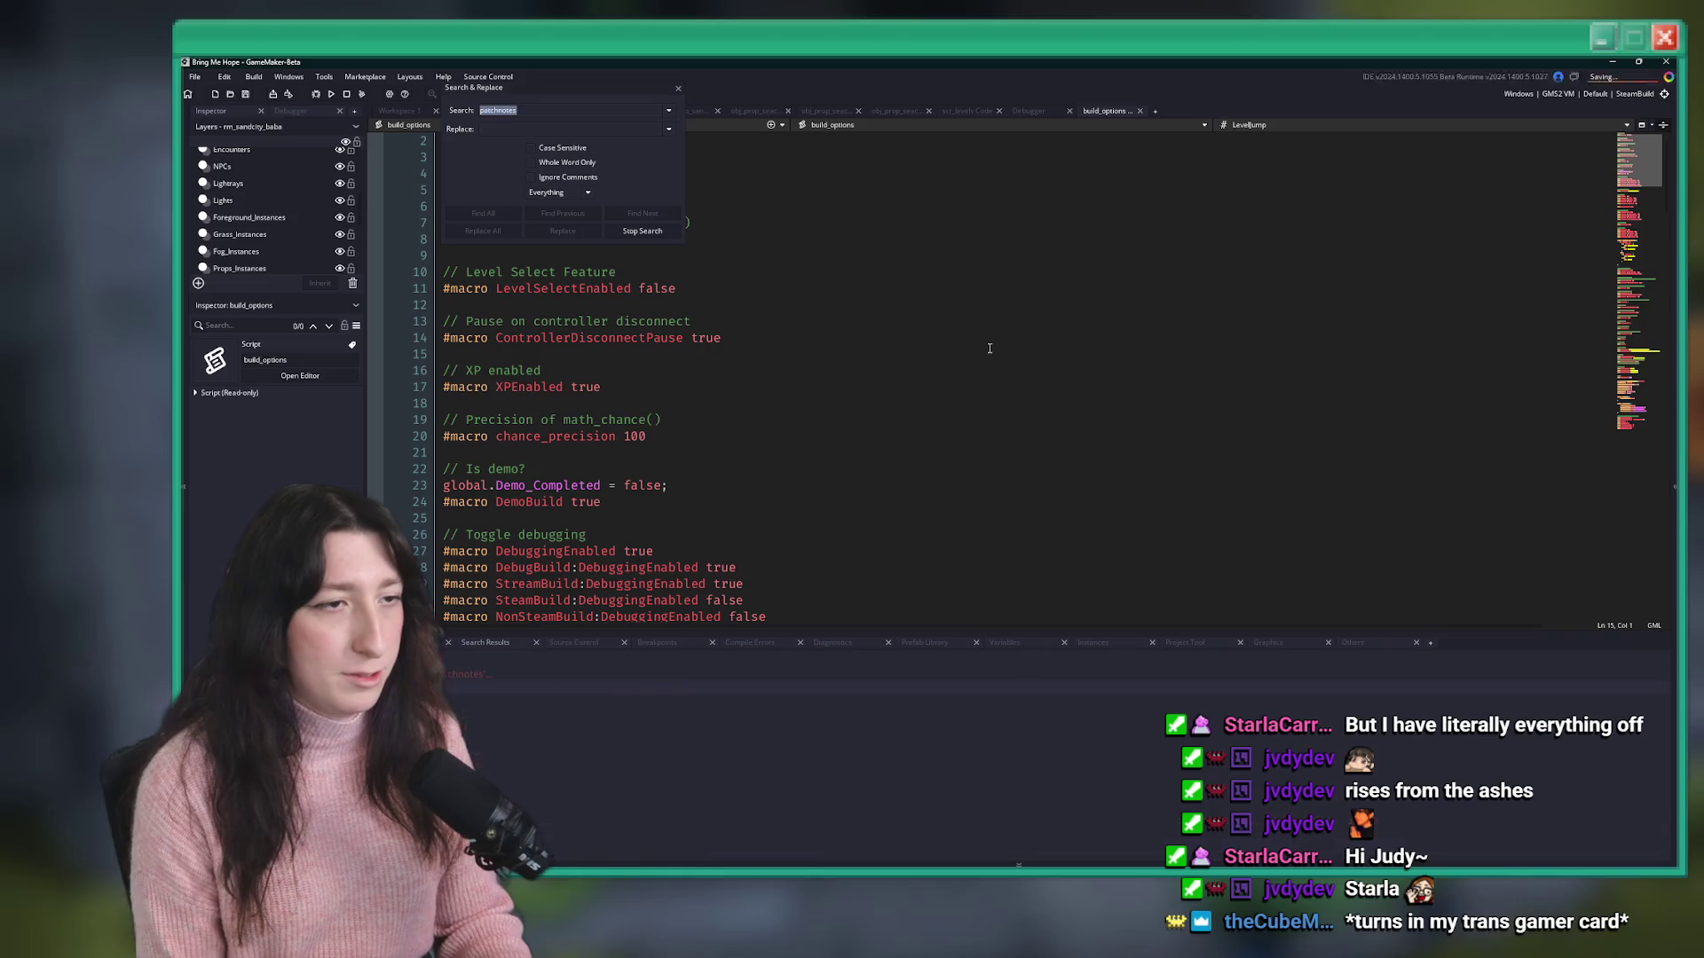
{"action": "double_click", "coordinate": [638, 710]}
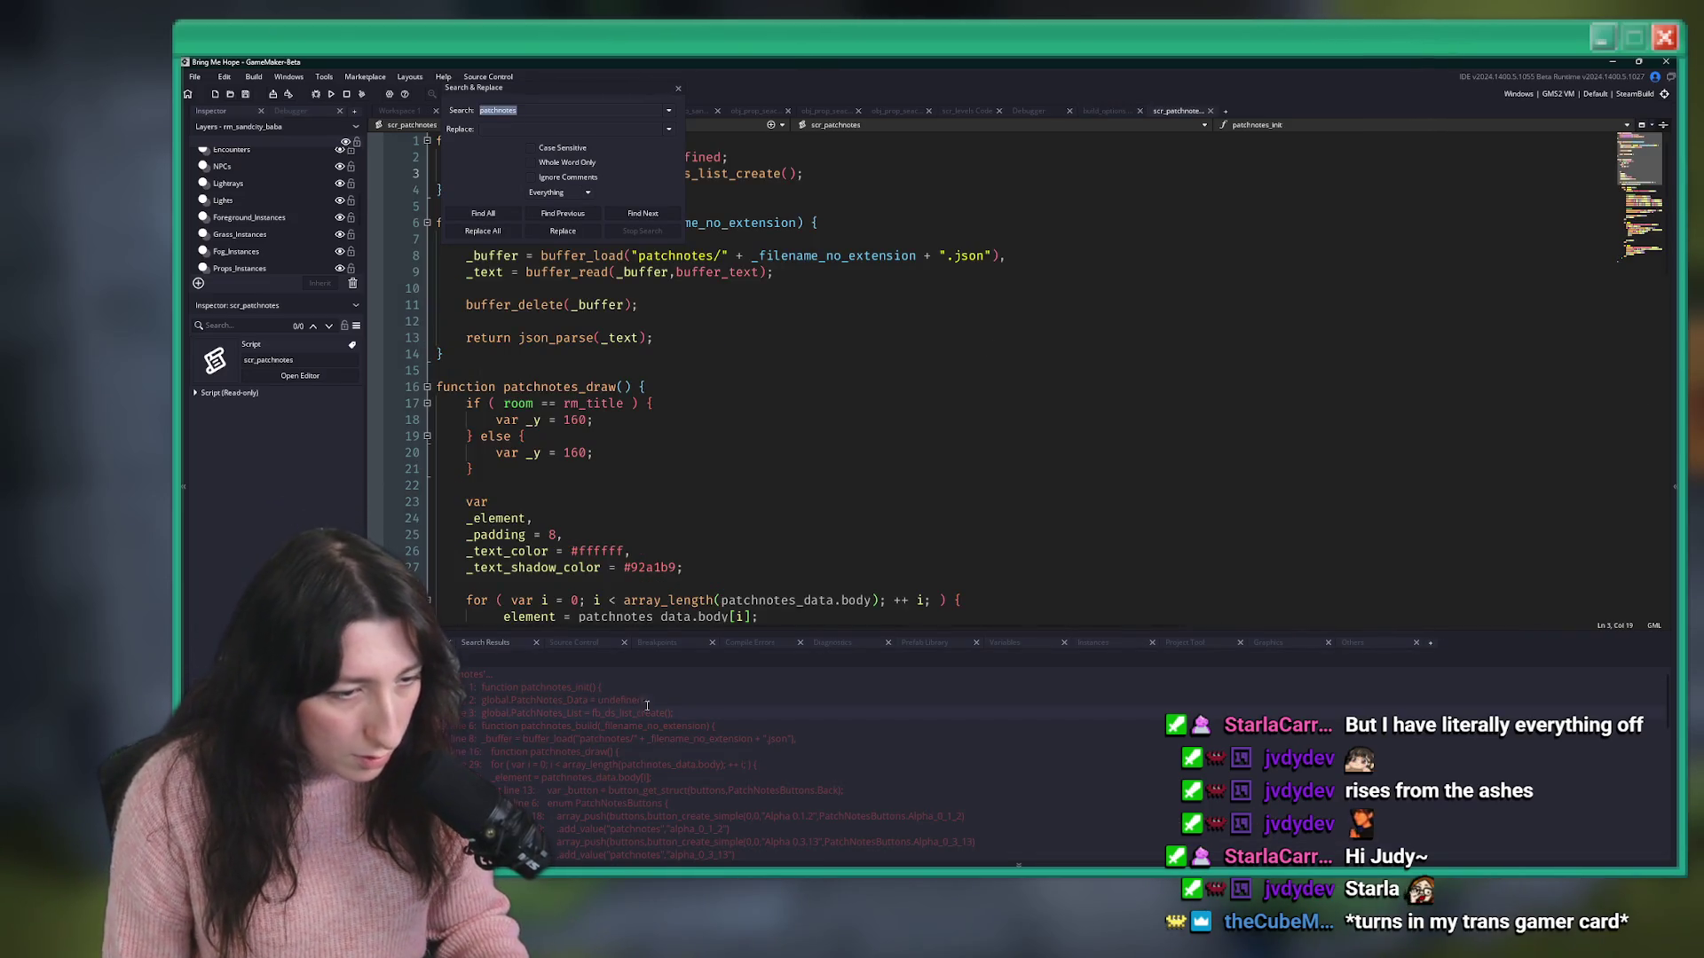
{"action": "left_click", "coordinate": [719, 387]}
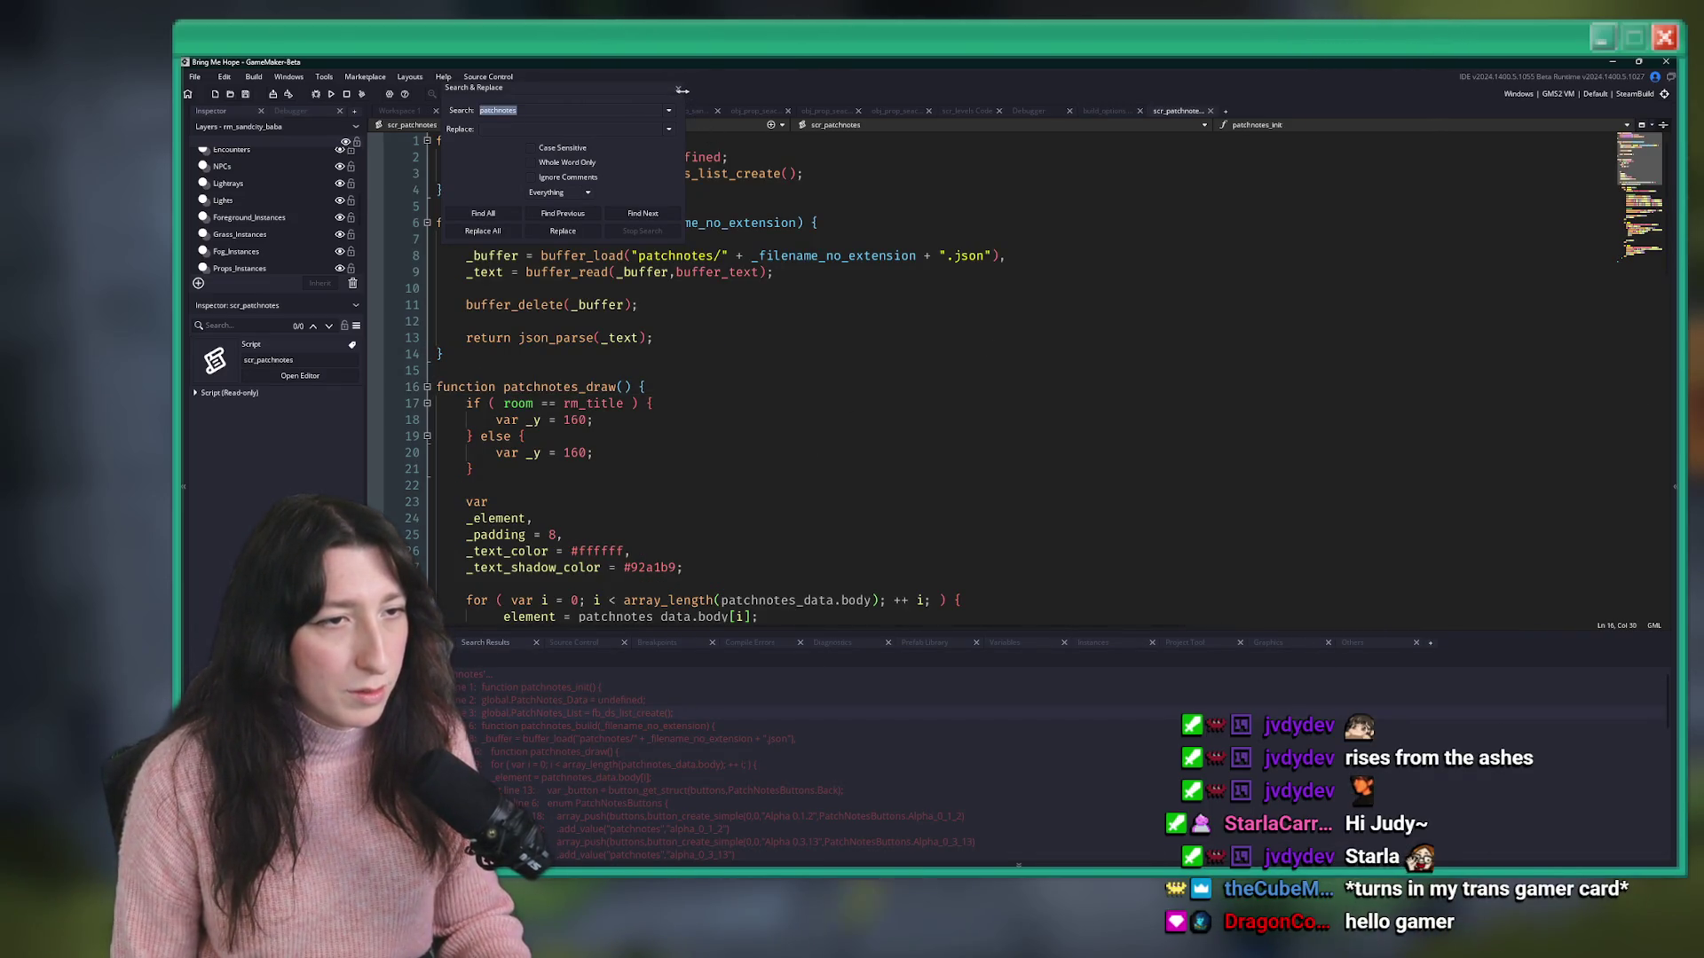
{"action": "key", "text": "Escape"}
{"action": "scroll", "coordinate": [717, 779], "scroll_direction": "down", "scroll_amount": 2}
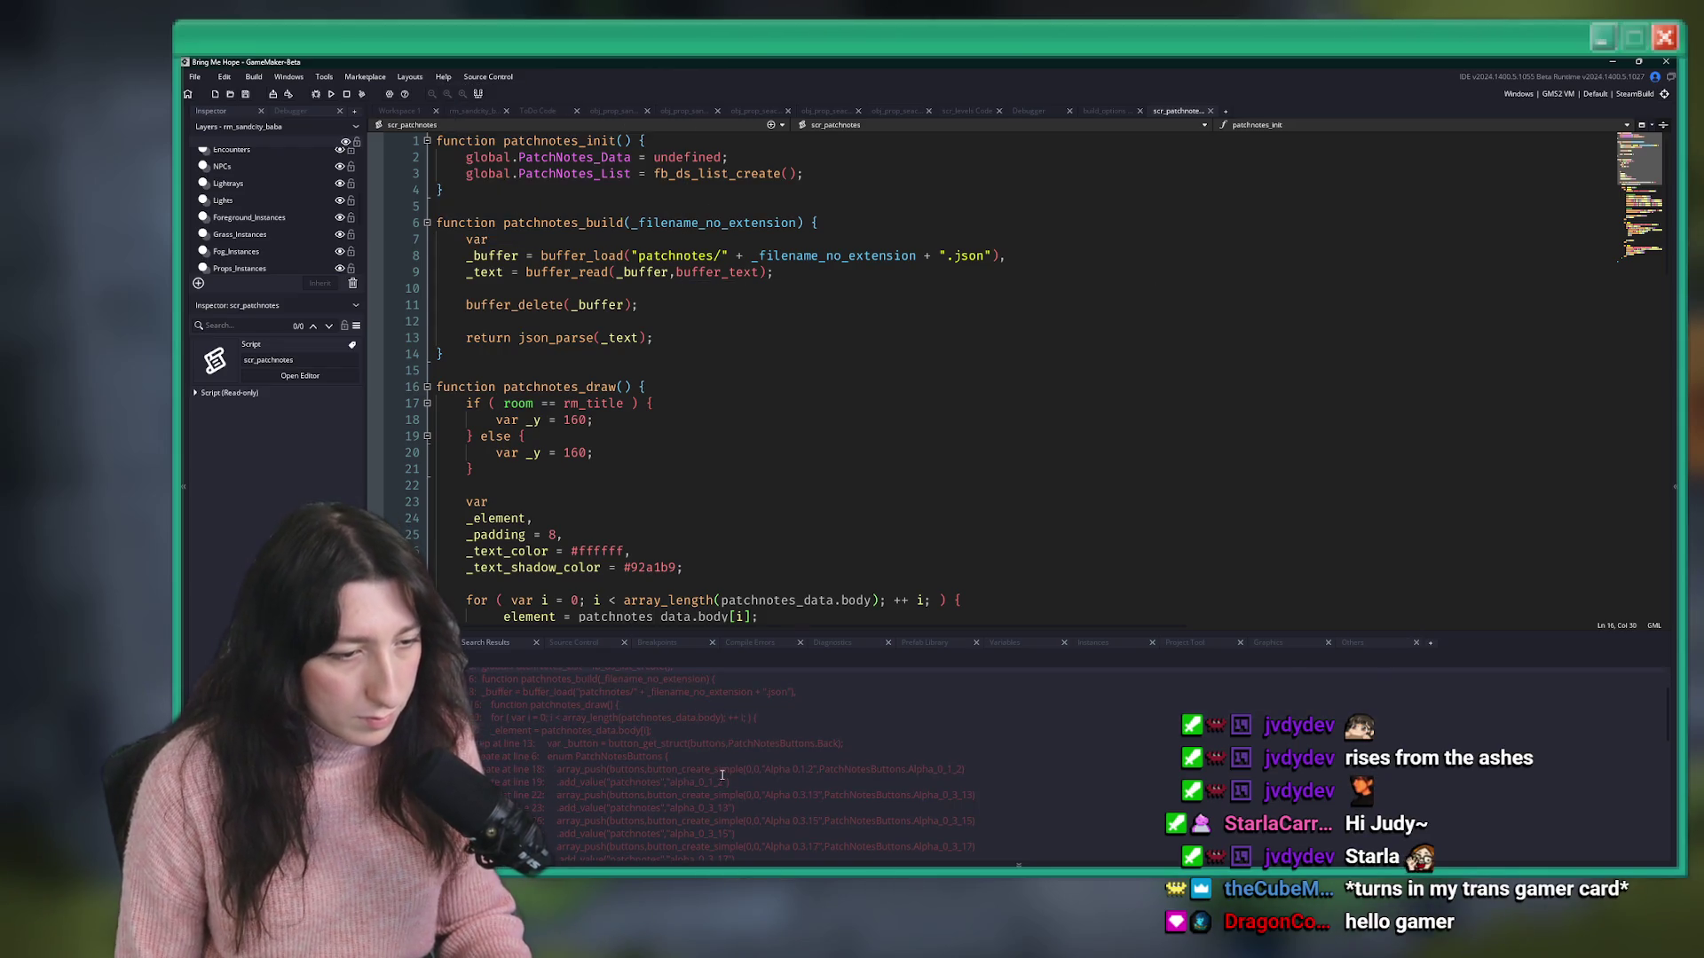
{"action": "double_click", "coordinate": [751, 749]}
{"action": "double_click", "coordinate": [675, 785]}
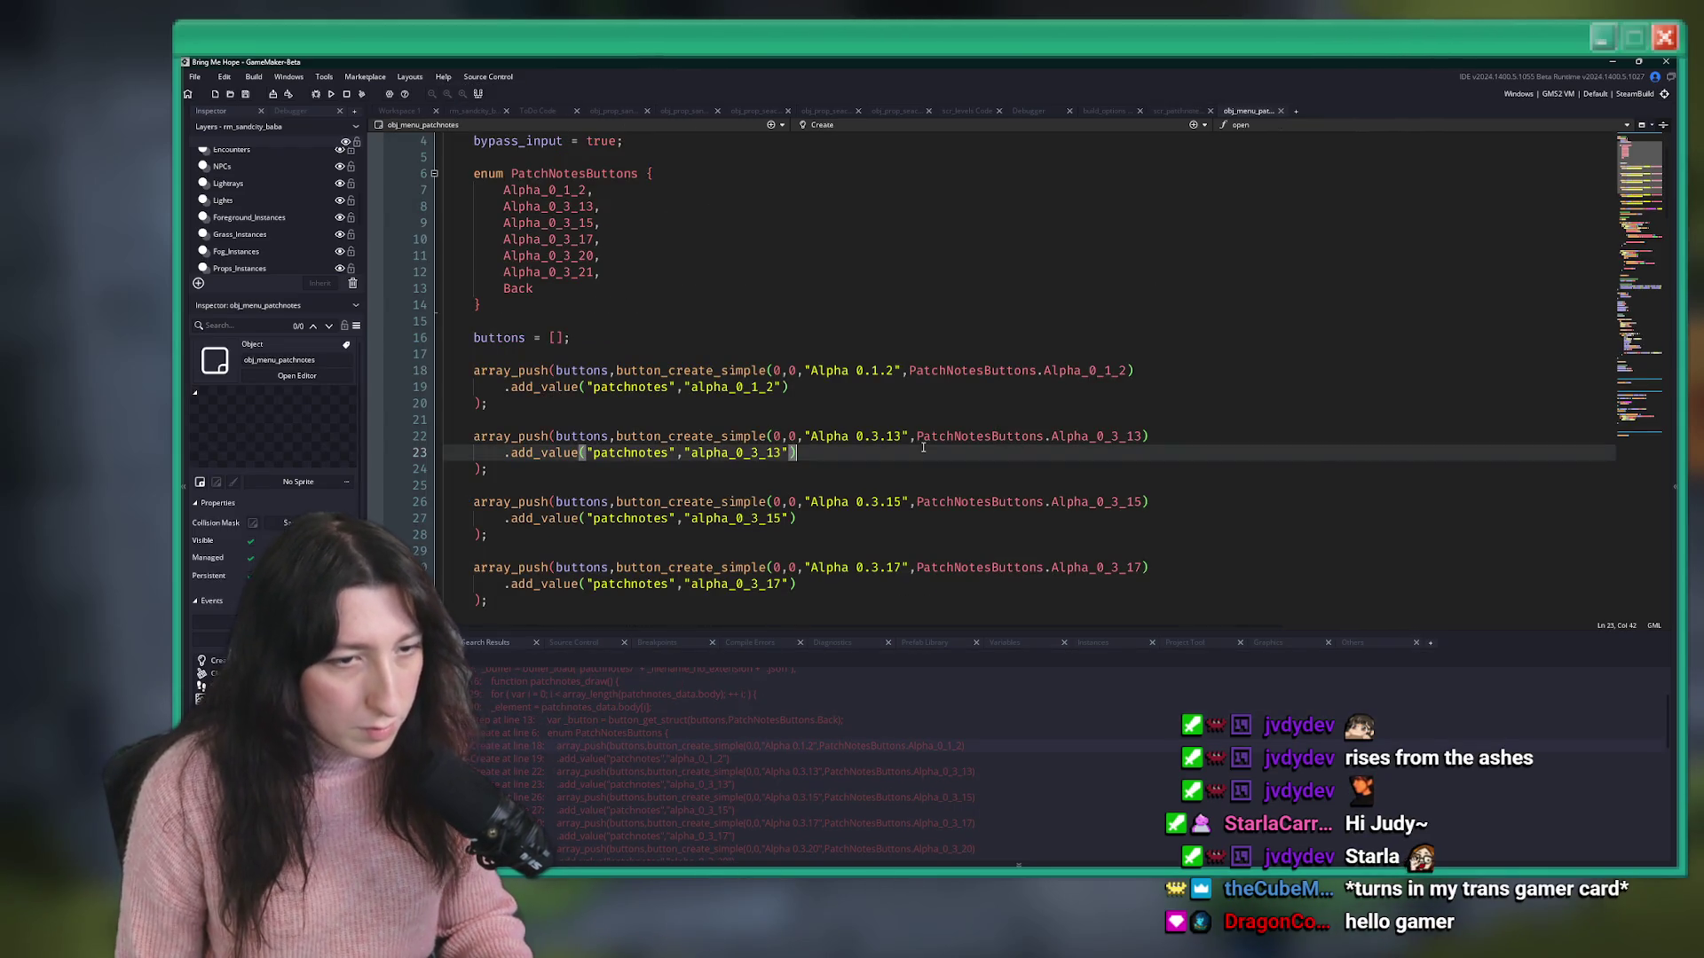
{"action": "scroll", "coordinate": [825, 728], "scroll_direction": "down", "scroll_amount": 5}
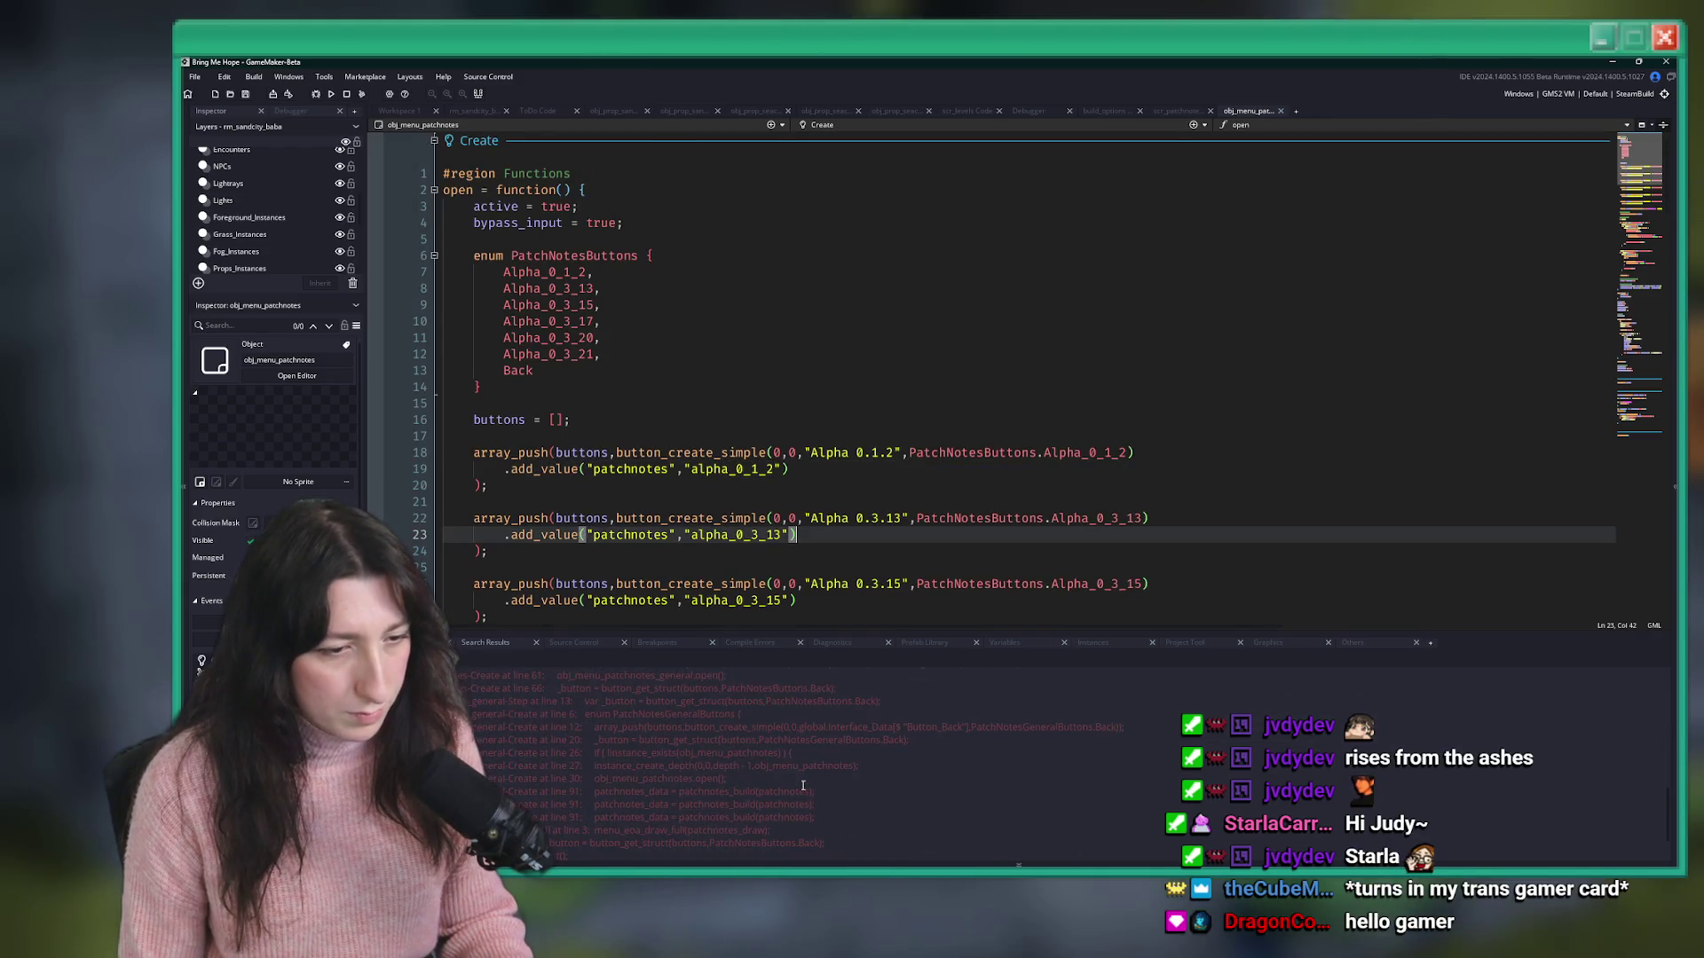
{"action": "scroll", "coordinate": [811, 819], "scroll_direction": "down", "scroll_amount": 1}
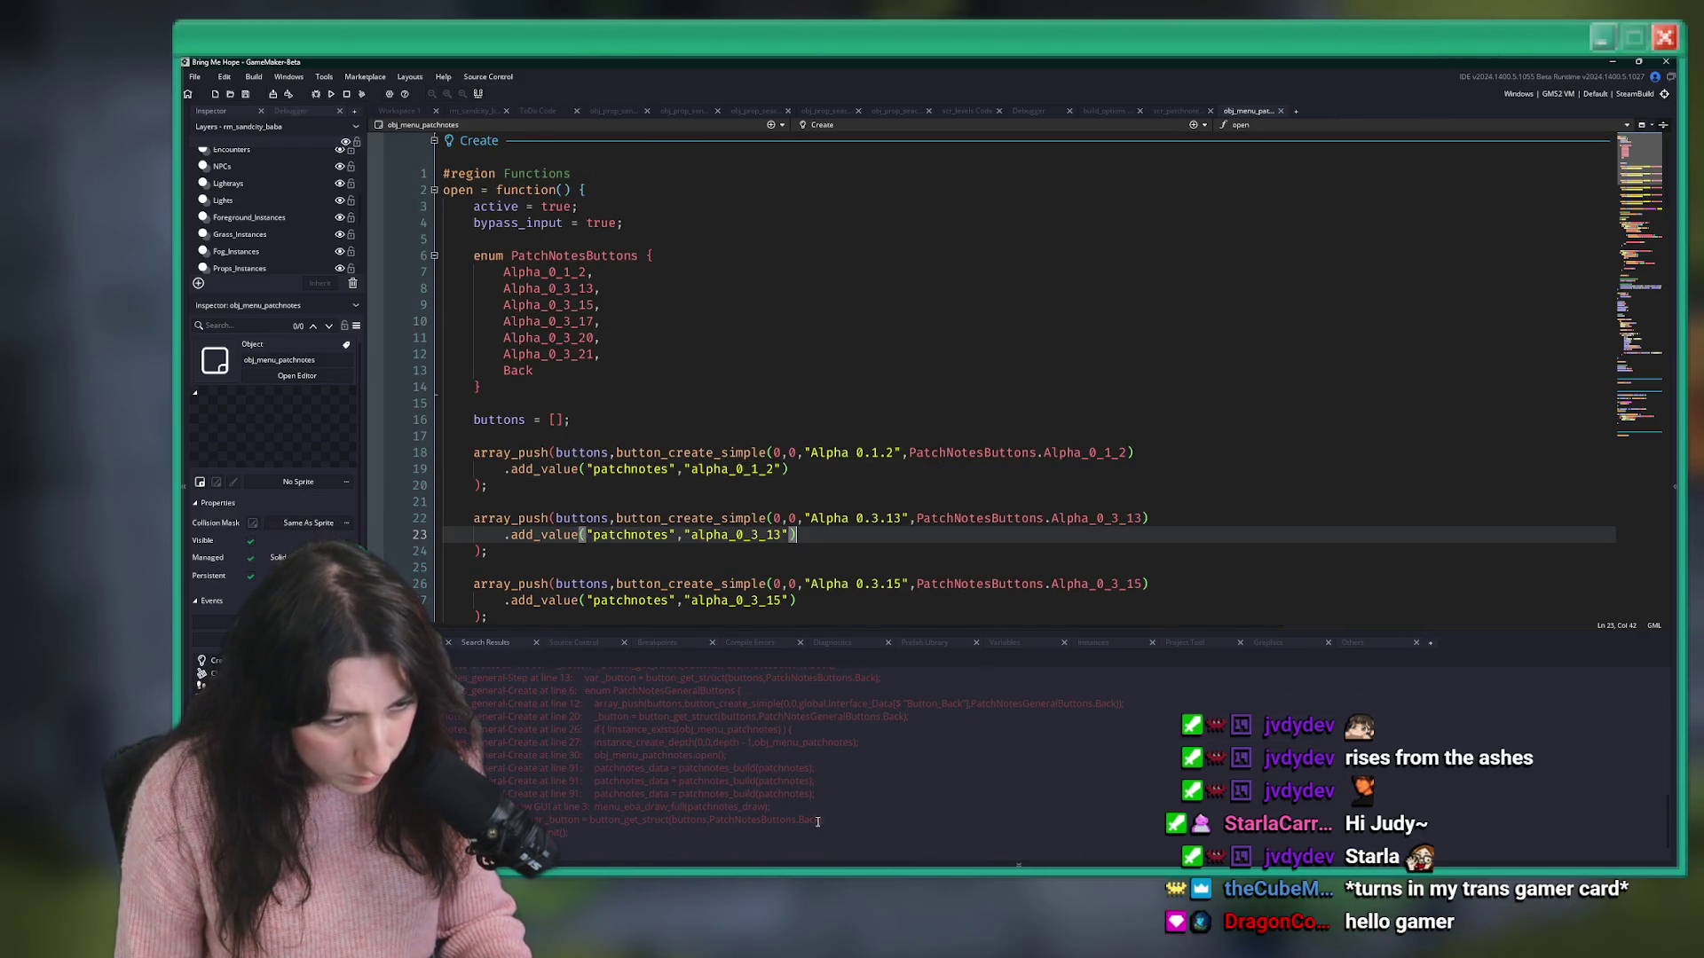
{"action": "scroll", "coordinate": [826, 799], "scroll_direction": "down", "scroll_amount": 5}
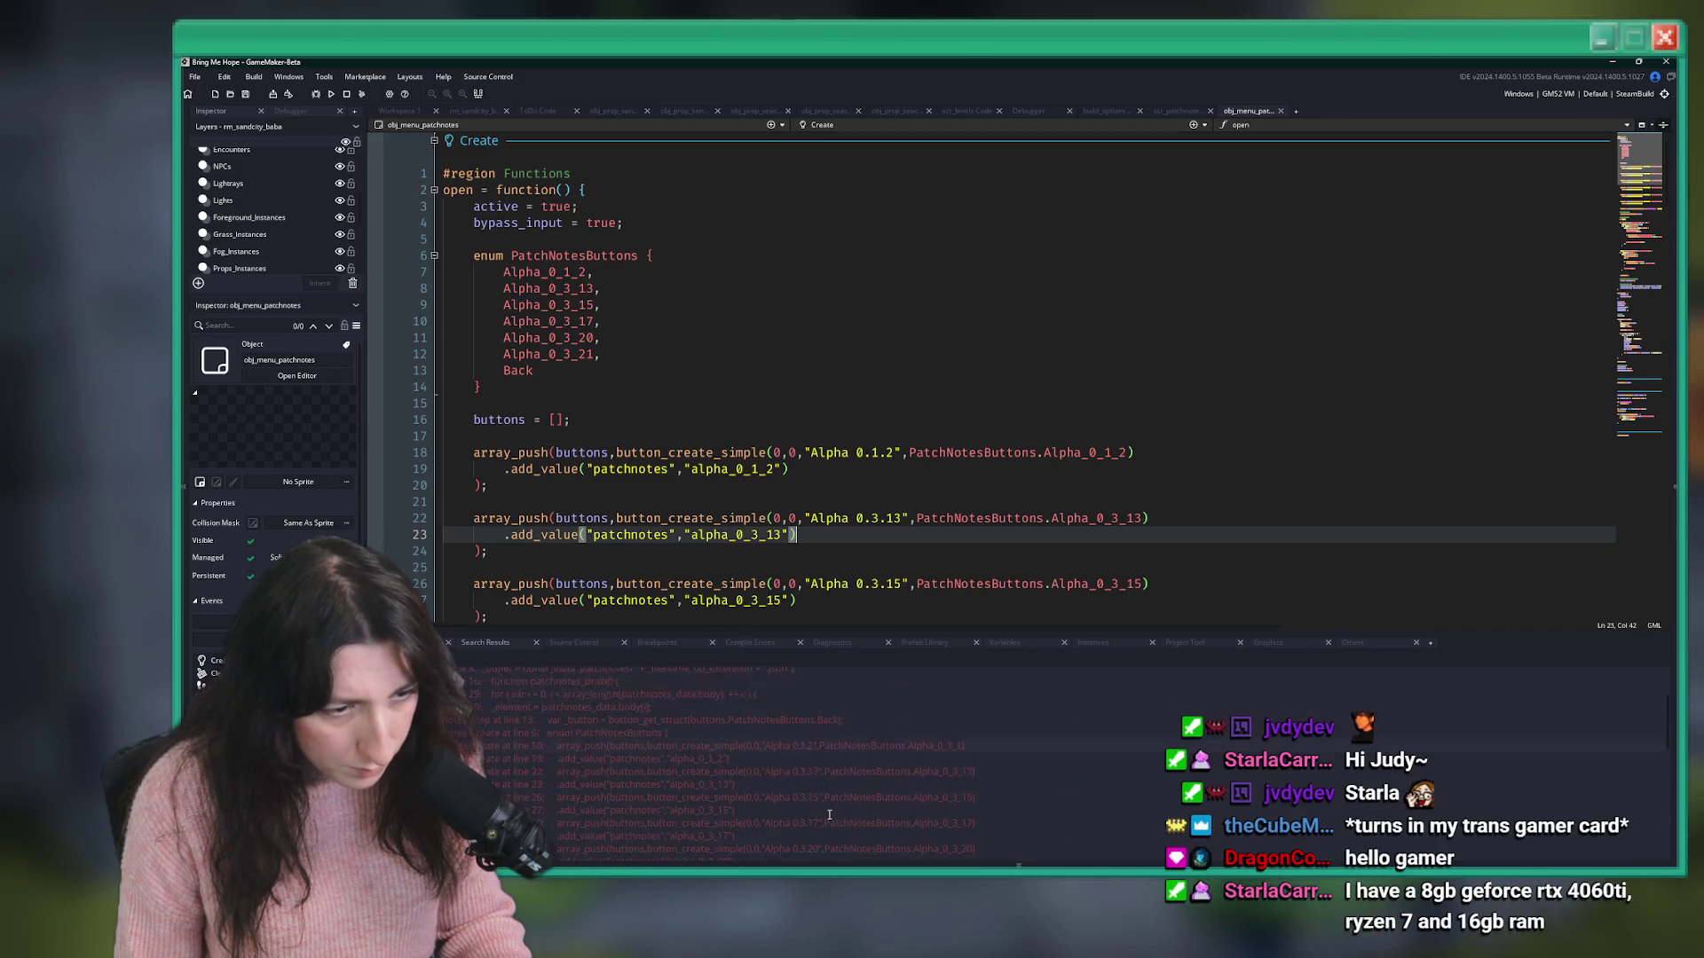
- Open obj_game's Create code at the patchnotes_init call and close scr_patchnotes
{"action": "left_click", "coordinate": [824, 728]}
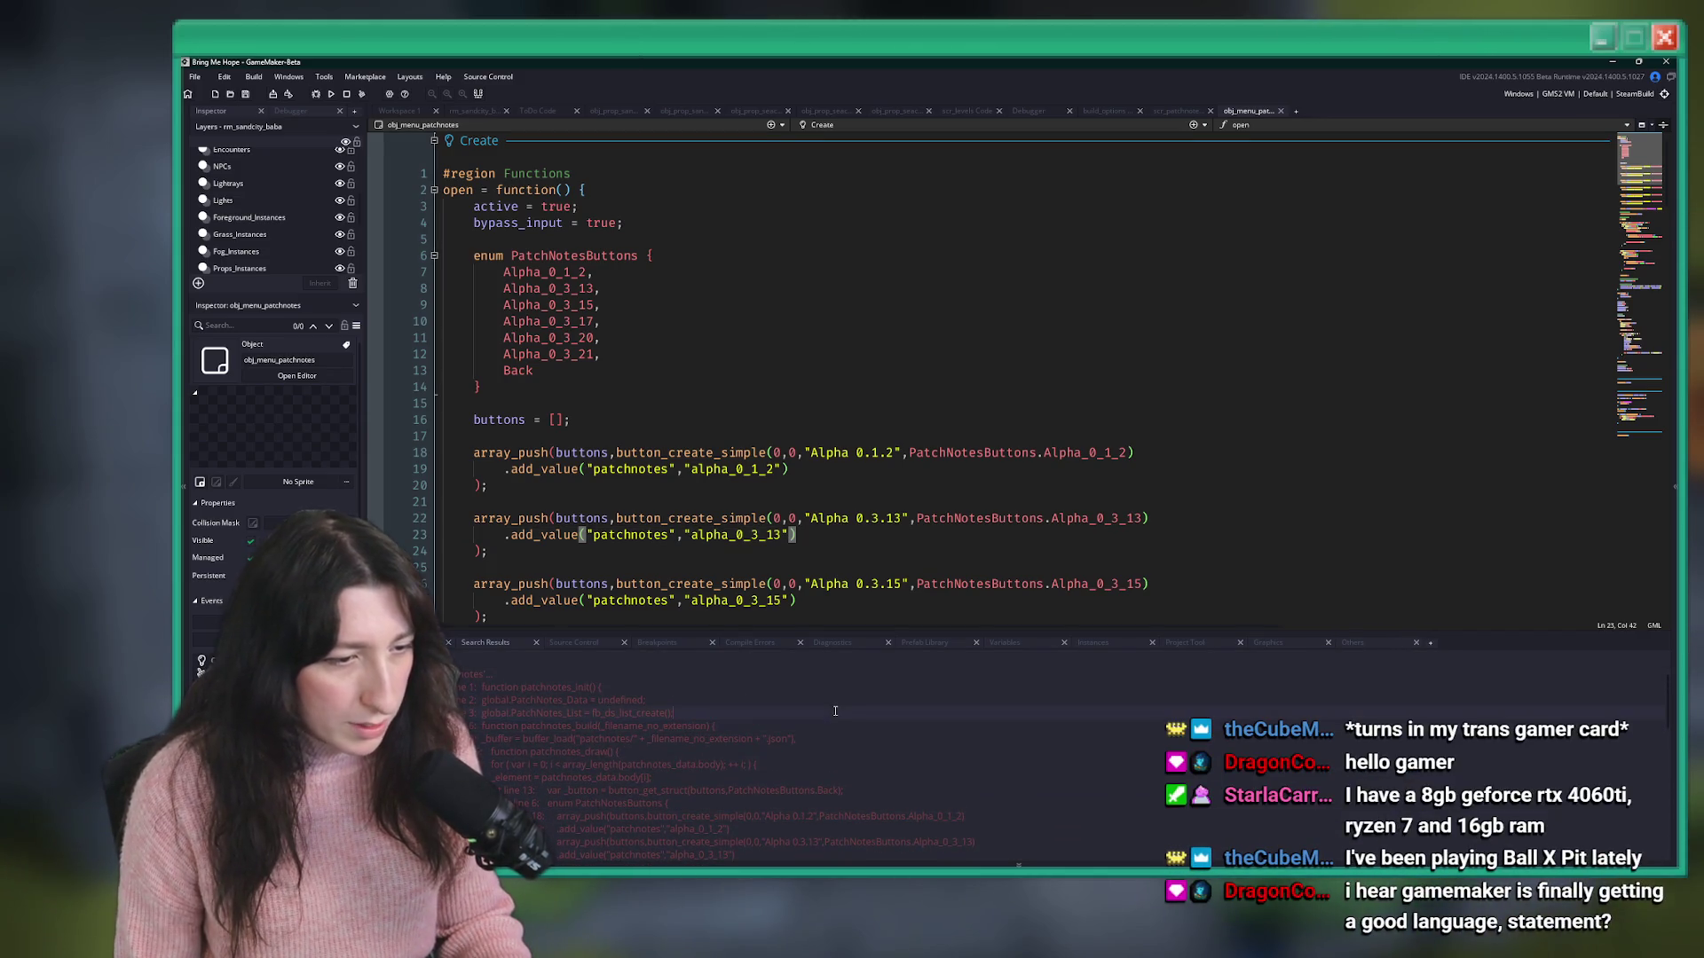
{"action": "scroll", "coordinate": [823, 734], "scroll_direction": "down", "scroll_amount": 5}
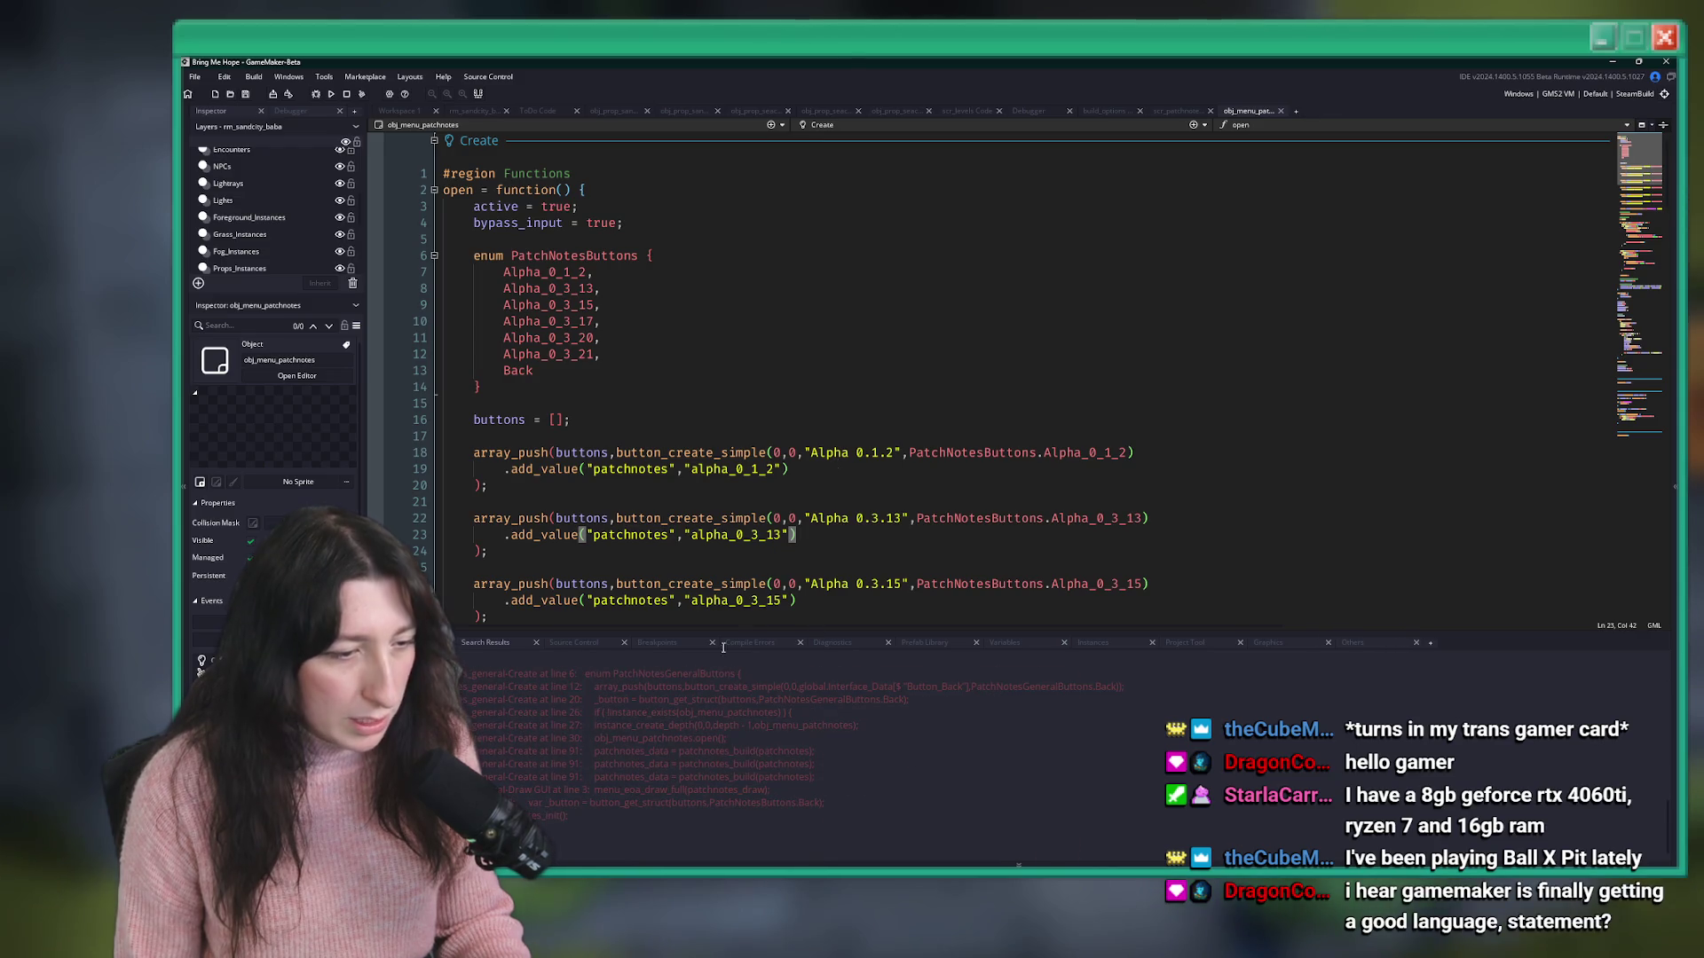
{"action": "double_click", "coordinate": [657, 817]}
{"action": "middle_click", "coordinate": [532, 273]}
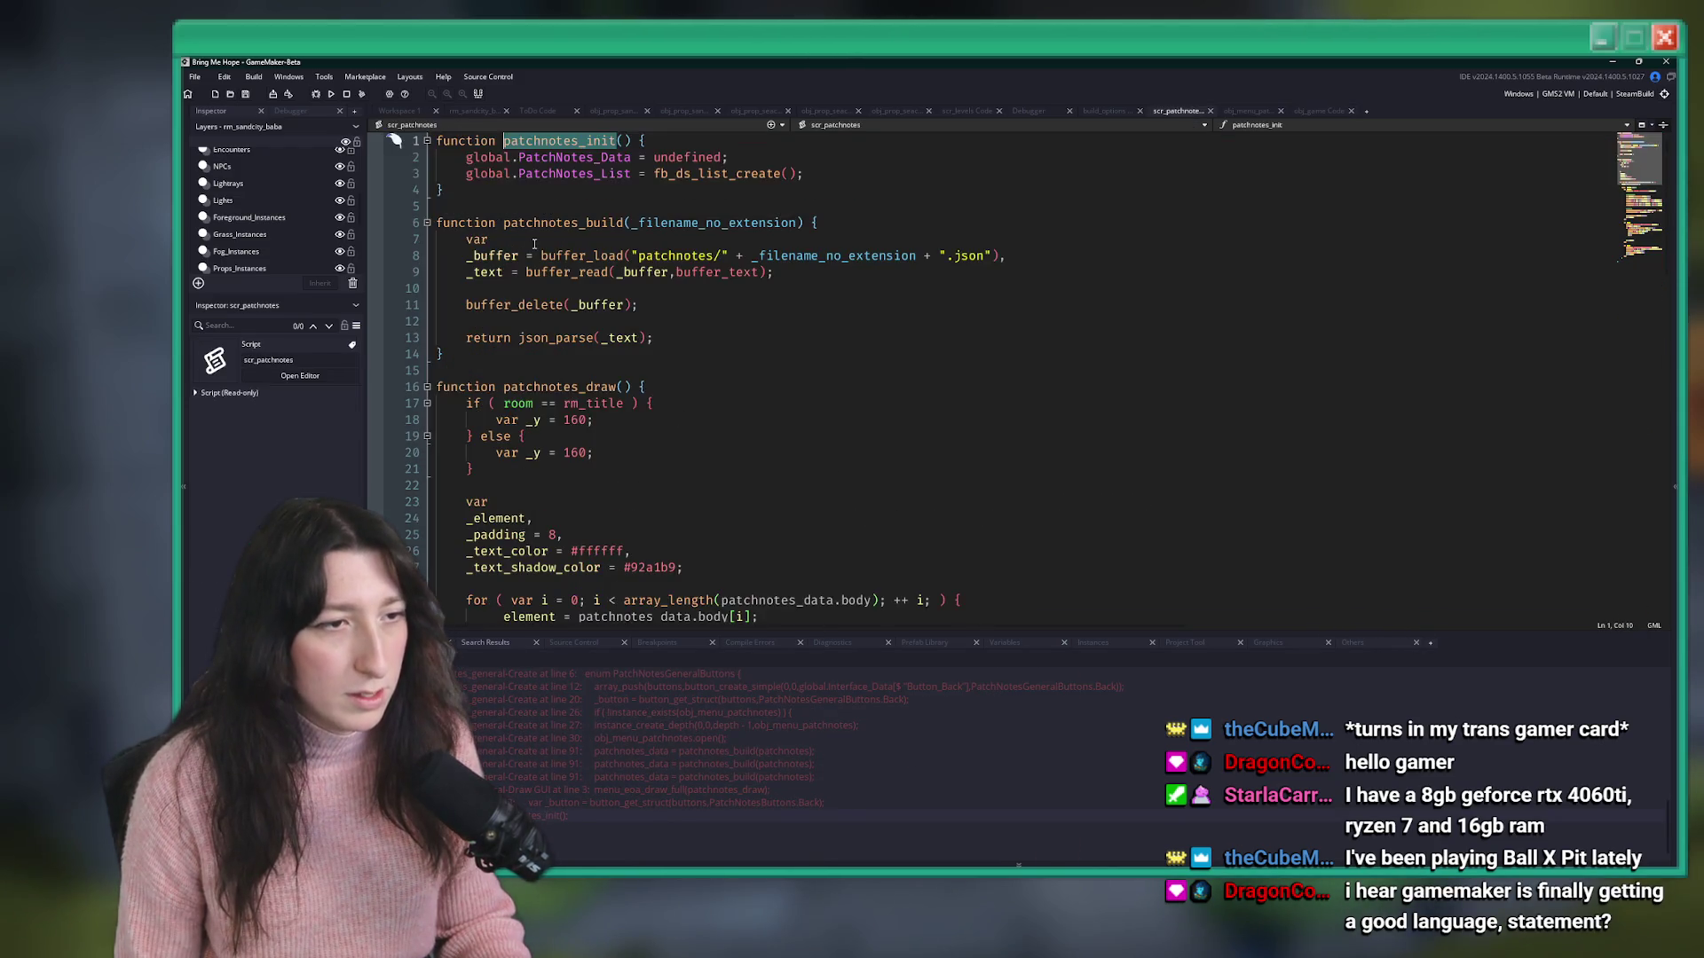
{"action": "middle_click", "coordinate": [1181, 114]}
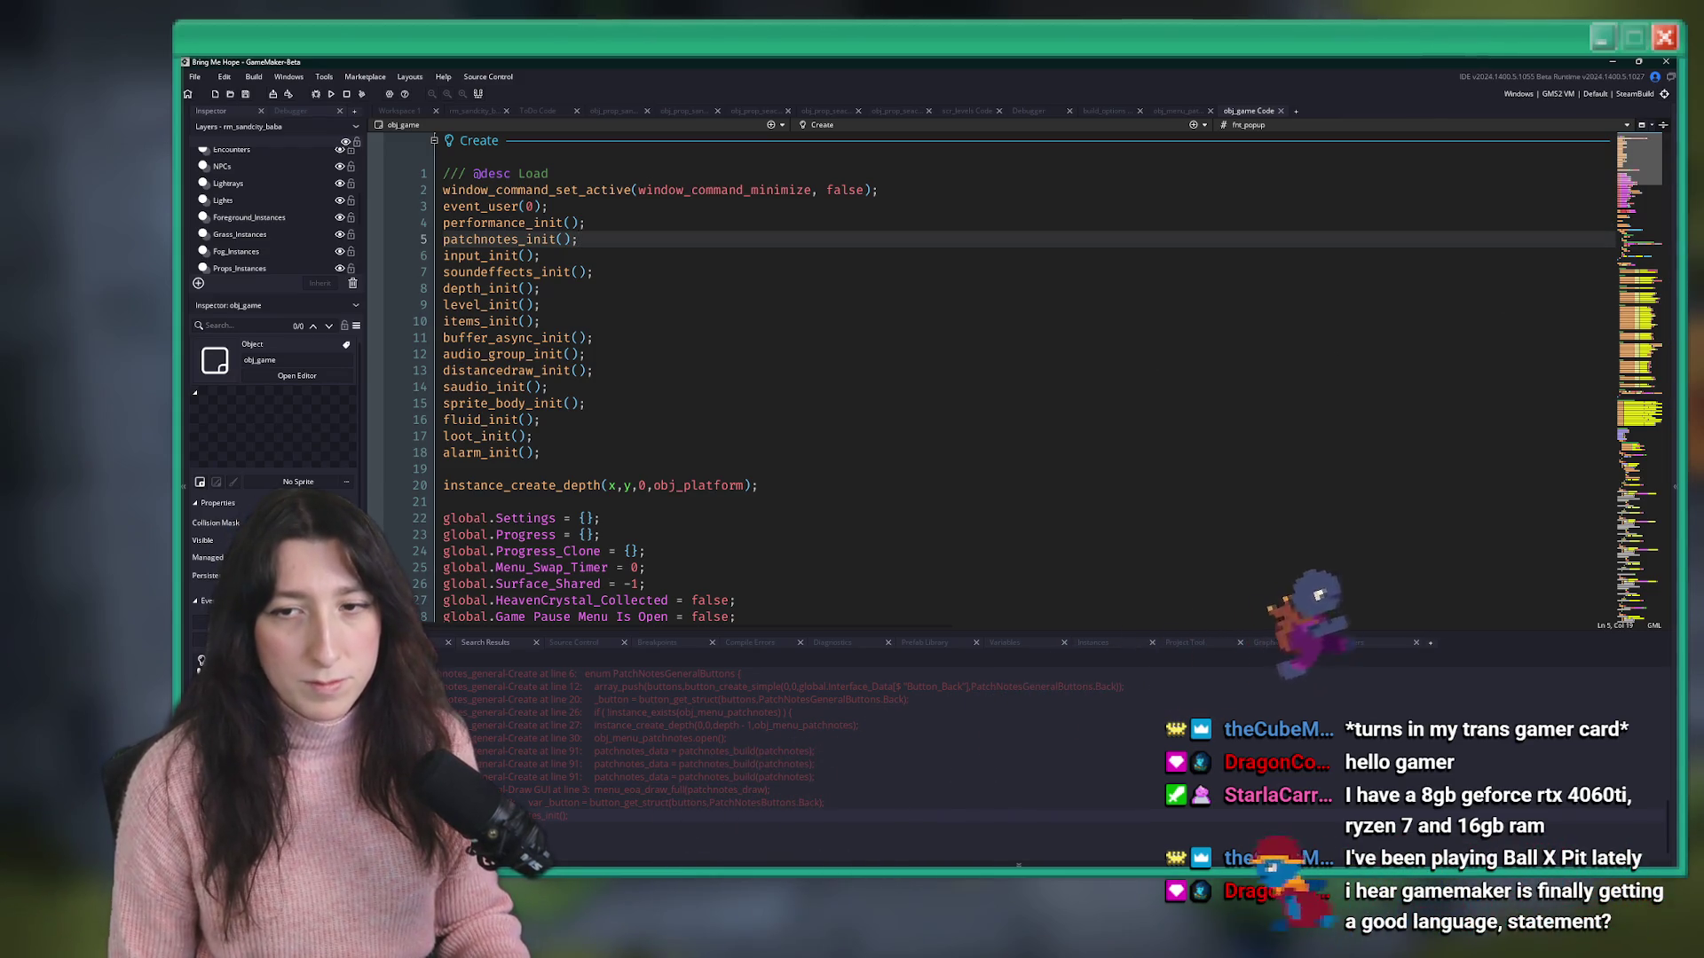
{"action": "left_click", "coordinate": [1008, 220]}
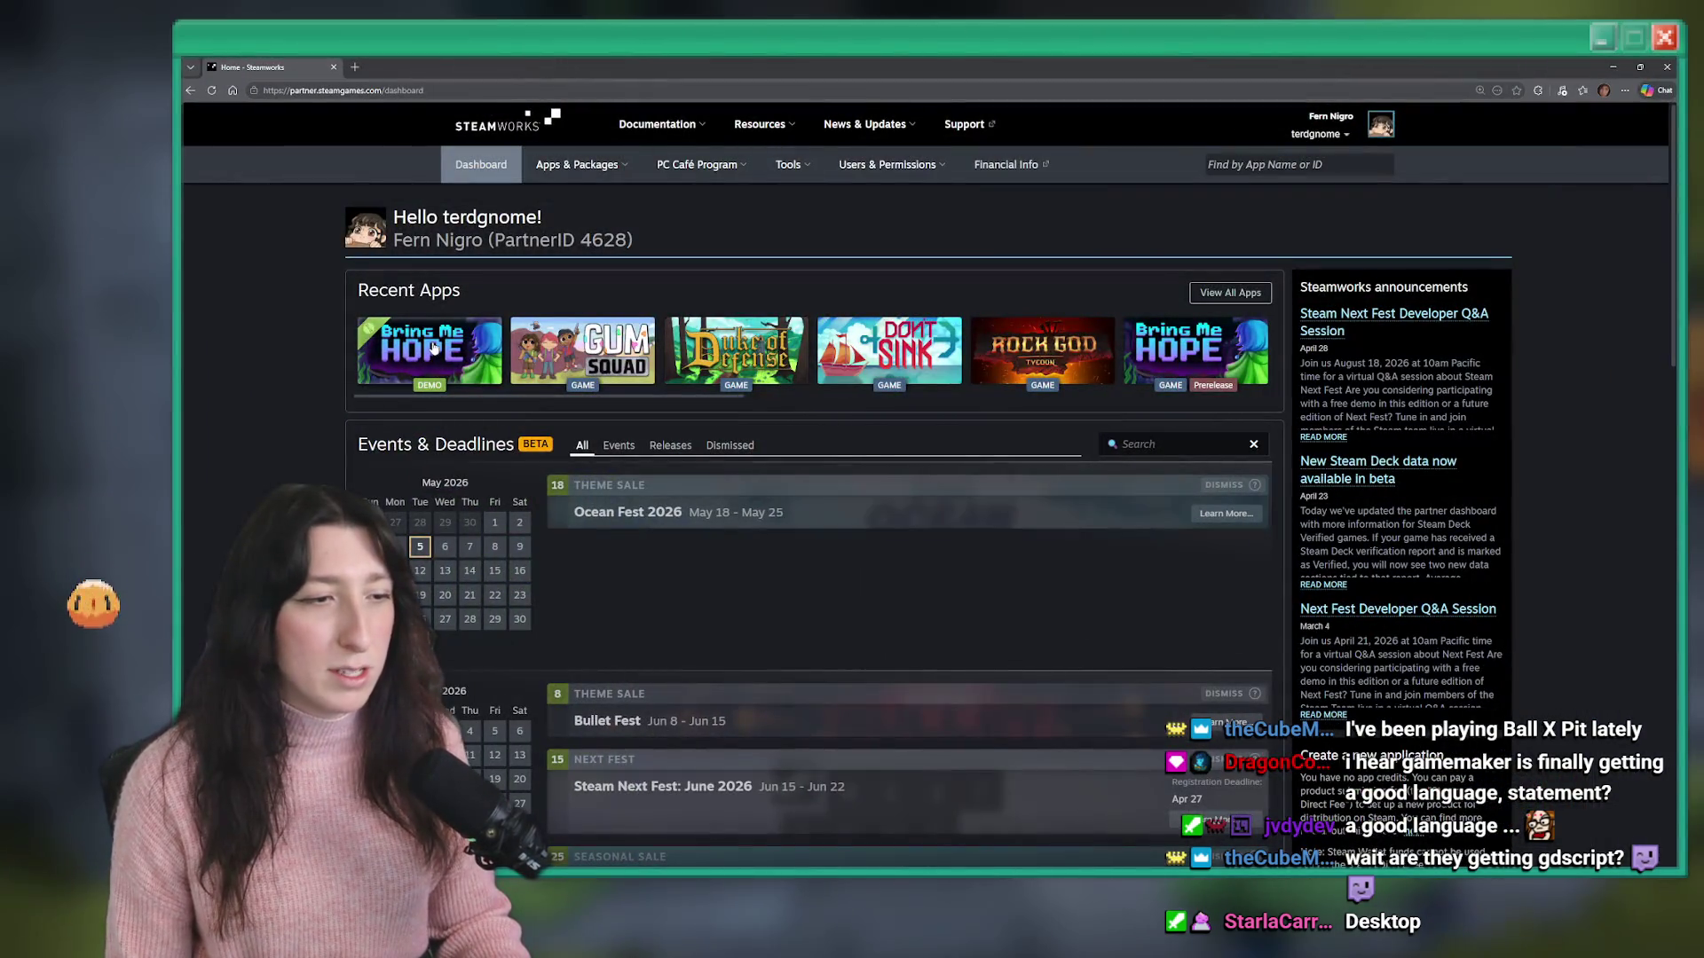
- Open the Bring Me Hope Demo's Steamworks settings at the SteamPipe depot upload page
{"action": "left_click", "coordinate": [442, 345]}
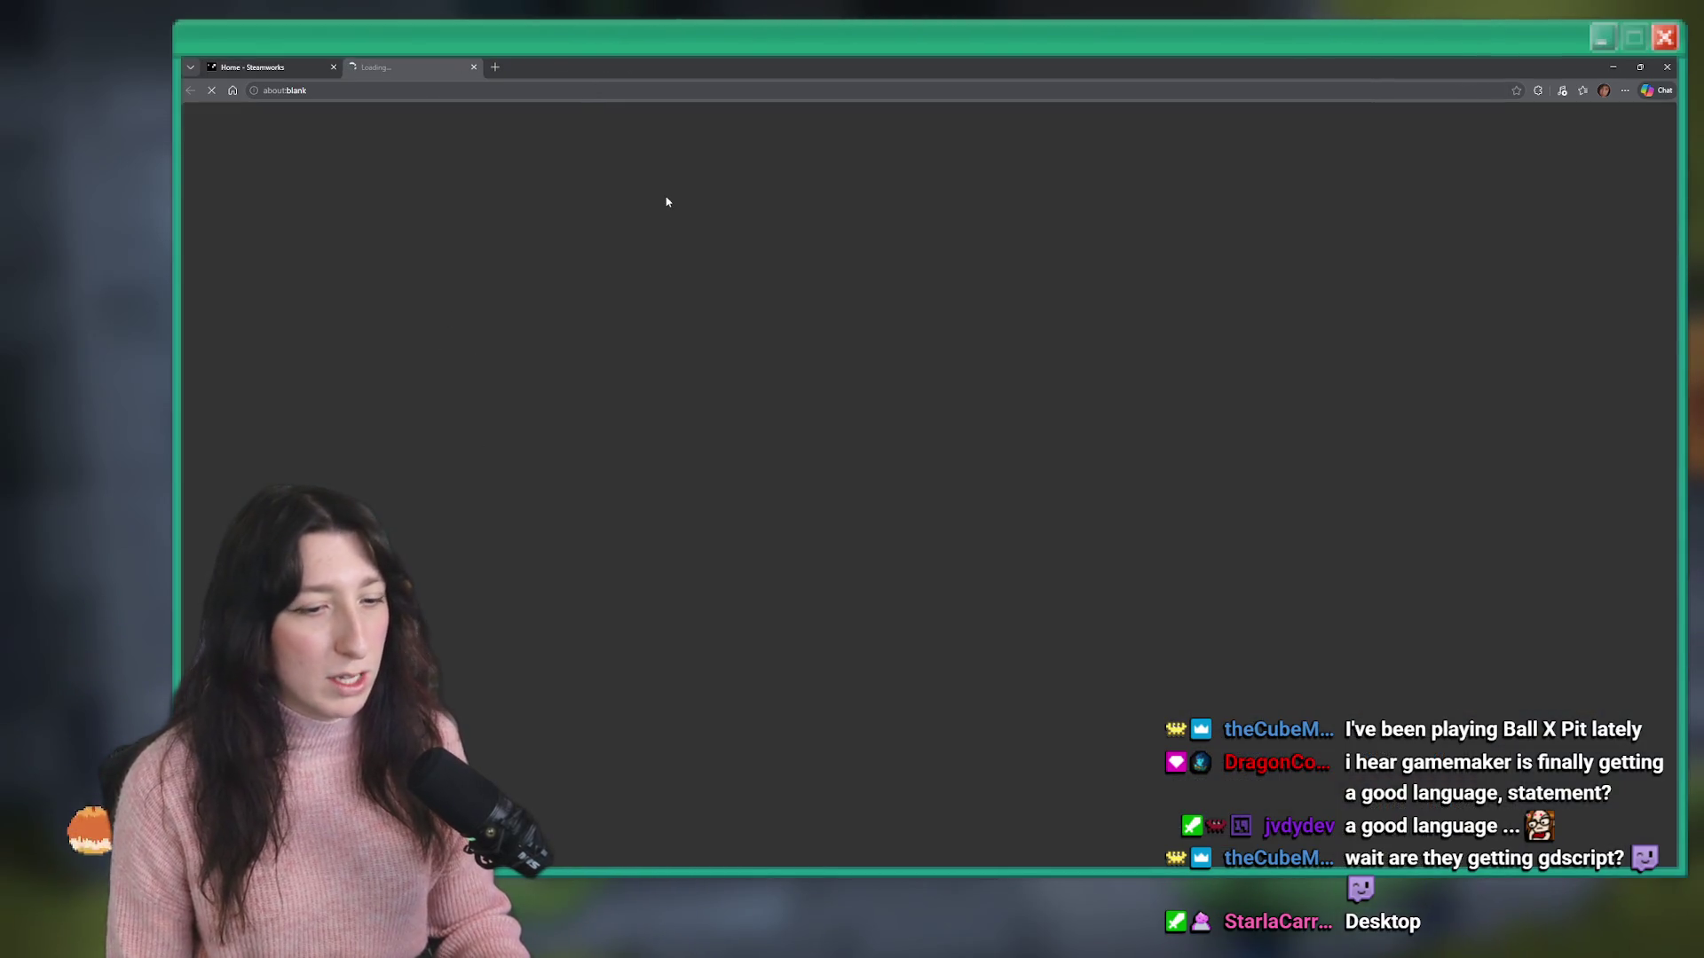
{"action": "scroll", "coordinate": [550, 637], "scroll_direction": "down", "scroll_amount": 1}
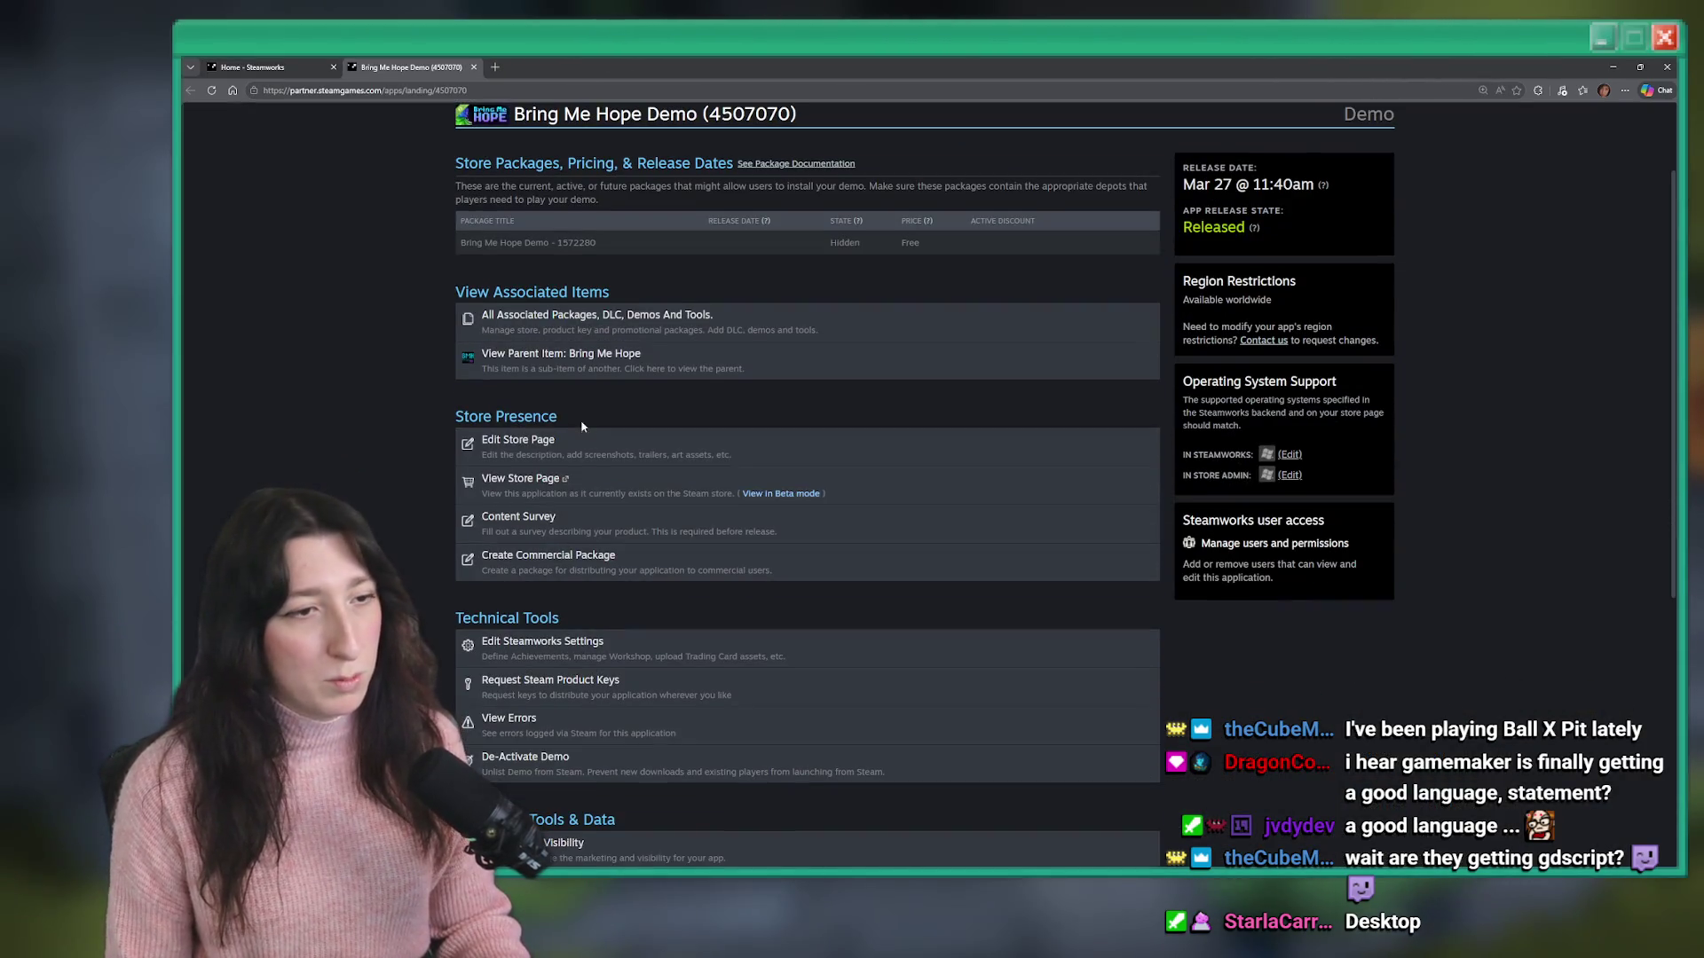
{"action": "left_click", "coordinate": [549, 639]}
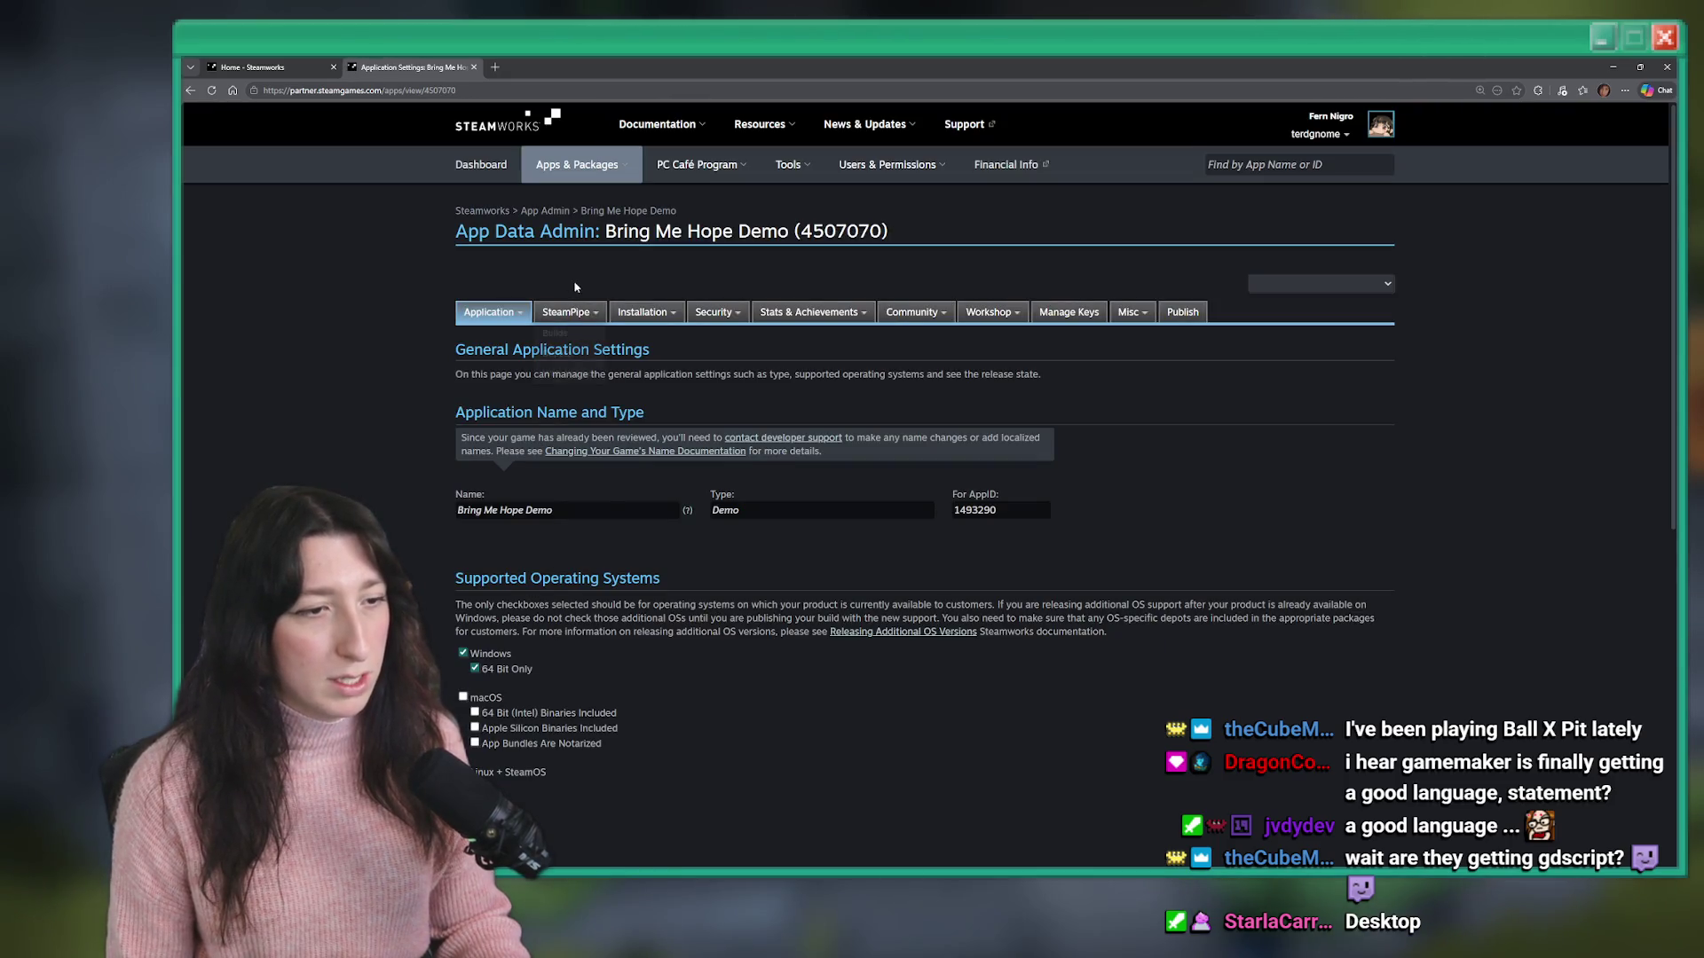
{"action": "left_click", "coordinate": [568, 376]}
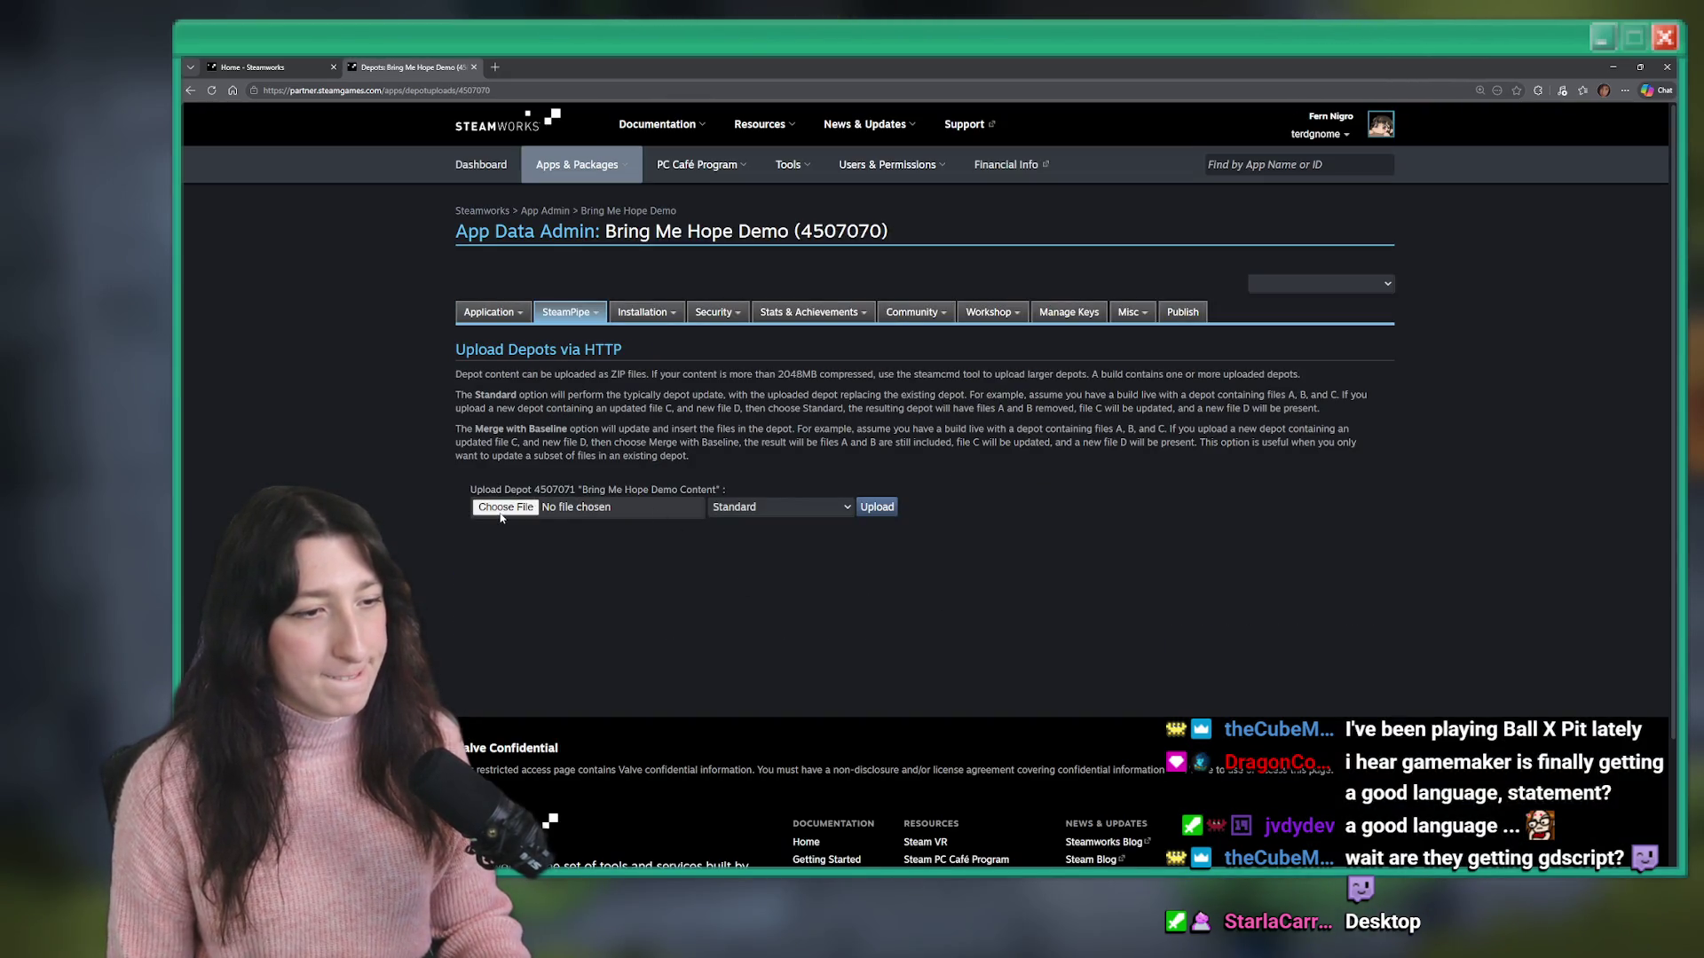
- Choose Bring Me Hope.zip from the Desktop and upload it as depot content
{"action": "left_click", "coordinate": [503, 510]}
{"action": "left_click", "coordinate": [224, 195]}
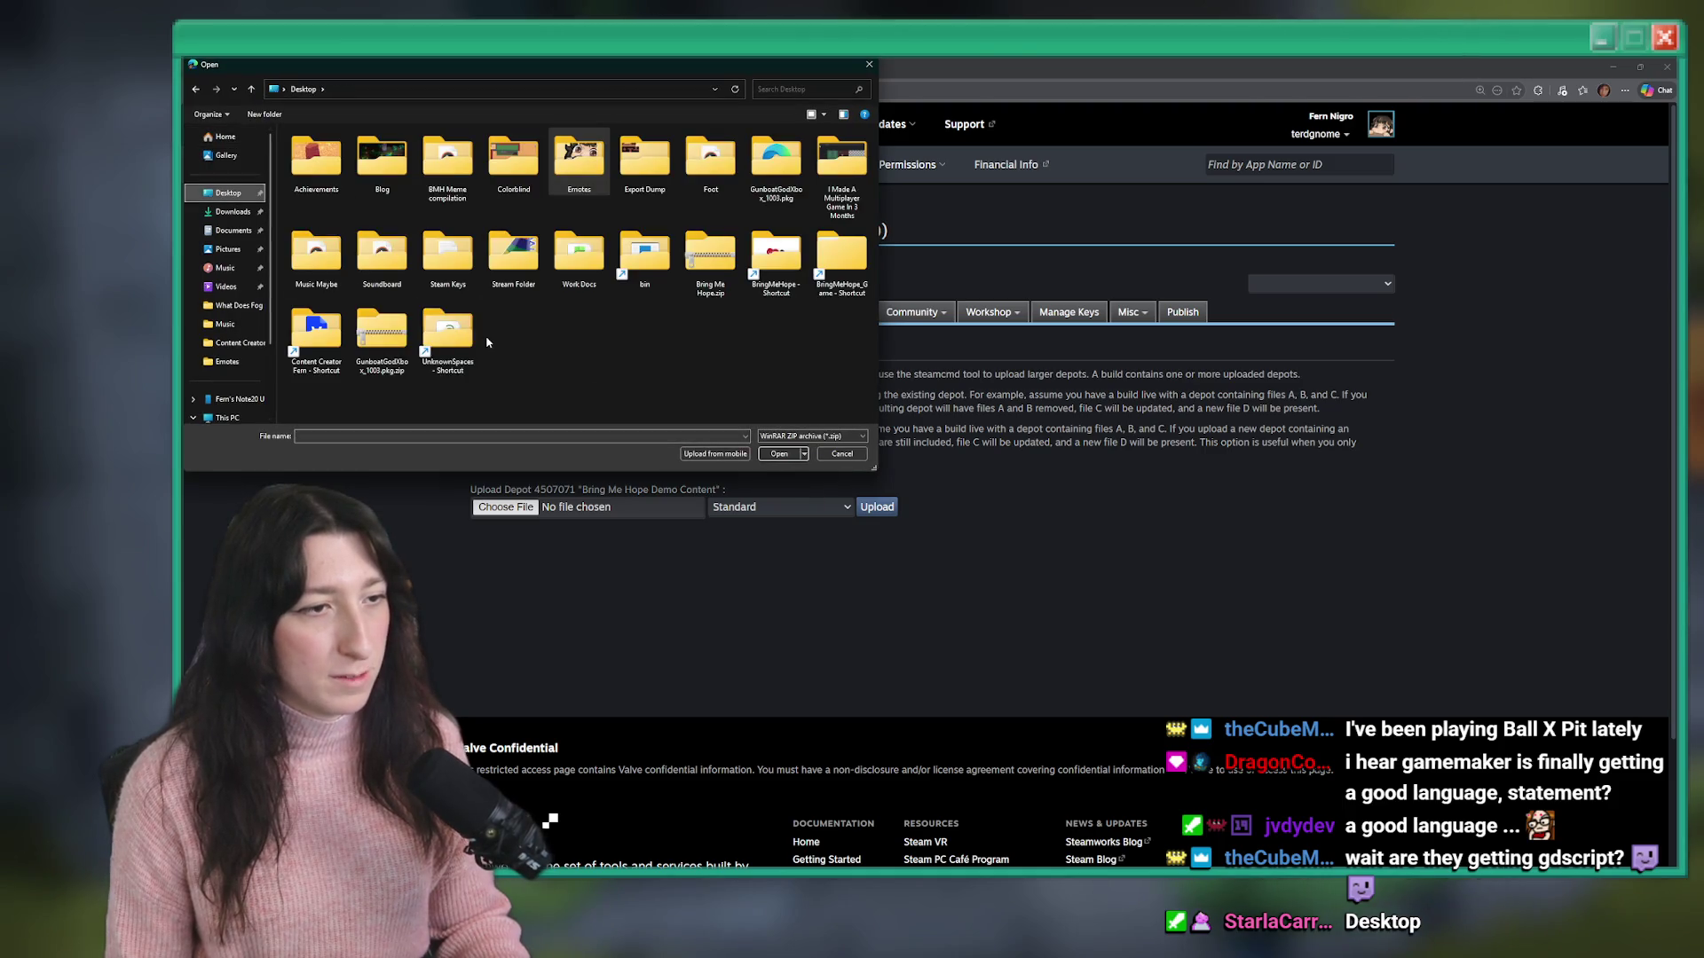
{"action": "left_click", "coordinate": [724, 258]}
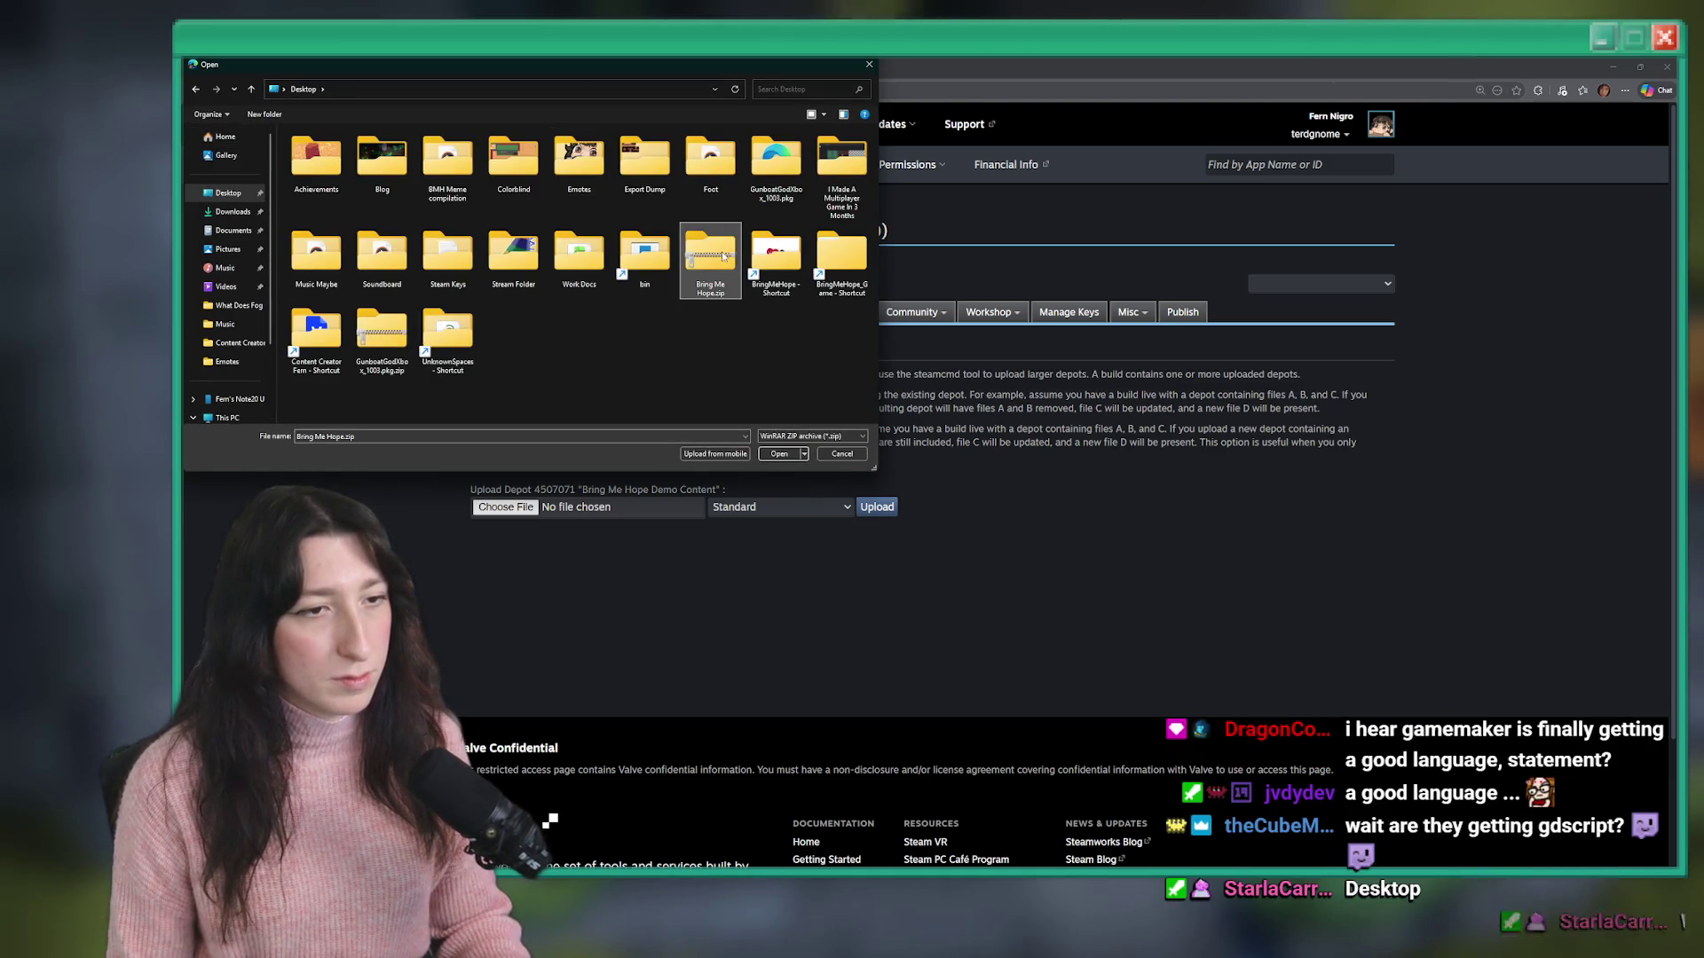
{"action": "double_click", "coordinate": [724, 256]}
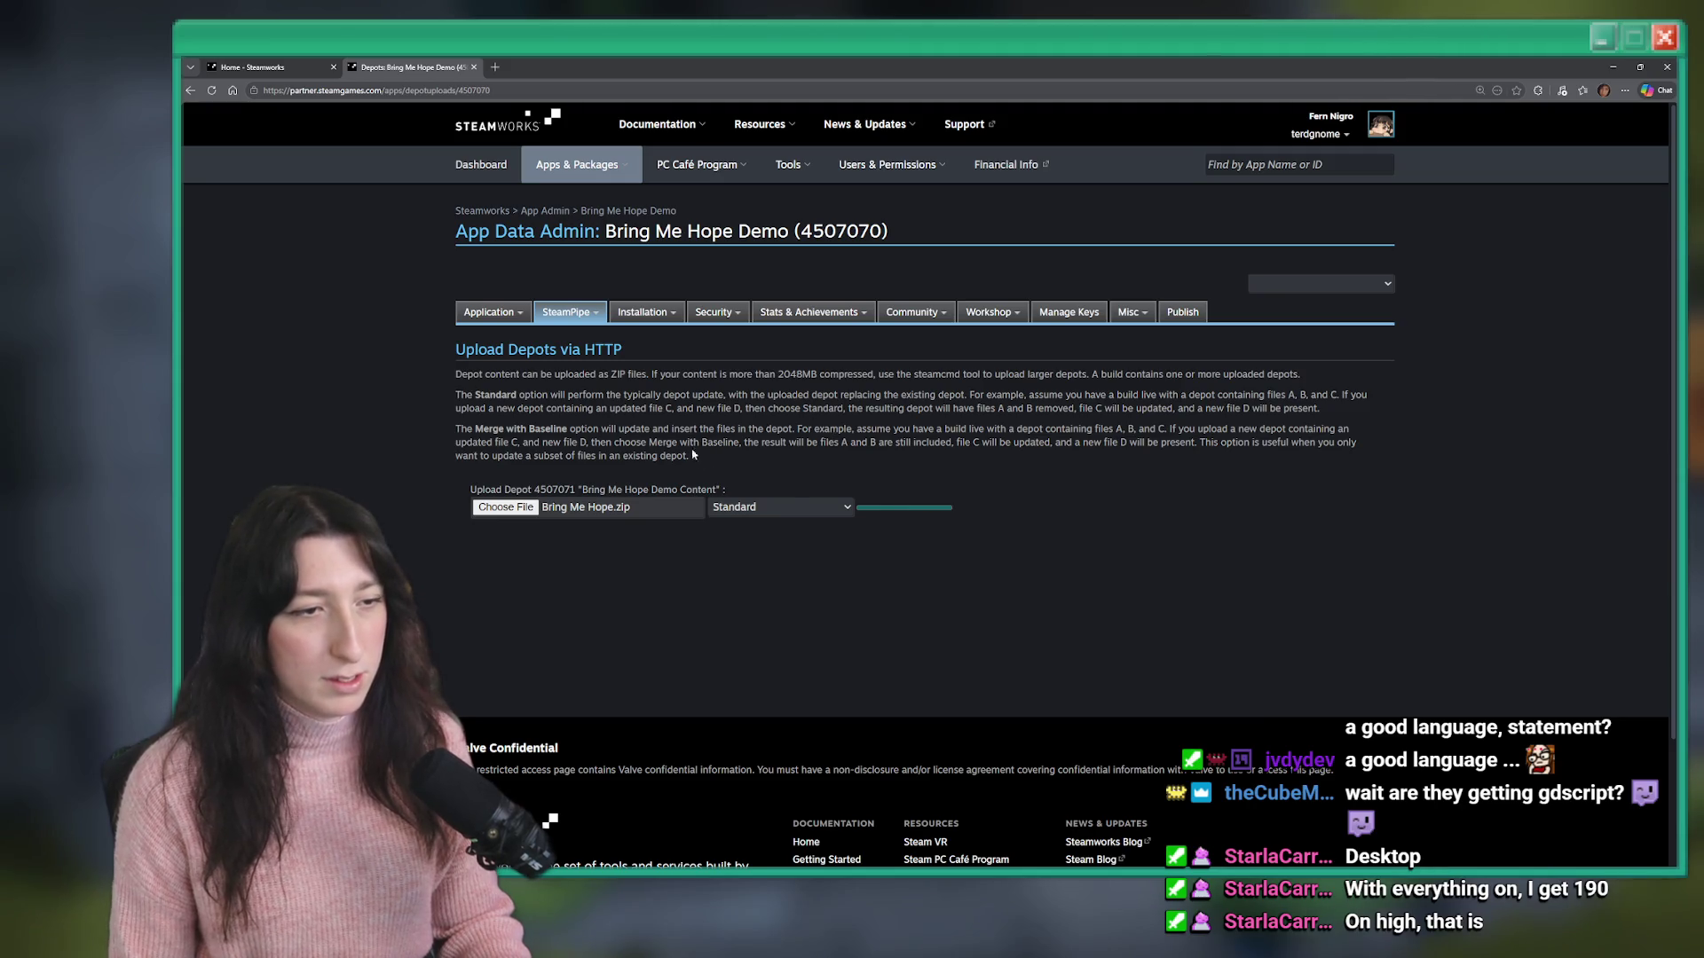
{"action": "scroll", "coordinate": [790, 532], "scroll_direction": "down", "scroll_amount": 2}
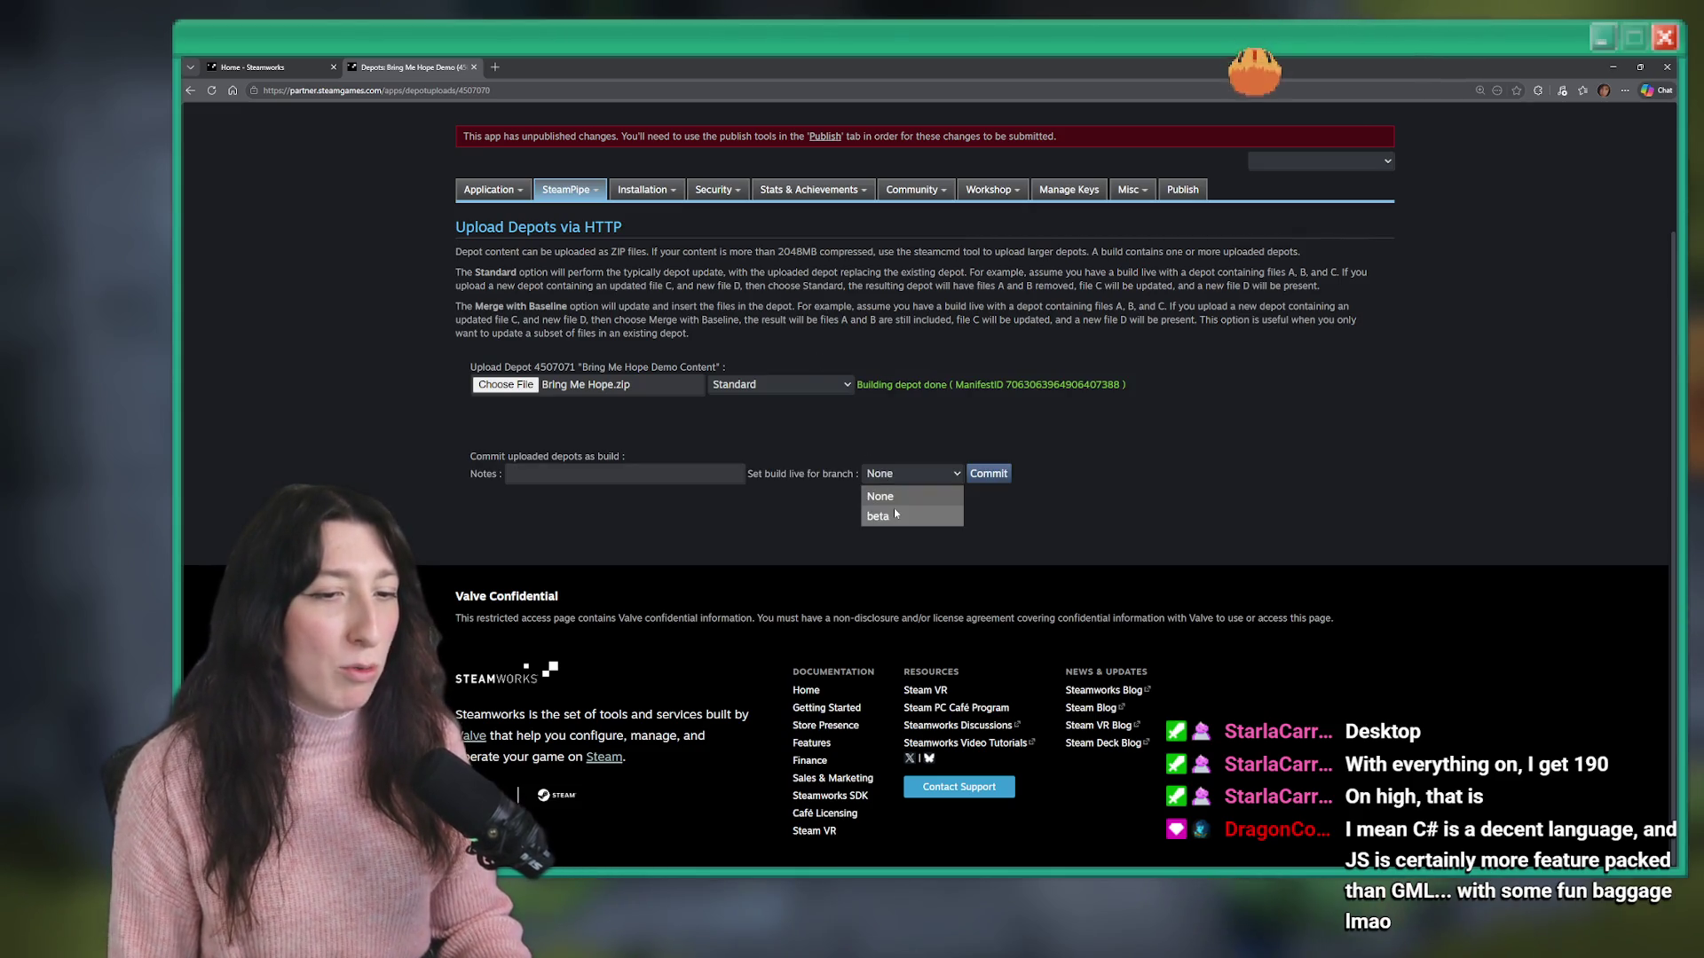
- Commit the upload as build 23098845 with branch None, then view SteamPipe > Builds
{"action": "left_click", "coordinate": [887, 473]}
{"action": "left_click", "coordinate": [985, 476]}
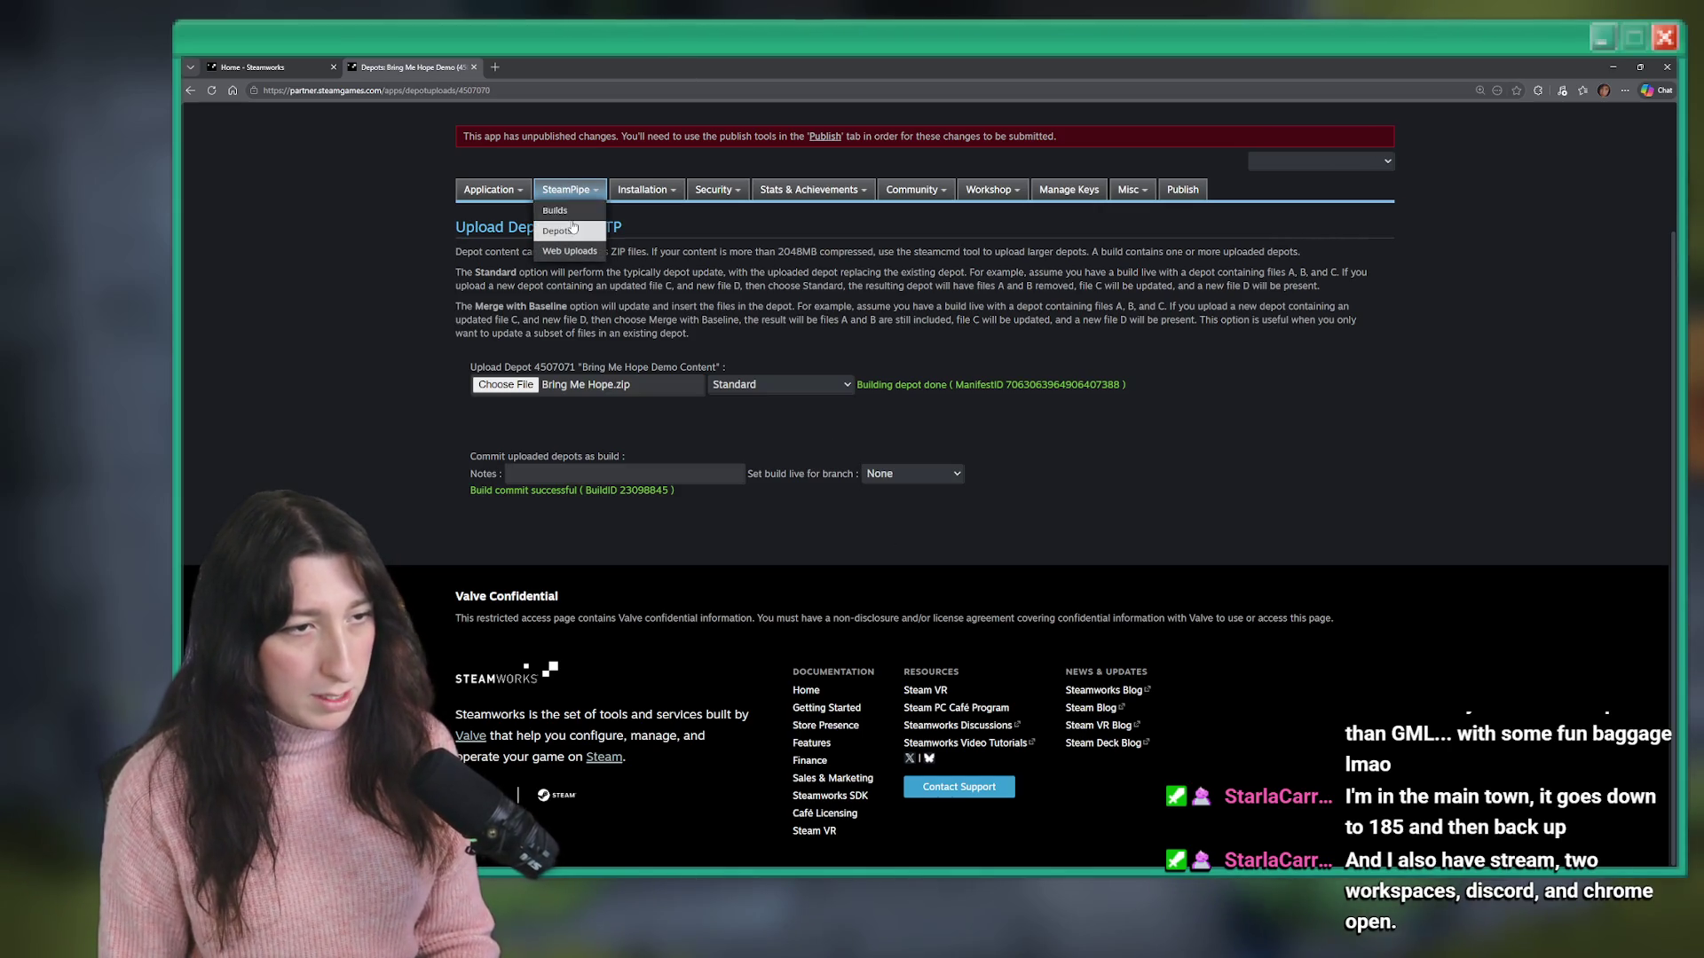
{"action": "left_click", "coordinate": [574, 215]}
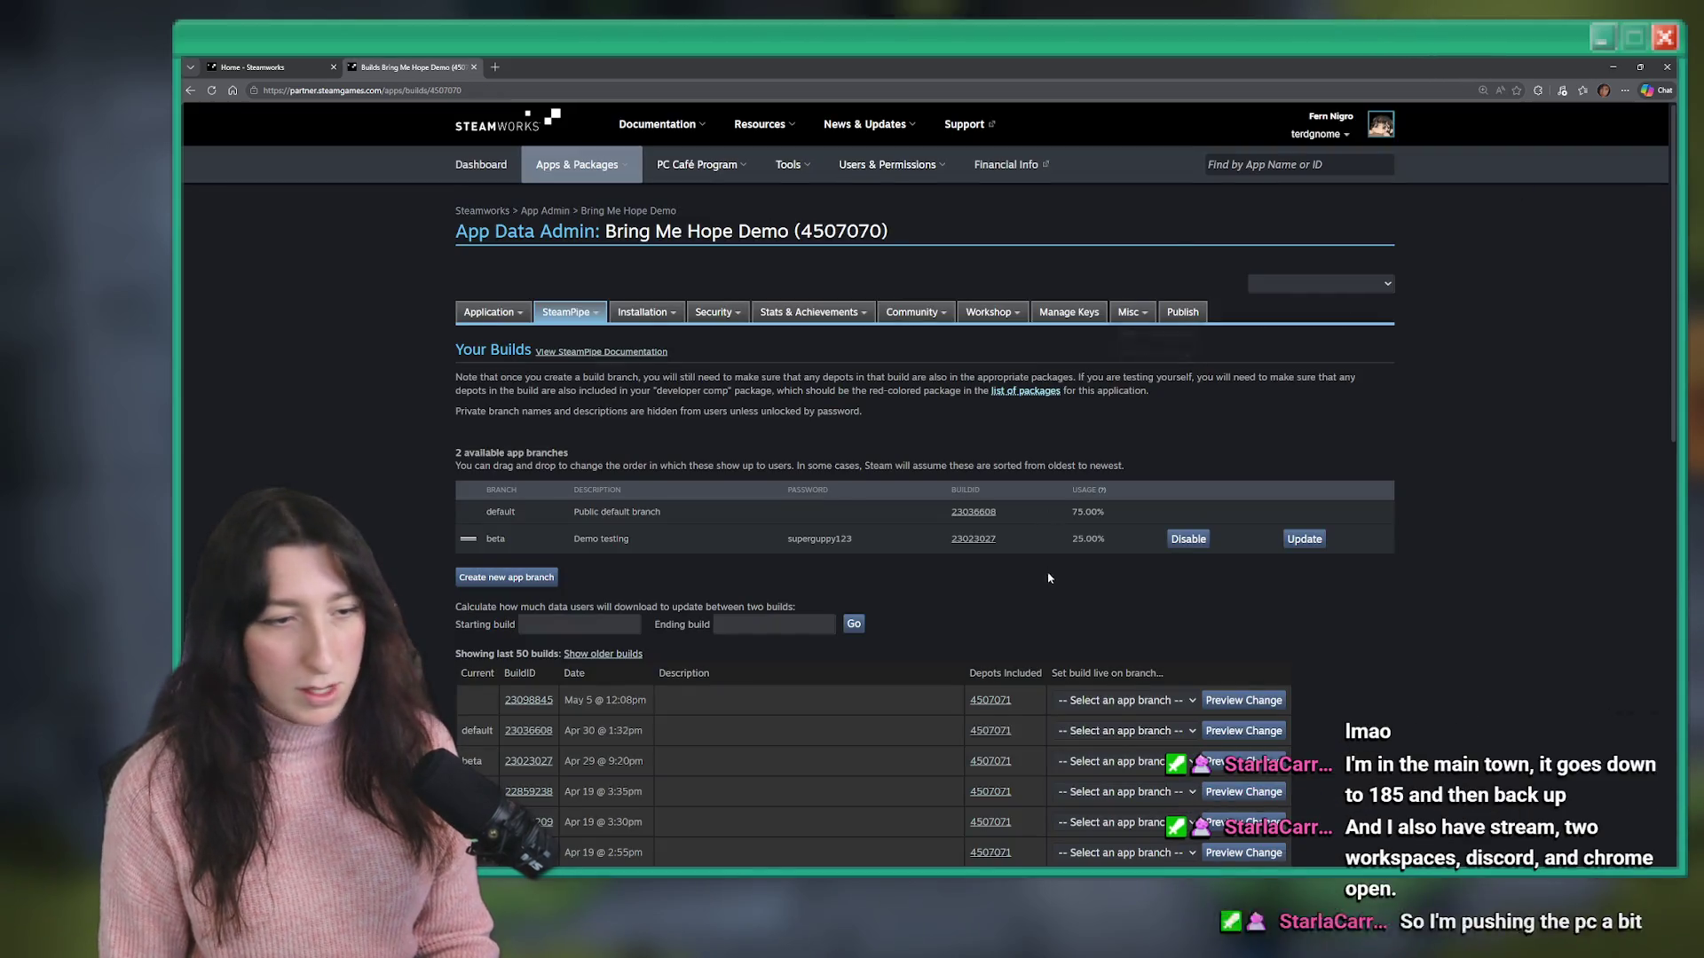
- Assign build 23098845 to the default branch, preview, and set it live now
{"action": "scroll", "coordinate": [1158, 507], "scroll_direction": "down", "scroll_amount": 2}
{"action": "left_click", "coordinate": [1145, 525]}
{"action": "left_click", "coordinate": [1118, 552]}
{"action": "left_click", "coordinate": [1224, 527]}
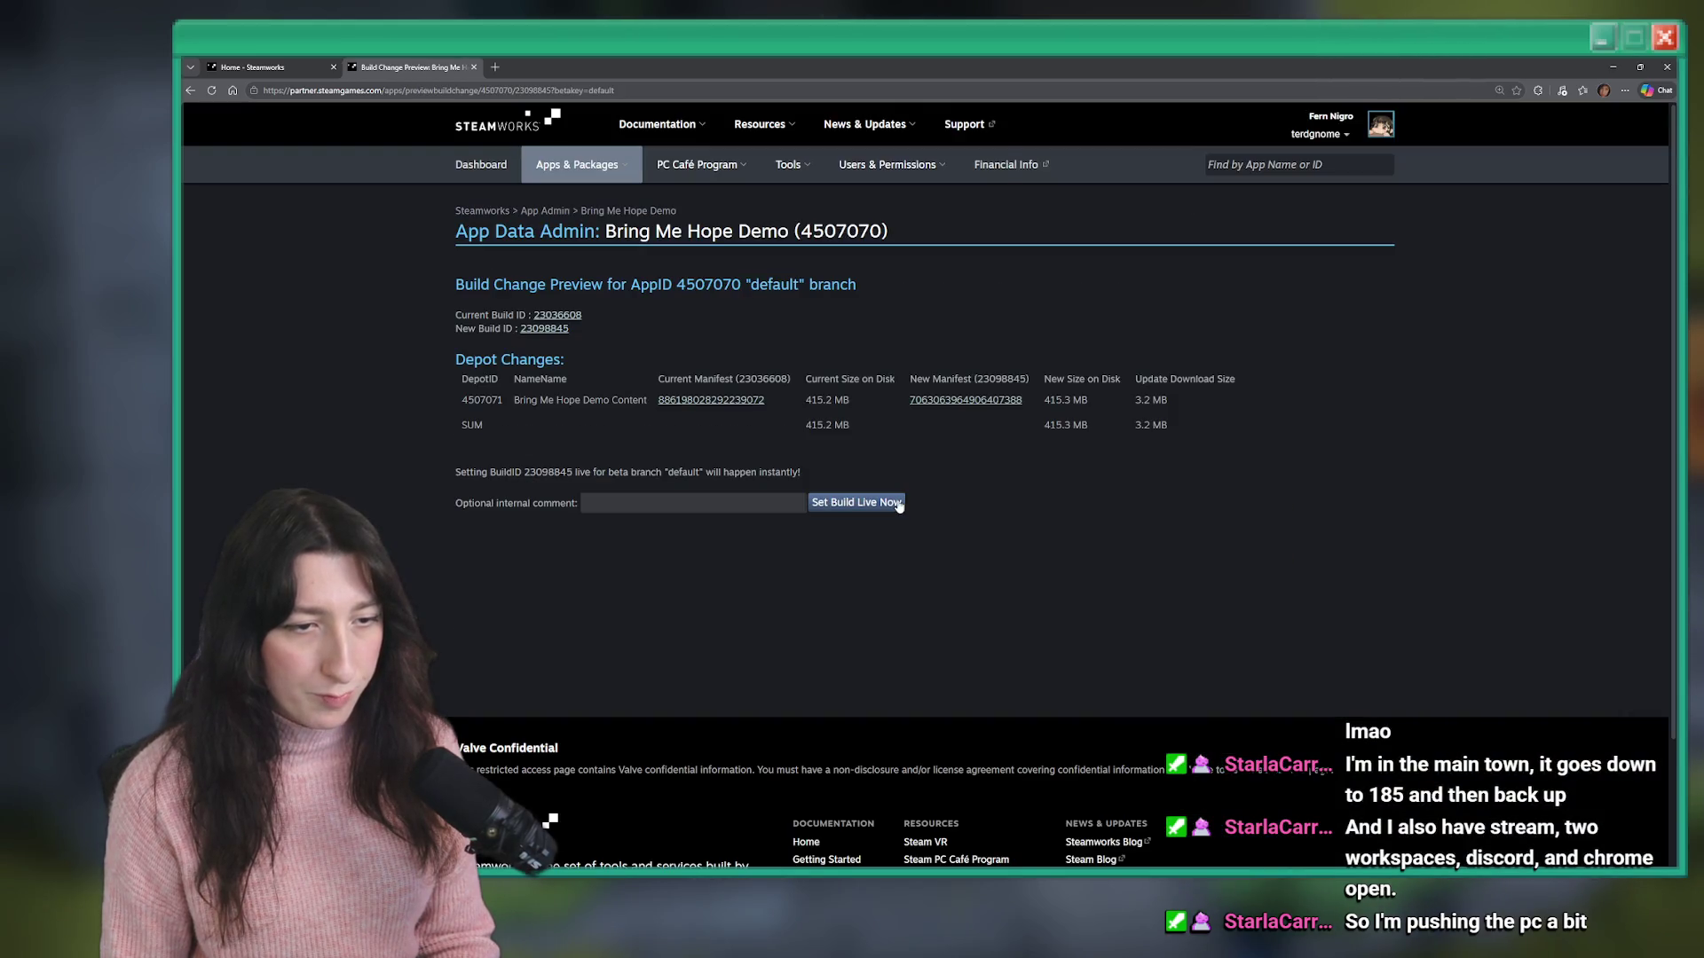
{"action": "left_click", "coordinate": [898, 506]}
{"action": "left_click", "coordinate": [999, 171]}
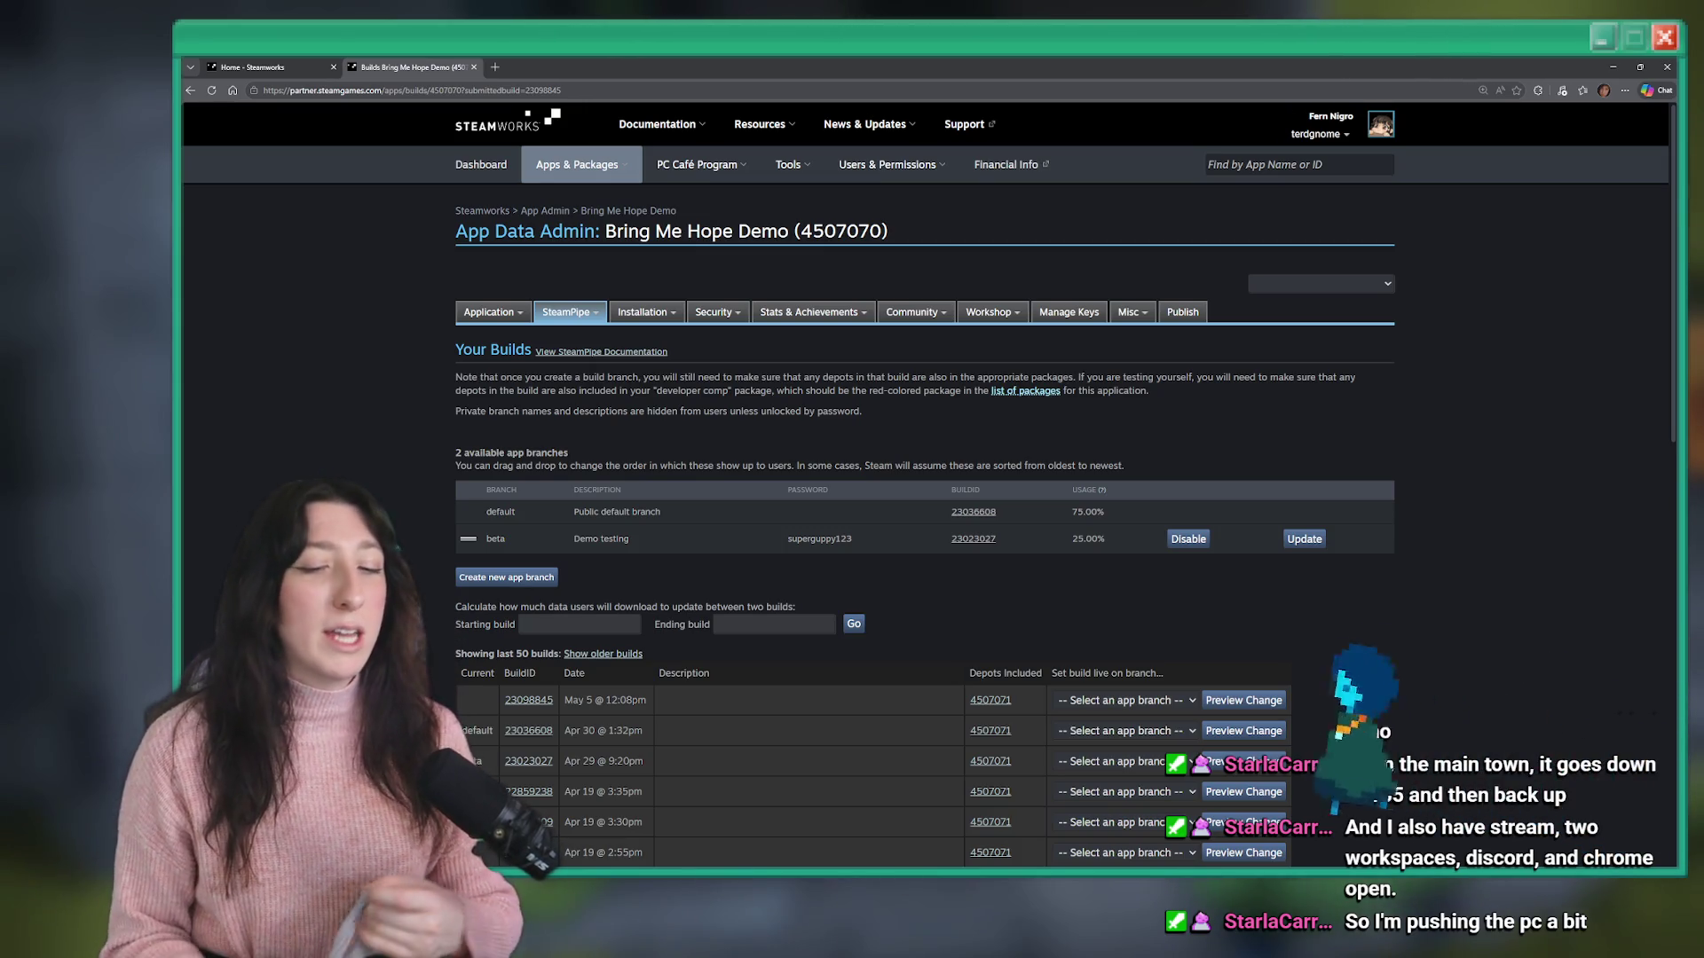
- Reload the Builds page to verify the default build, then close it
{"action": "right_click", "coordinate": [1111, 218]}
{"action": "left_click", "coordinate": [1153, 243]}
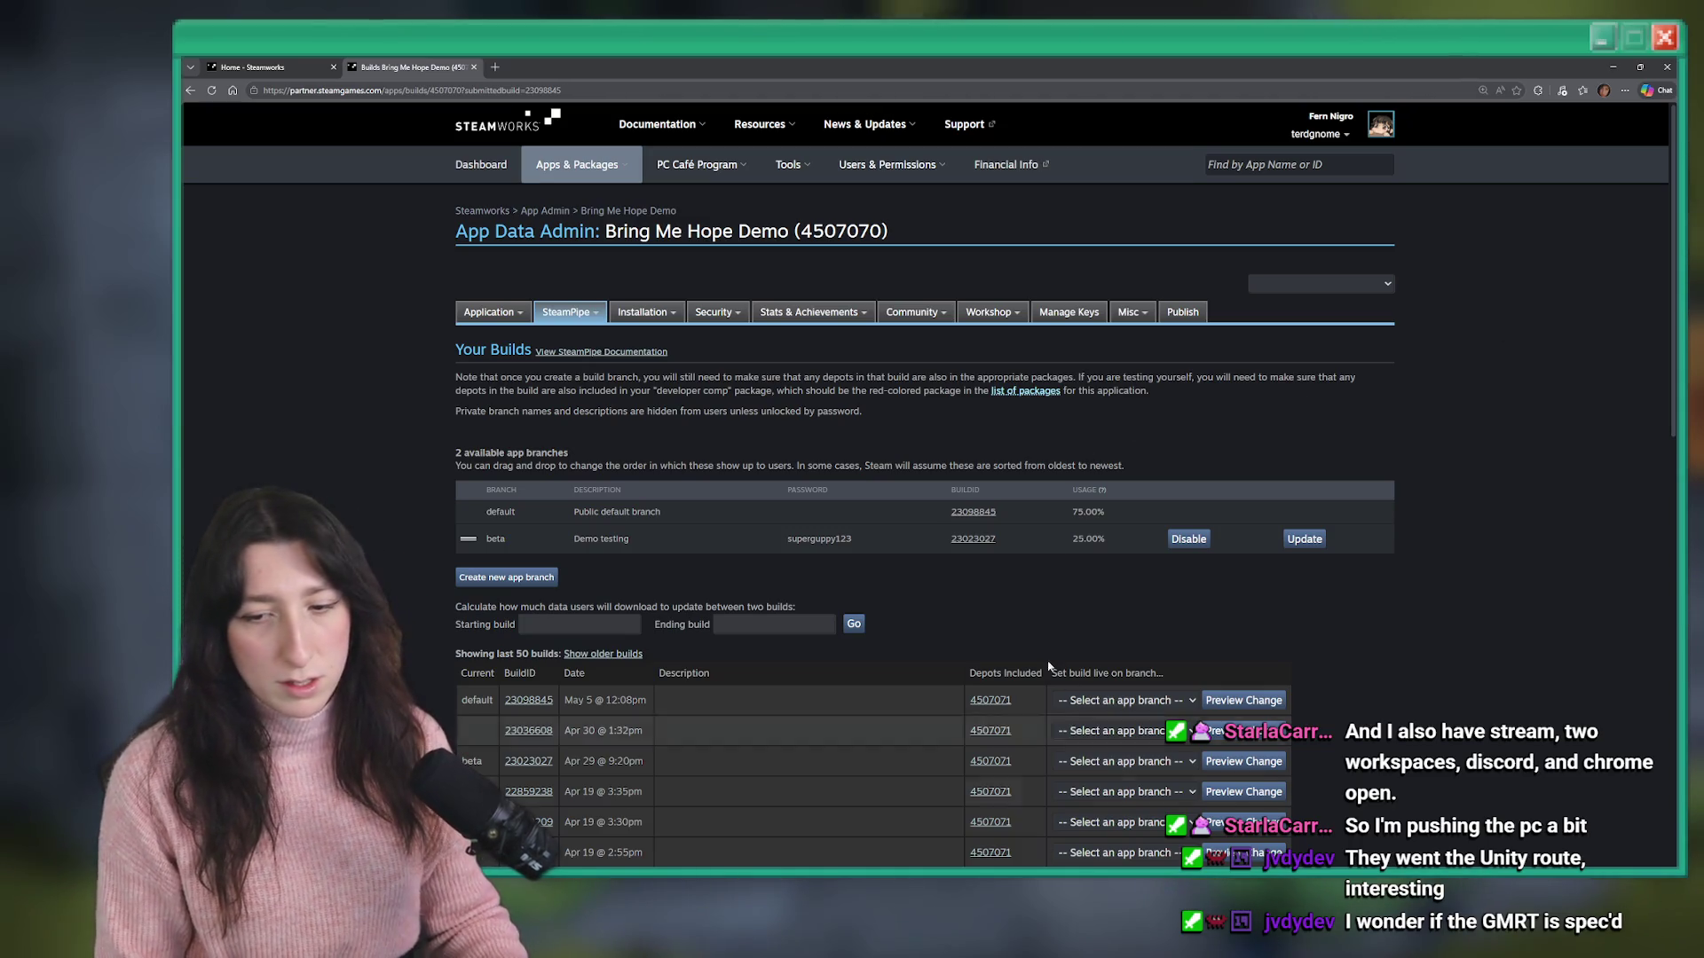
{"action": "scroll", "coordinate": [881, 414], "scroll_direction": "down", "scroll_amount": 2}
{"action": "scroll", "coordinate": [881, 415], "scroll_direction": "down", "scroll_amount": 3}
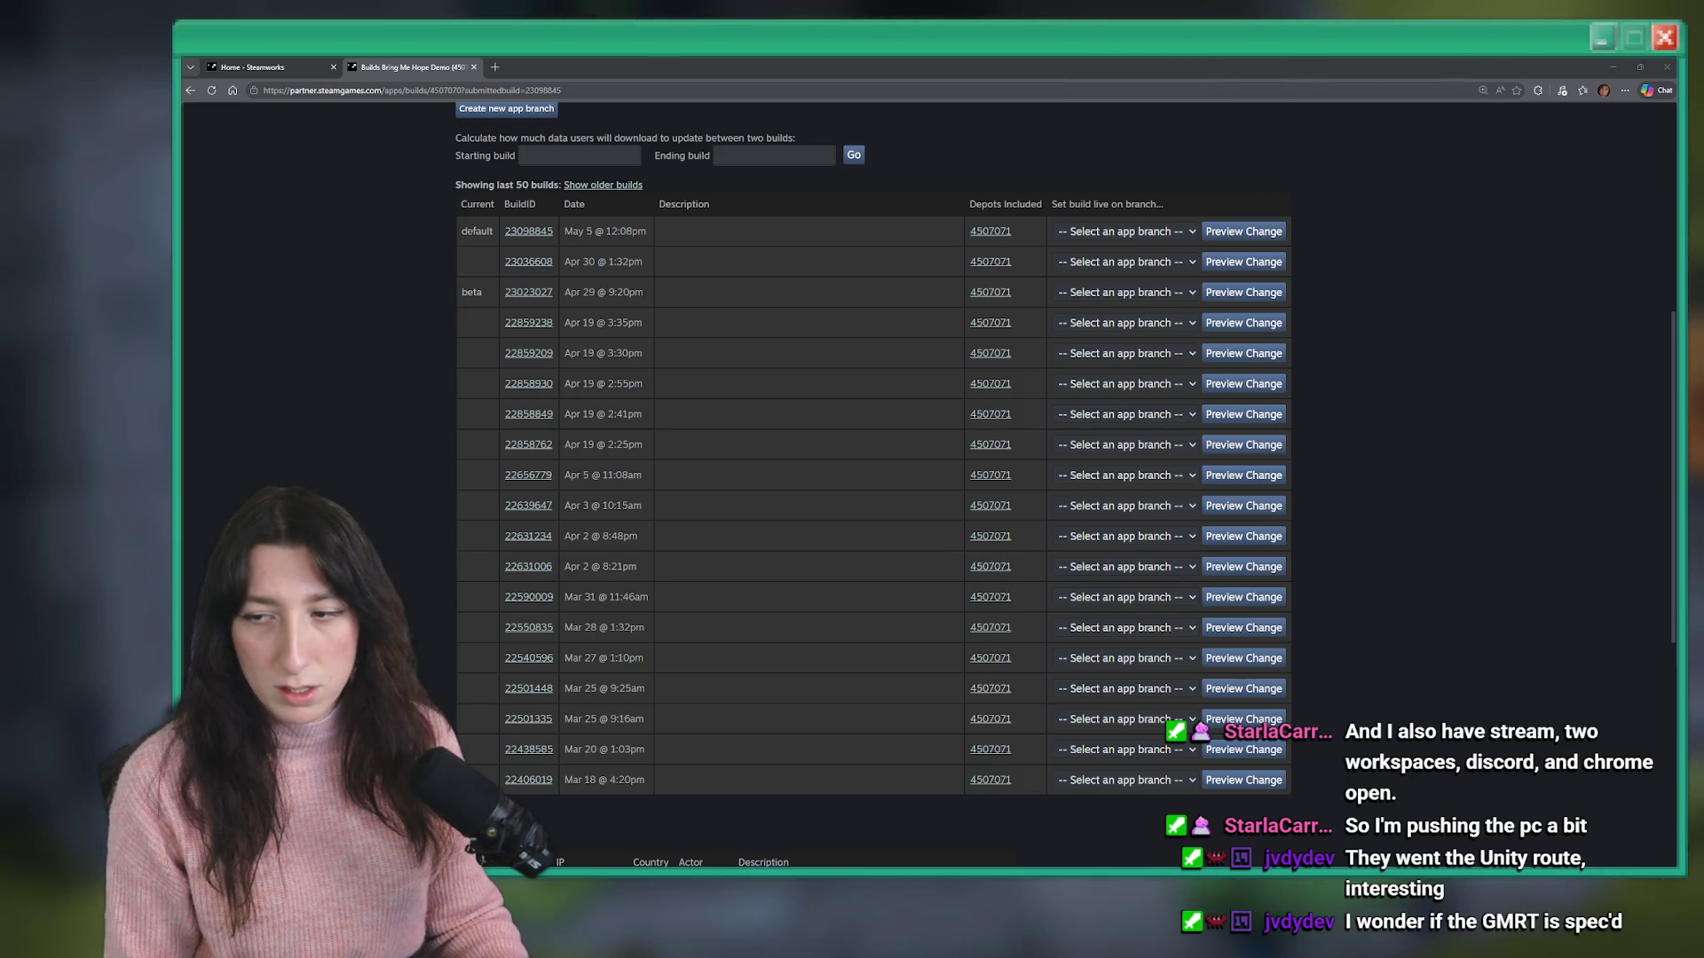
{"action": "left_click", "coordinate": [473, 67]}
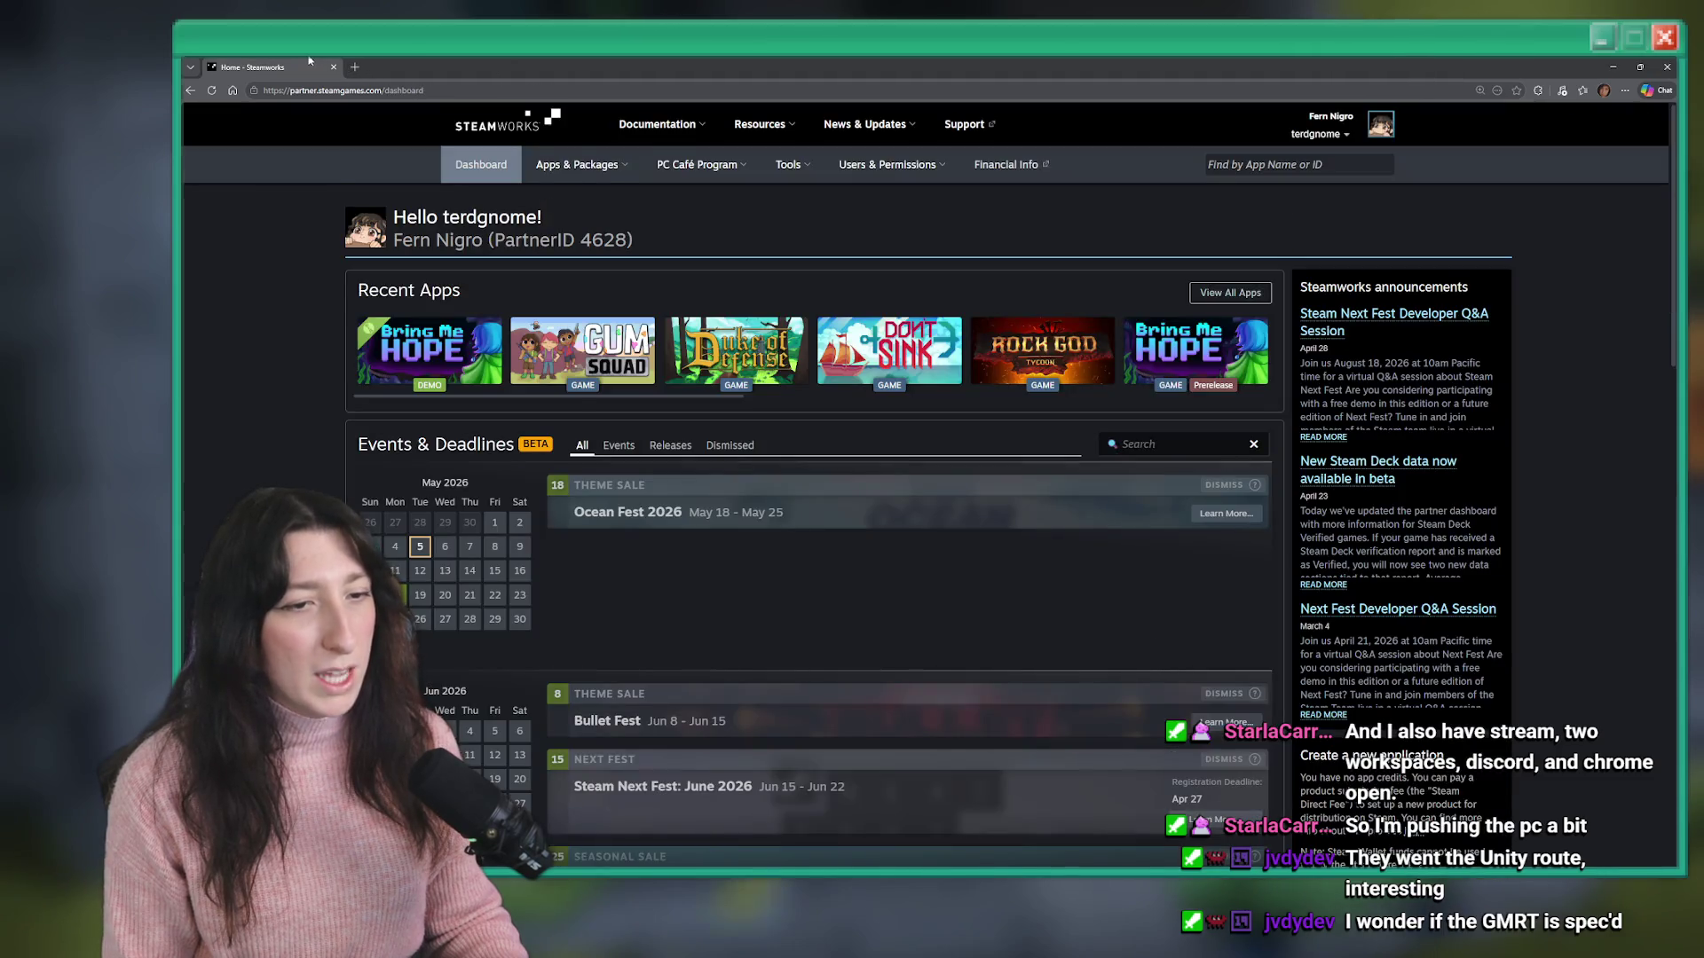
- Return to GameMaker, check the build target settings, and close the obj_menu_patchnotes code tab
{"action": "left_click", "coordinate": [1666, 67]}
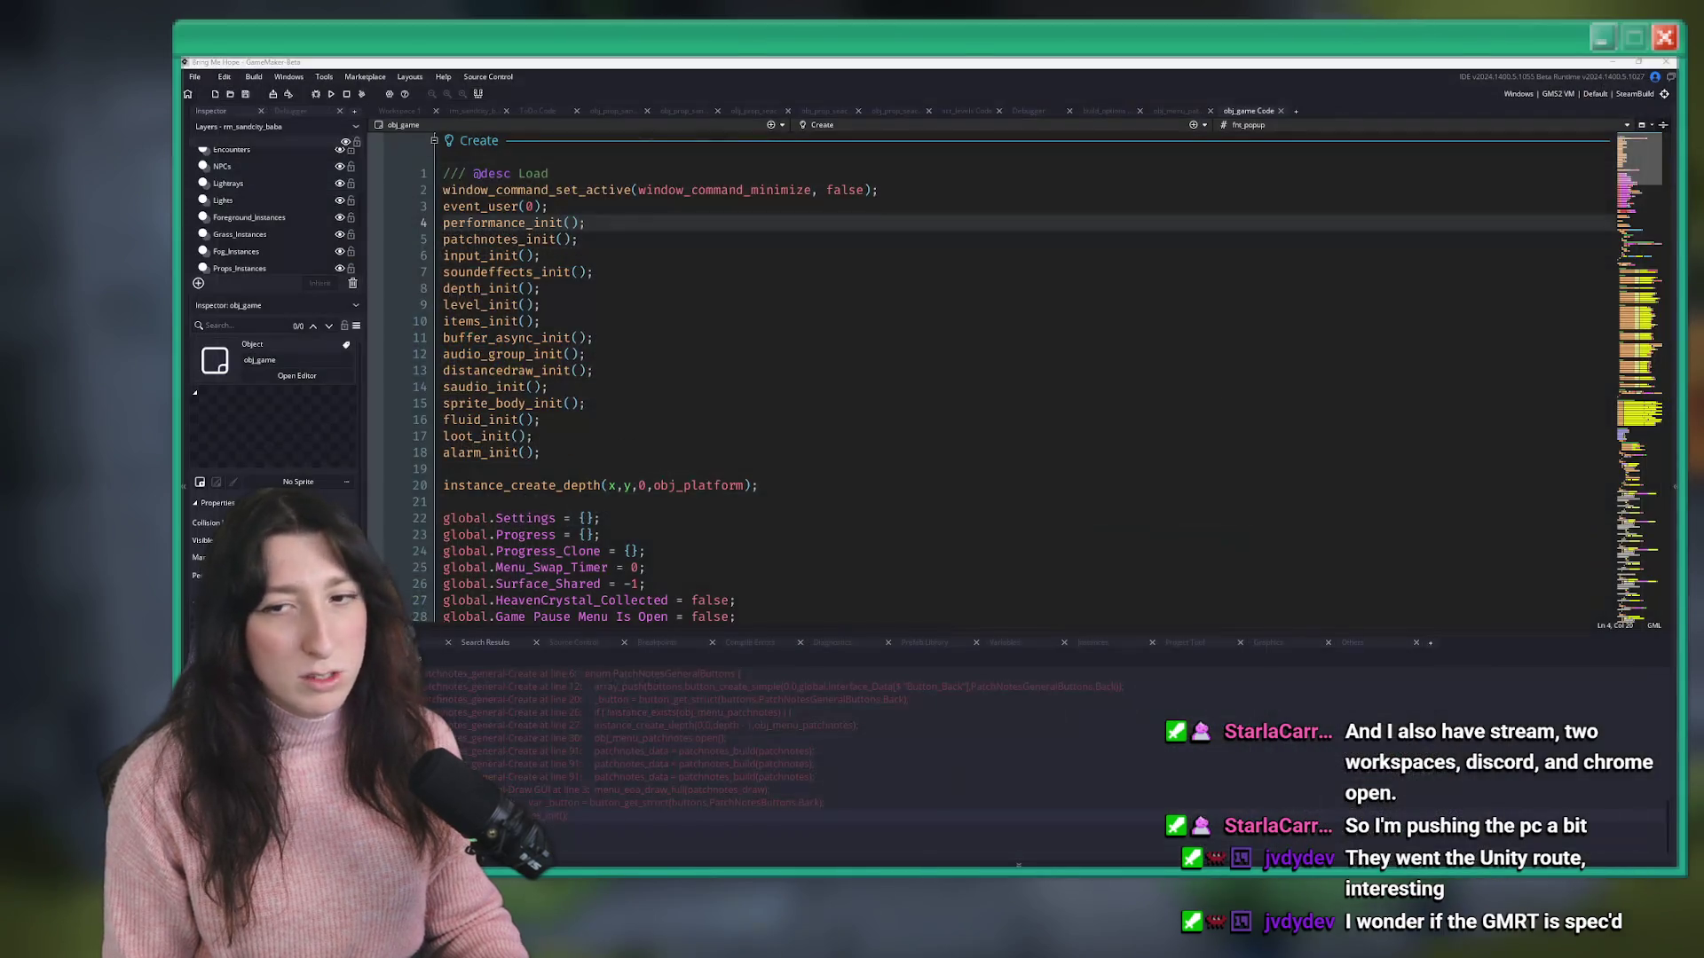
{"action": "left_click", "coordinate": [1666, 94]}
{"action": "left_click", "coordinate": [858, 355]}
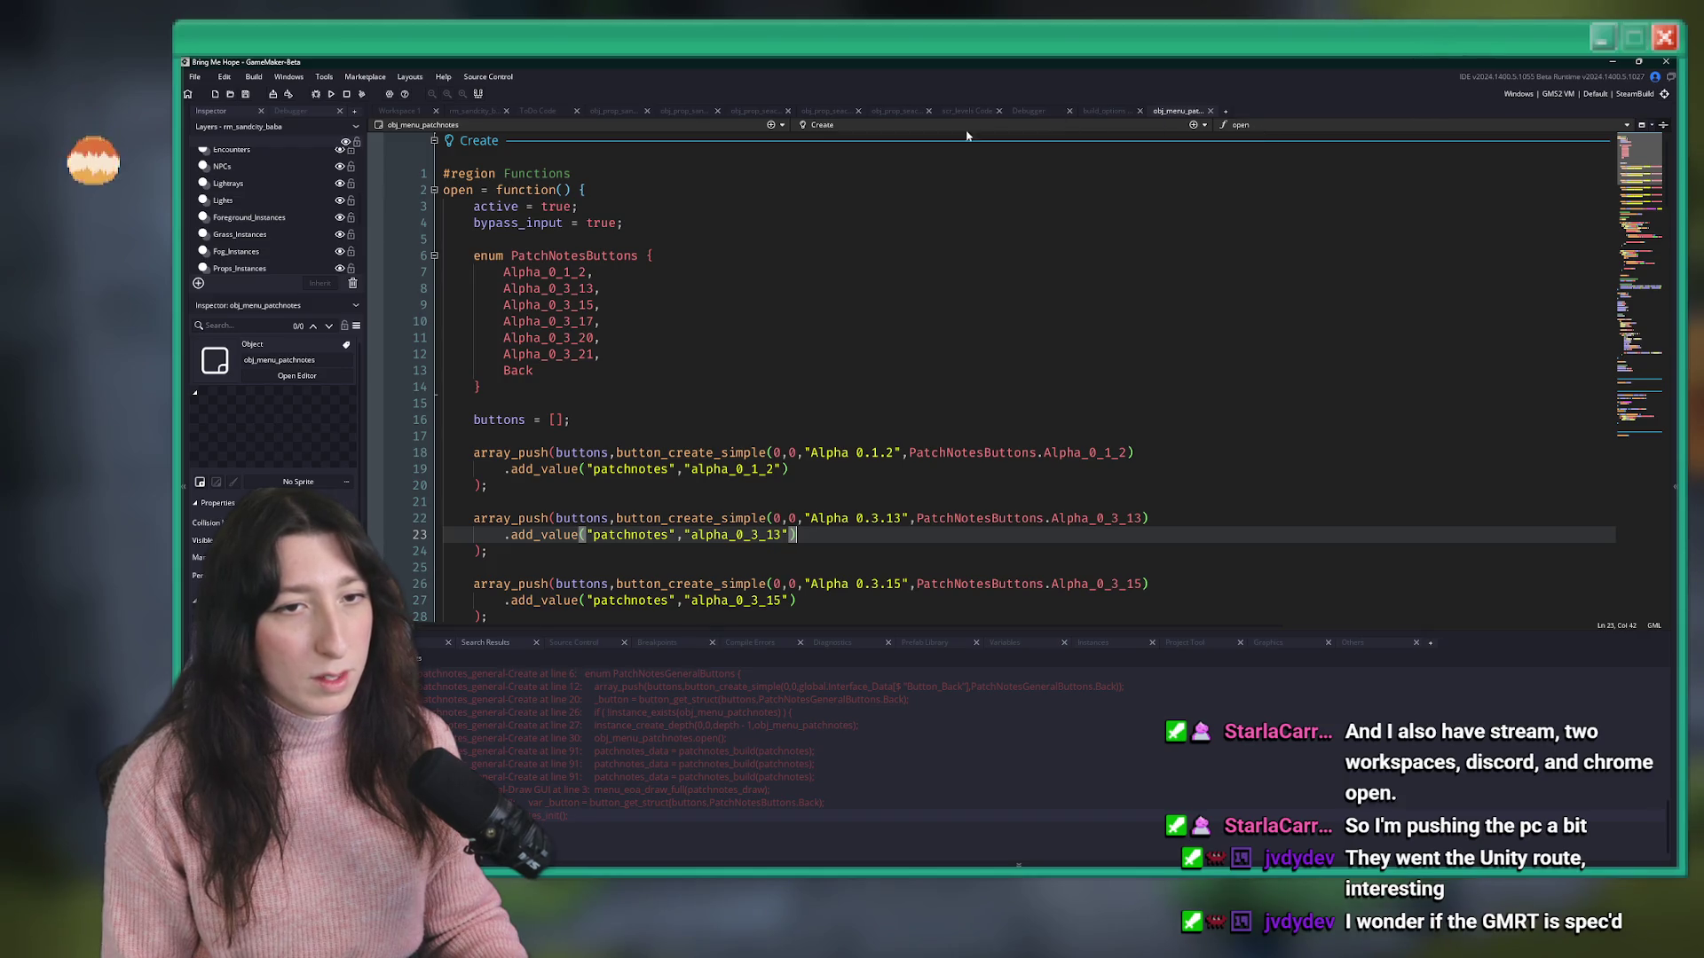
{"action": "mouse_move", "coordinate": [923, 822]}
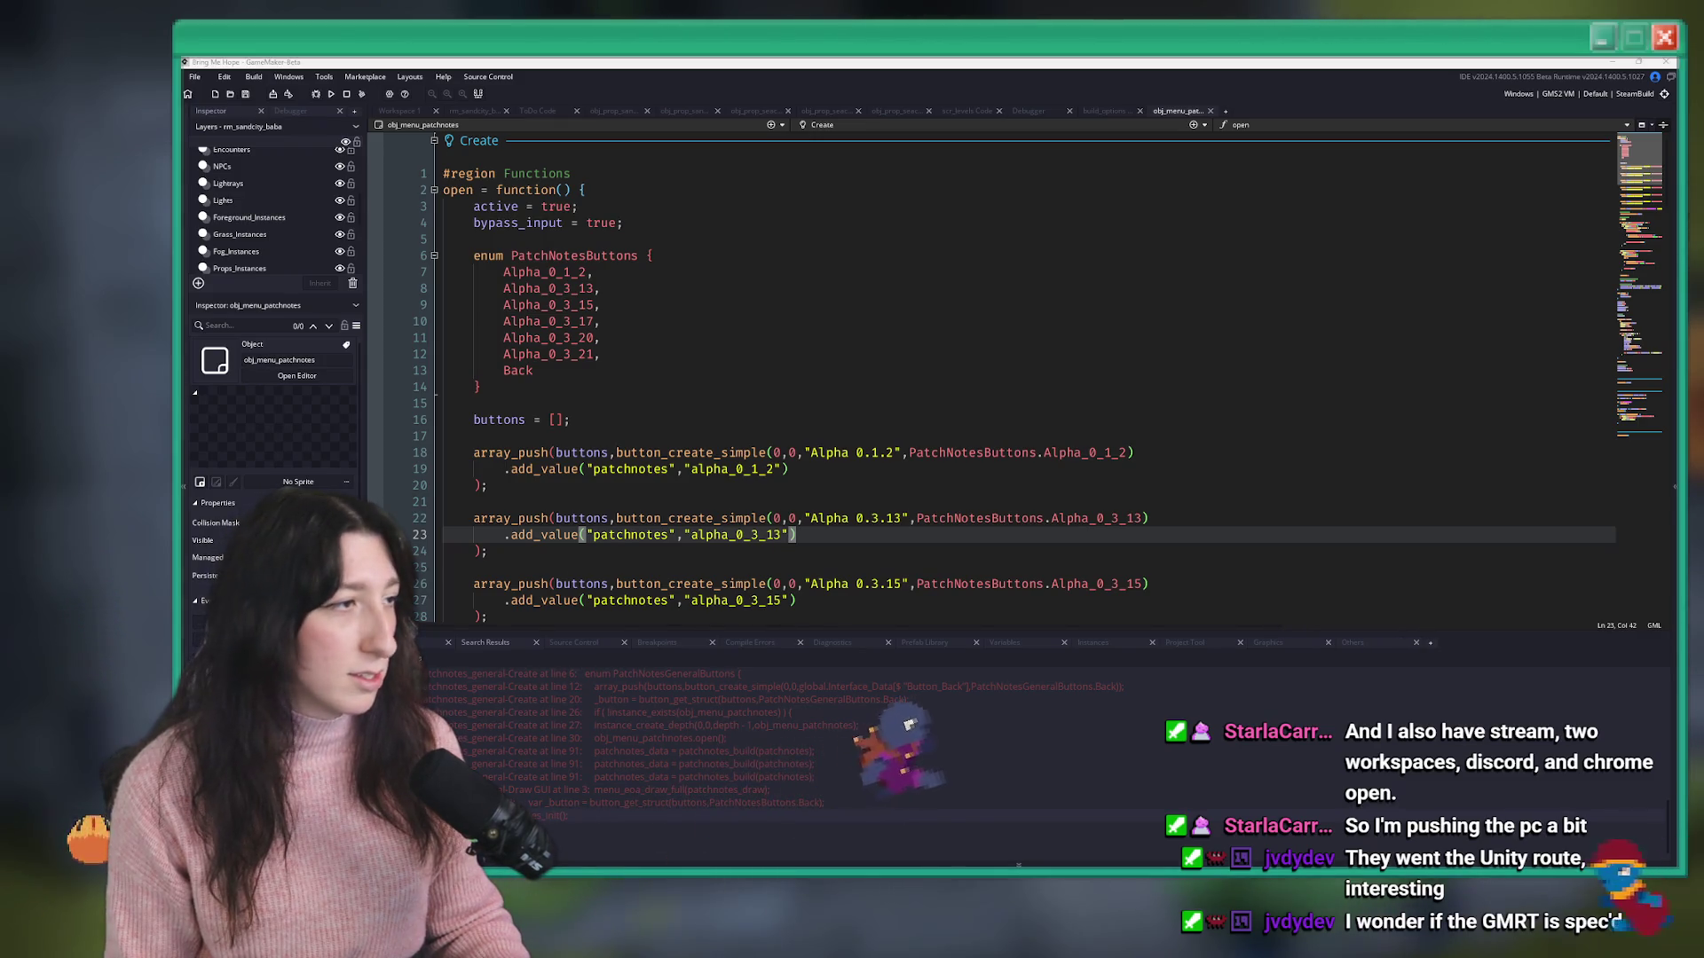
{"action": "left_click", "coordinate": [1172, 114]}
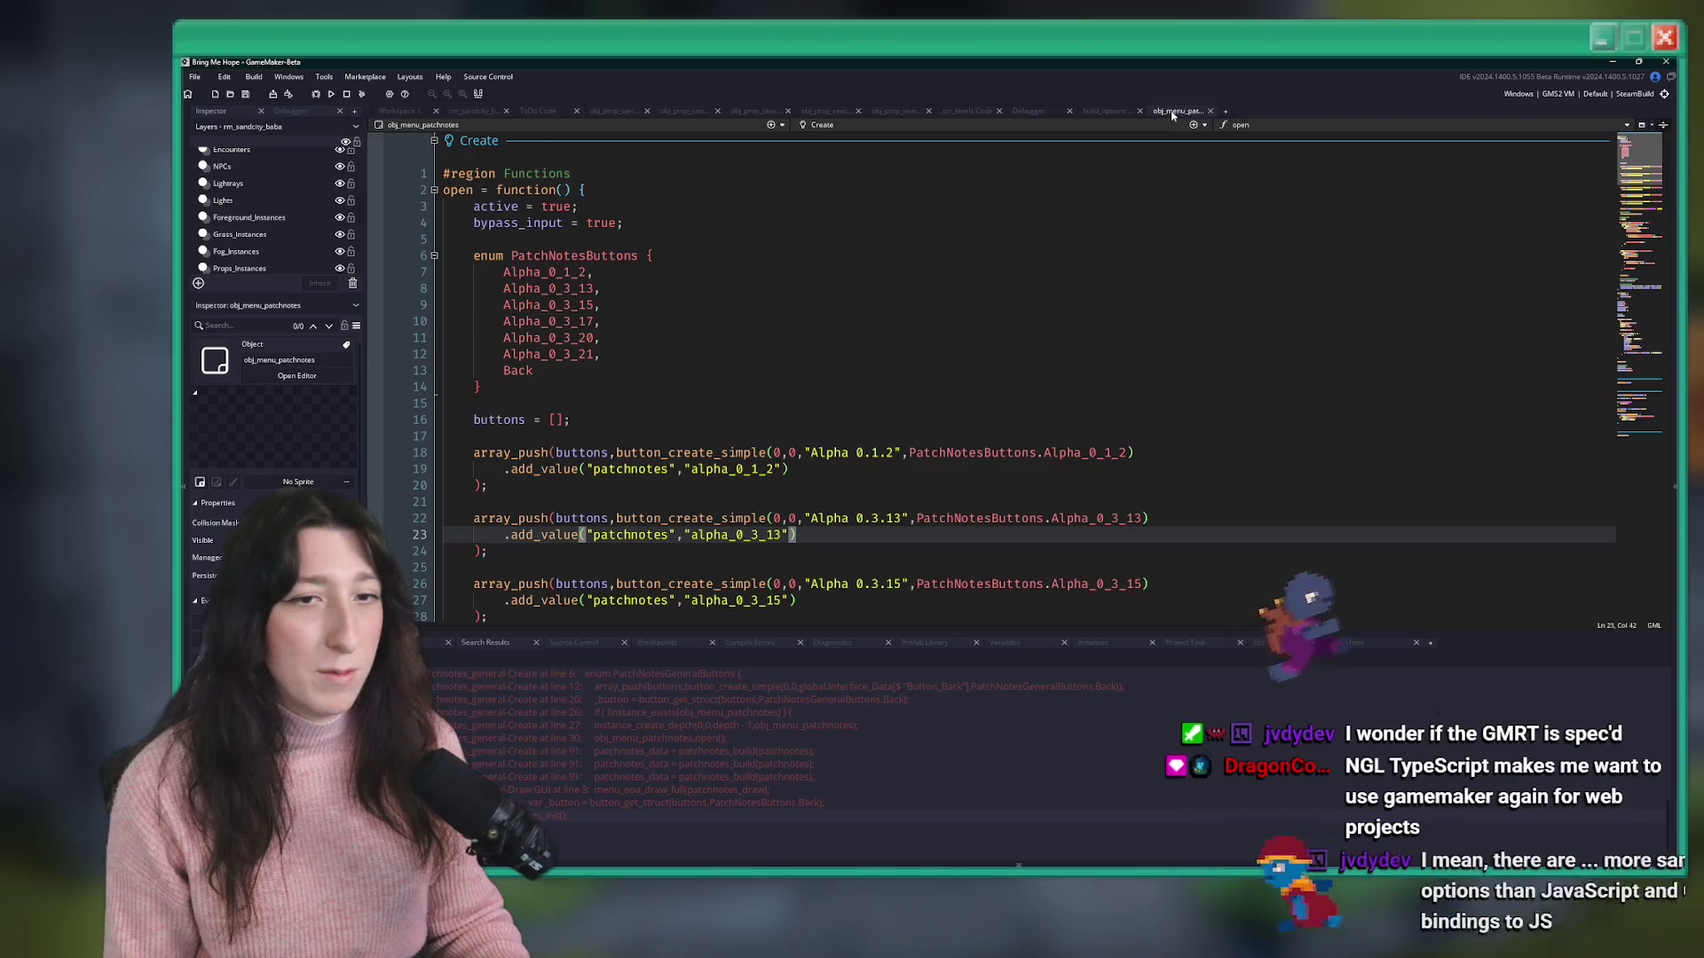
{"action": "middle_click", "coordinate": [1171, 113]}
- Search for 'claude' in the system app search and dismiss it without launching
{"action": "key", "text": "super"}
{"action": "type", "text": "claude"}
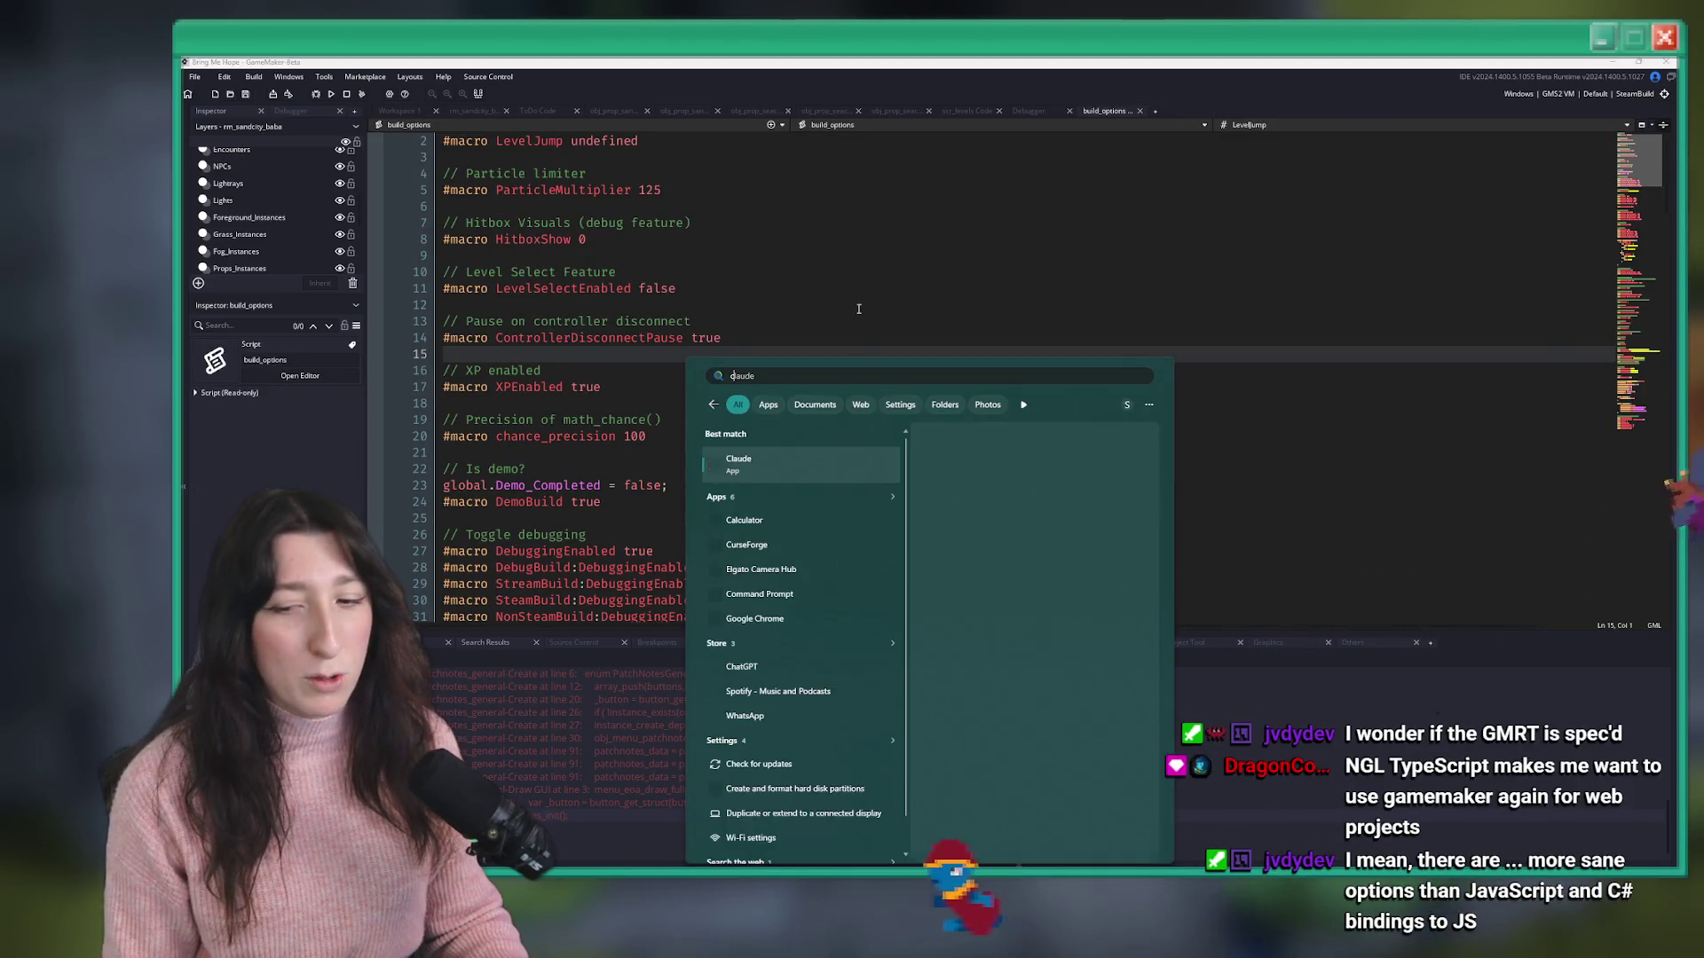
{"action": "key", "text": "Escape"}
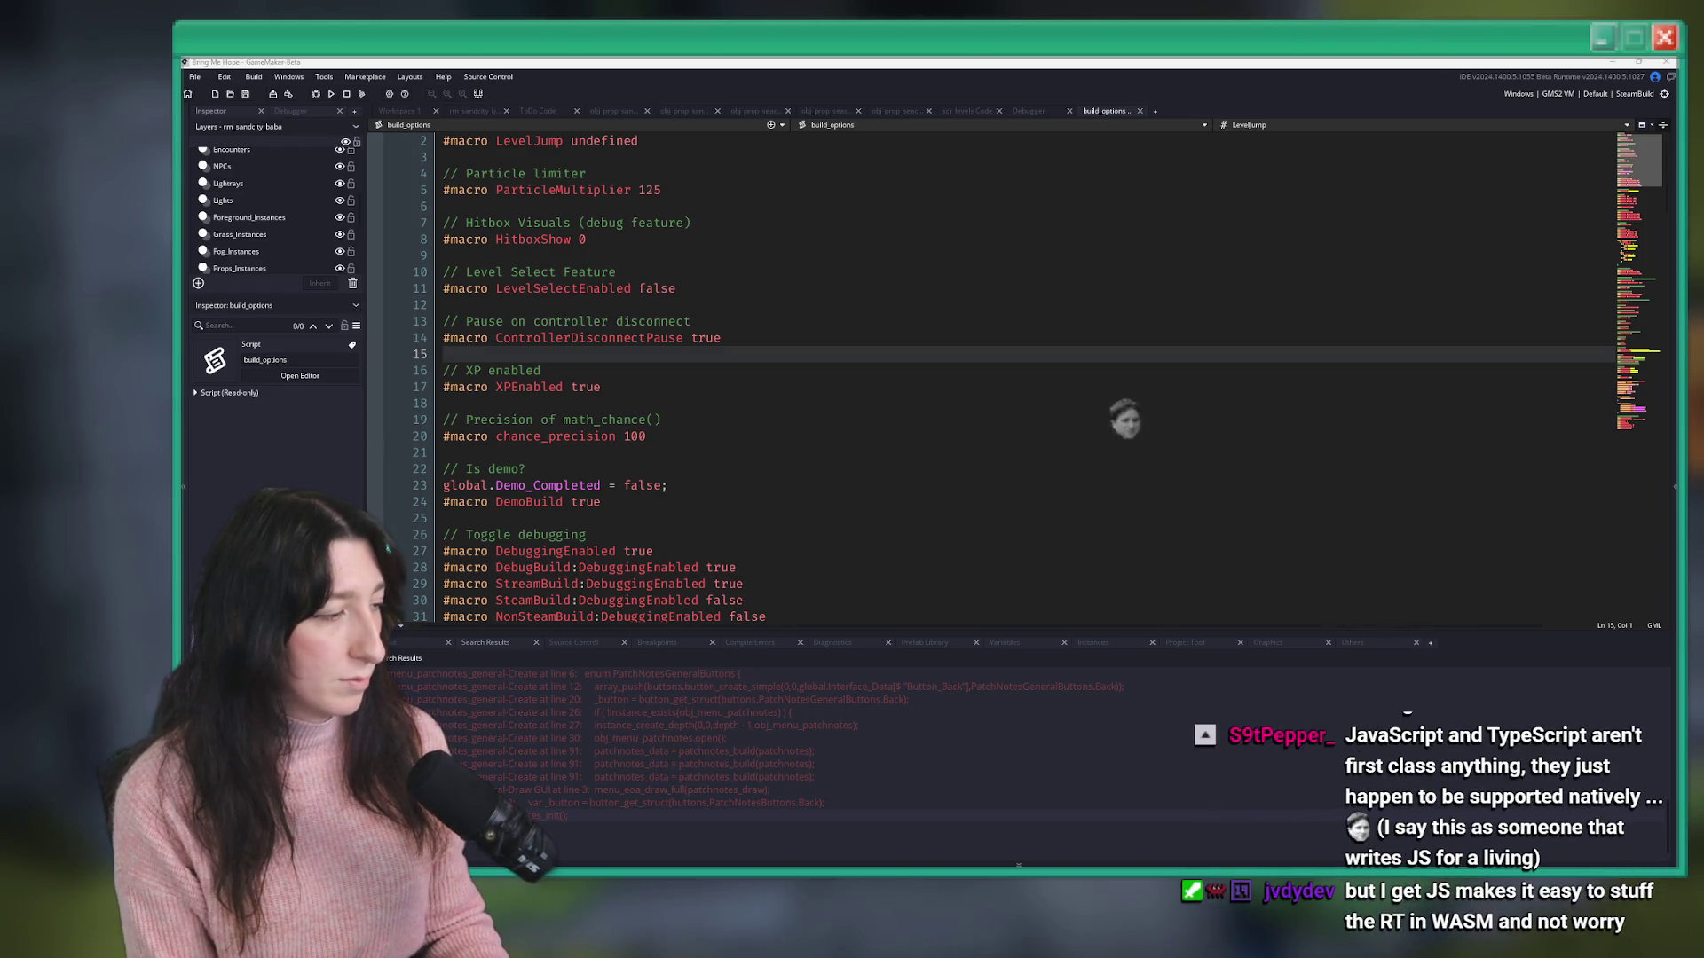
- Focus GameMaker and scroll the Search Results until the Project Modified prompt appears
{"action": "left_click", "coordinate": [1127, 354]}
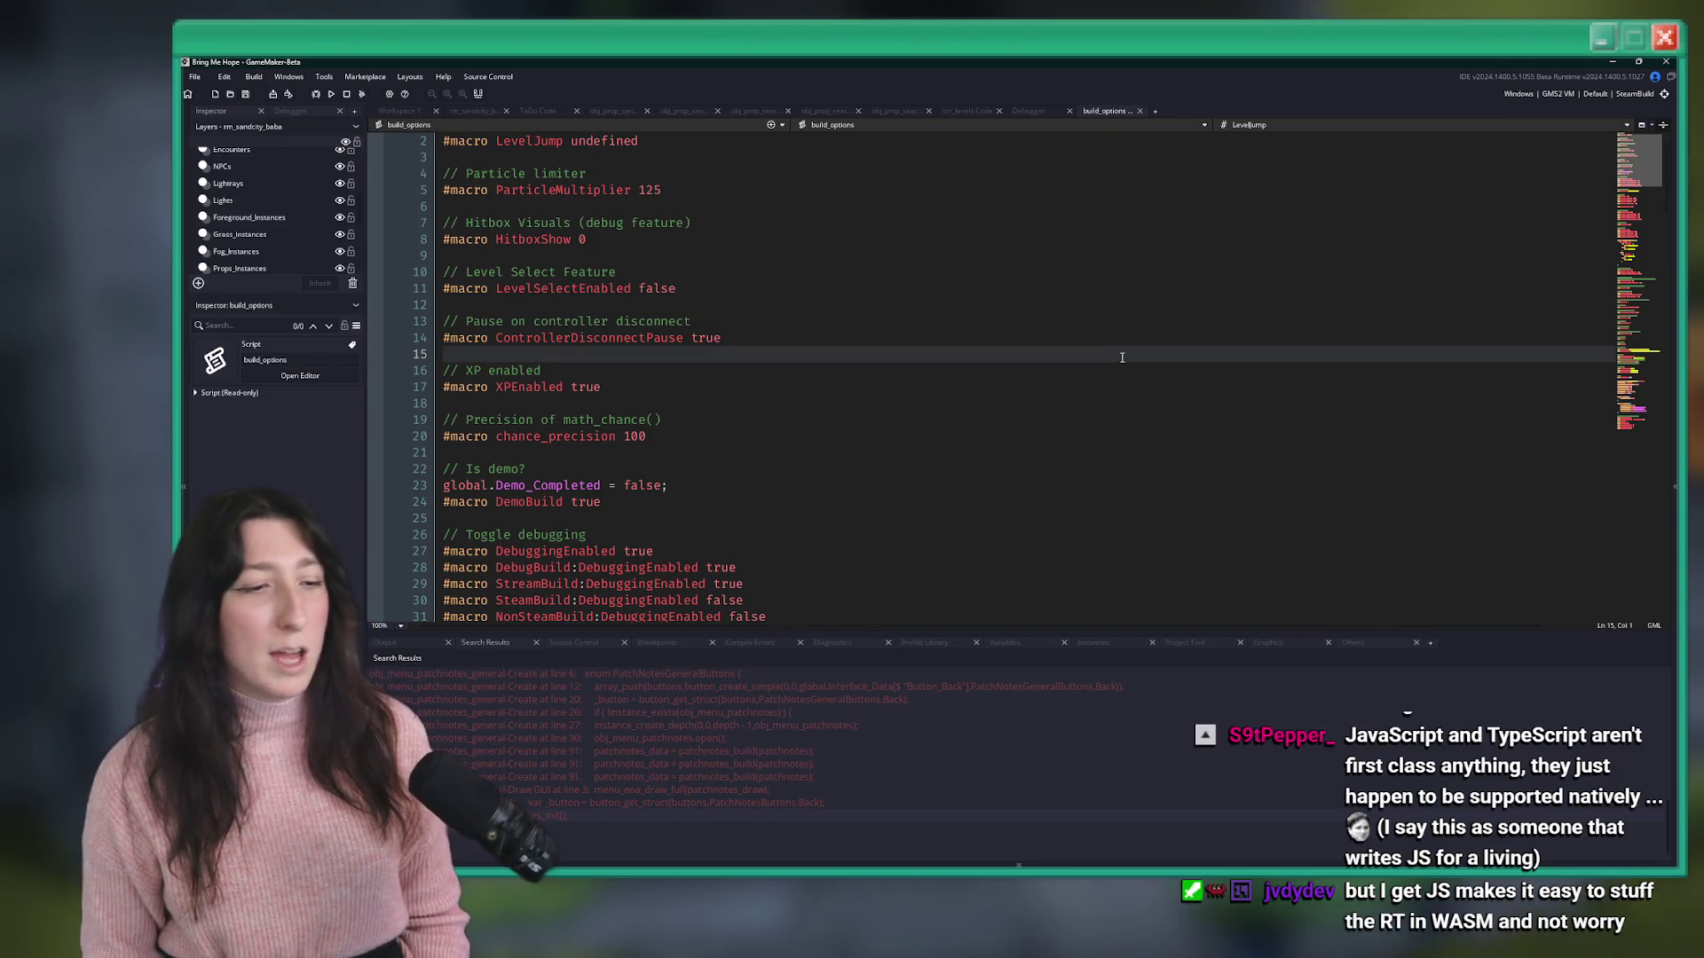
{"action": "scroll", "coordinate": [893, 744], "scroll_direction": "up", "scroll_amount": 4}
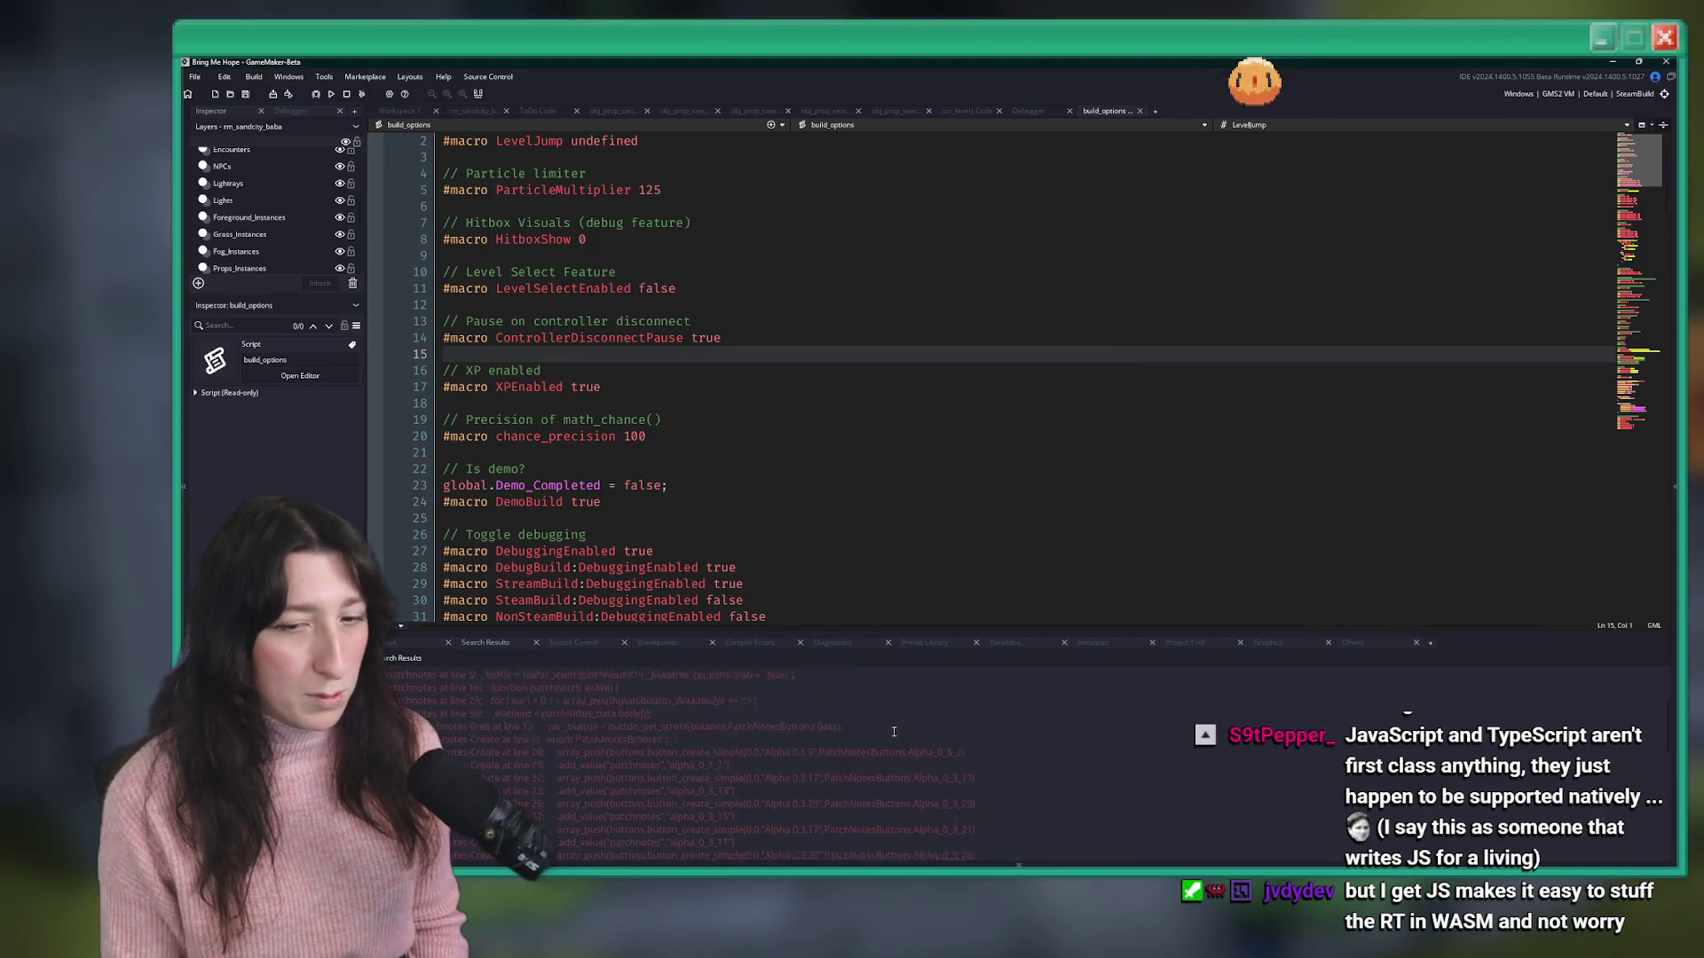
{"action": "scroll", "coordinate": [893, 744], "scroll_direction": "down", "scroll_amount": 3}
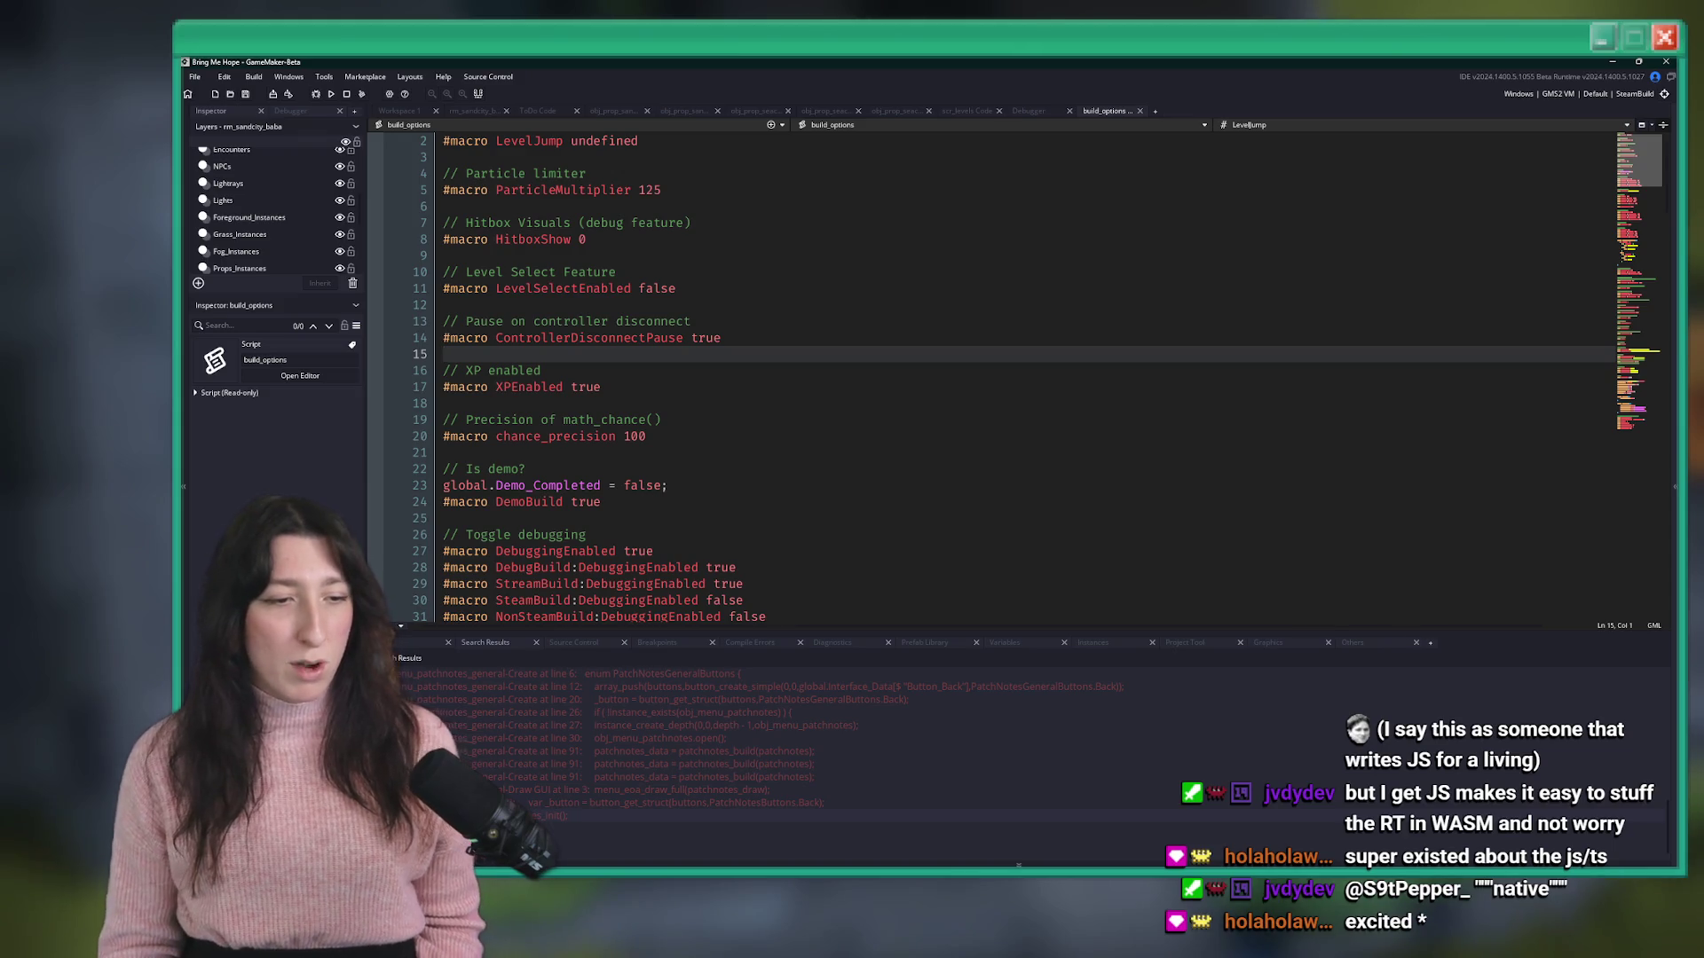
{"action": "scroll", "coordinate": [768, 755], "scroll_direction": "up", "scroll_amount": 2}
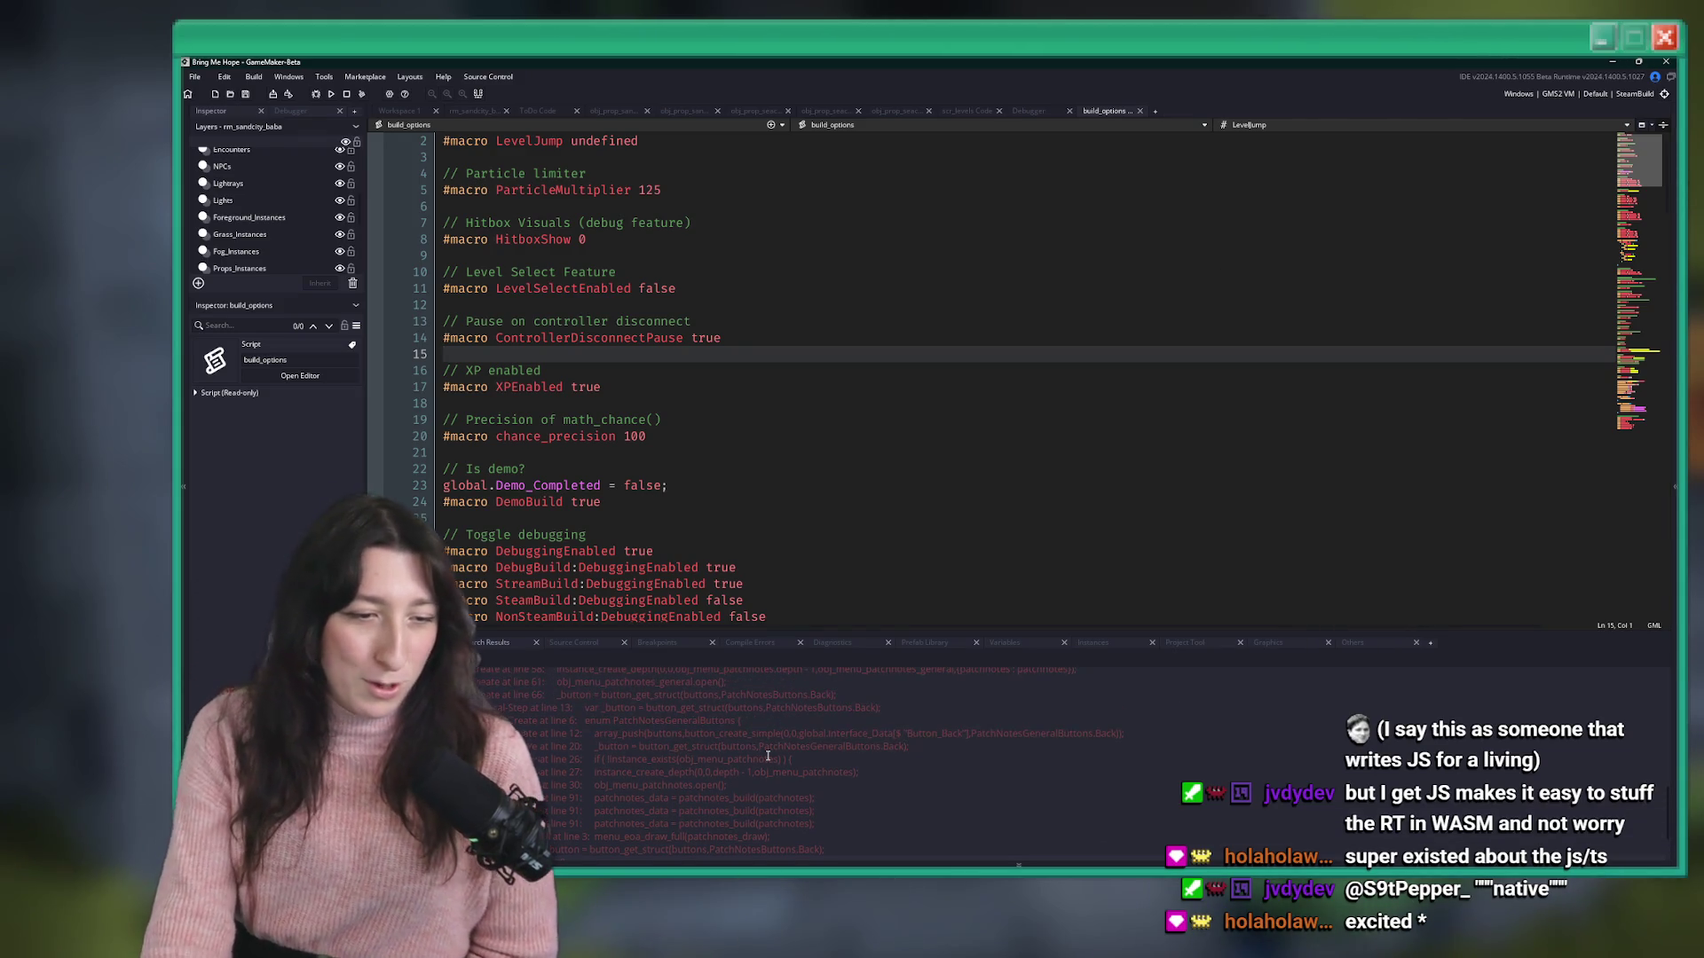
{"action": "scroll", "coordinate": [767, 780], "scroll_direction": "up", "scroll_amount": 6}
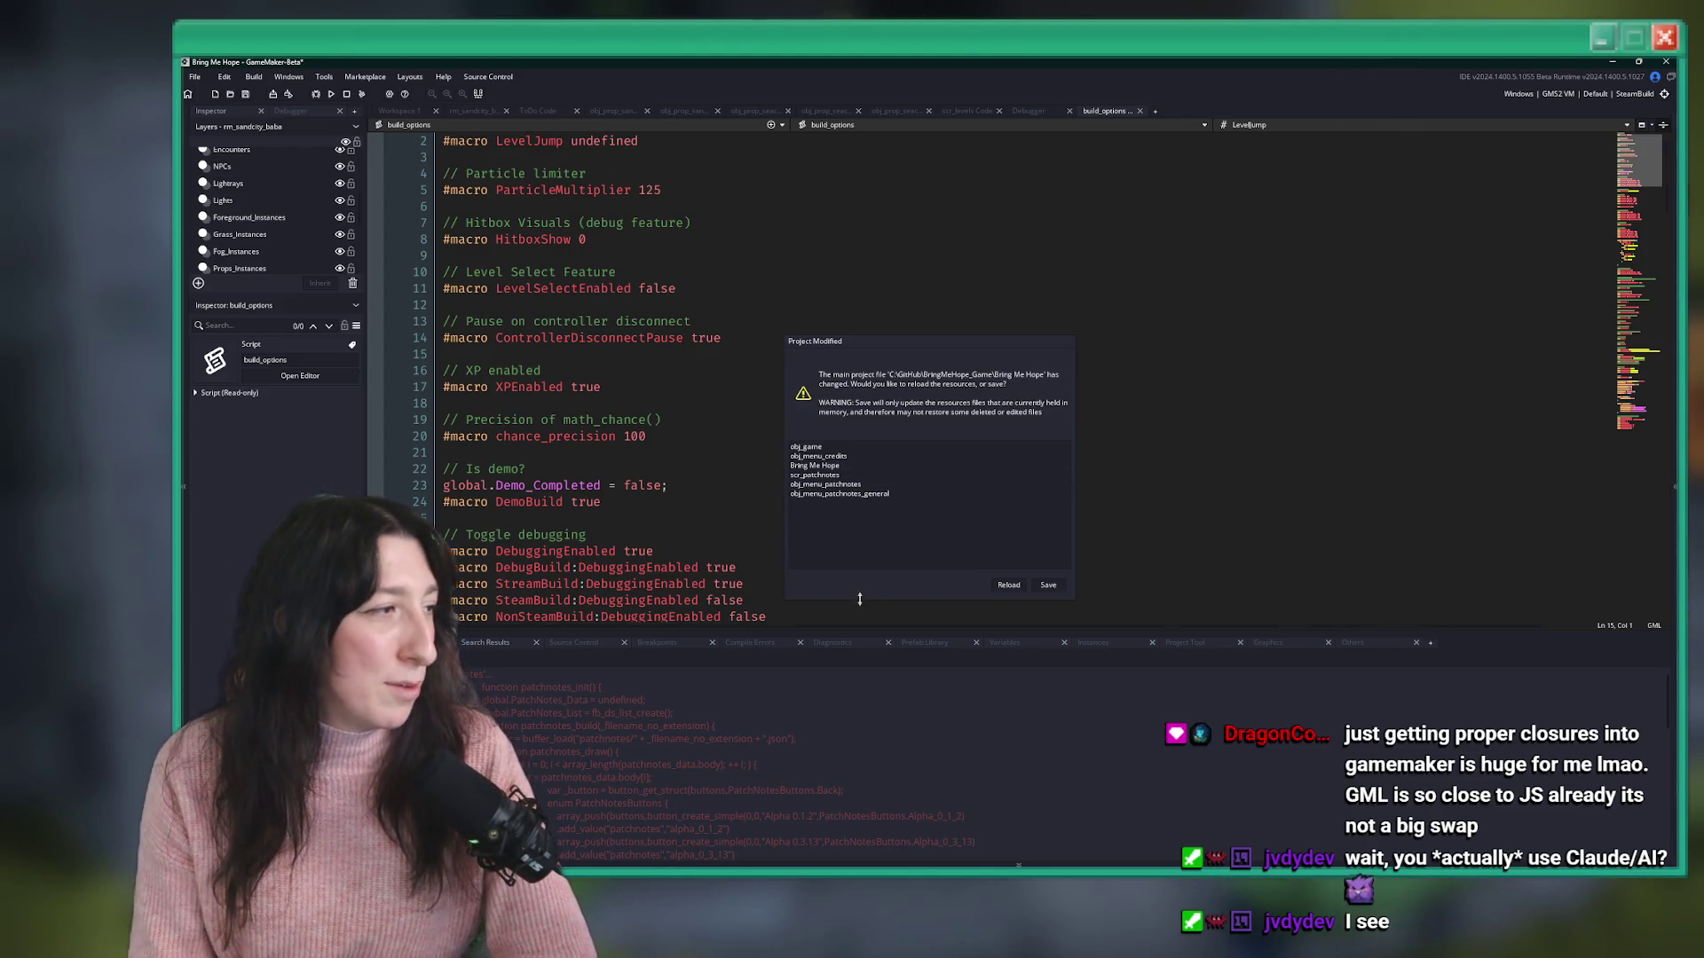
- In GitHub Desktop, review the alpha_0_1_2.json, build_options.gml and Bring Me Hope.resource_order diffs
{"action": "left_click", "coordinate": [1003, 587]}
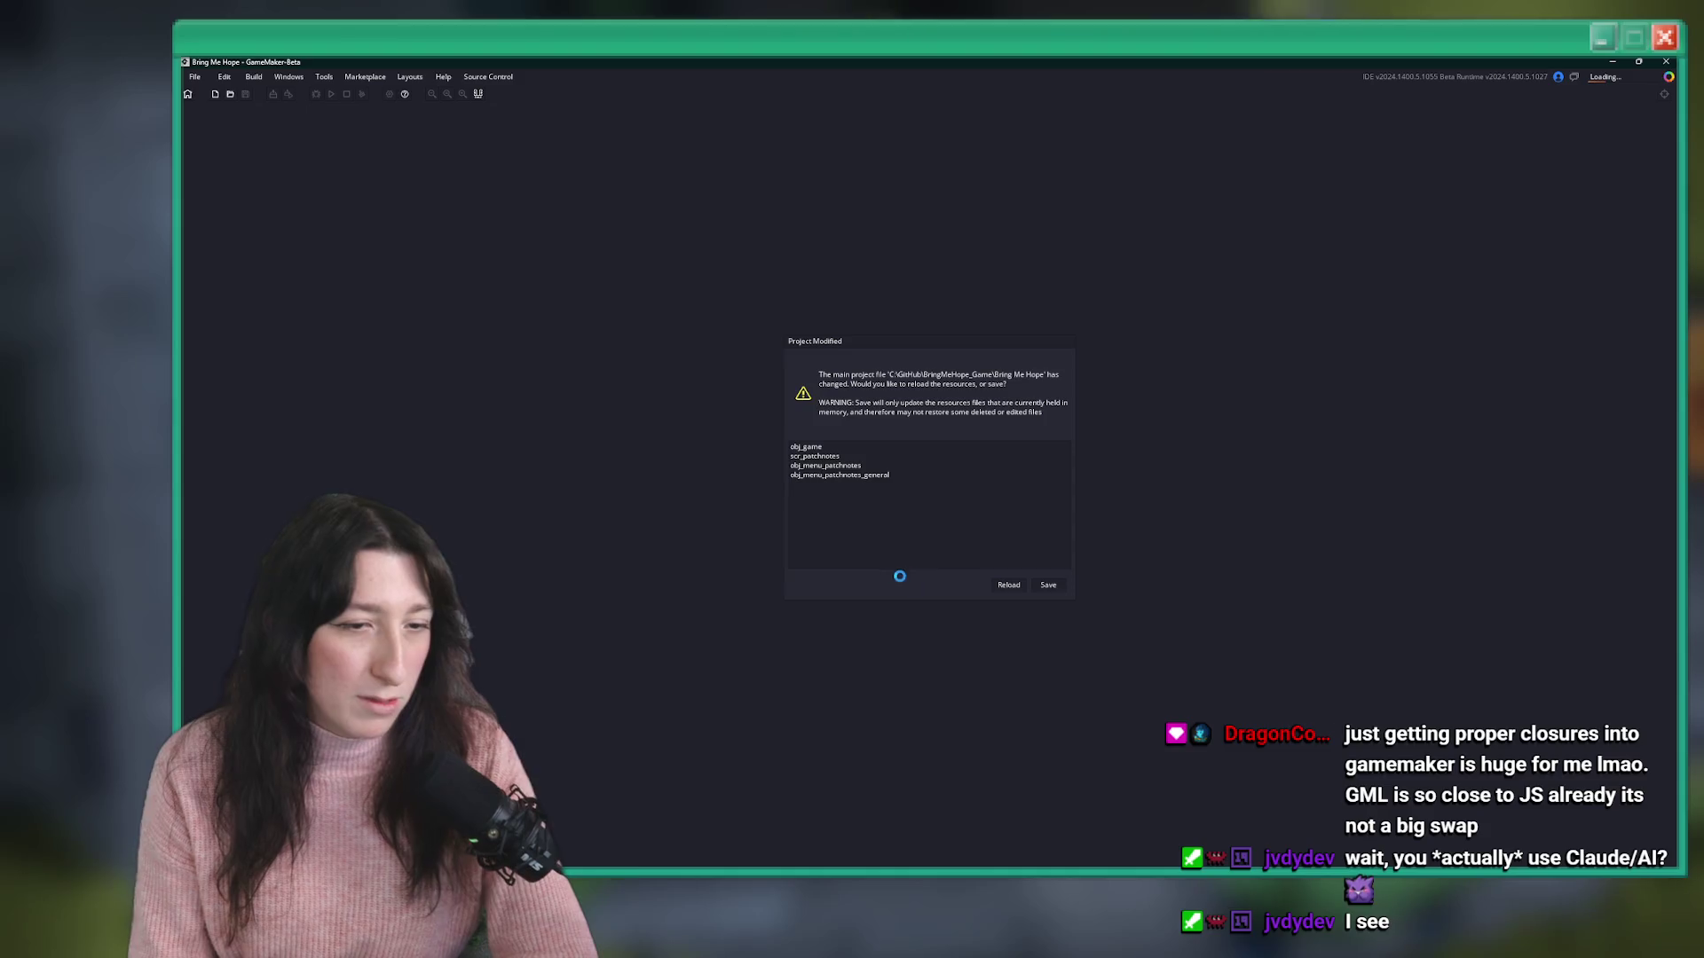
{"action": "key", "text": "alt+Tab"}
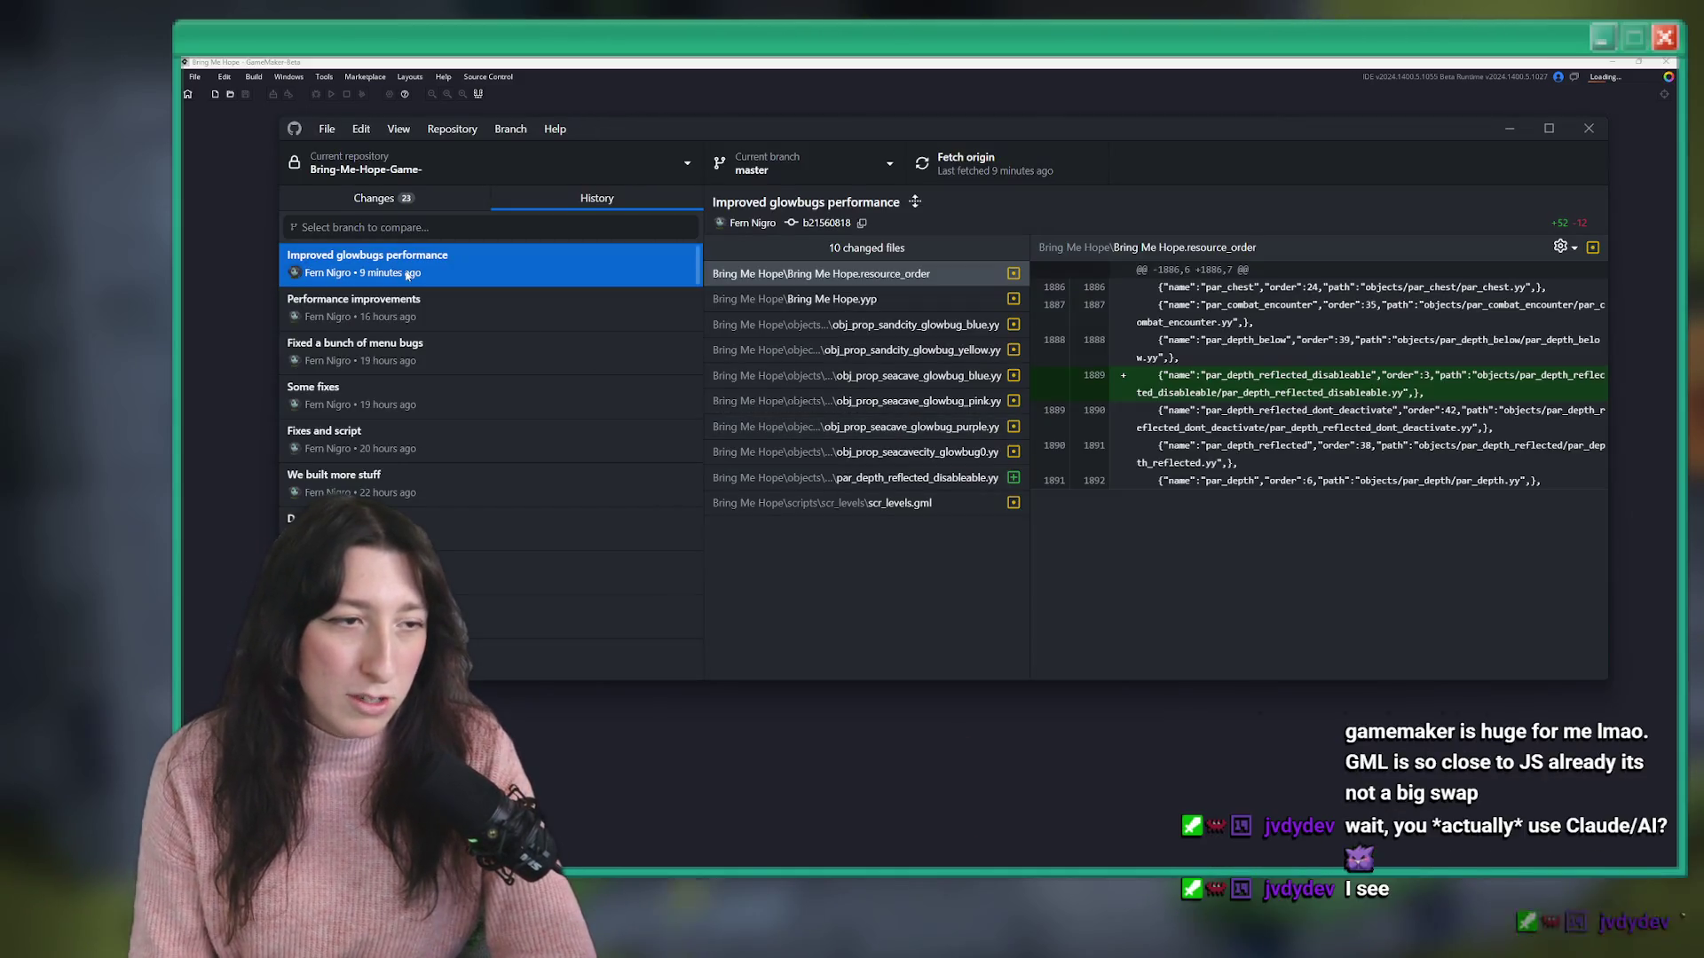
{"action": "left_click", "coordinate": [613, 326]}
{"action": "scroll", "coordinate": [568, 400], "scroll_direction": "down", "scroll_amount": 5}
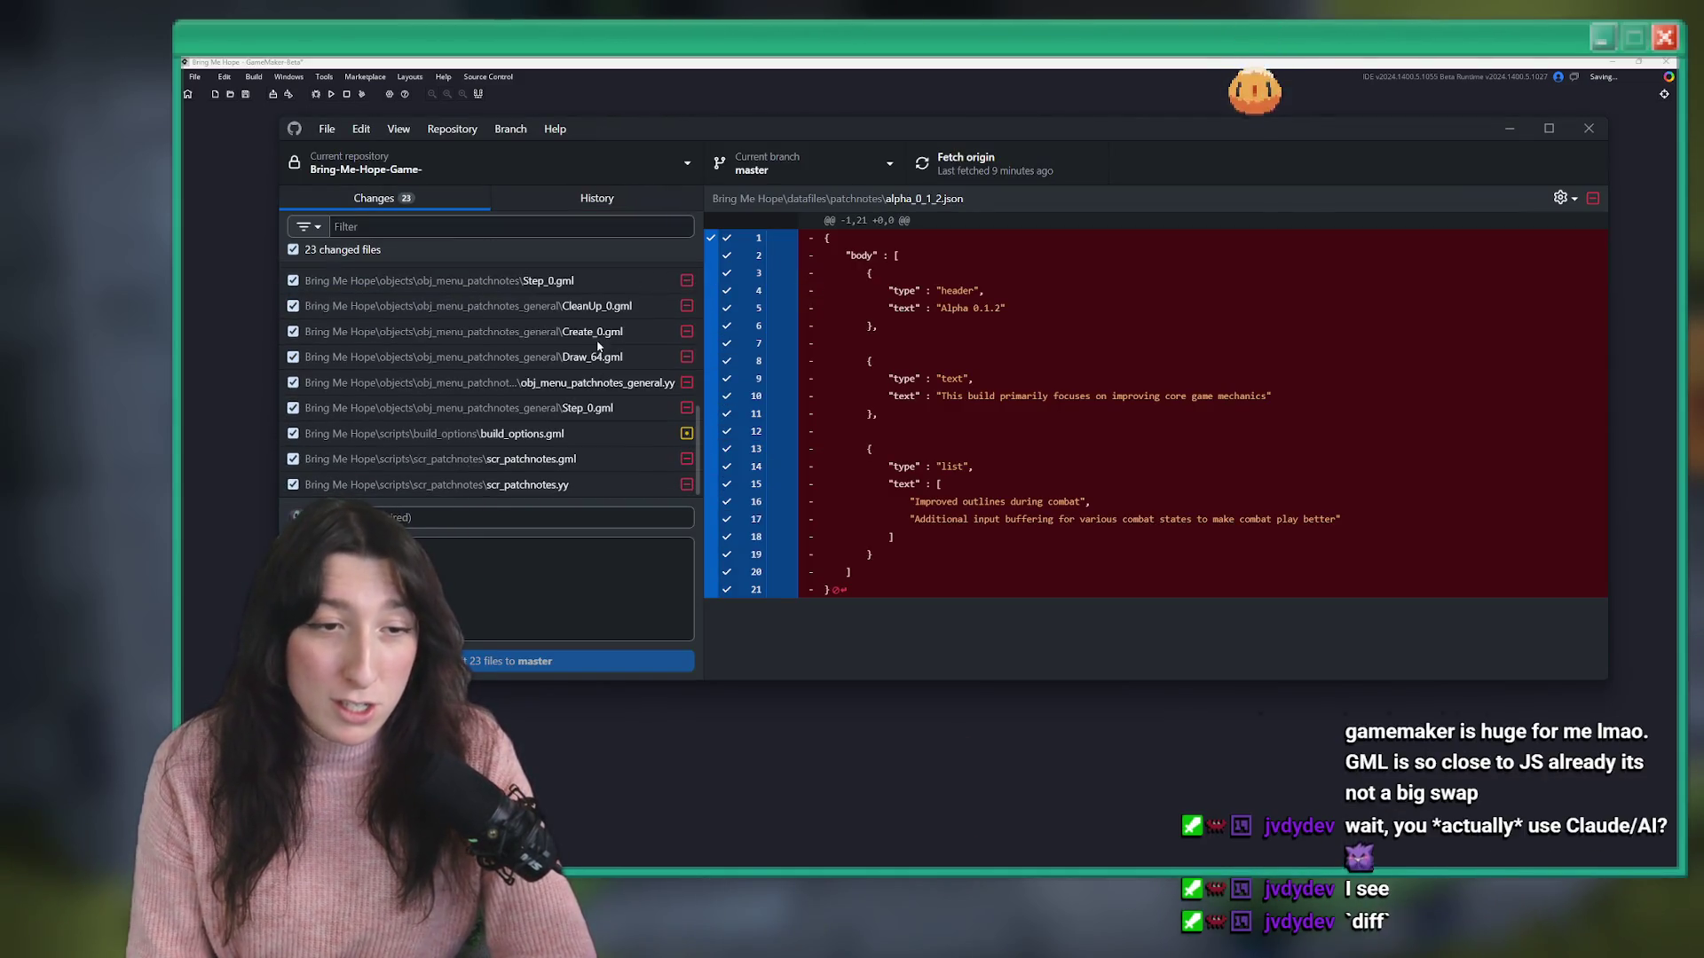
{"action": "left_click", "coordinate": [568, 435]}
{"action": "scroll", "coordinate": [568, 399], "scroll_direction": "up", "scroll_amount": 5}
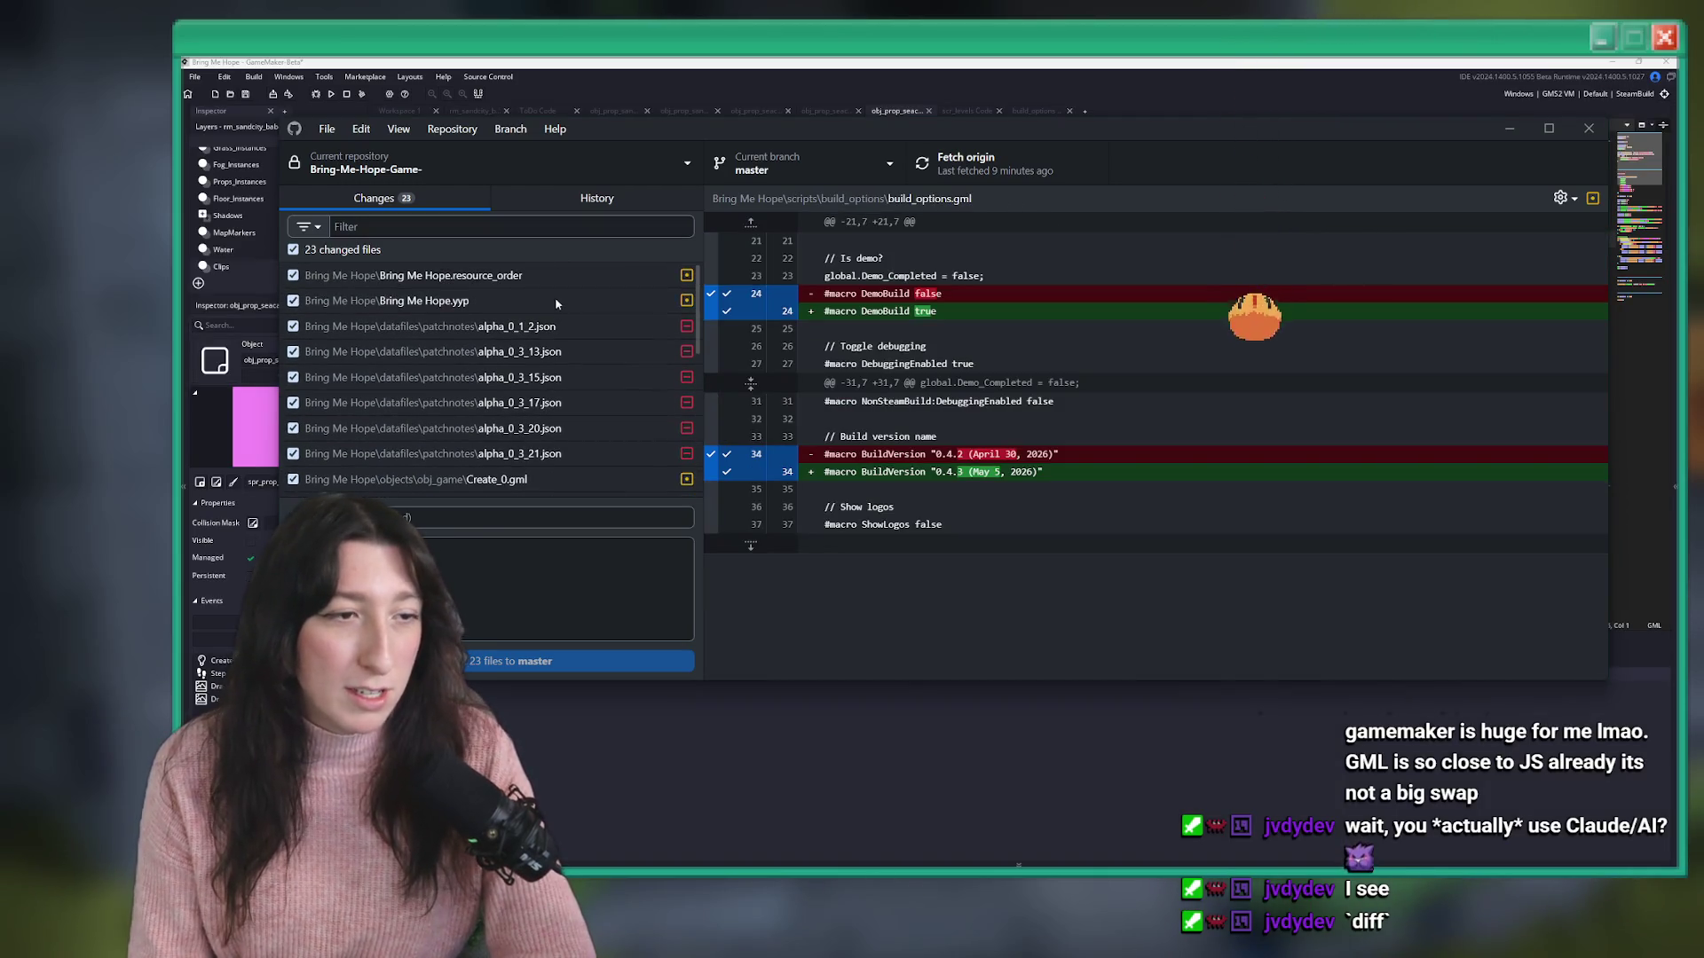
{"action": "left_click", "coordinate": [581, 273]}
{"action": "scroll", "coordinate": [533, 400], "scroll_direction": "down", "scroll_amount": 3}
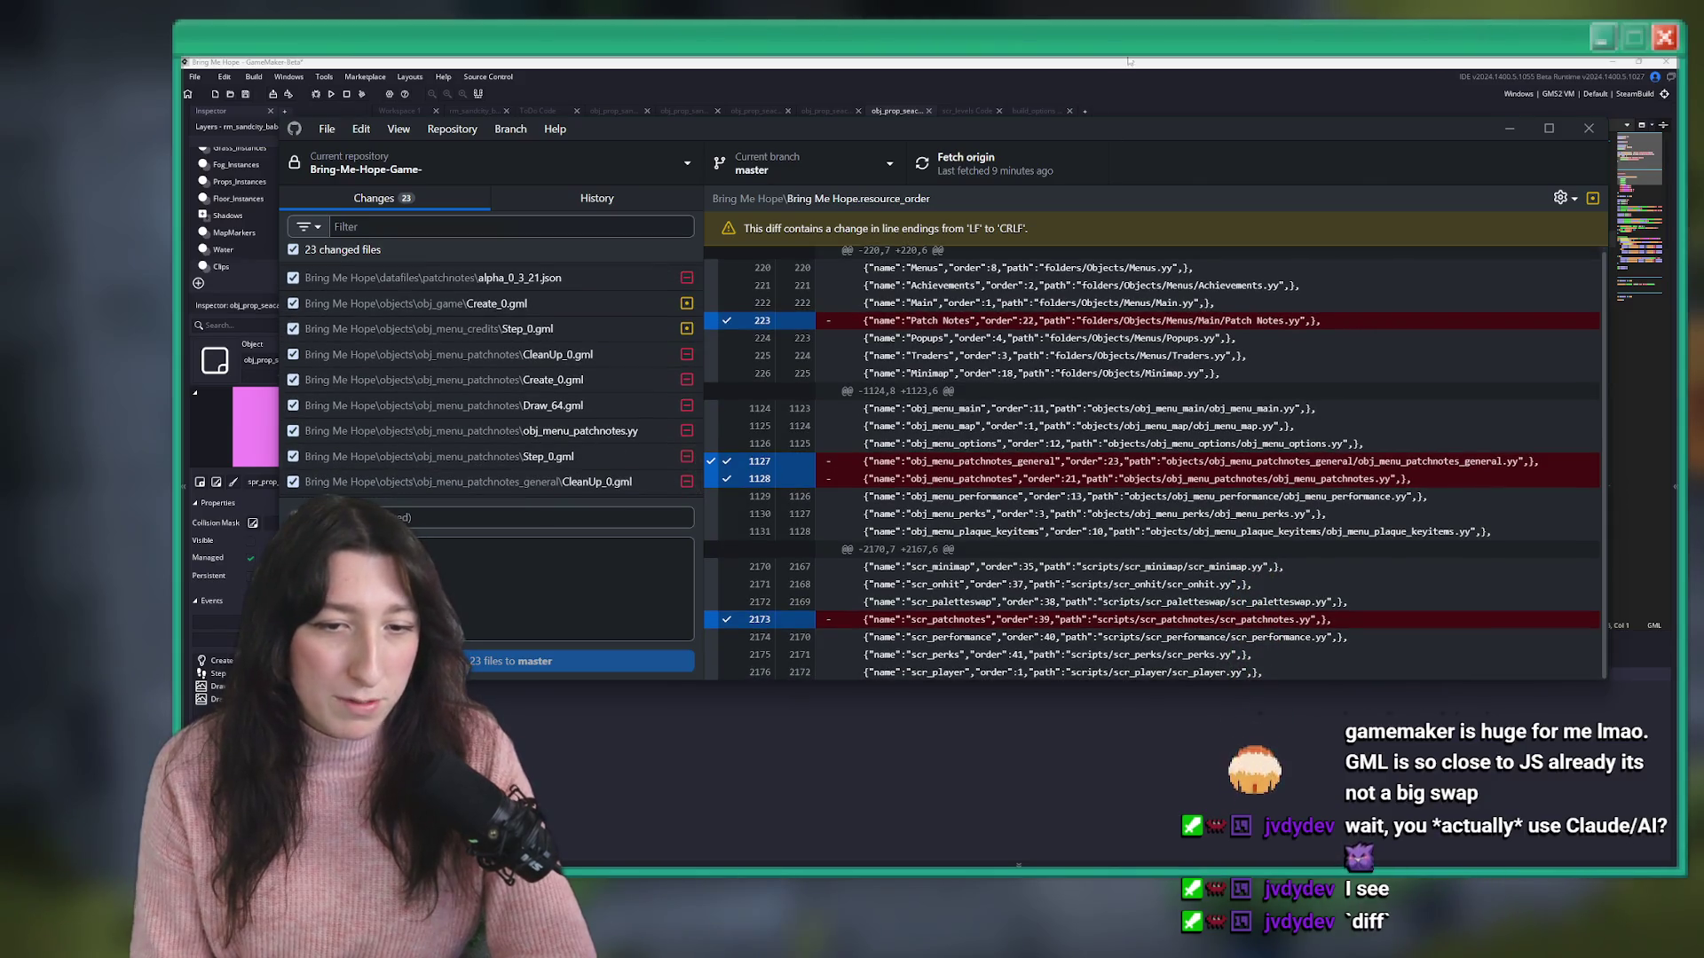
- Step through the patch-notes Step_0.gml and neighbouring diffs, then bring GameMaker forward
{"action": "left_click", "coordinate": [608, 459]}
{"action": "key", "text": "Down"}
{"action": "key", "text": "Up"}
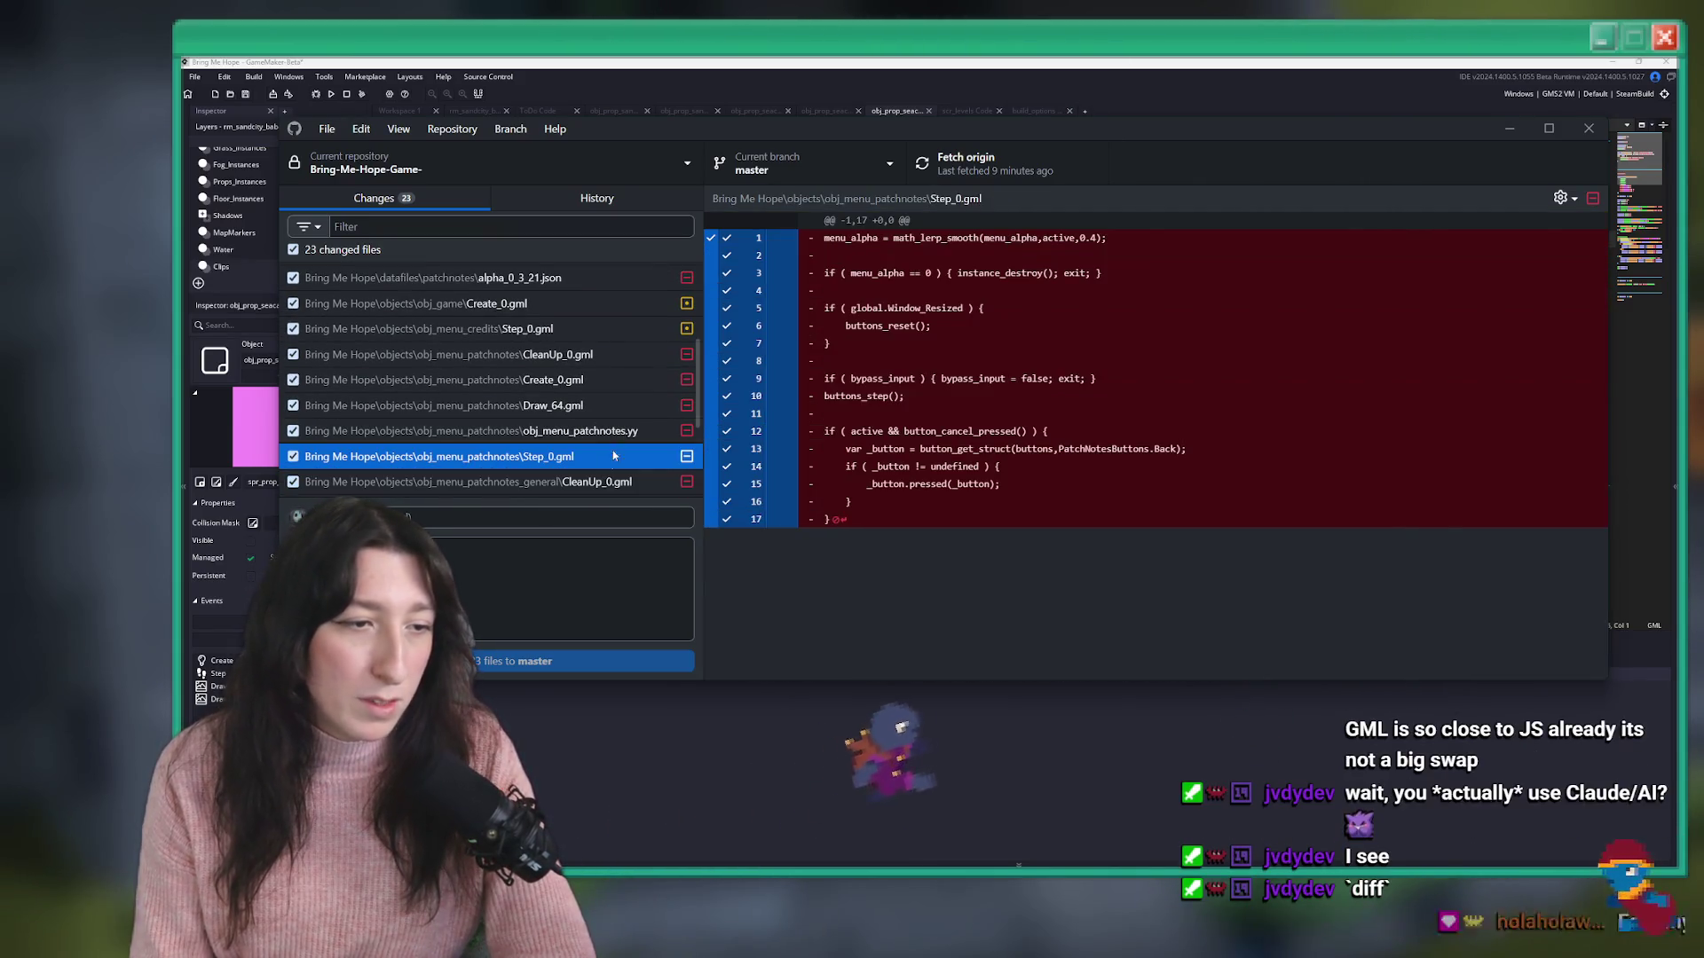
{"action": "key", "text": "Up"}
{"action": "left_click", "coordinate": [611, 108]}
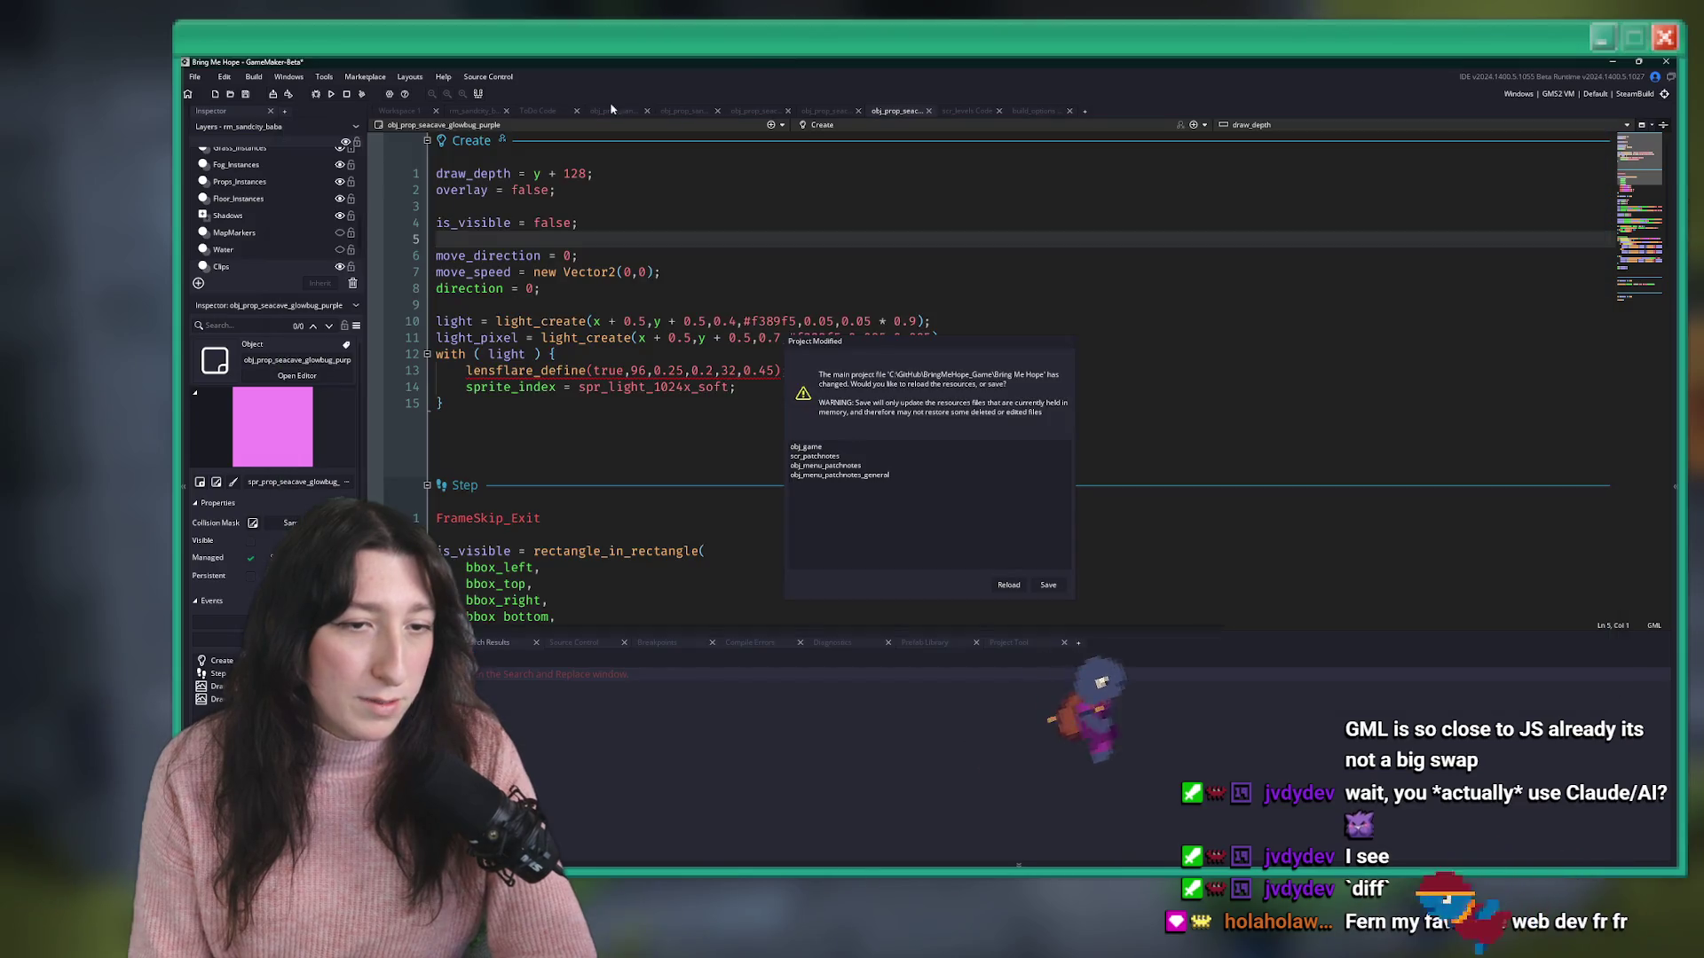
- Reload the externally modified project and build and run Bring Me Hope with F5
{"action": "left_click", "coordinate": [1008, 585]}
{"action": "left_click", "coordinate": [993, 307]}
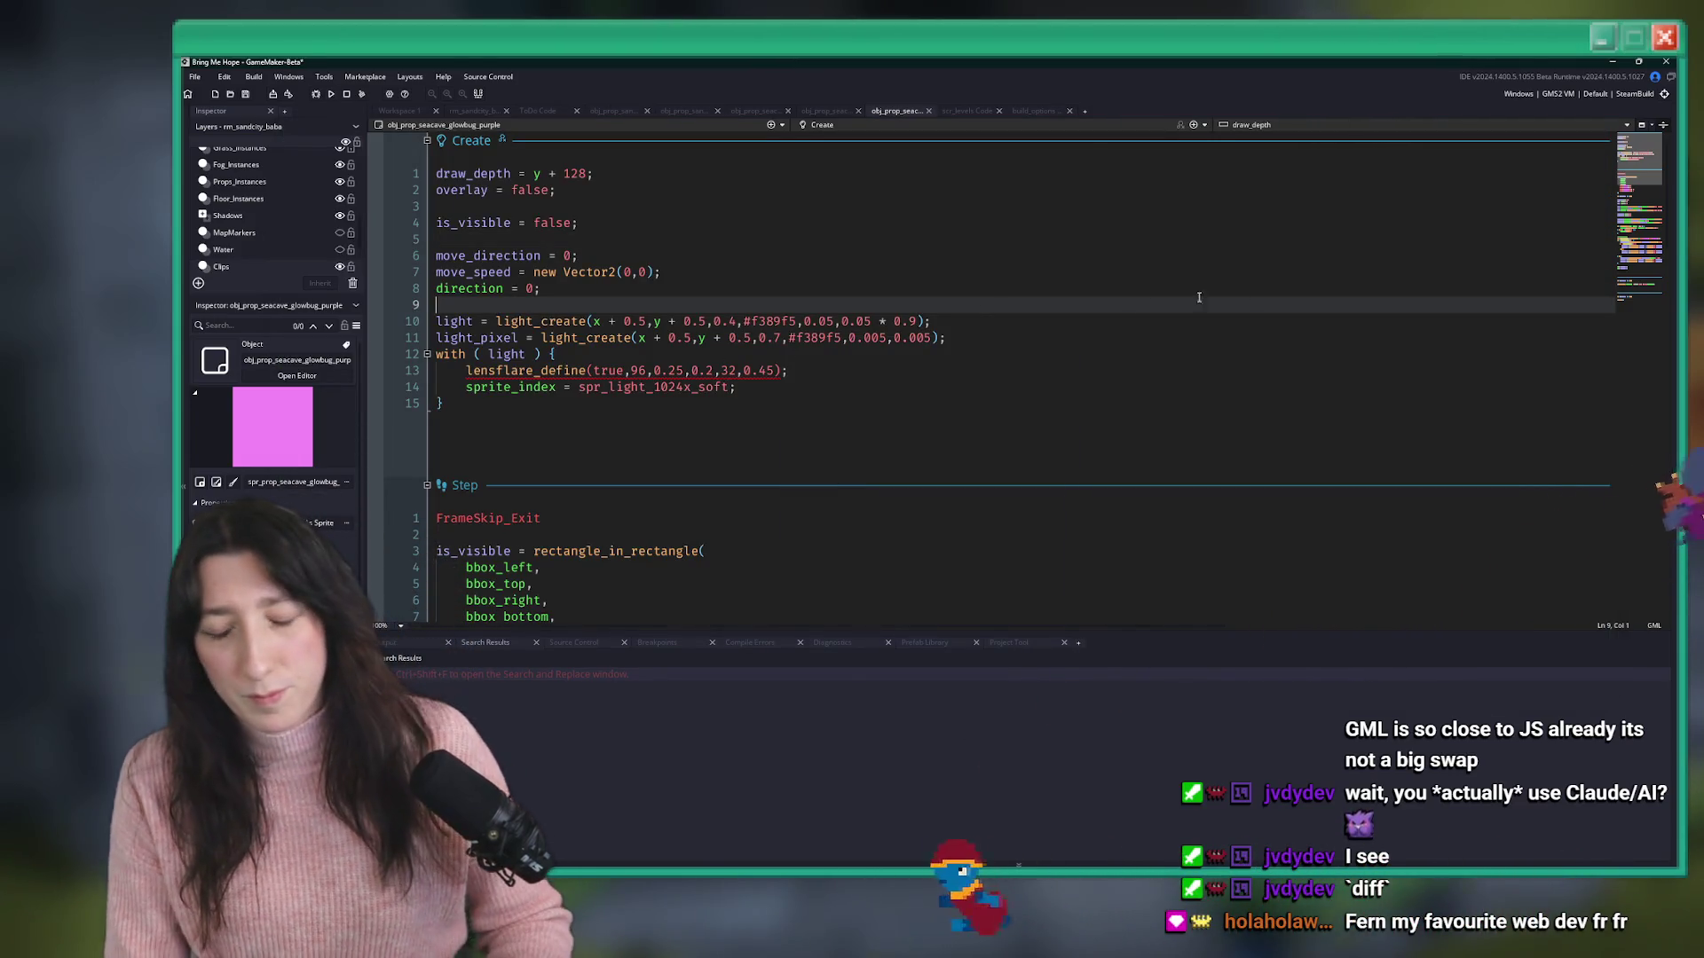
{"action": "key", "text": "Down"}
{"action": "key", "text": "F5"}
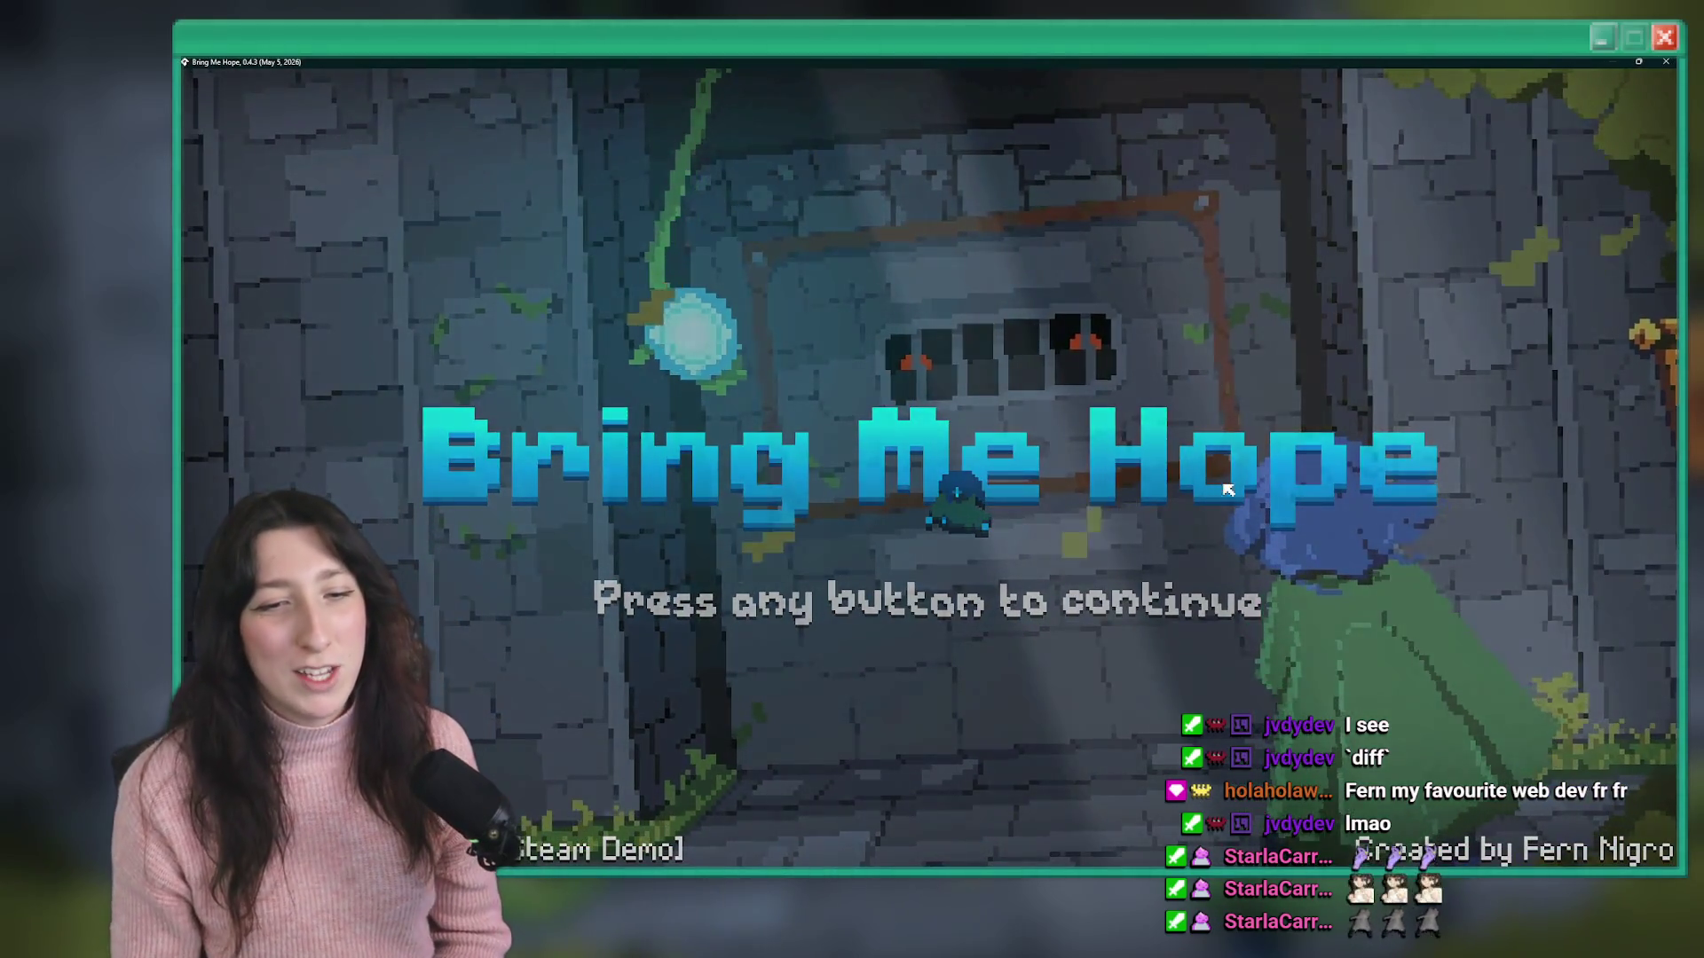
- Continue past the title screen, walk north from Void Landing through the forest, then return to GameMaker
{"action": "left_click", "coordinate": [1643, 381]}
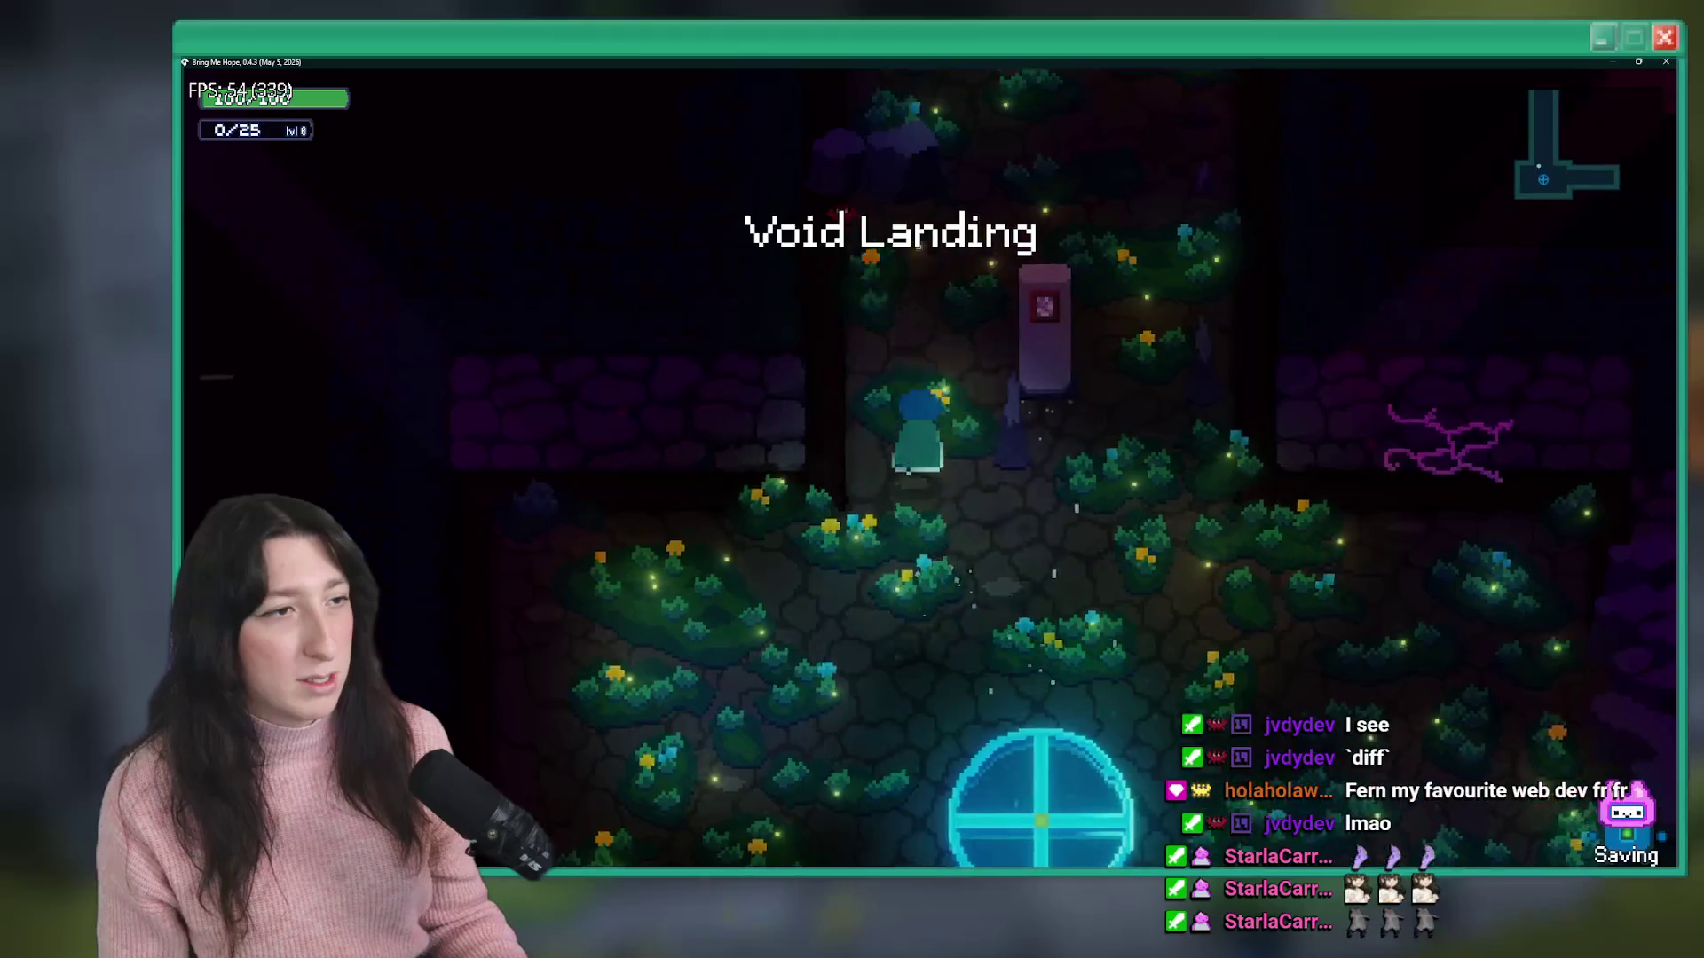
{"action": "key", "text": "w"}
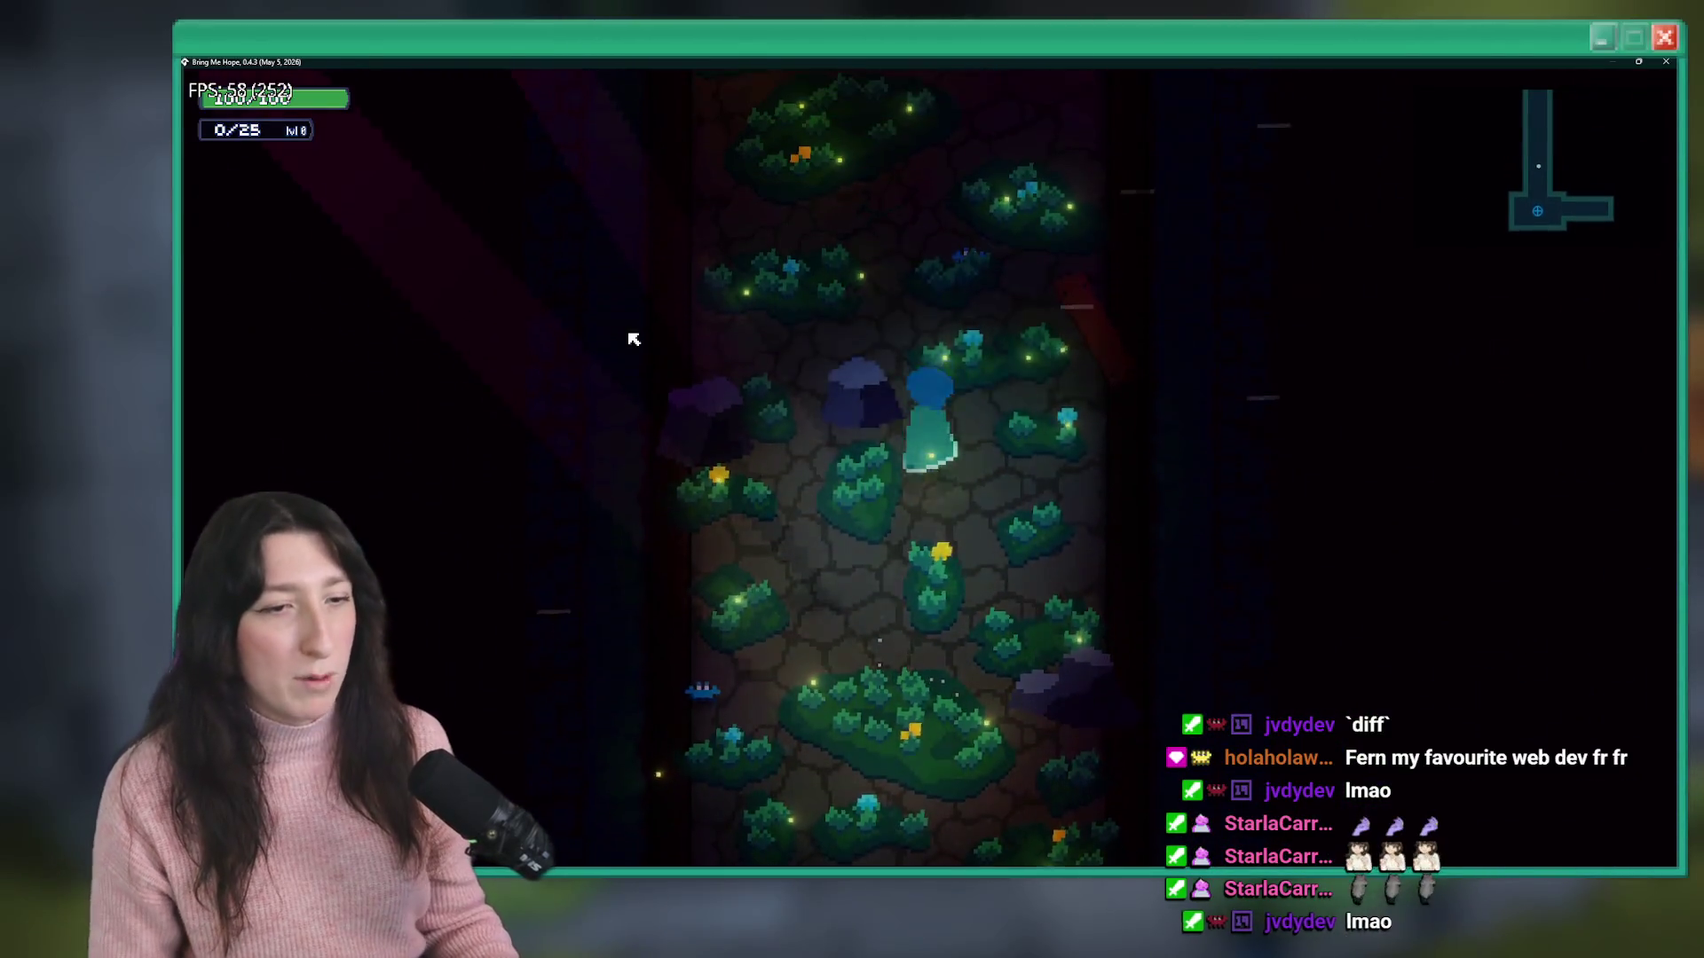
{"action": "key", "text": "w"}
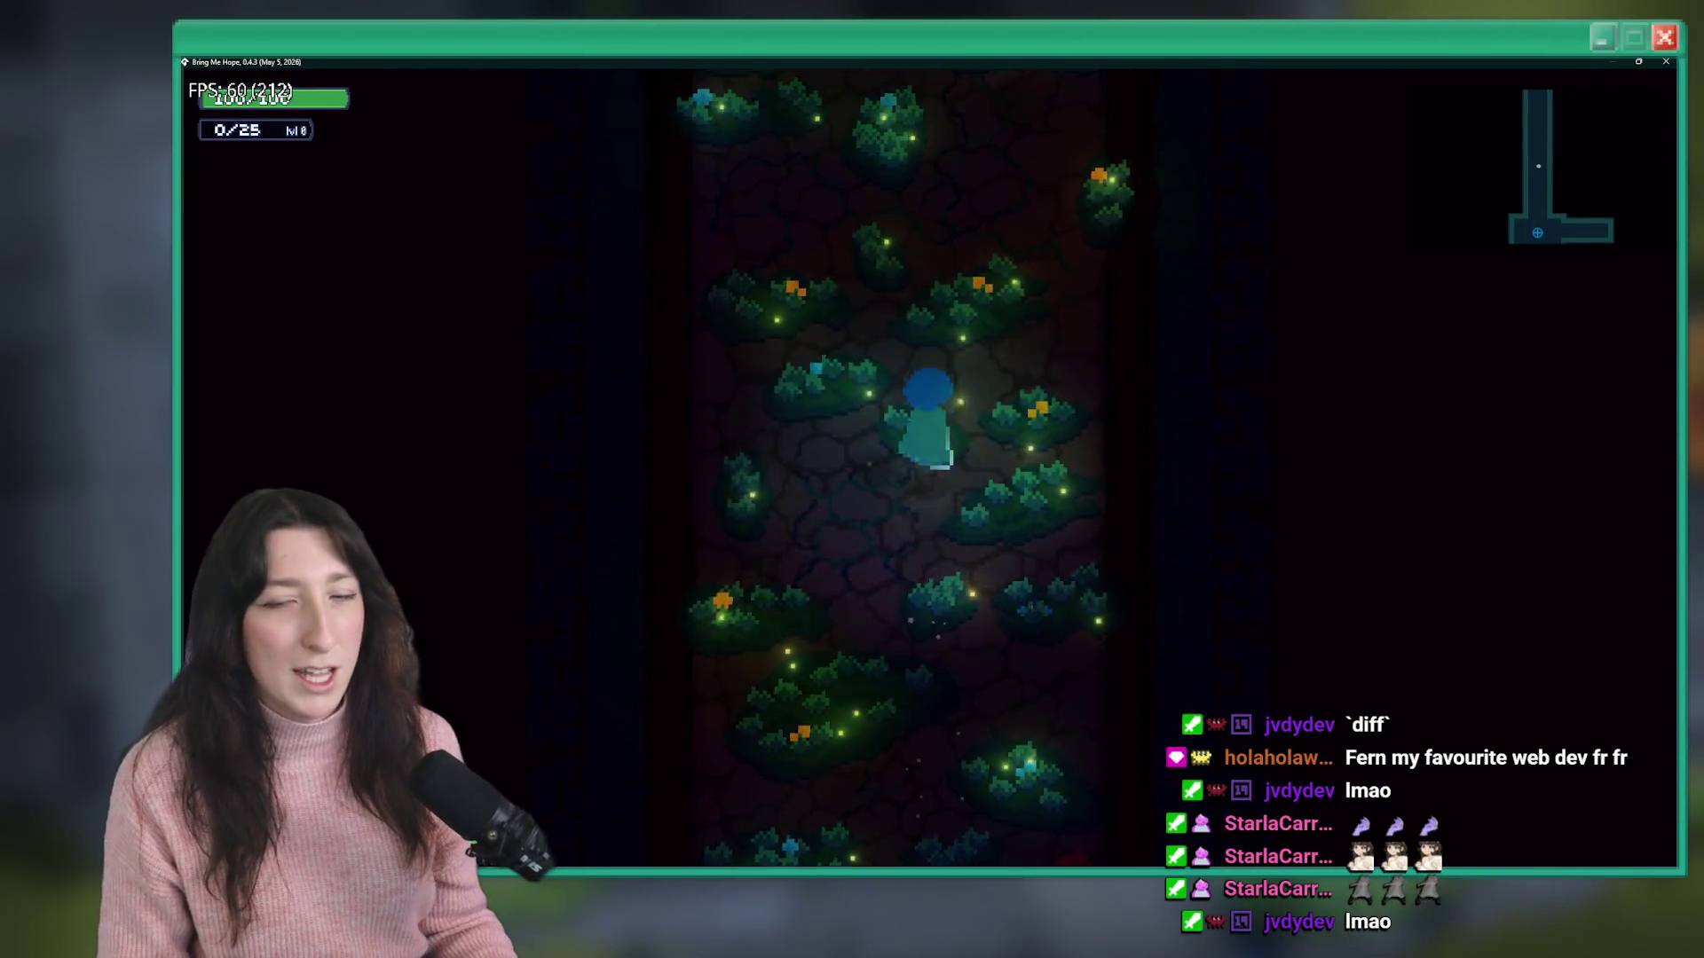
{"action": "key", "text": "w"}
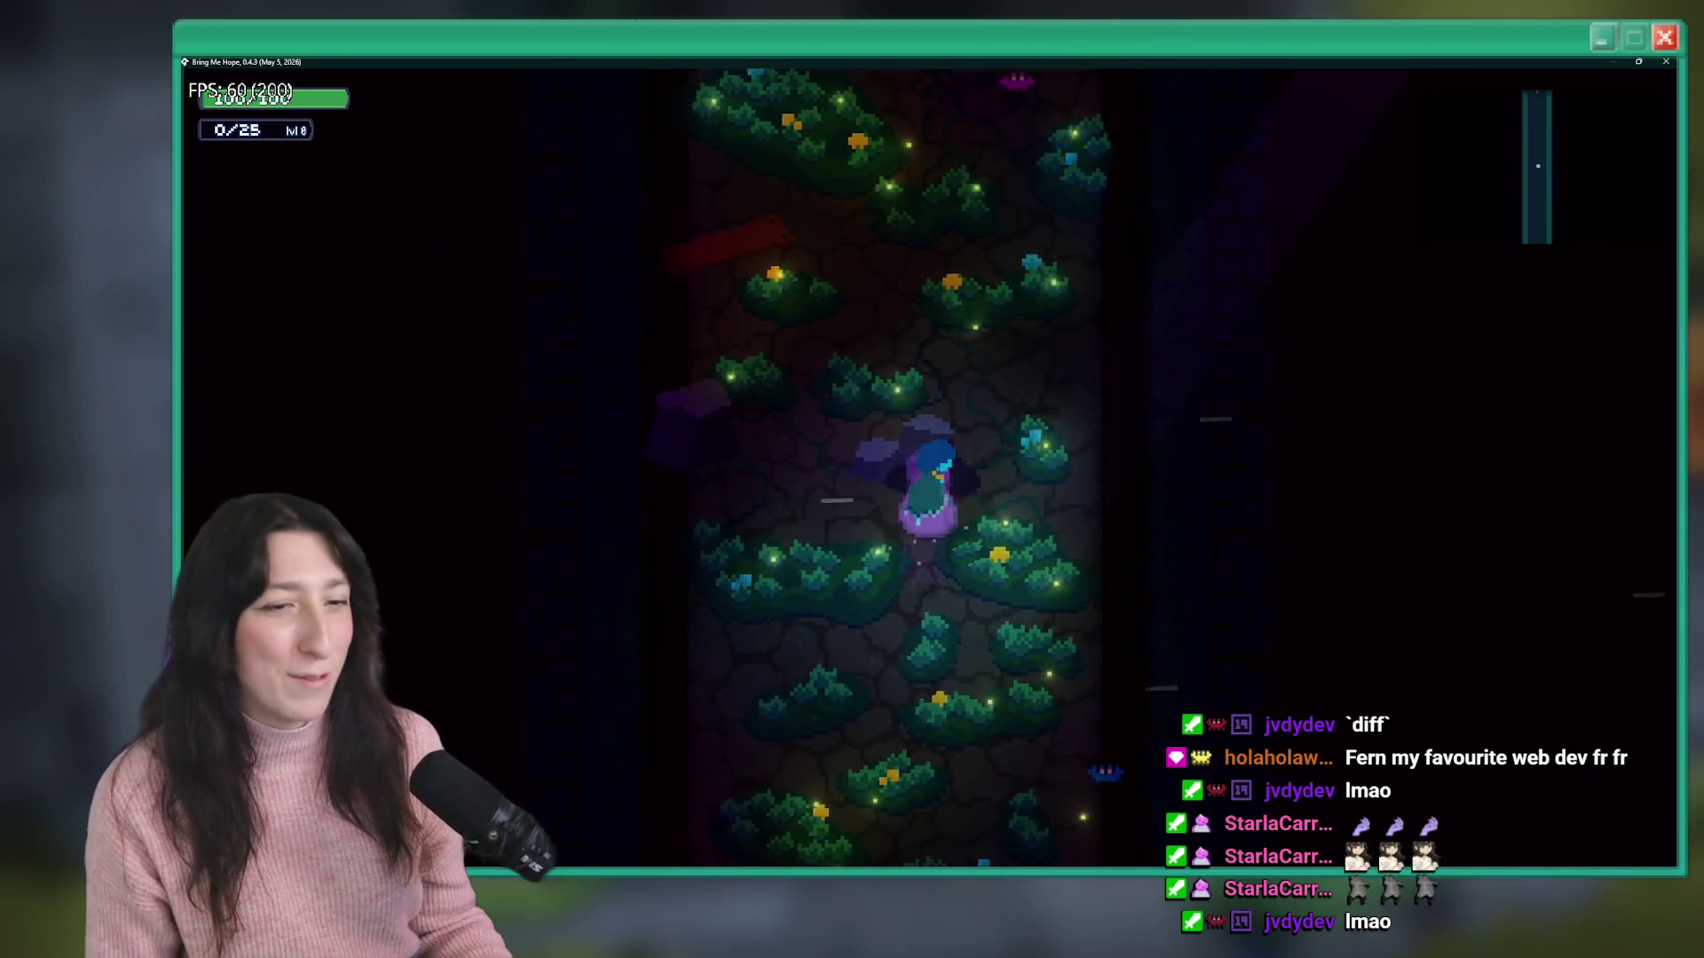
{"action": "key", "text": "w"}
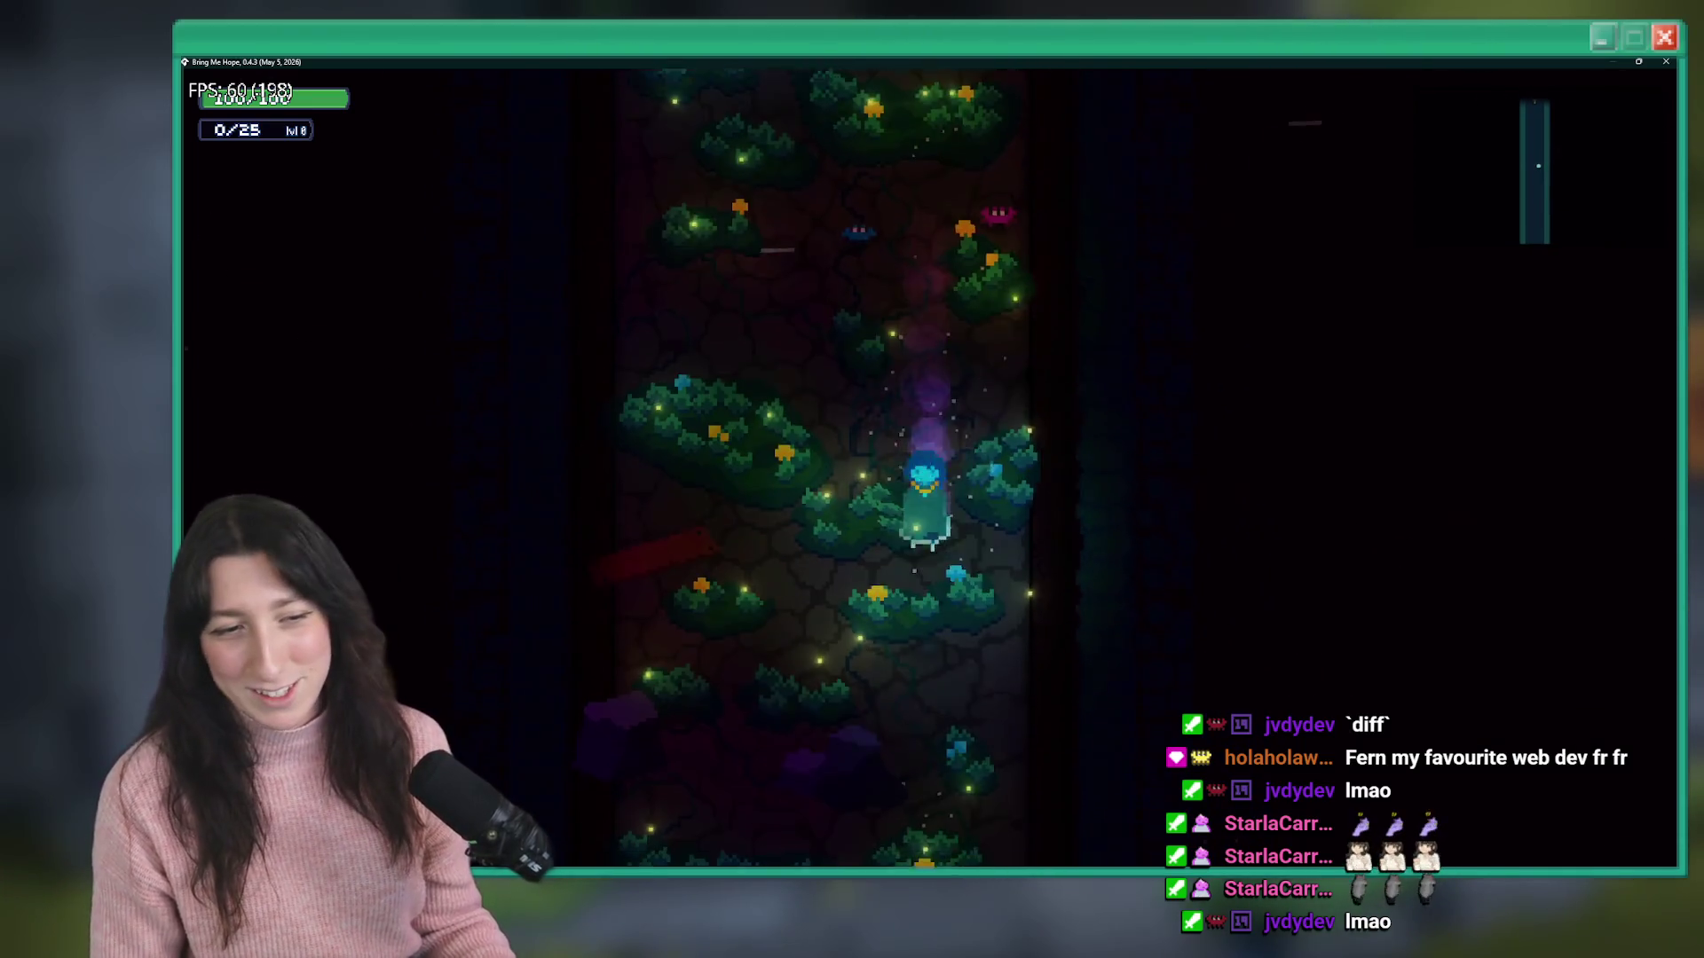
{"action": "key", "text": "w"}
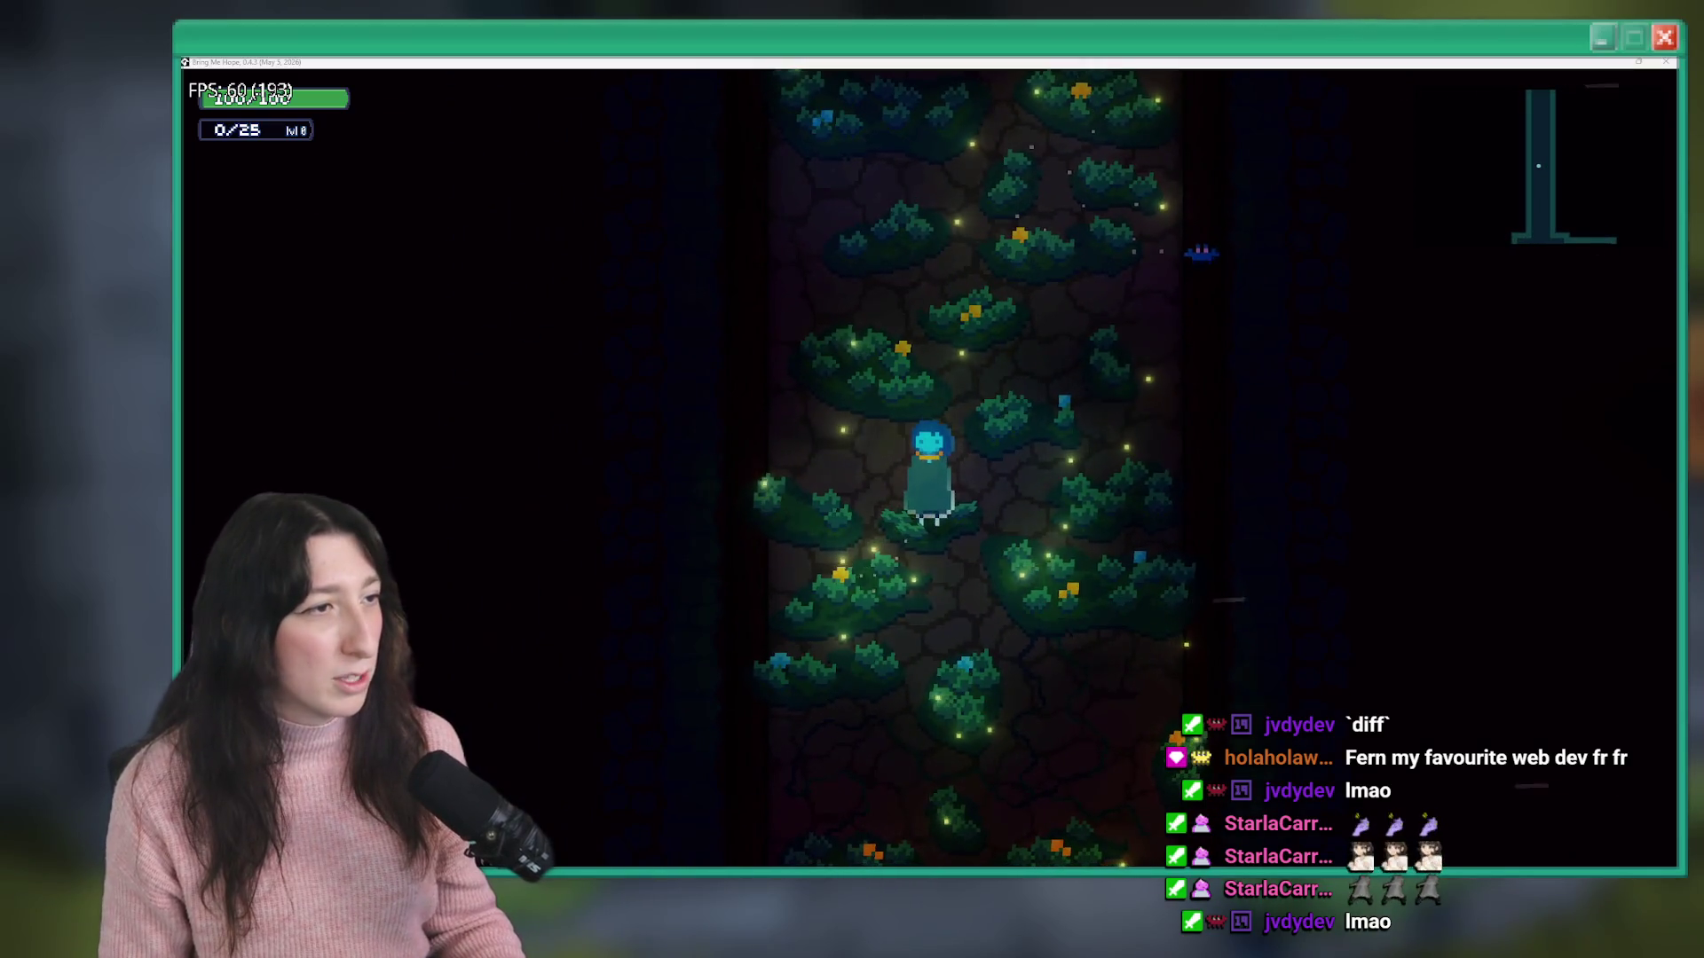
{"action": "key", "text": "w"}
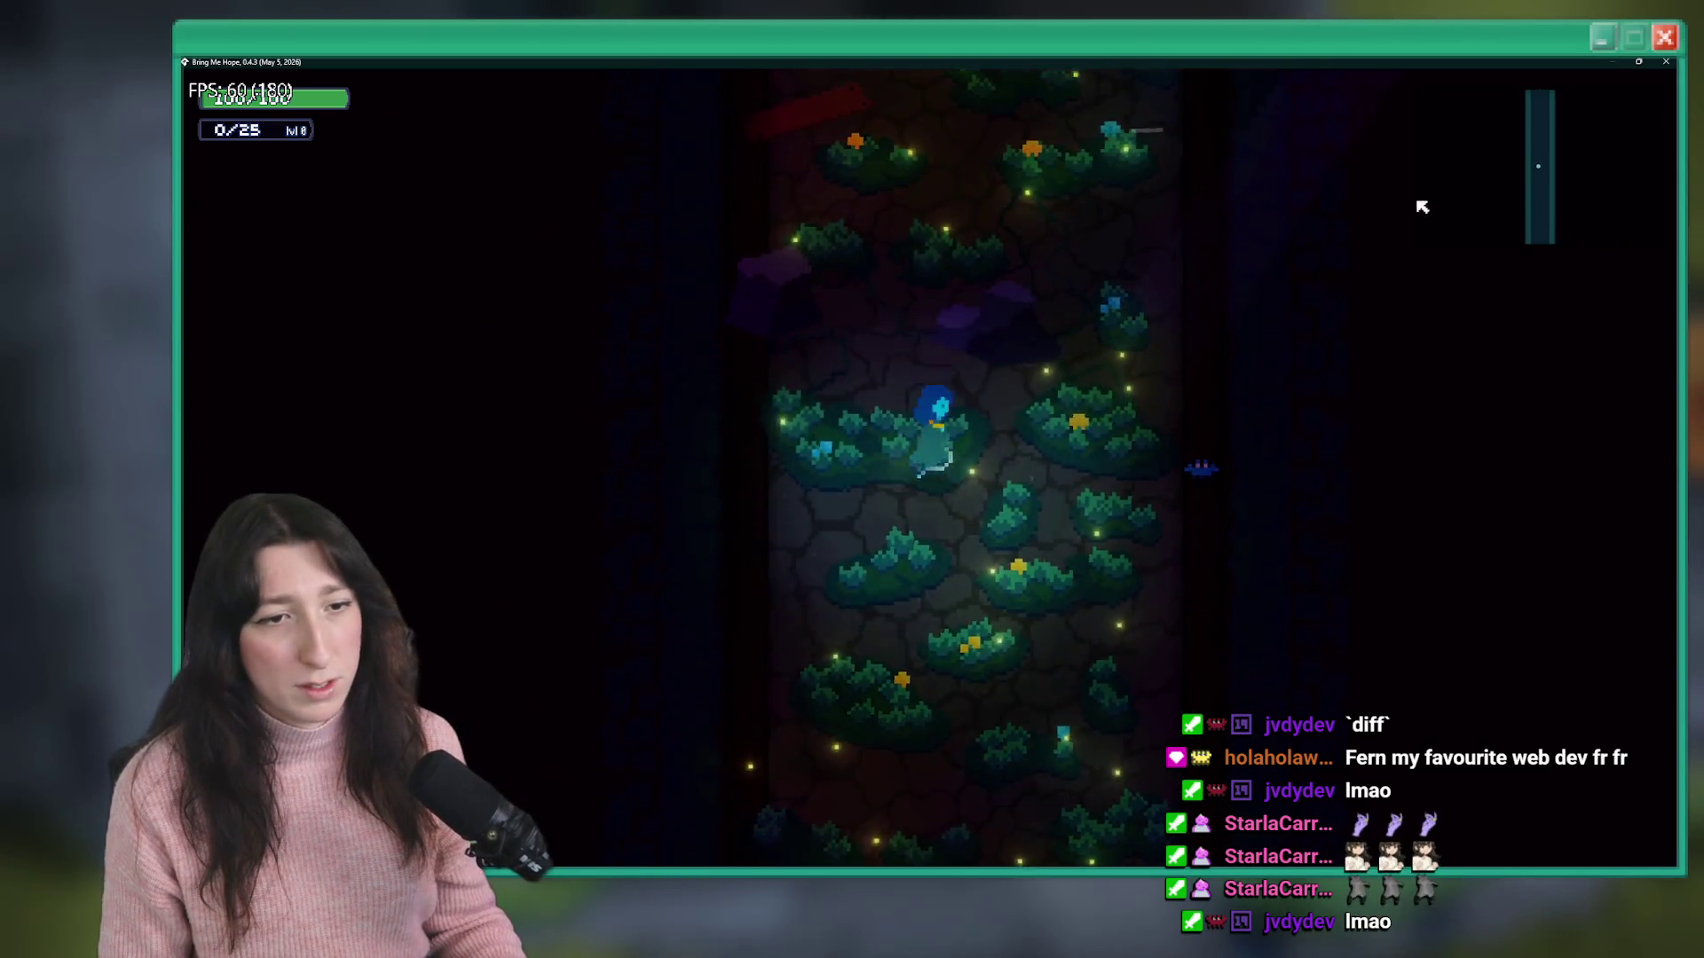
{"action": "key", "text": "w"}
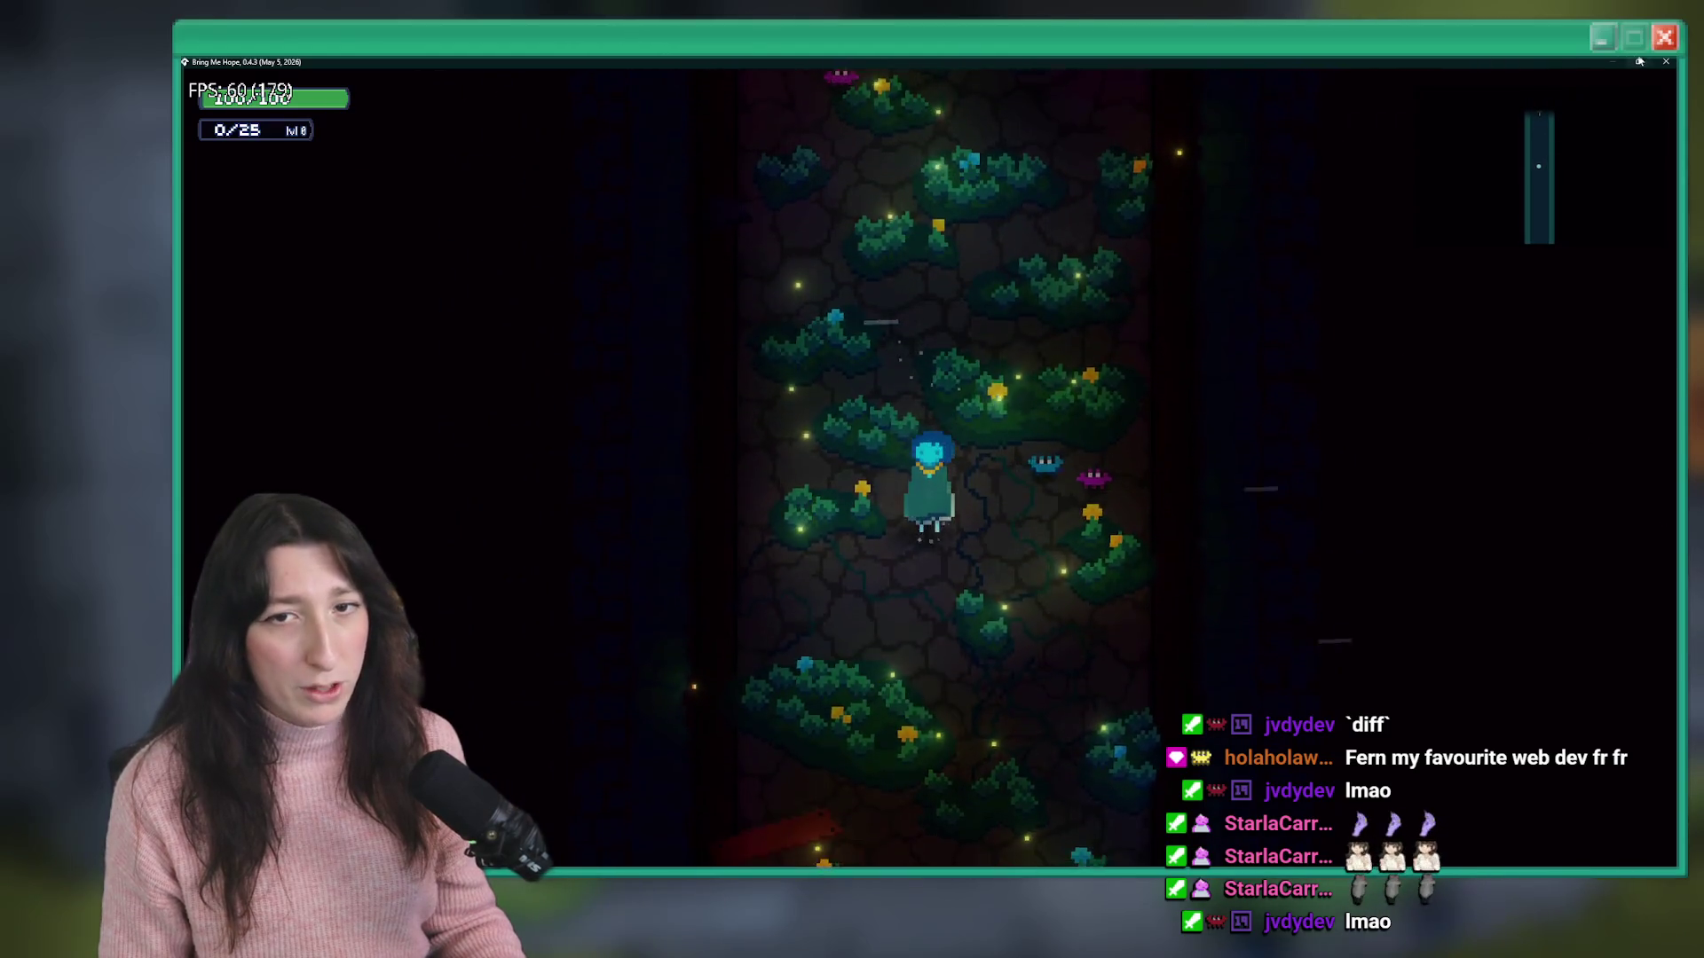
{"action": "left_click", "coordinate": [1666, 61]}
{"action": "left_click", "coordinate": [586, 255]}
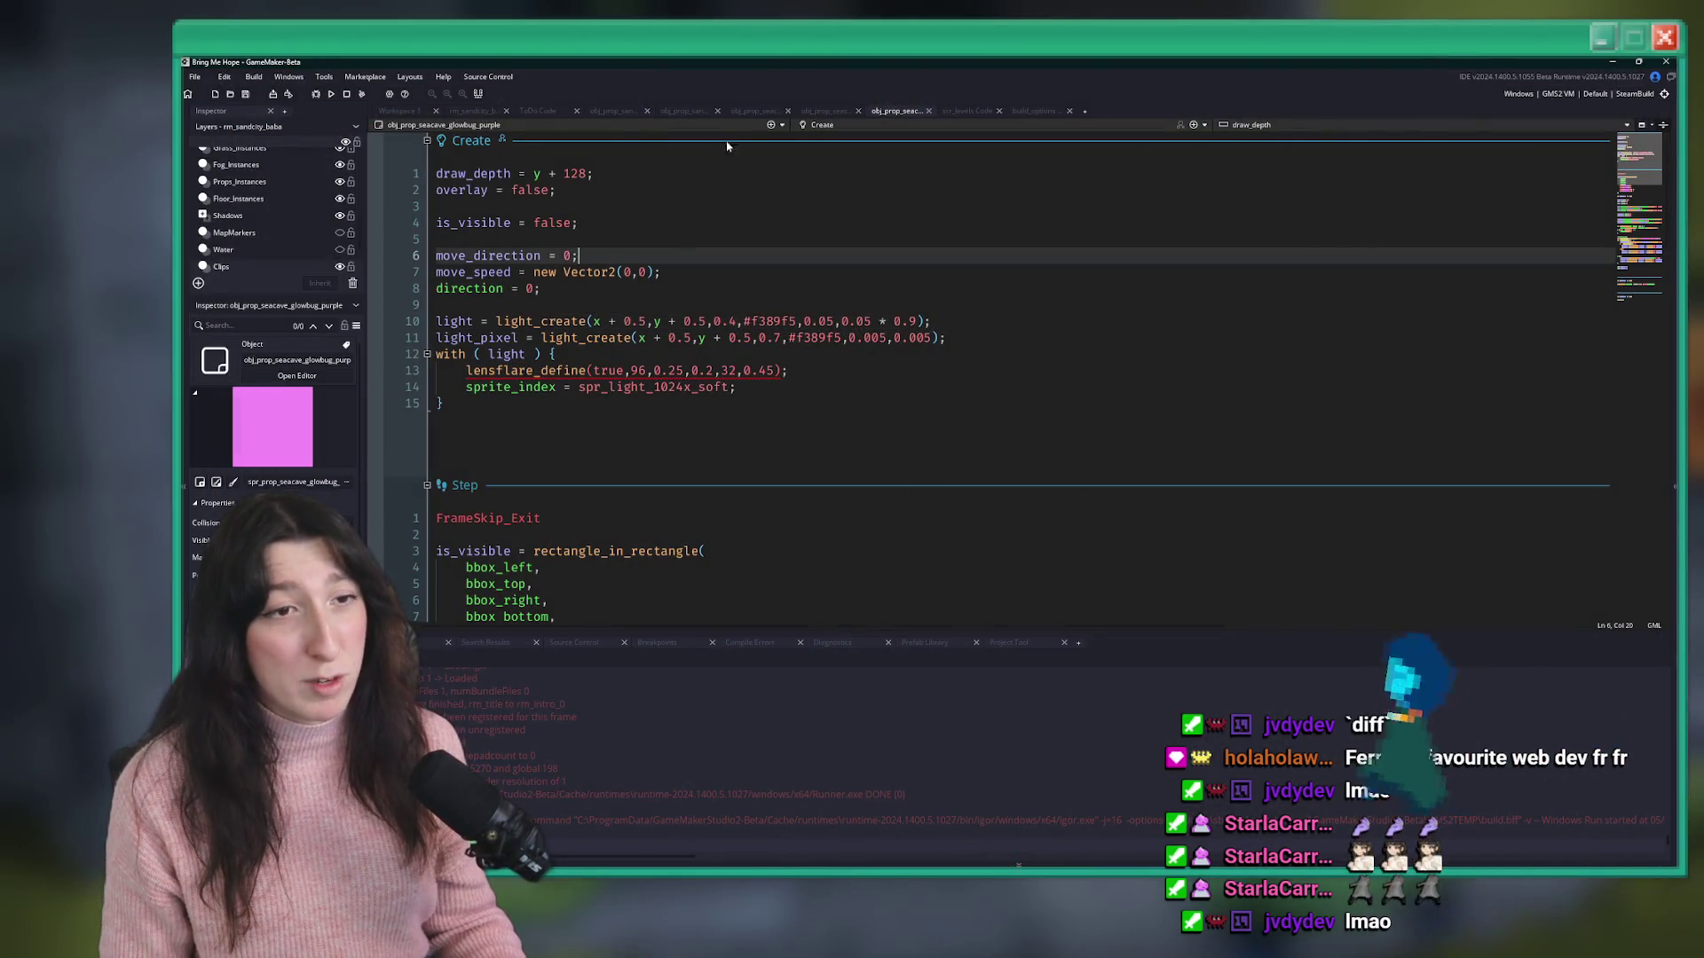
- Close the five leftover object editors and review the 'Remove tutorials options' ToDo item
{"action": "middle_click", "coordinate": [626, 114]}
{"action": "middle_click", "coordinate": [626, 114]}
{"action": "middle_click", "coordinate": [626, 113]}
{"action": "middle_click", "coordinate": [627, 113]}
{"action": "middle_click", "coordinate": [627, 113]}
{"action": "middle_click", "coordinate": [627, 113]}
{"action": "middle_click", "coordinate": [626, 114]}
{"action": "left_click", "coordinate": [784, 218]}
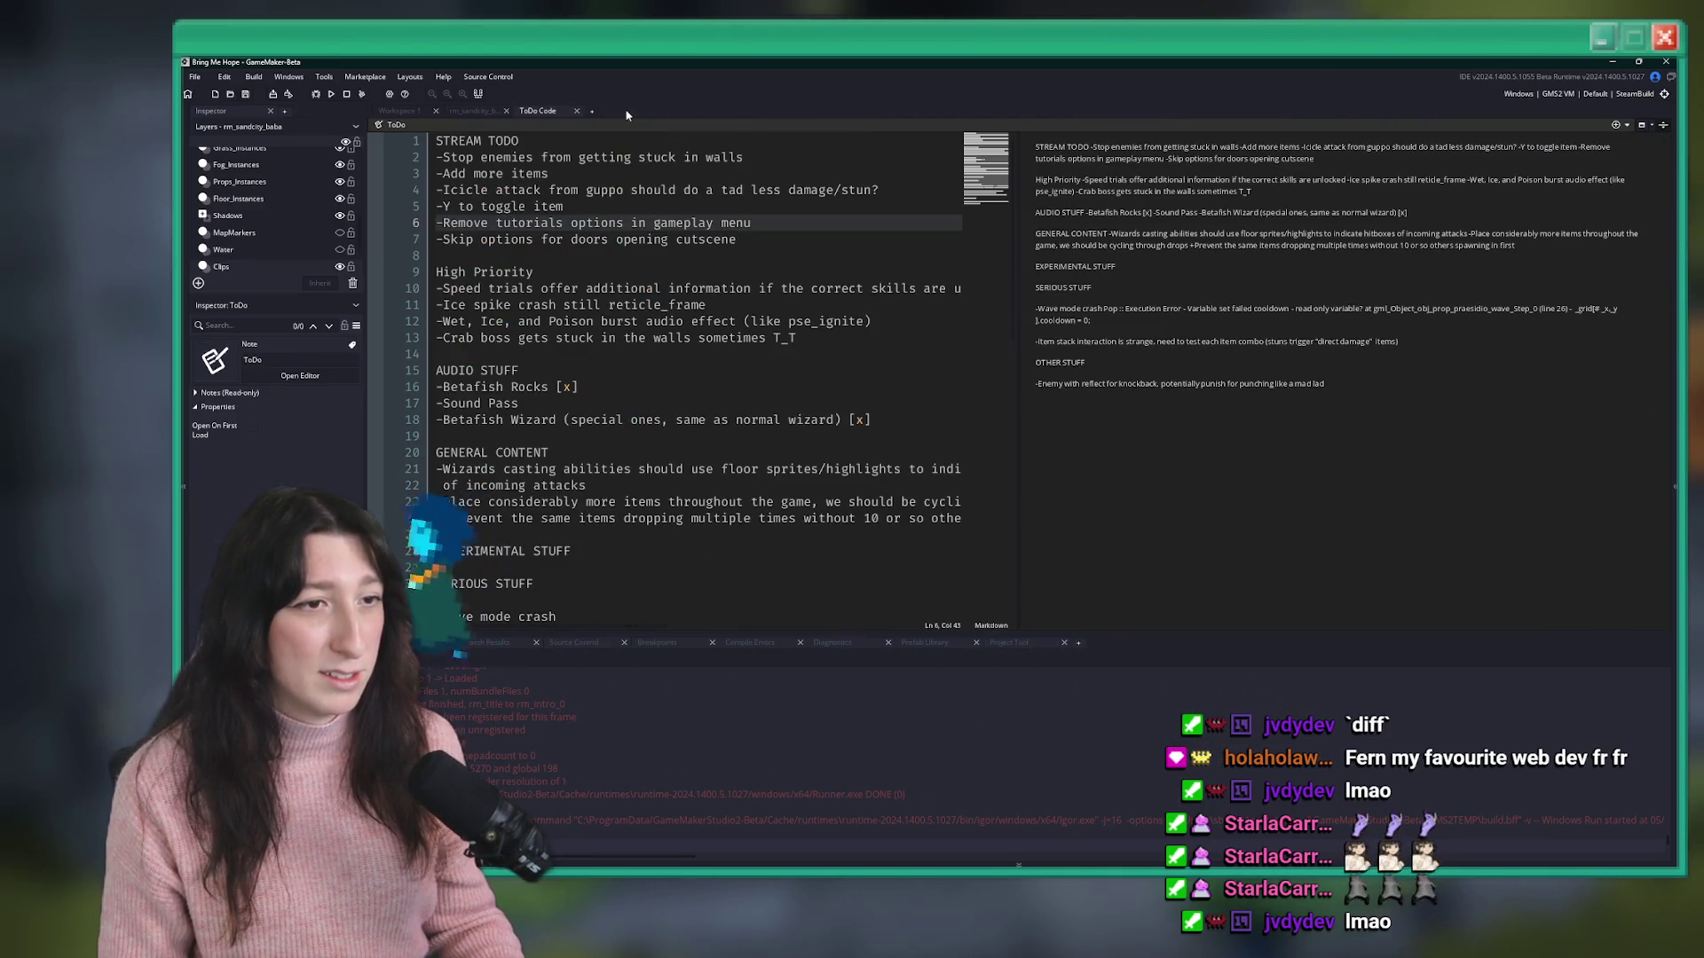
{"action": "left_click_drag", "start_coordinate": [784, 217], "coordinate": [370, 221]}
{"action": "left_click", "coordinate": [796, 221]}
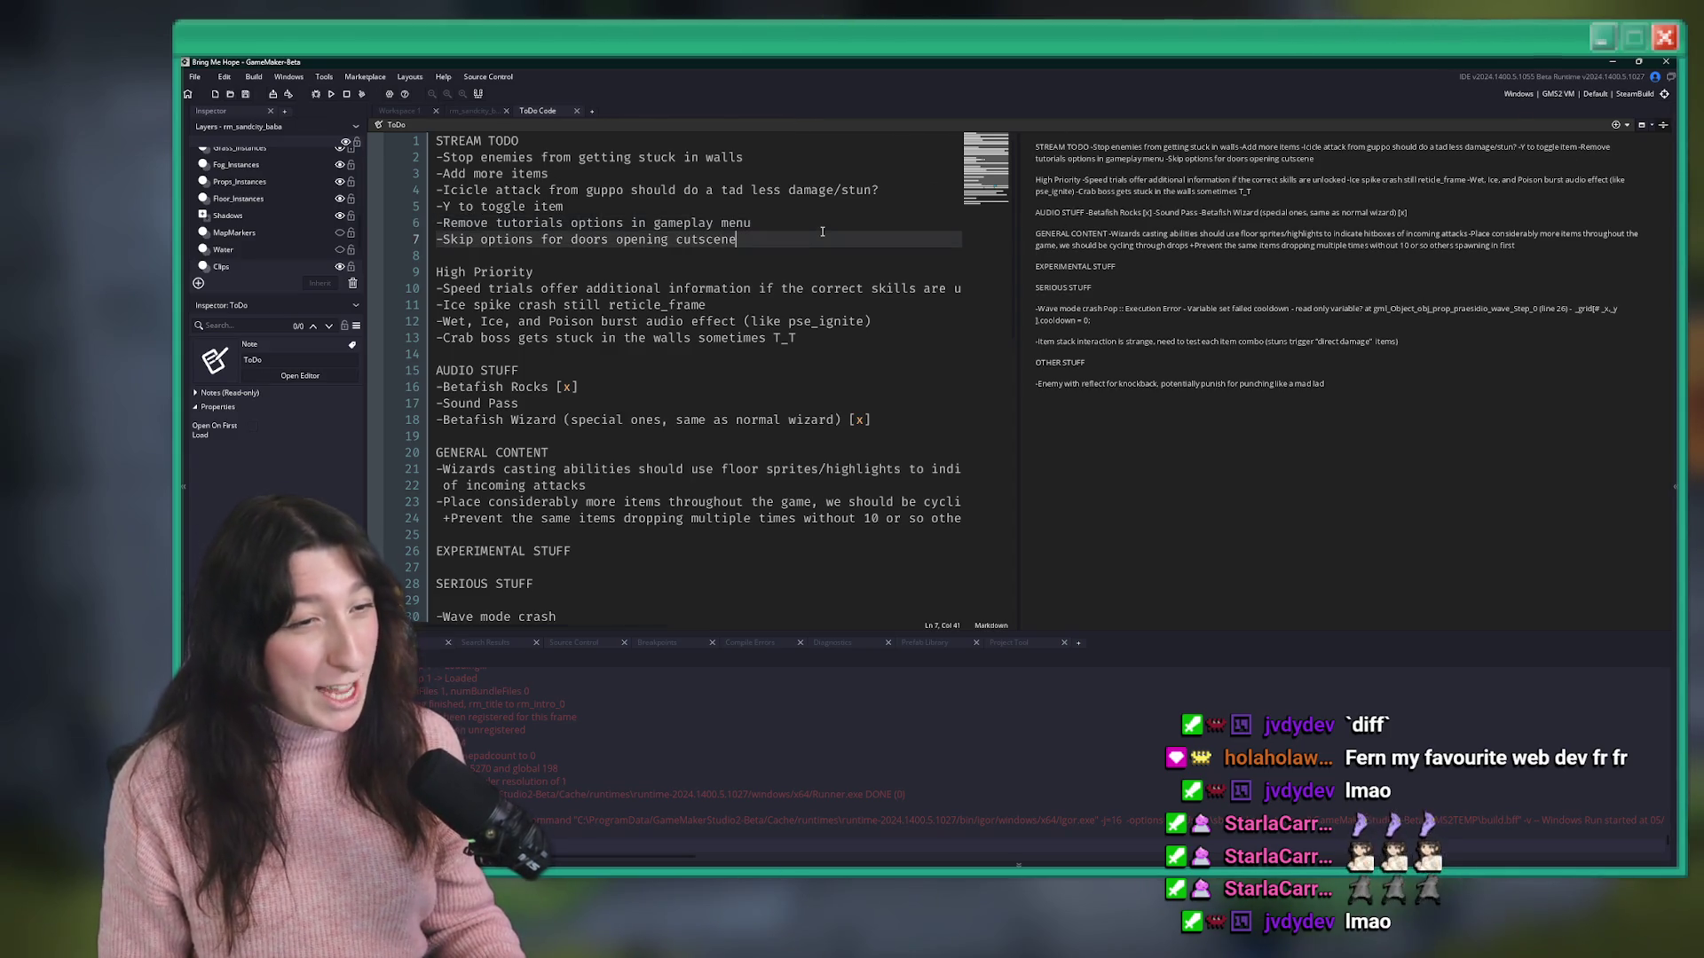
- Open obj_menu_gameplay's Create code through asset search, hide the side panels, and bring up GitHub Desktop
{"action": "key", "text": "ctrl+t"}
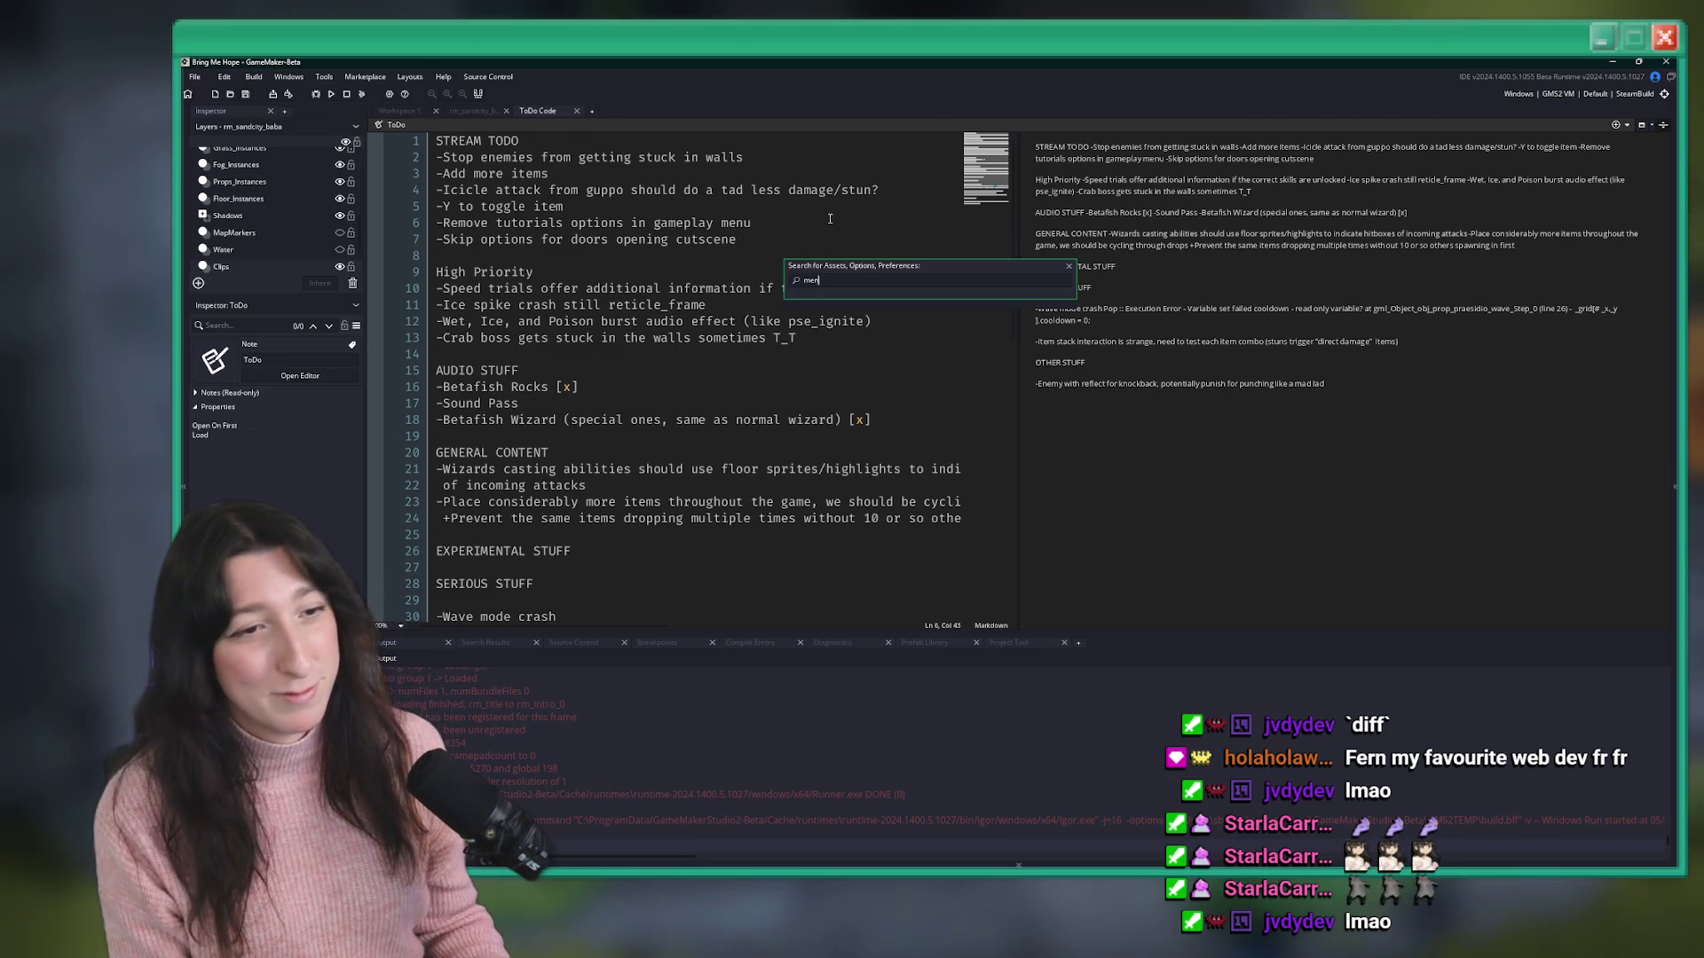
{"action": "type", "text": "u_gameplay"}
{"action": "key", "text": "Return"}
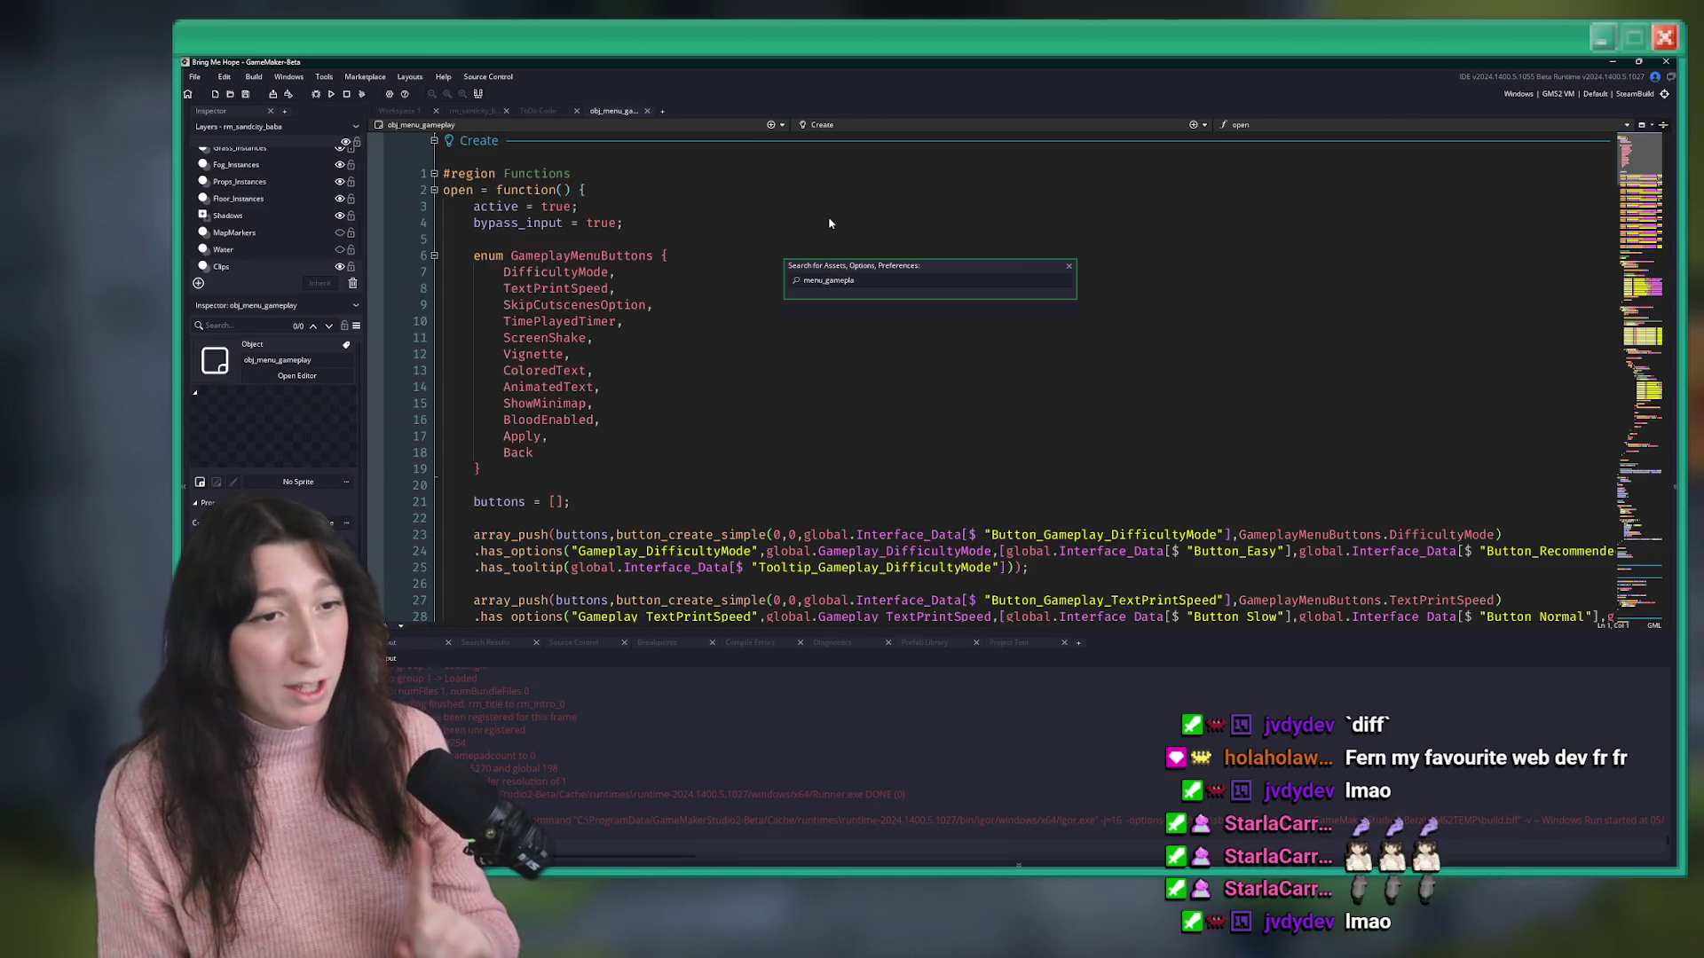
{"action": "left_click", "coordinate": [674, 387]}
{"action": "scroll", "coordinate": [674, 387], "scroll_direction": "down", "scroll_amount": 15}
{"action": "scroll", "coordinate": [675, 387], "scroll_direction": "up", "scroll_amount": 5}
{"action": "left_click", "coordinate": [674, 387]}
{"action": "key", "text": "F12"}
{"action": "scroll", "coordinate": [674, 382], "scroll_direction": "up", "scroll_amount": 10}
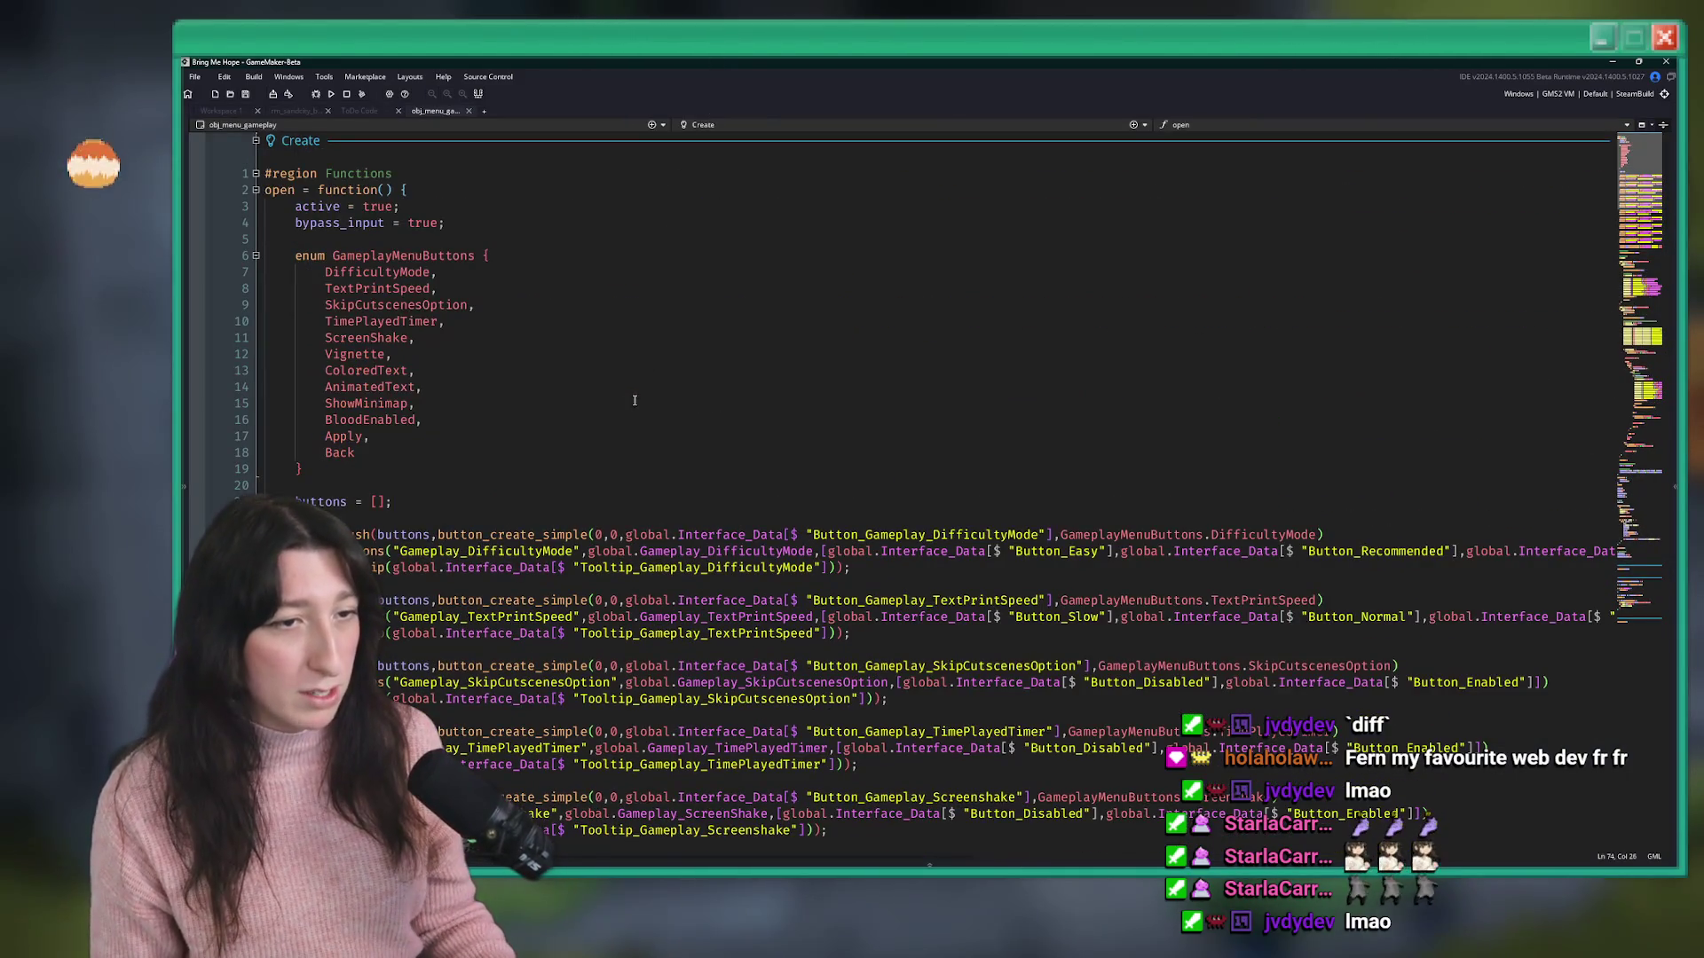
{"action": "scroll", "coordinate": [738, 352], "scroll_direction": "down", "scroll_amount": 6}
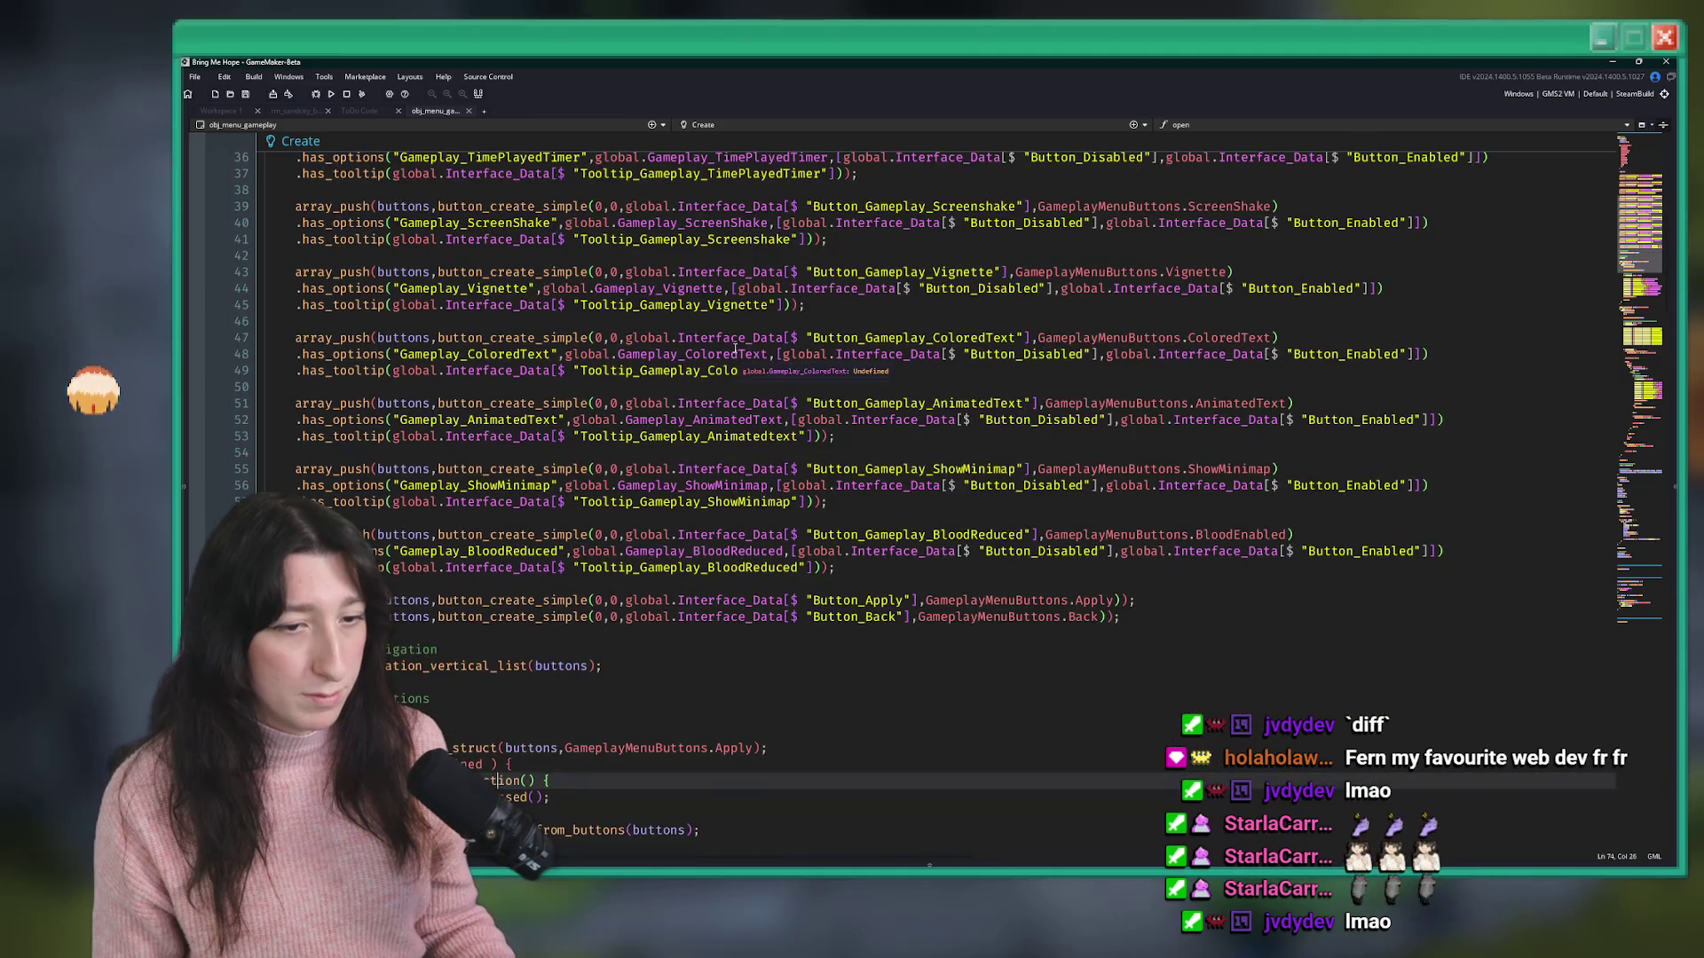
{"action": "scroll", "coordinate": [735, 346], "scroll_direction": "up", "scroll_amount": 3}
{"action": "scroll", "coordinate": [734, 346], "scroll_direction": "up", "scroll_amount": 3}
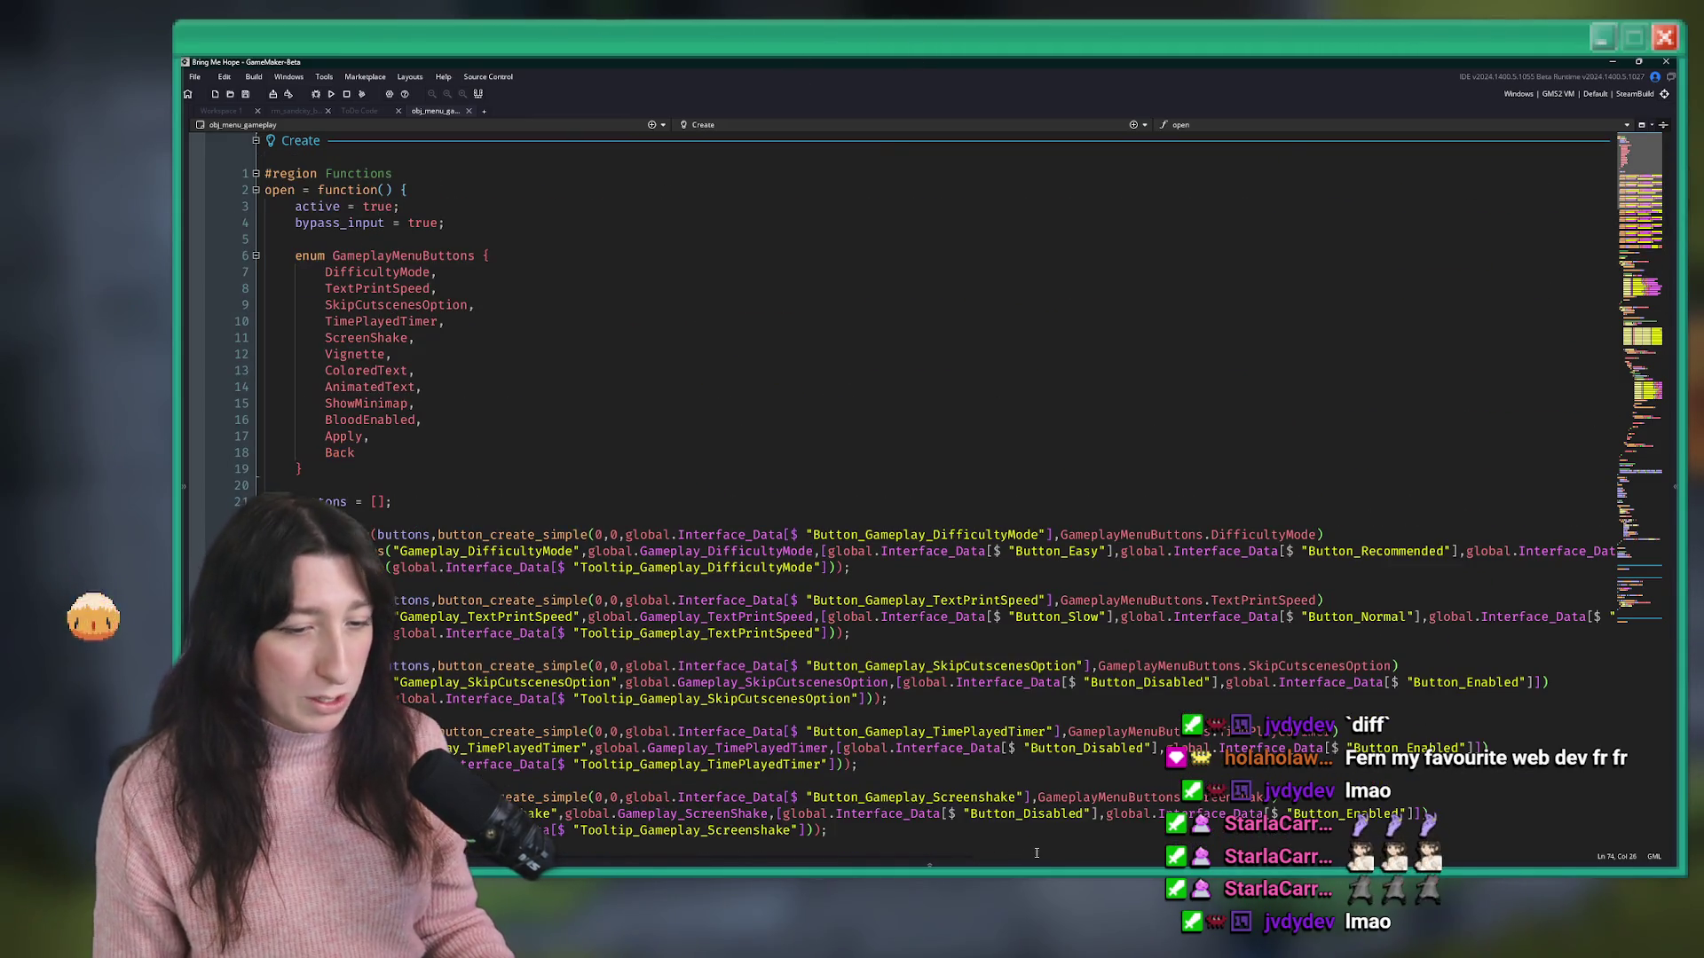
{"action": "left_click", "coordinate": [994, 834]}
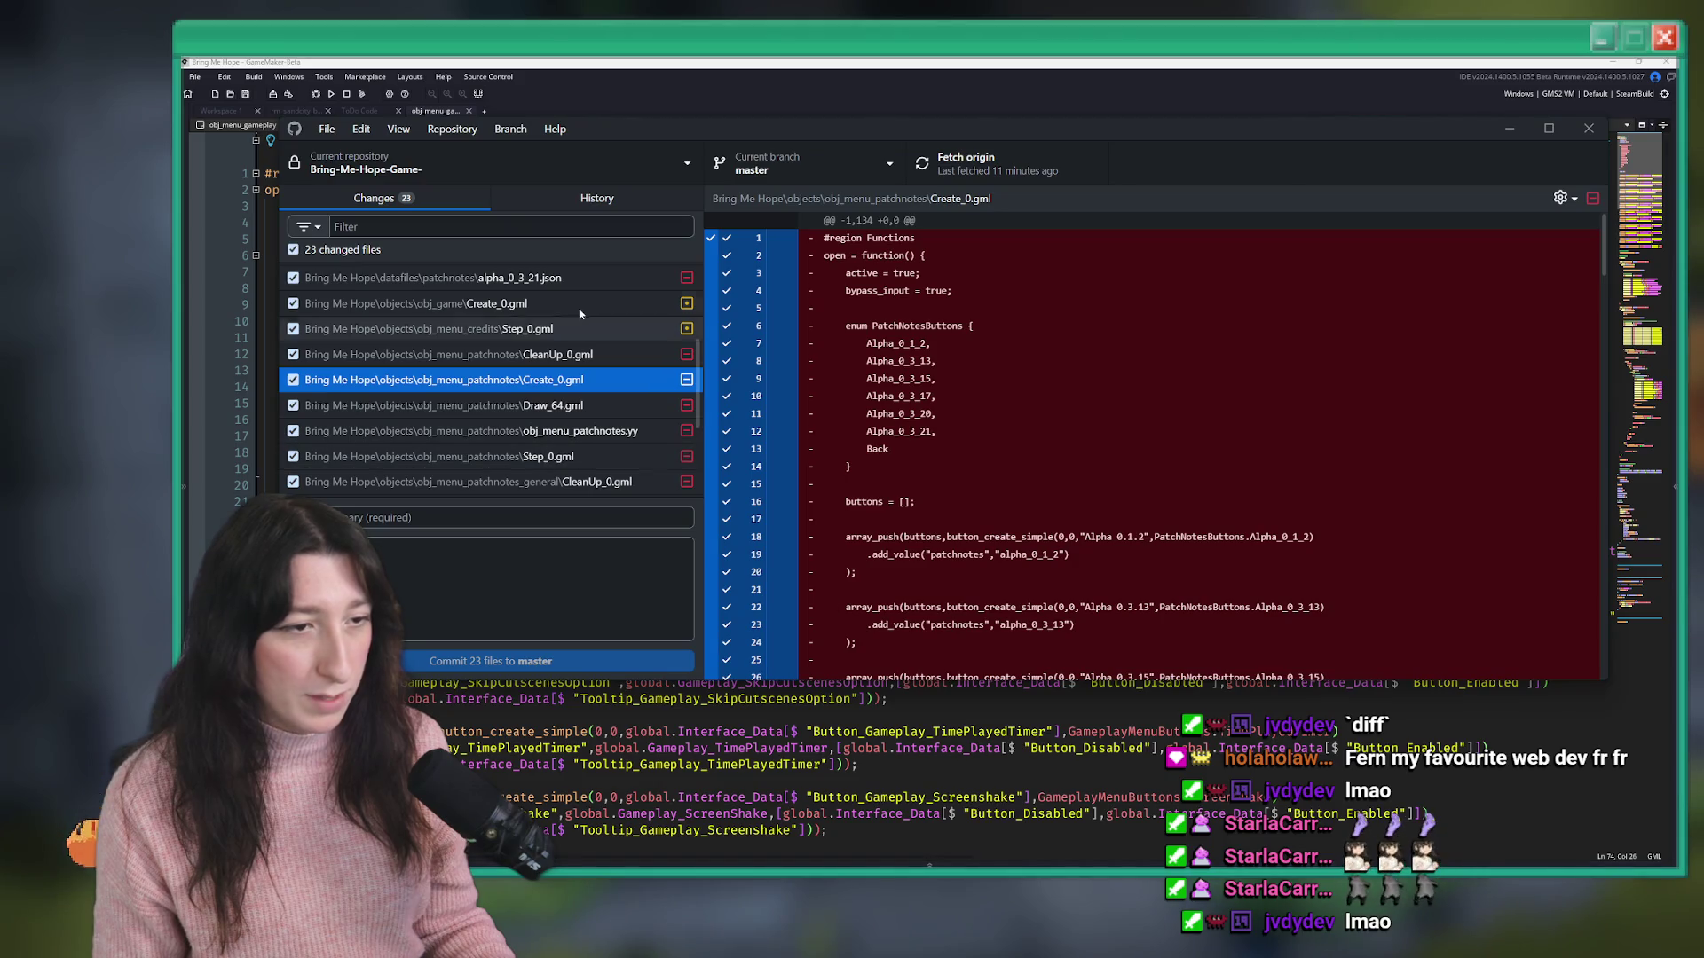
- Commit the 23 changed files to master as 'Removed patch notes and incremented versions'
{"action": "type", "text": "Remo"}
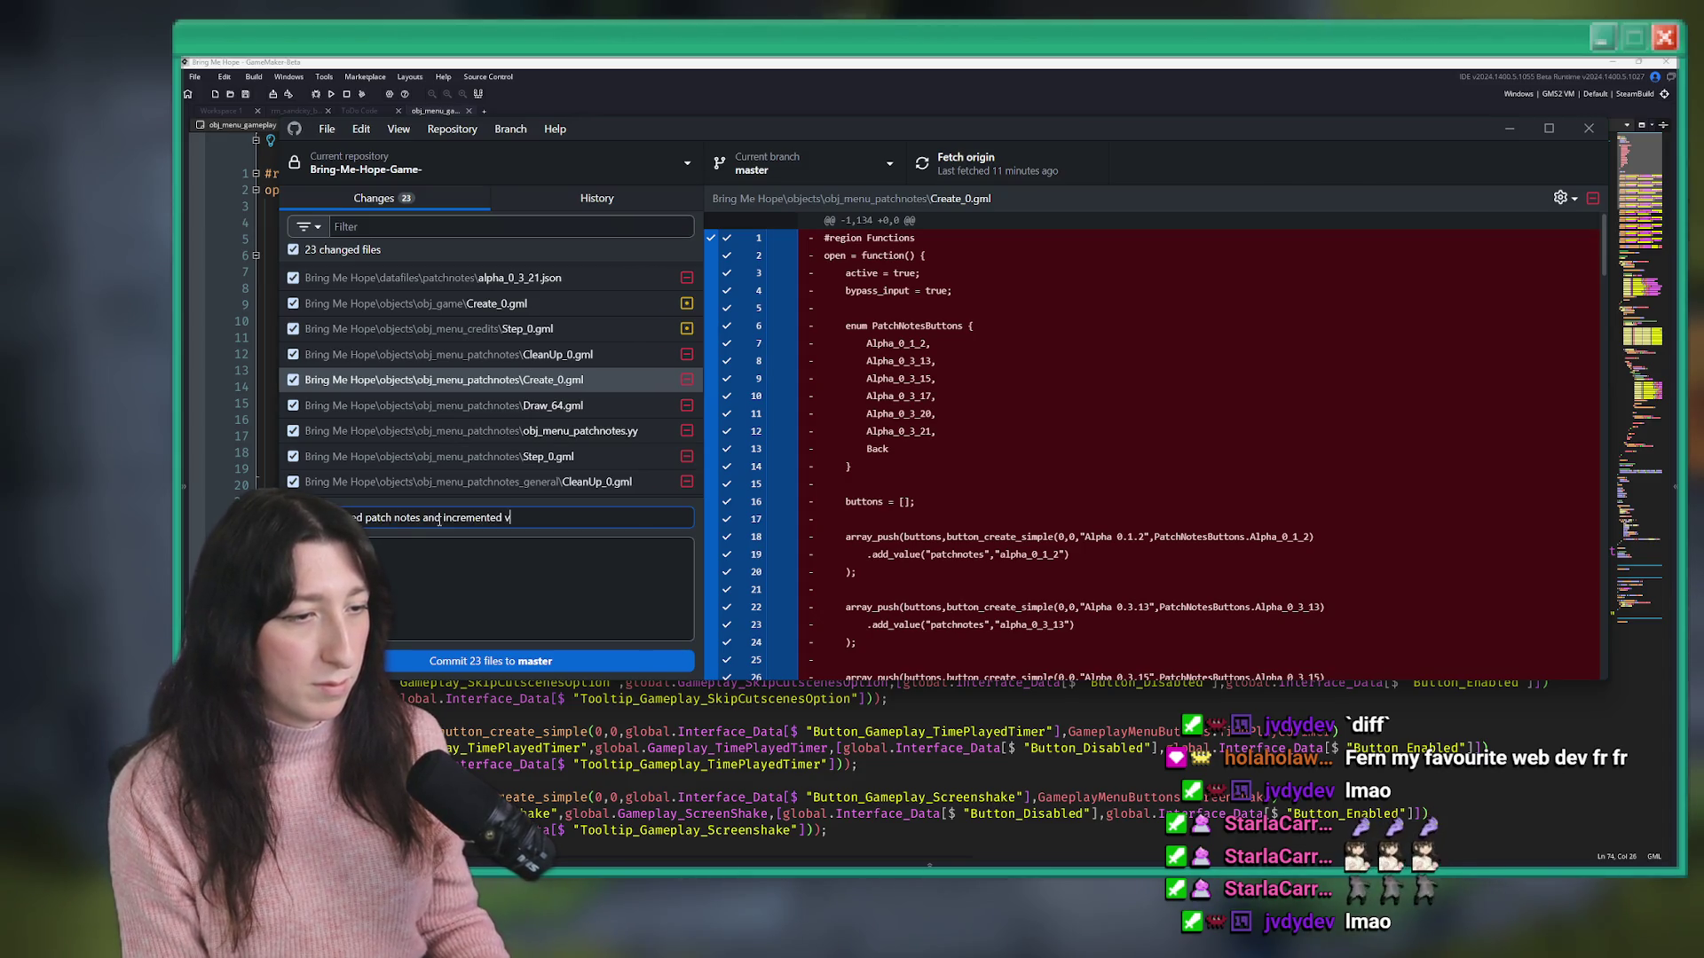
{"action": "left_click", "coordinate": [520, 661]}
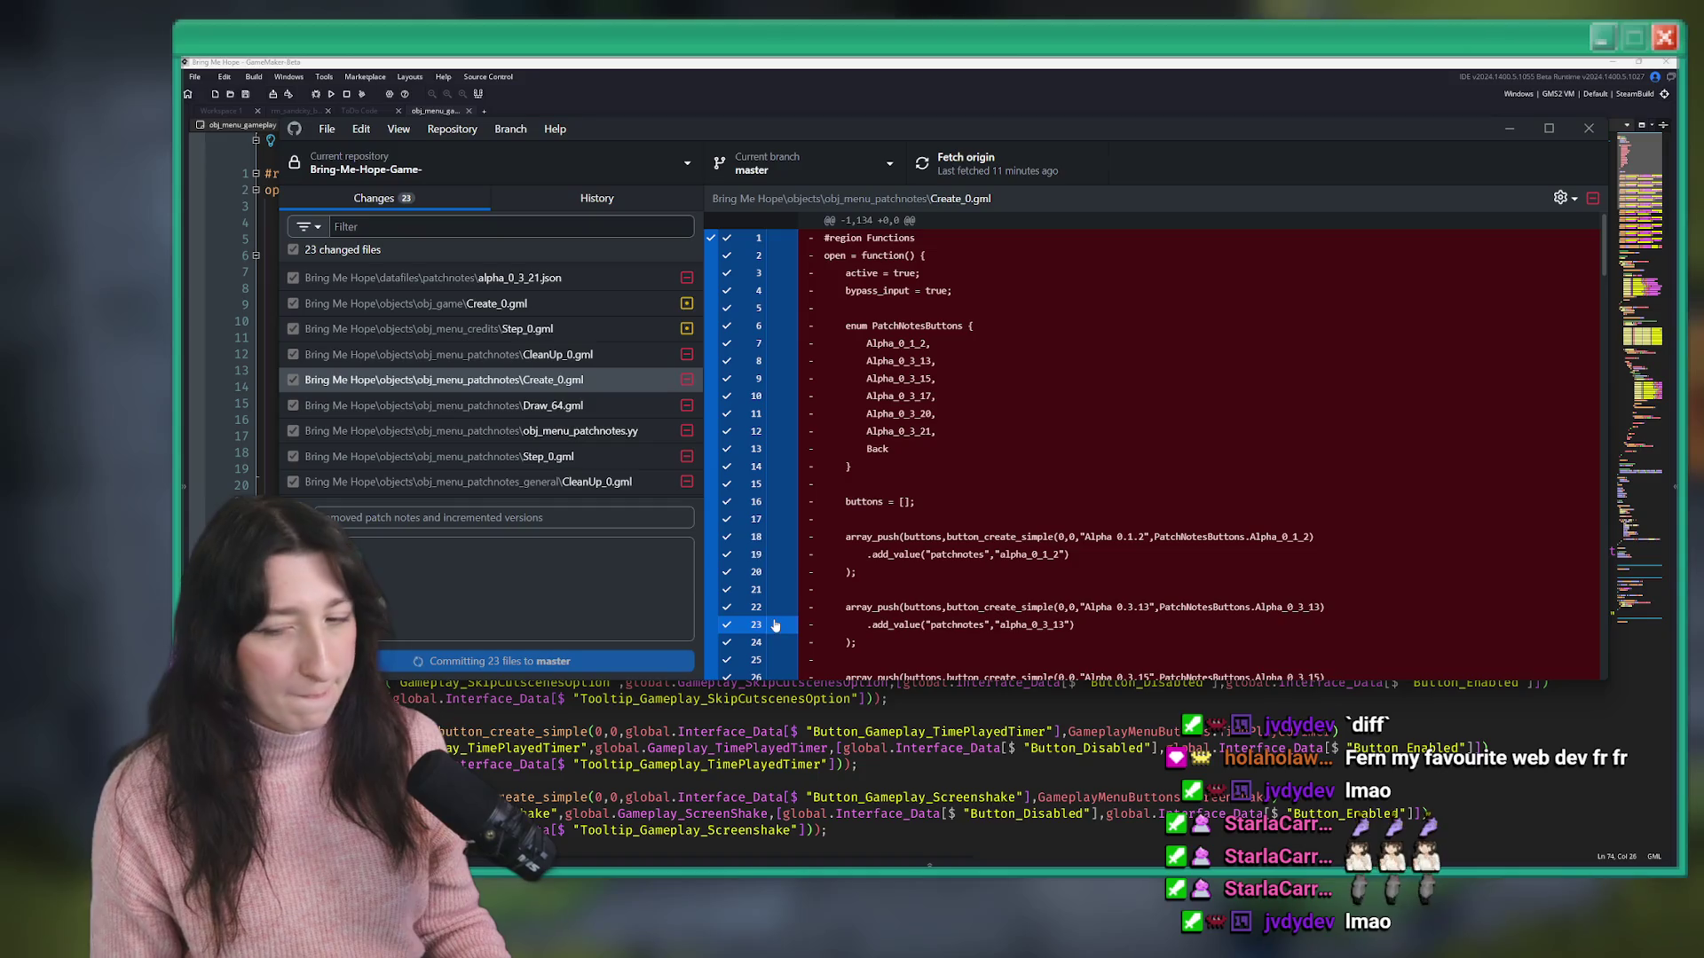
{"action": "key", "text": "alt+Tab"}
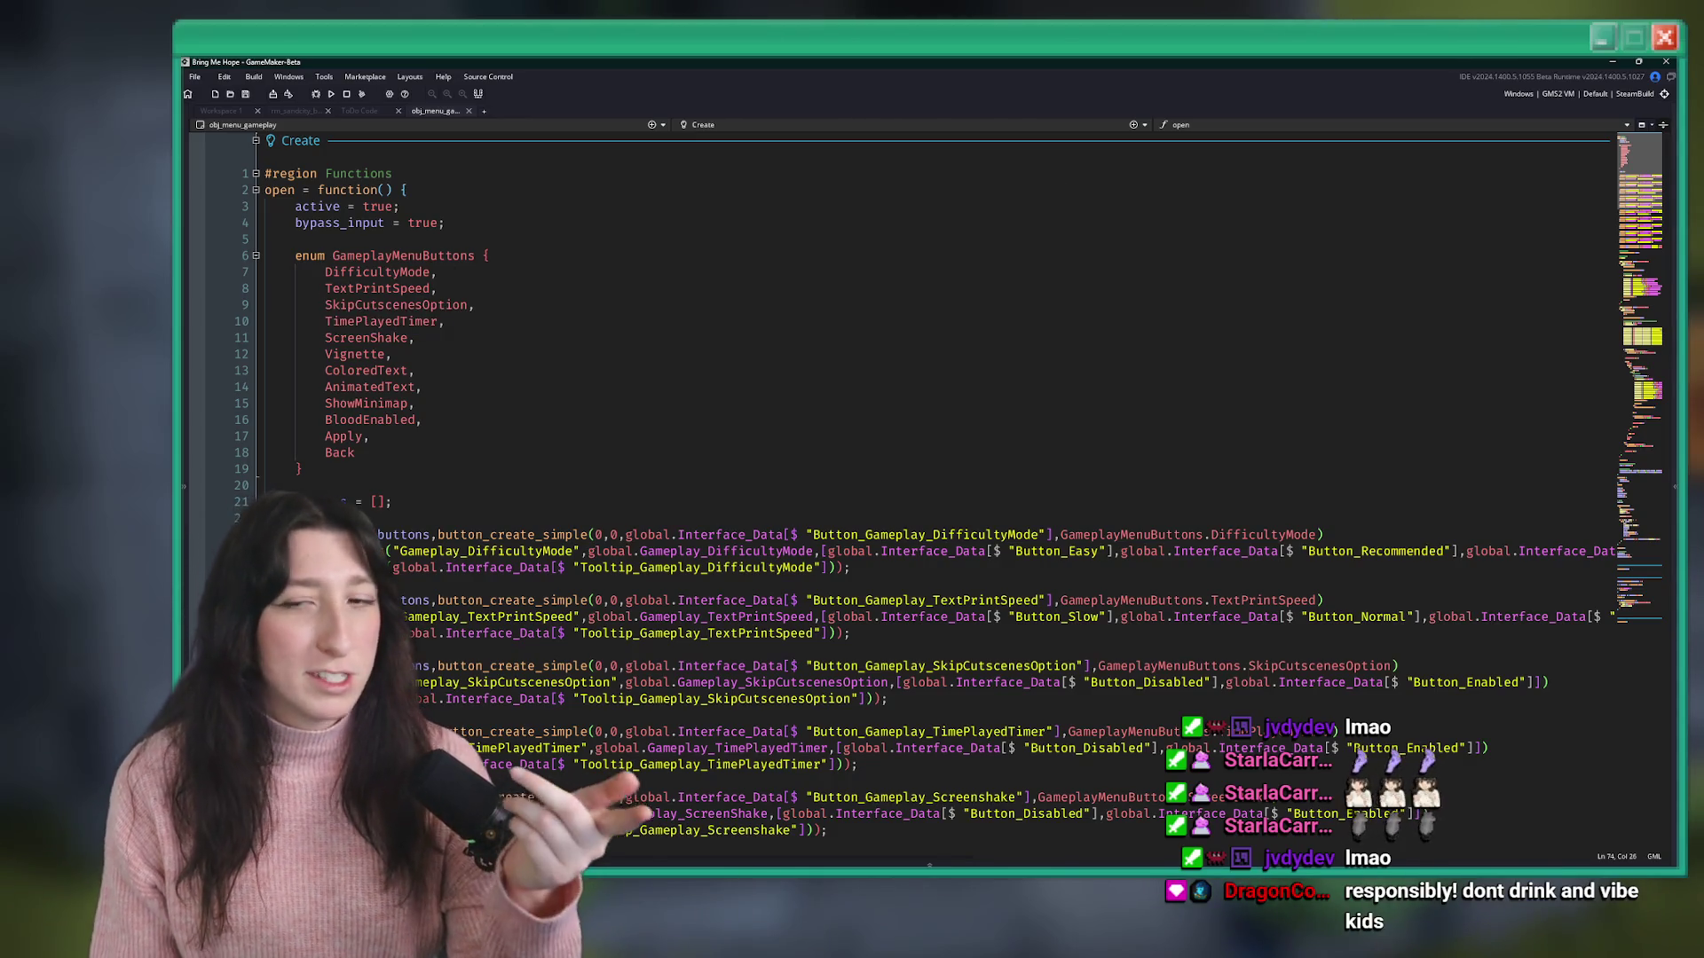
{"action": "left_click", "coordinate": [643, 393]}
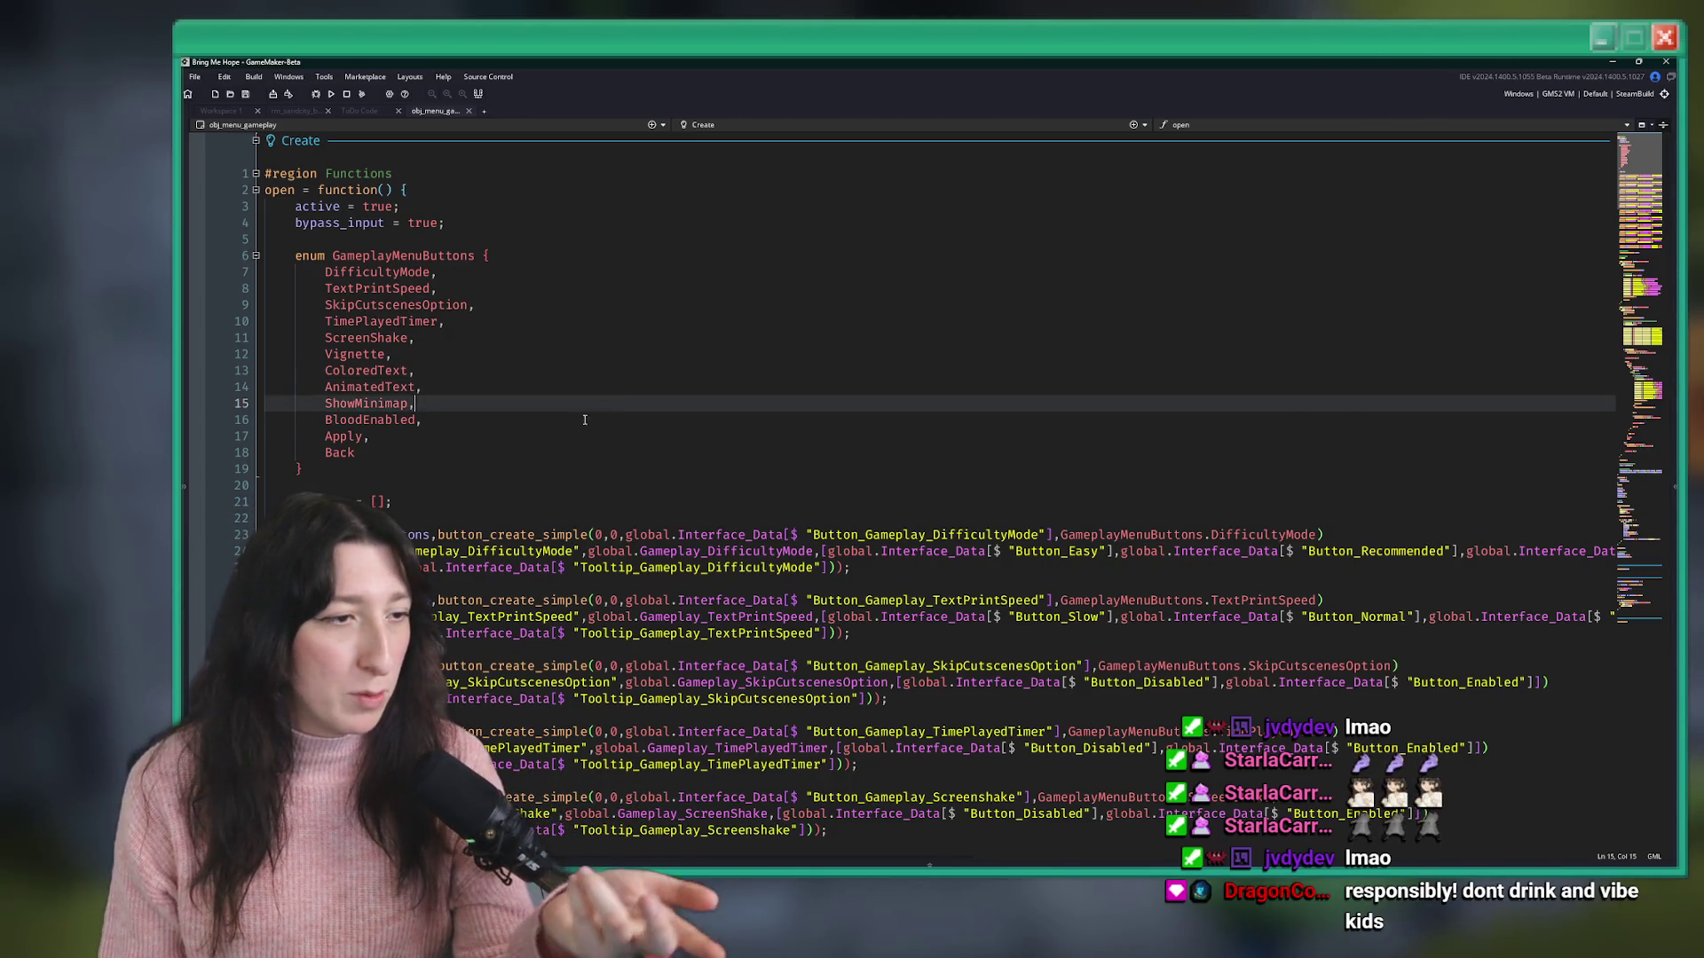
{"action": "key", "text": "Down"}
{"action": "key", "text": "Down"}
{"action": "key", "text": "shift+Home"}
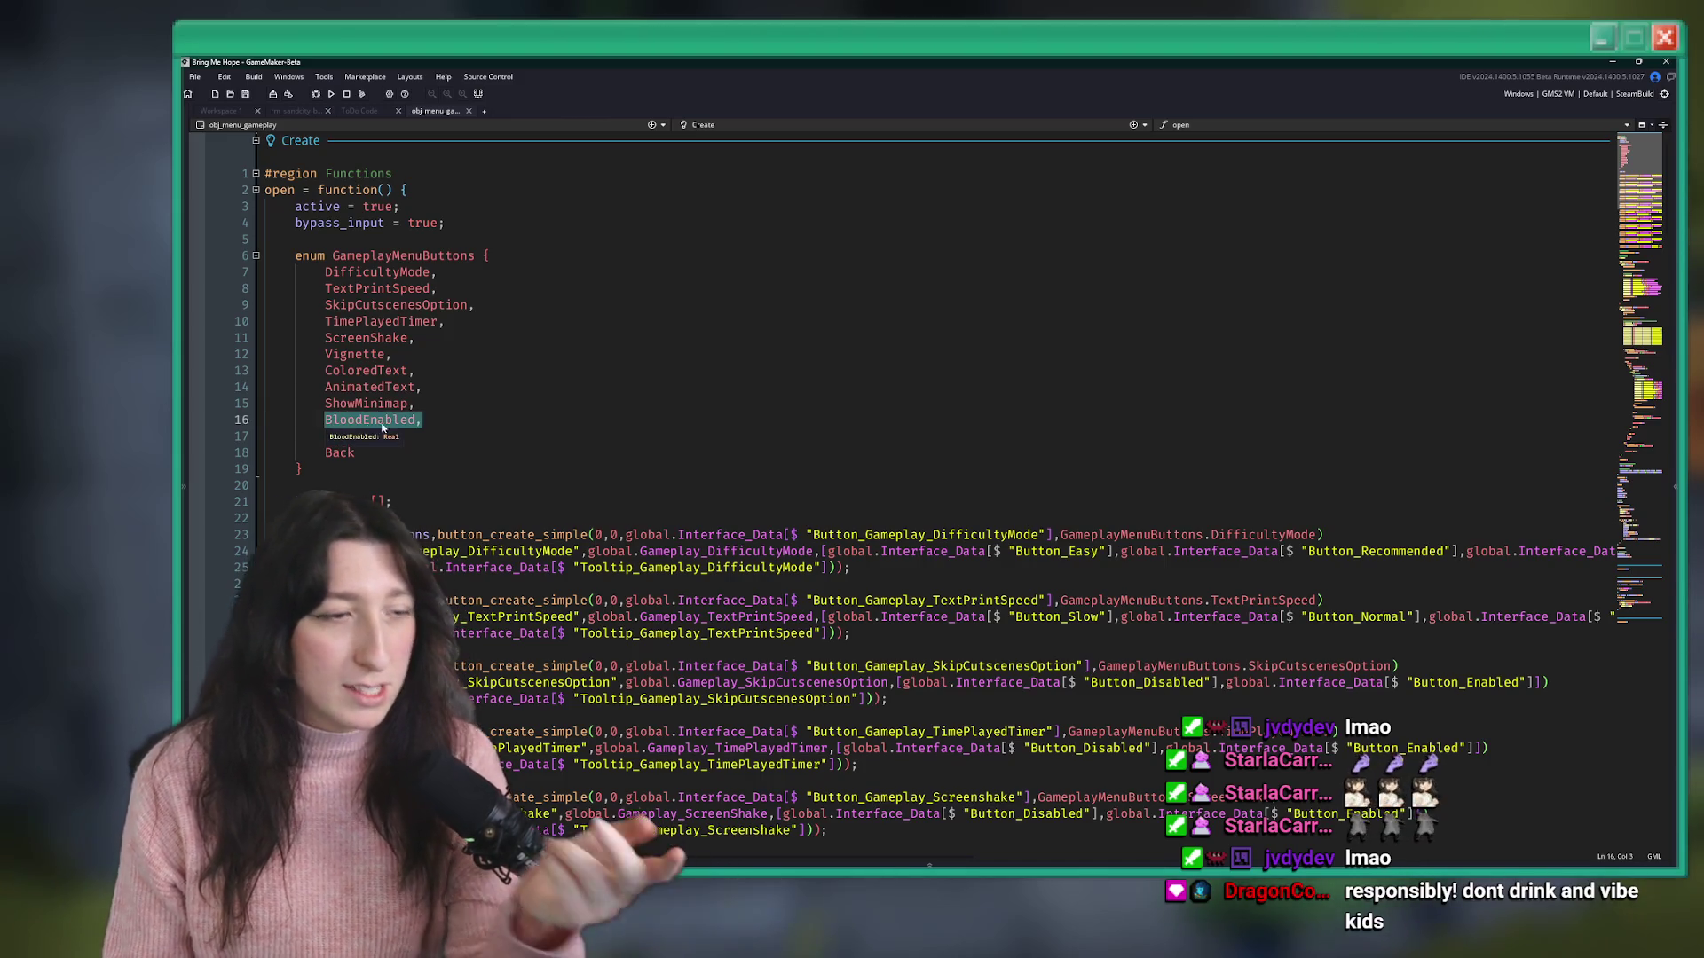
{"action": "scroll", "coordinate": [416, 321], "scroll_direction": "down", "scroll_amount": 12}
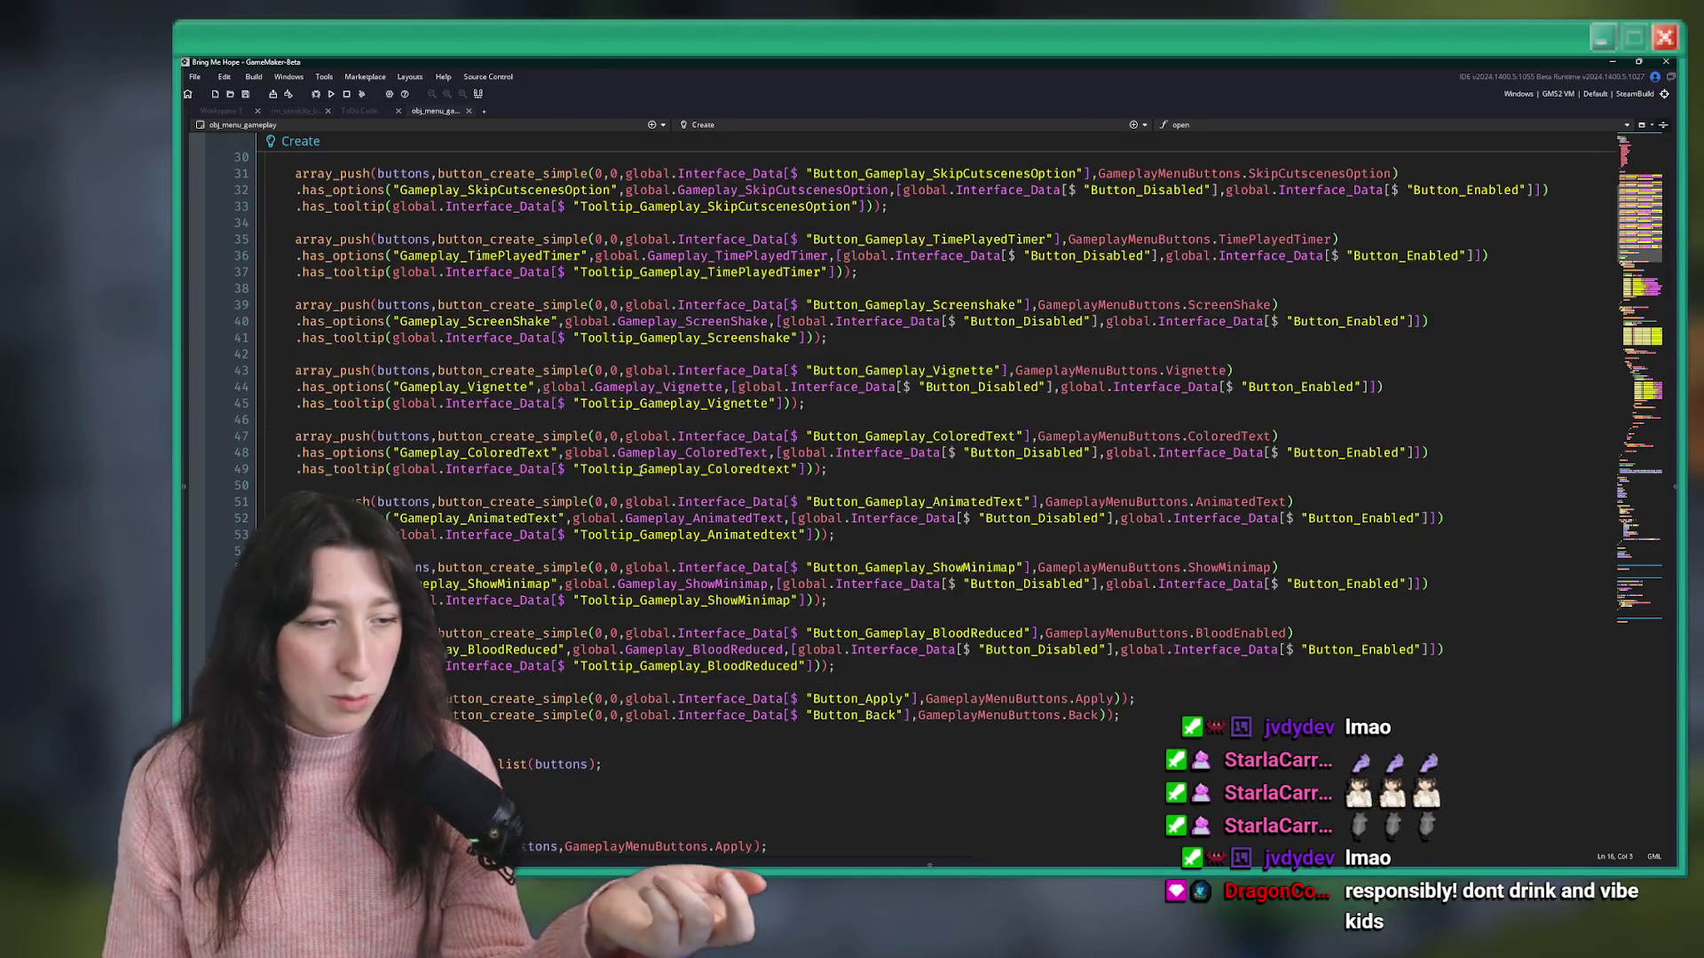
{"action": "left_click_drag", "start_coordinate": [836, 469], "coordinate": [755, 414]}
{"action": "left_click", "coordinate": [755, 413]}
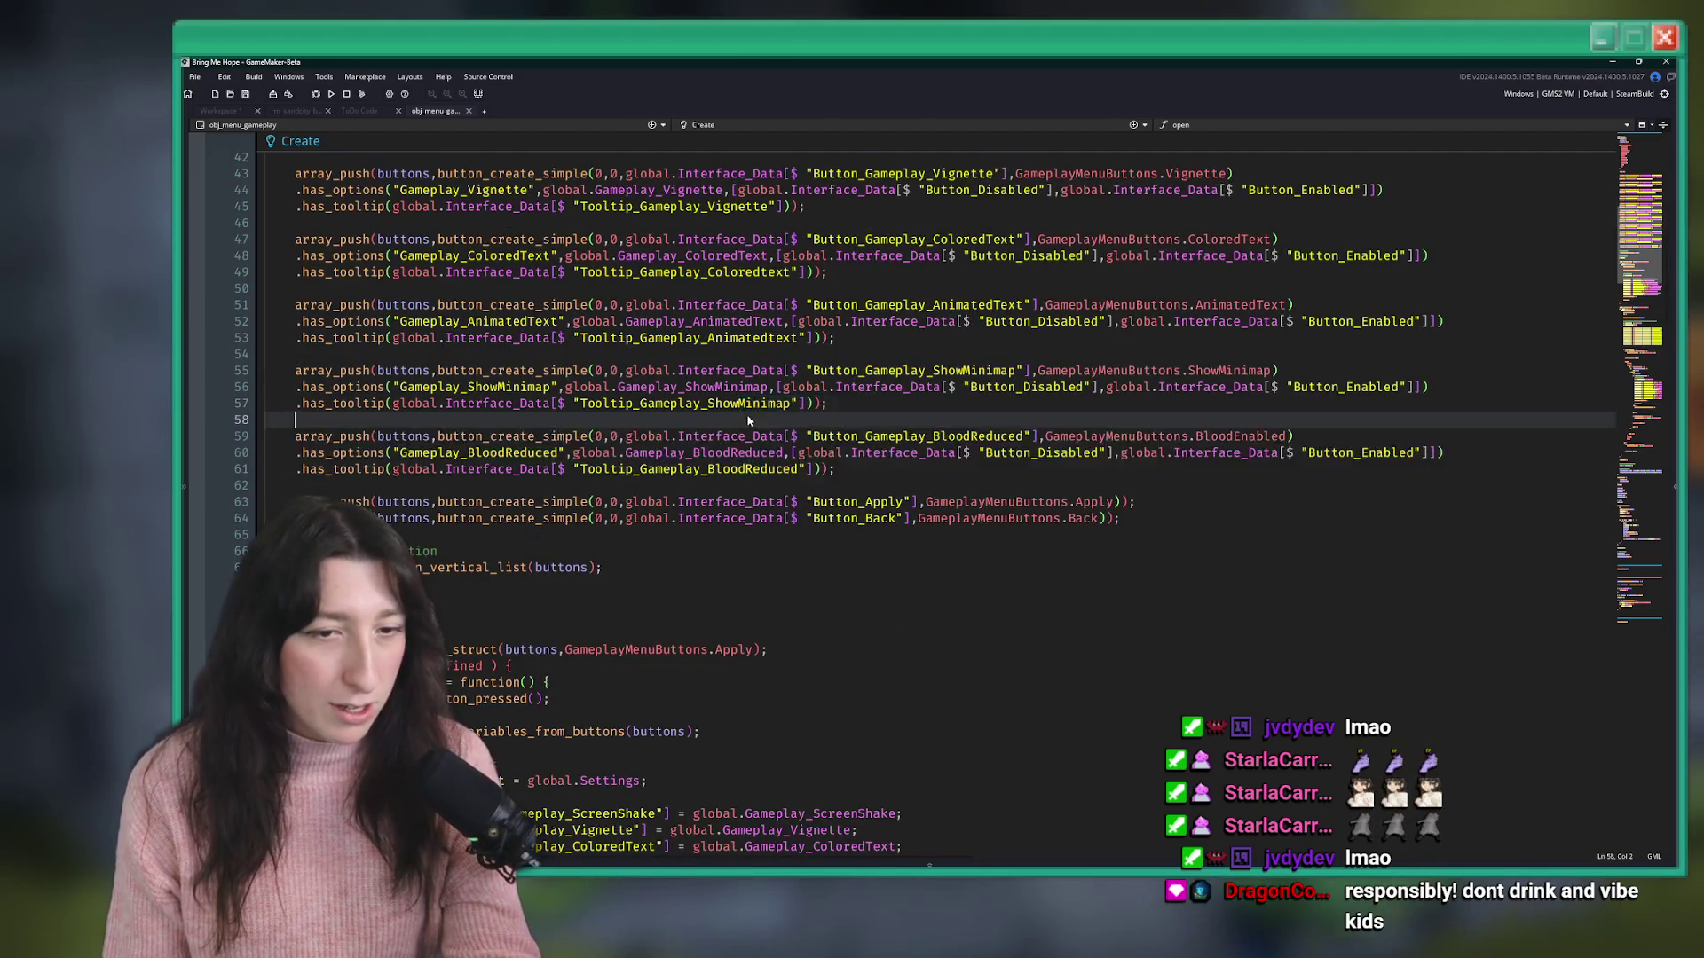
{"action": "scroll", "coordinate": [843, 399], "scroll_direction": "down", "scroll_amount": 15}
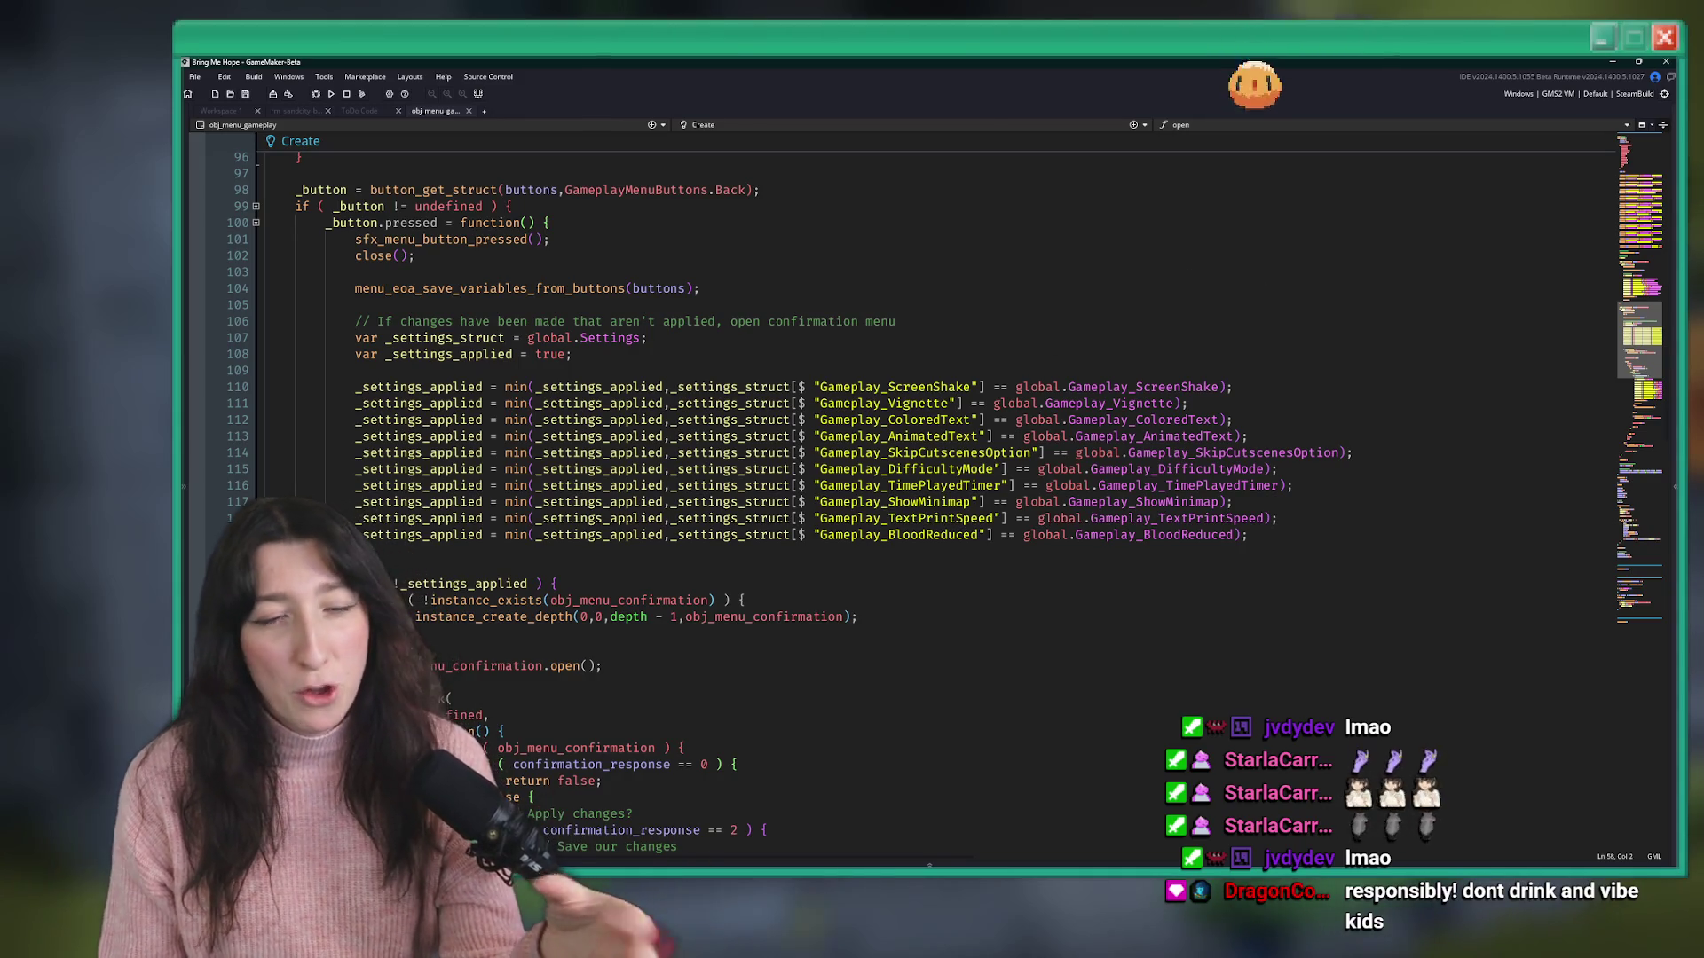
{"action": "key", "text": "alt+Tab"}
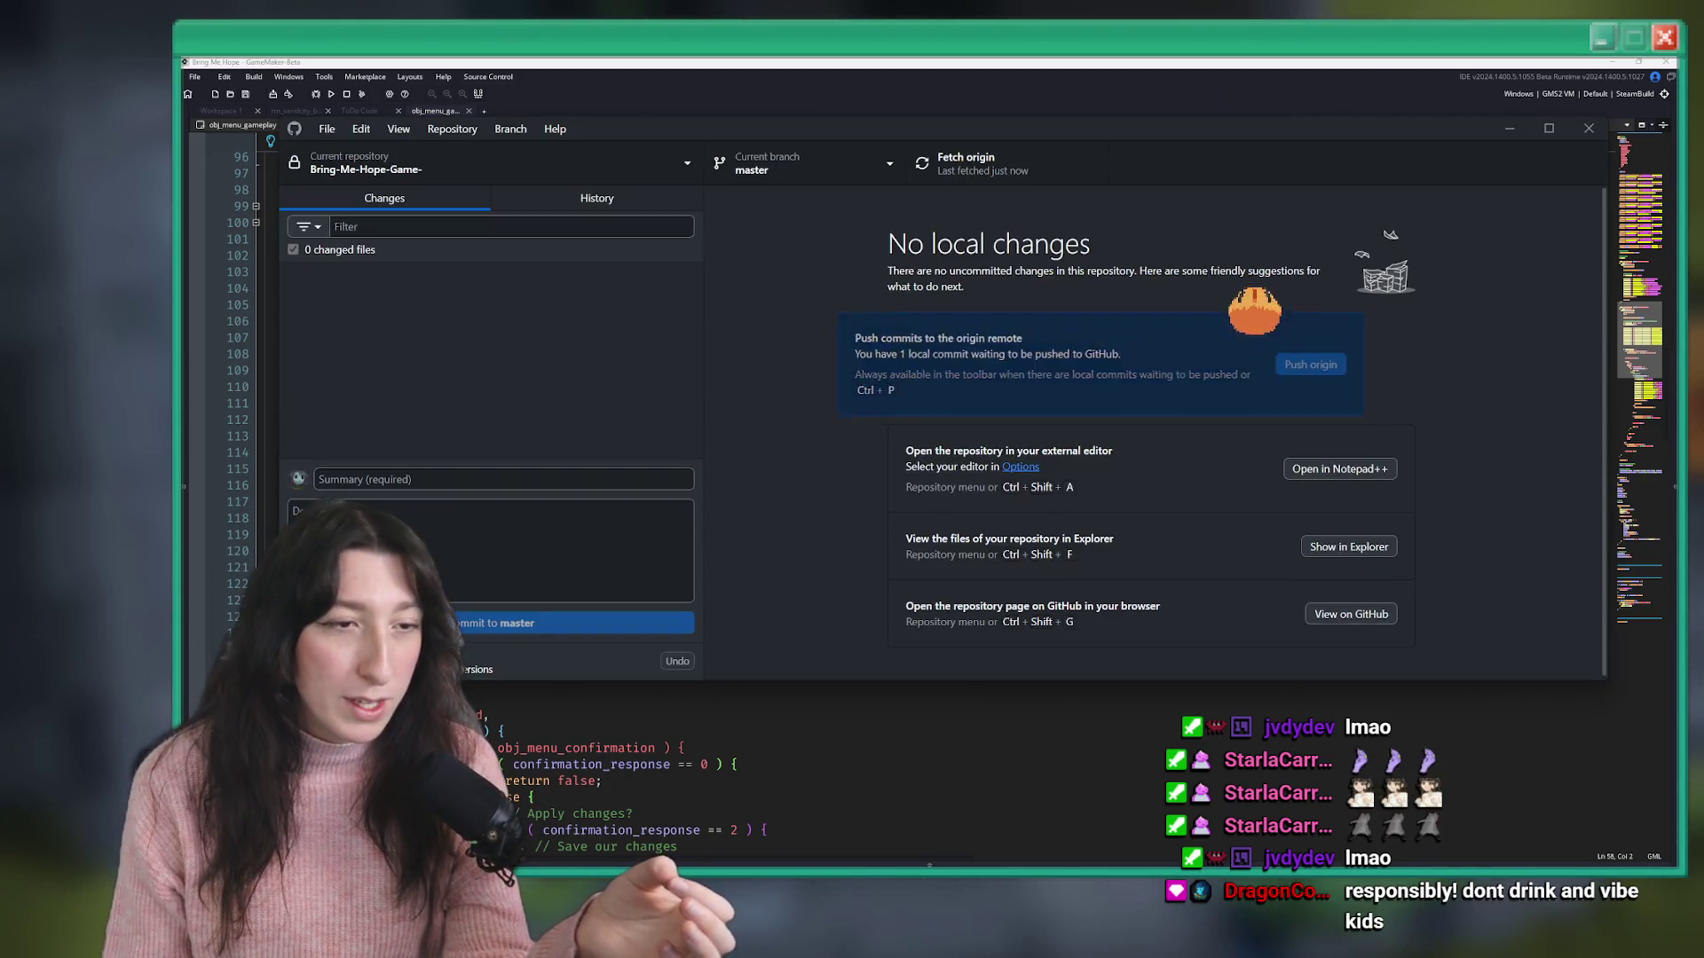
{"action": "key", "text": "alt+Tab"}
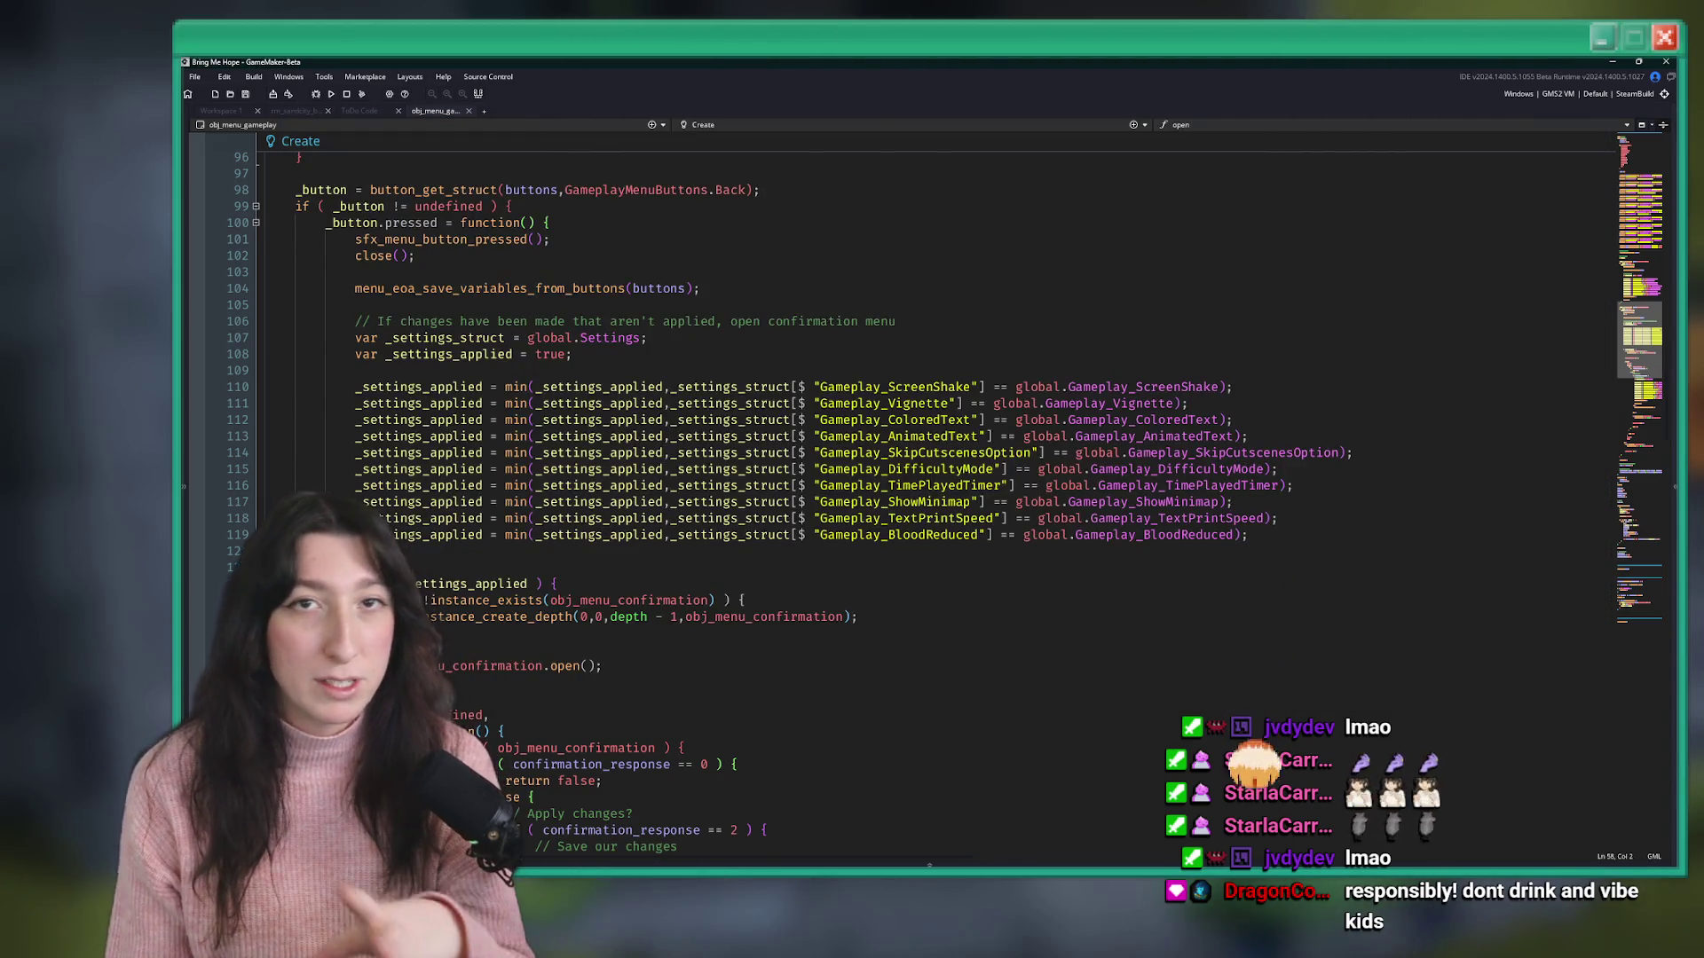
{"action": "left_click", "coordinate": [1167, 323]}
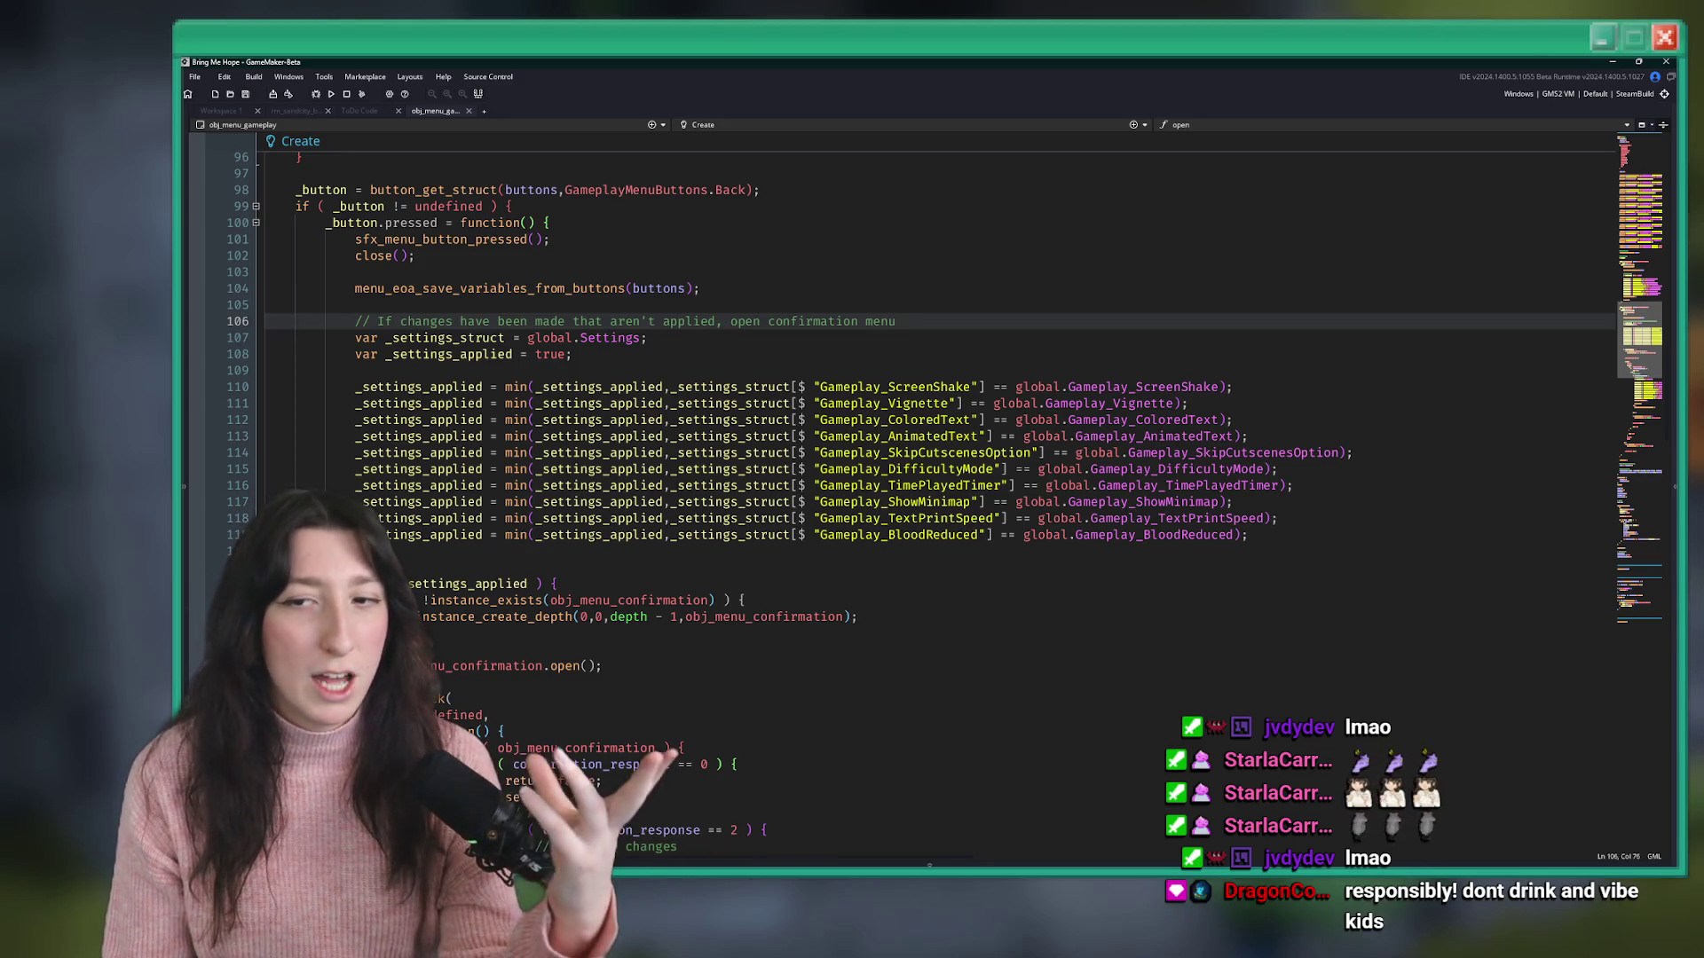
{"action": "scroll", "coordinate": [1176, 315], "scroll_direction": "up", "scroll_amount": 16}
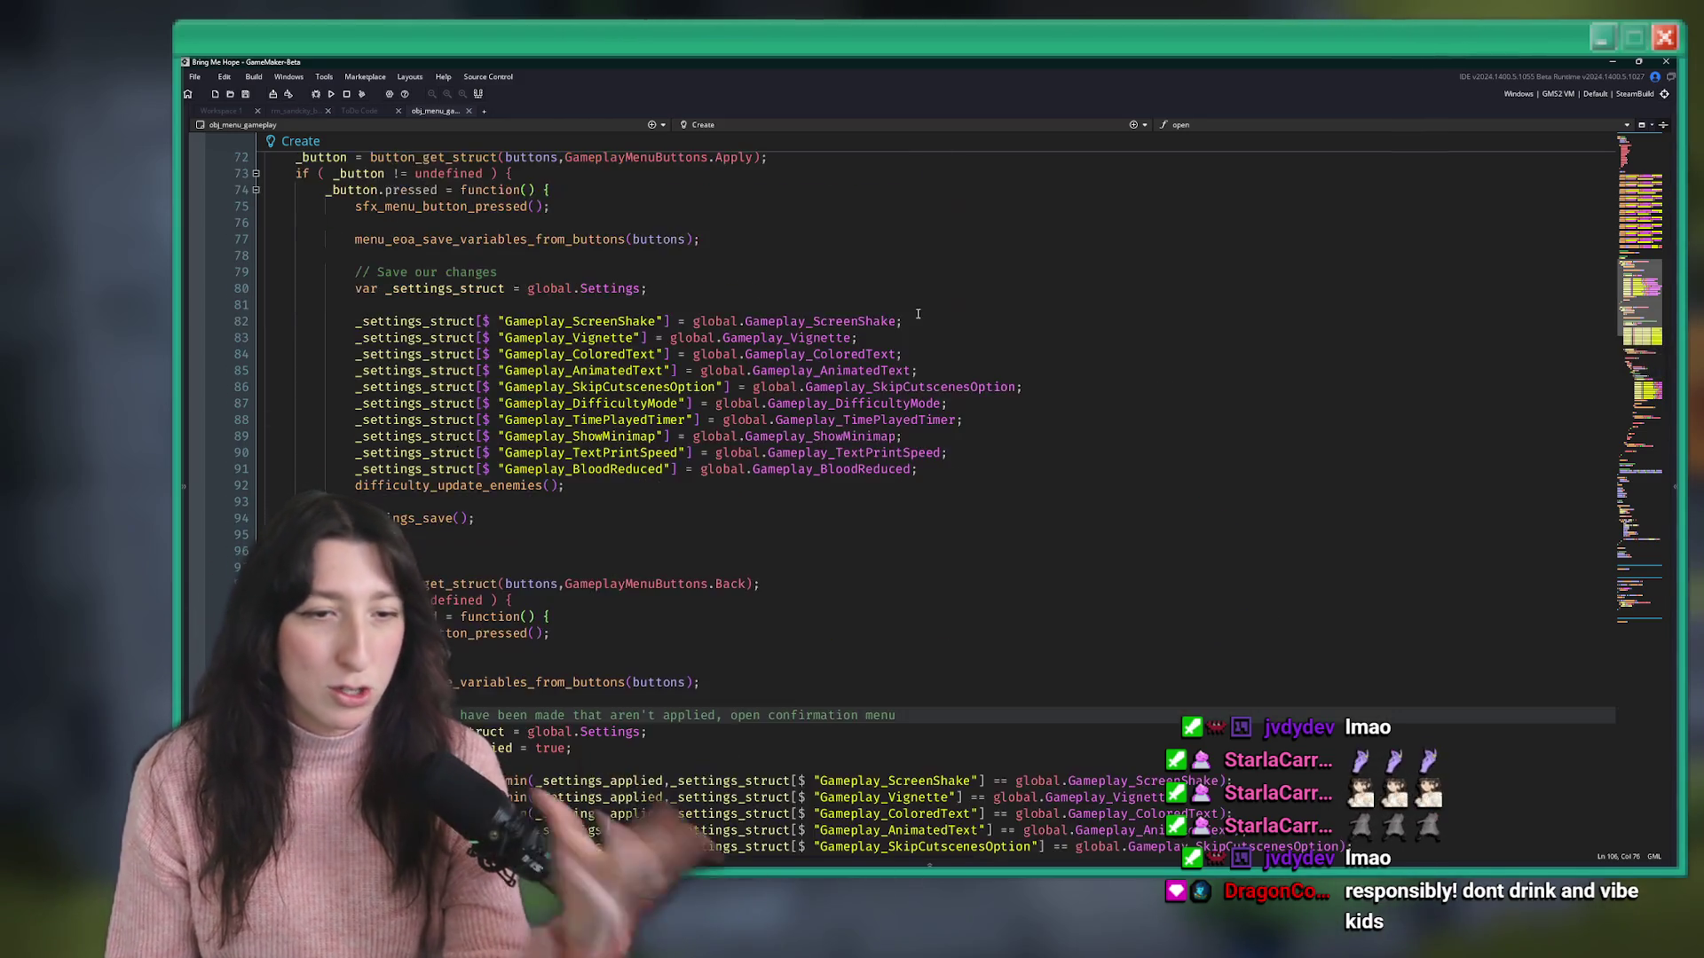
{"action": "scroll", "coordinate": [818, 424], "scroll_direction": "up", "scroll_amount": 16}
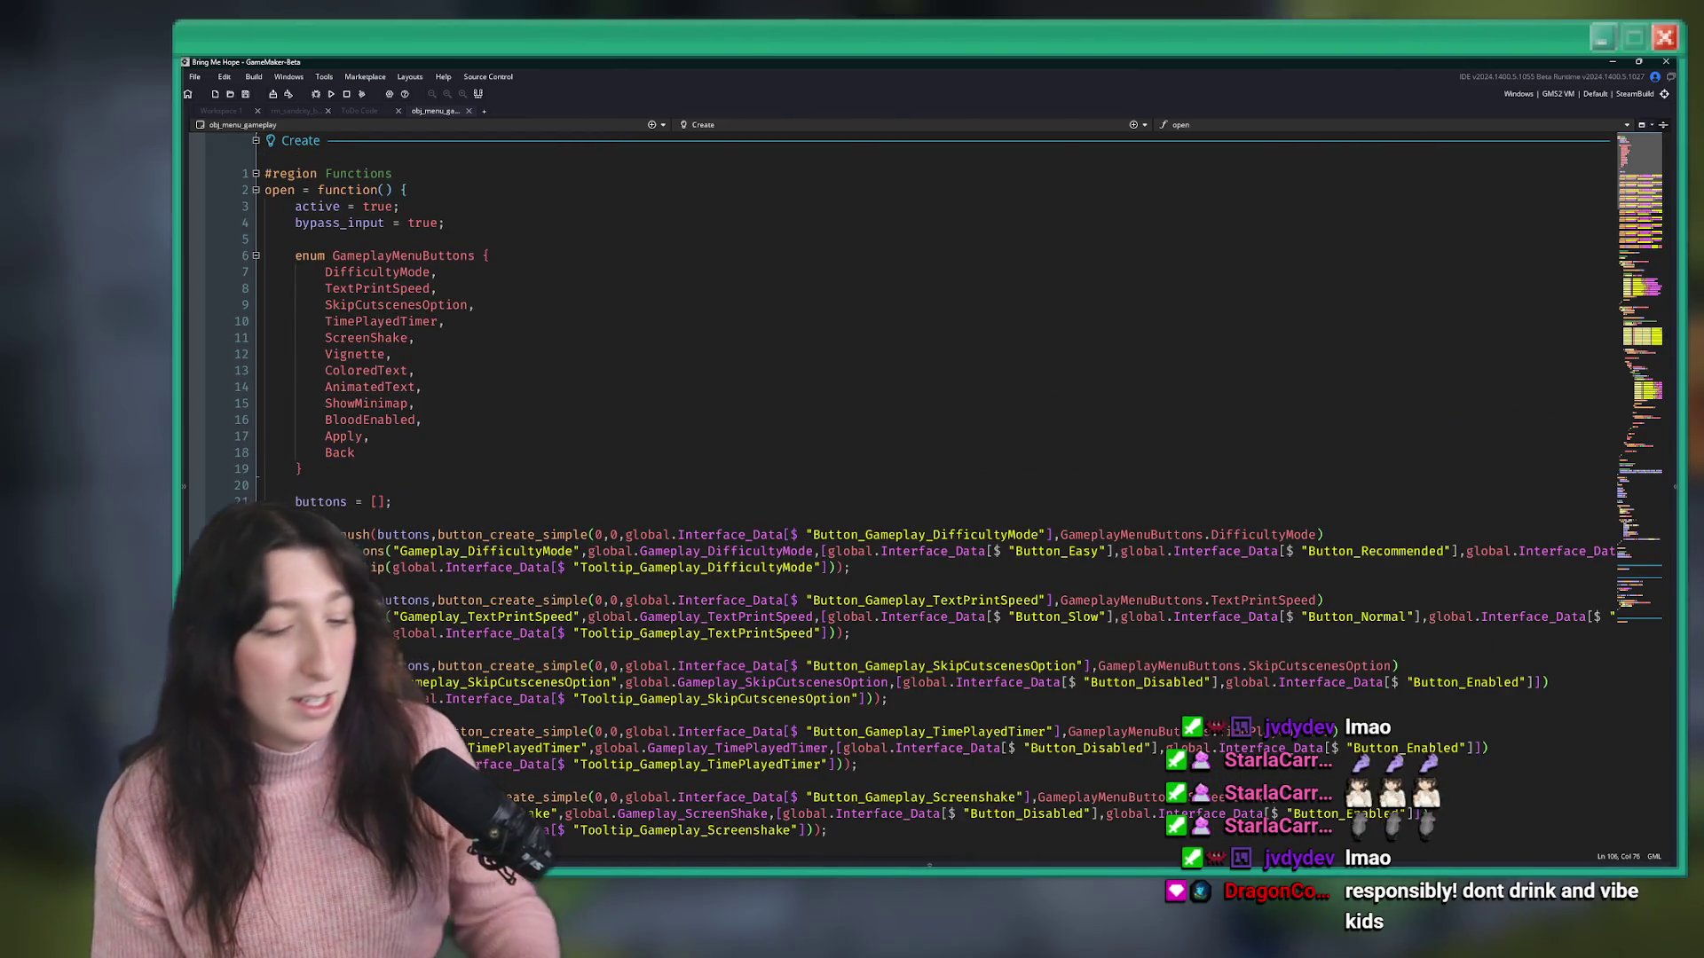
{"action": "key", "text": "super"}
{"action": "type", "text": "inter"}
- Launch Excel and open the Interface.csv workbook from recent files
{"action": "key", "text": "BackSpace"}
{"action": "key", "text": "BackSpace"}
{"action": "key", "text": "BackSpace"}
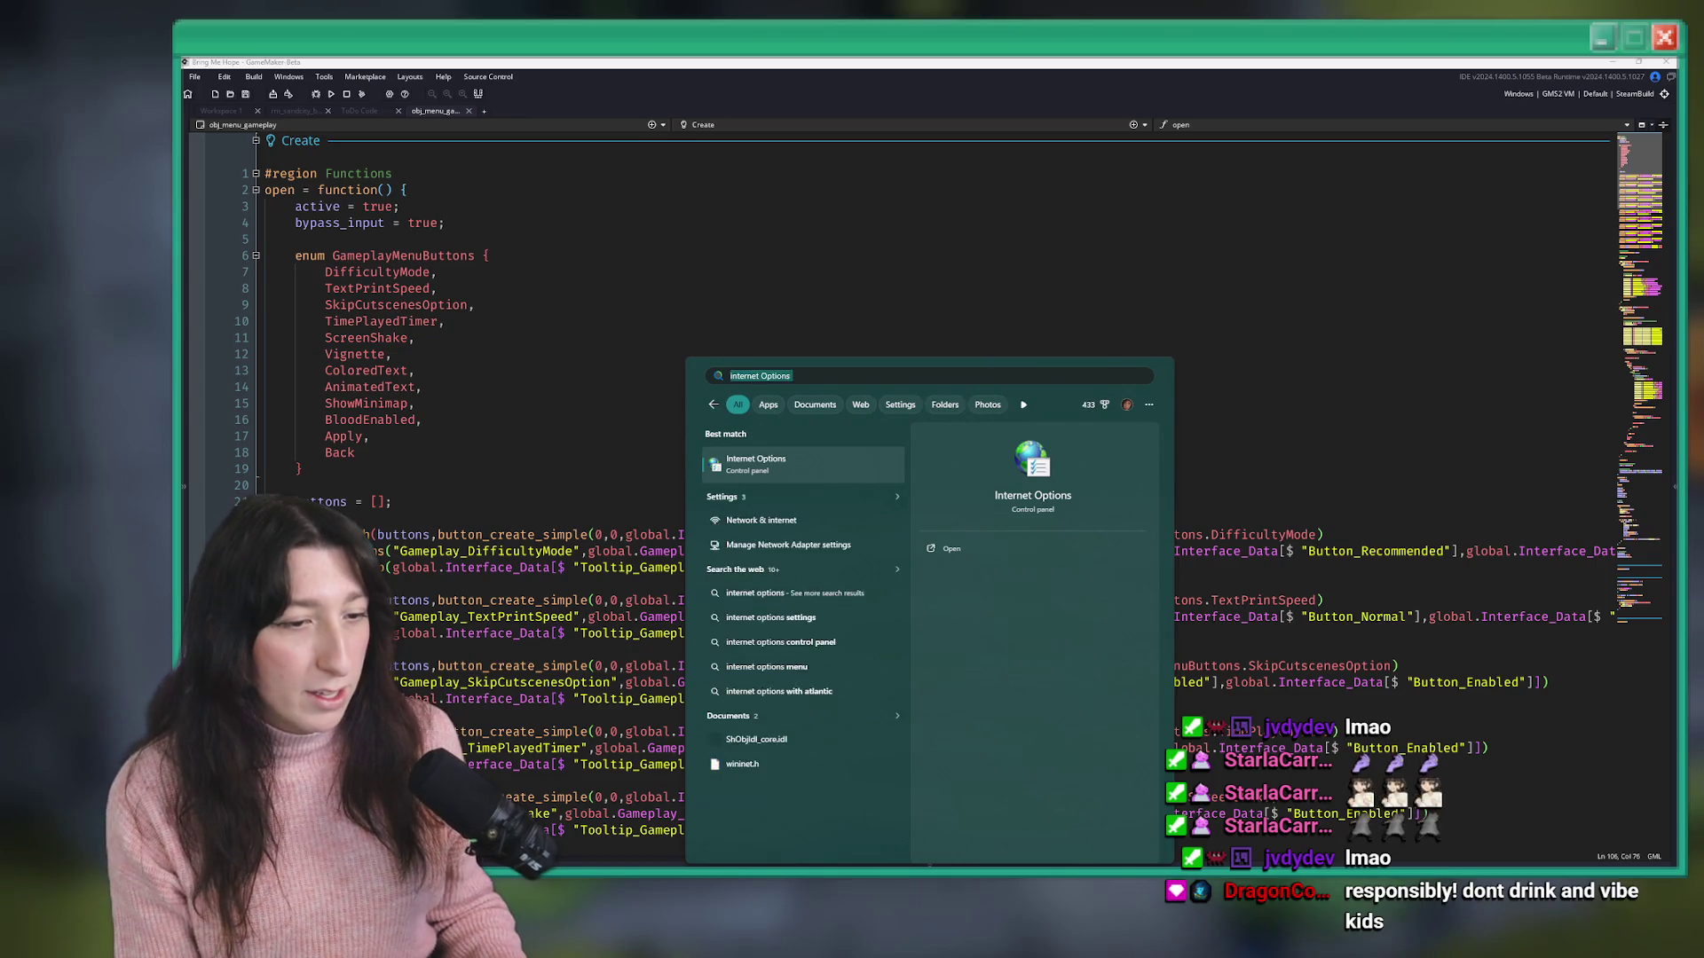
{"action": "type", "text": "sh"}
{"action": "key", "text": "Return"}
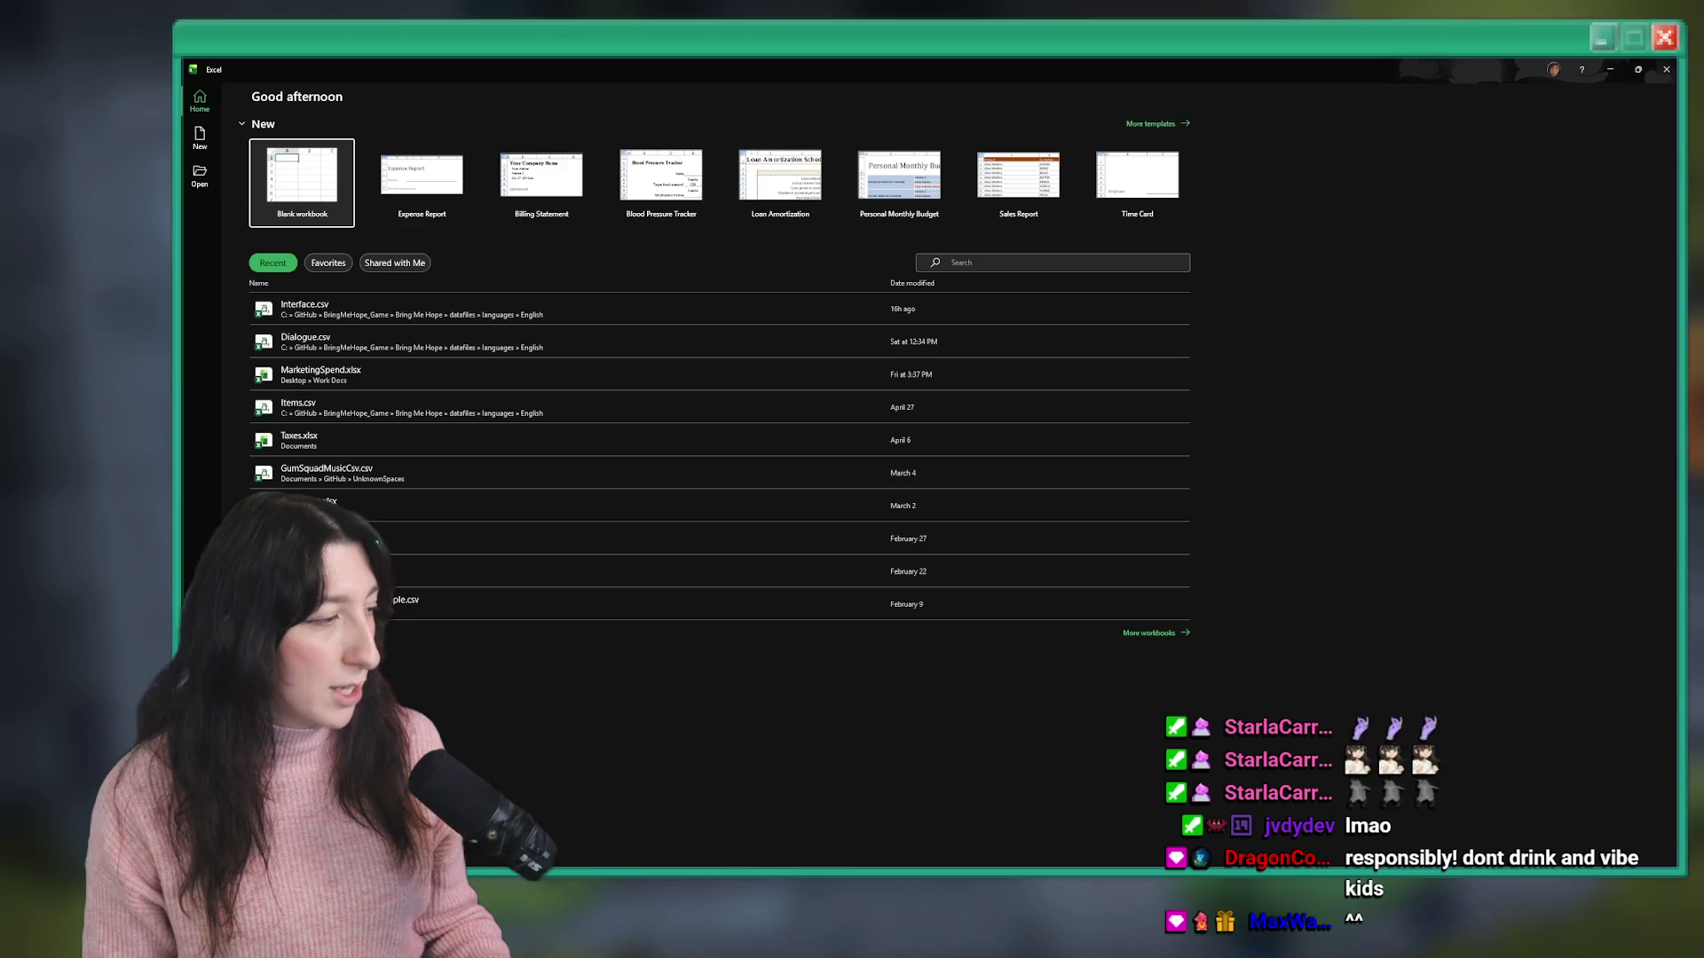
{"action": "left_click", "coordinate": [451, 316]}
{"action": "left_click", "coordinate": [451, 316]}
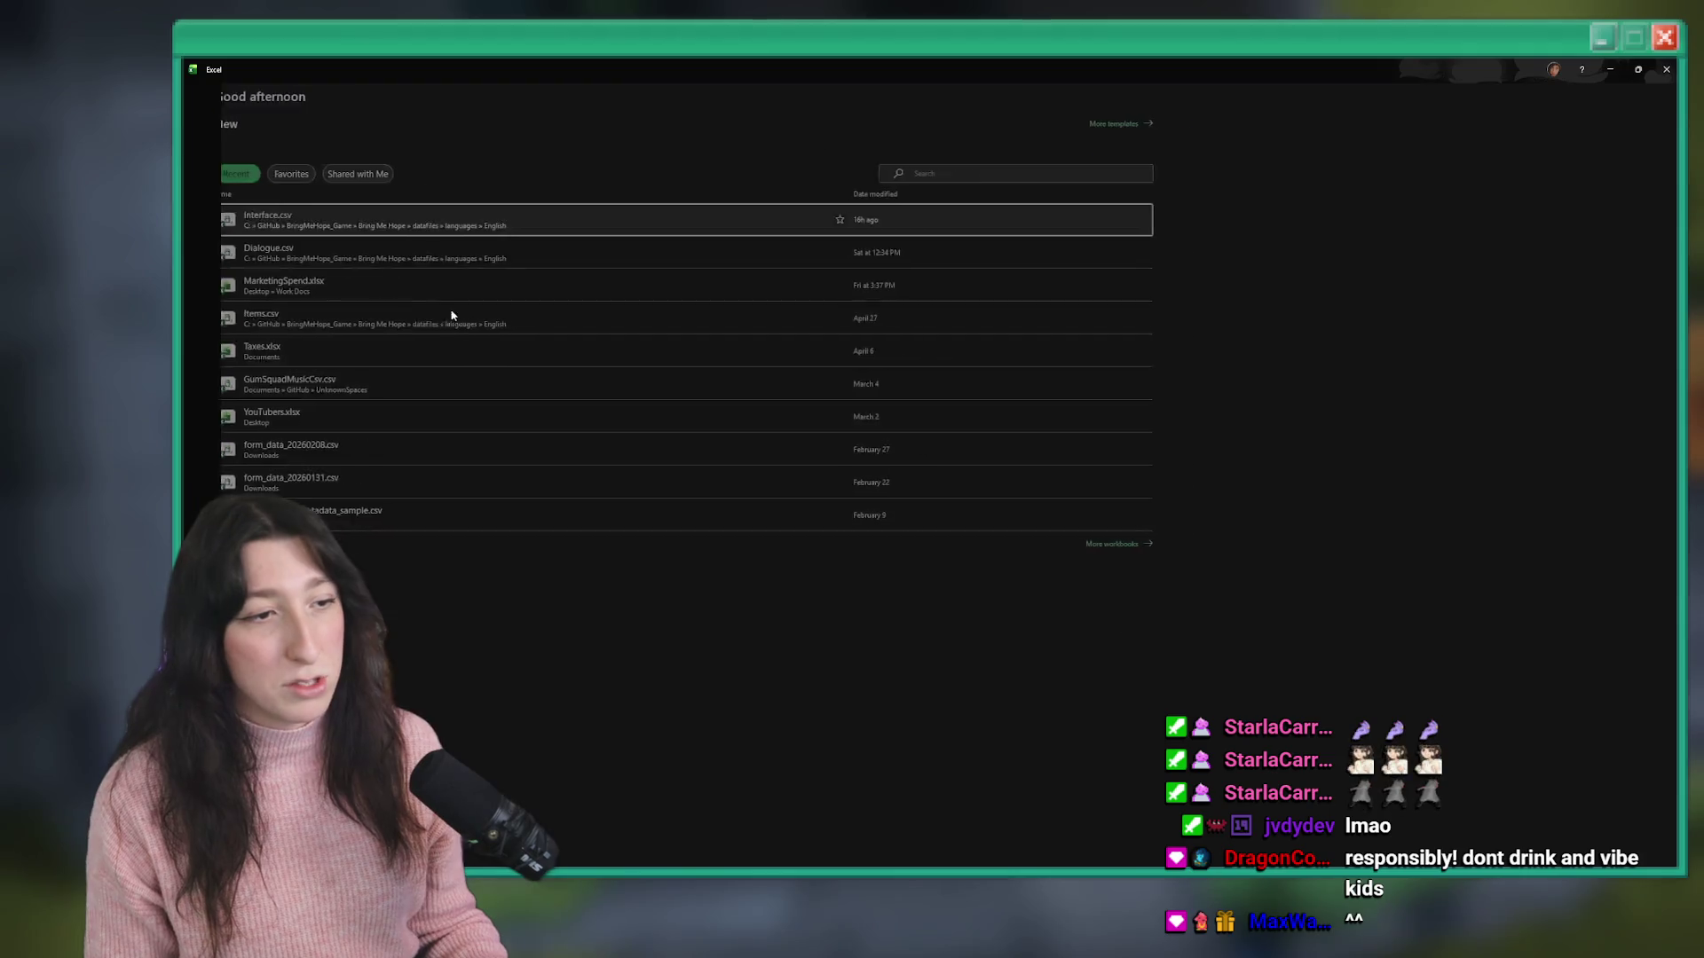
- Copy the two Reduced Blood rows into rows 364–365 at the end of the sheet
{"action": "scroll", "coordinate": [253, 271], "scroll_direction": "down", "scroll_amount": 20}
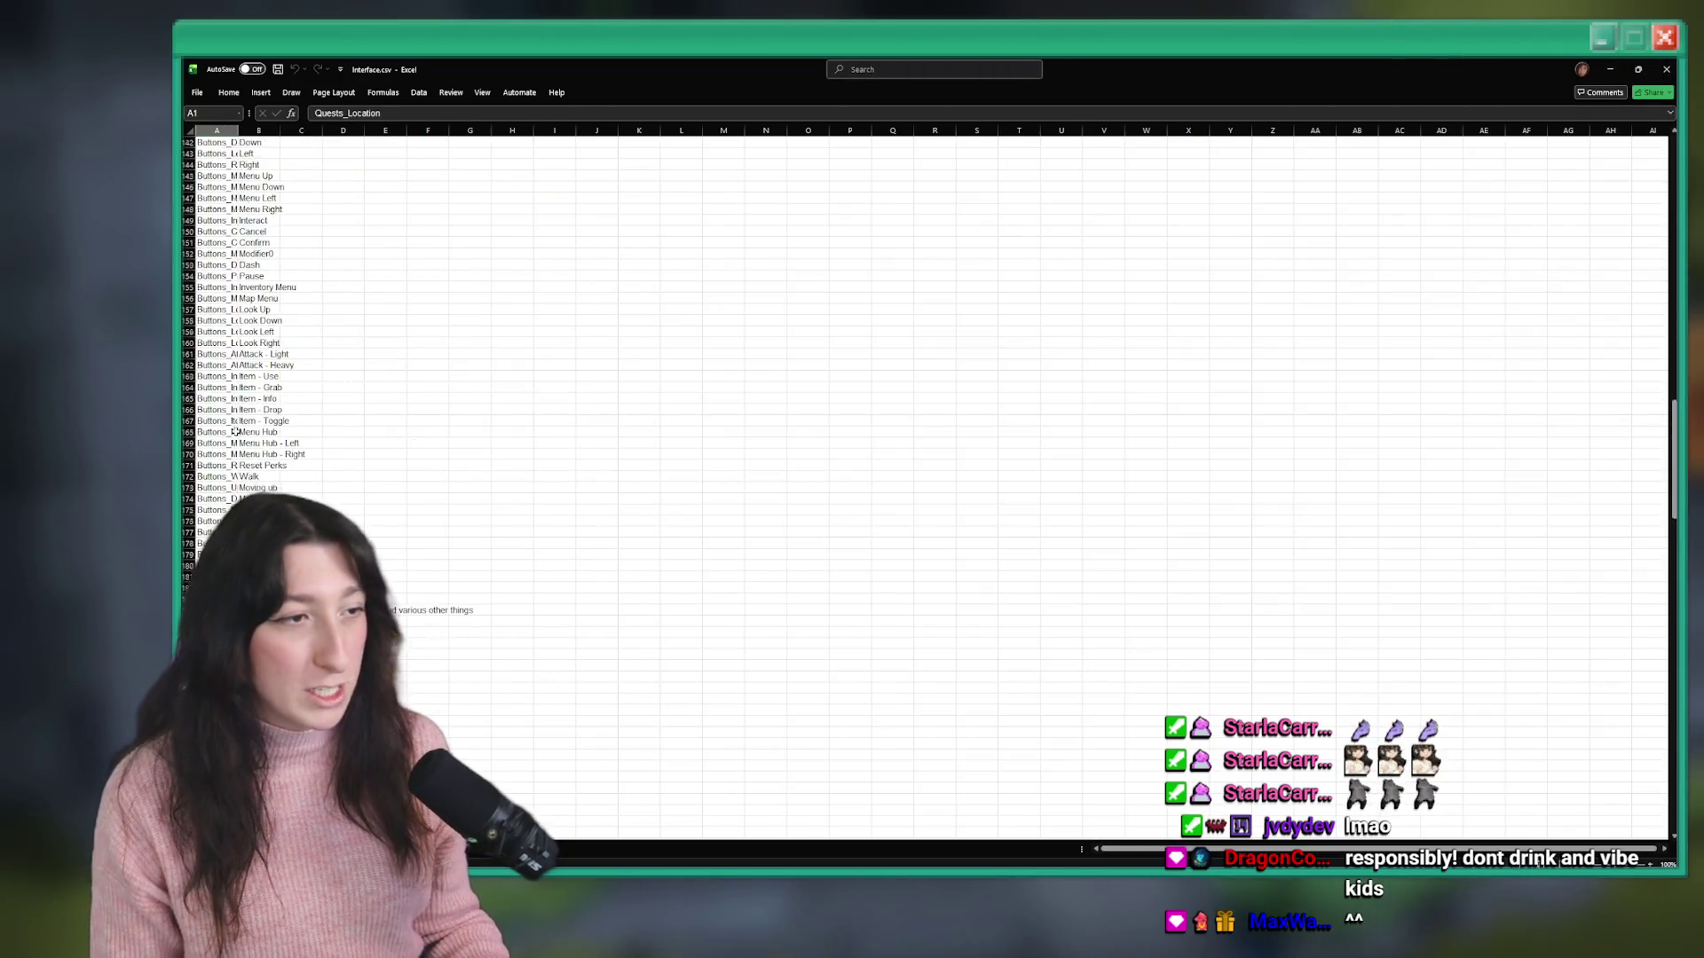
{"action": "scroll", "coordinate": [253, 271], "scroll_direction": "up", "scroll_amount": 7}
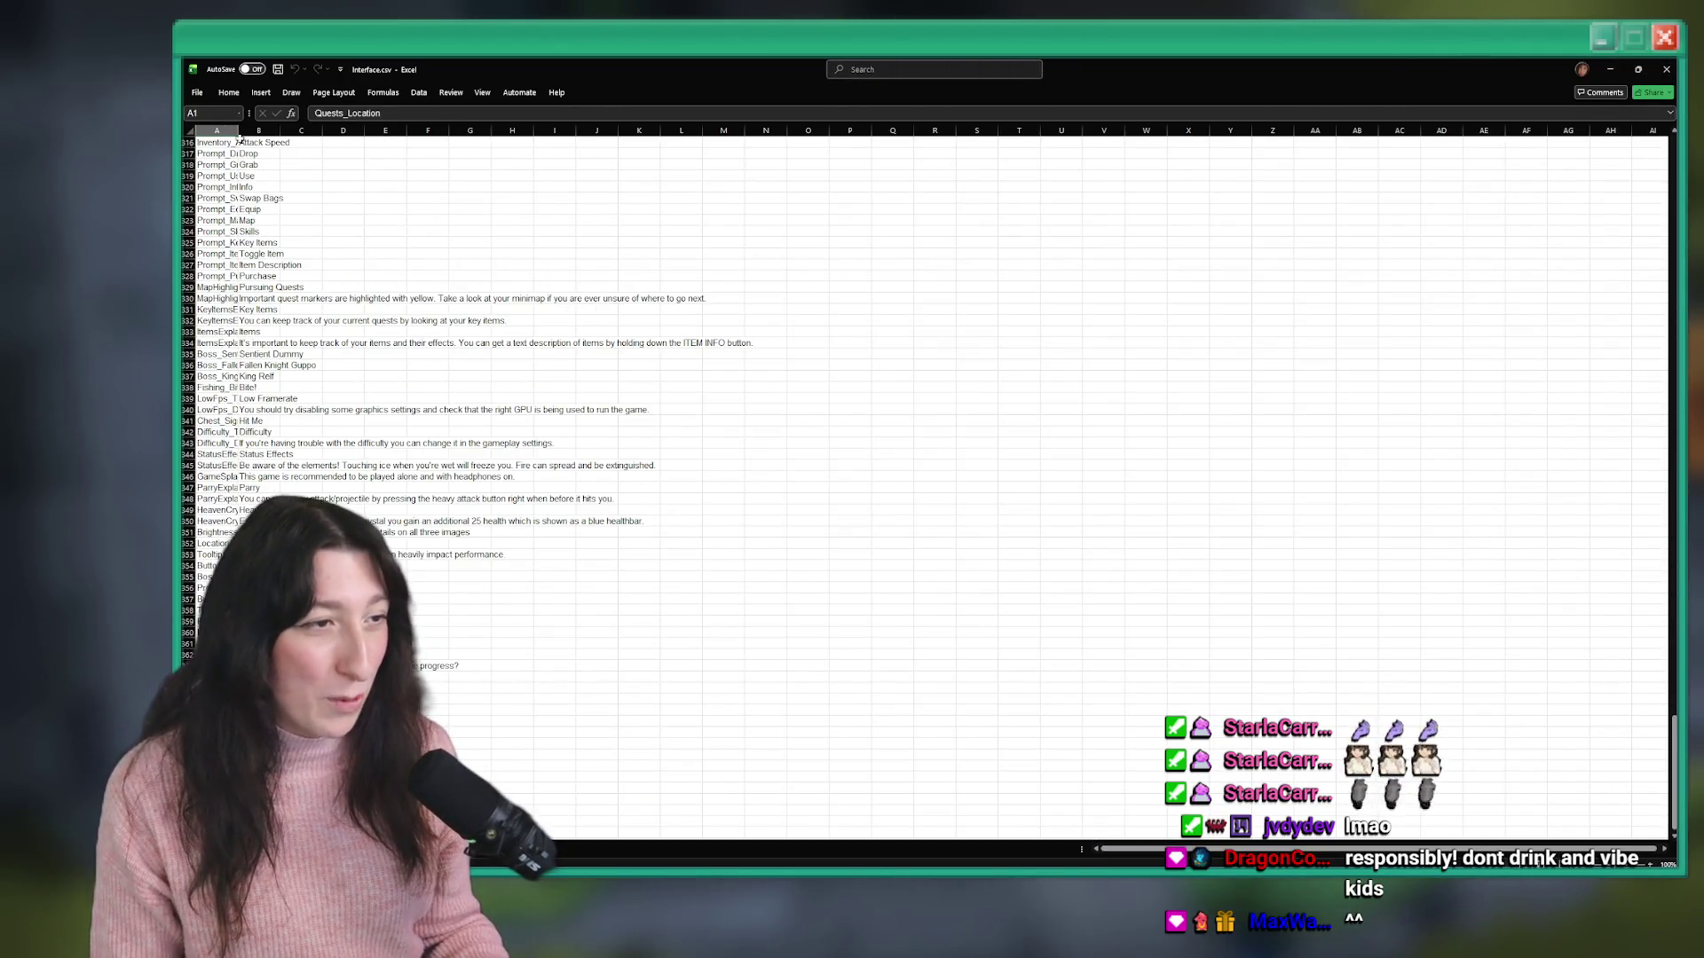
{"action": "left_click_drag", "start_coordinate": [238, 131], "coordinate": [707, 131]}
{"action": "scroll", "coordinate": [395, 199], "scroll_direction": "up", "scroll_amount": 3, "text": "ctrl"}
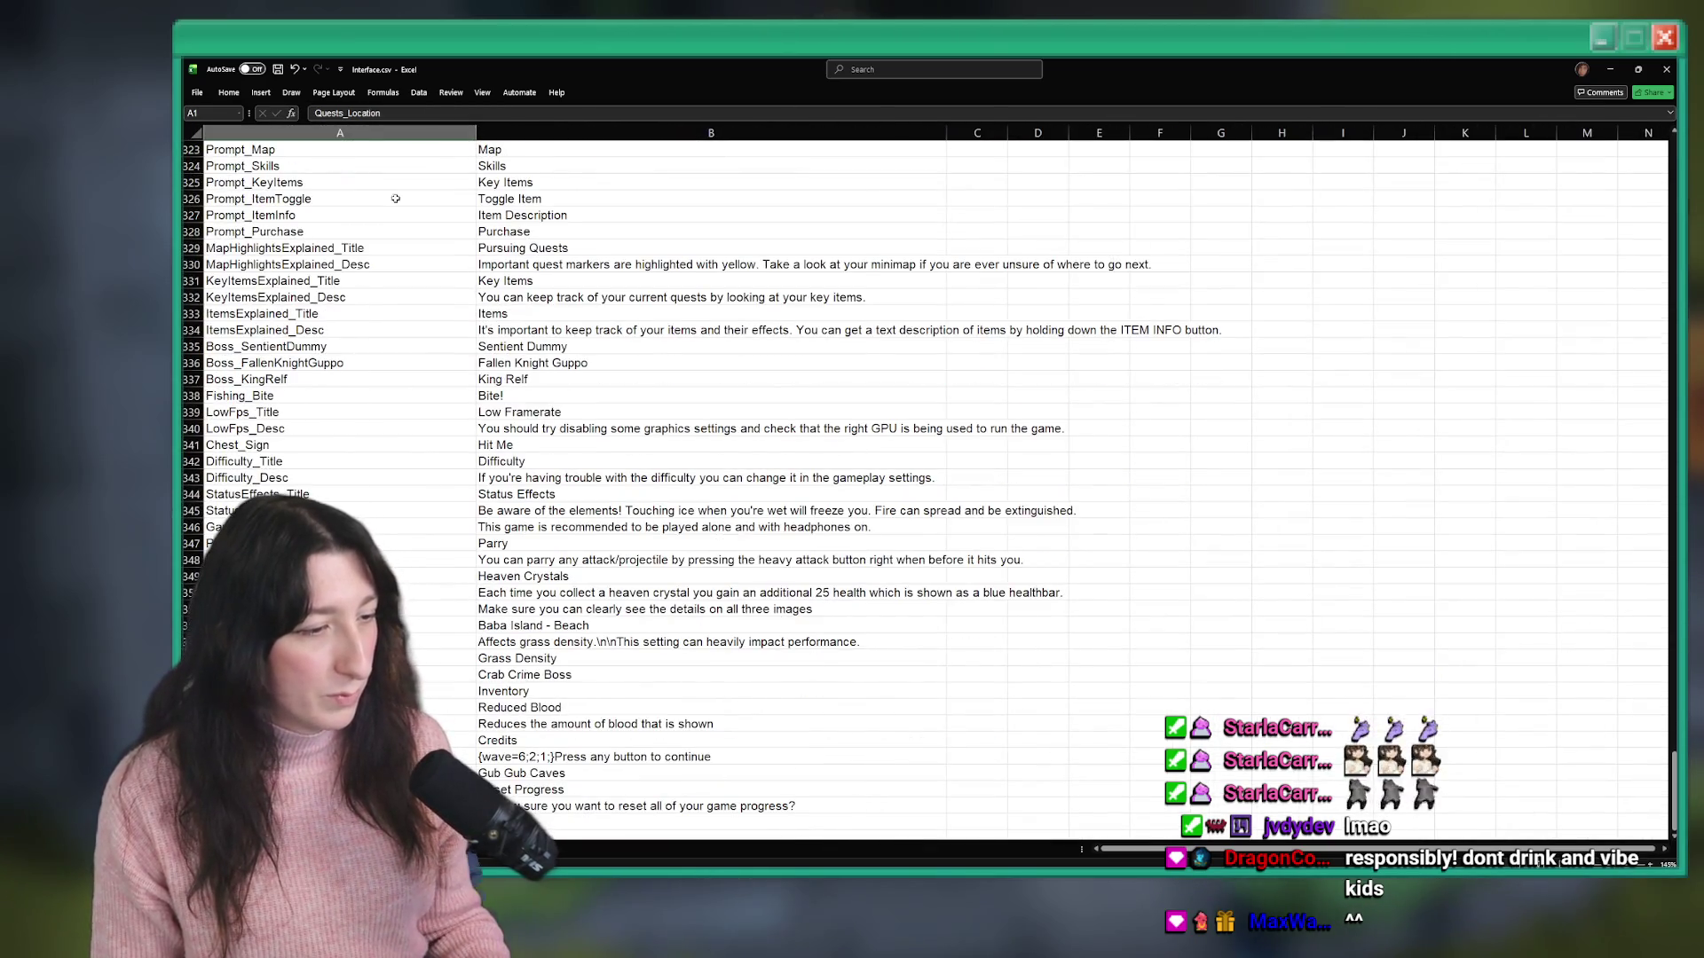
{"action": "left_click_drag", "start_coordinate": [355, 707], "coordinate": [710, 723]}
{"action": "scroll", "coordinate": [710, 621], "scroll_direction": "down", "scroll_amount": 3}
{"action": "key", "text": "ctrl+c"}
{"action": "left_click", "coordinate": [431, 674]}
{"action": "key", "text": "ctrl+v"}
{"action": "left_click", "coordinate": [430, 690]}
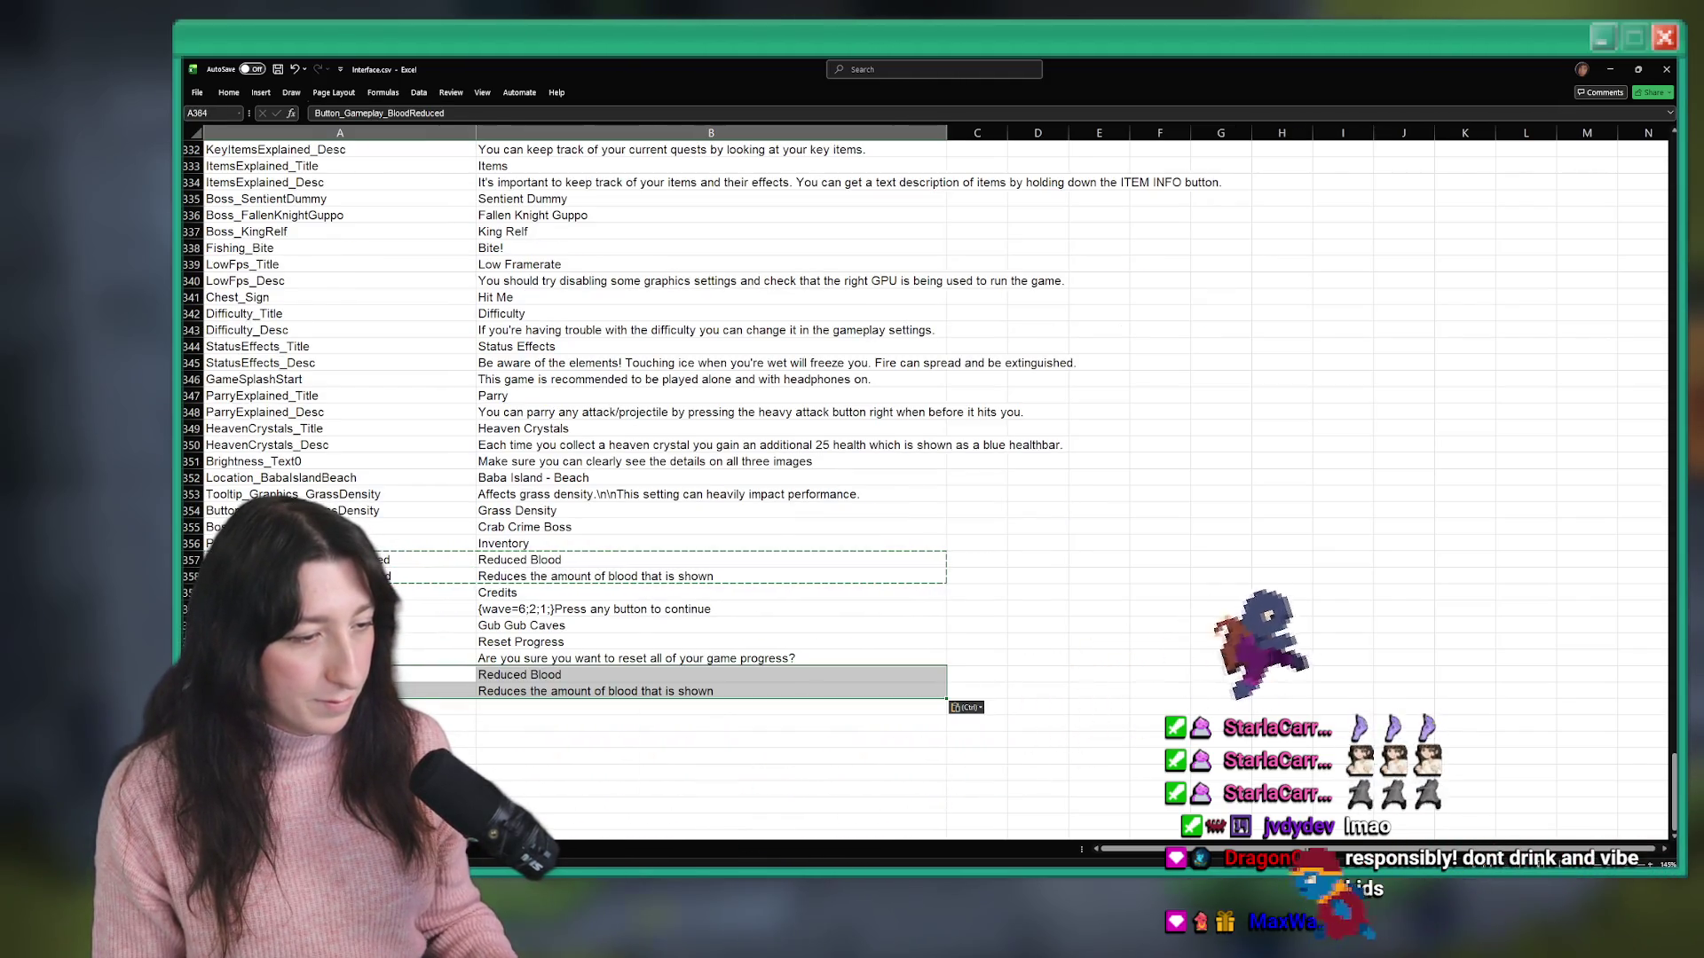
- Rename the A364 key to Button_Gameplay_Tutorials and set its text in B364 to Tutorials
{"action": "double_click", "coordinate": [400, 676]}
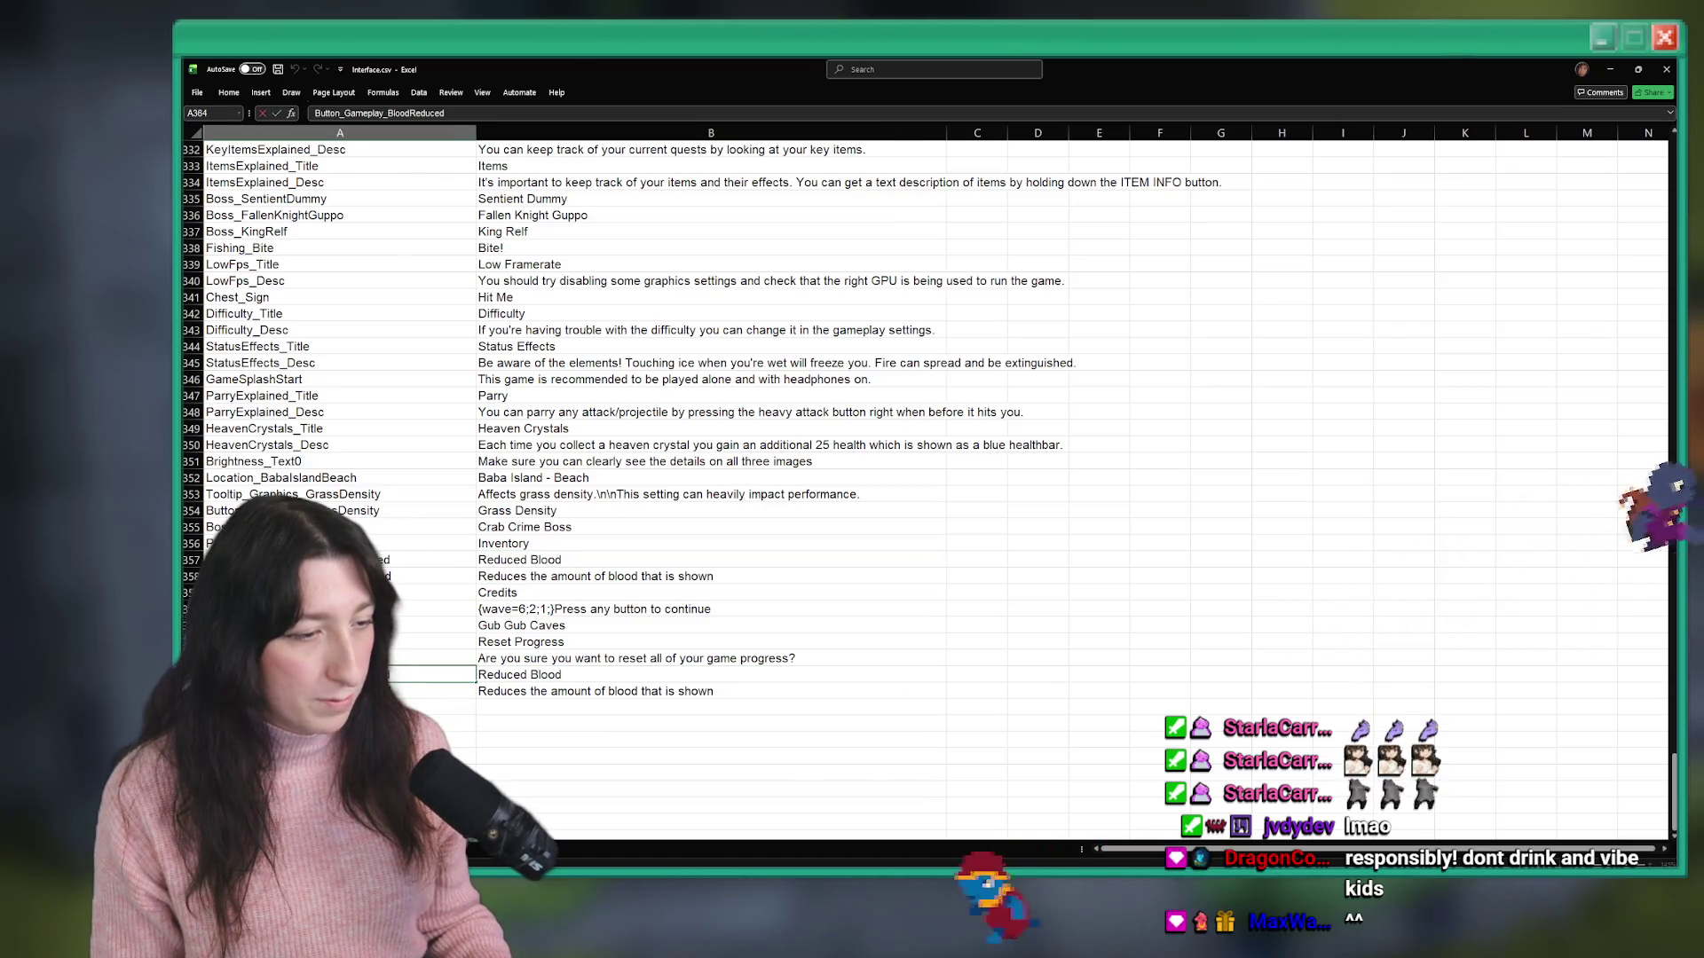
{"action": "key", "text": "BackSpace"}
{"action": "key", "text": "BackSpace"}
{"action": "key", "text": "BackSpace"}
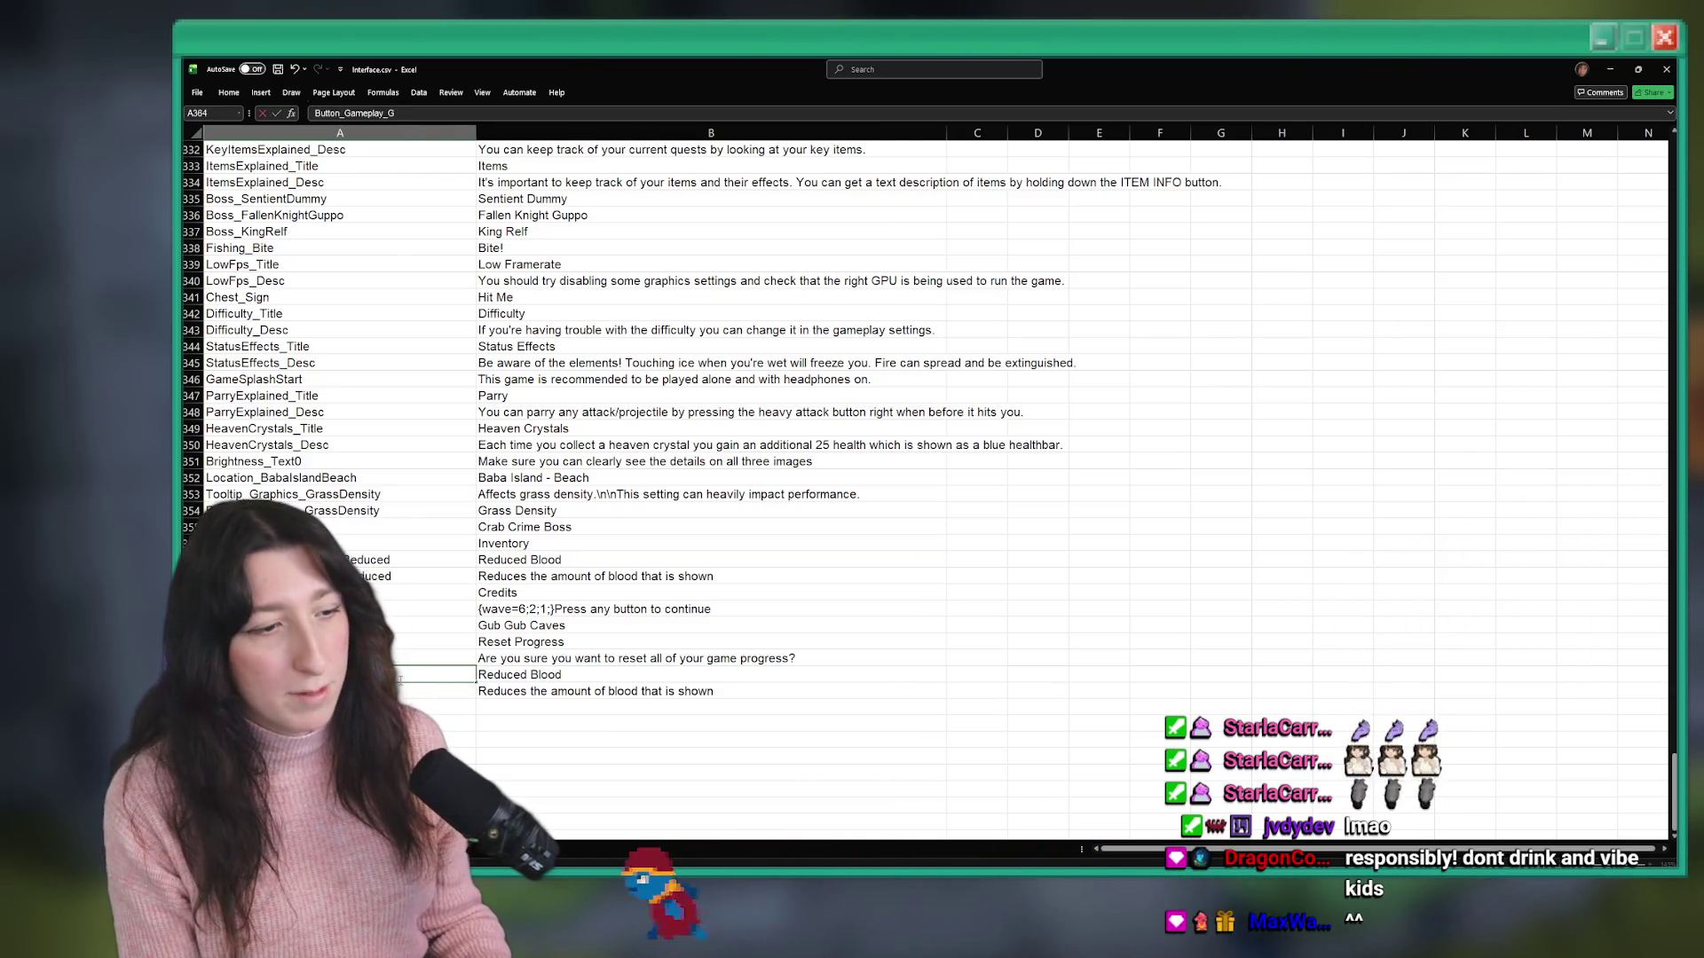
{"action": "type", "text": "Gam"}
{"action": "key", "text": "BackSpace"}
{"action": "key", "text": "BackSpace"}
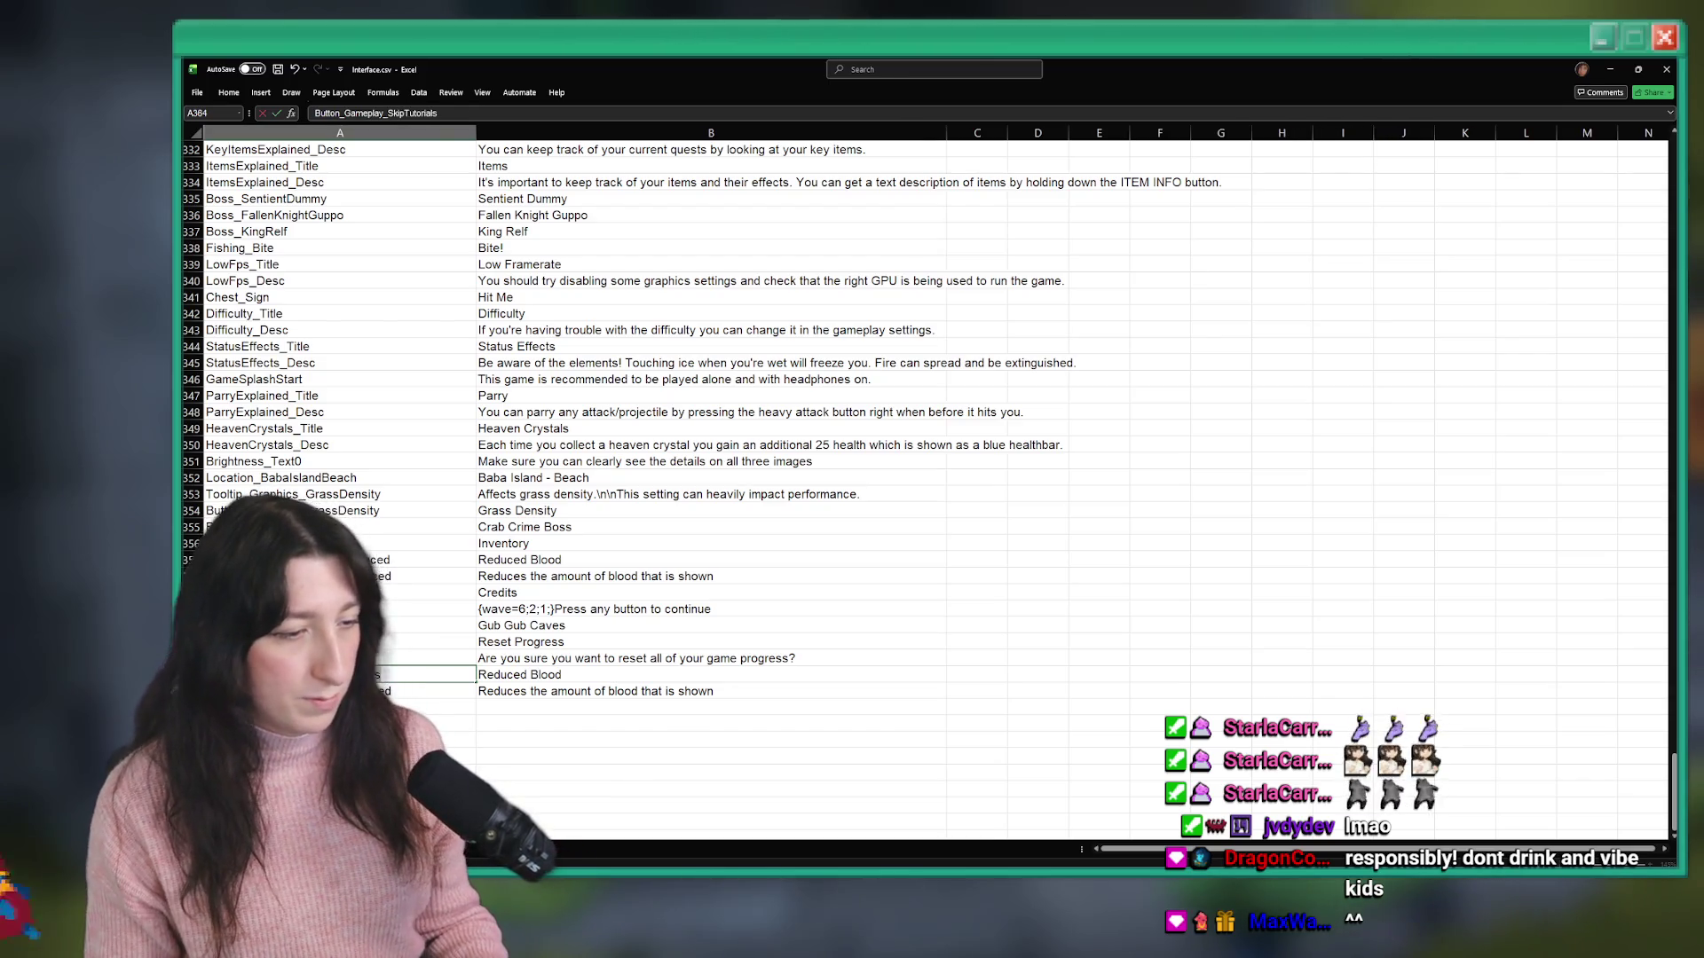
{"action": "key", "text": "Return"}
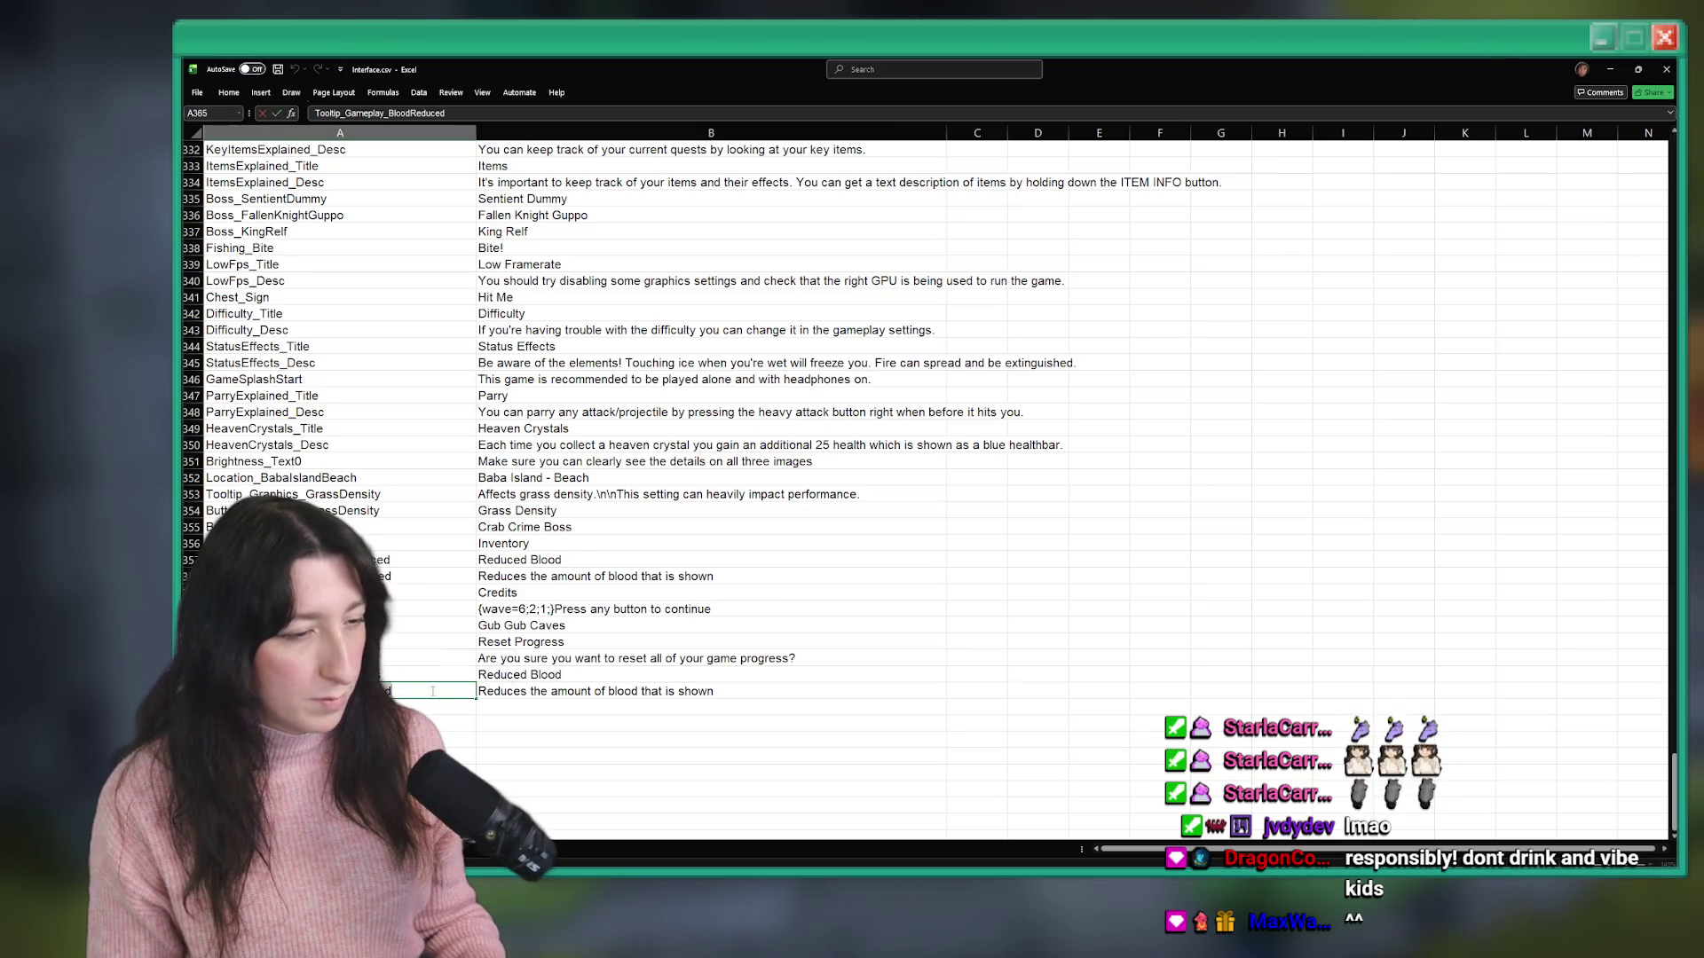
{"action": "left_click", "coordinate": [577, 676]}
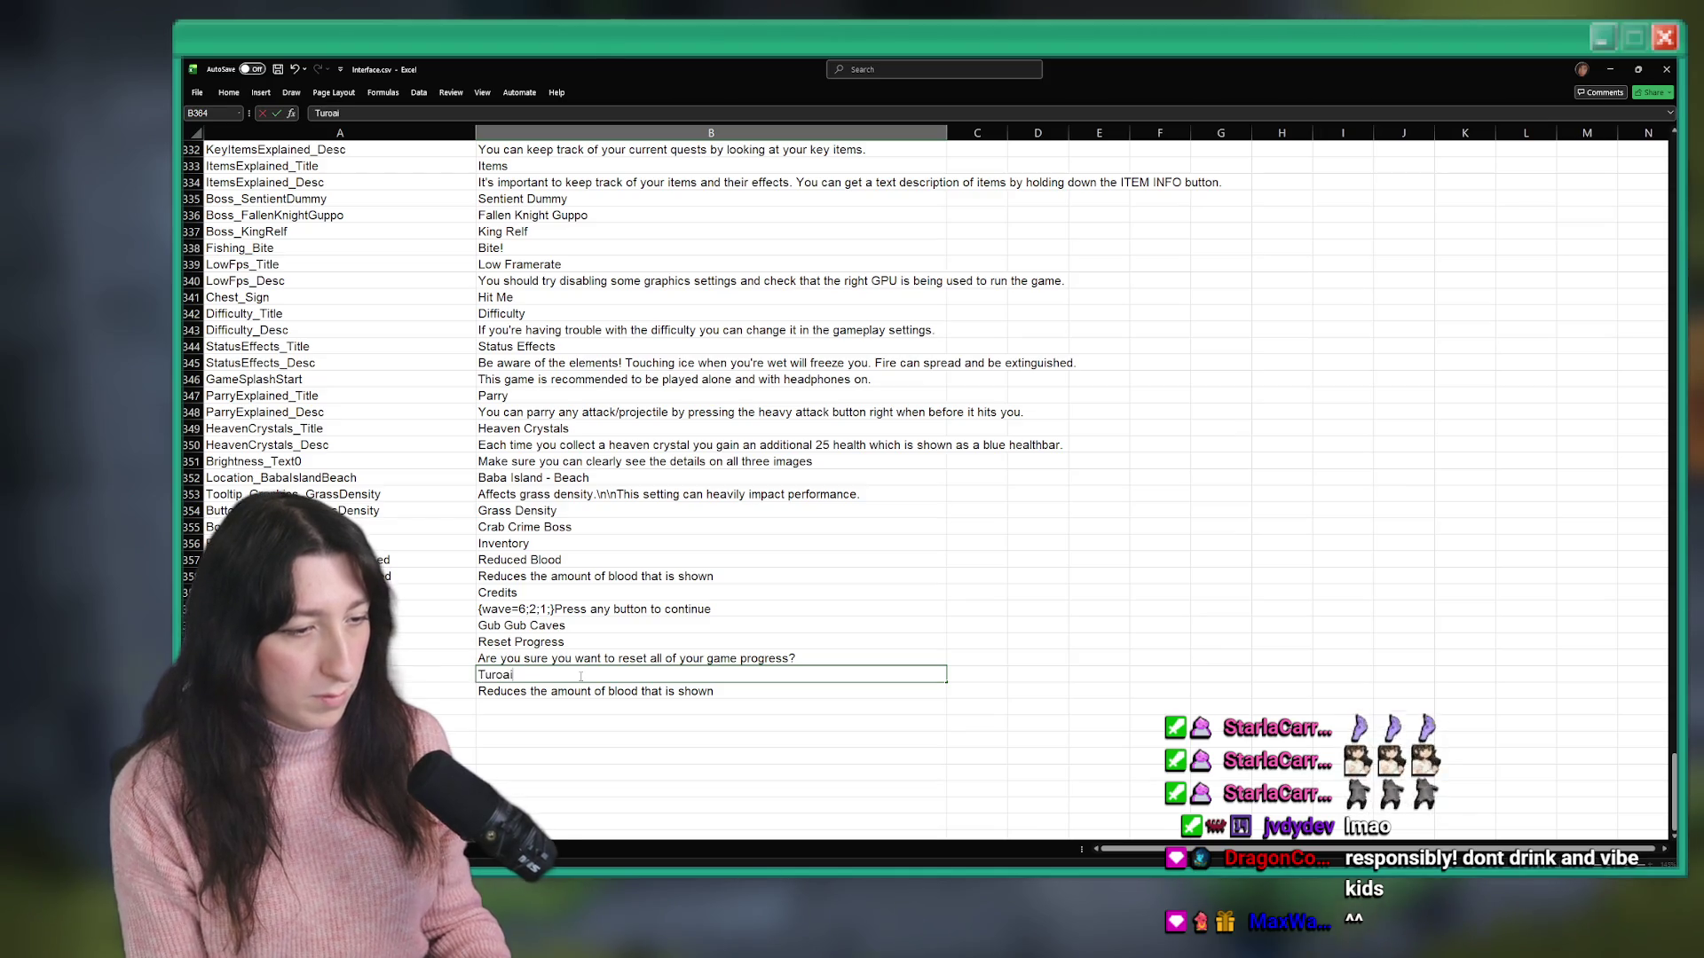
{"action": "key", "text": "Return"}
- Set the B365 tooltip description to 'Allow tutorials to appear.'
{"action": "key", "text": "Escape"}
{"action": "type", "text": "D"}
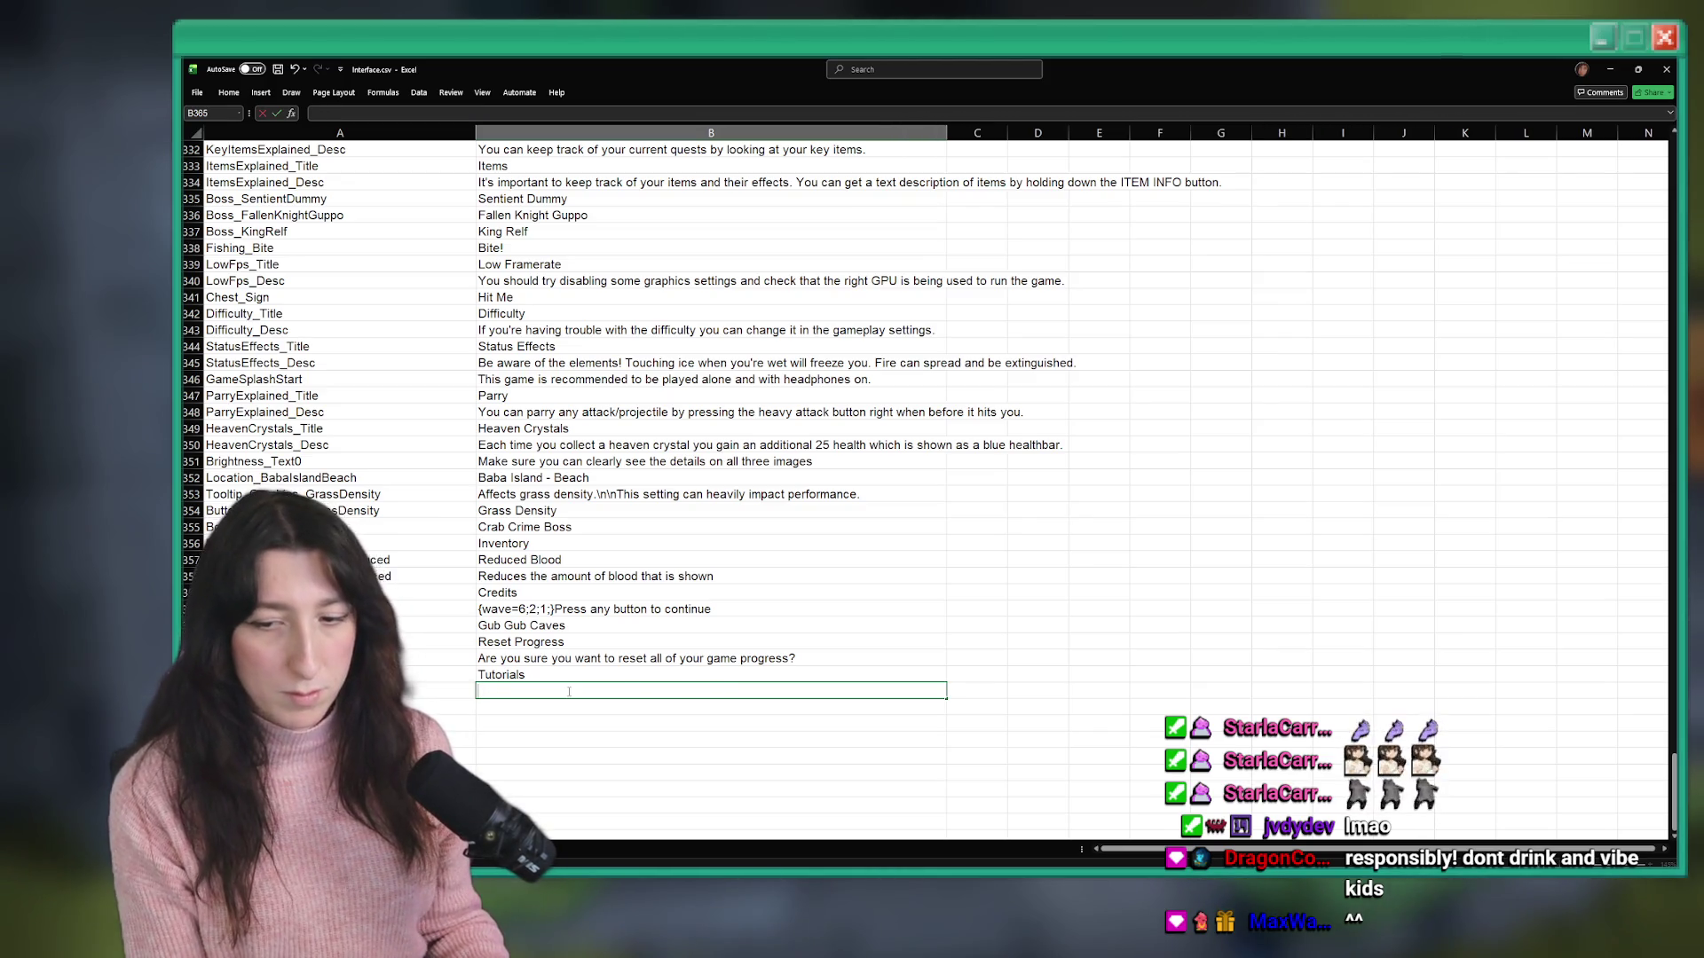
{"action": "type", "text": "f t"}
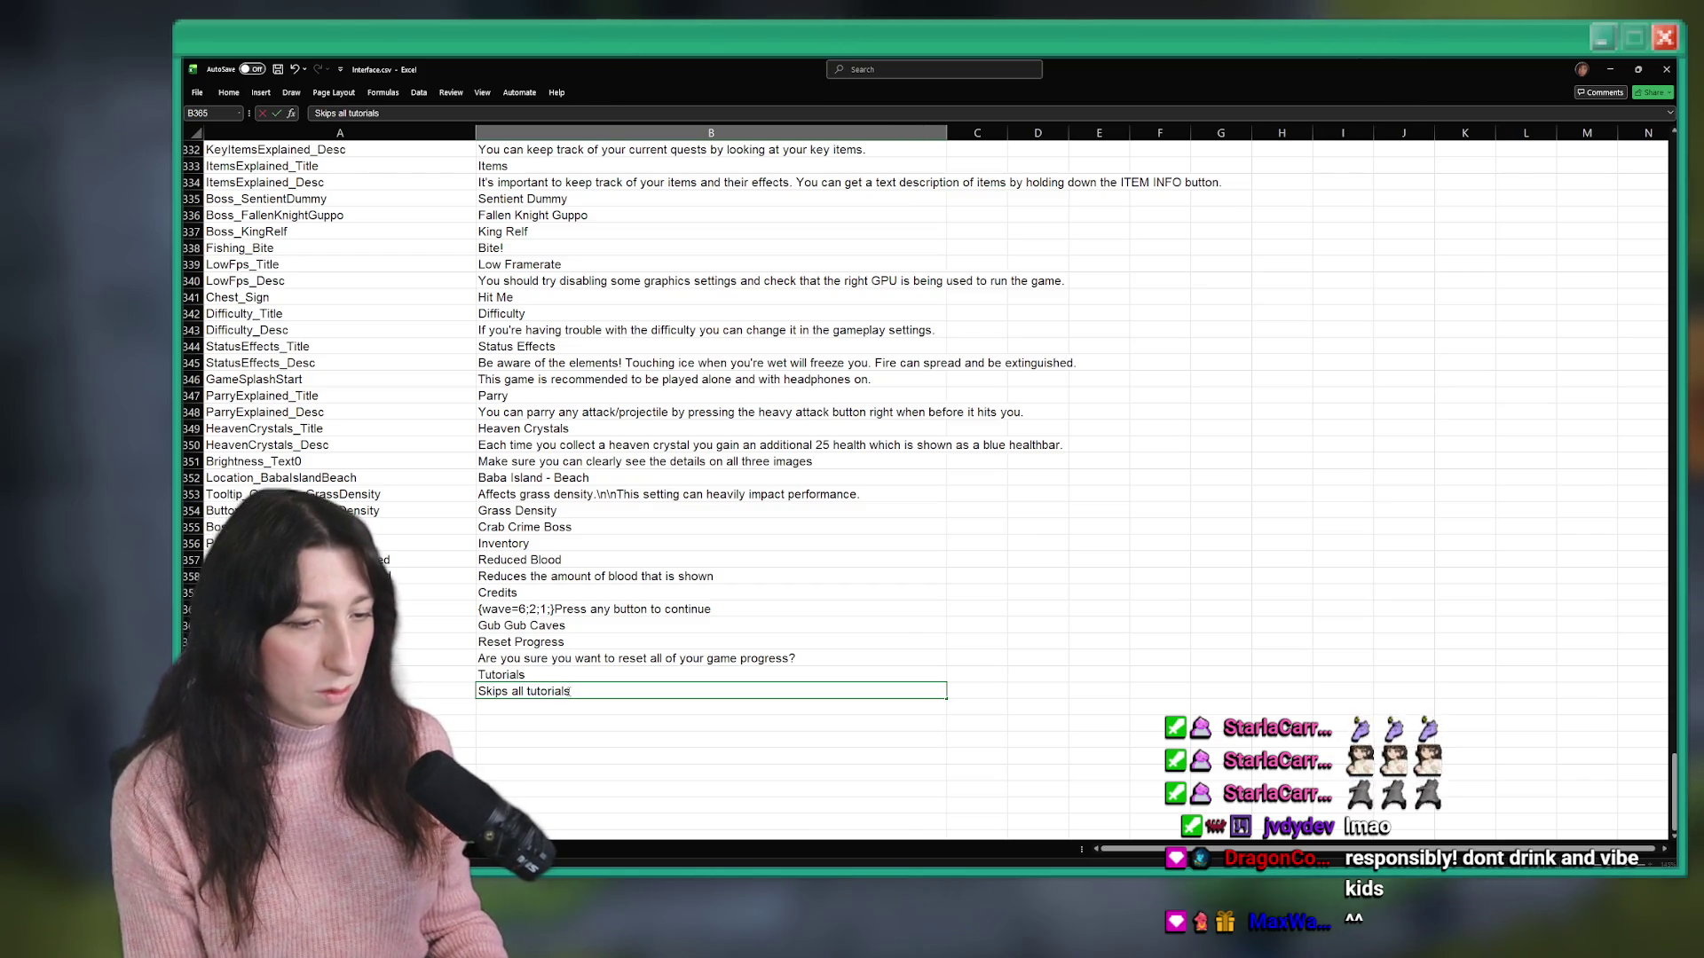
{"action": "key", "text": "Return"}
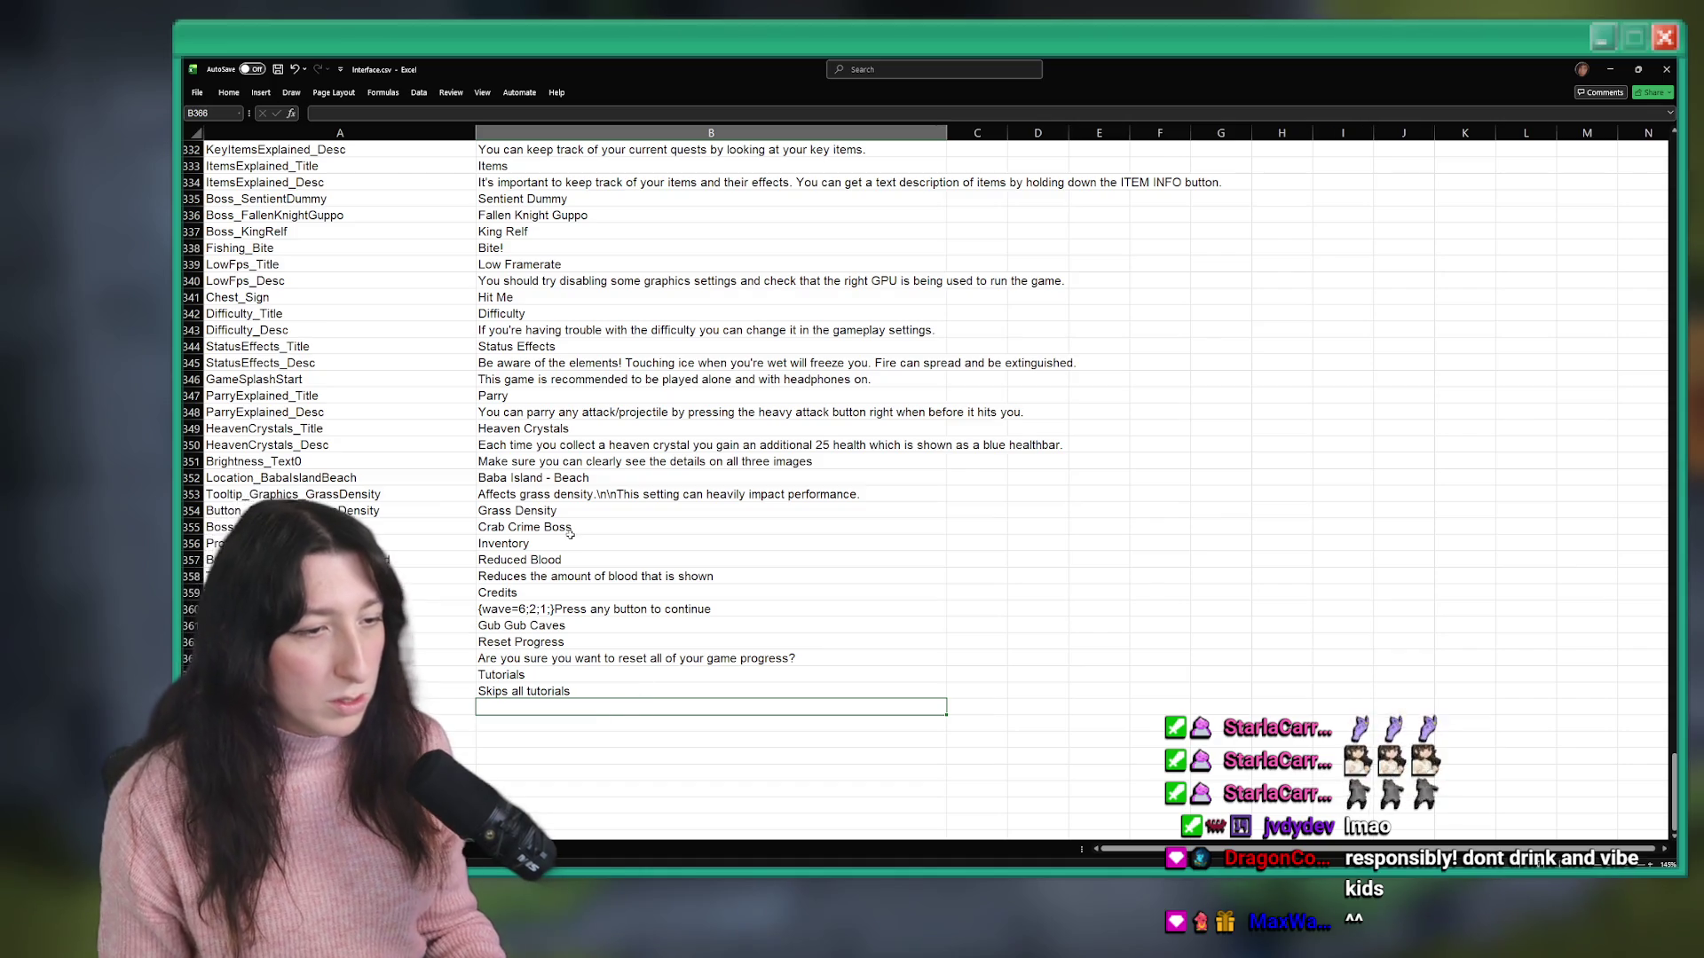
{"action": "left_click", "coordinate": [625, 688]}
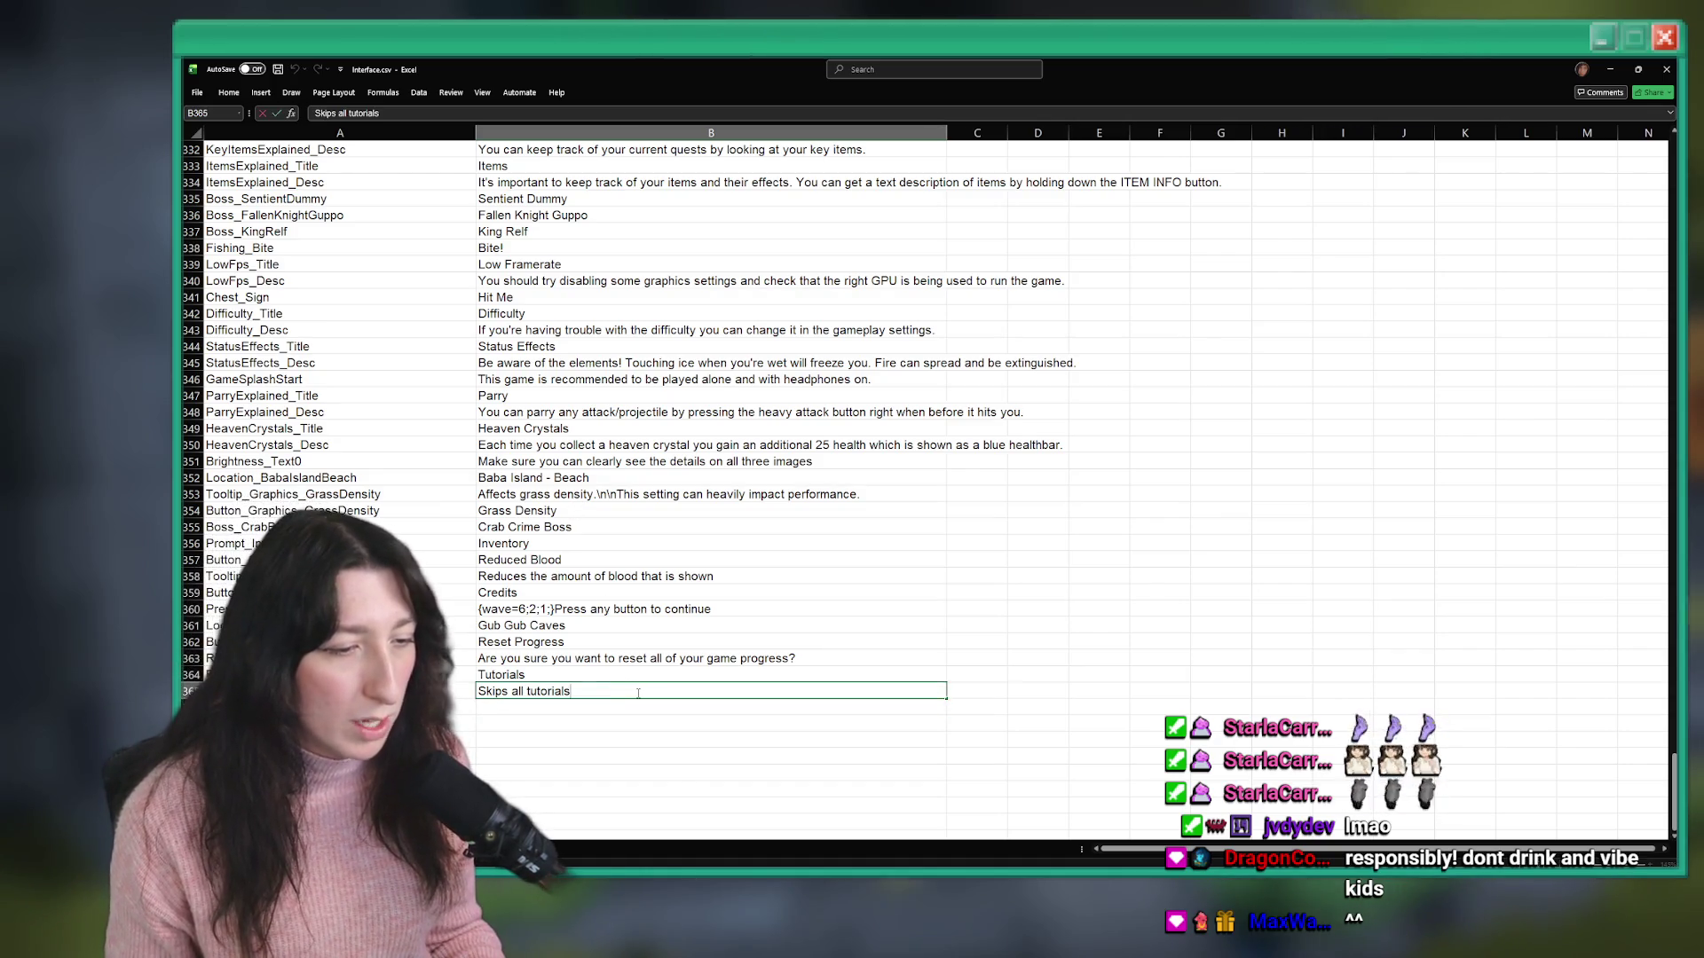
{"action": "type", "text": "."}
{"action": "left_click", "coordinate": [537, 676]}
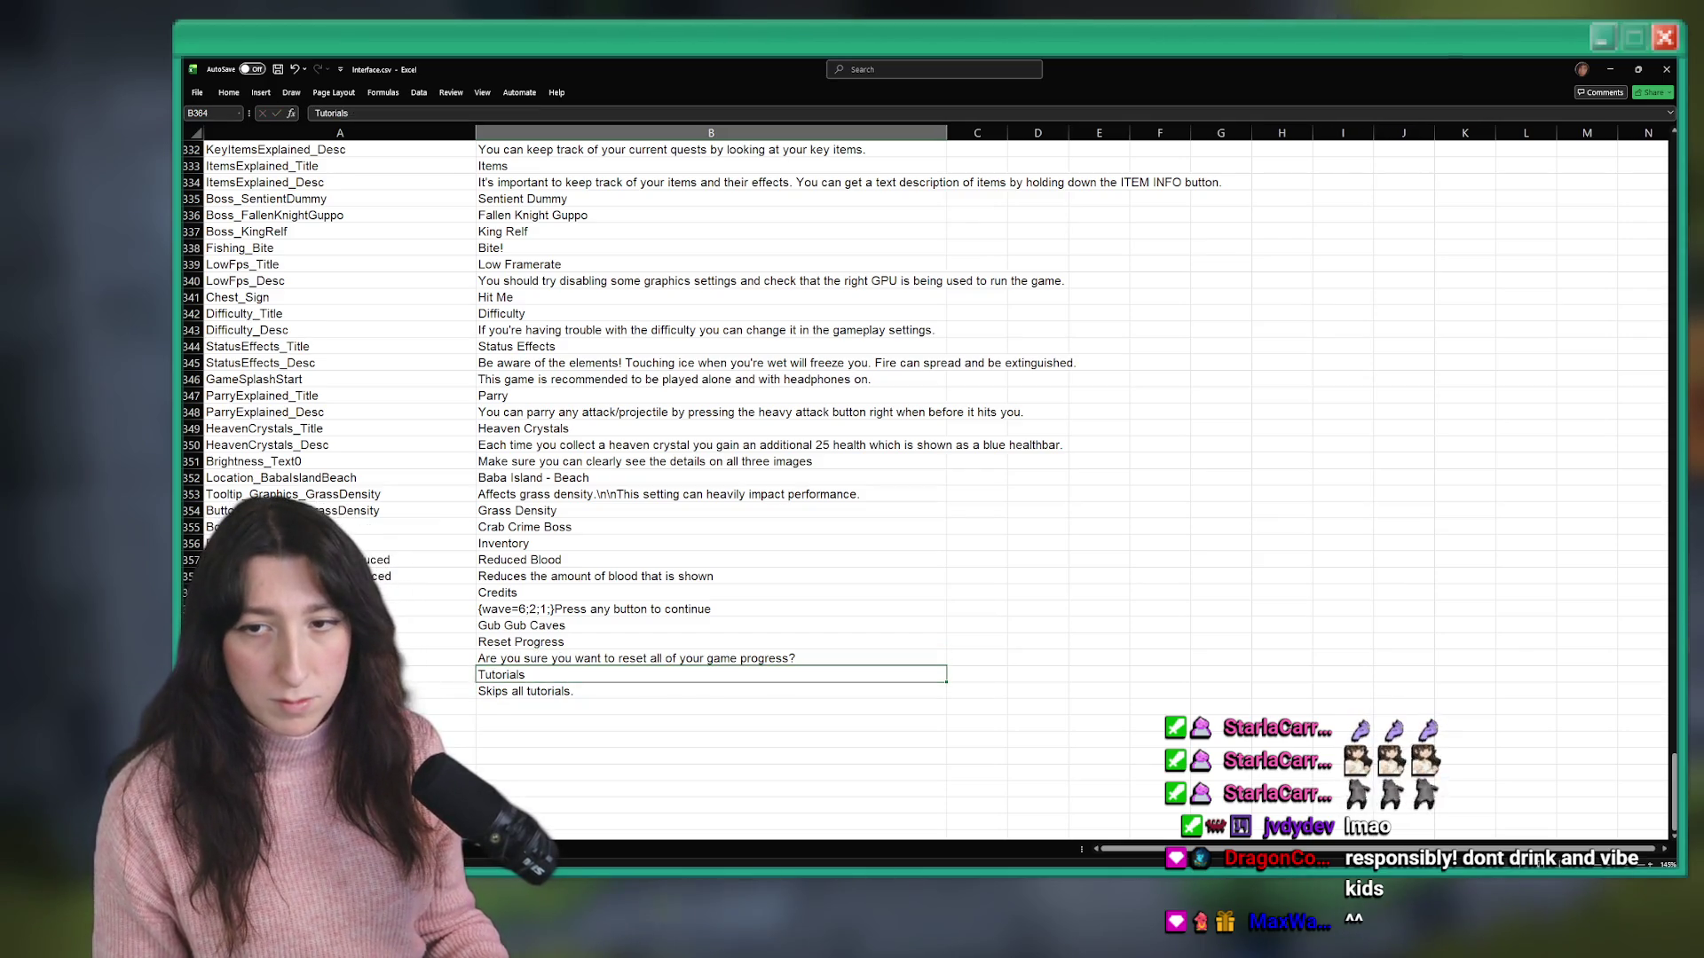
{"action": "left_click", "coordinate": [495, 696]}
{"action": "double_click", "coordinate": [525, 692]}
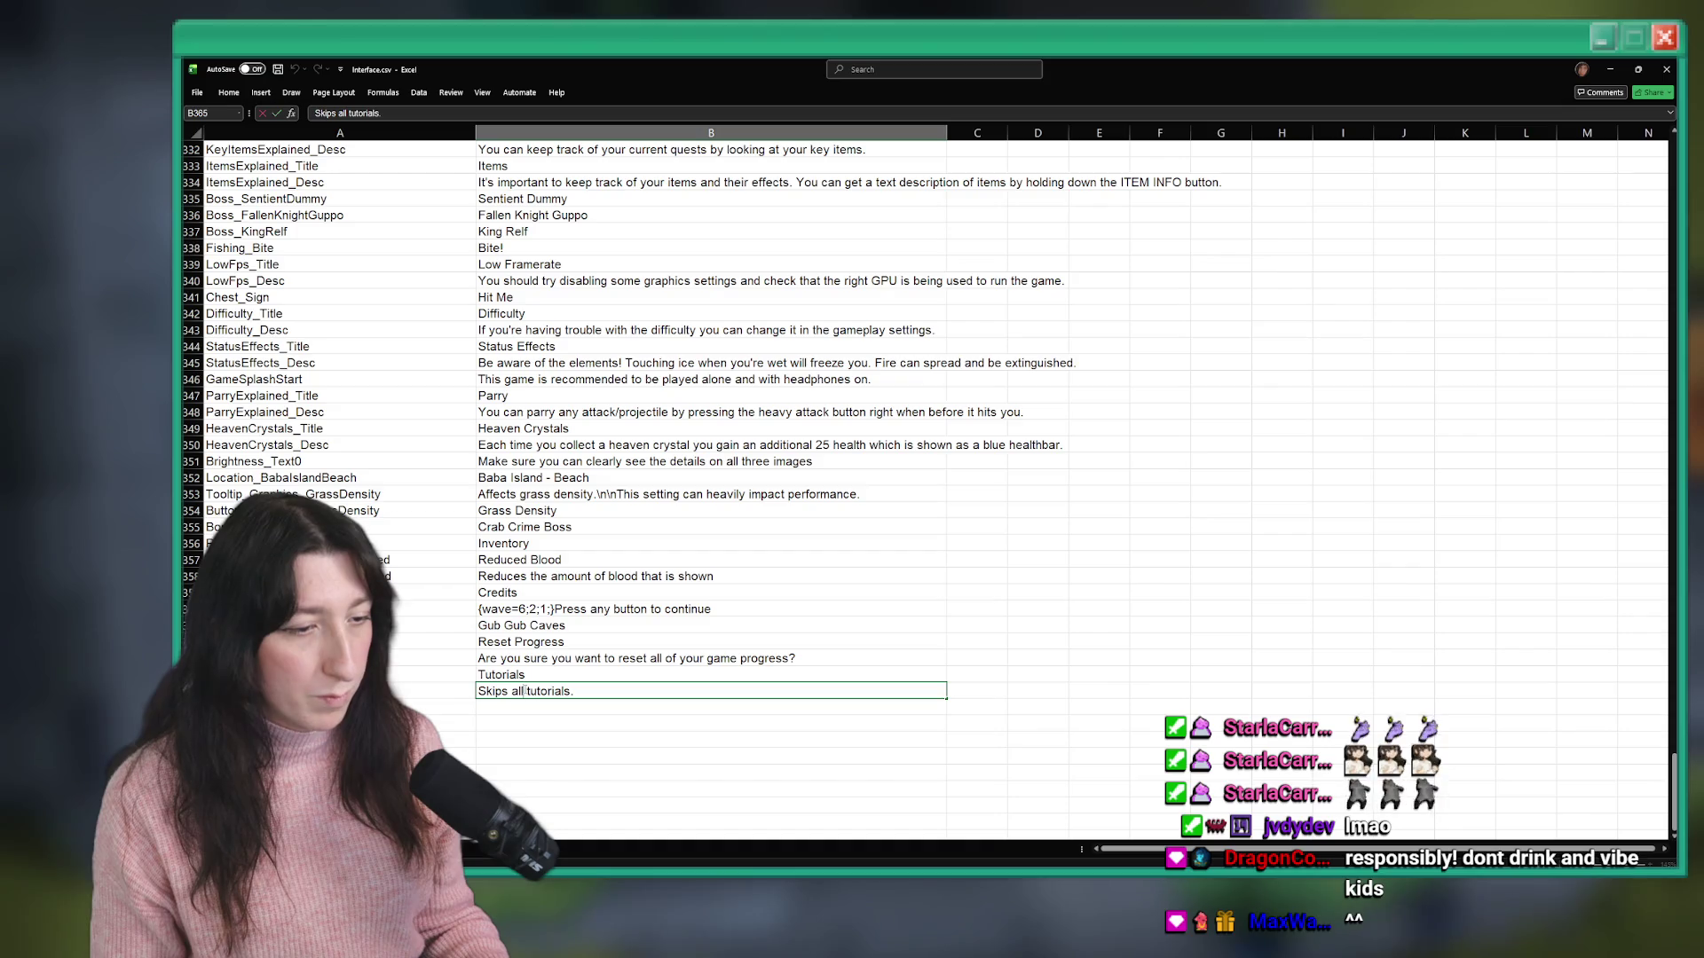
{"action": "type", "text": "Allow"}
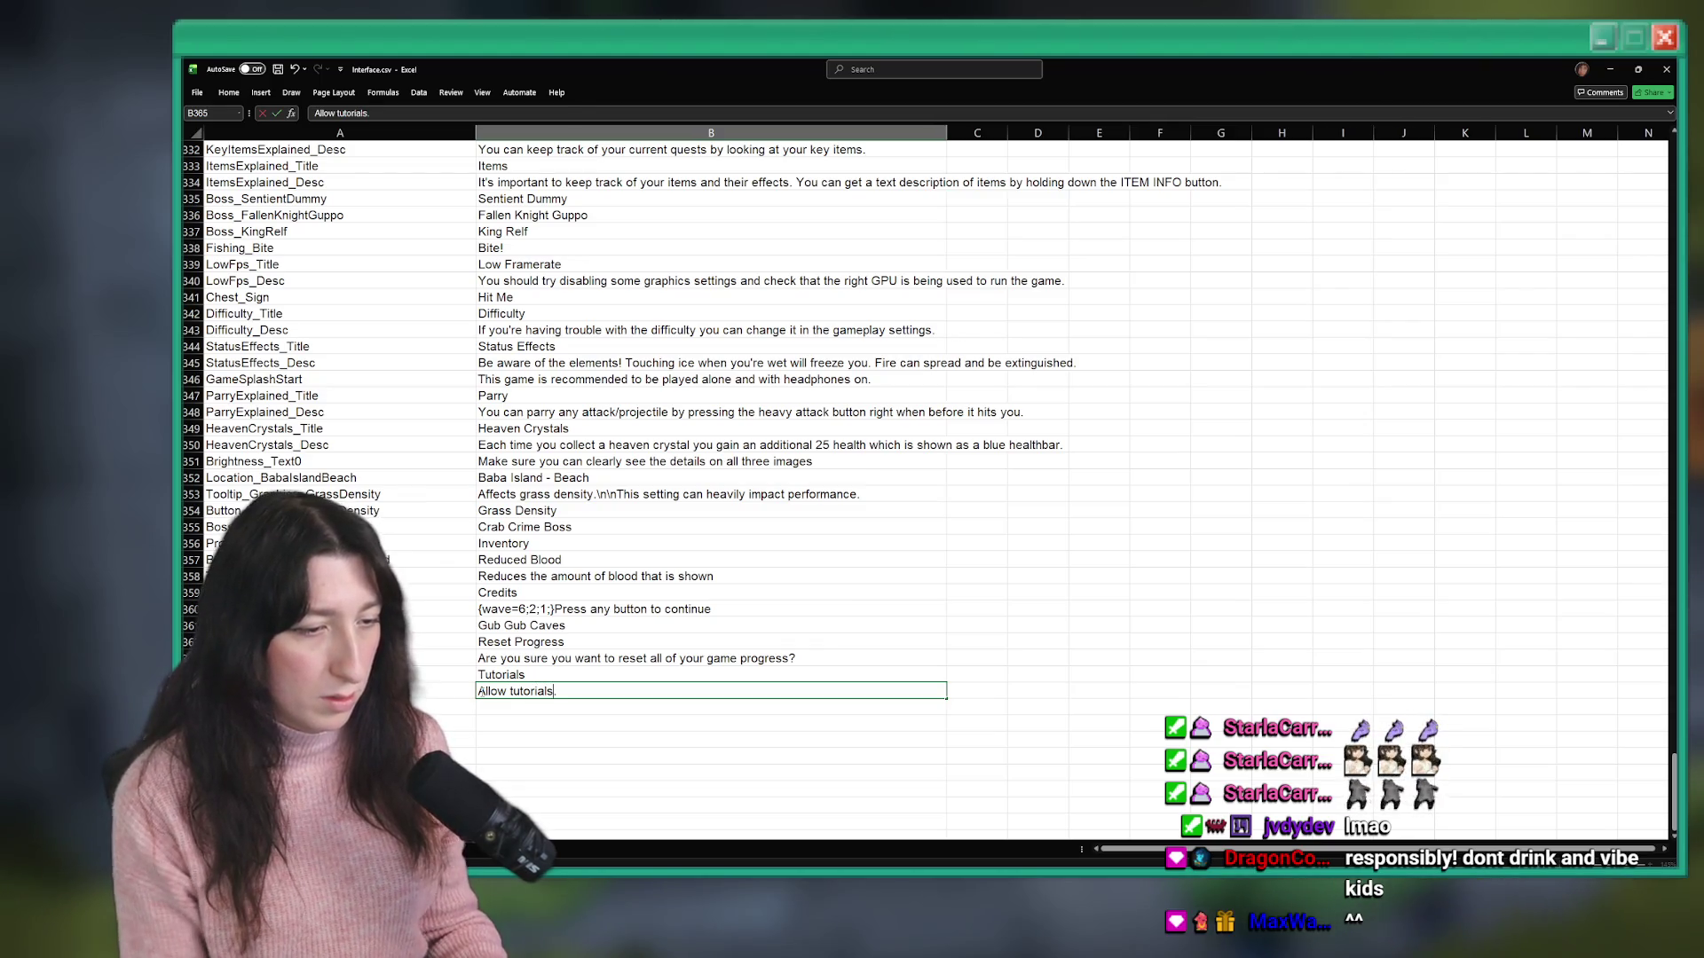
{"action": "type", "text": "ppear"}
{"action": "key", "text": "Return"}
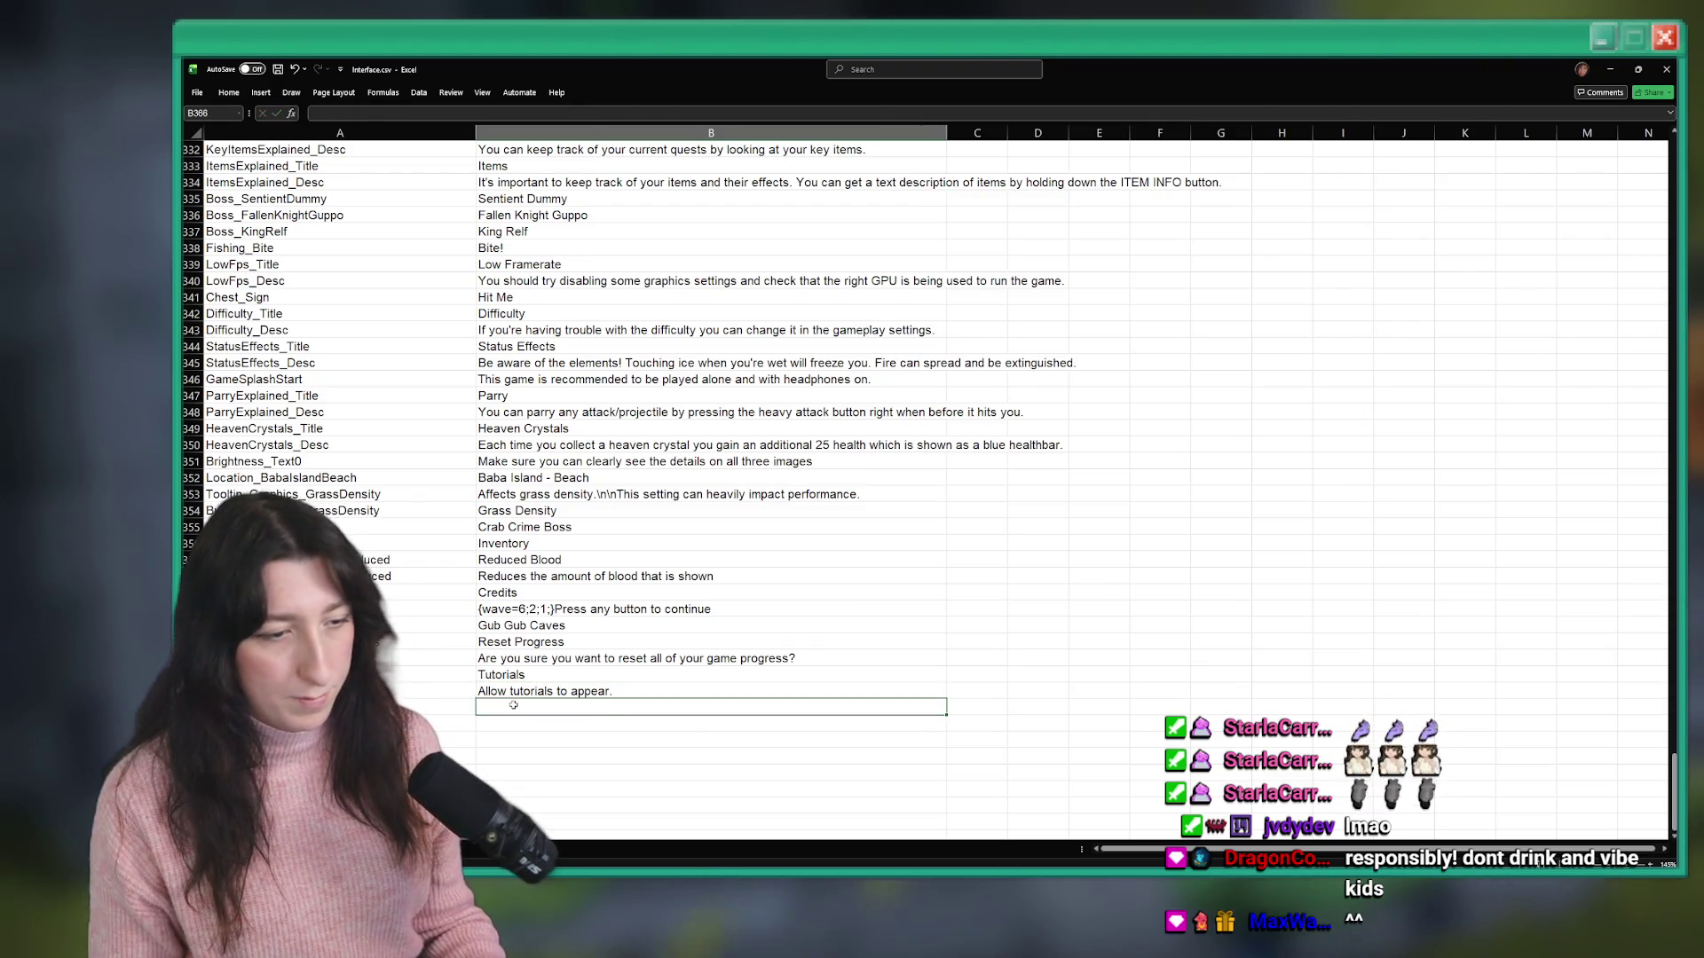
{"action": "key", "text": "Up"}
{"action": "key", "text": "Up"}
{"action": "key", "text": "Left"}
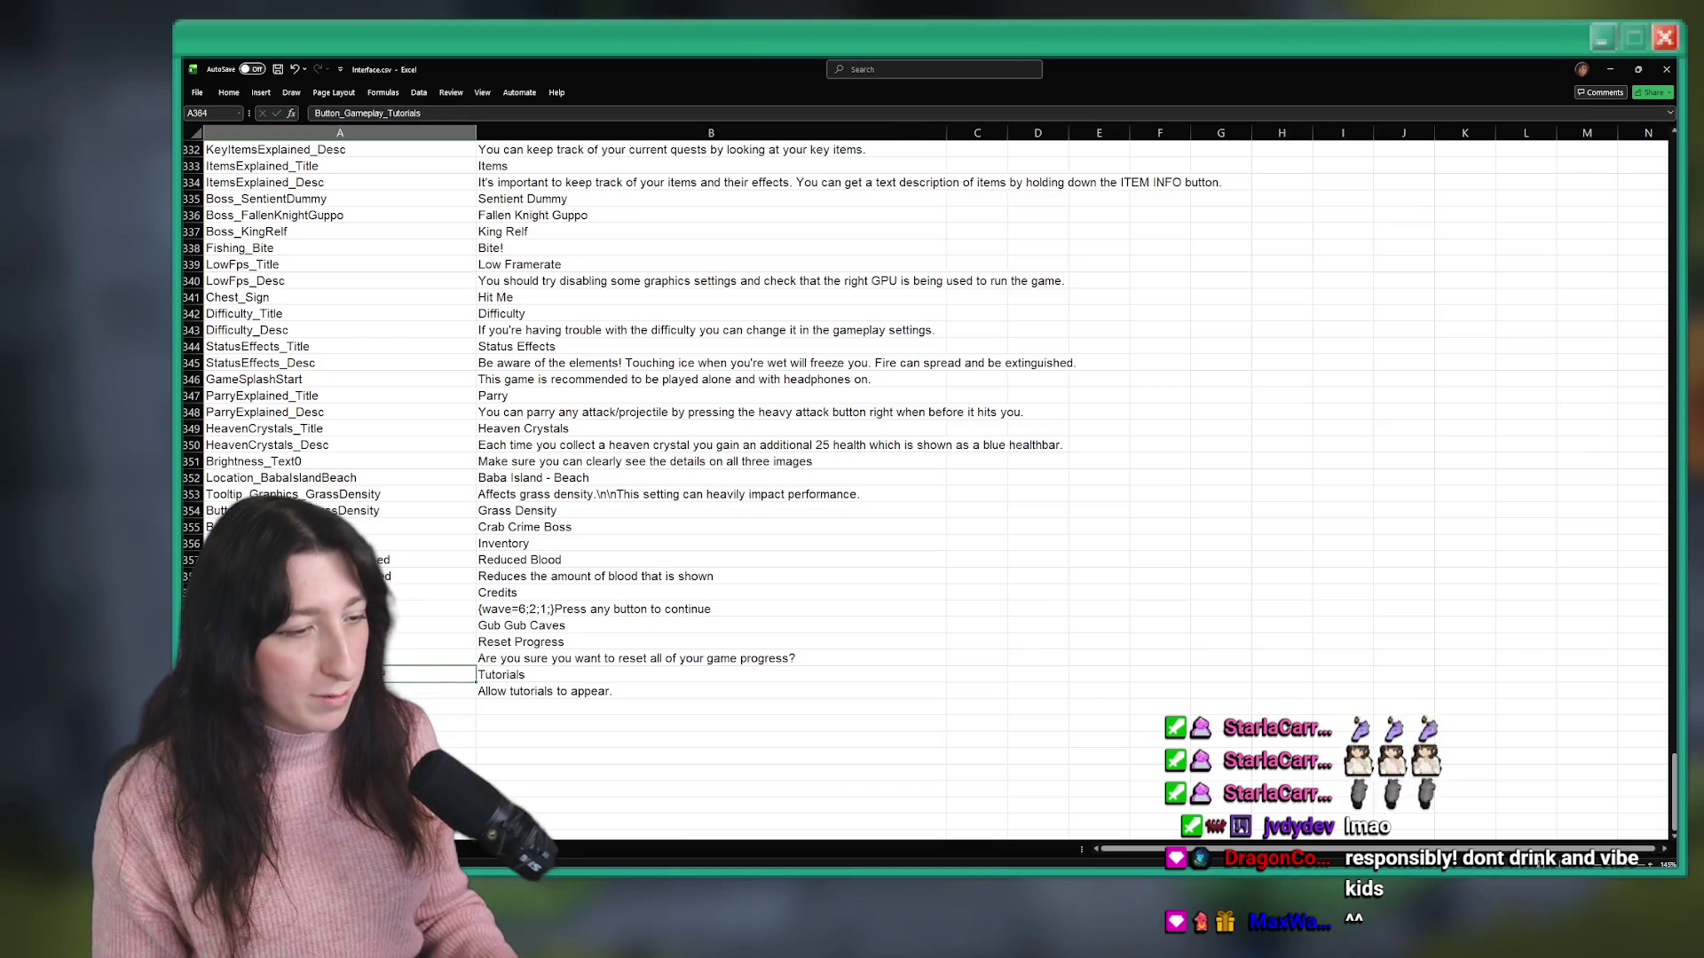
{"action": "key", "text": "alt+Tab"}
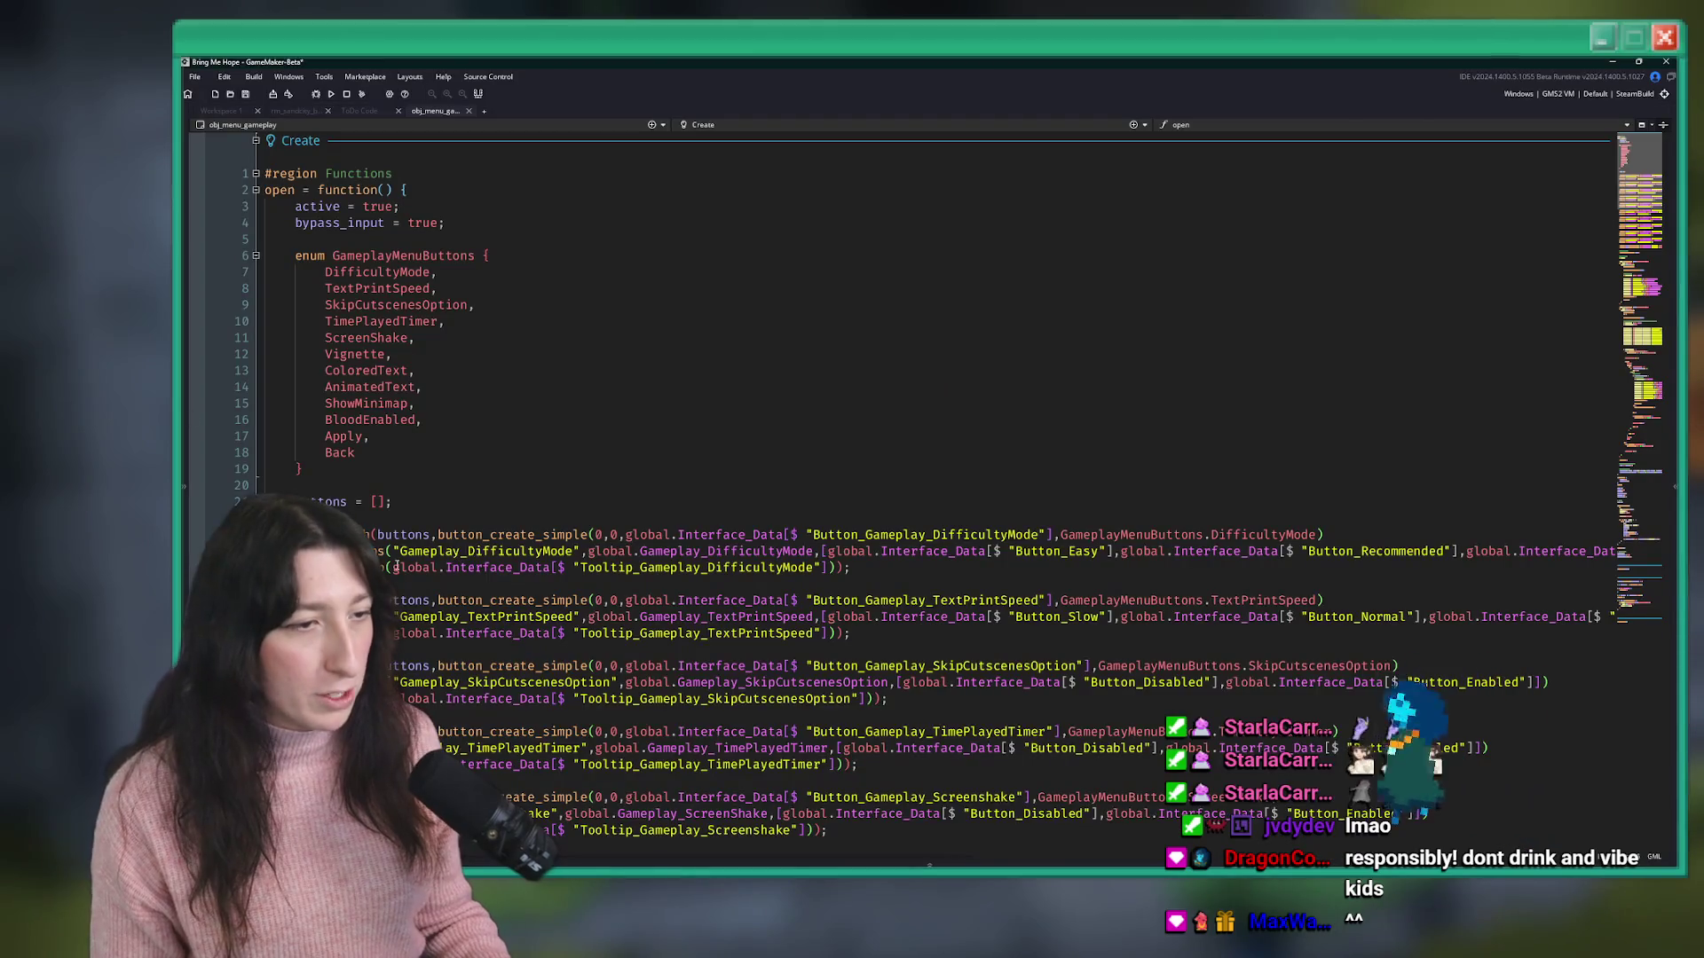
- Duplicate the DifficultyMode button block and change its label key to Button_Gameplay_Tutorials
{"action": "scroll", "coordinate": [817, 585], "scroll_direction": "down", "scroll_amount": 10}
{"action": "scroll", "coordinate": [934, 377], "scroll_direction": "up", "scroll_amount": 12}
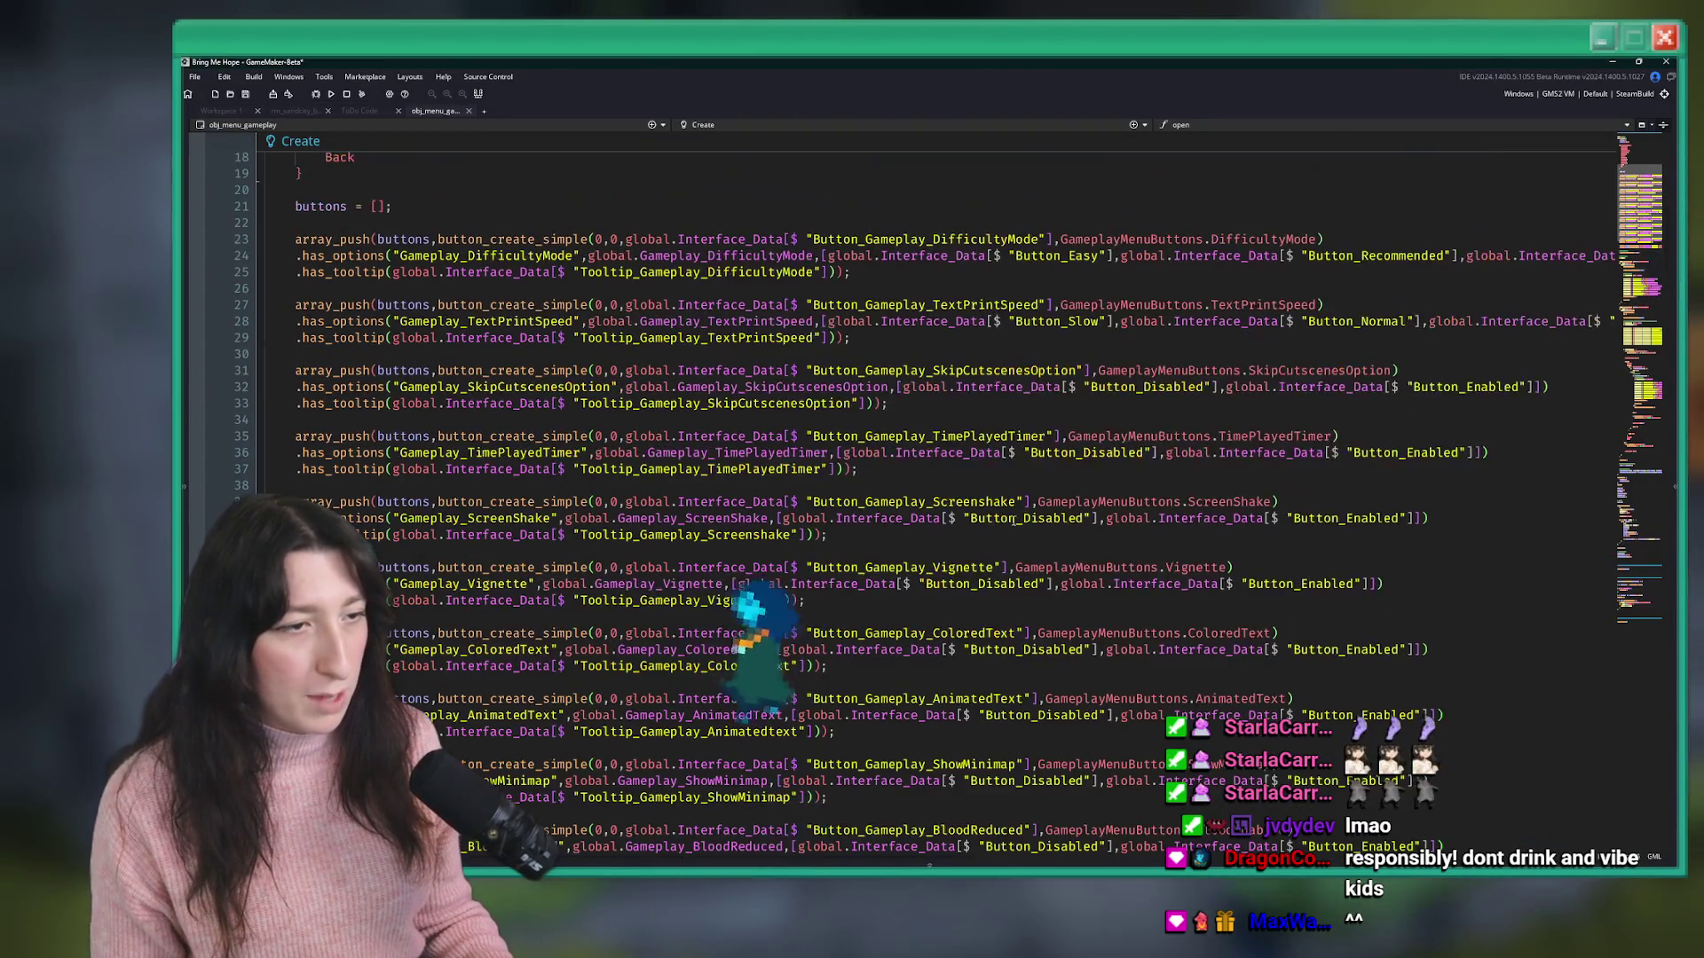
{"action": "left_click_drag", "start_coordinate": [852, 273], "coordinate": [953, 221]}
{"action": "scroll", "coordinate": [953, 220], "scroll_direction": "up", "scroll_amount": 4}
{"action": "key", "text": "ctrl+d"}
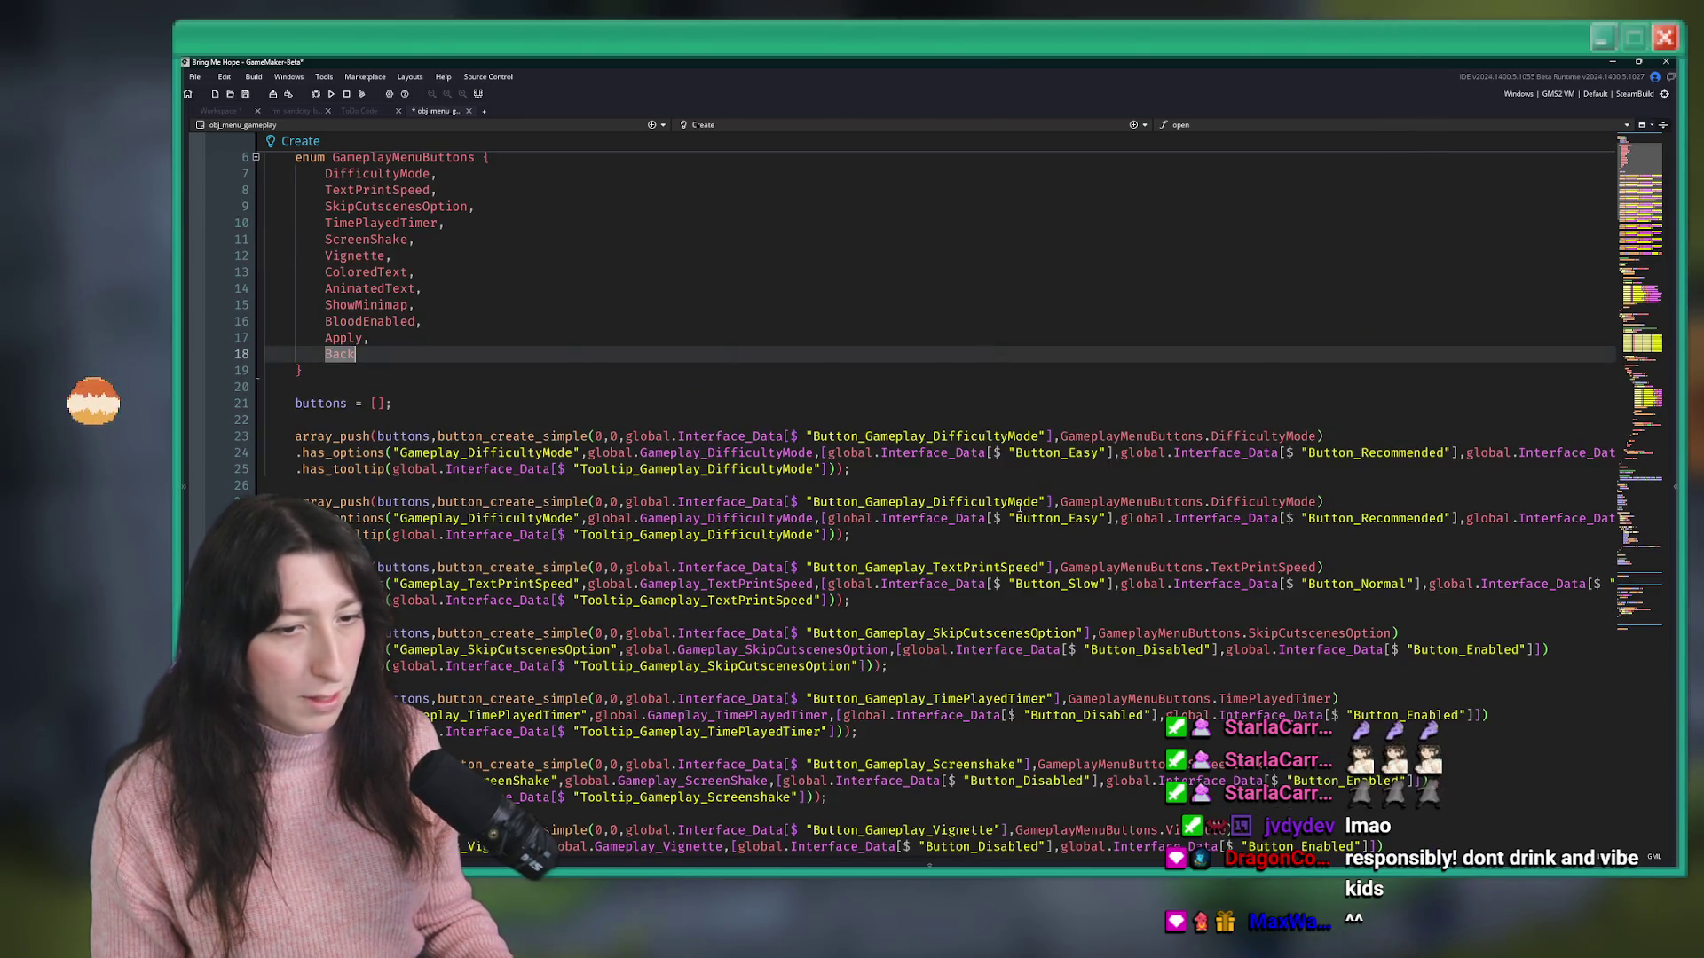
{"action": "double_click", "coordinate": [973, 502]}
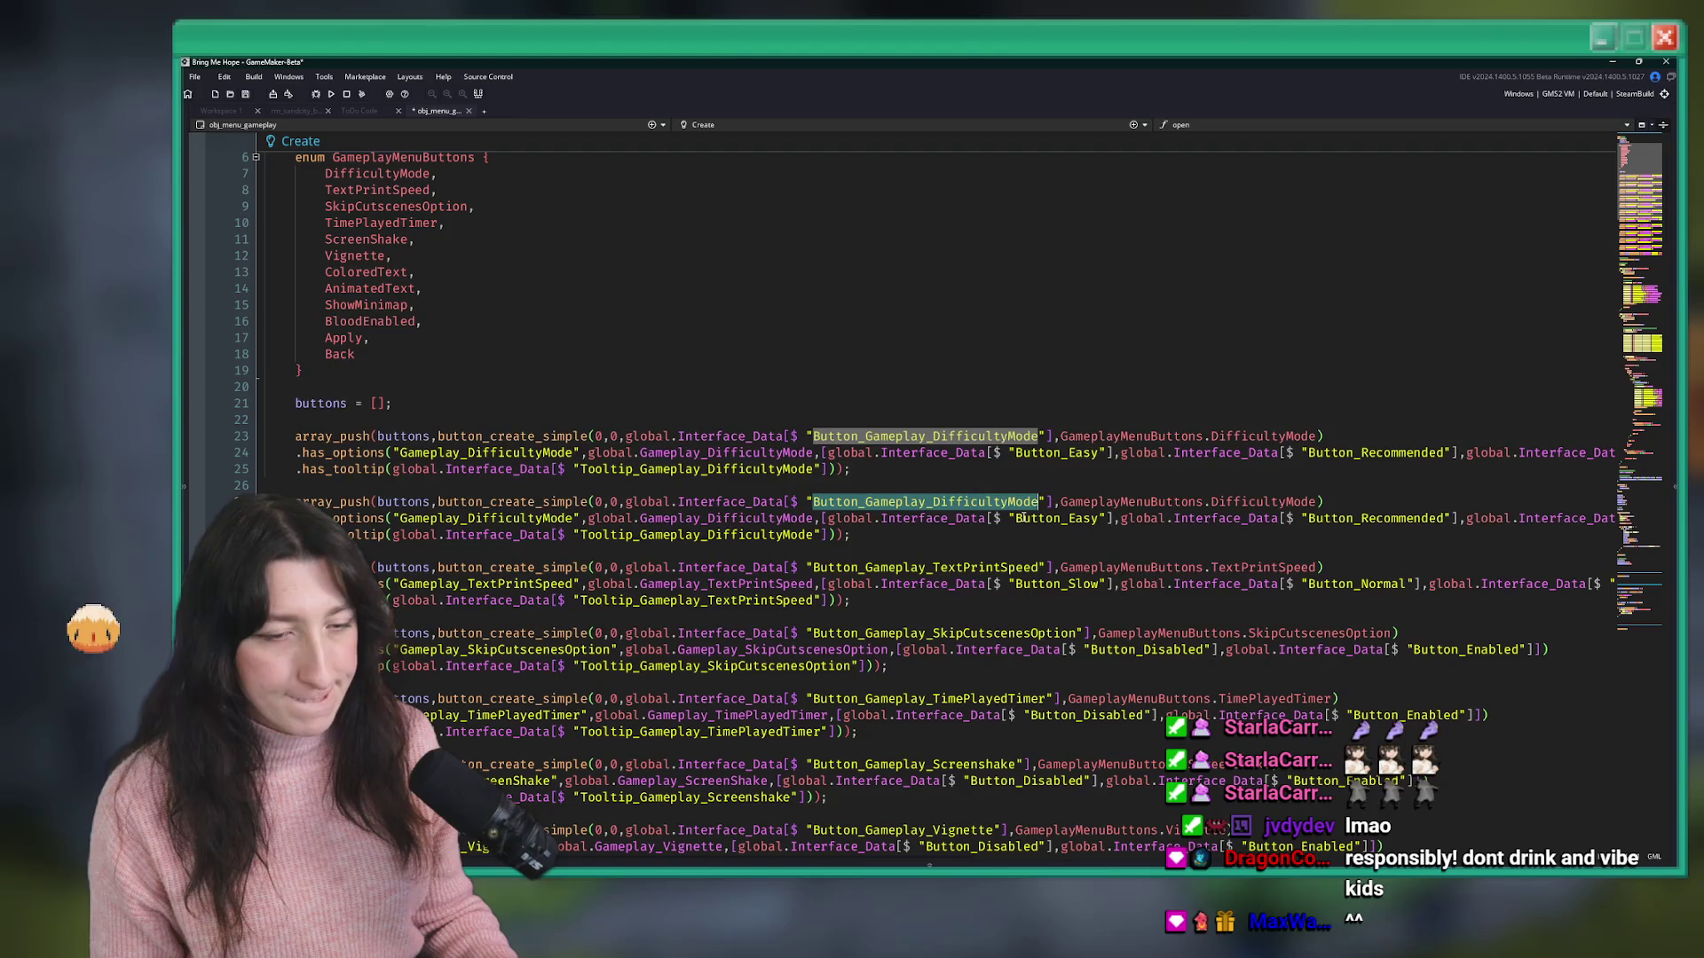
{"action": "key", "text": "alt+Tab"}
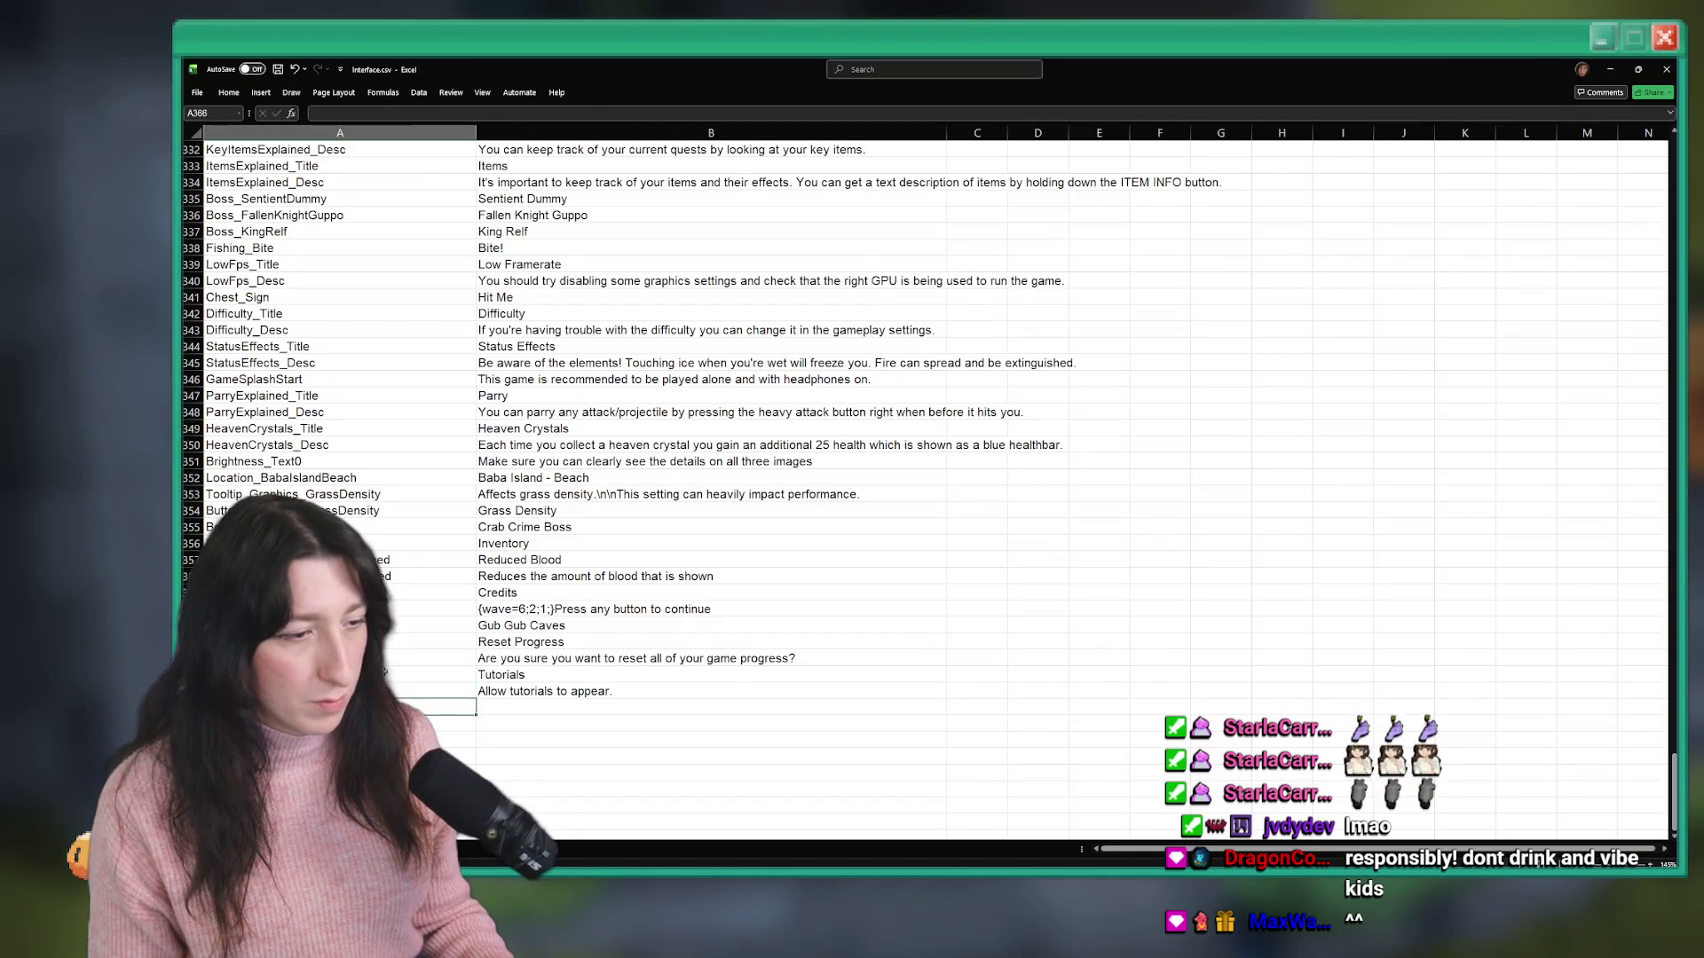
{"action": "key", "text": "alt+Tab"}
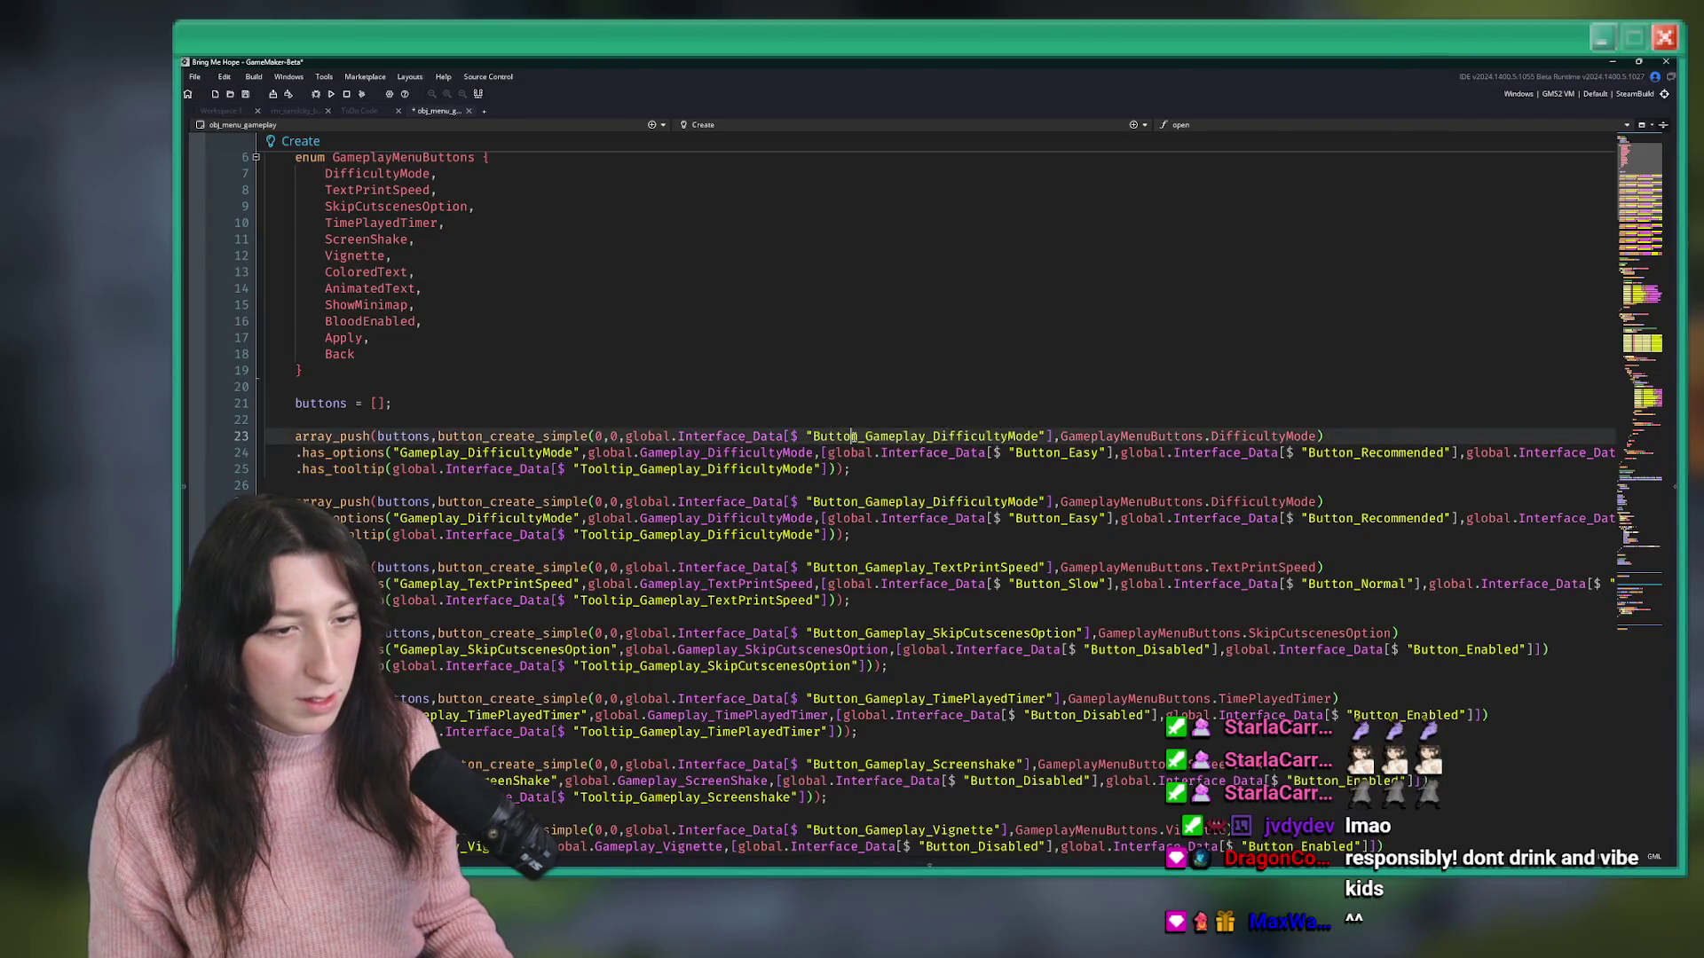
{"action": "type", "text": "Button_Gameplay_Tutorials"}
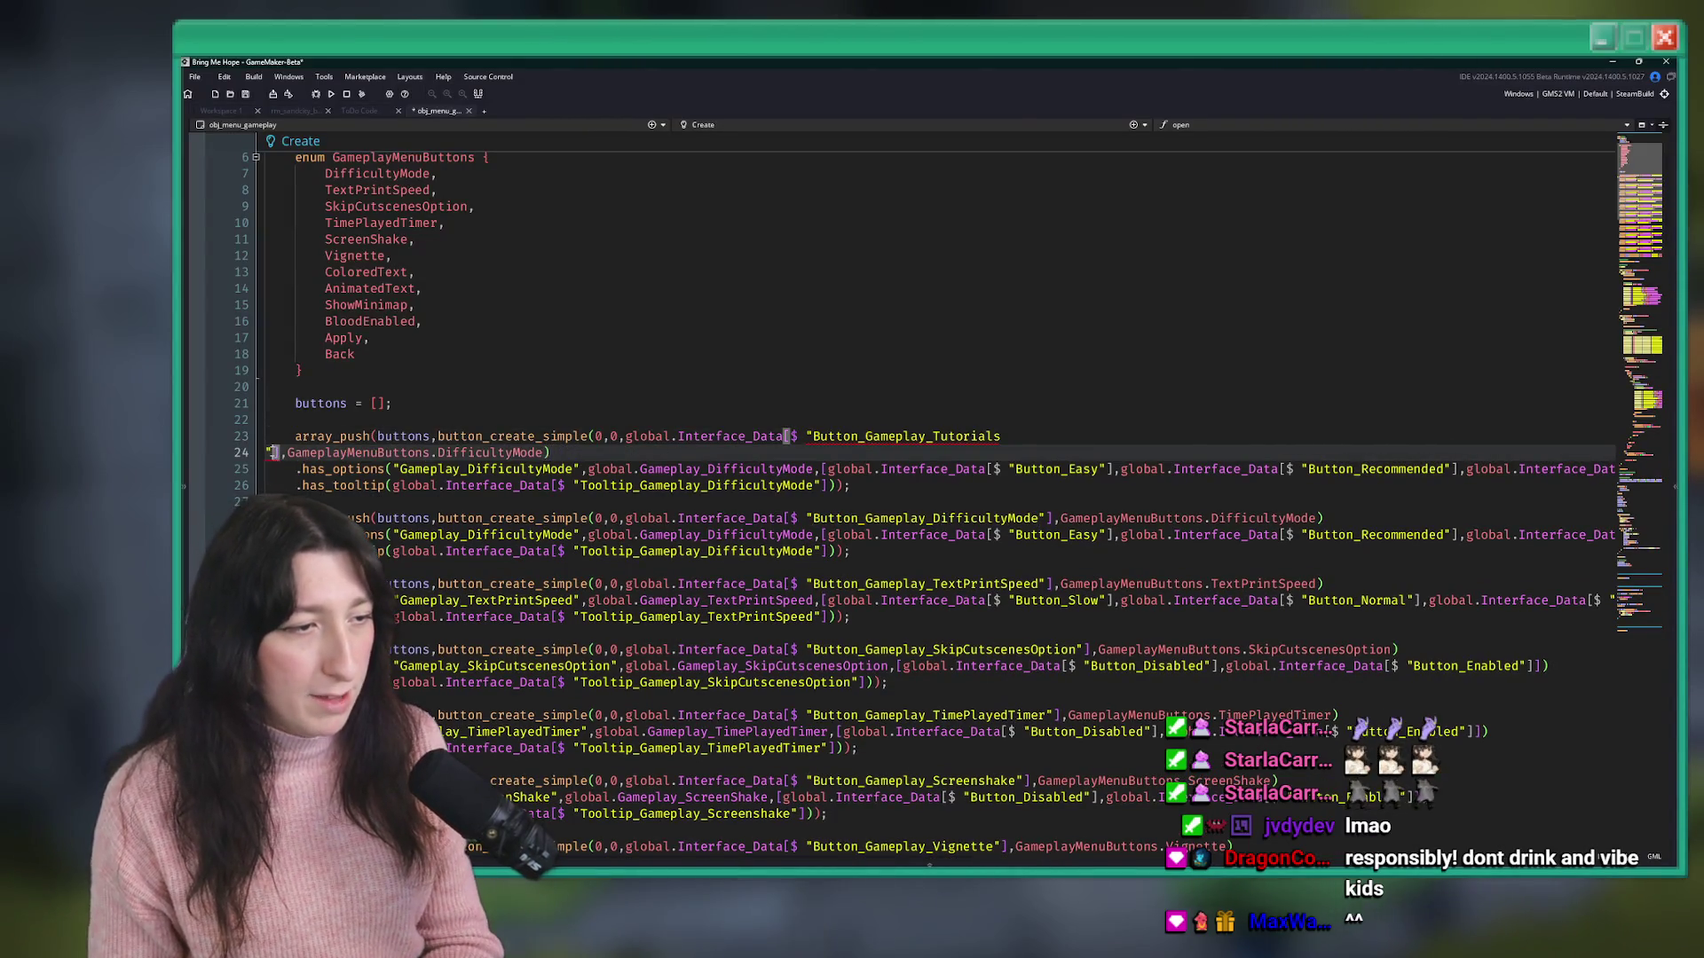
{"action": "key", "text": "BackSpace"}
- Rename the copied block's tooltip and option key strings to Tutorials and Gameplay_Tutorials
{"action": "left_click_drag", "start_coordinate": [1002, 435], "coordinate": [931, 437]}
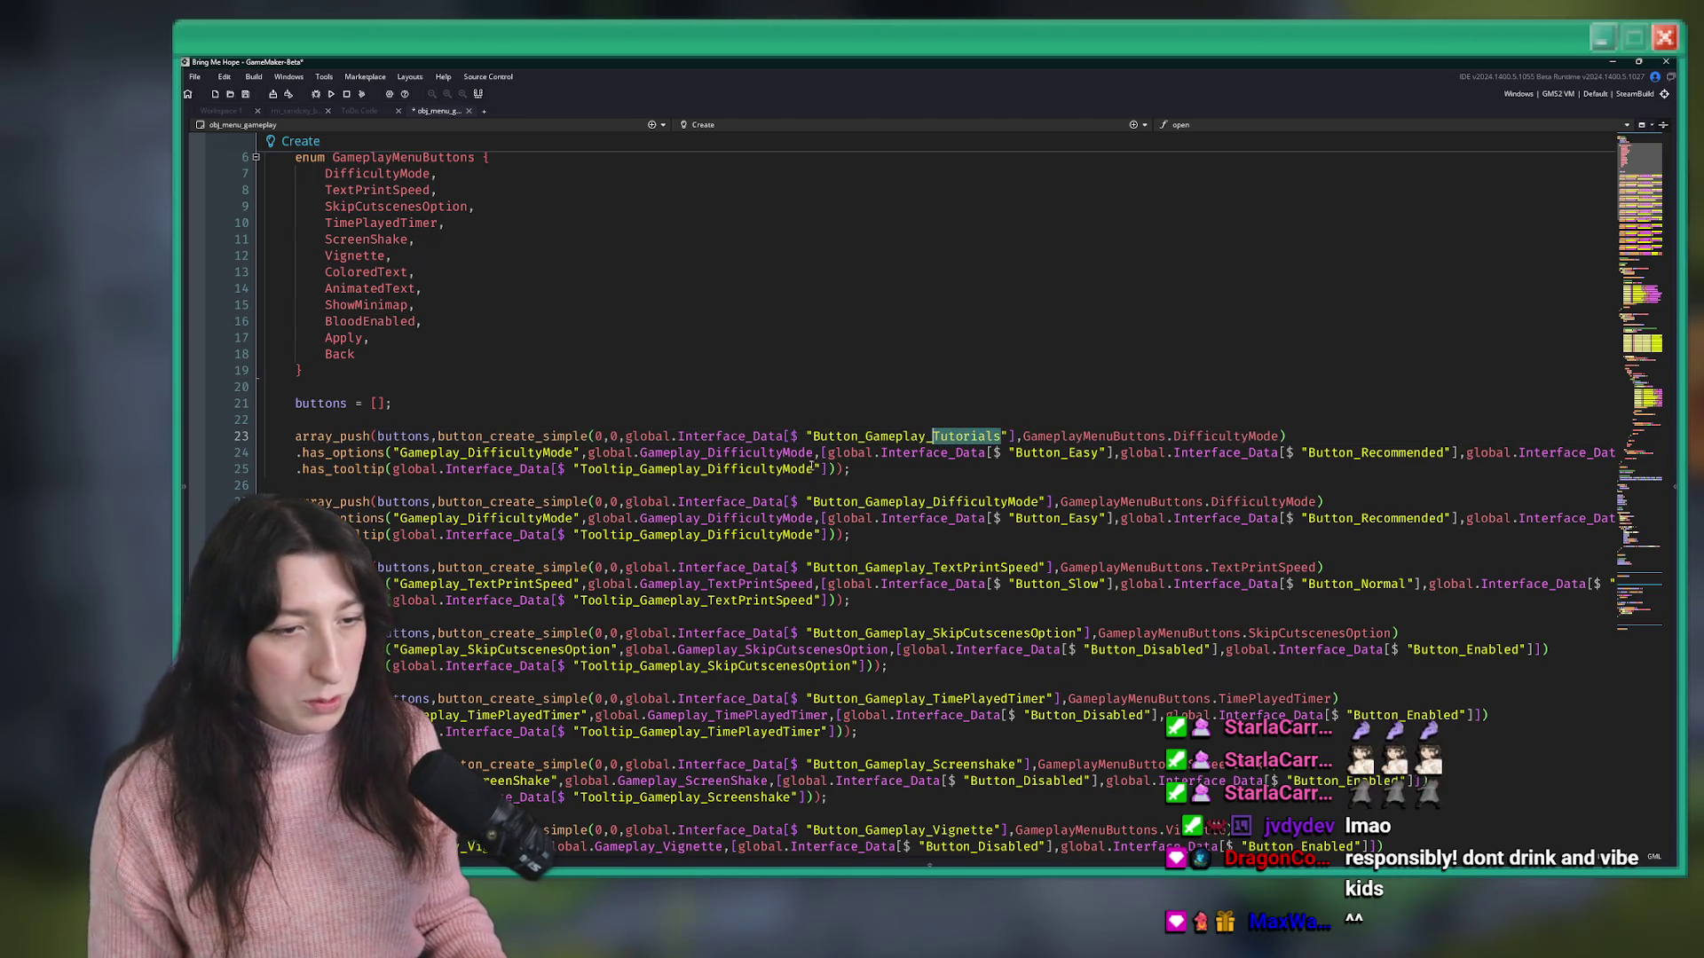
{"action": "key", "text": "ctrl+c"}
{"action": "double_click", "coordinate": [811, 468]}
{"action": "key", "text": "ctrl+v"}
{"action": "left_click", "coordinate": [574, 452]}
{"action": "double_click", "coordinate": [568, 453]}
{"action": "key", "text": "ctrl+v"}
- Add a Tutorials entry to the button enum after DifficultyMode
{"action": "left_click", "coordinate": [470, 179]}
{"action": "key", "text": "Return"}
{"action": "key", "text": "ctrl+v"}
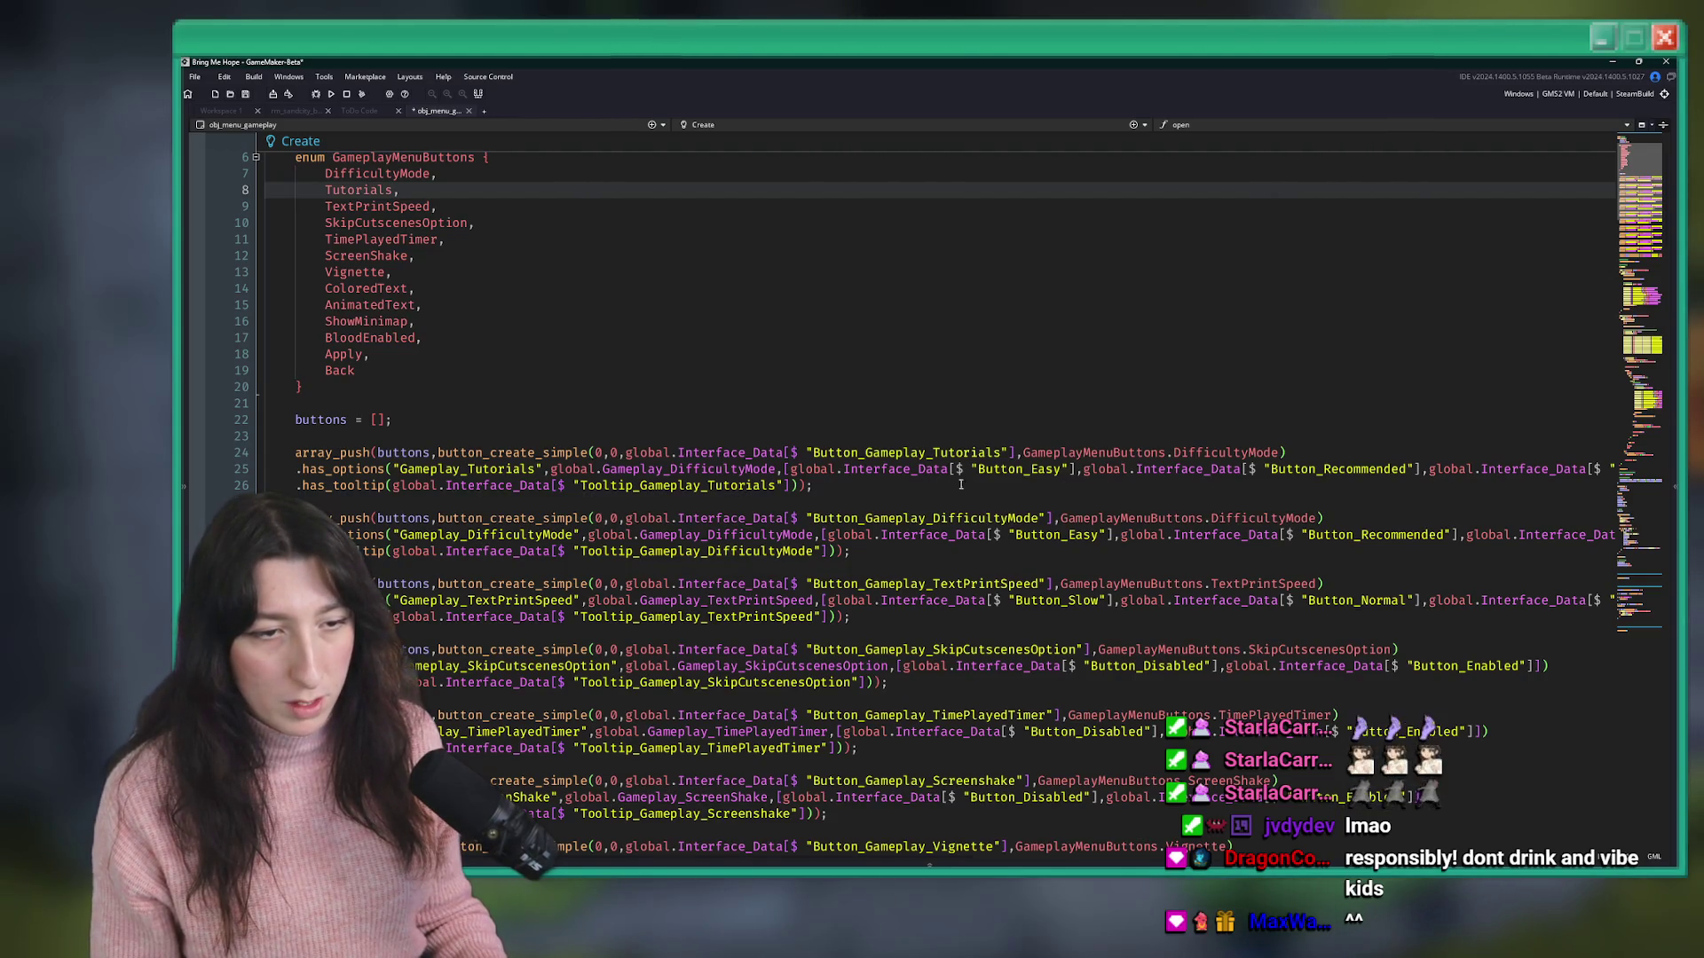
- Replace the Easy/Recommended/Hard/PunishMe options with Disabled/Enabled and bind the button to GameplayMenuButtons.Tutorials
{"action": "left_click", "coordinate": [1021, 470]}
{"action": "double_click", "coordinate": [1021, 471]}
{"action": "type", "text": "Disable"}
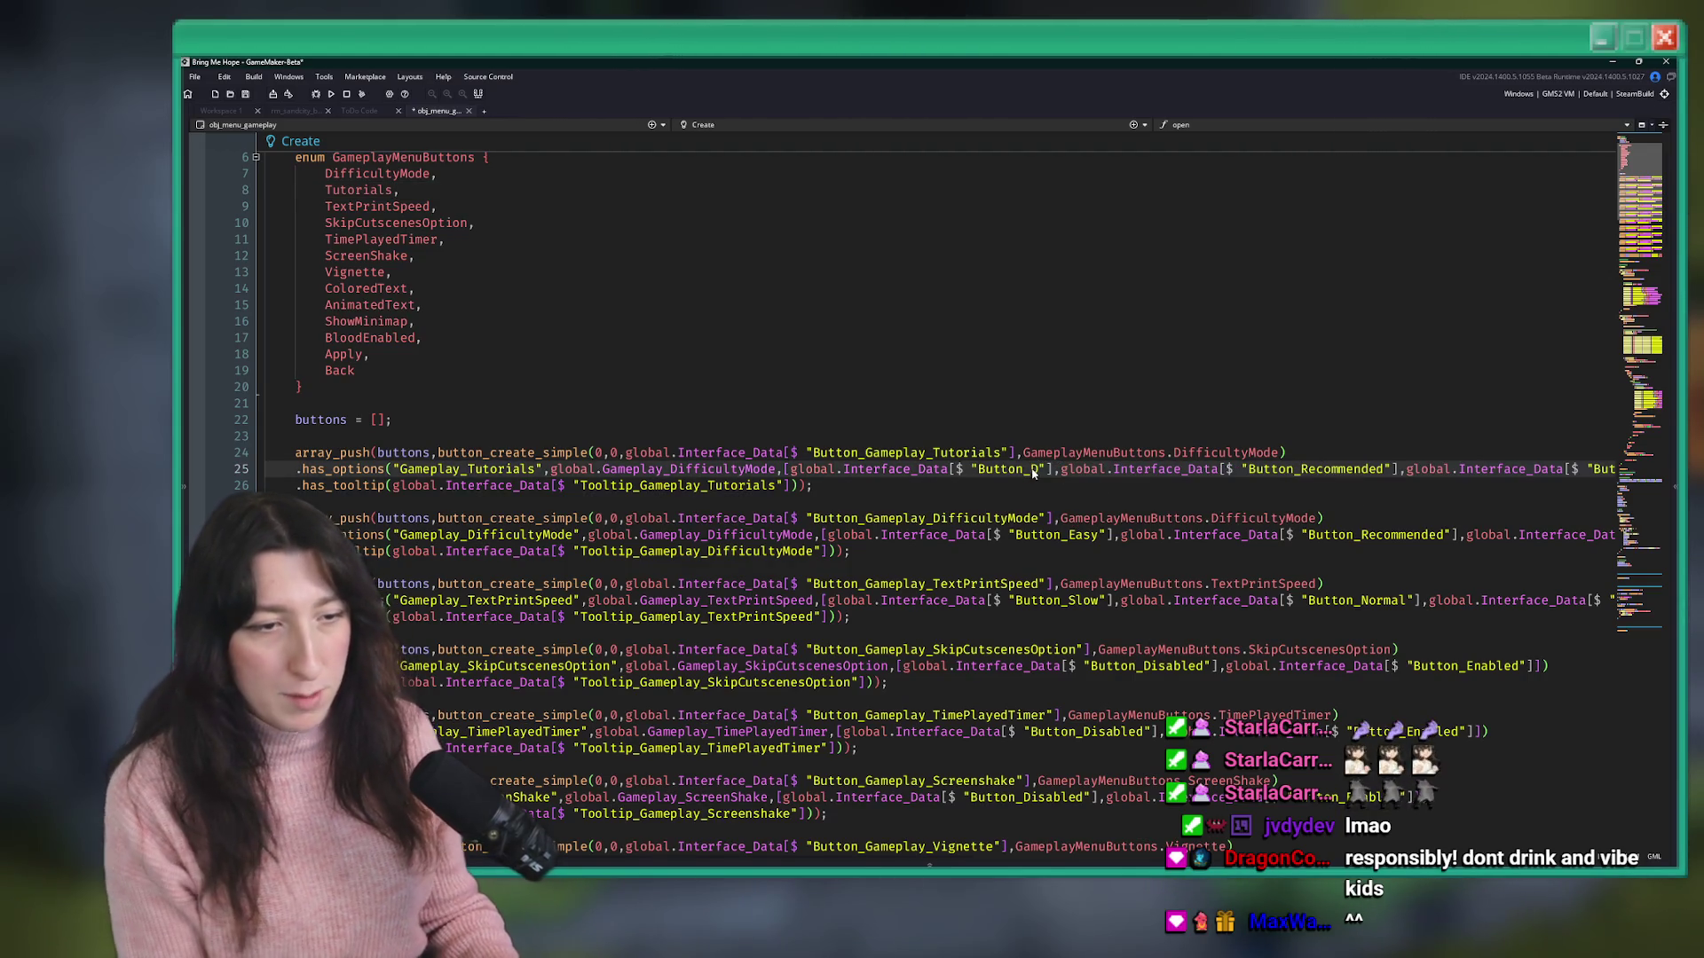
{"action": "type", "text": "d"}
{"action": "mouse_move", "coordinate": [1114, 468]}
{"action": "left_mouse_down"}
{"action": "mouse_move", "coordinate": [1663, 468]}
{"action": "mouse_move", "coordinate": [1285, 469]}
{"action": "left_mouse_up"}
{"action": "key", "text": "BackSpace"}
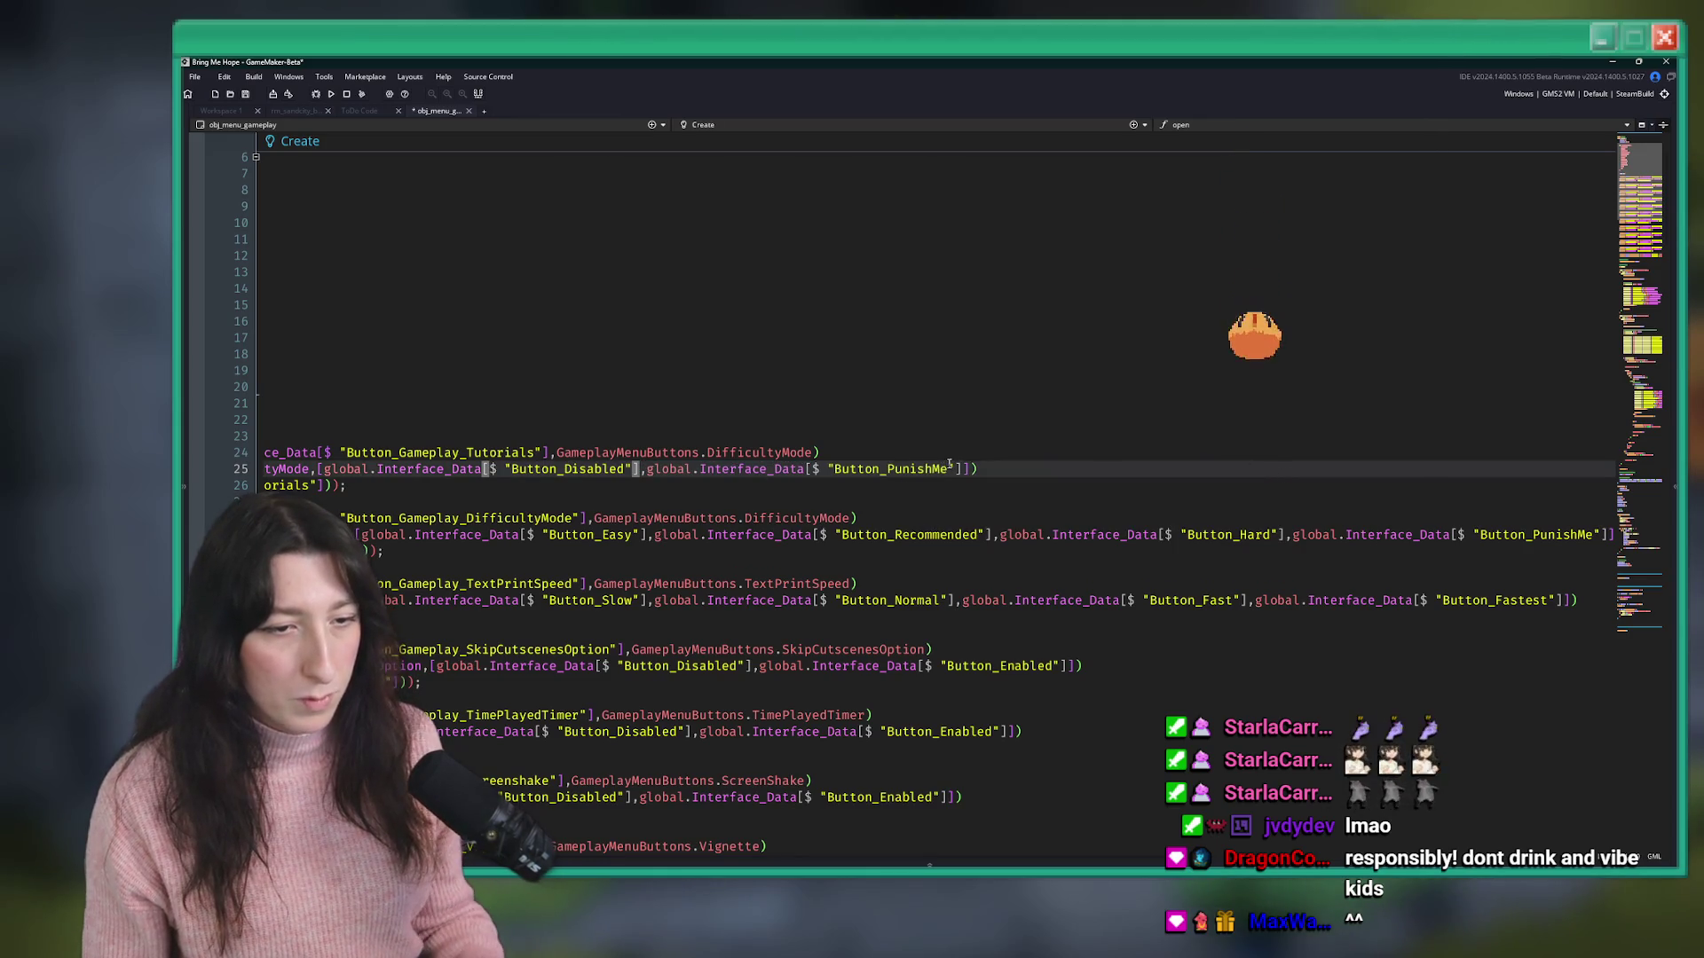
{"action": "left_click_drag", "start_coordinate": [953, 469], "coordinate": [890, 468]}
{"action": "type", "text": "Enabled"}
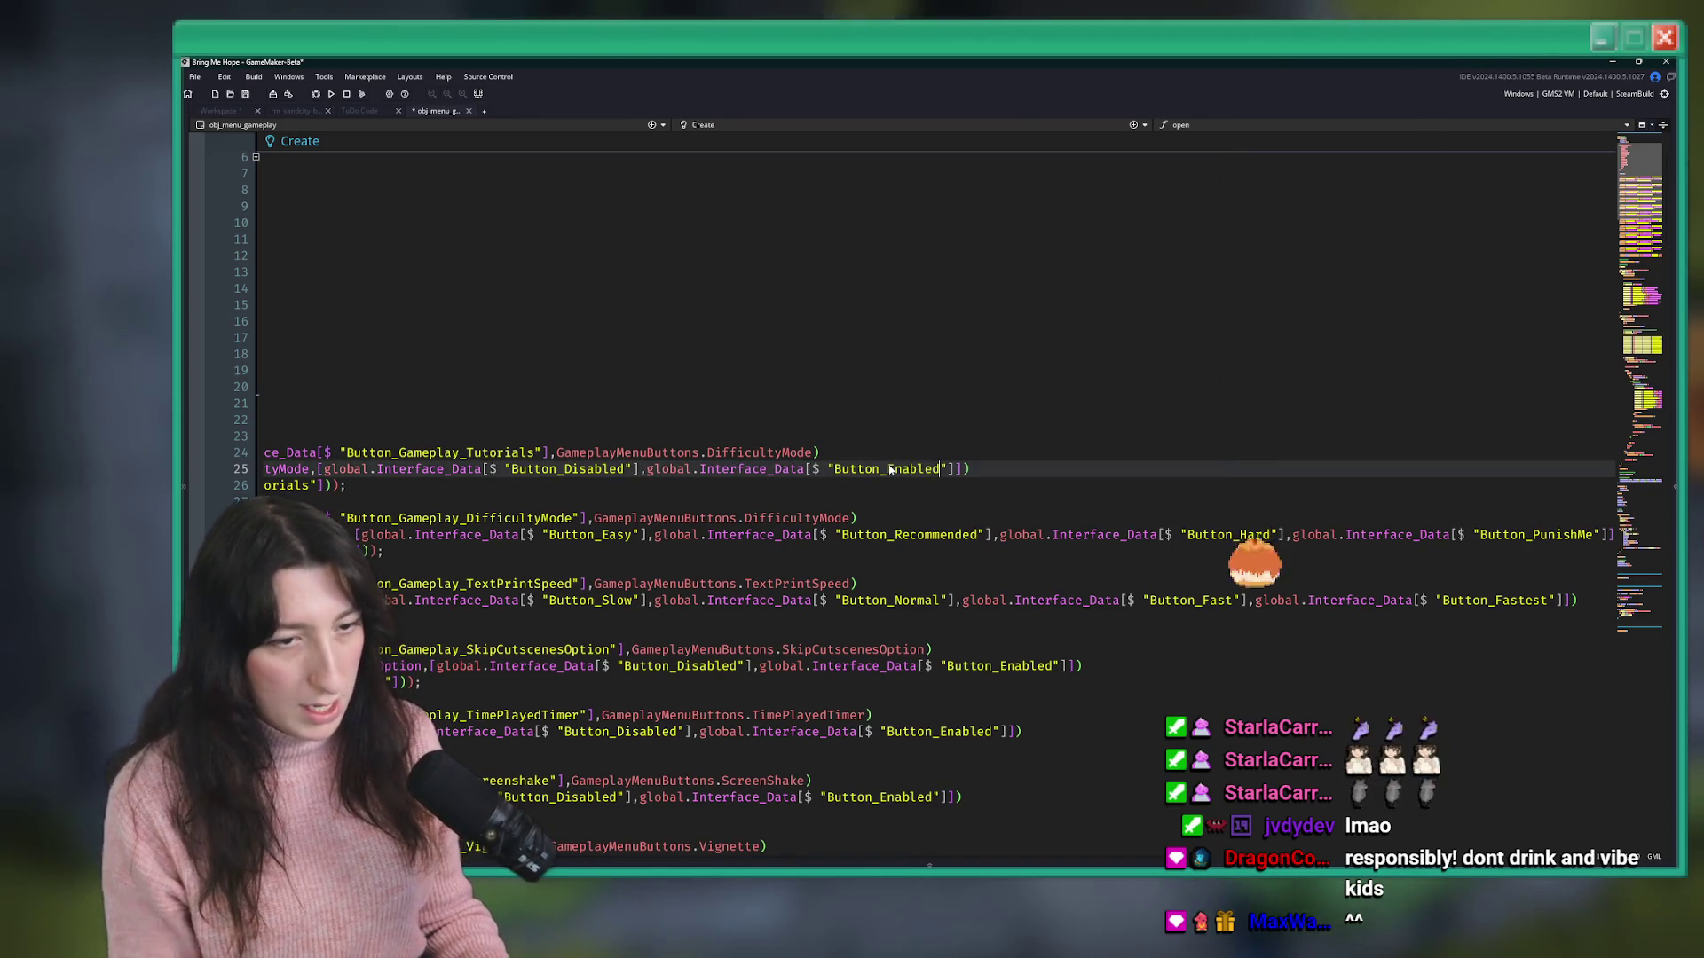
{"action": "key", "text": "Down"}
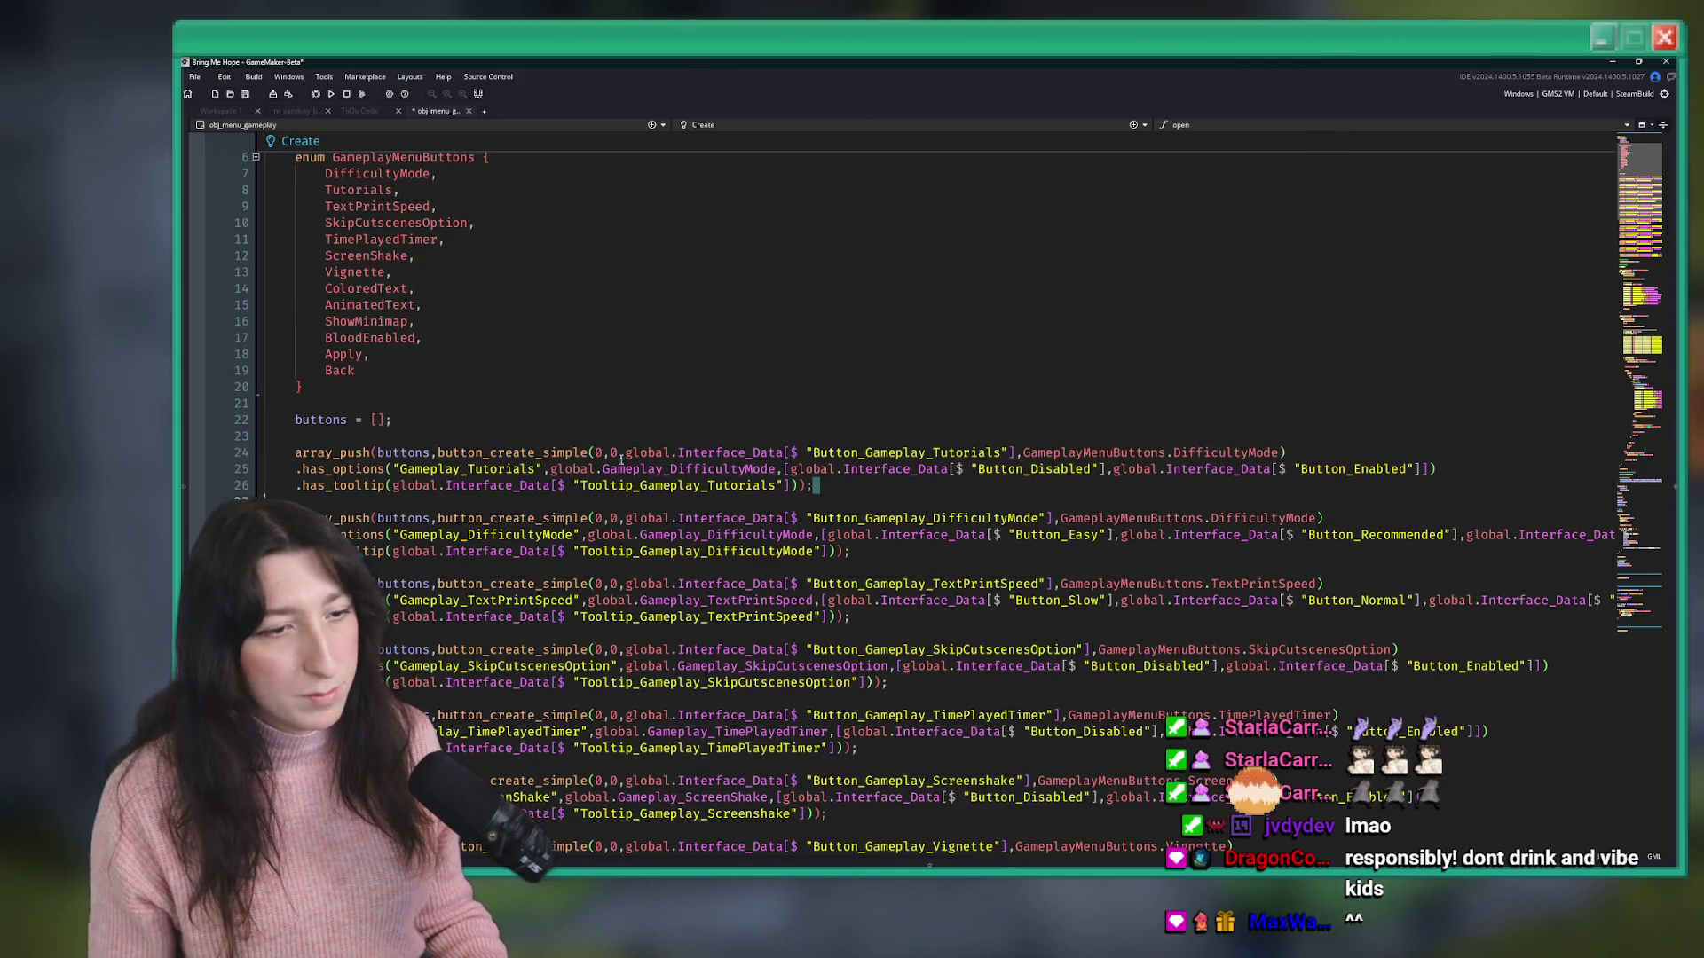
{"action": "double_click", "coordinate": [1204, 453]}
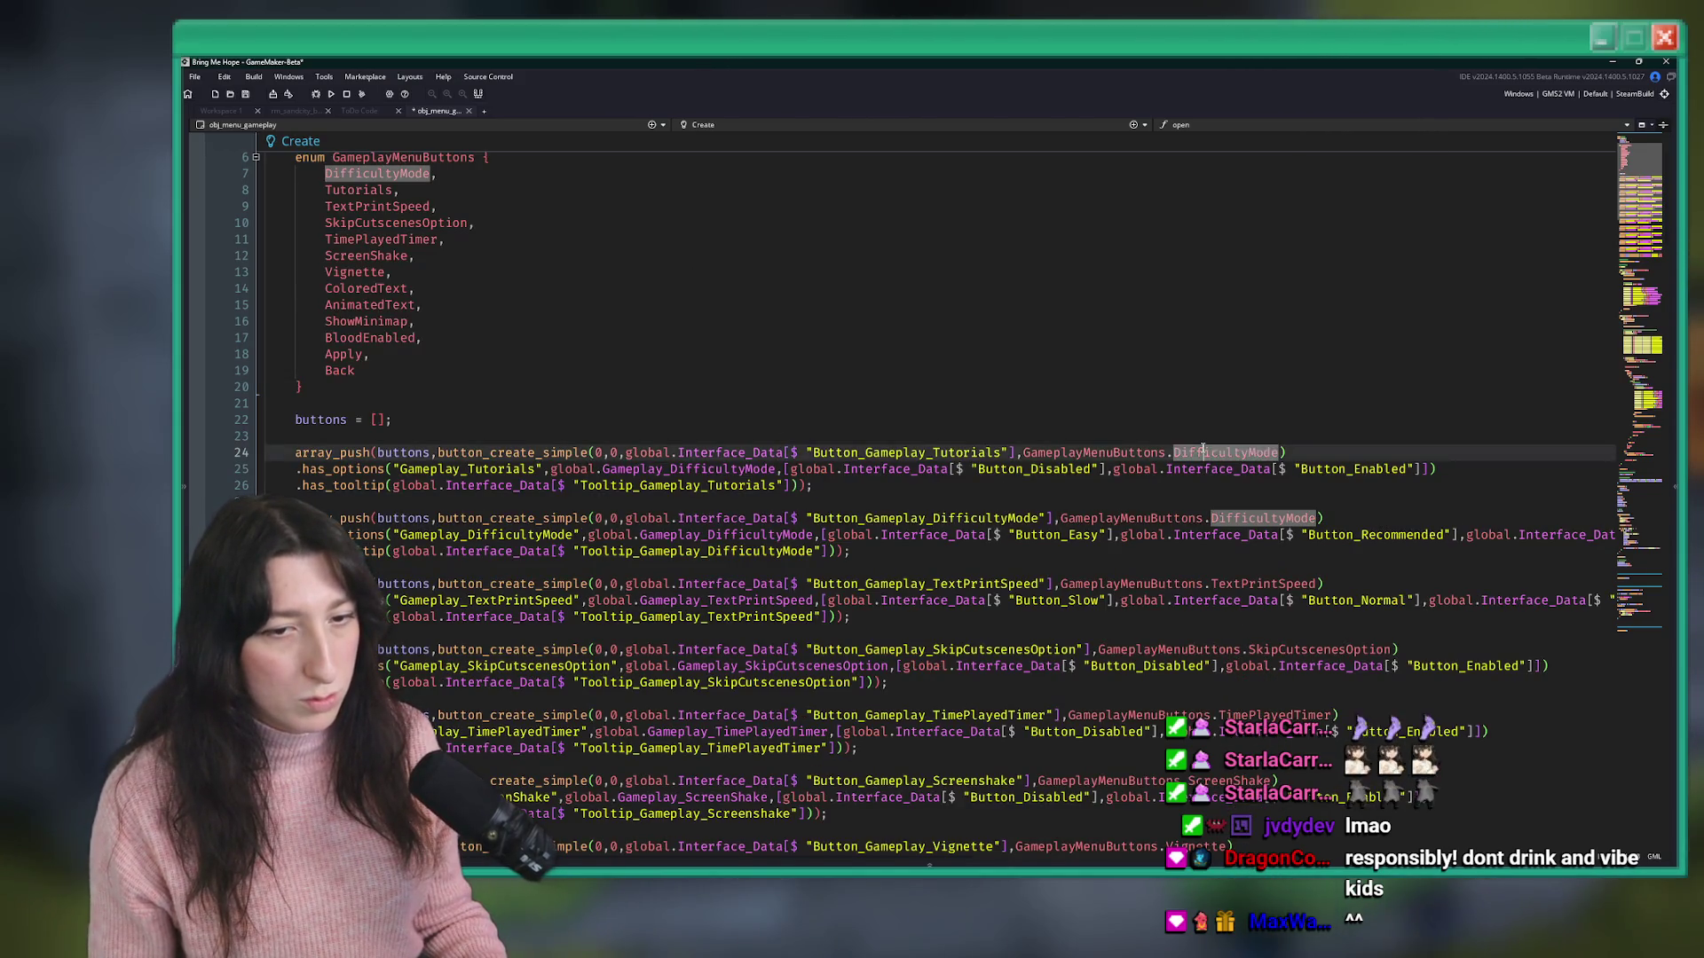
{"action": "type", "text": "Tutorials"}
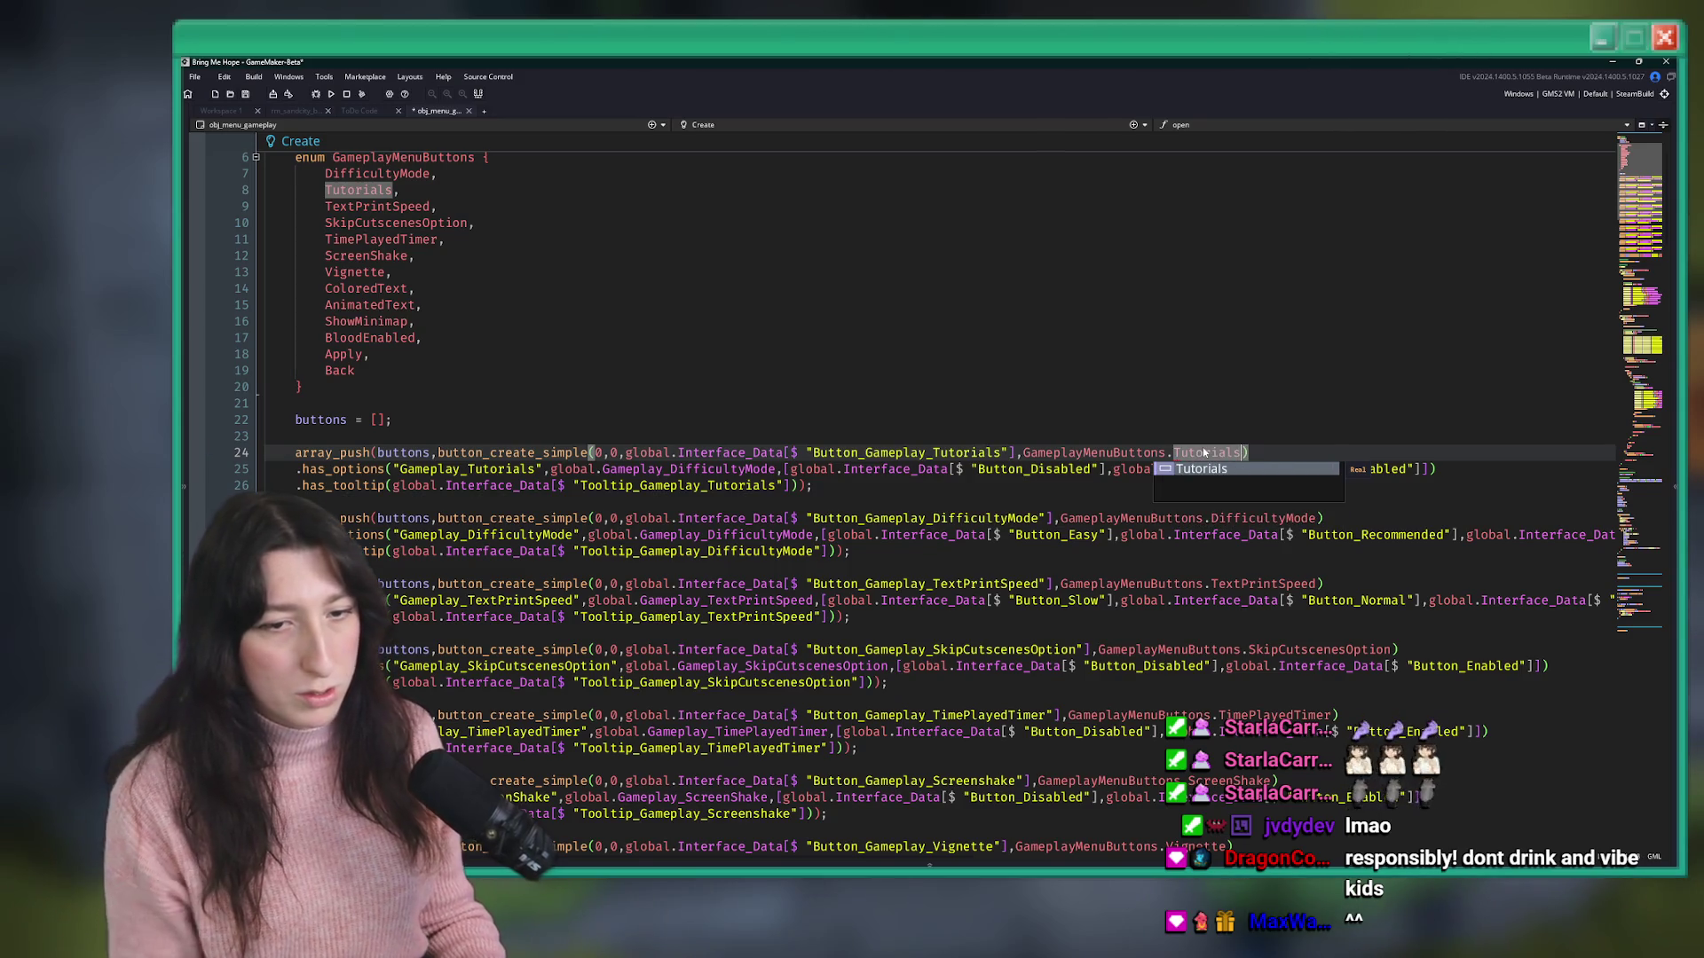
{"action": "key", "text": "Return"}
- Move the Tutorials button block to just below the DifficultyMode button block
{"action": "left_click_drag", "start_coordinate": [813, 486], "coordinate": [293, 452]}
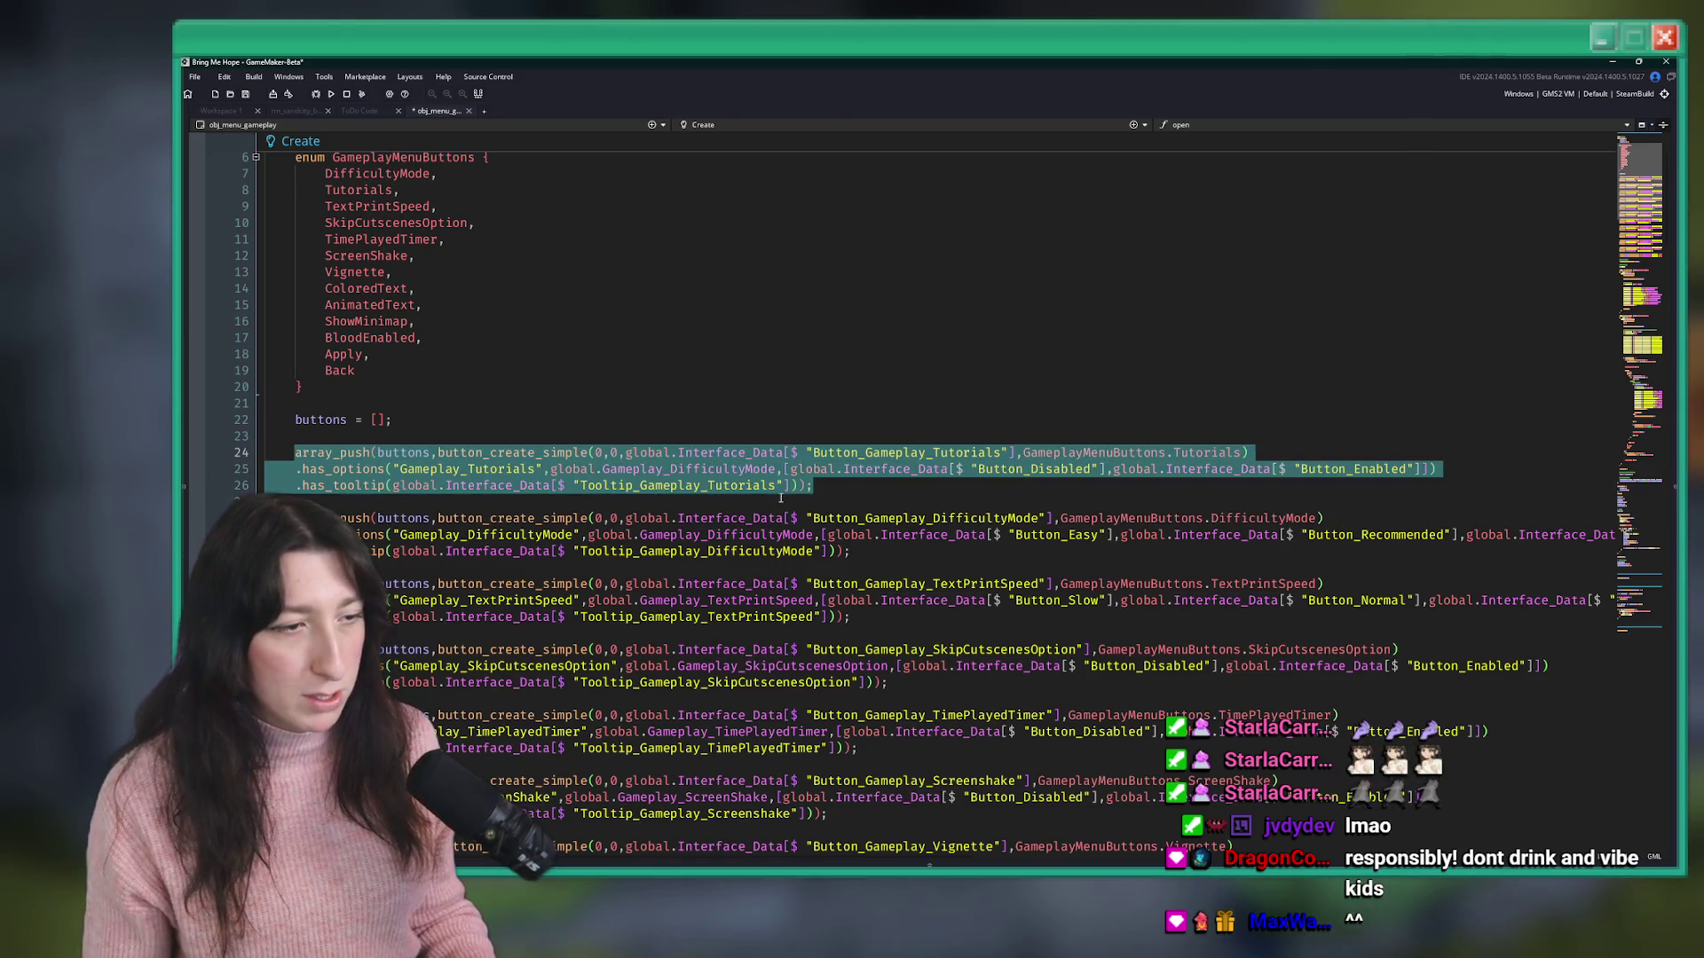
{"action": "key", "text": "ctrl+x"}
{"action": "key", "text": "BackSpace"}
{"action": "key", "text": "BackSpace"}
{"action": "left_click", "coordinate": [970, 479]}
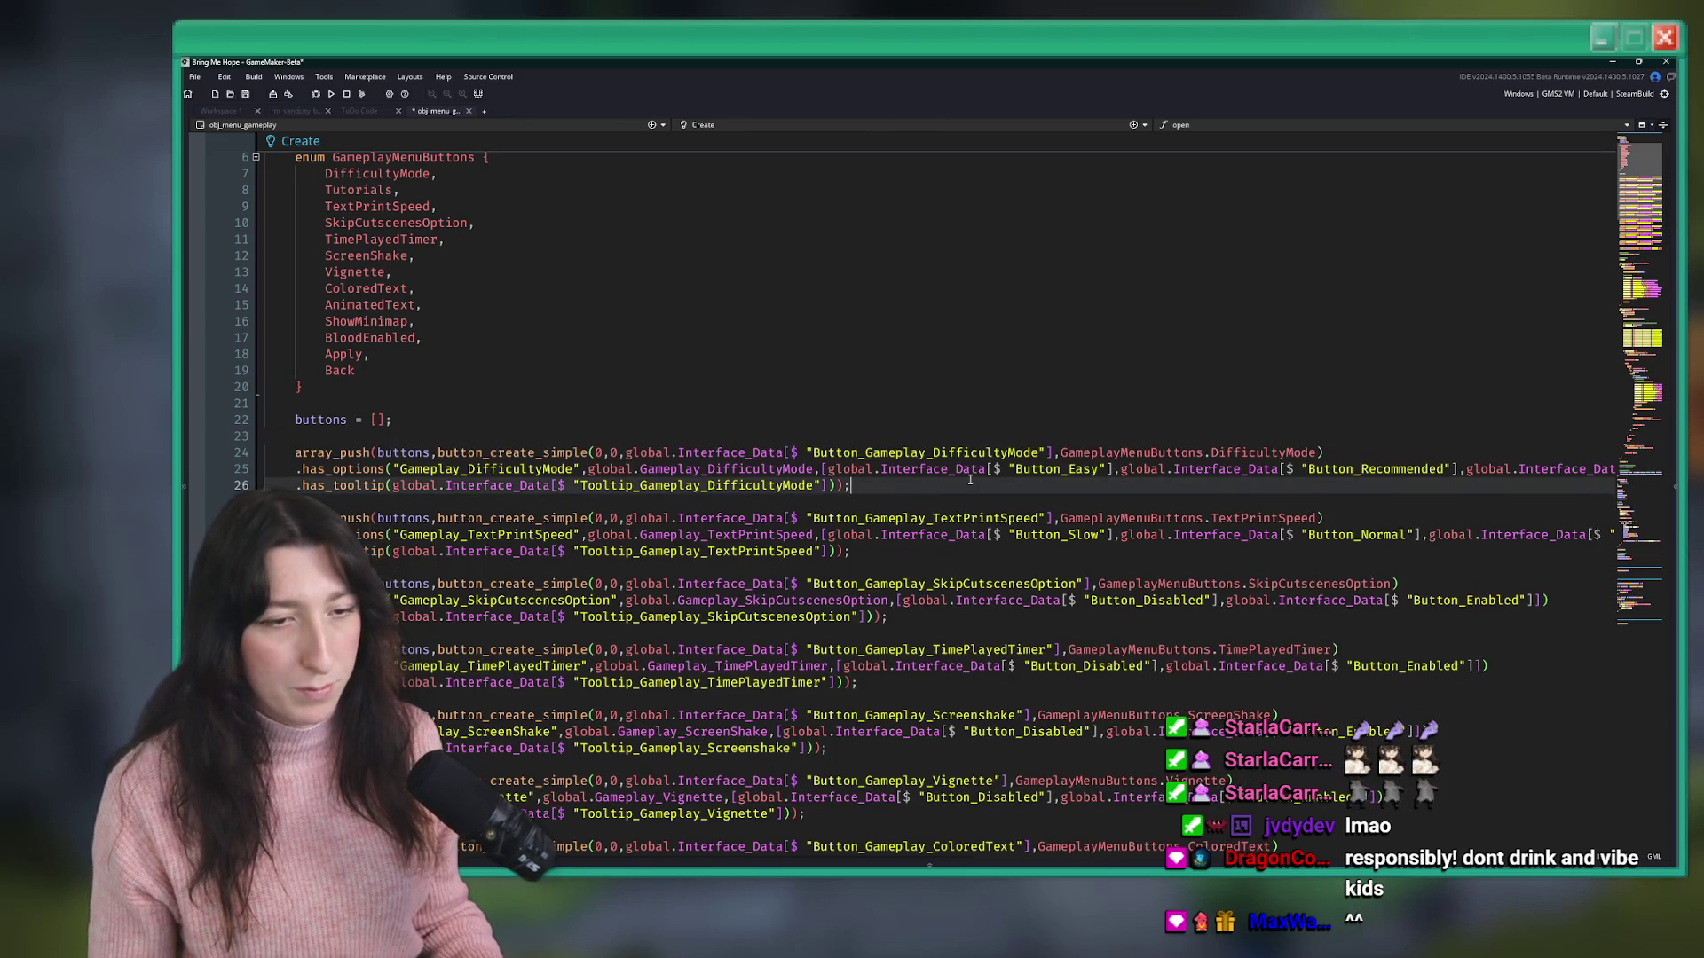
{"action": "key", "text": "Return"}
{"action": "key", "text": "Return"}
{"action": "key", "text": "ctrl+v"}
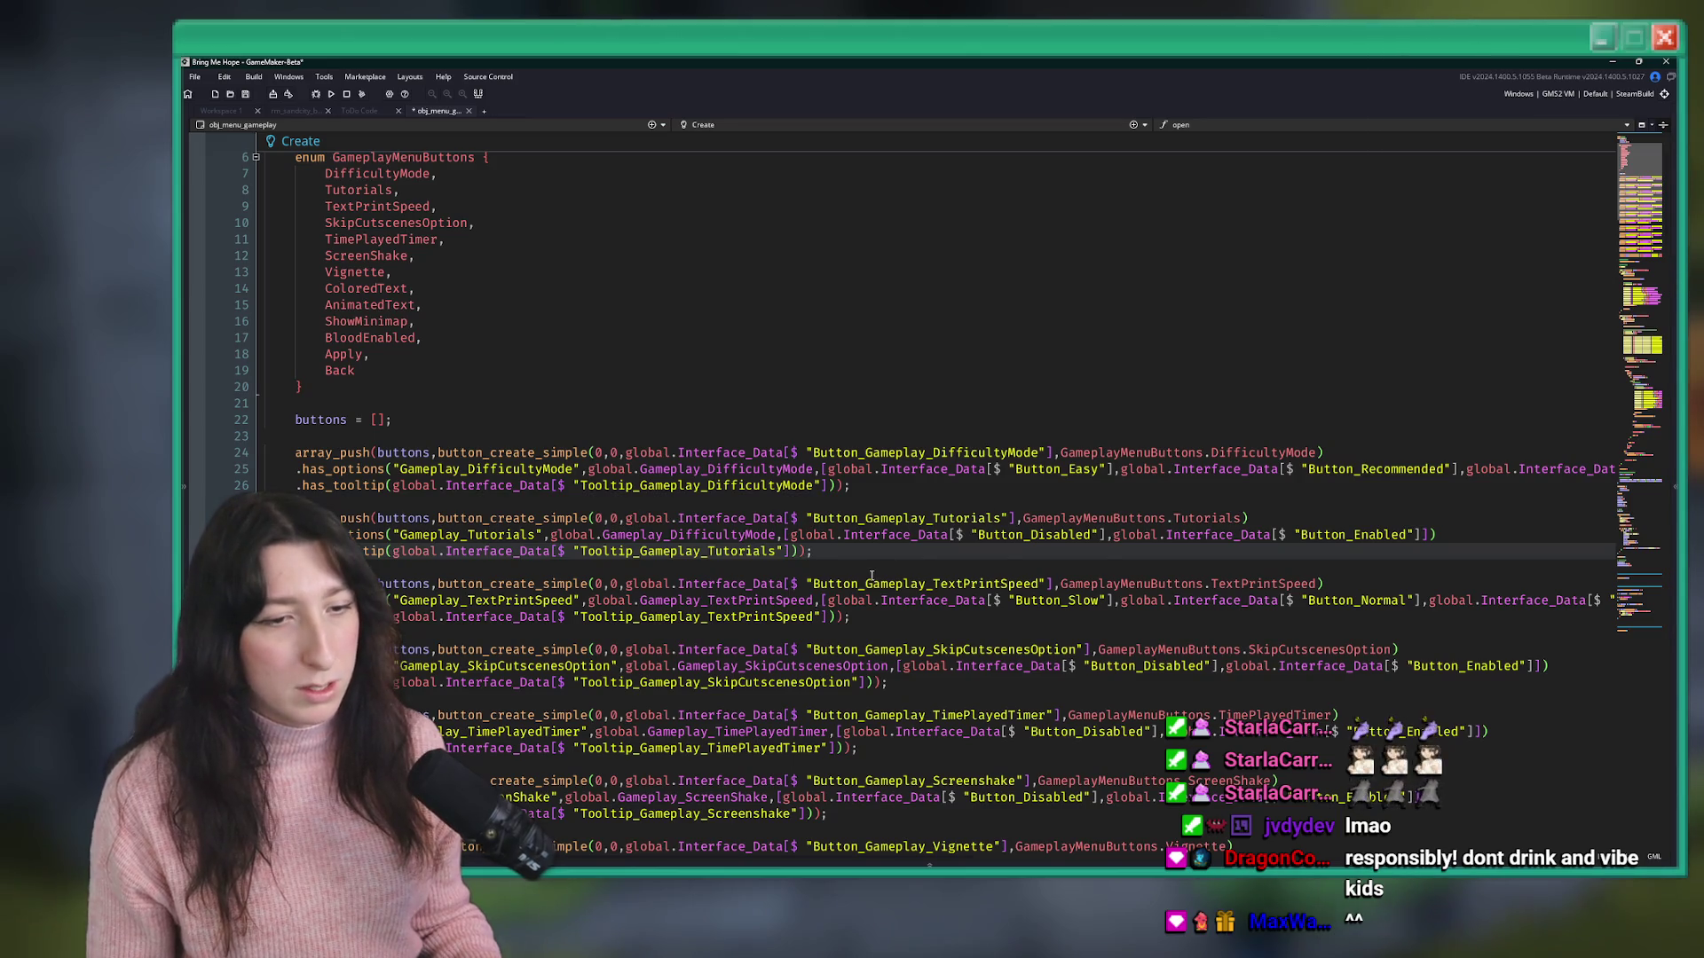
{"action": "left_click", "coordinate": [512, 518]}
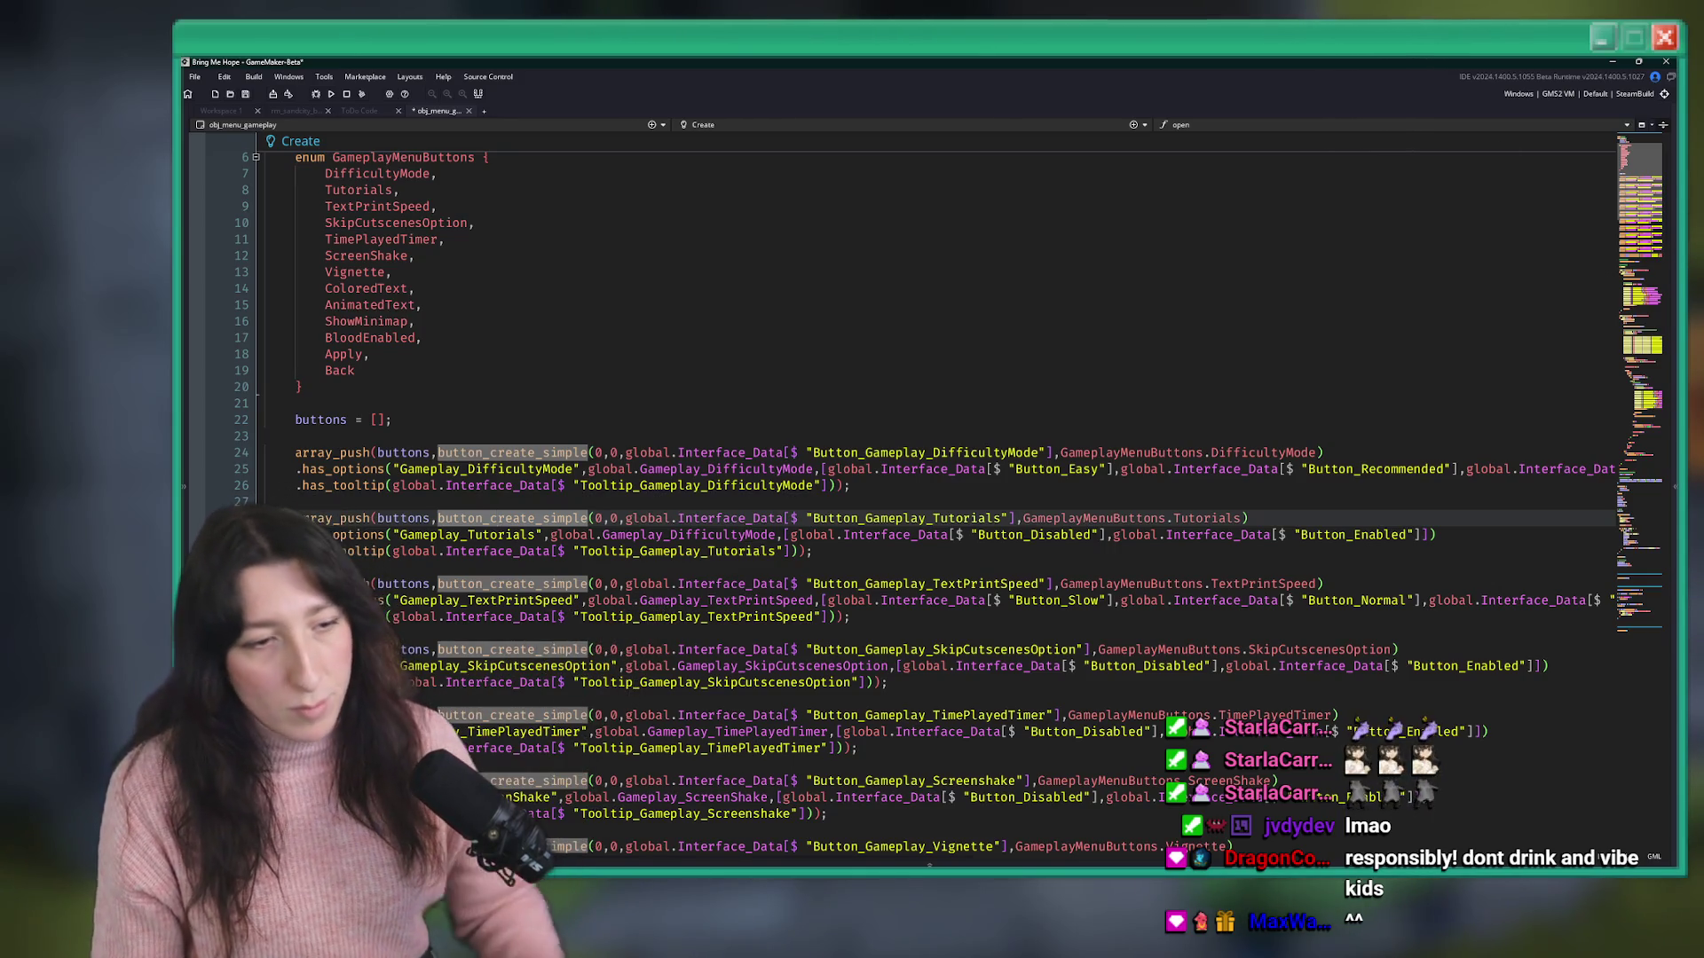
{"action": "scroll", "coordinate": [775, 470], "scroll_direction": "down", "scroll_amount": 20}
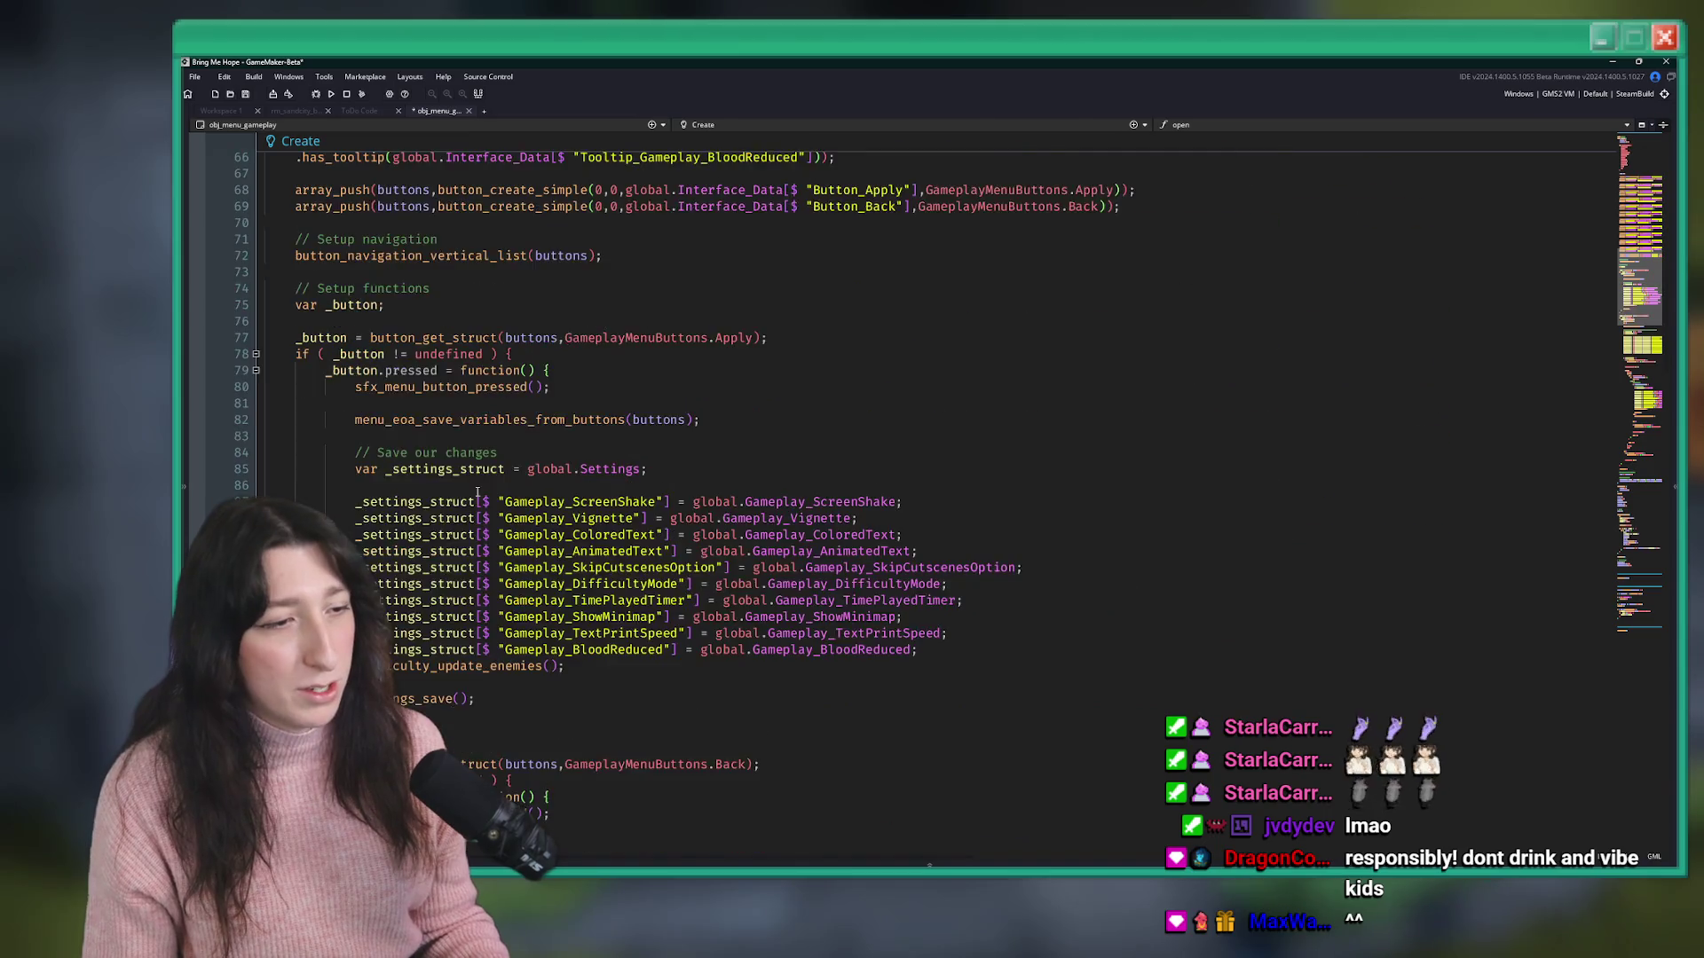
{"action": "scroll", "coordinate": [767, 472], "scroll_direction": "up", "scroll_amount": 6}
{"action": "scroll", "coordinate": [766, 472], "scroll_direction": "up", "scroll_amount": 11}
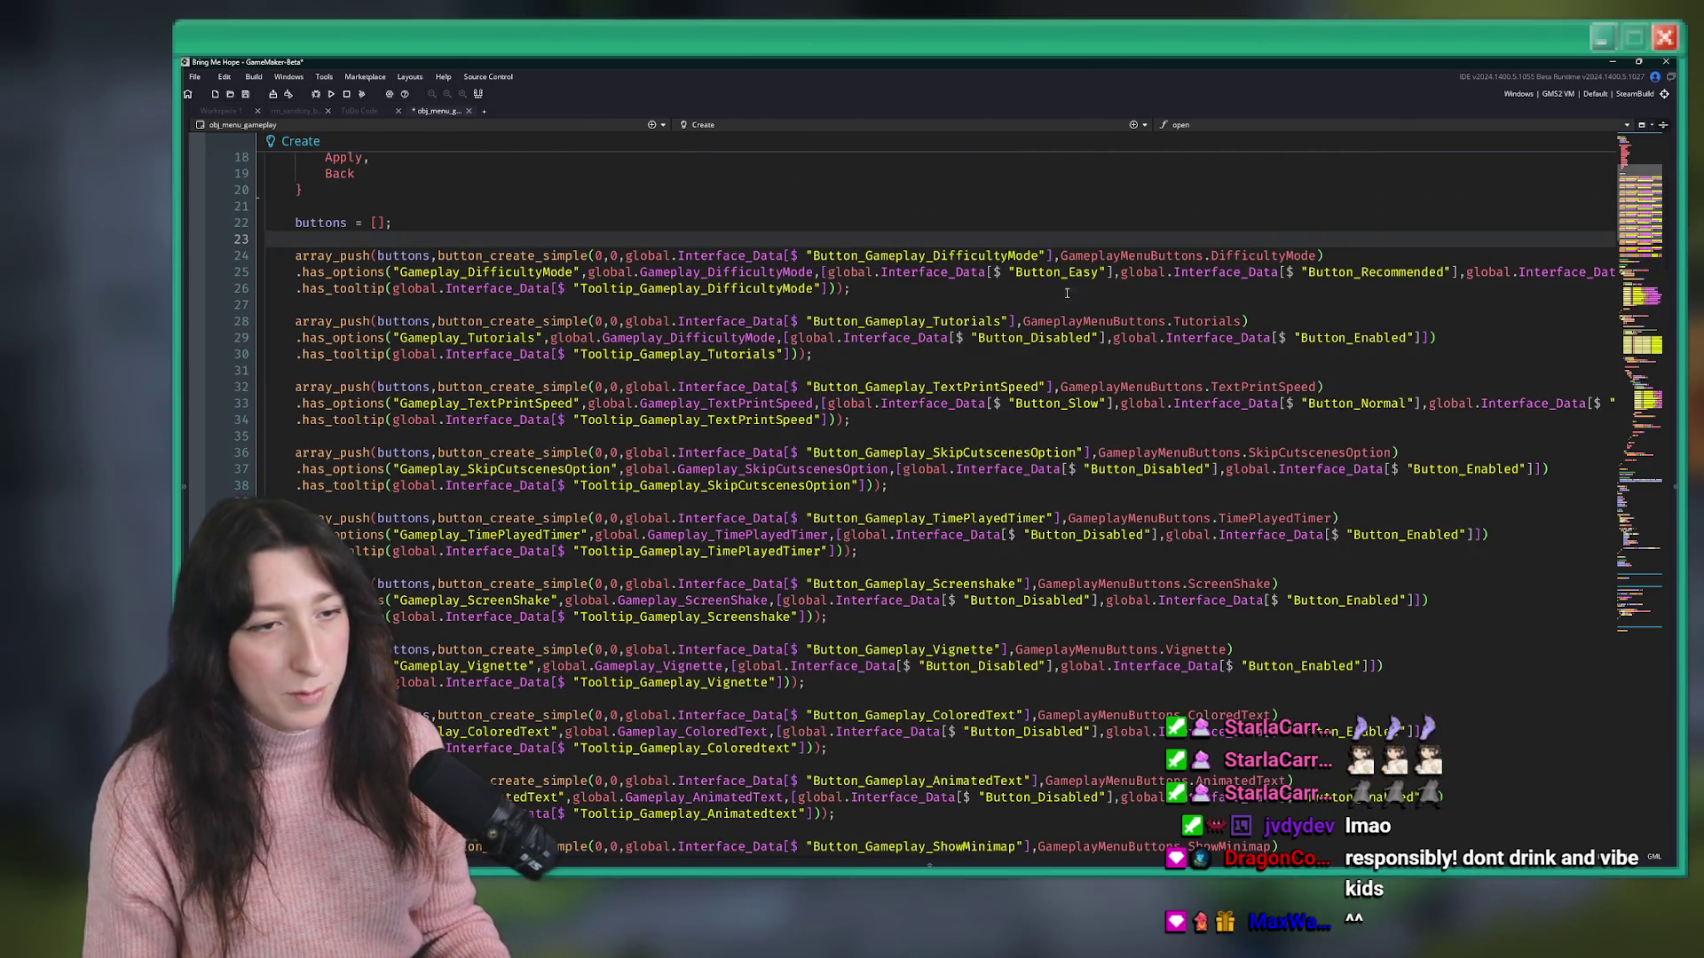
{"action": "scroll", "coordinate": [920, 562], "scroll_direction": "down", "scroll_amount": 5}
{"action": "scroll", "coordinate": [920, 561], "scroll_direction": "up", "scroll_amount": 8}
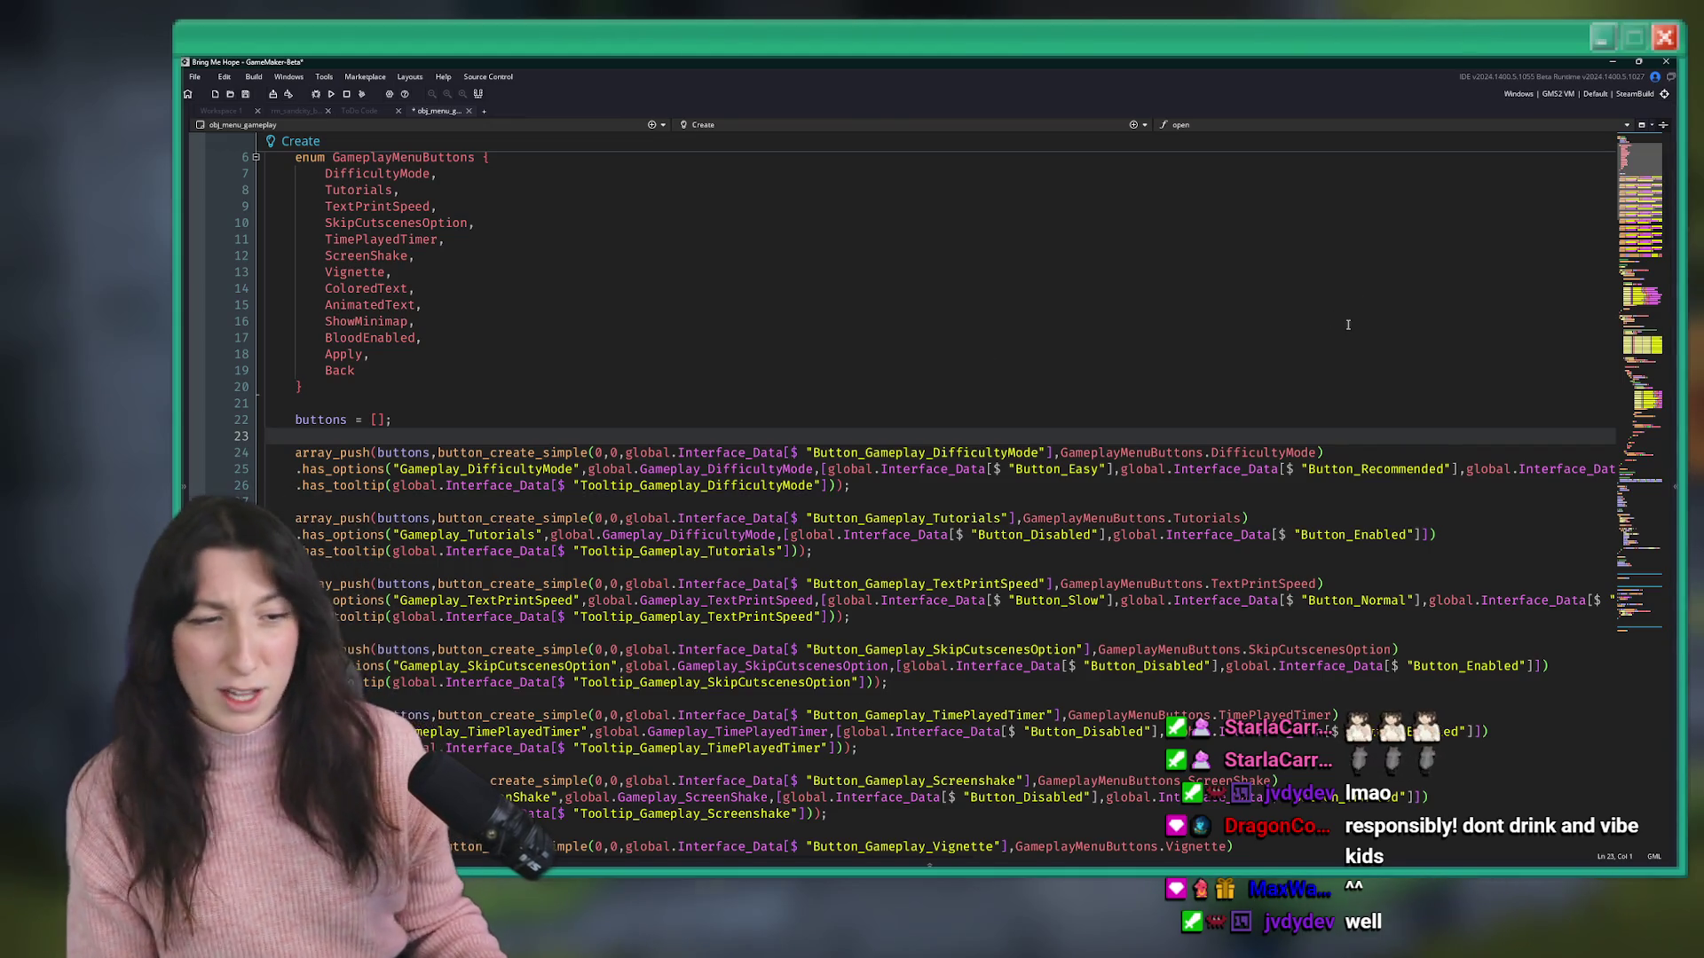
{"action": "scroll", "coordinate": [998, 572], "scroll_direction": "down", "scroll_amount": 4}
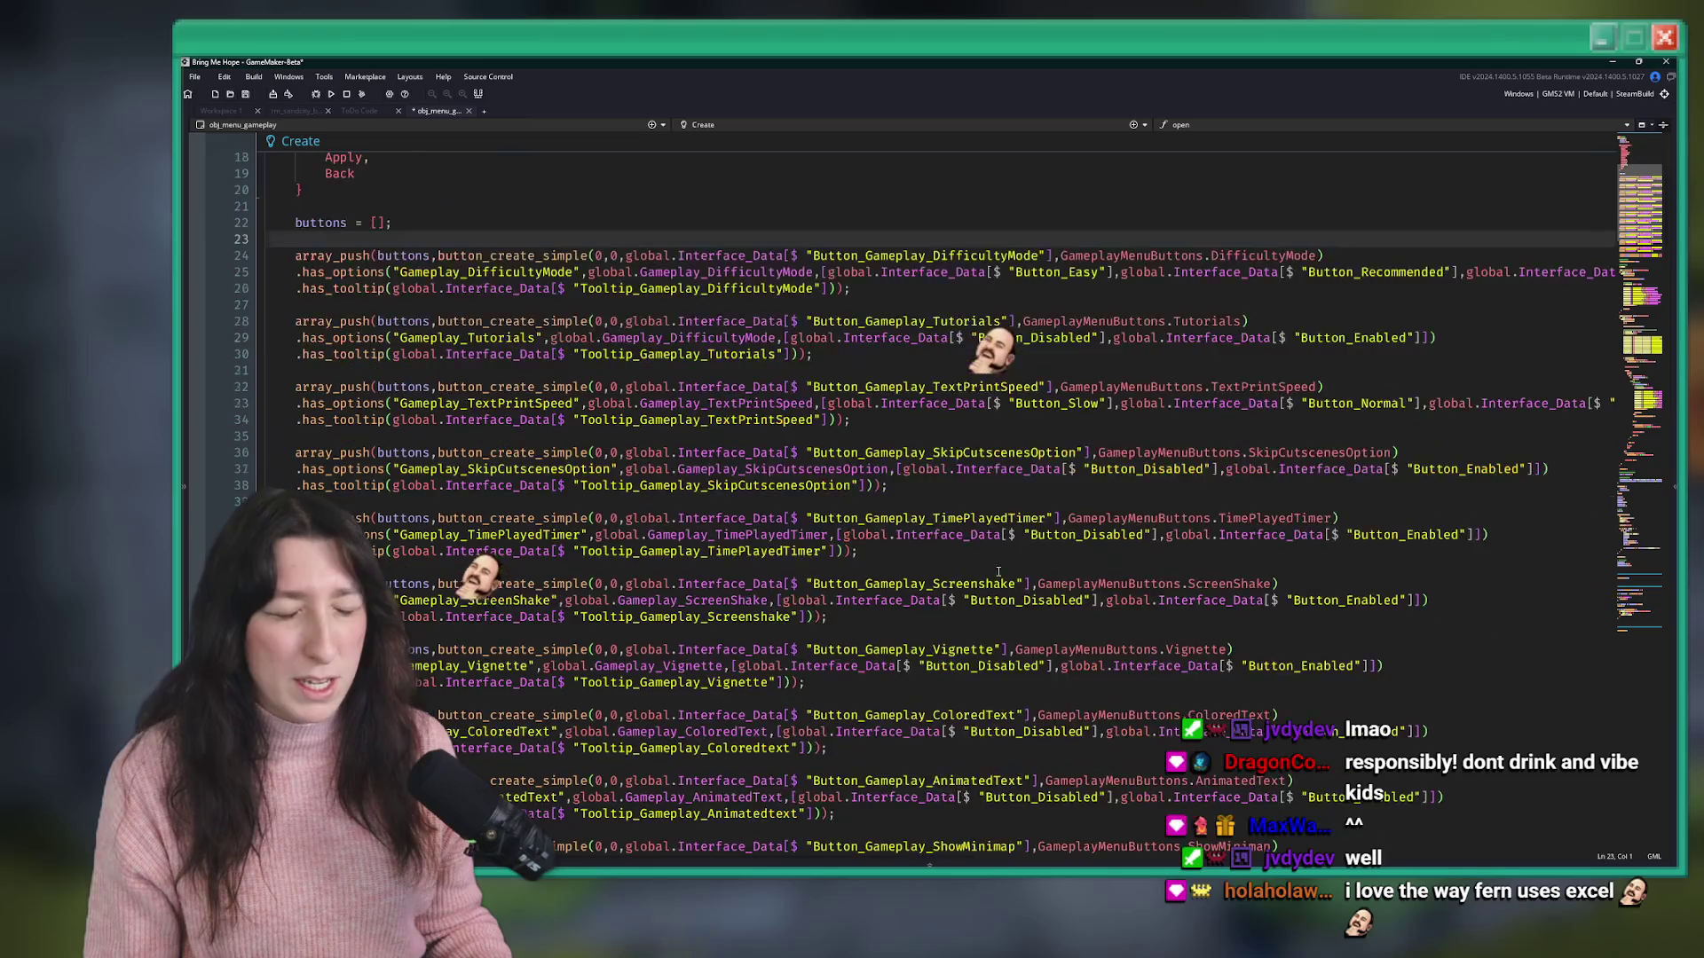
{"action": "scroll", "coordinate": [999, 572], "scroll_direction": "up", "scroll_amount": 2}
{"action": "scroll", "coordinate": [1034, 442], "scroll_direction": "up", "scroll_amount": 2}
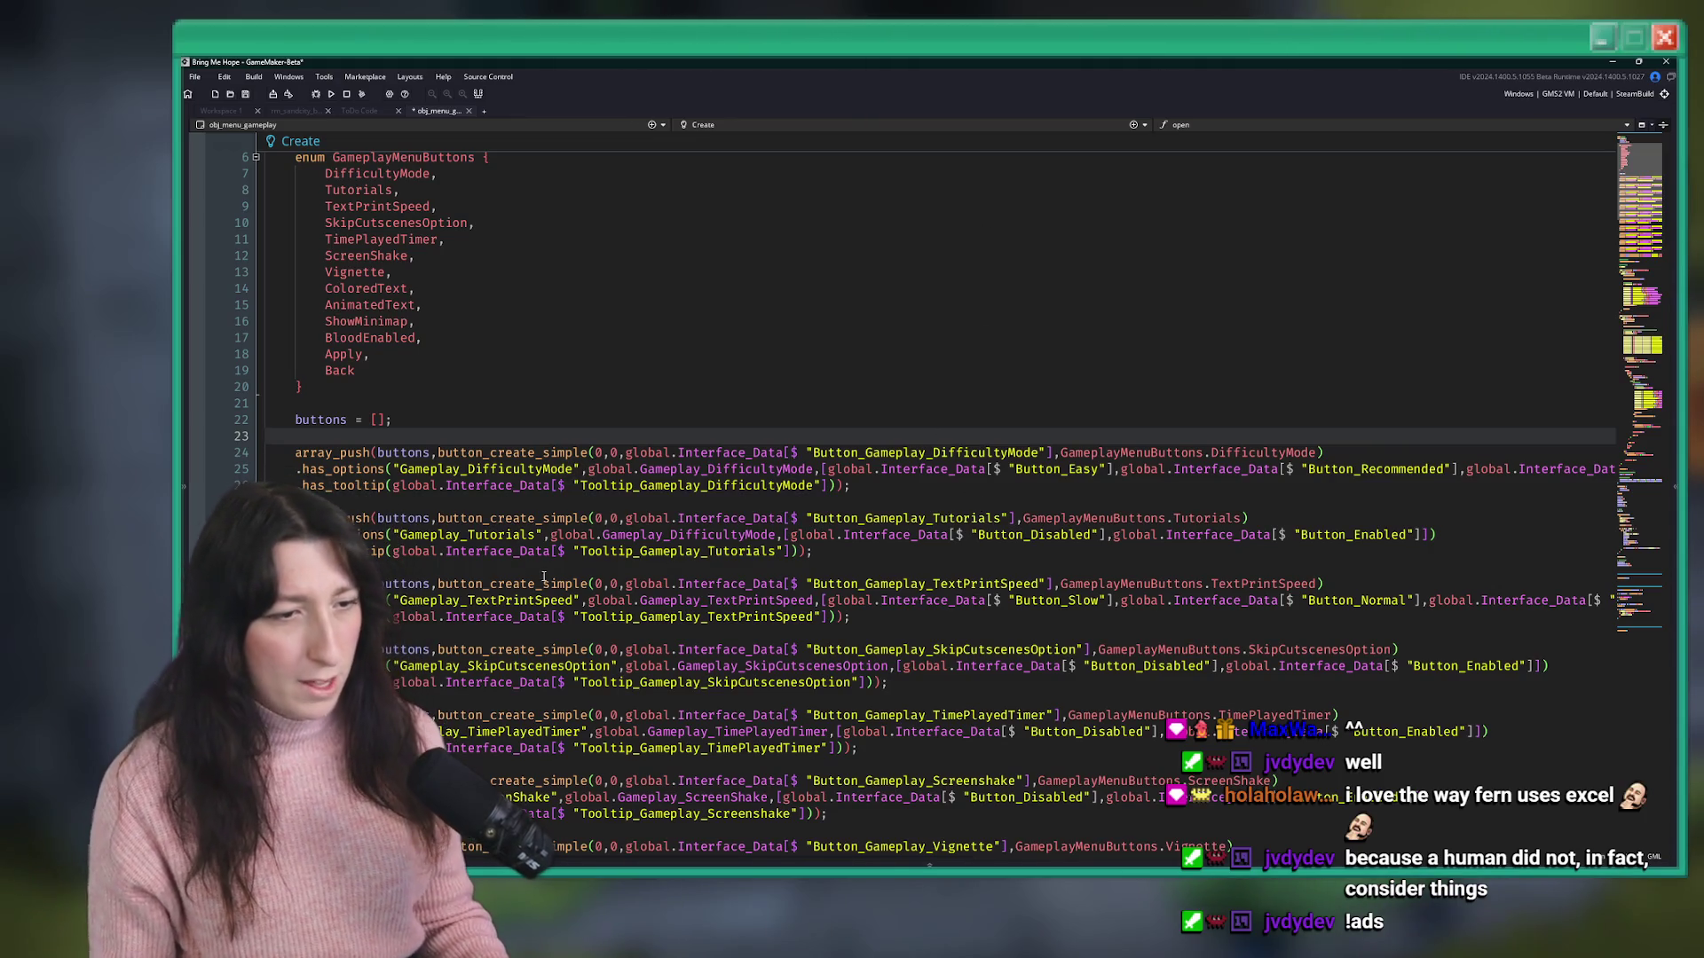
{"action": "double_click", "coordinate": [525, 535]}
{"action": "key", "text": "ctrl+c"}
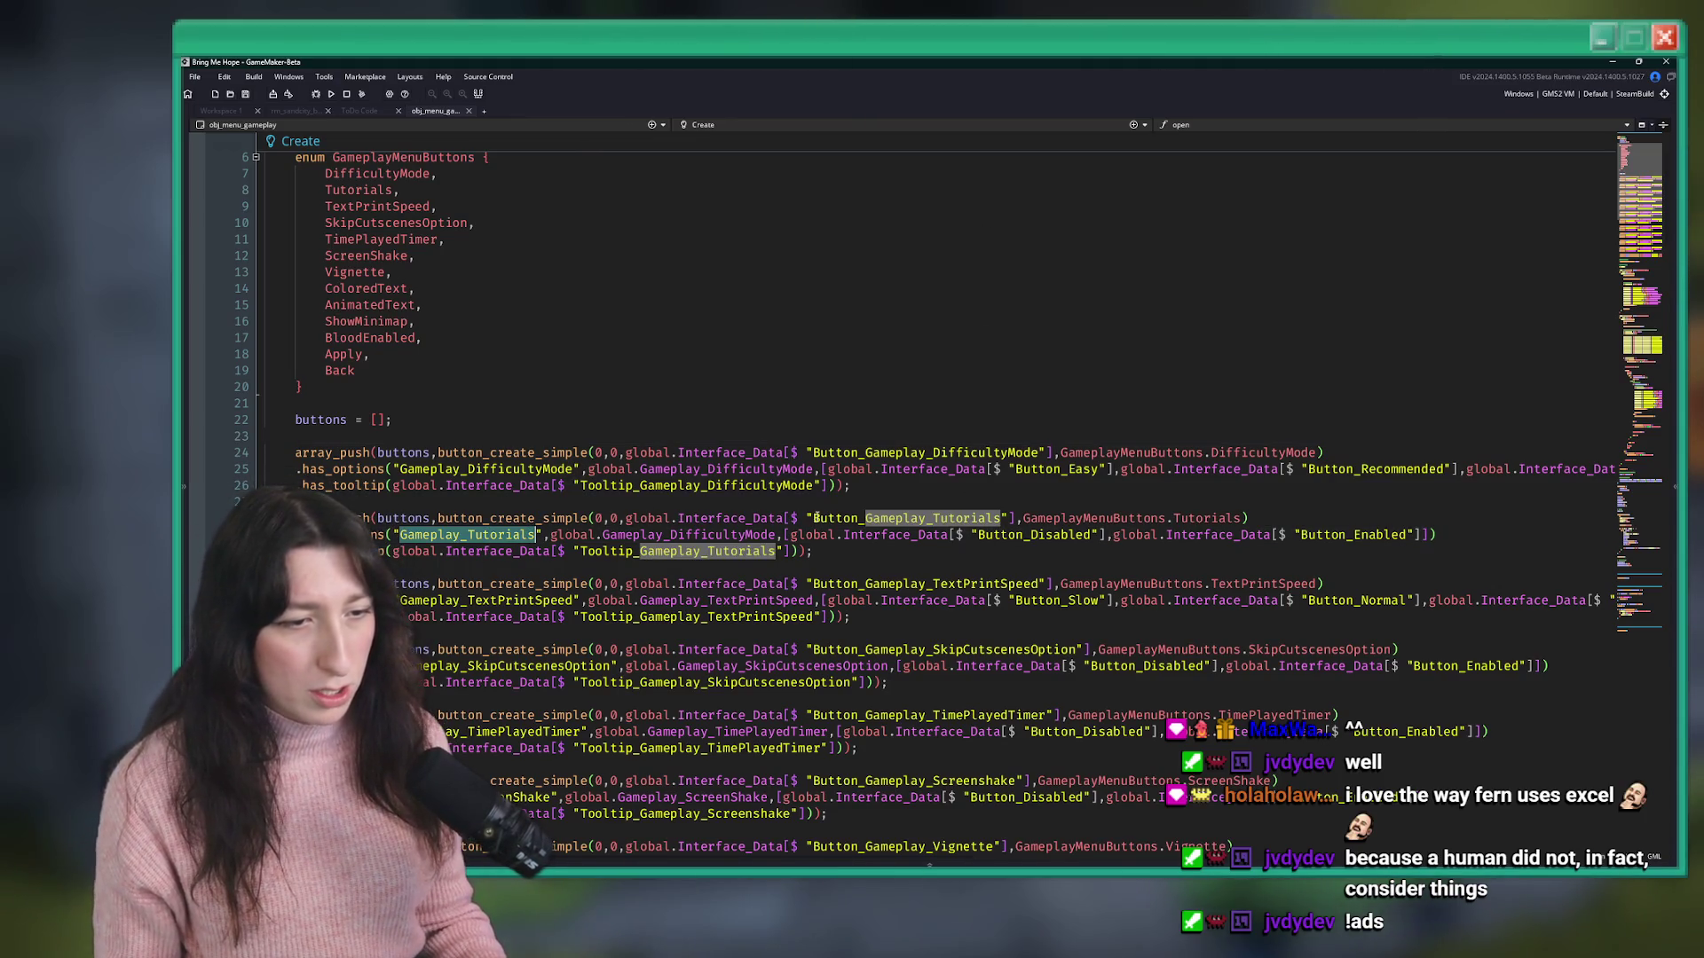
{"action": "double_click", "coordinate": [705, 534]}
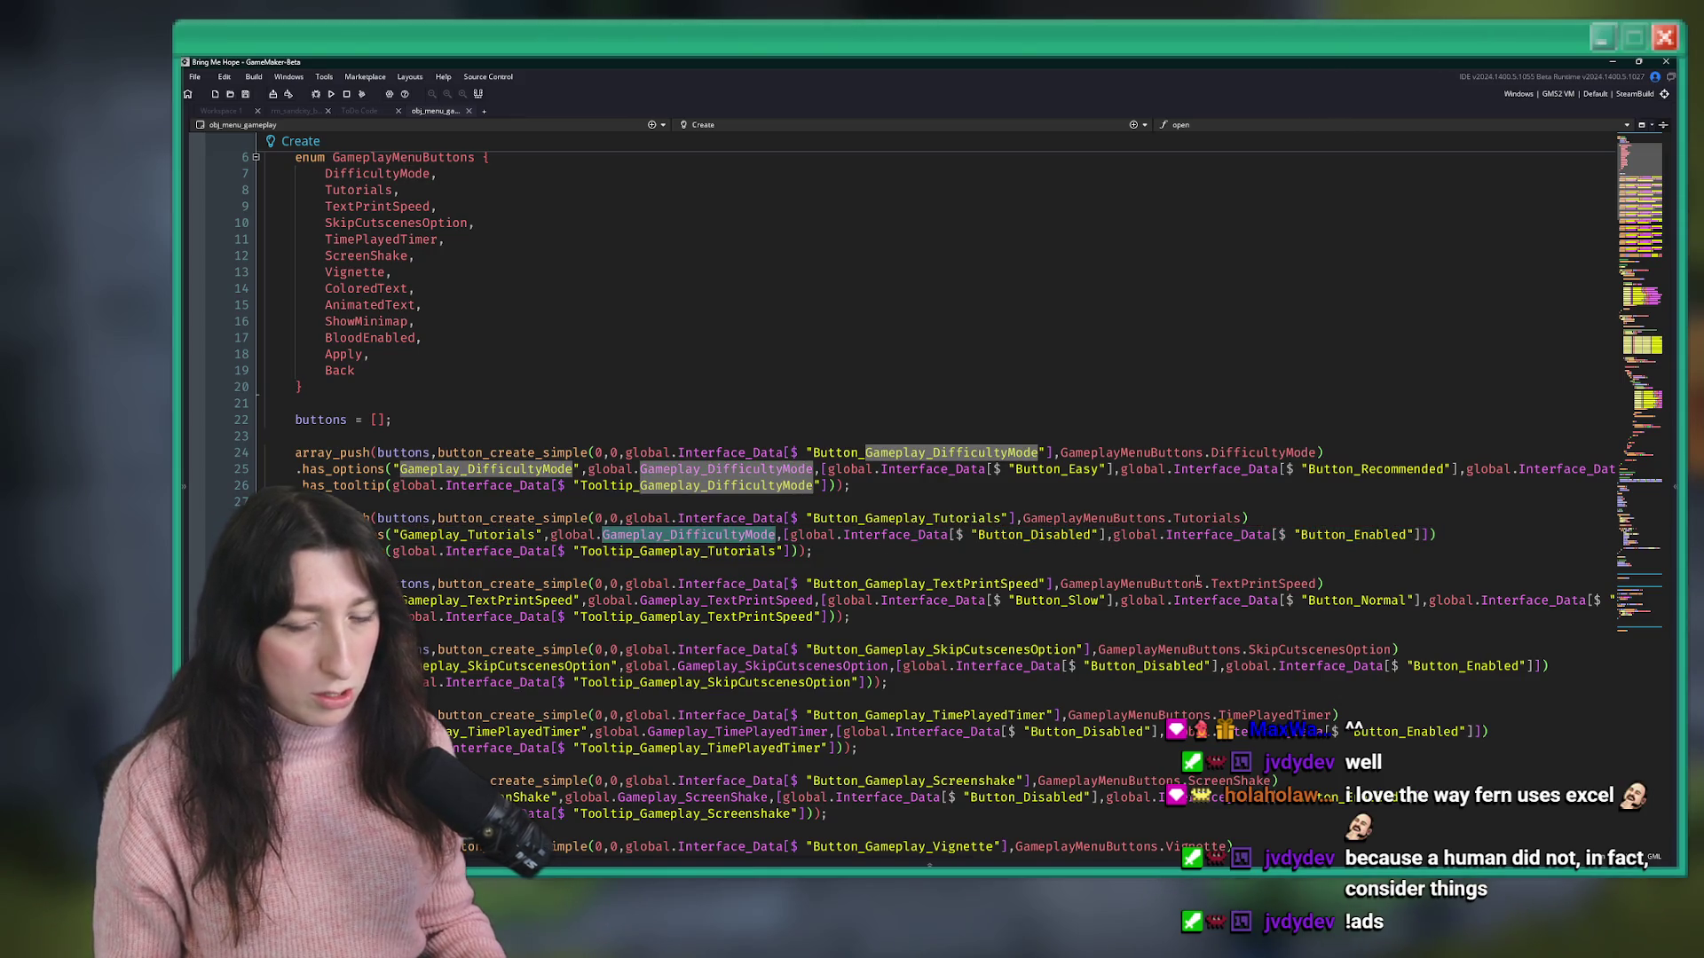
{"action": "key", "text": "ctrl+v"}
{"action": "scroll", "coordinate": [711, 527], "scroll_direction": "down", "scroll_amount": 20}
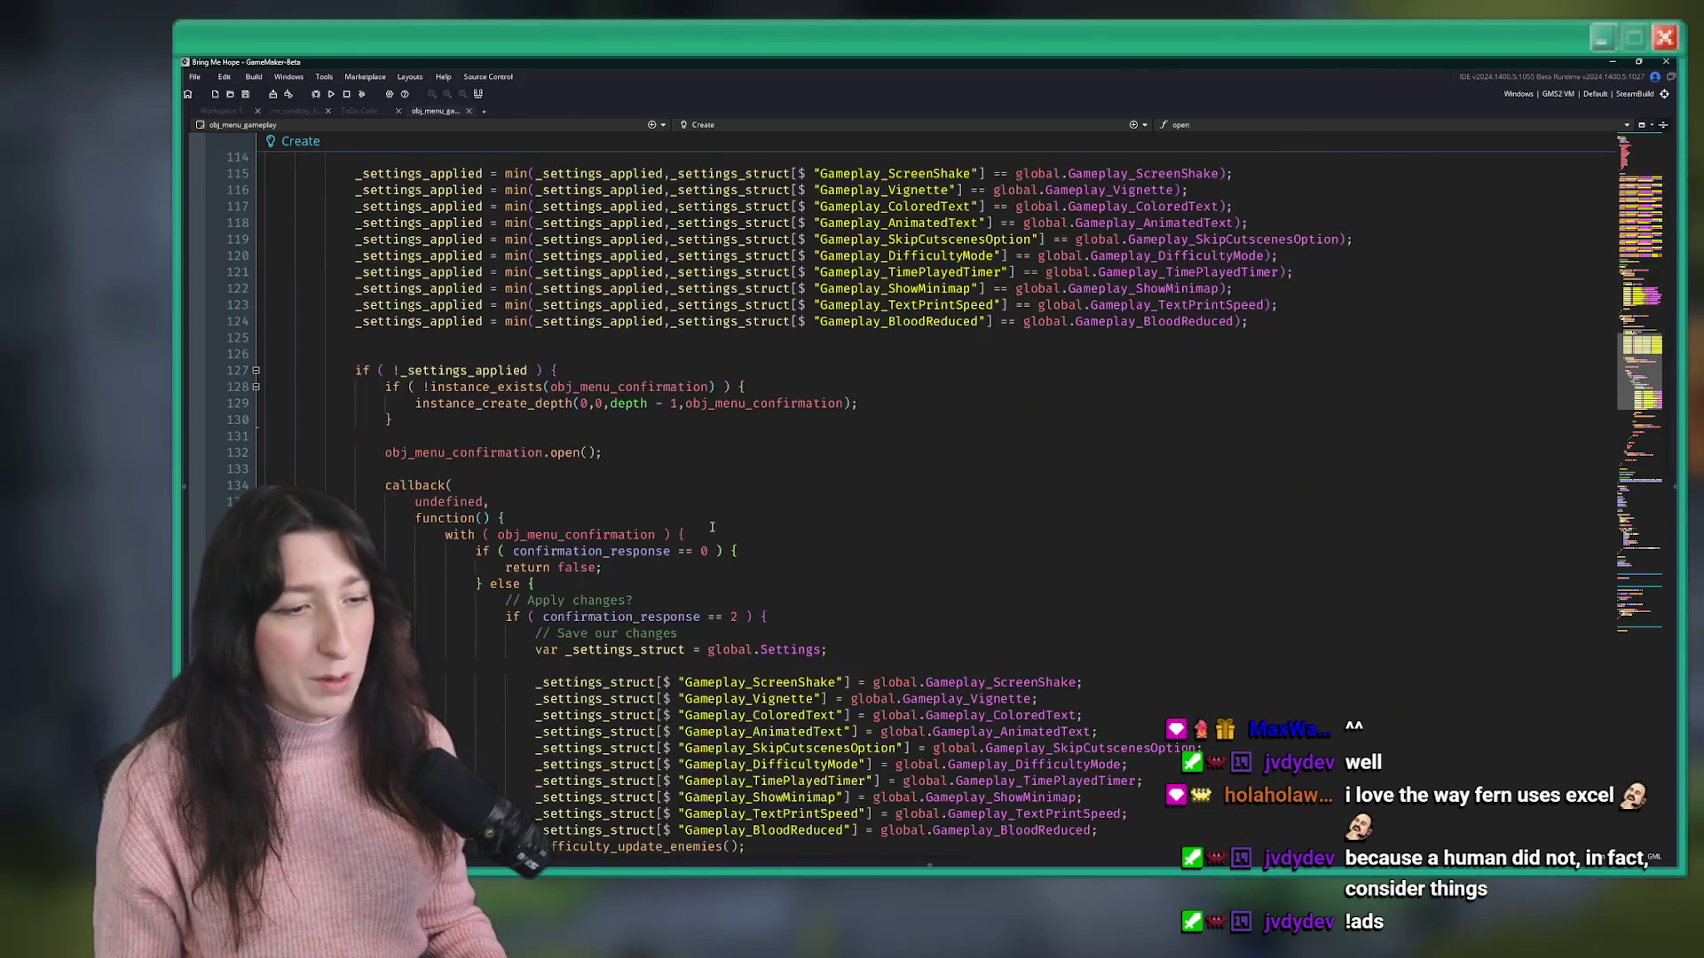
{"action": "scroll", "coordinate": [712, 527], "scroll_direction": "down", "scroll_amount": 15}
{"action": "scroll", "coordinate": [1016, 227], "scroll_direction": "up", "scroll_amount": 11}
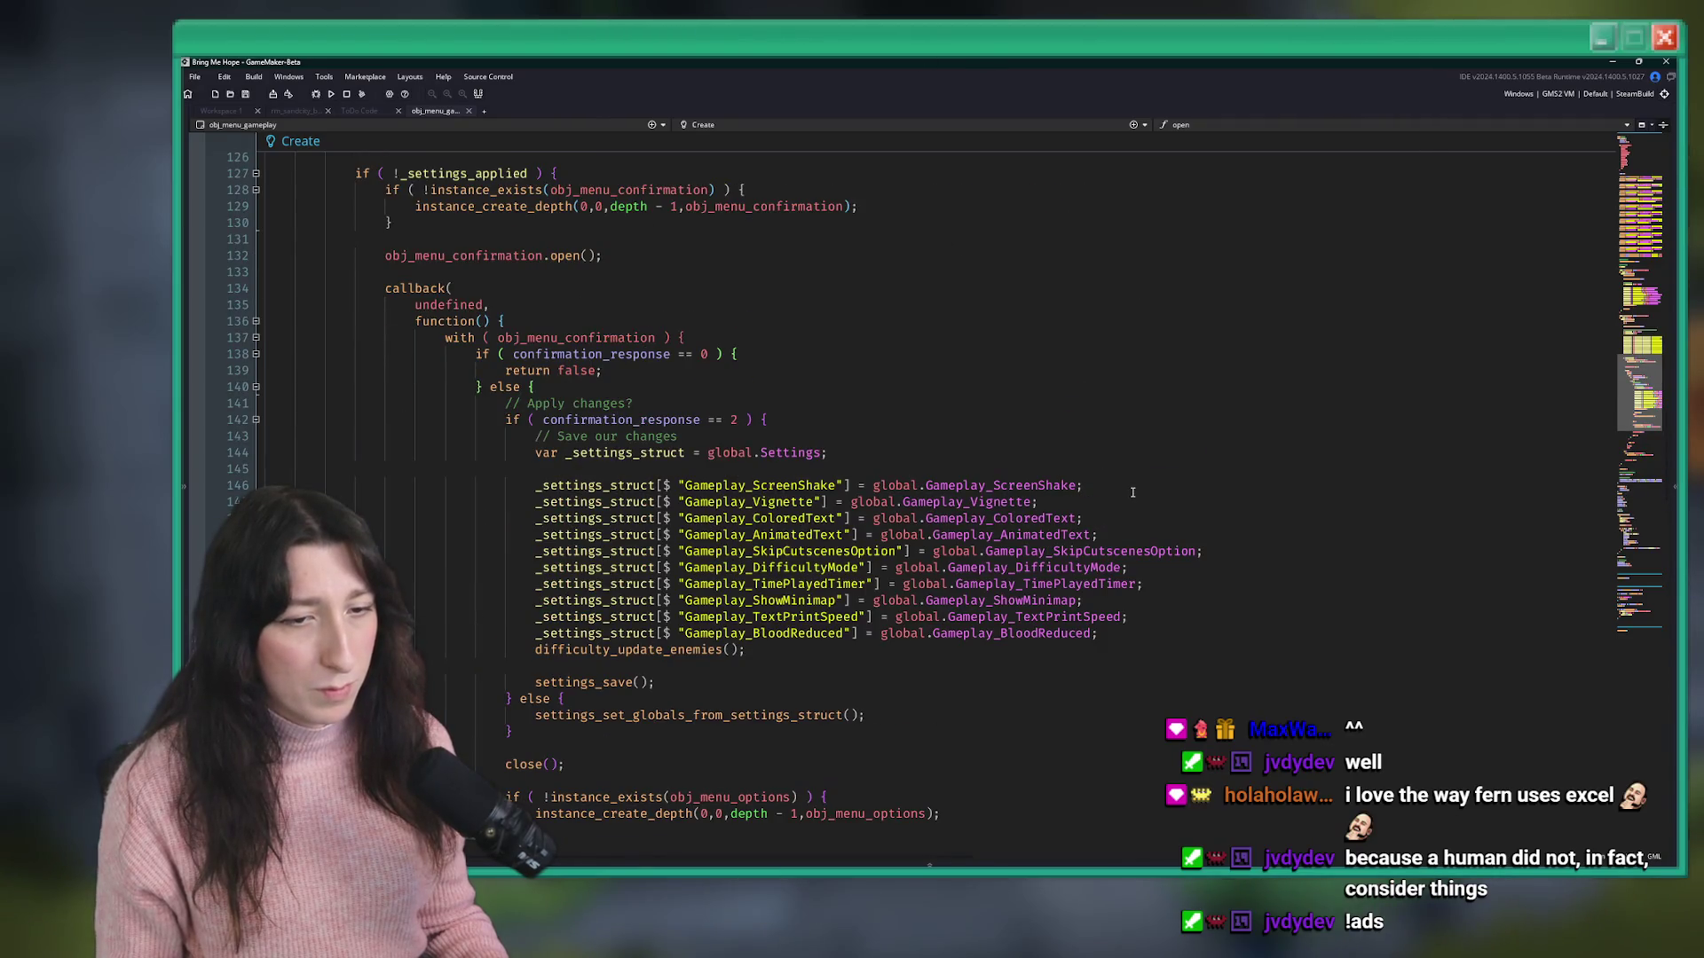
{"action": "left_click", "coordinate": [1133, 492]}
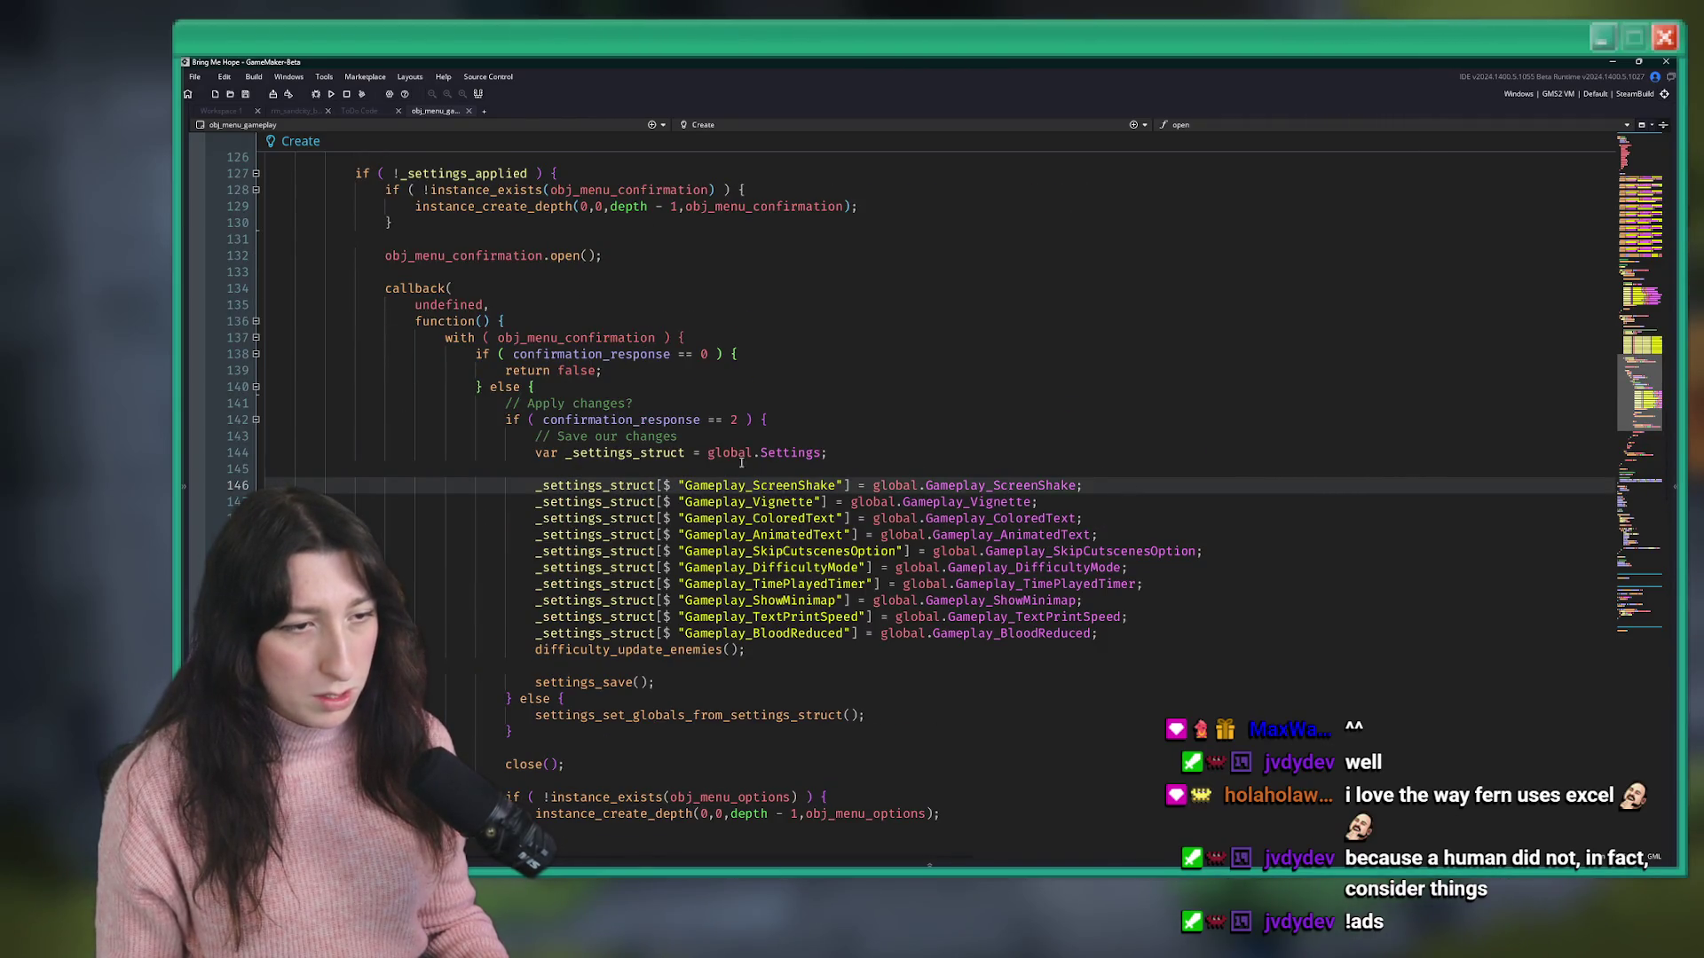
{"action": "scroll", "coordinate": [744, 460], "scroll_direction": "up", "scroll_amount": 4}
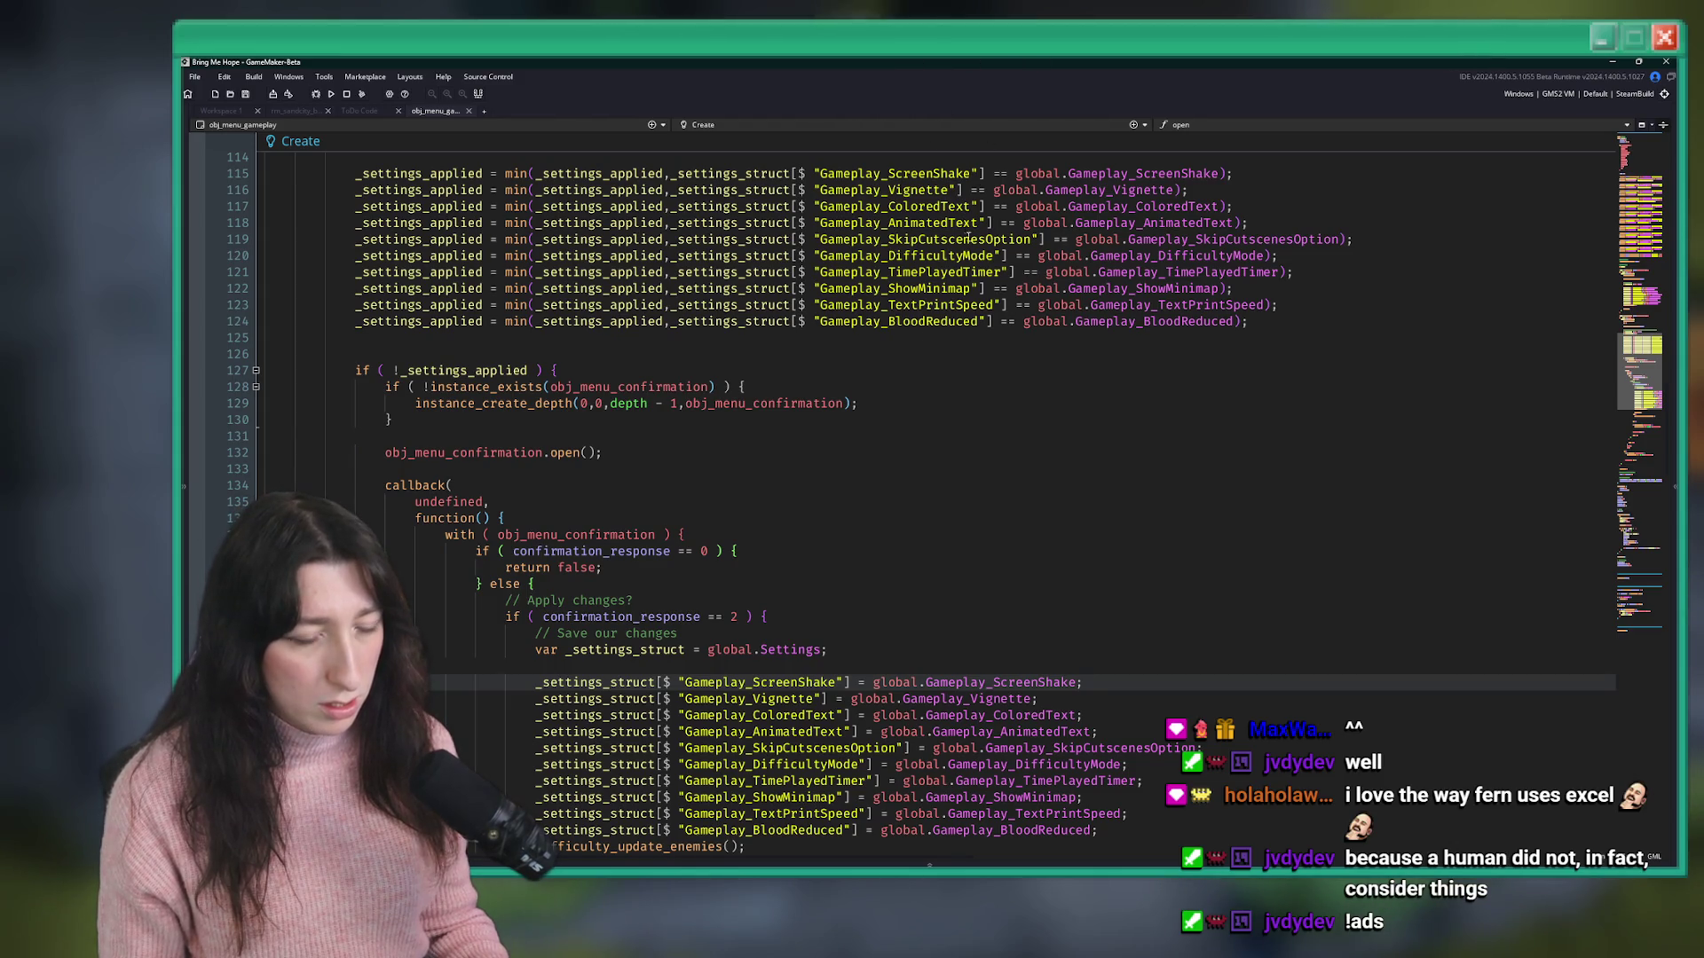
{"action": "left_click", "coordinate": [1131, 764]}
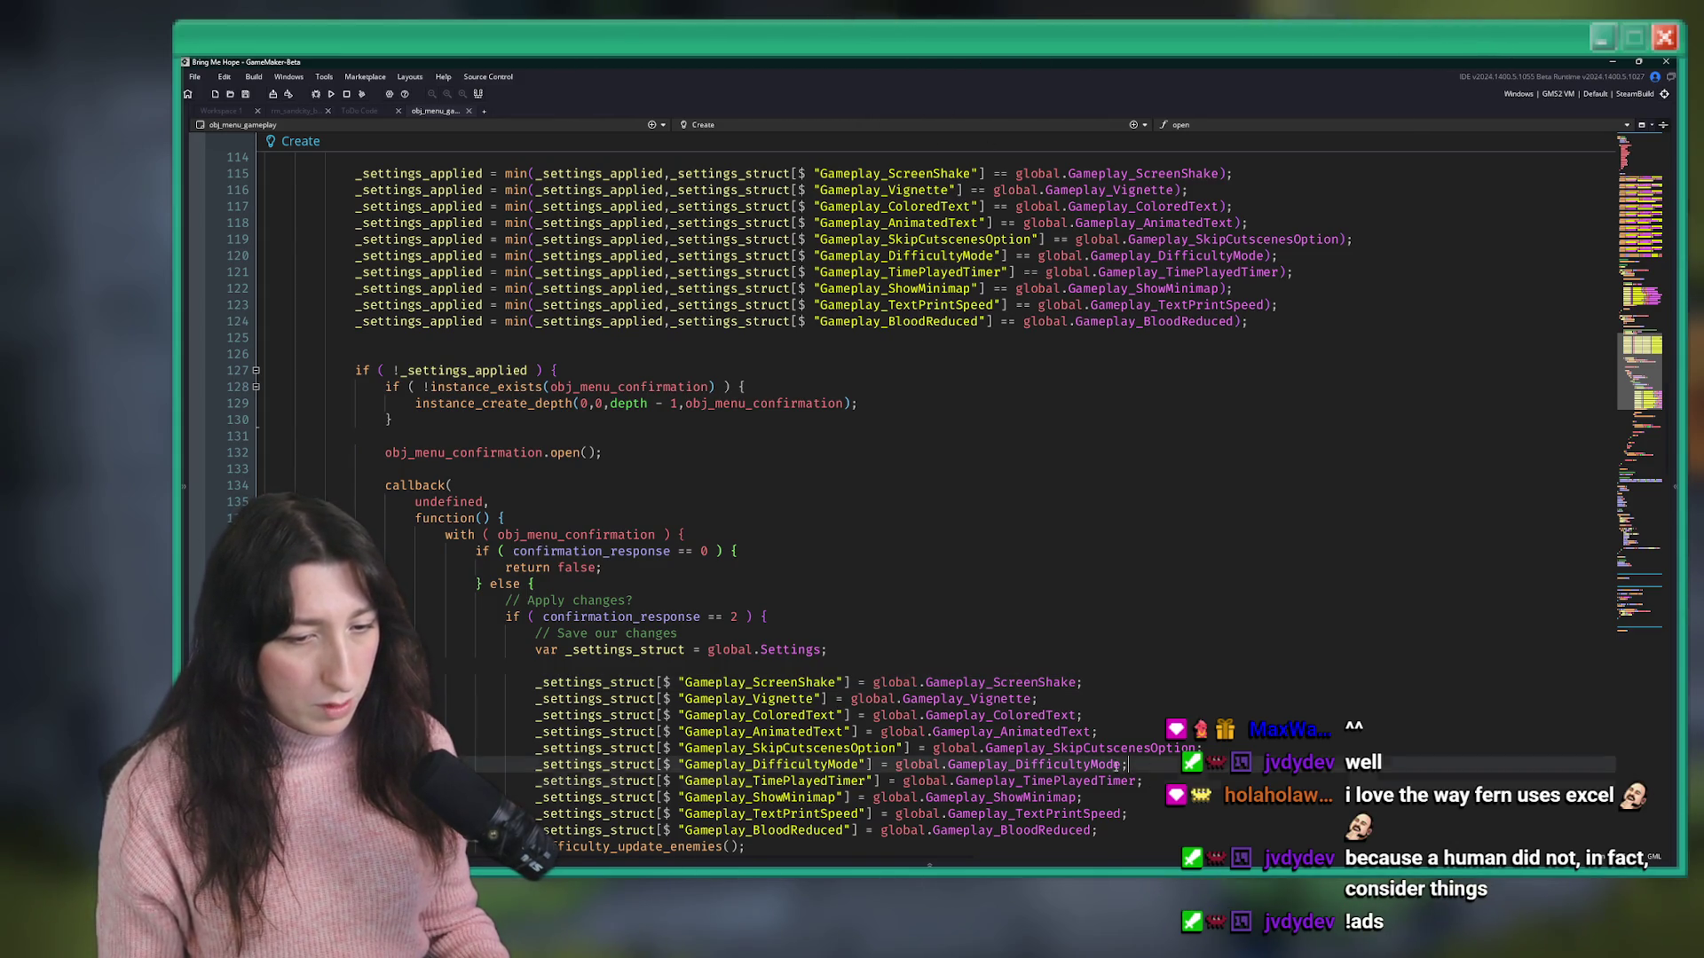
- Duplicate the DifficultyMode settings check line and rename the copy to Gameplay_Tutorials
{"action": "key", "text": "ctrl+d"}
{"action": "double_click", "coordinate": [1029, 780]}
{"action": "type", "text": "Gameplay_Tutorials"}
{"action": "scroll", "coordinate": [839, 703], "scroll_direction": "down", "scroll_amount": 2}
{"action": "double_click", "coordinate": [843, 683]}
{"action": "type", "text": "Gameplay_Tutorials"}
{"action": "scroll", "coordinate": [843, 688], "scroll_direction": "up", "scroll_amount": 4}
{"action": "double_click", "coordinate": [1269, 370]}
{"action": "type", "text": "_settings_applied = min(_settings_applied,_settings_struct[$ \"Gameplay_DifficultyMode\"] == global.Gameplay_DifficultyMode);"}
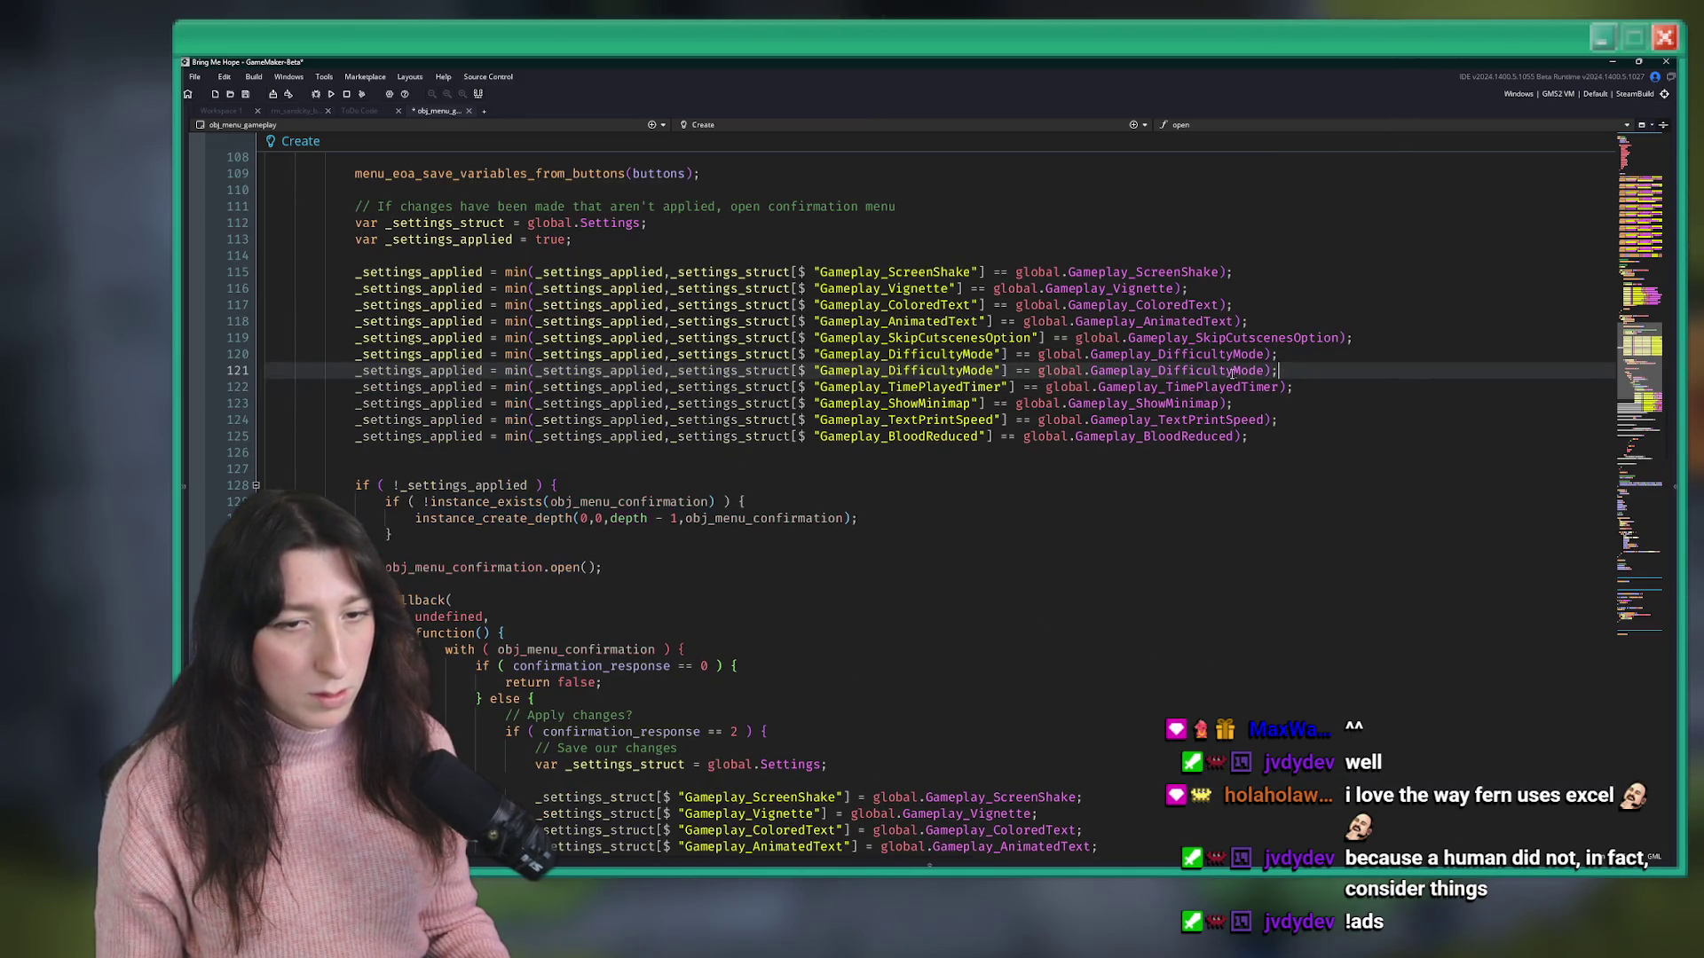
{"action": "left_click", "coordinate": [956, 370]}
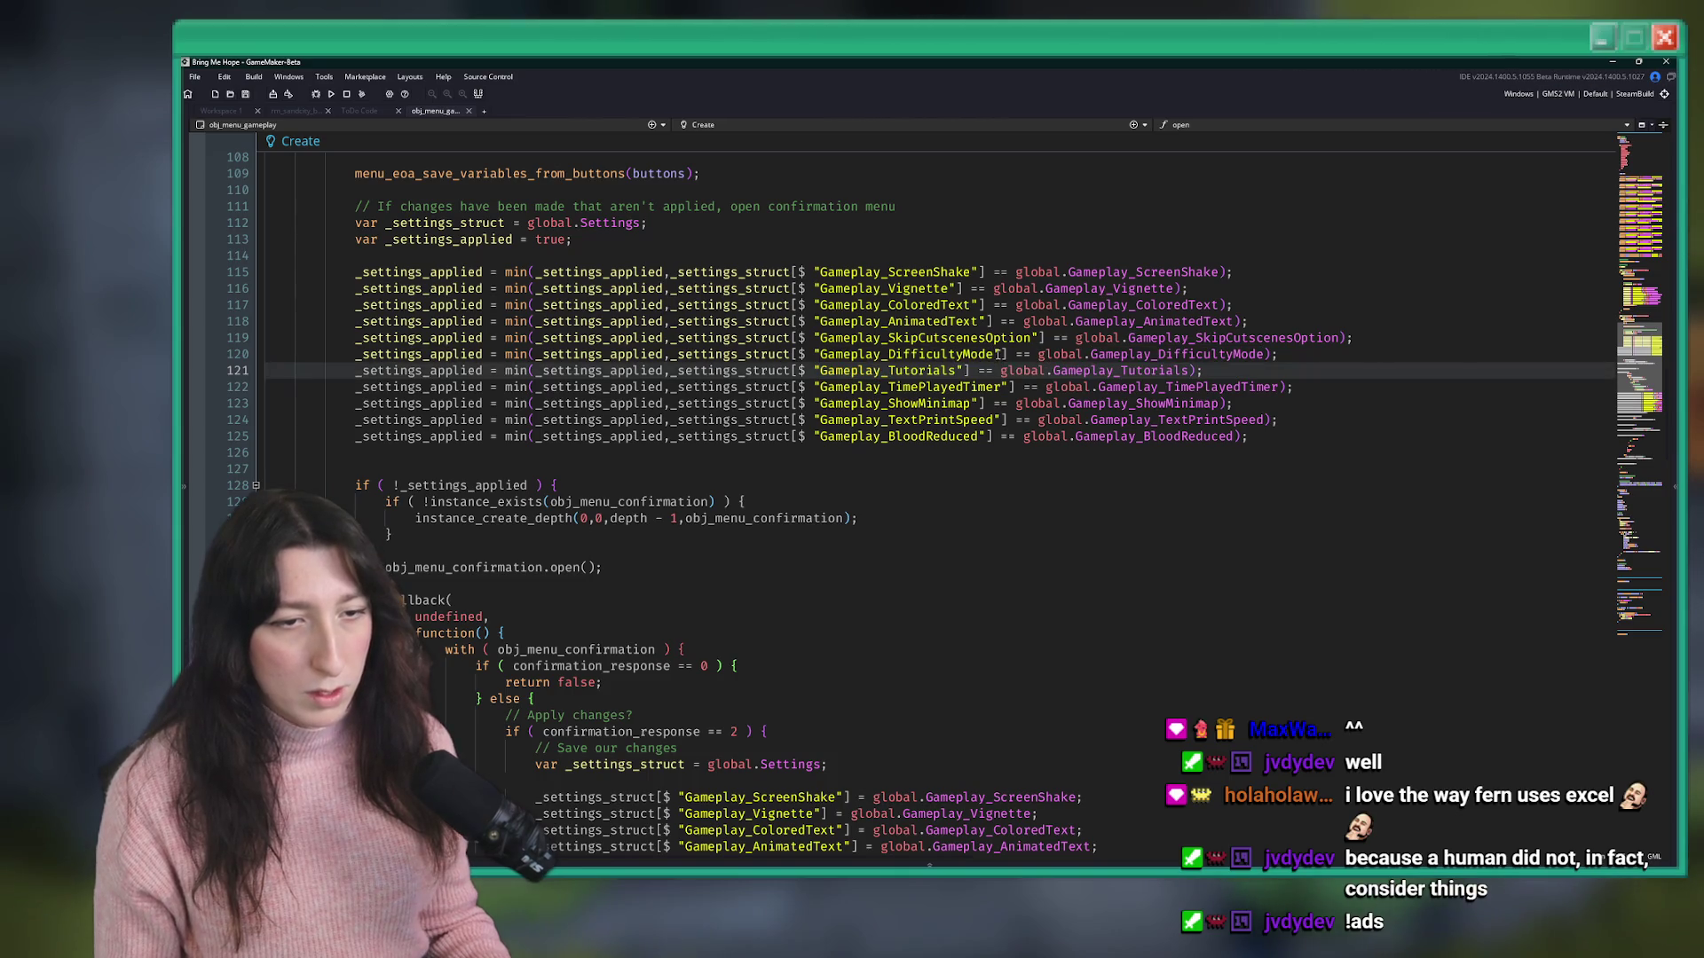
{"action": "left_click_drag", "start_coordinate": [995, 354], "coordinate": [821, 354]}
- Search the whole project for Gameplay_DifficultyMode and open its obj_game result
{"action": "key", "text": "ctrl+shift+f"}
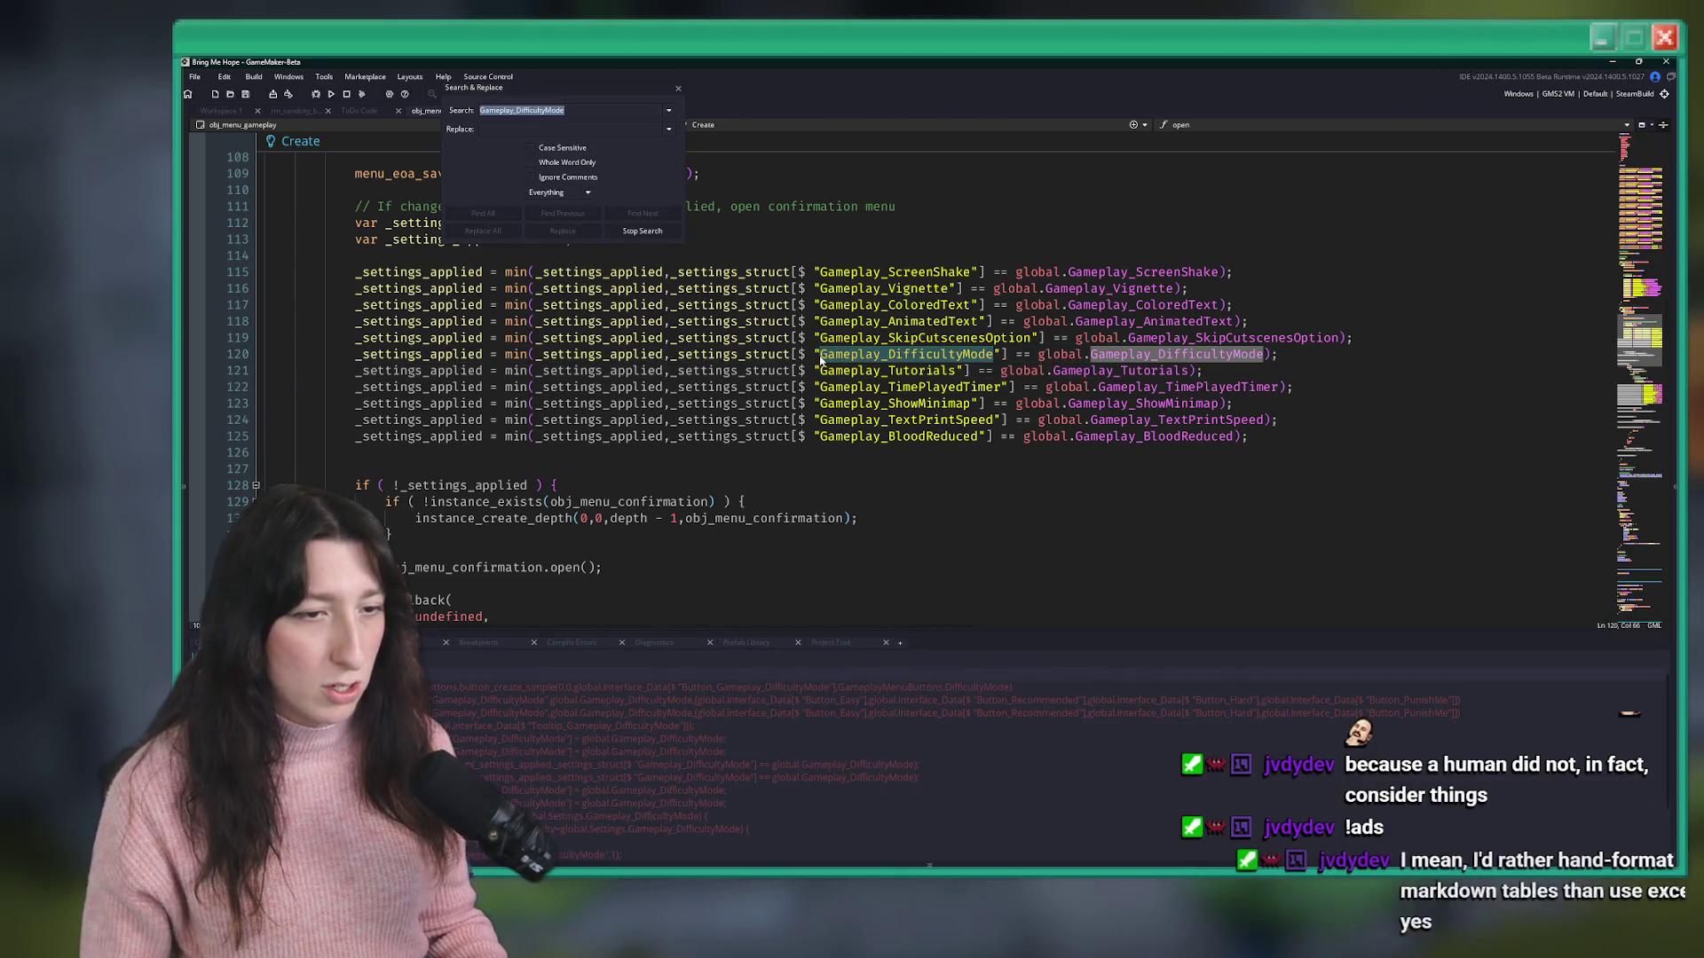
{"action": "scroll", "coordinate": [709, 514], "scroll_direction": "down", "scroll_amount": 15}
{"action": "scroll", "coordinate": [709, 513], "scroll_direction": "up", "scroll_amount": 20}
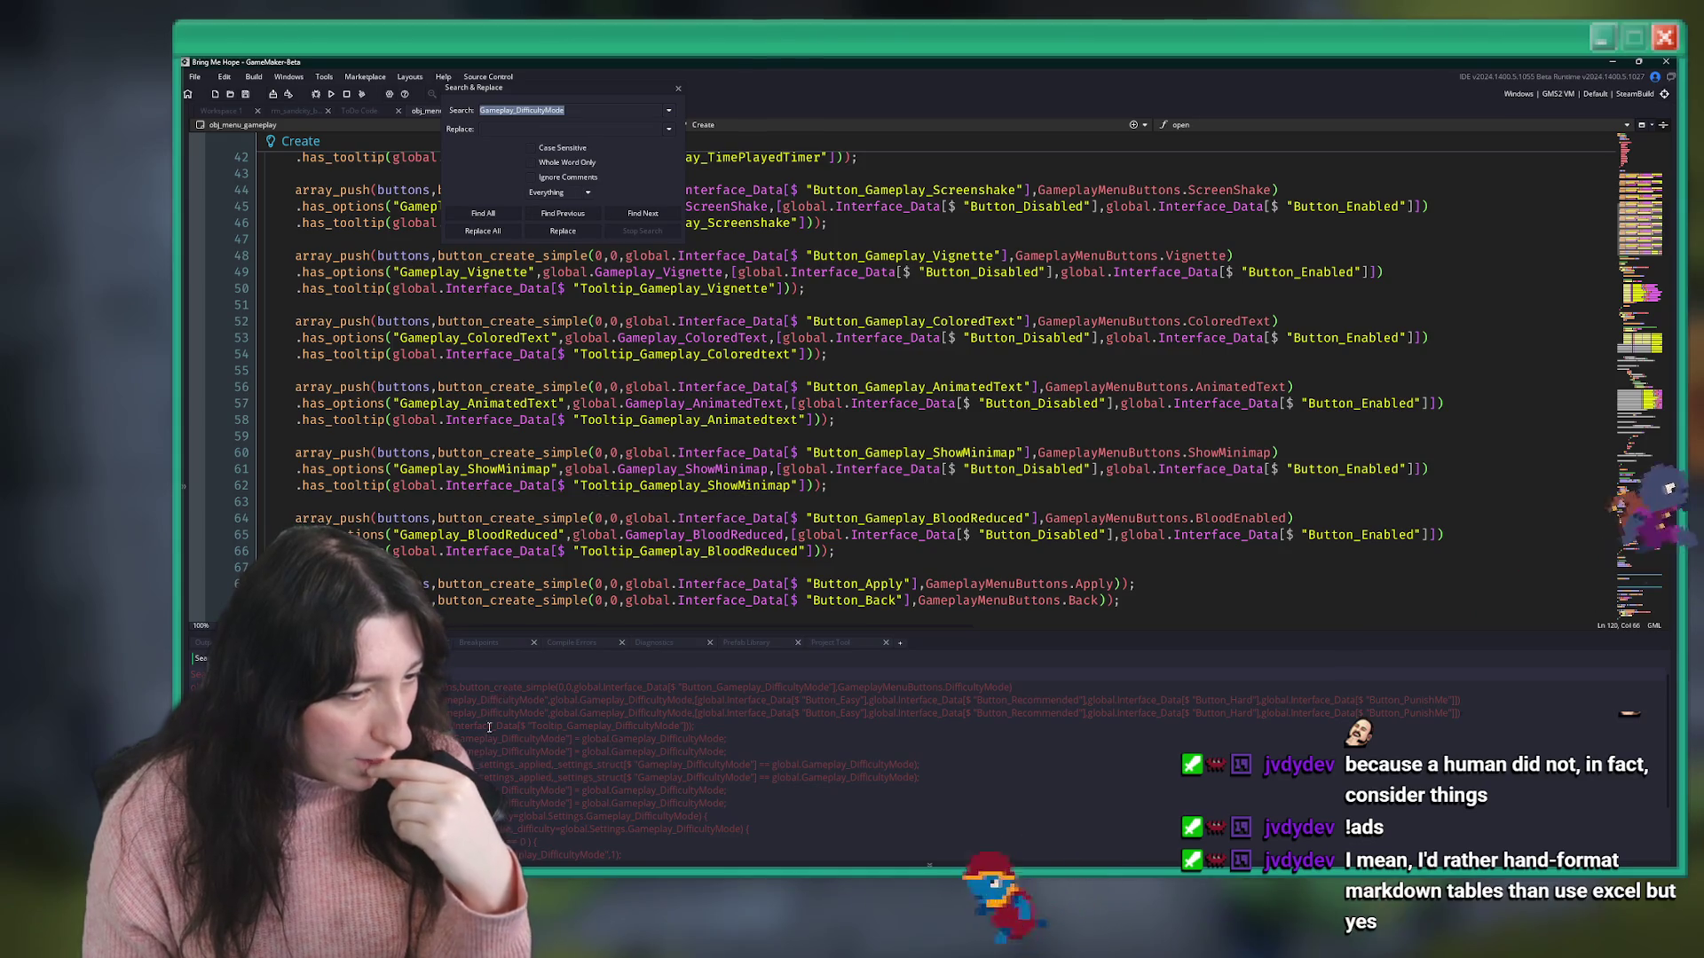
{"action": "scroll", "coordinate": [489, 716], "scroll_direction": "down", "scroll_amount": 1}
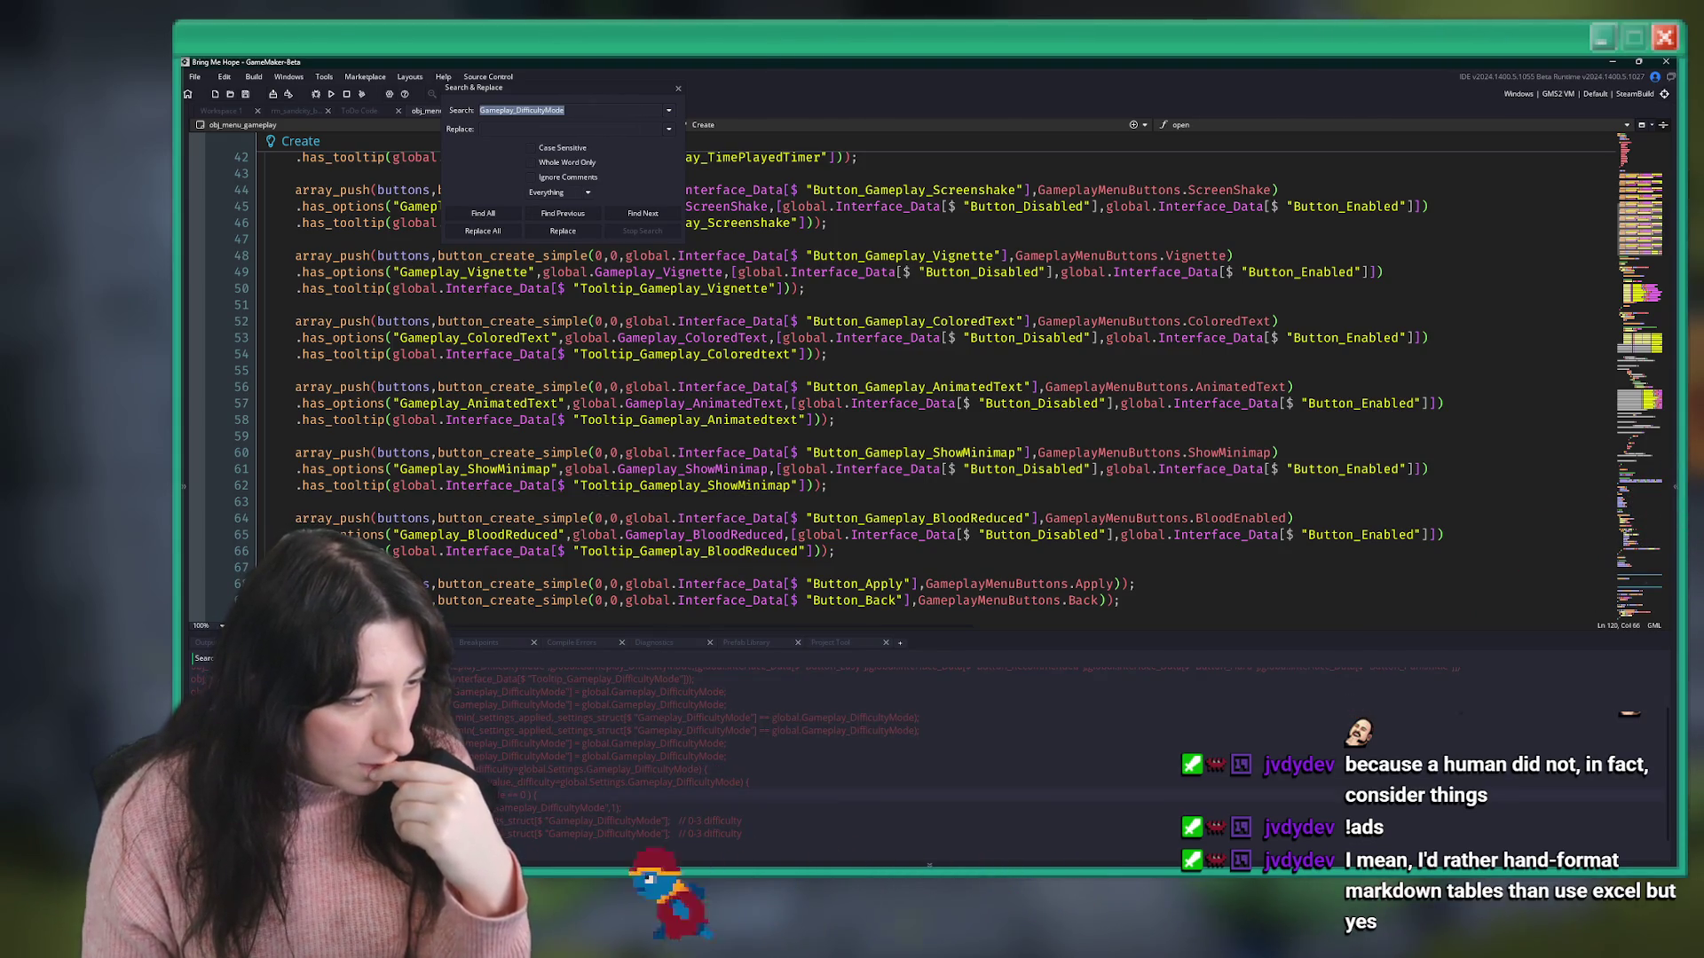
{"action": "double_click", "coordinate": [577, 807]}
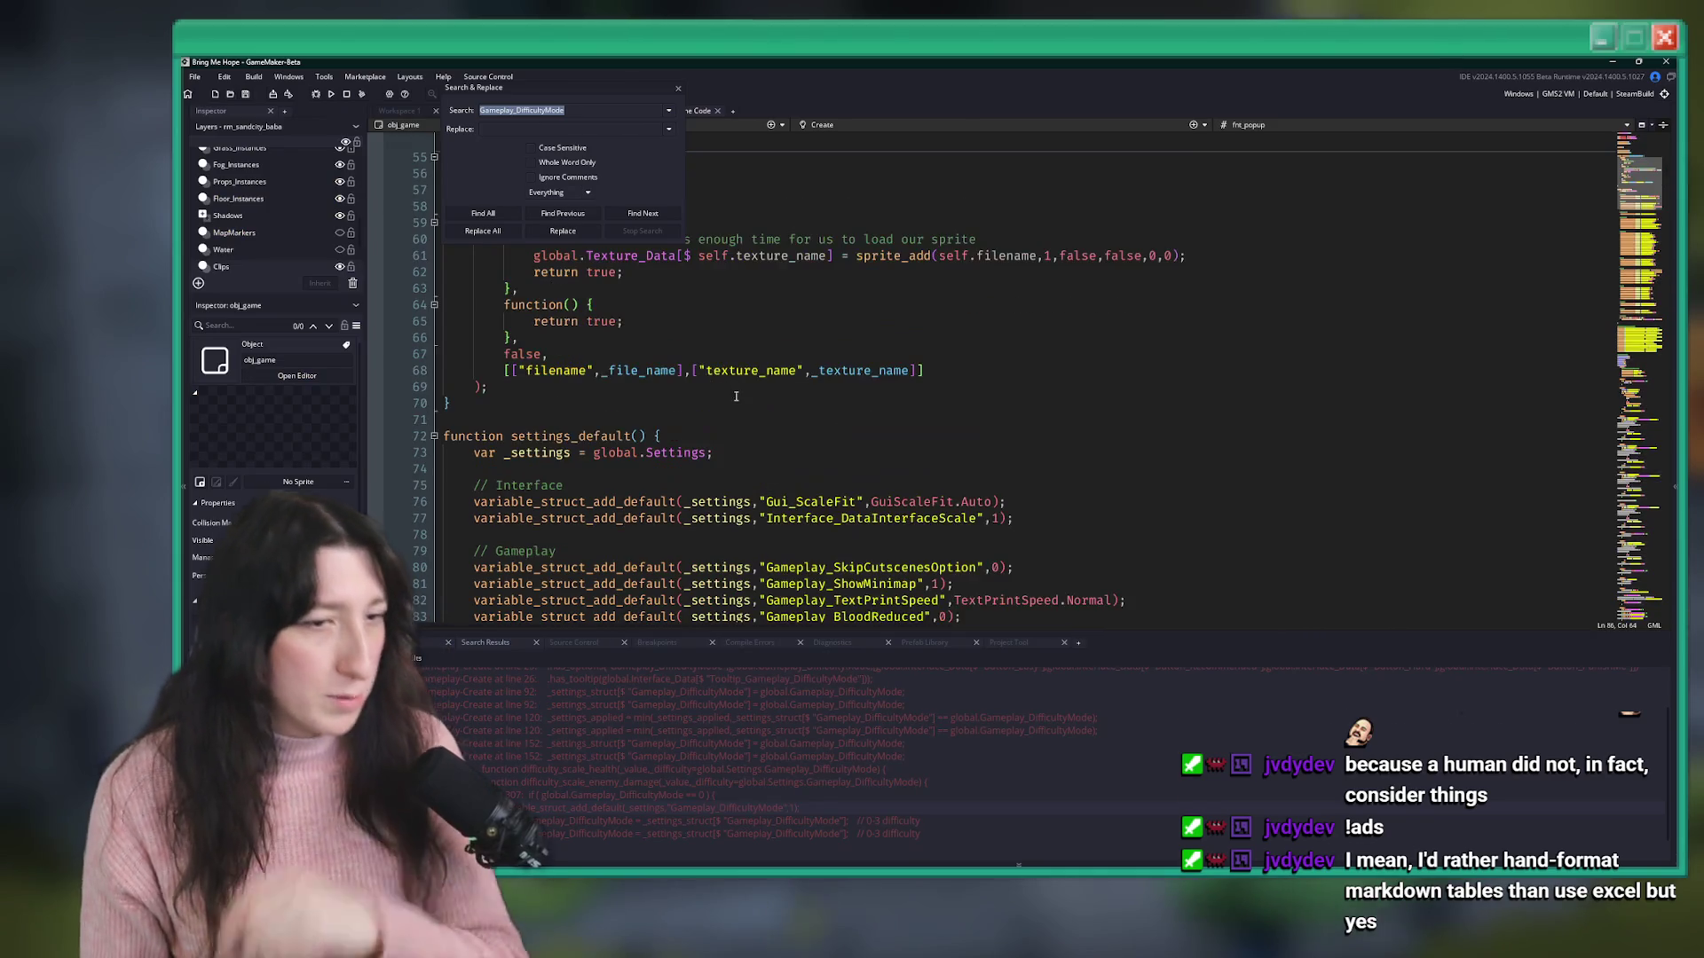
- Add a Gameplay_Tutorials default line below DifficultyMode, leaving room for a section heading above
{"action": "key", "text": "ctrl+d"}
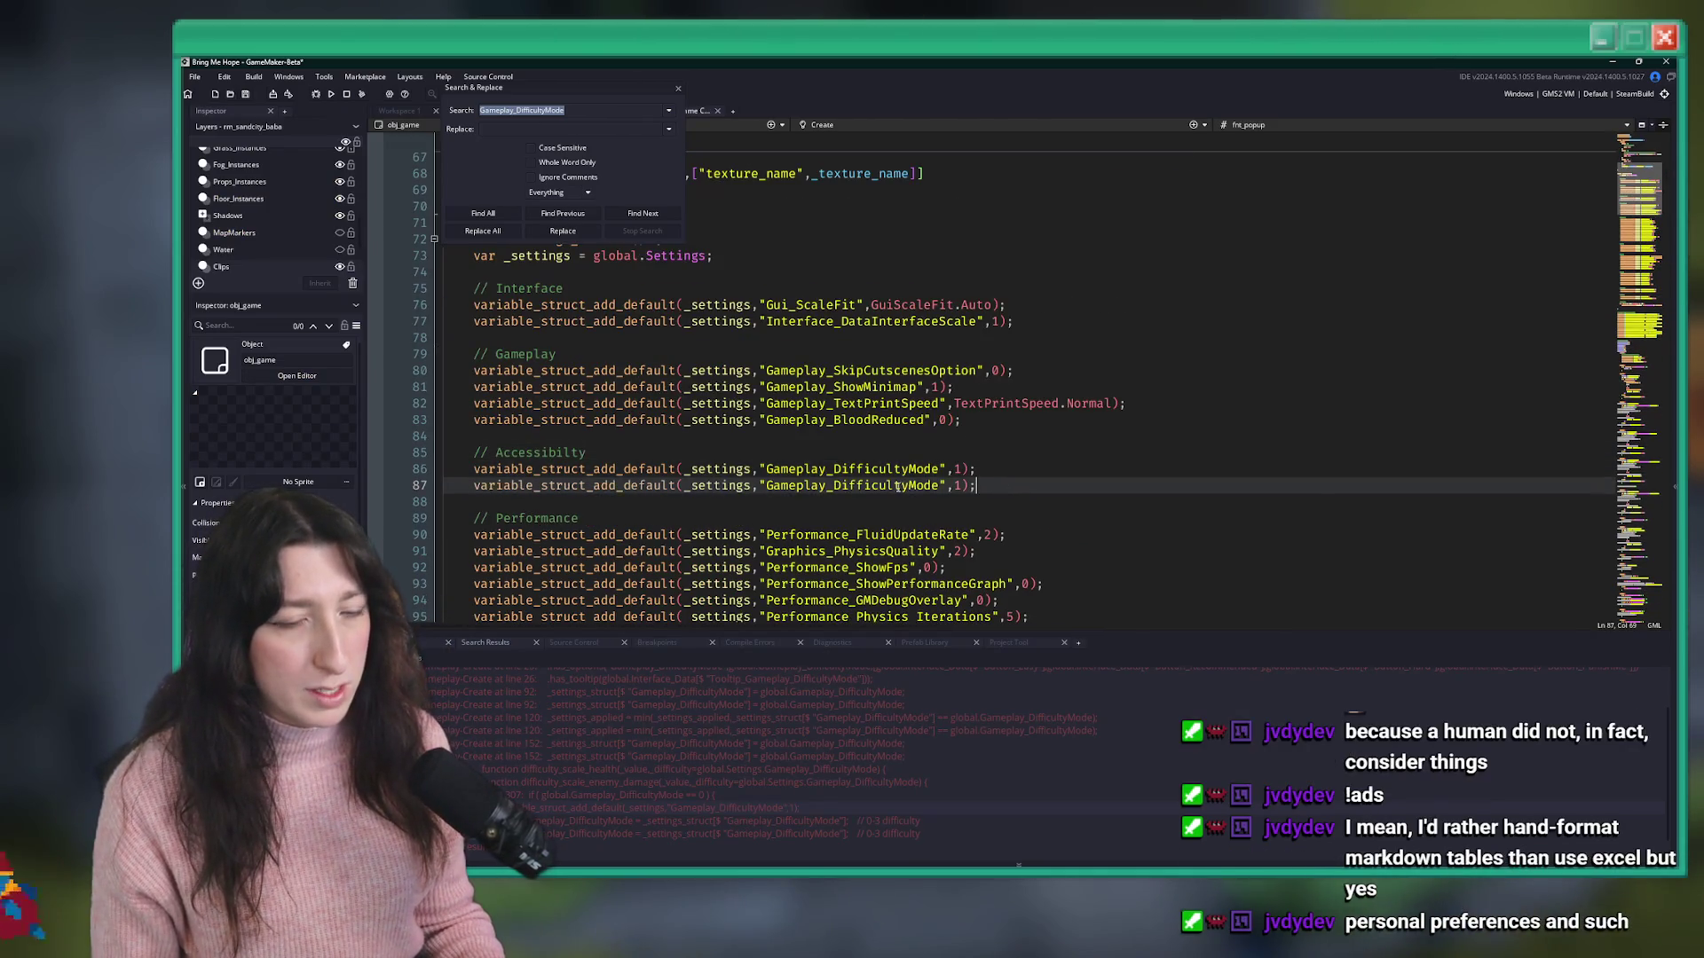
{"action": "type", "text": "Gameplay_Tutorials"}
{"action": "key", "text": "Home"}
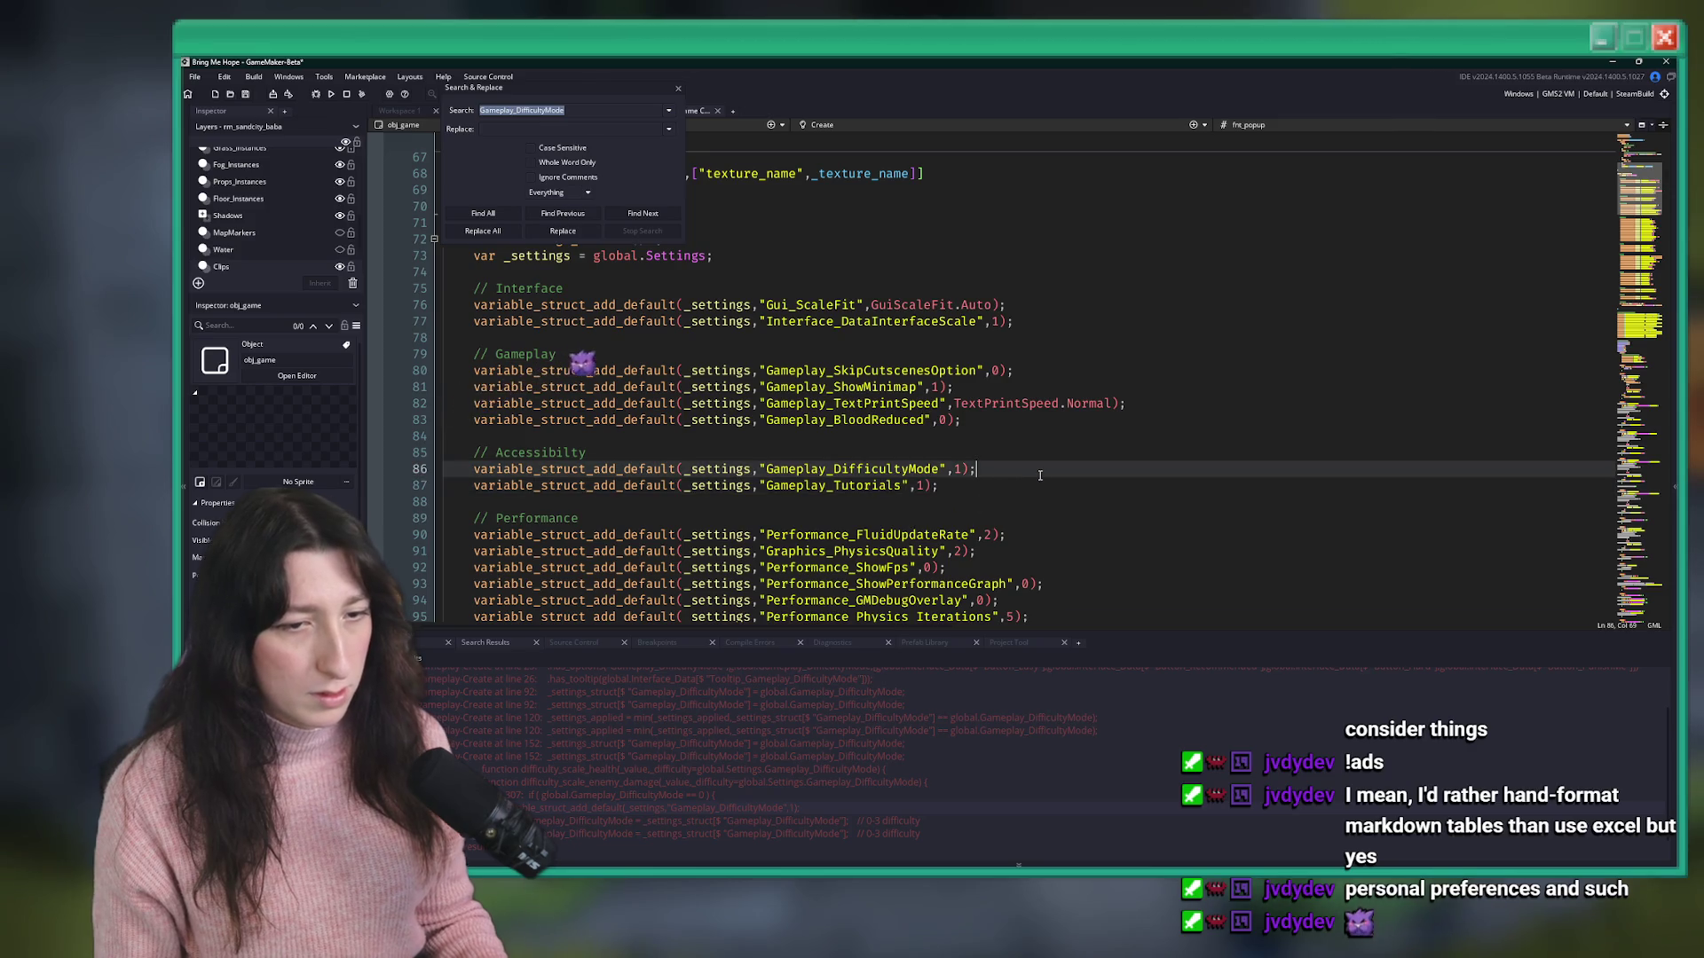
{"action": "key", "text": "Return"}
{"action": "key", "text": "Return"}
{"action": "key", "text": "Up"}
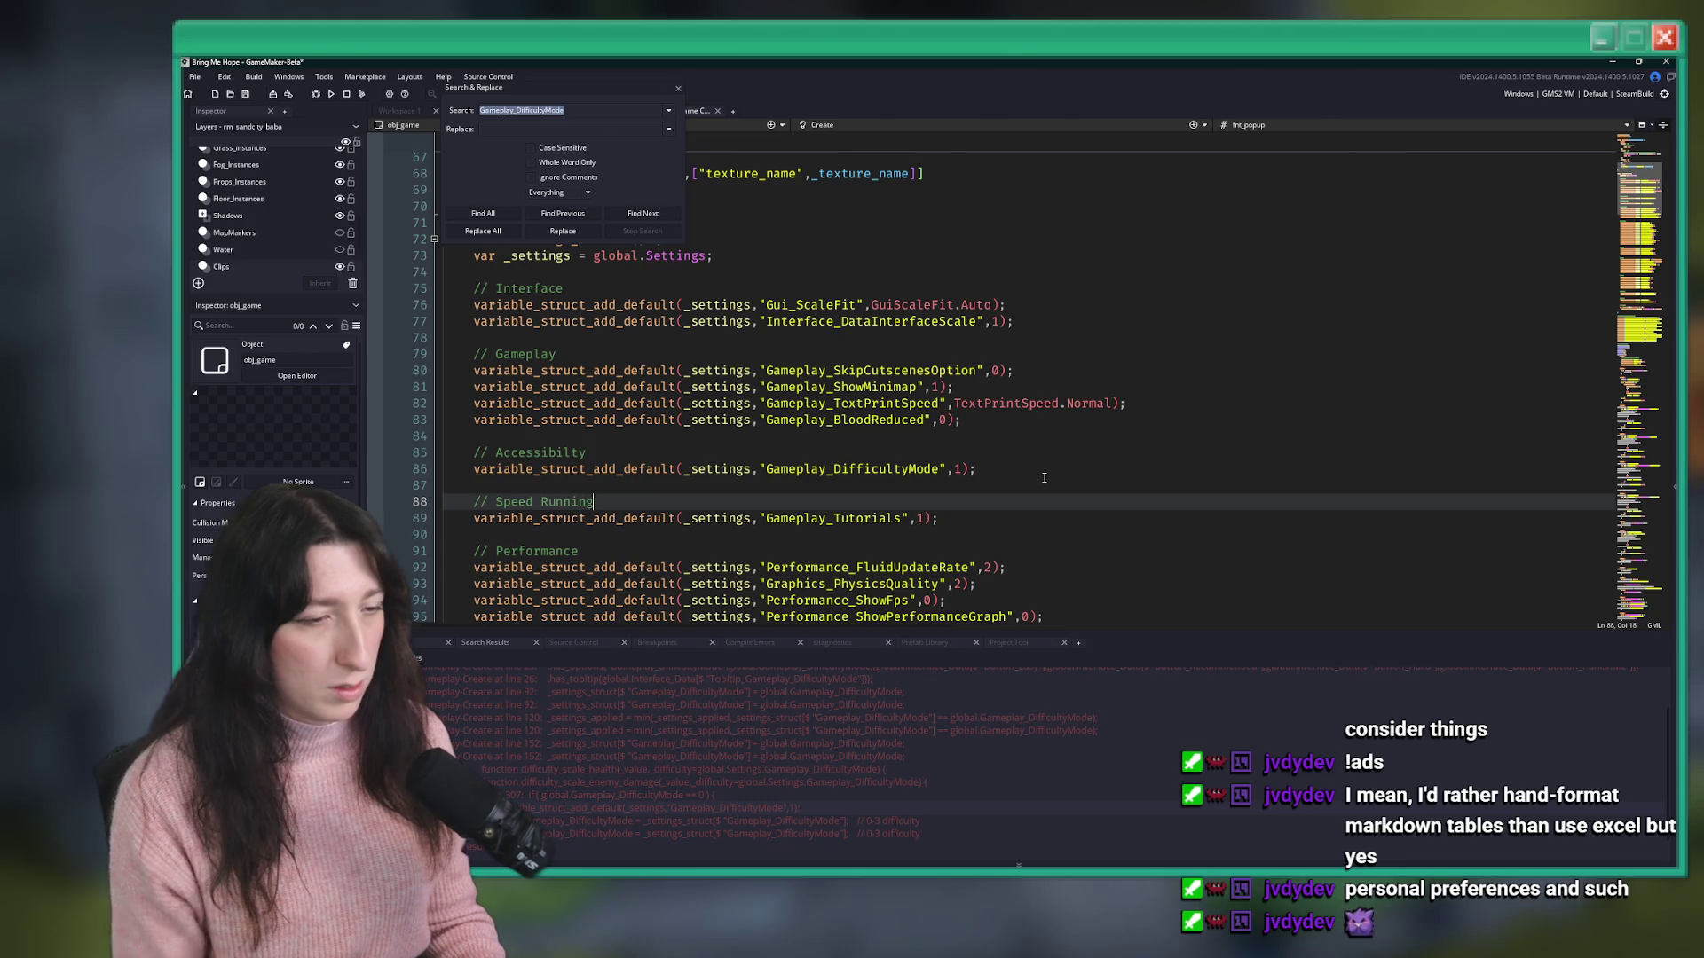
{"action": "left_click", "coordinate": [634, 825]}
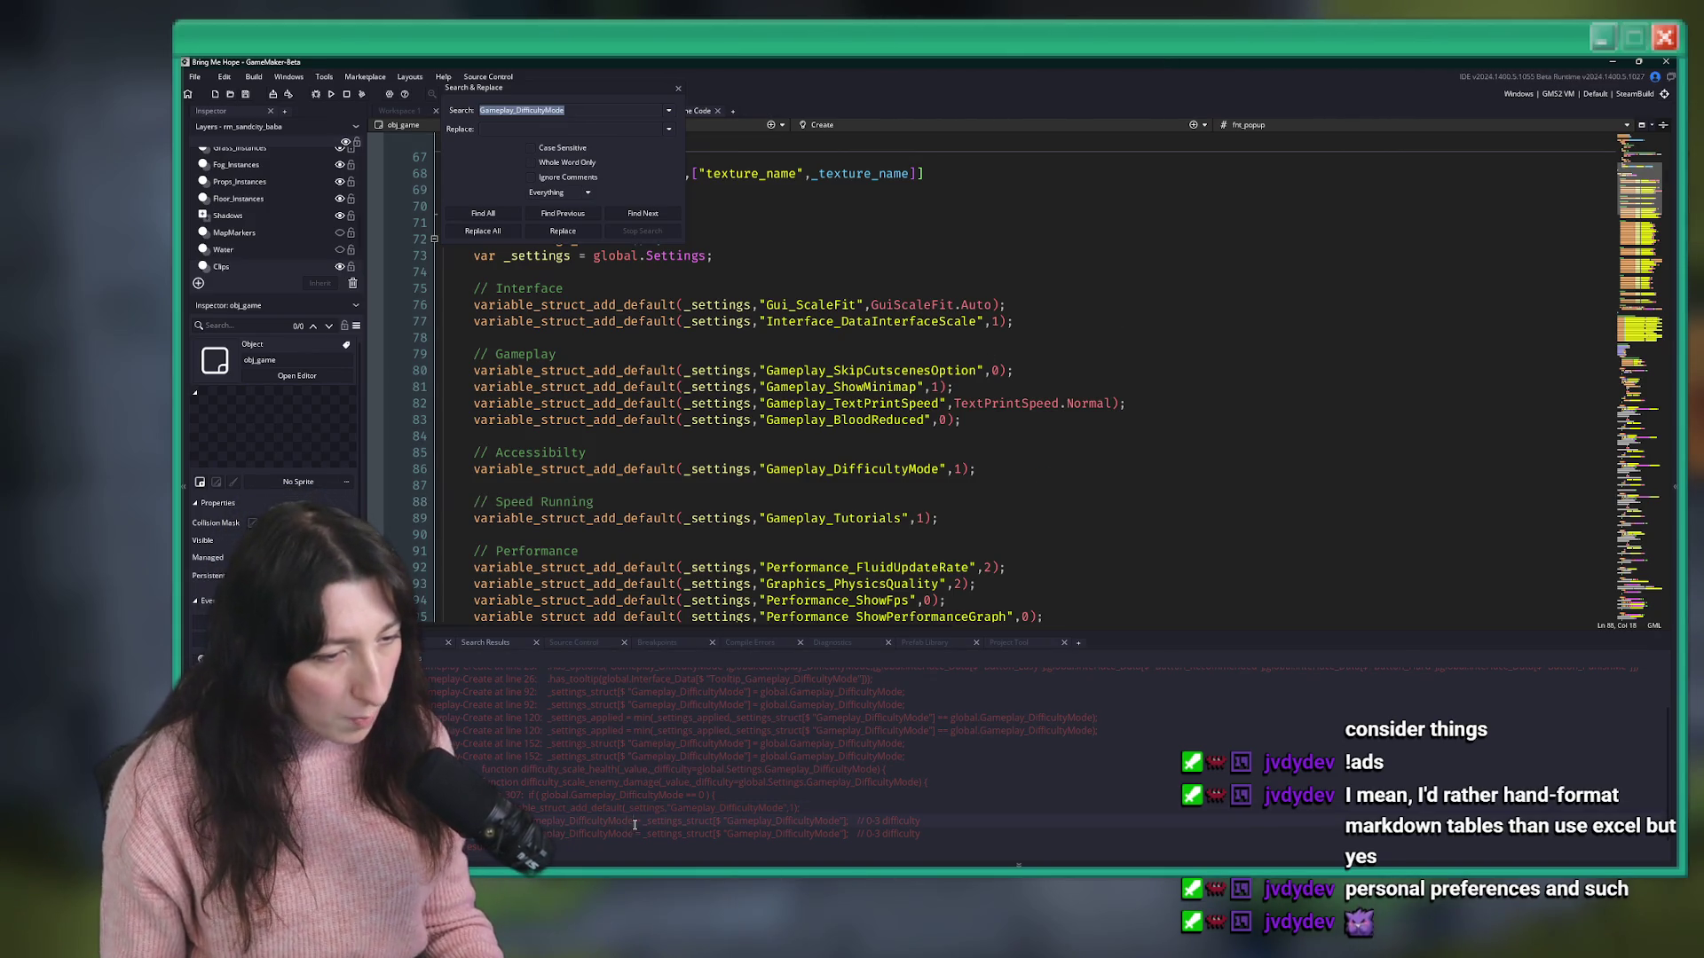
{"action": "double_click", "coordinate": [707, 823]}
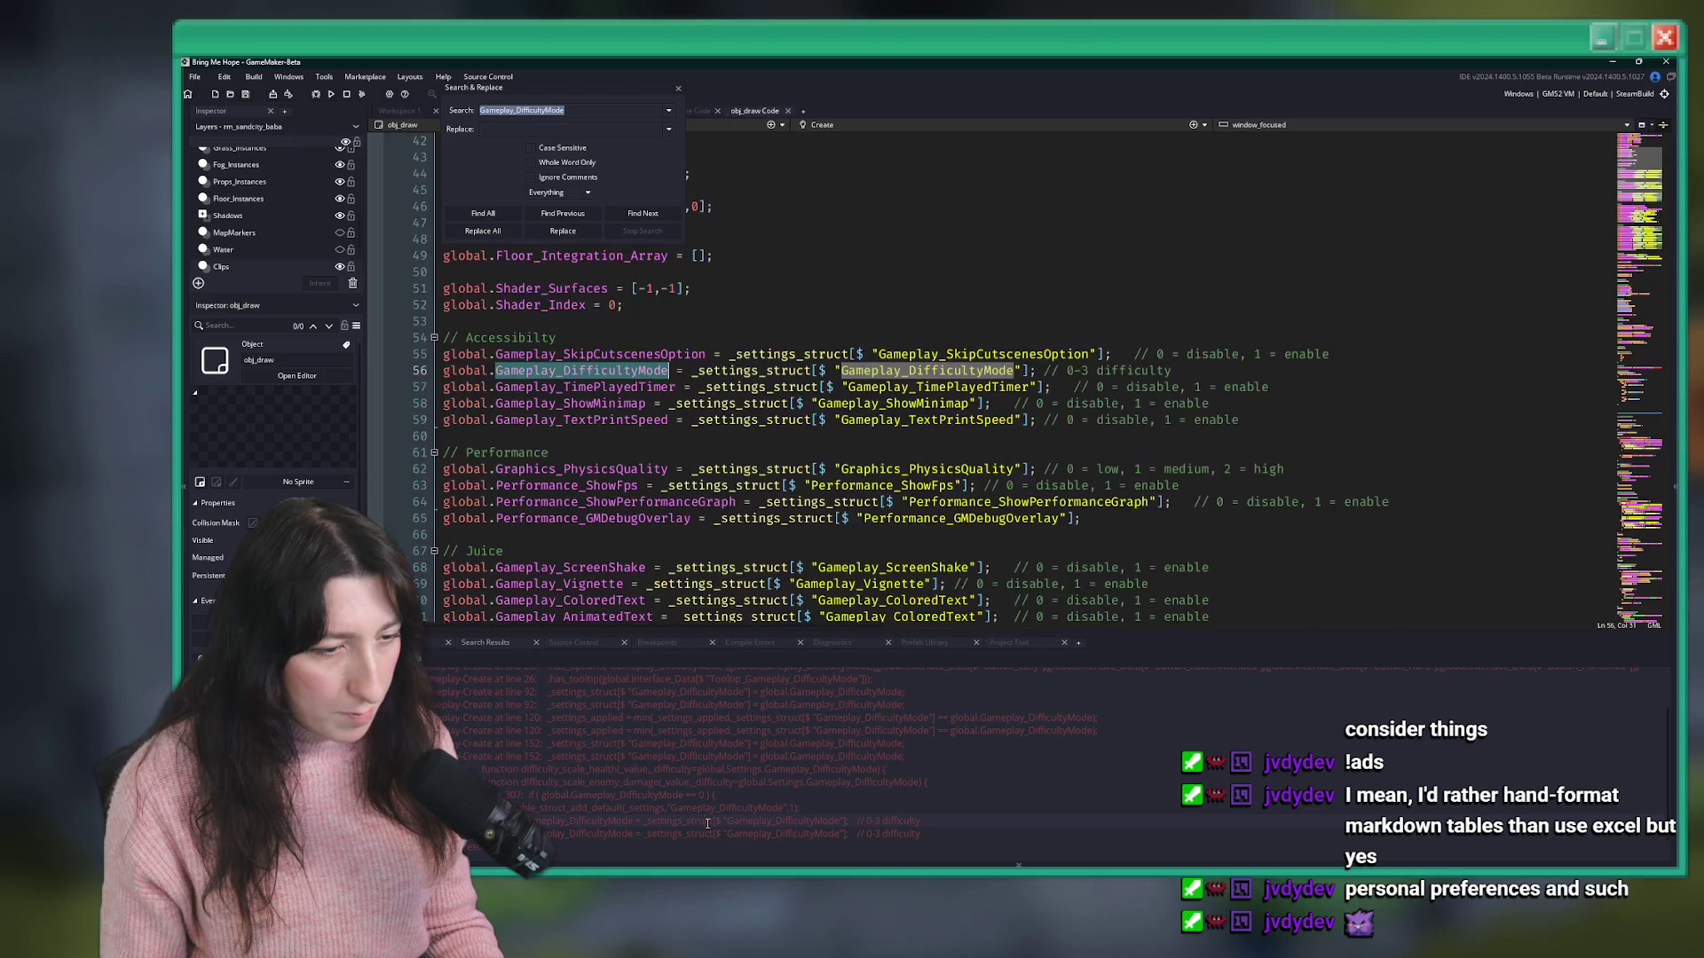
- Duplicate the DifficultyMode loading line, renaming its variable and settings key to Gameplay_Tutorials
{"action": "scroll", "coordinate": [802, 535], "scroll_direction": "up", "scroll_amount": 2}
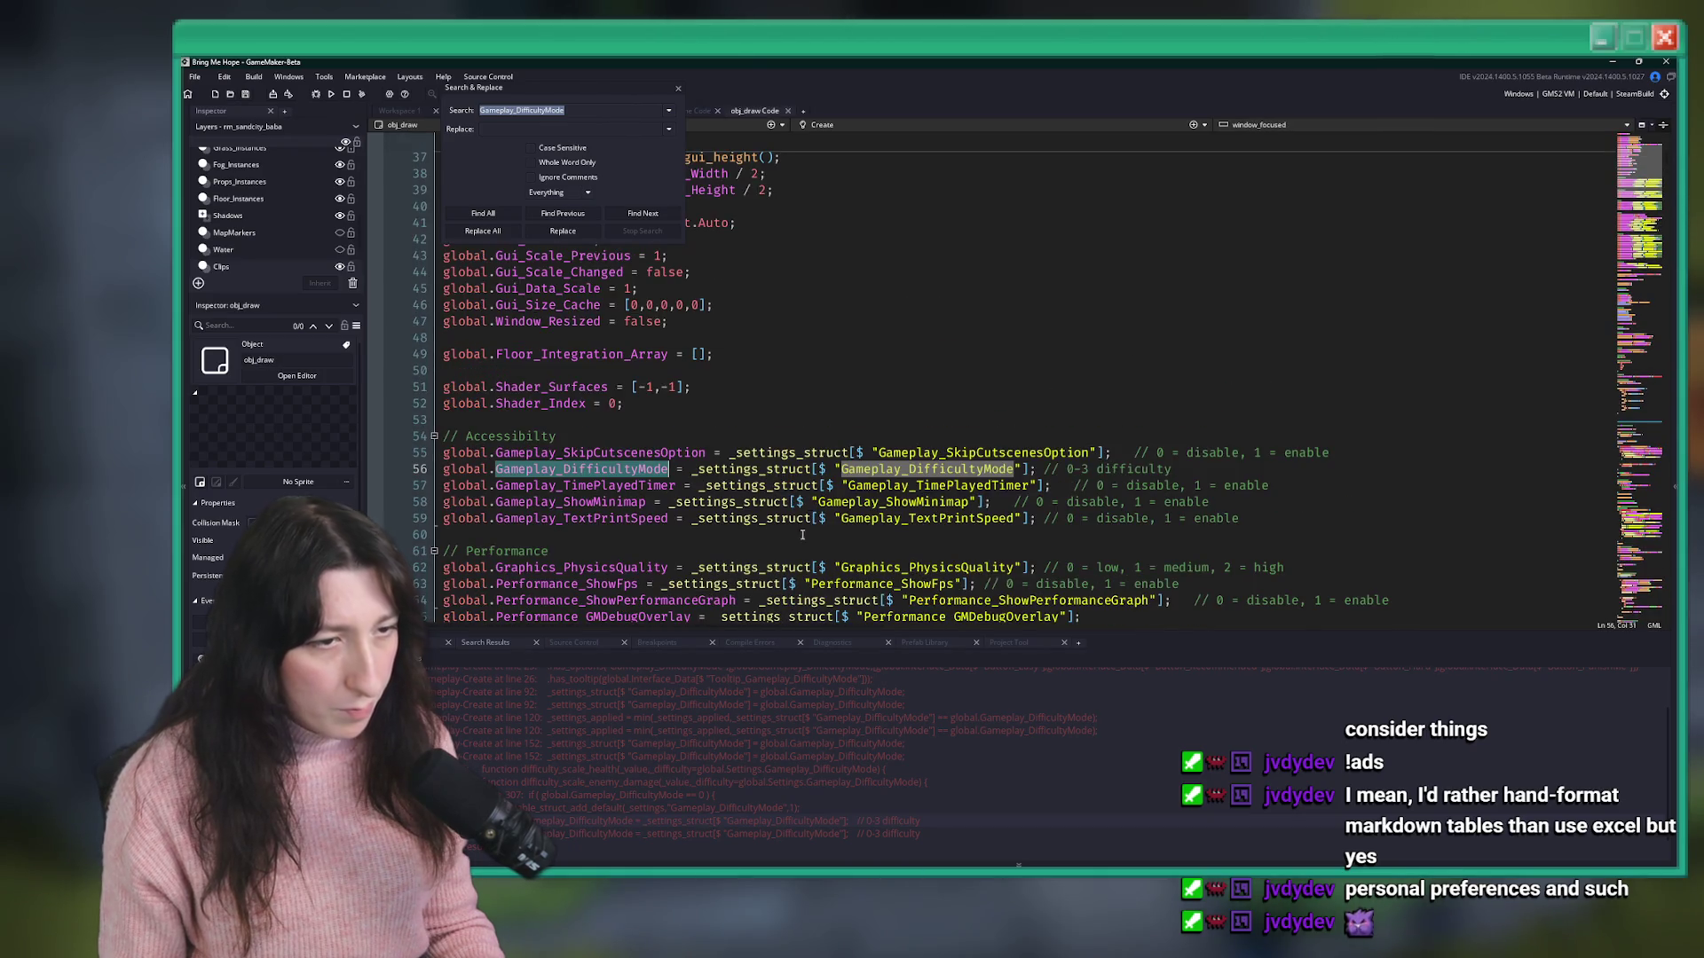
{"action": "left_click", "coordinate": [679, 92]}
{"action": "scroll", "coordinate": [976, 391], "scroll_direction": "down", "scroll_amount": 2}
{"action": "key", "text": "ctrl+d"}
{"action": "double_click", "coordinate": [976, 391]}
{"action": "type", "text": "Gameplay_Tutorials"}
{"action": "double_click", "coordinate": [577, 387]}
{"action": "type", "text": "Gameplay_Tutorials"}
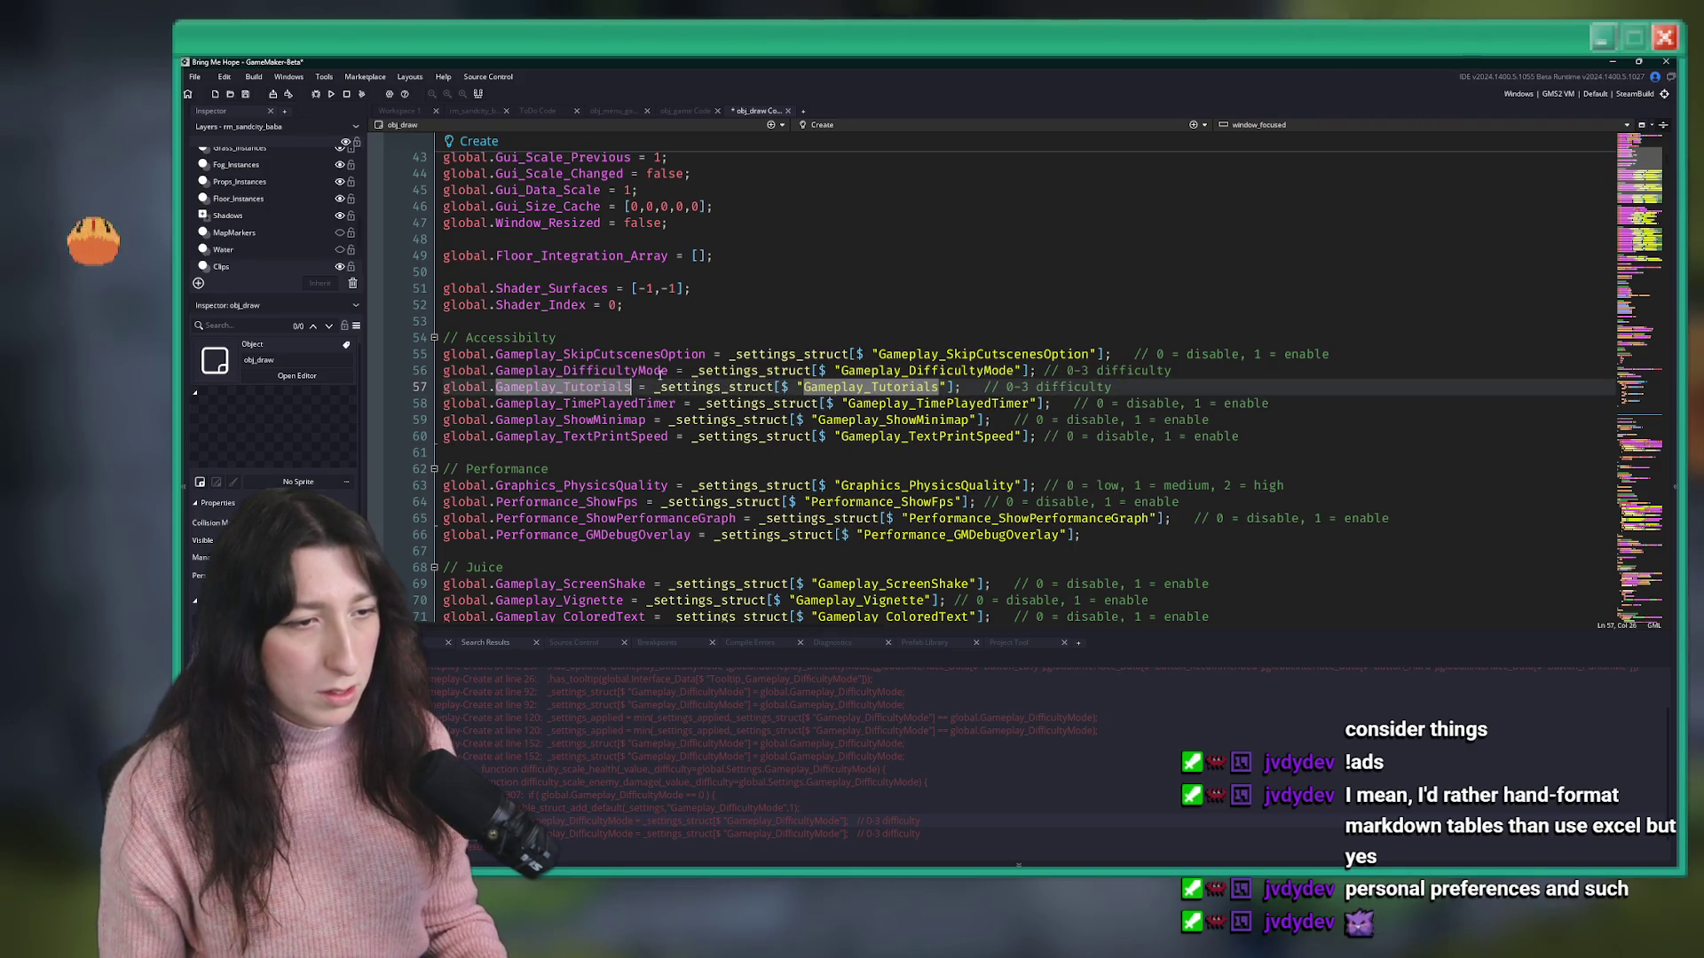
- Give the Gameplay_Tutorials line a '0 = disable, 1 = enable' comment and save the obj_draw code
{"action": "double_click", "coordinate": [660, 372]}
{"action": "mouse_move", "coordinate": [1113, 387]}
{"action": "left_mouse_down"}
{"action": "mouse_move", "coordinate": [961, 387]}
{"action": "mouse_move", "coordinate": [1233, 437]}
{"action": "mouse_move", "coordinate": [1215, 420]}
{"action": "left_mouse_up"}
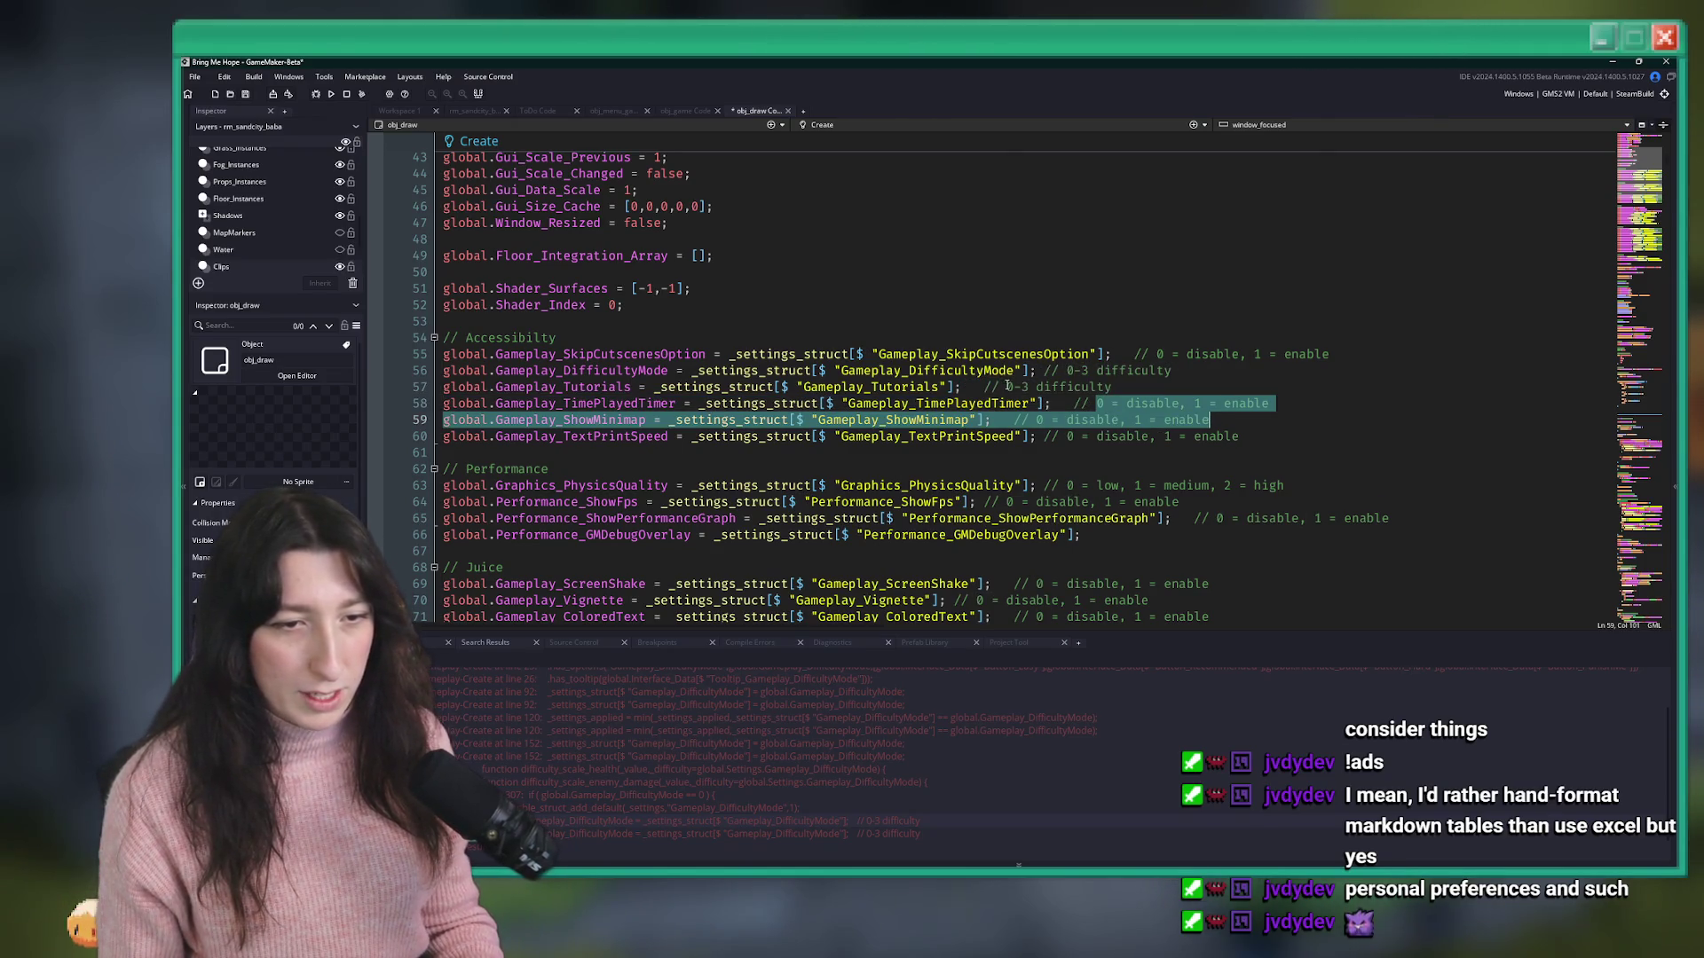
{"action": "key", "text": "ctrl+c"}
{"action": "left_click_drag", "start_coordinate": [1008, 386], "coordinate": [1313, 390]}
{"action": "key", "text": "ctrl+v"}
{"action": "key", "text": "ctrl+z"}
{"action": "key", "text": "ctrl+z"}
{"action": "key", "text": "ctrl+z"}
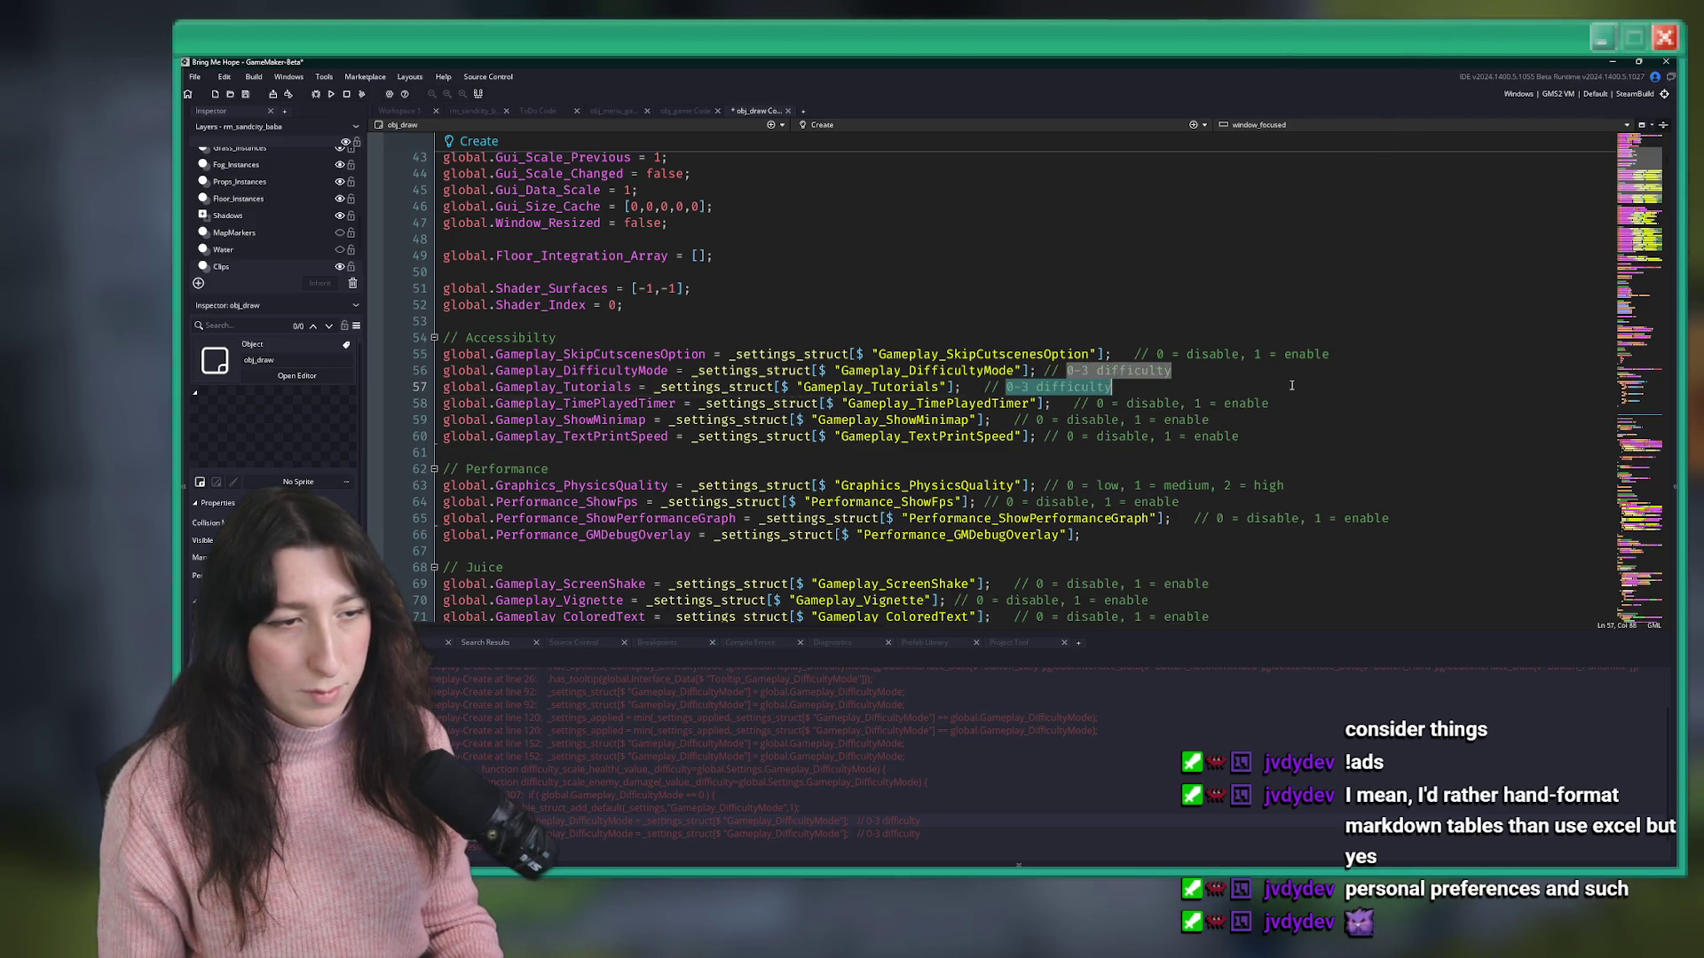
{"action": "mouse_move", "coordinate": [1270, 403]}
{"action": "left_mouse_down"}
{"action": "mouse_move", "coordinate": [1096, 404]}
{"action": "mouse_move", "coordinate": [1065, 387]}
{"action": "mouse_move", "coordinate": [1128, 387]}
{"action": "left_mouse_up"}
{"action": "key", "text": "ctrl+v"}
{"action": "key", "text": "ctrl+s"}
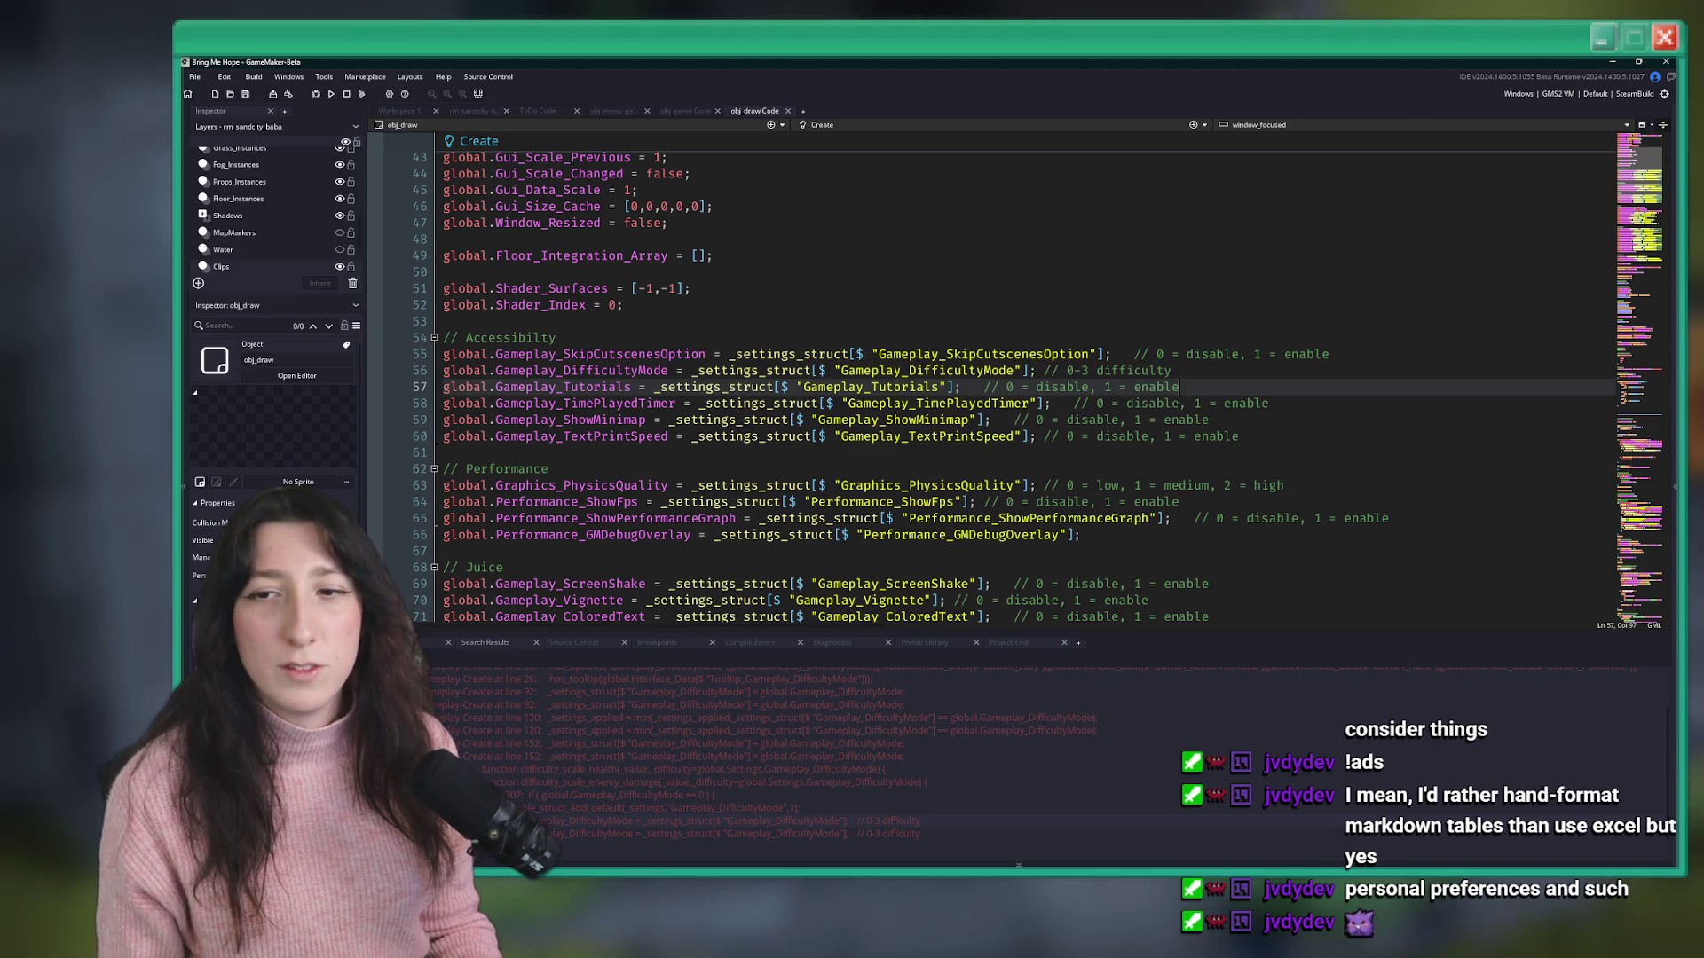
{"action": "left_click", "coordinate": [761, 324]}
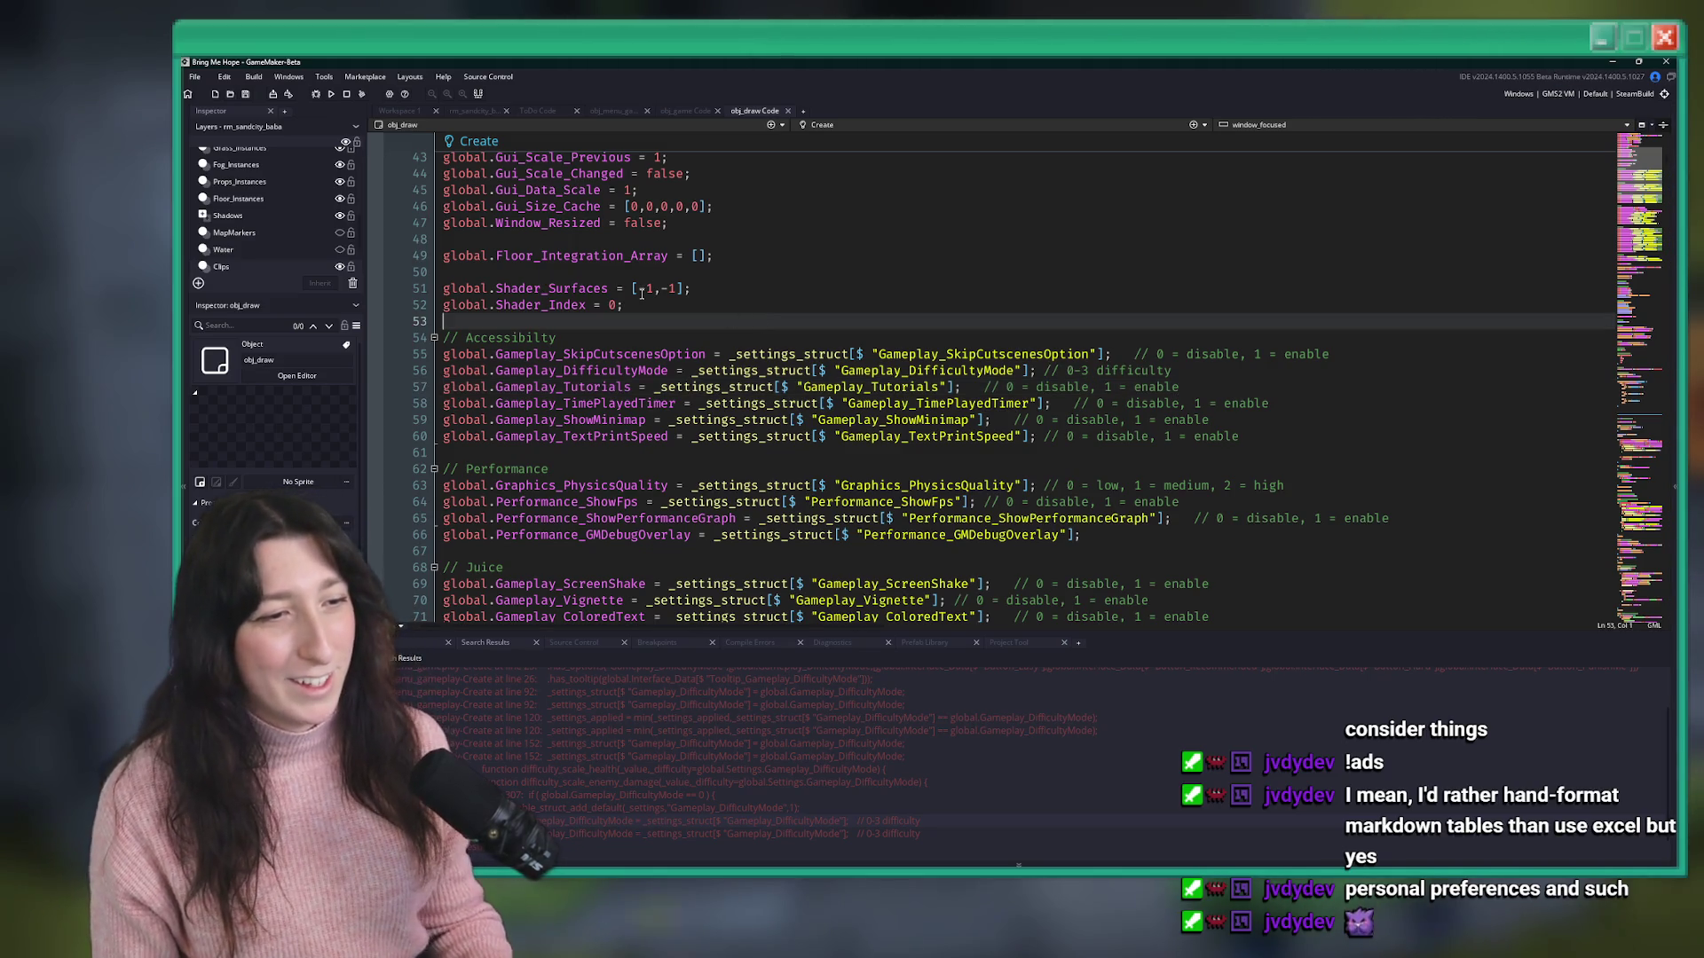
- Open the DifficultyMode usage in obj_menu_gameplay from Search Results, with panels hidden for room
{"action": "scroll", "coordinate": [714, 246], "scroll_direction": "up", "scroll_amount": 8}
{"action": "scroll", "coordinate": [715, 246], "scroll_direction": "down", "scroll_amount": 6}
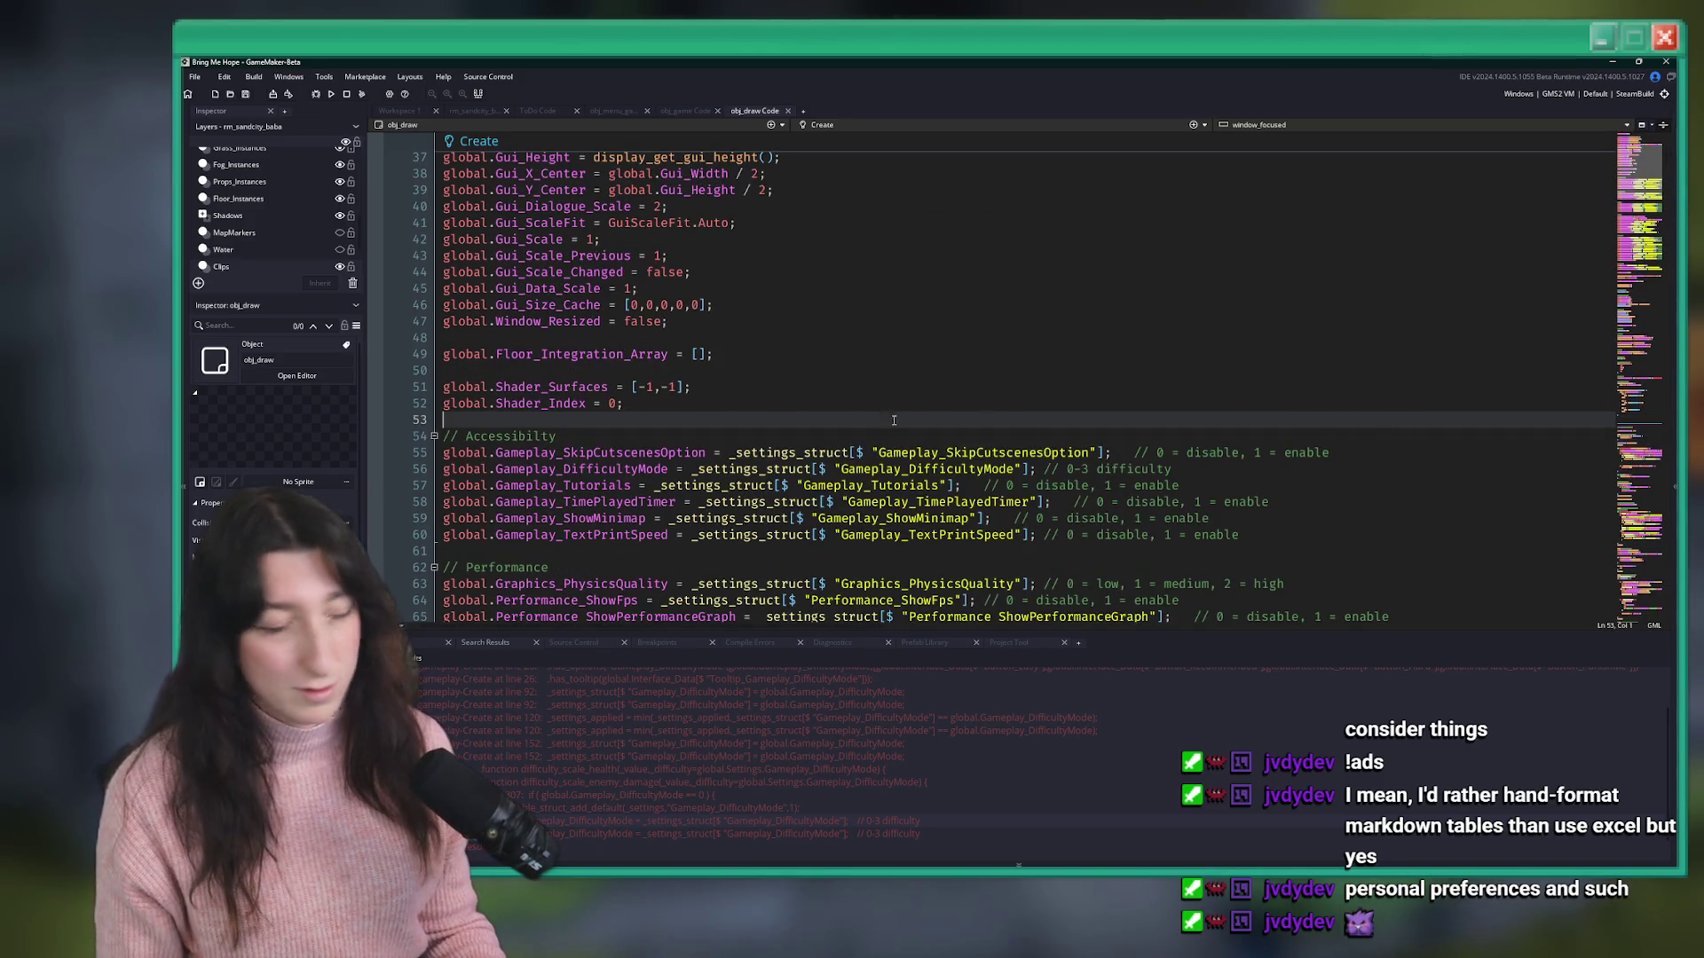
{"action": "scroll", "coordinate": [838, 433], "scroll_direction": "down", "scroll_amount": 2}
{"action": "scroll", "coordinate": [710, 320], "scroll_direction": "up", "scroll_amount": 4}
{"action": "scroll", "coordinate": [705, 316], "scroll_direction": "down", "scroll_amount": 4}
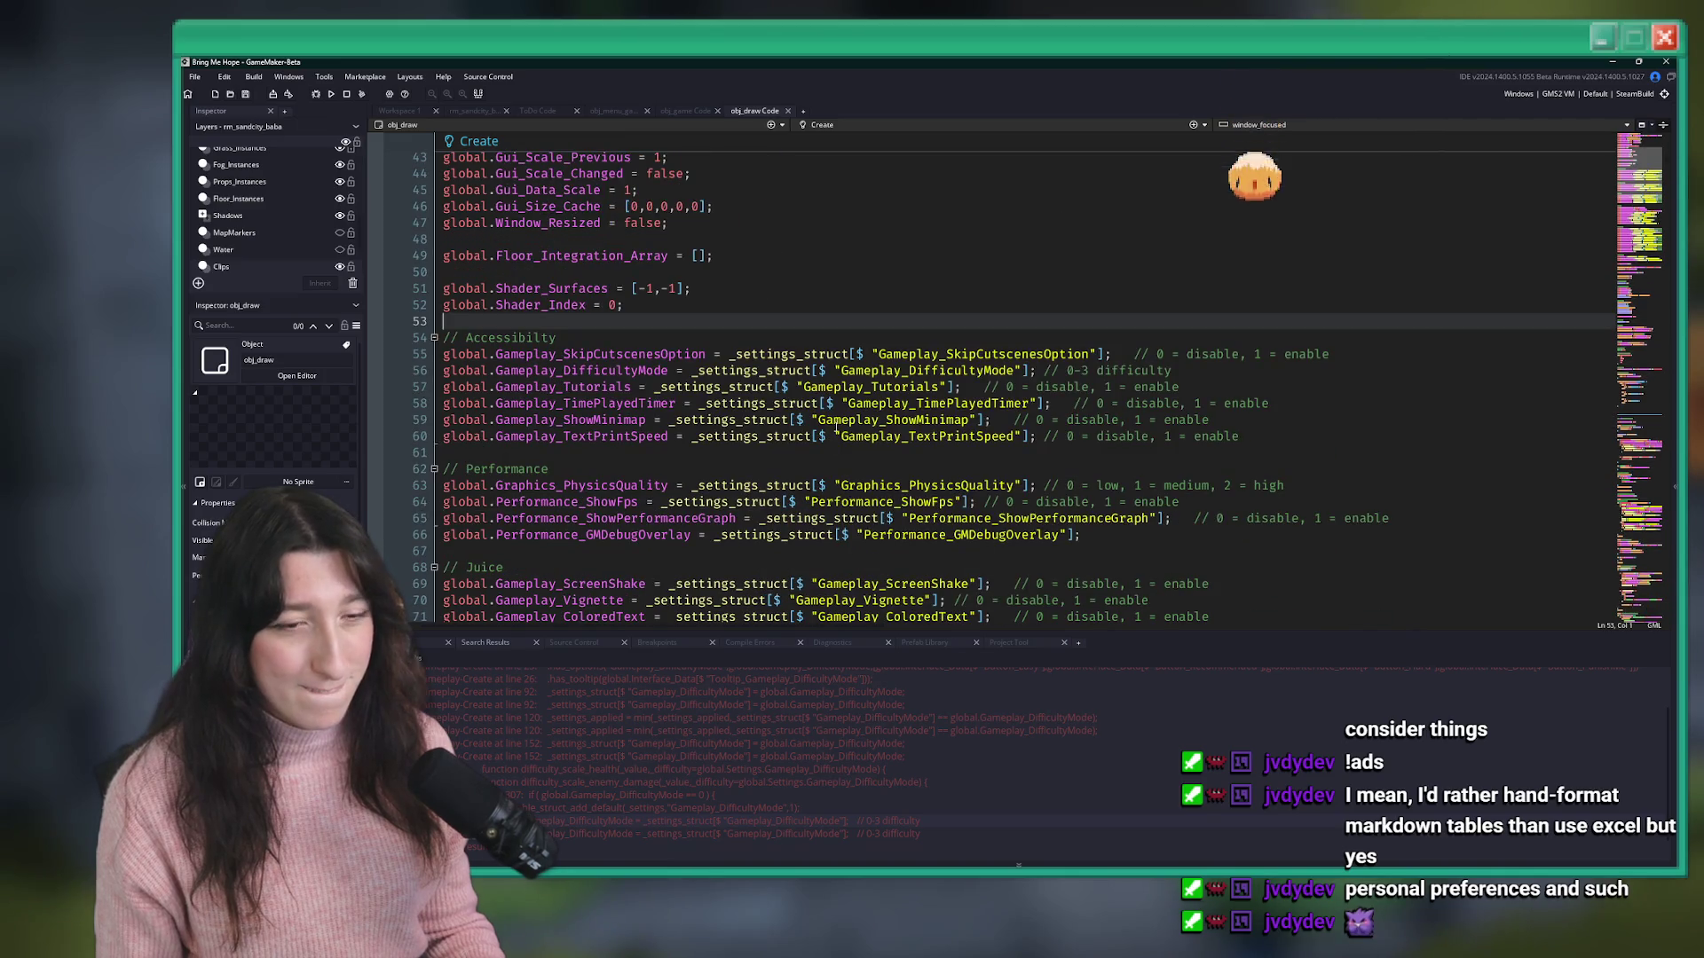
{"action": "scroll", "coordinate": [628, 739], "scroll_direction": "up", "scroll_amount": 2}
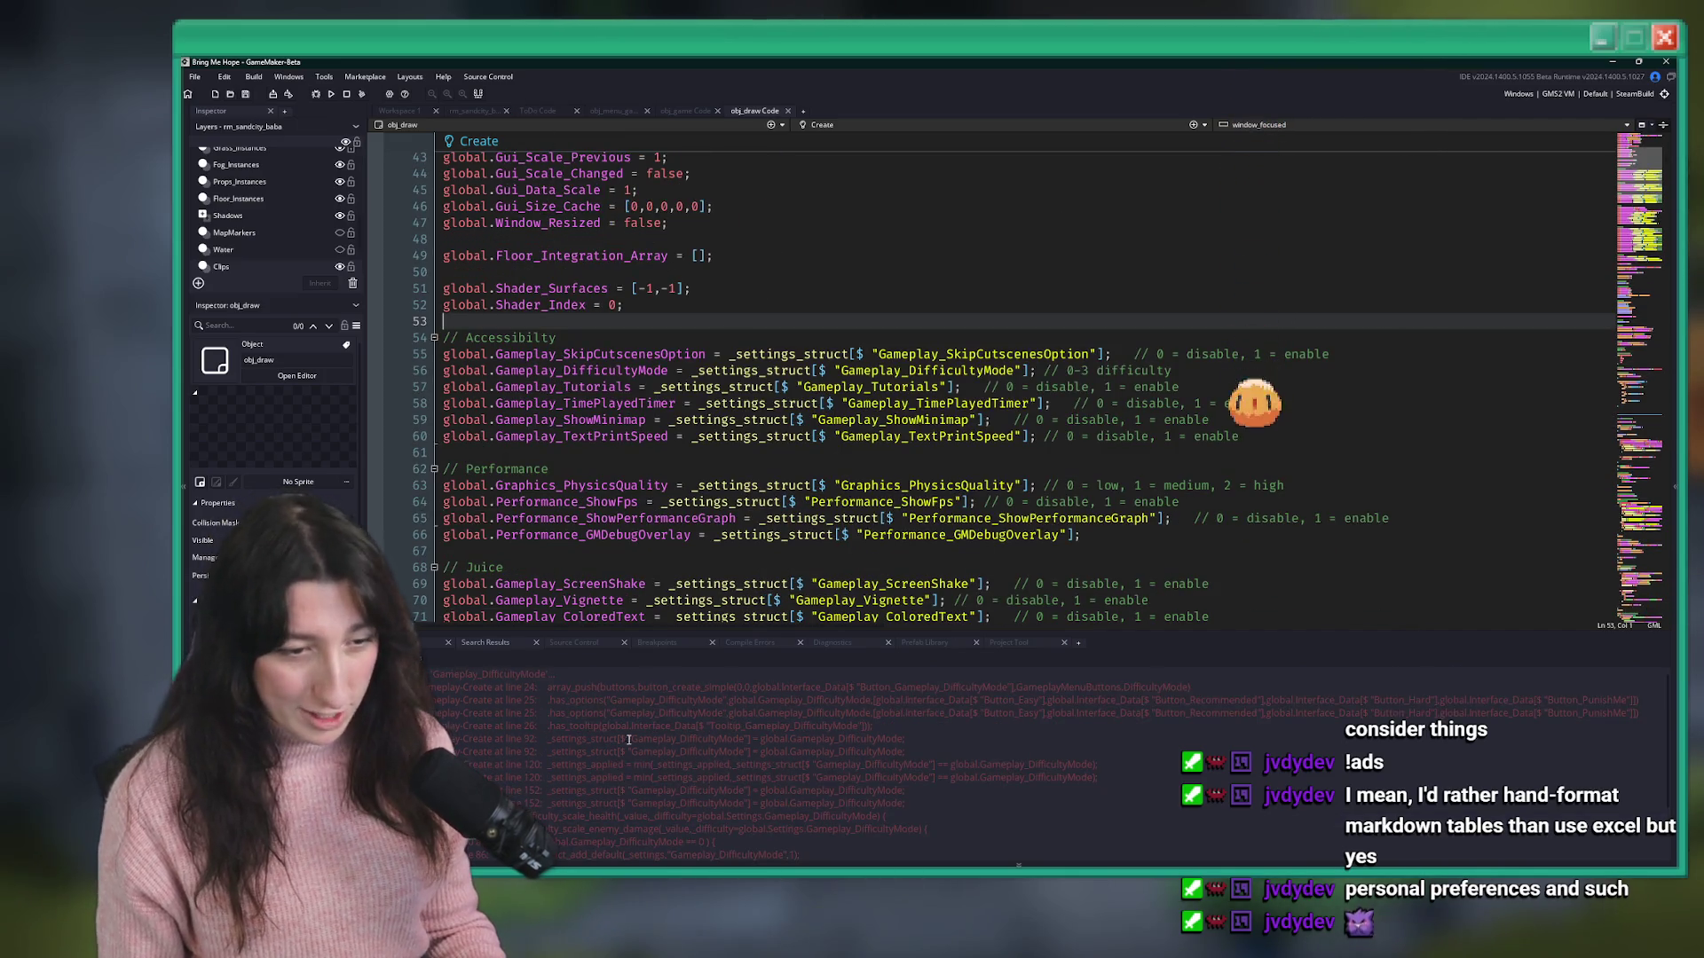
{"action": "left_click", "coordinate": [641, 729]}
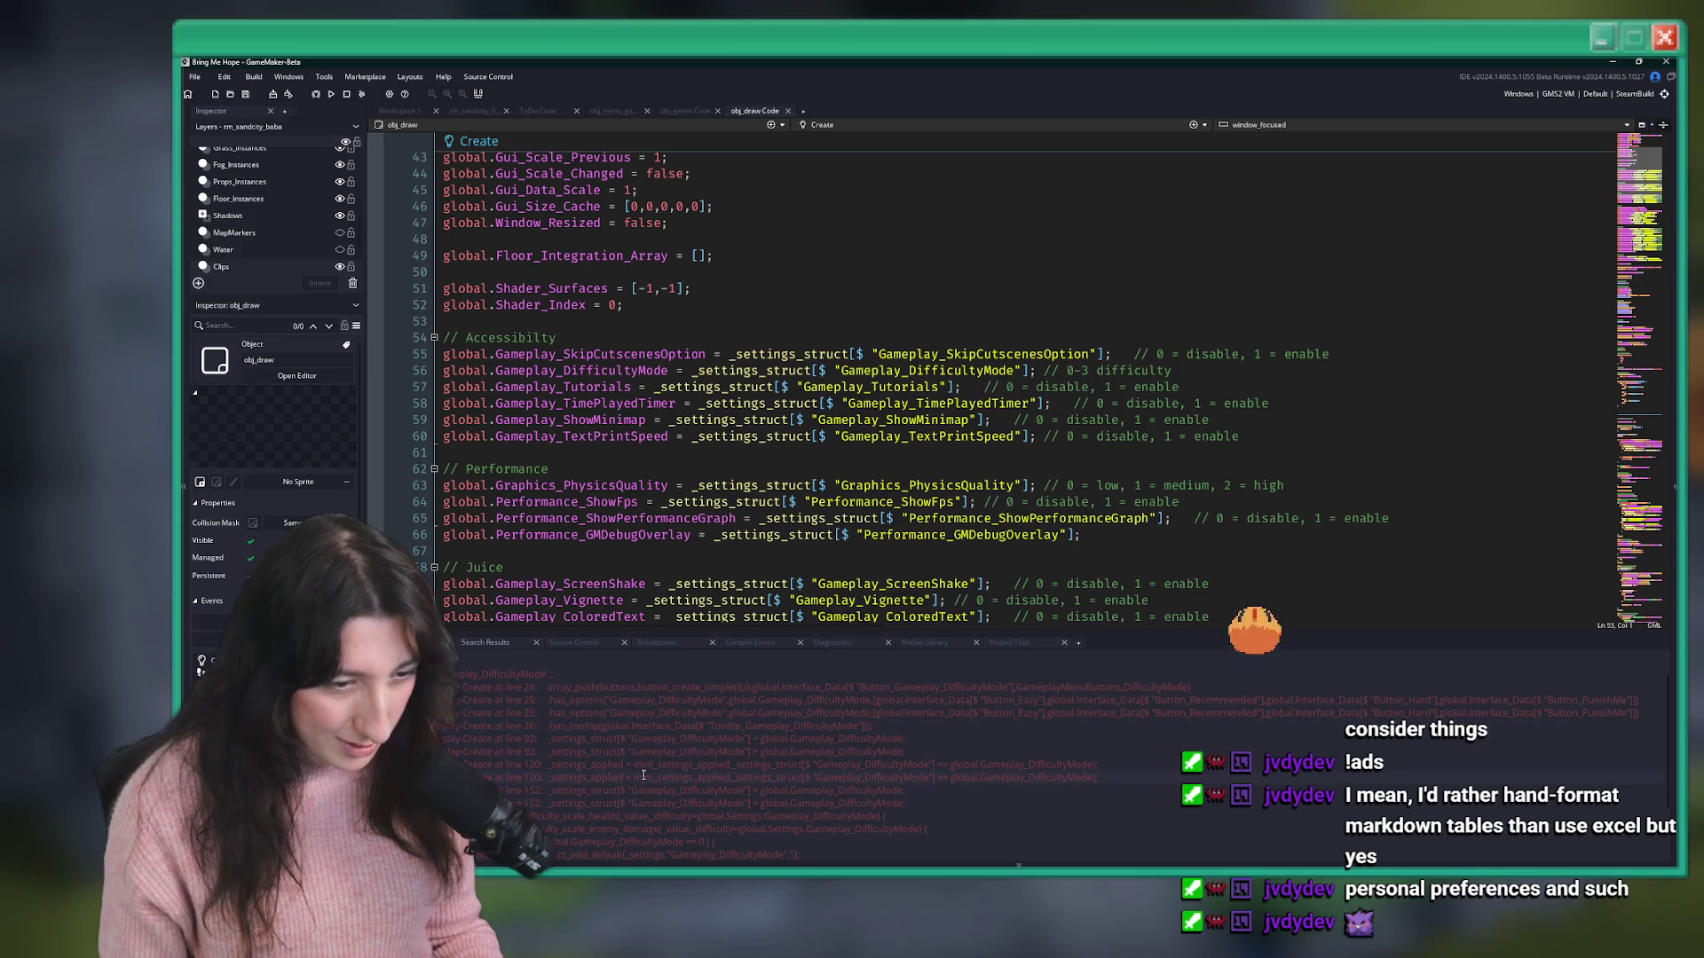
{"action": "double_click", "coordinate": [706, 690]}
{"action": "scroll", "coordinate": [735, 533], "scroll_direction": "down", "scroll_amount": 5}
{"action": "left_click", "coordinate": [736, 532]}
{"action": "key", "text": "F12"}
{"action": "scroll", "coordinate": [499, 210], "scroll_direction": "up", "scroll_amount": 8}
{"action": "scroll", "coordinate": [567, 554], "scroll_direction": "down", "scroll_amount": 20}
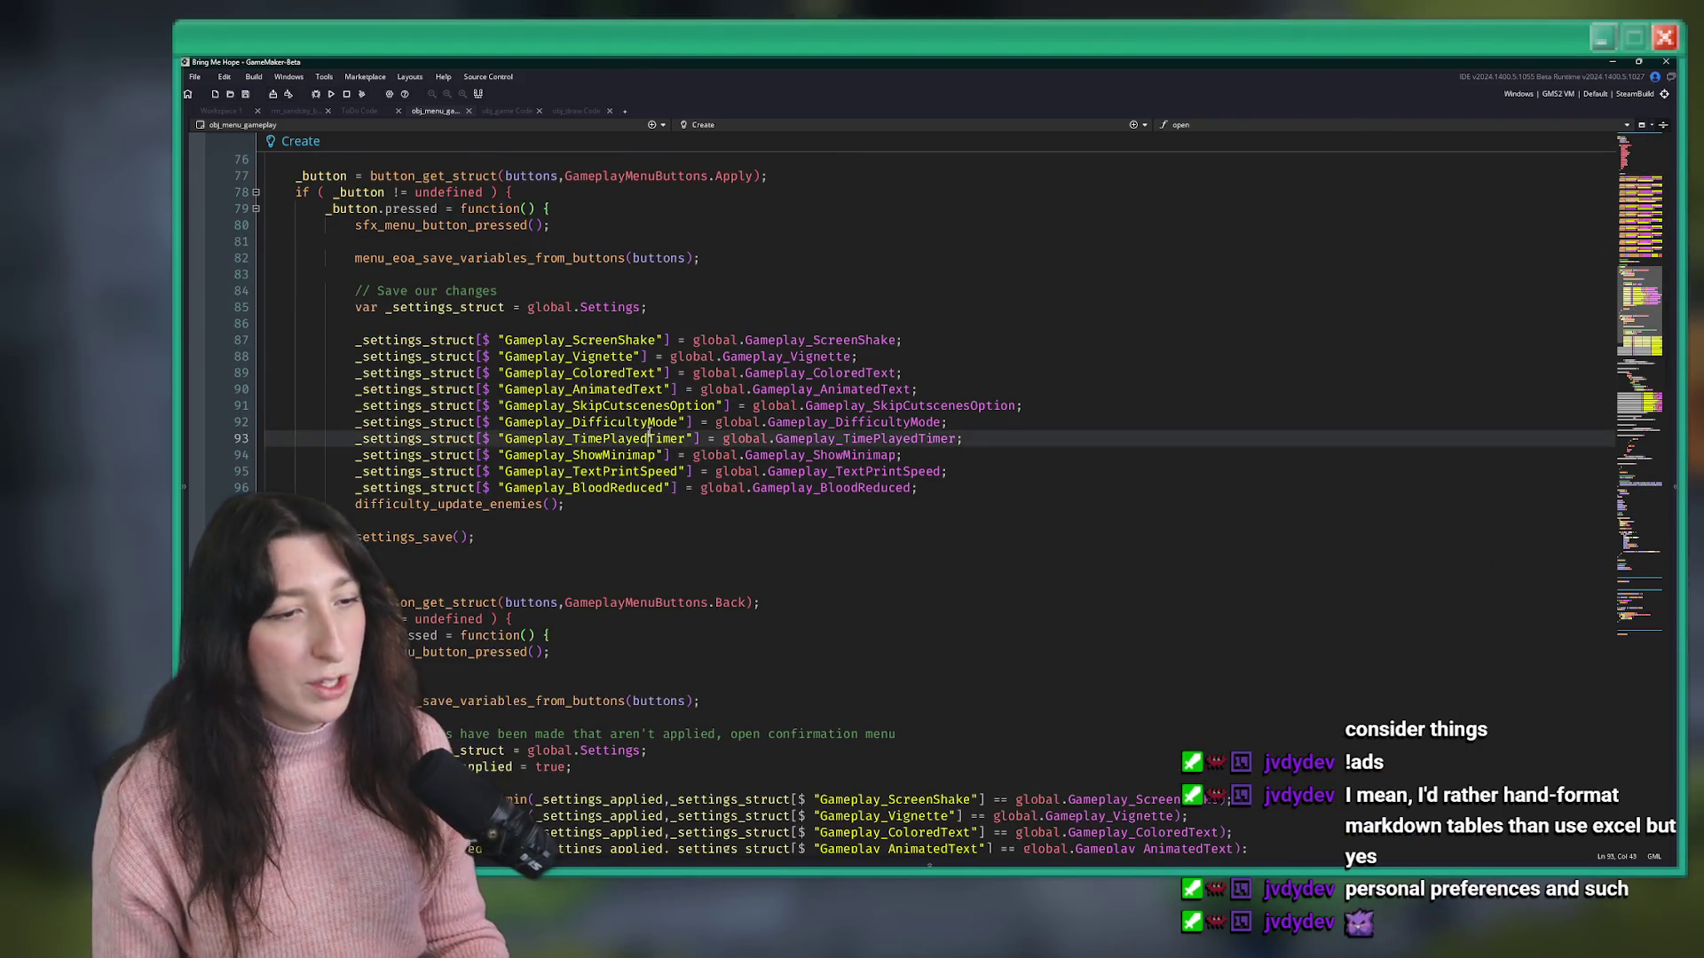
- Check the DifficultyMode save line and the existing Tutorials comparison and confirmation-block save
{"action": "left_click_drag", "start_coordinate": [616, 422], "coordinate": [676, 422]}
{"action": "double_click", "coordinate": [730, 421]}
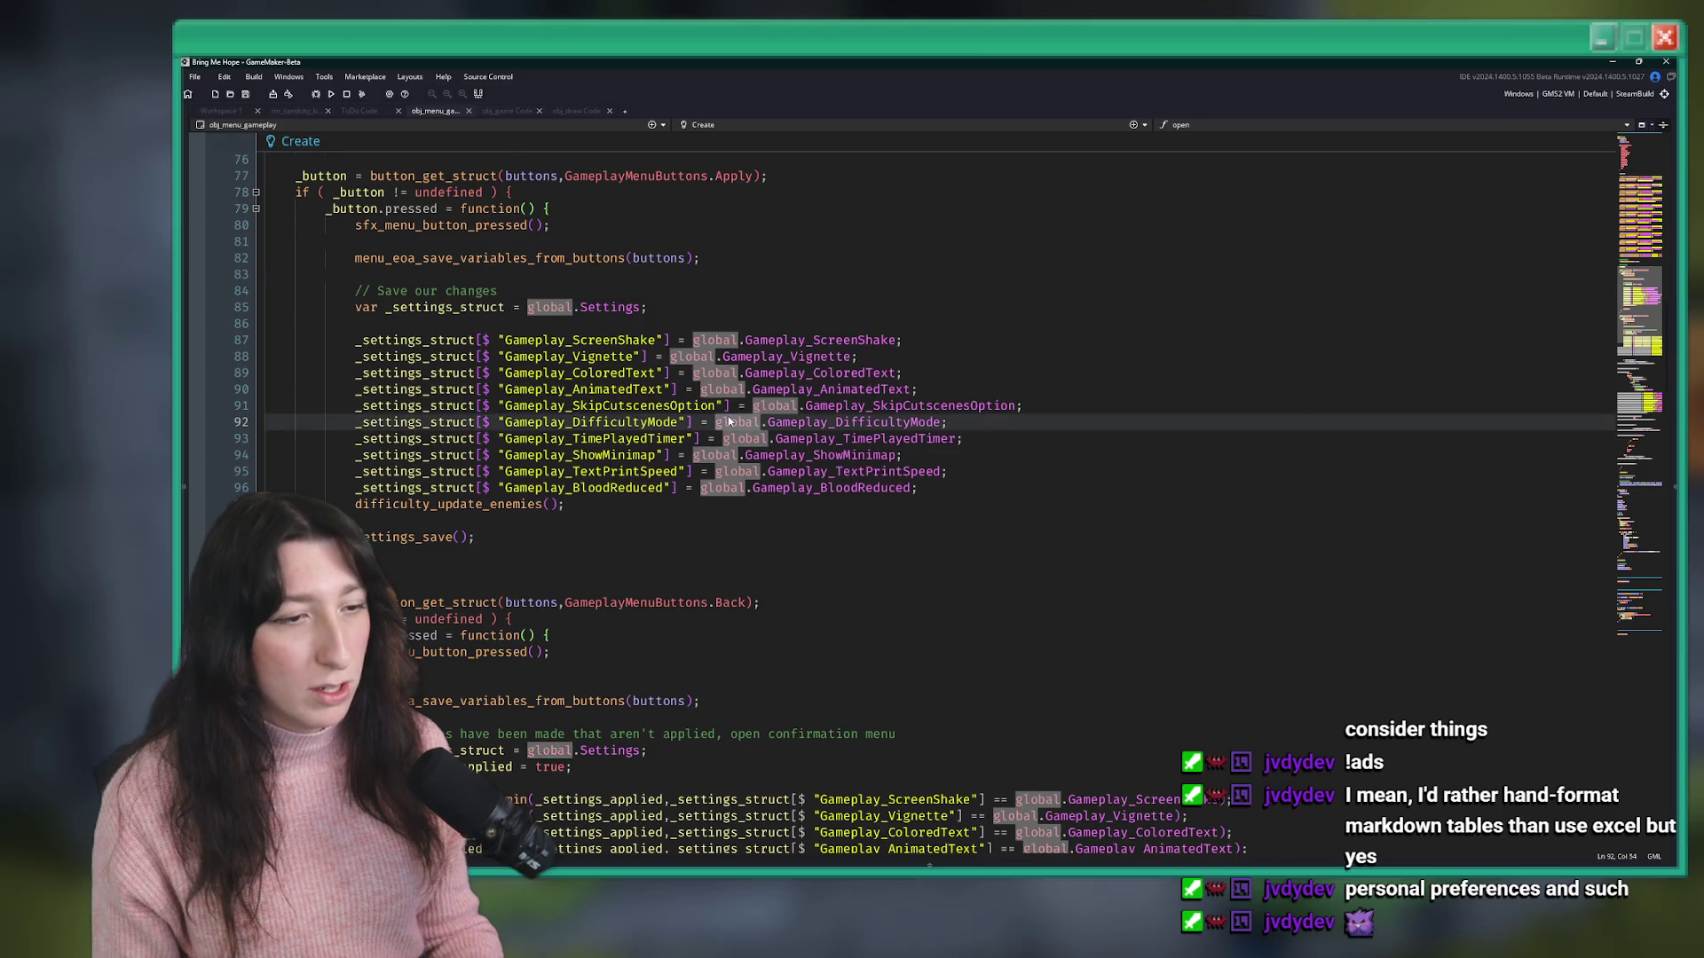
{"action": "scroll", "coordinate": [762, 454], "scroll_direction": "down", "scroll_amount": 6}
{"action": "left_click_drag", "start_coordinate": [1203, 602], "coordinate": [390, 603]}
{"action": "scroll", "coordinate": [887, 496], "scroll_direction": "down", "scroll_amount": 8}
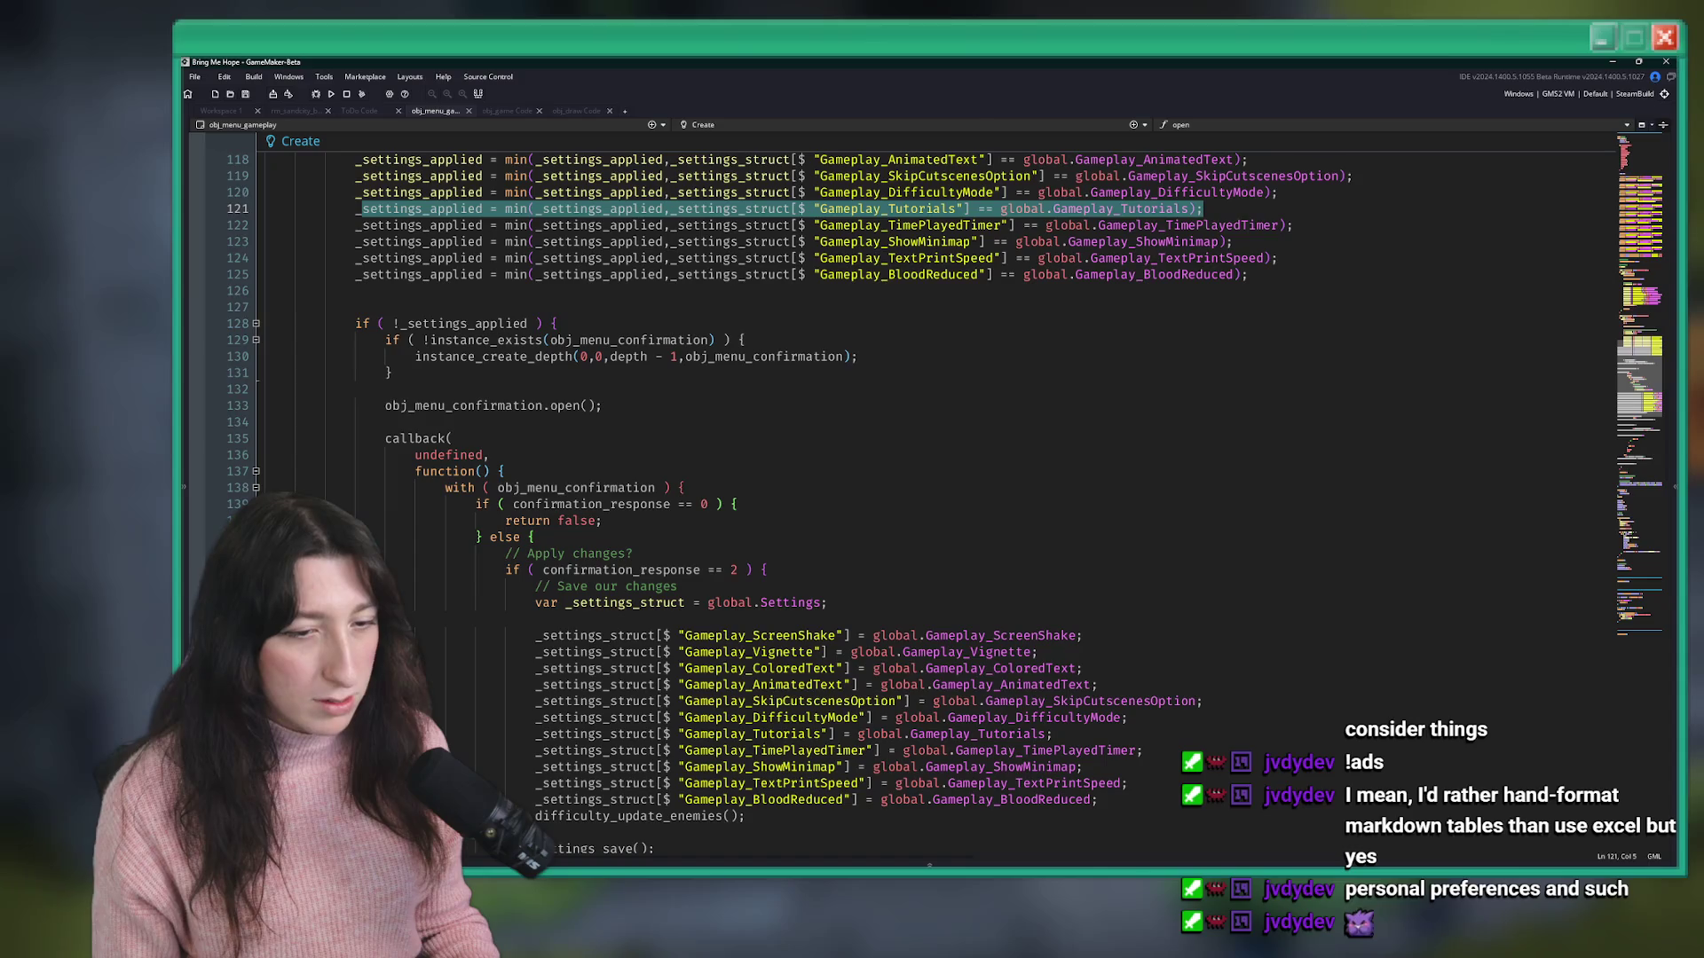
{"action": "left_click_drag", "start_coordinate": [1052, 733], "coordinate": [543, 734]}
{"action": "scroll", "coordinate": [575, 704], "scroll_direction": "up", "scroll_amount": 18}
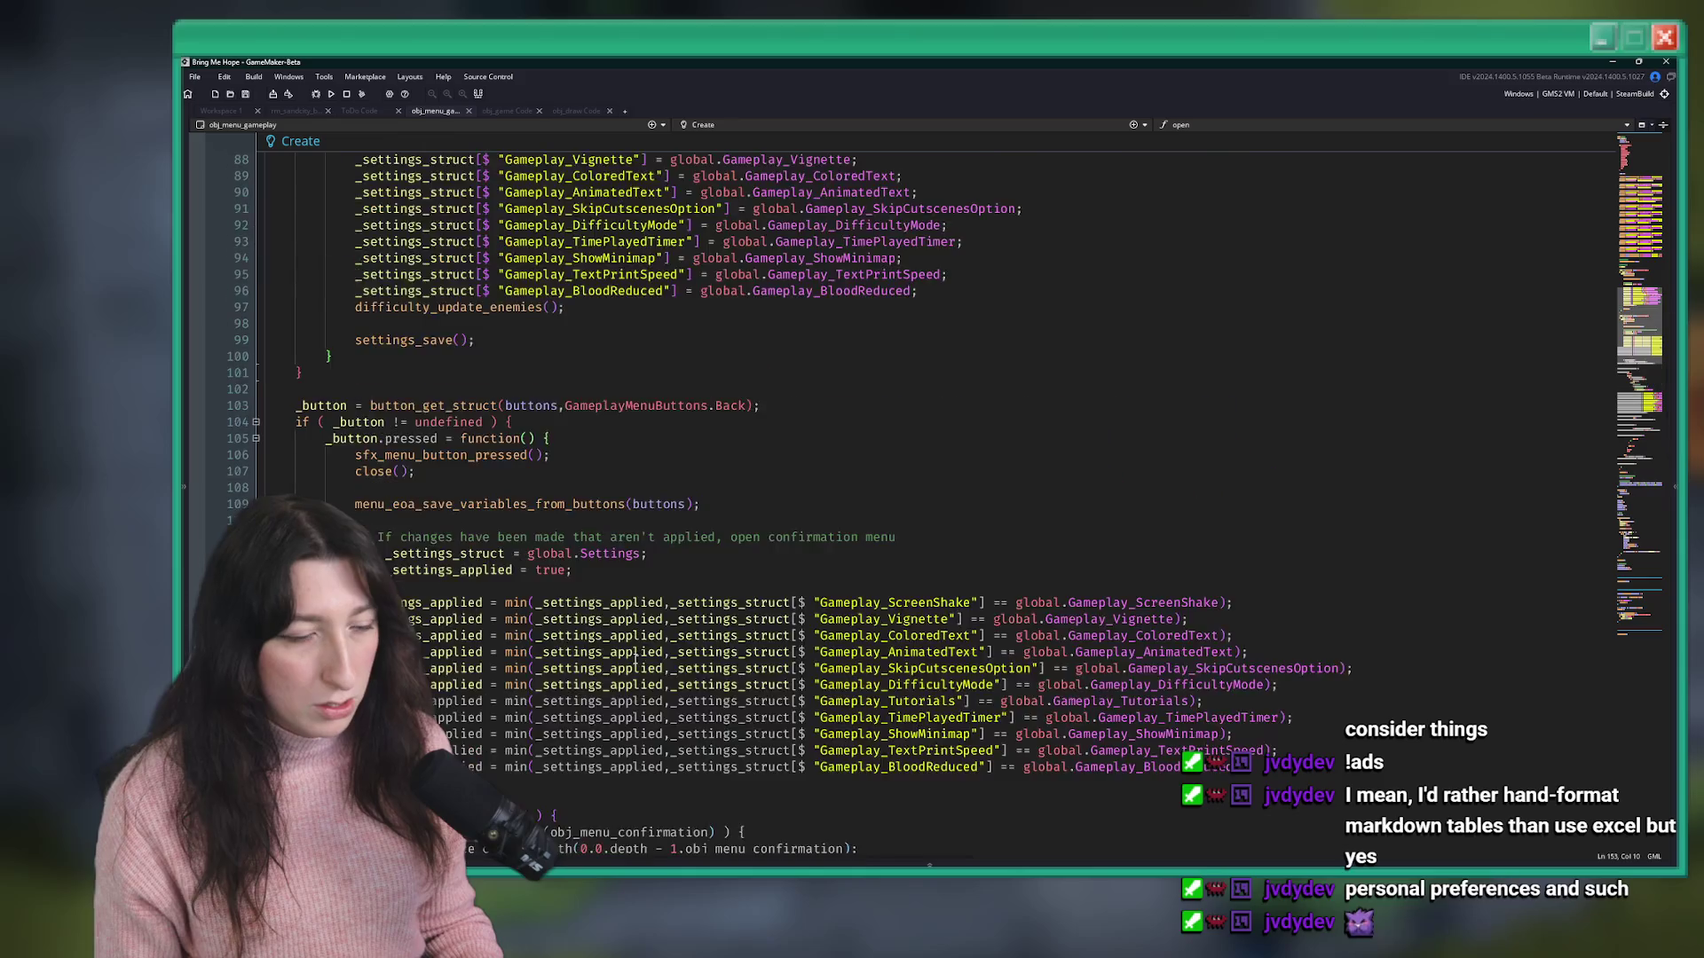
- Insert `_settings_struct[$ "Gameplay_Tutorials"] = global.Gameplay_Tutorials;` after the DifficultyMode line in Apply
{"action": "left_click", "coordinate": [1026, 615]}
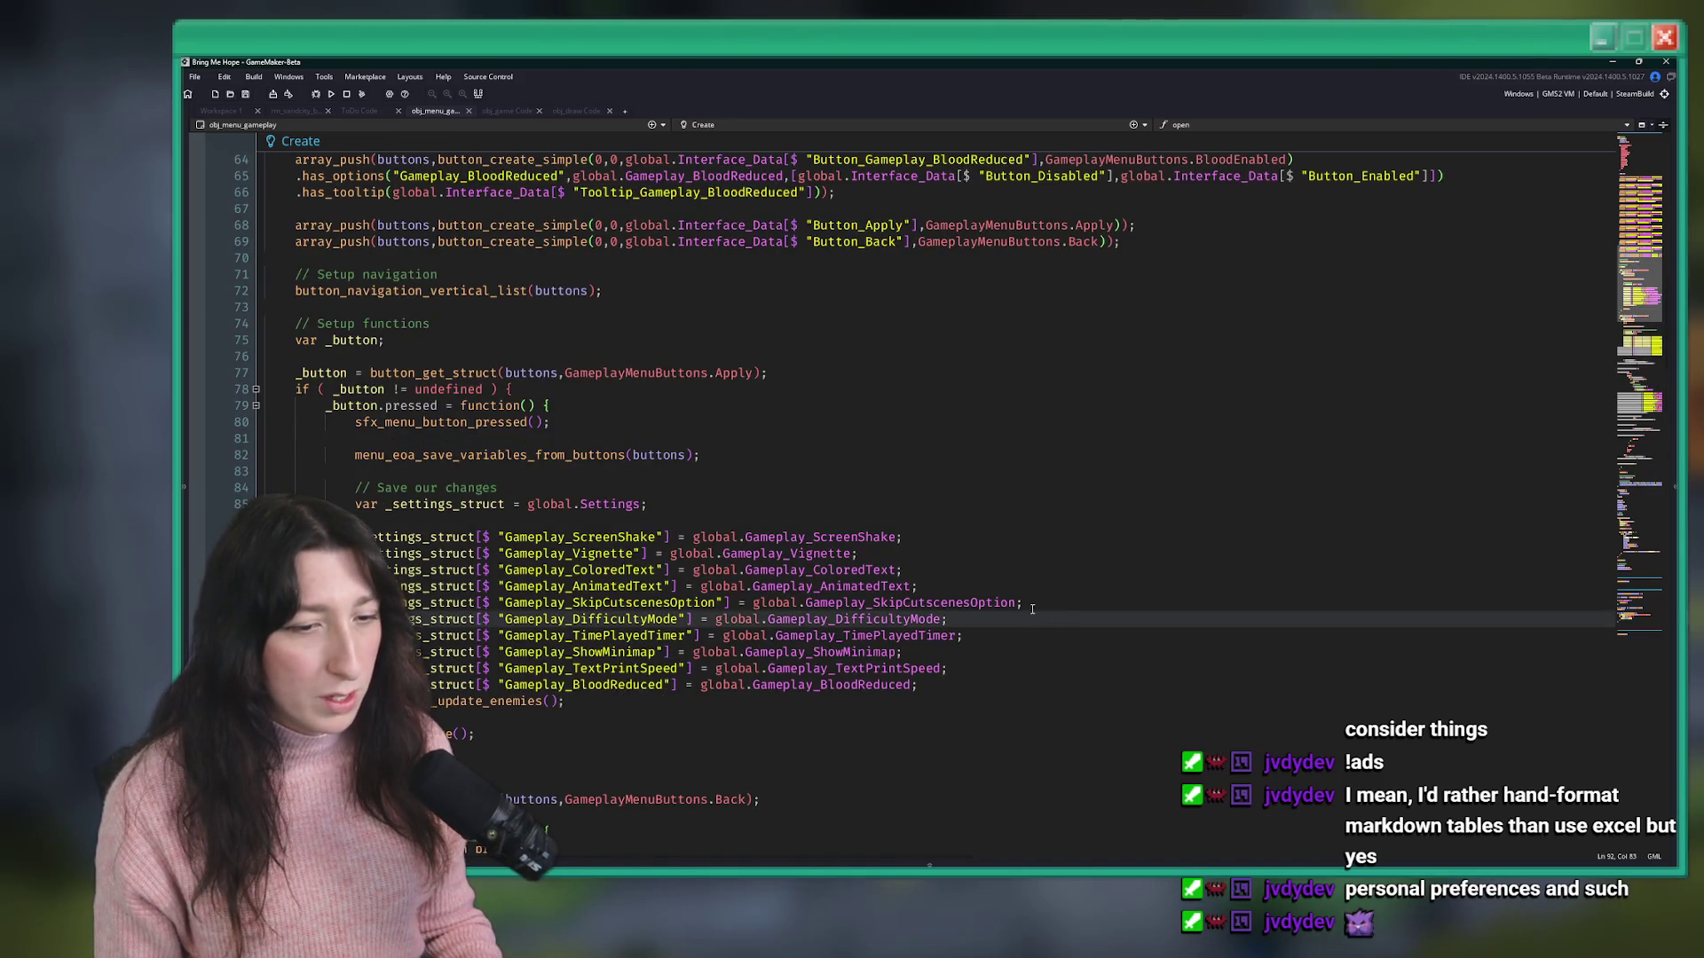
{"action": "key", "text": "Return"}
{"action": "key", "text": "ctrl+v"}
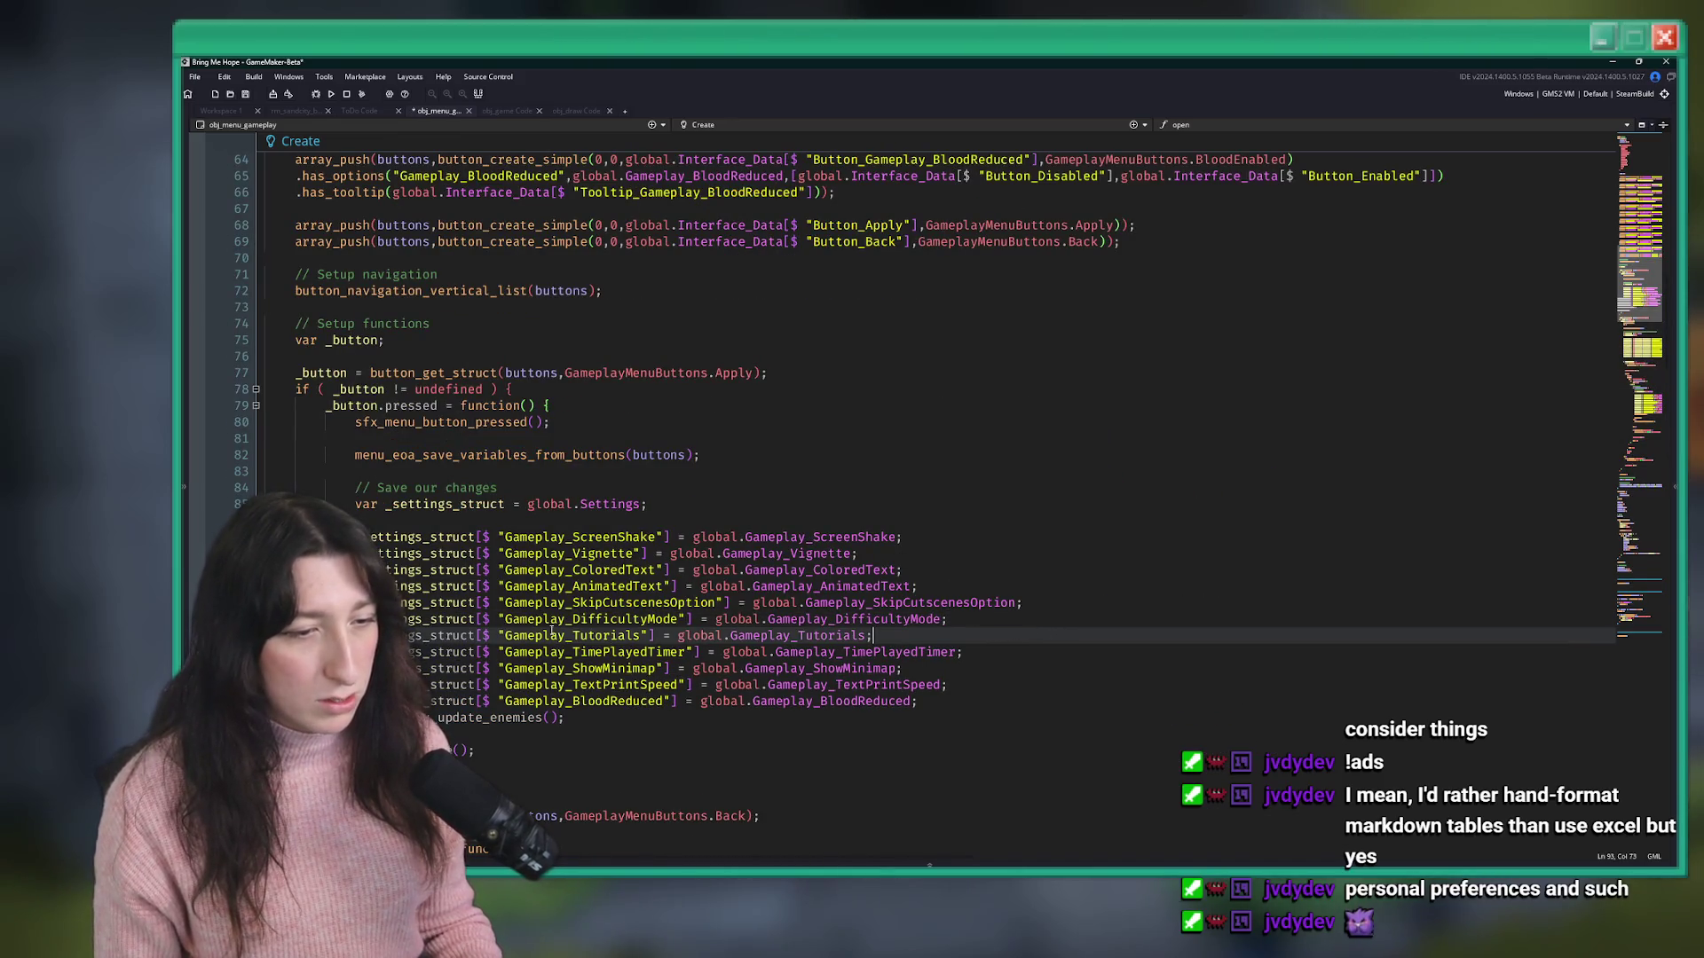
{"action": "left_click", "coordinate": [489, 603]}
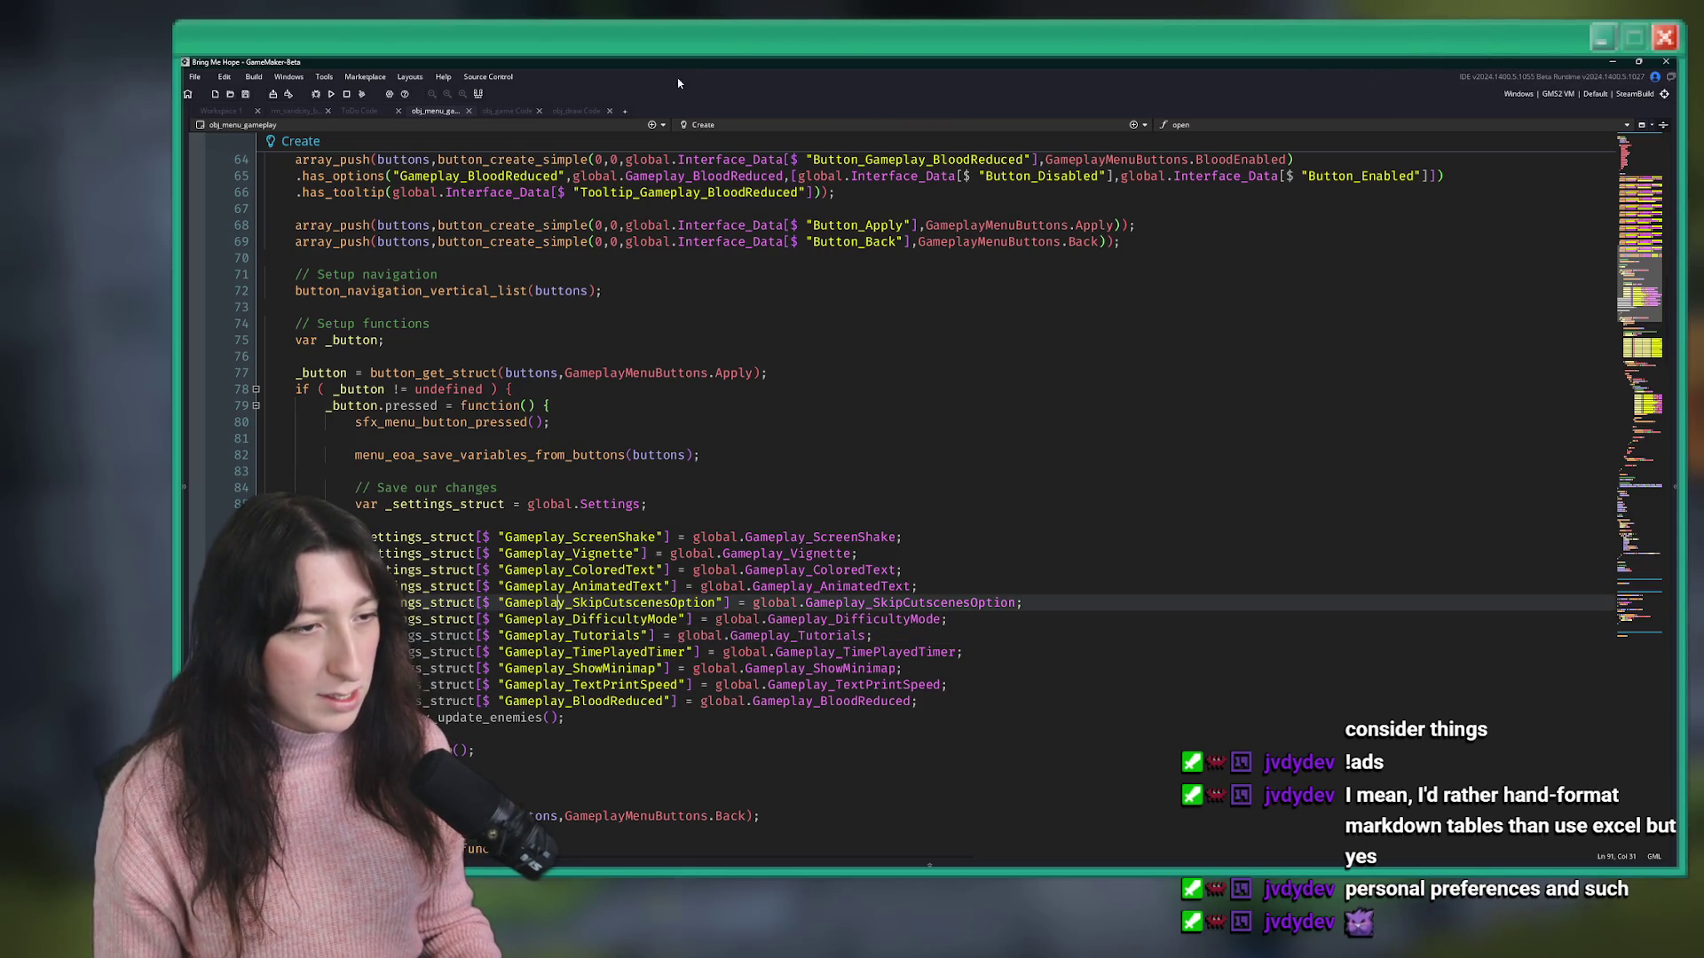
{"action": "scroll", "coordinate": [619, 309], "scroll_direction": "down", "scroll_amount": 10}
{"action": "scroll", "coordinate": [619, 310], "scroll_direction": "down", "scroll_amount": 20}
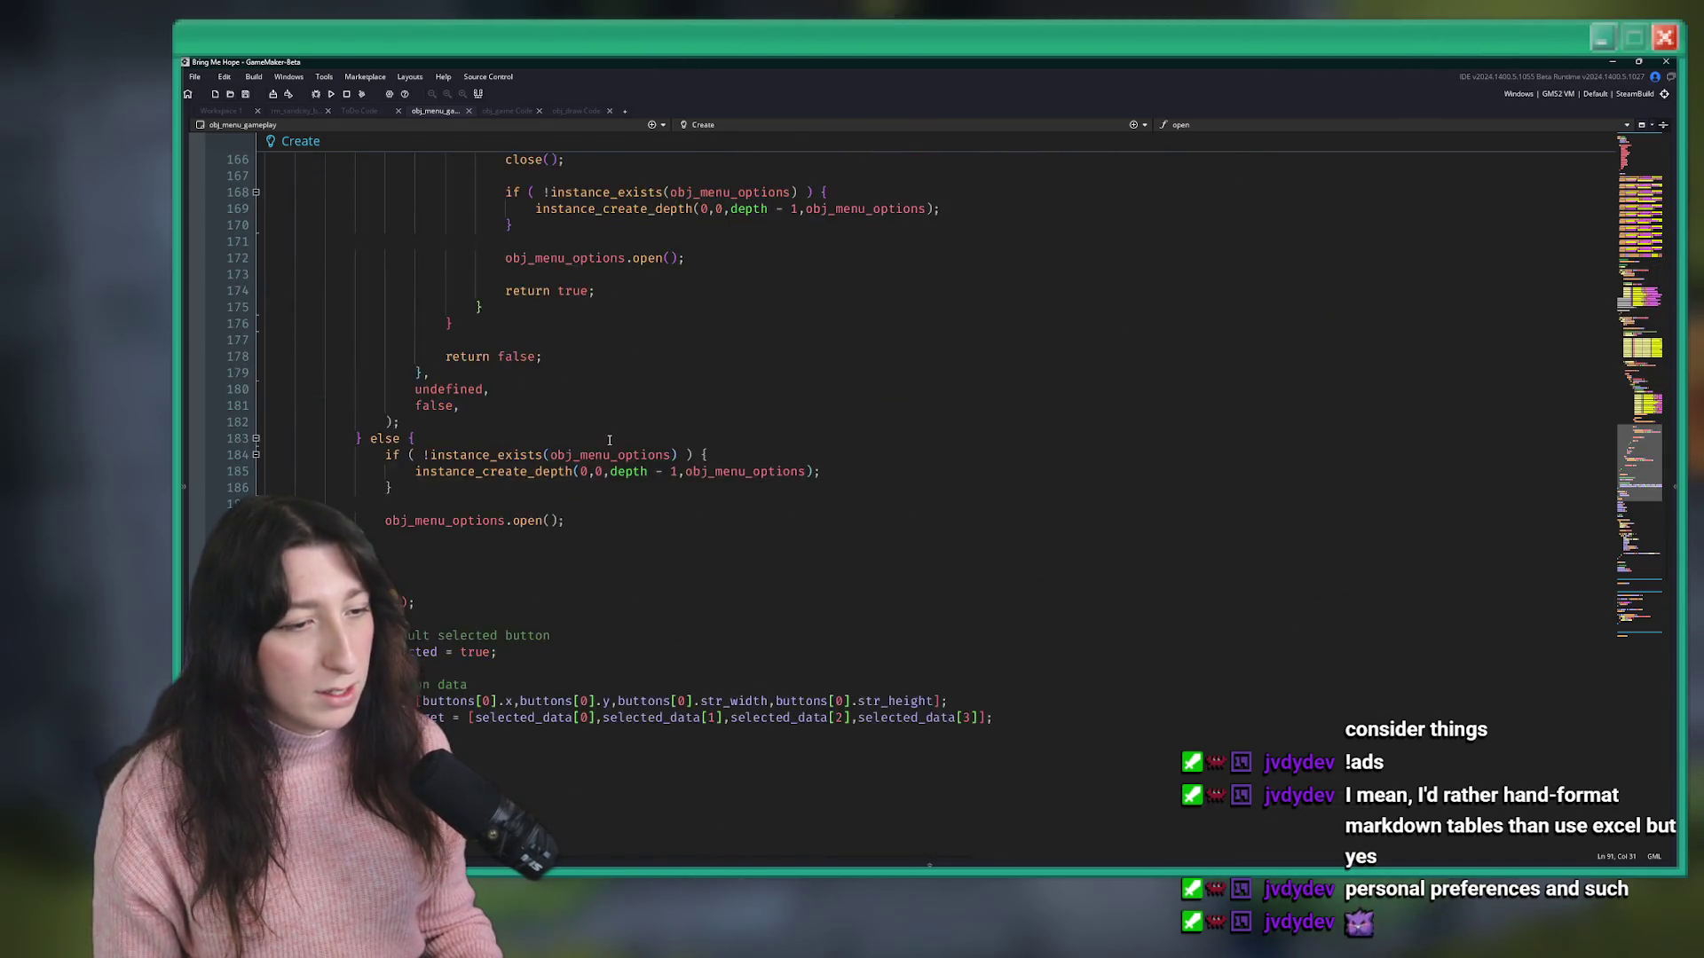
{"action": "scroll", "coordinate": [588, 423], "scroll_direction": "up", "scroll_amount": 20}
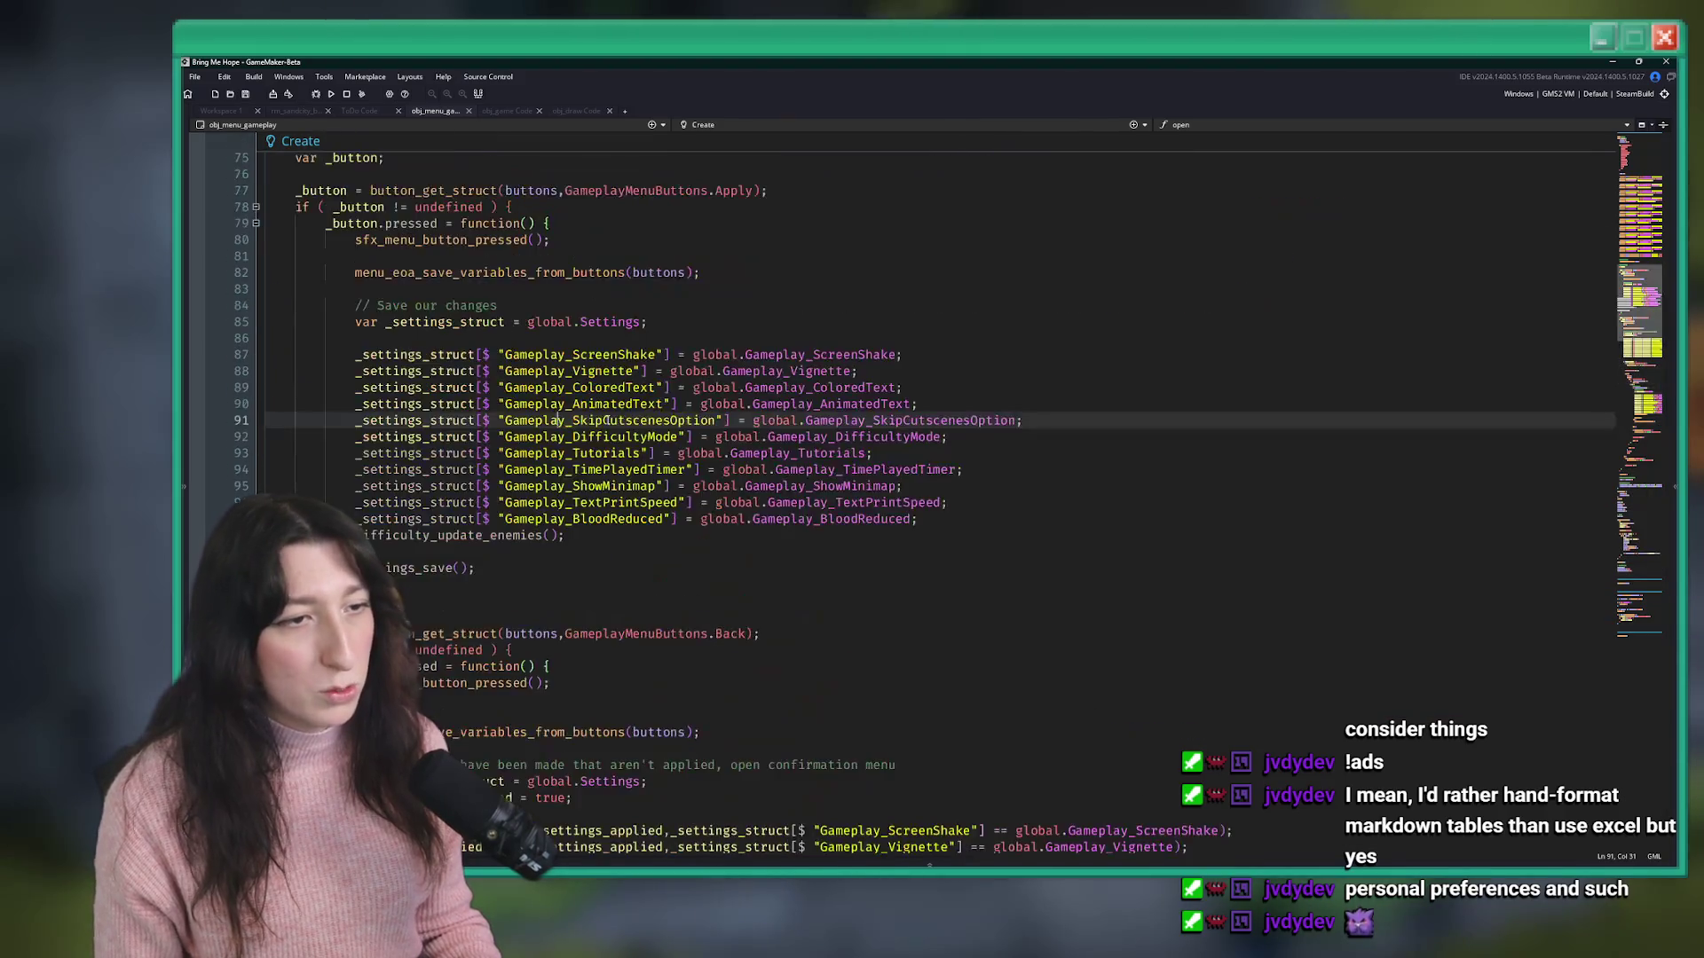
{"action": "scroll", "coordinate": [613, 432], "scroll_direction": "up", "scroll_amount": 8}
{"action": "scroll", "coordinate": [748, 453], "scroll_direction": "down", "scroll_amount": 2}
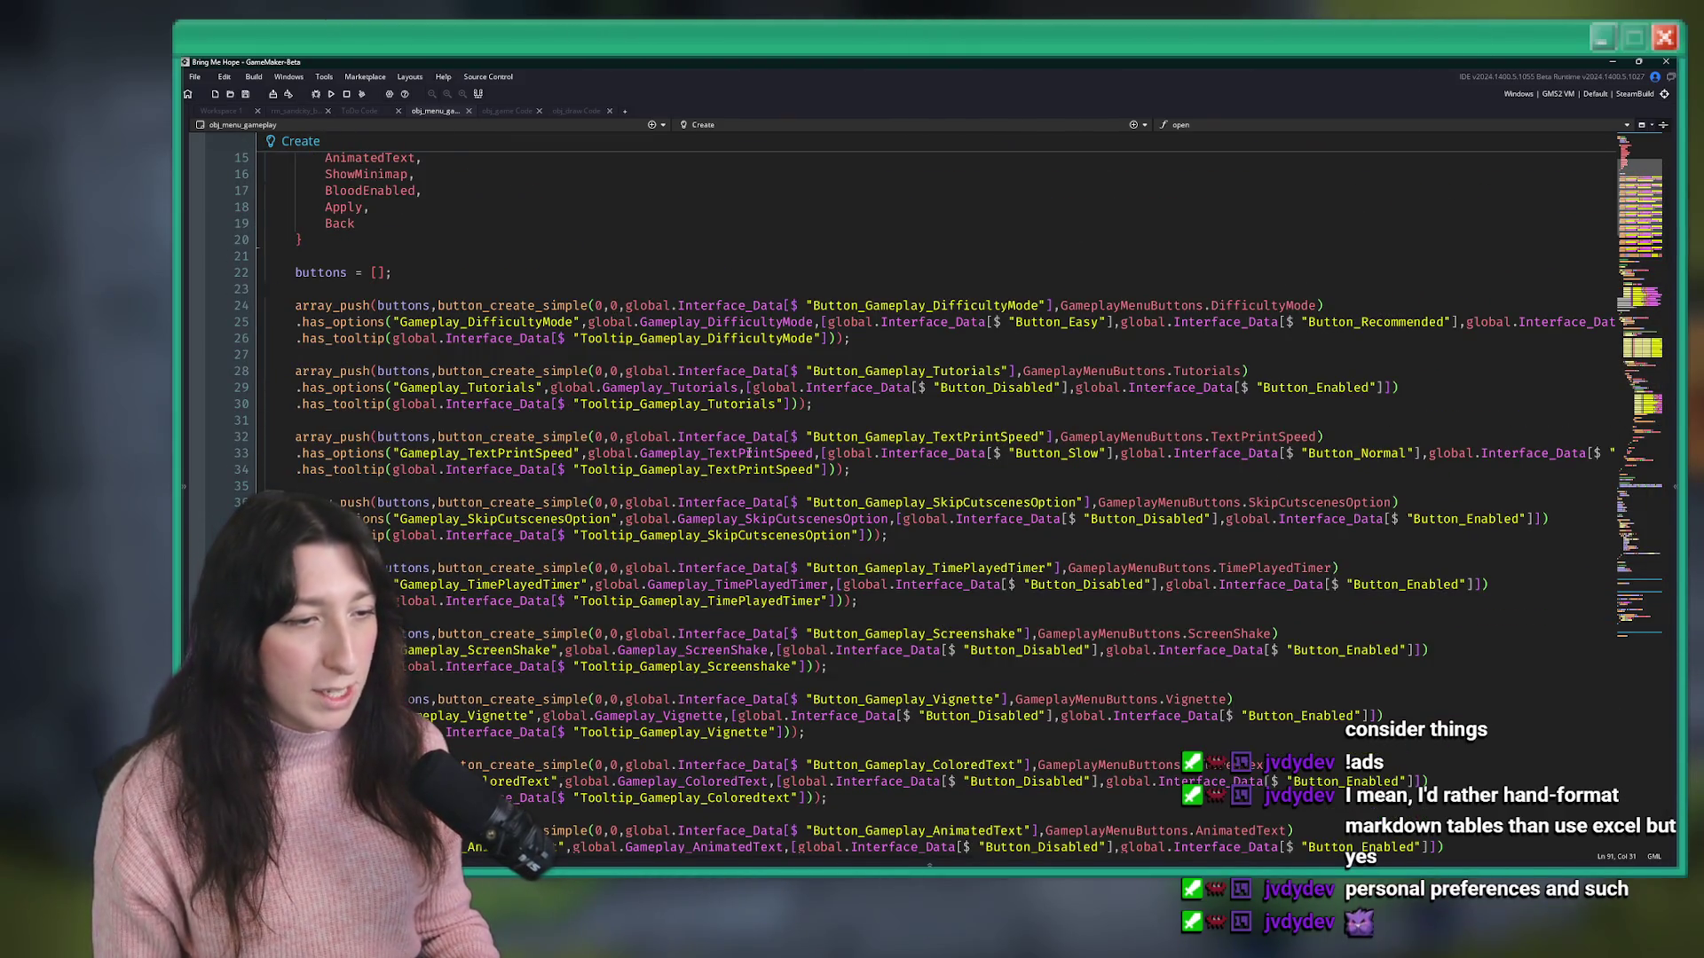
{"action": "scroll", "coordinate": [949, 388], "scroll_direction": "down", "scroll_amount": 20}
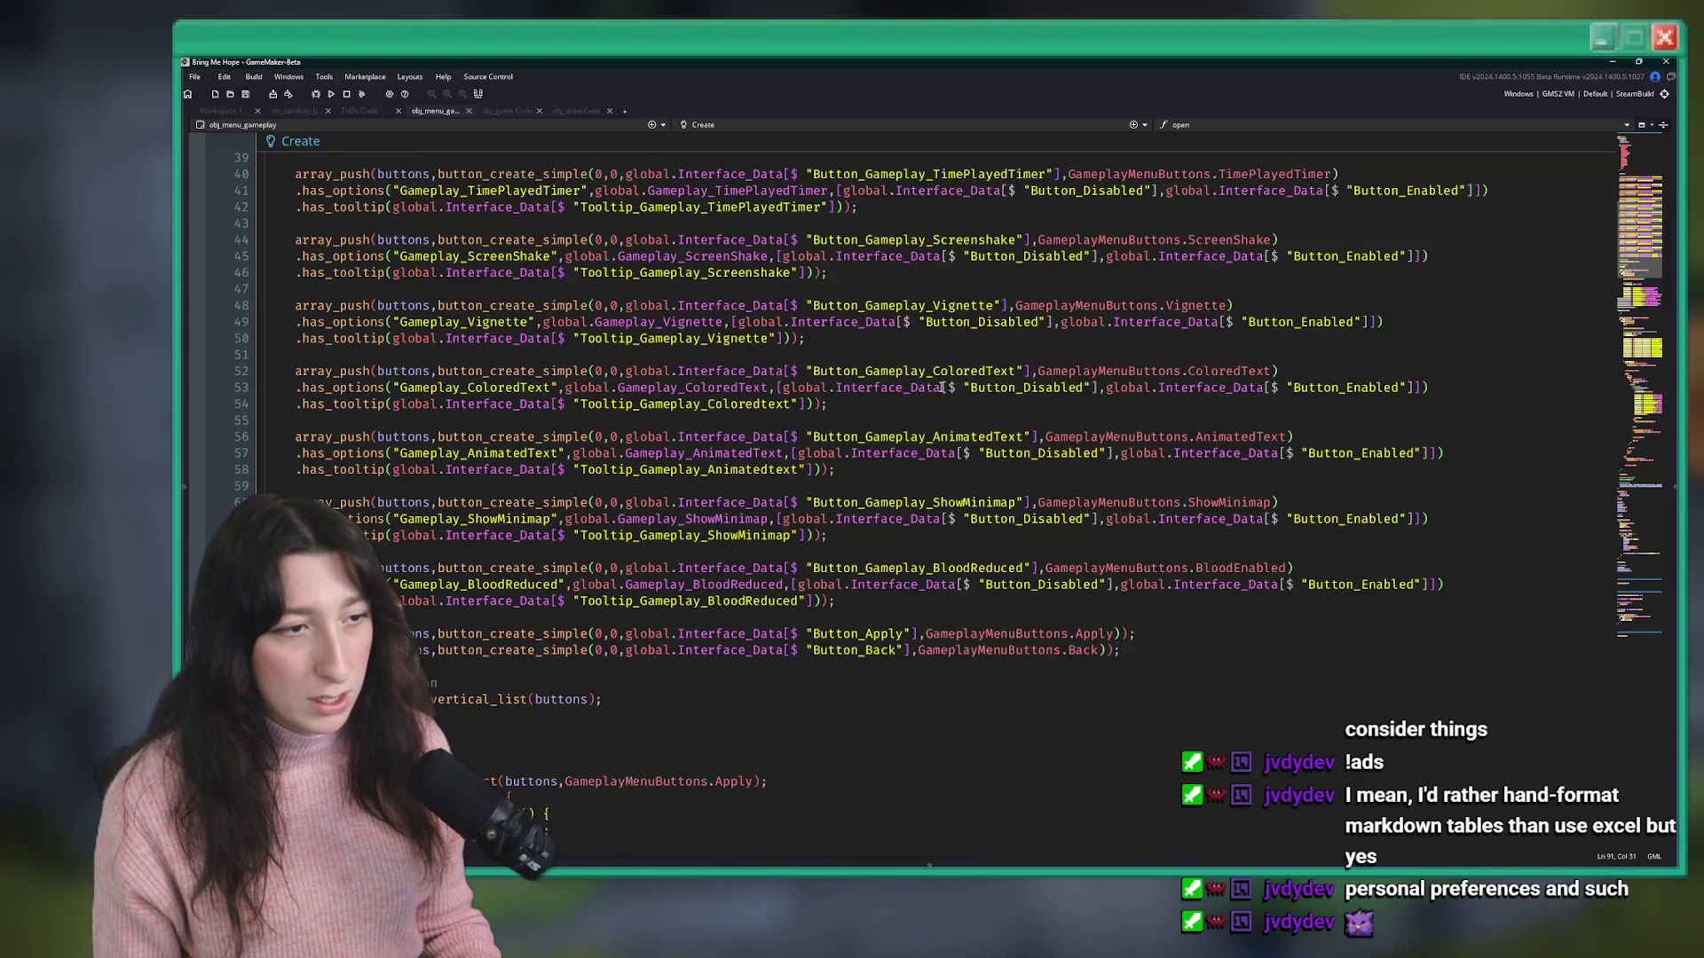
{"action": "scroll", "coordinate": [931, 388], "scroll_direction": "up", "scroll_amount": 12}
- Build and run the game with F5
{"action": "left_click", "coordinate": [923, 387]}
{"action": "scroll", "coordinate": [923, 388], "scroll_direction": "up", "scroll_amount": 8}
{"action": "key", "text": "F5"}
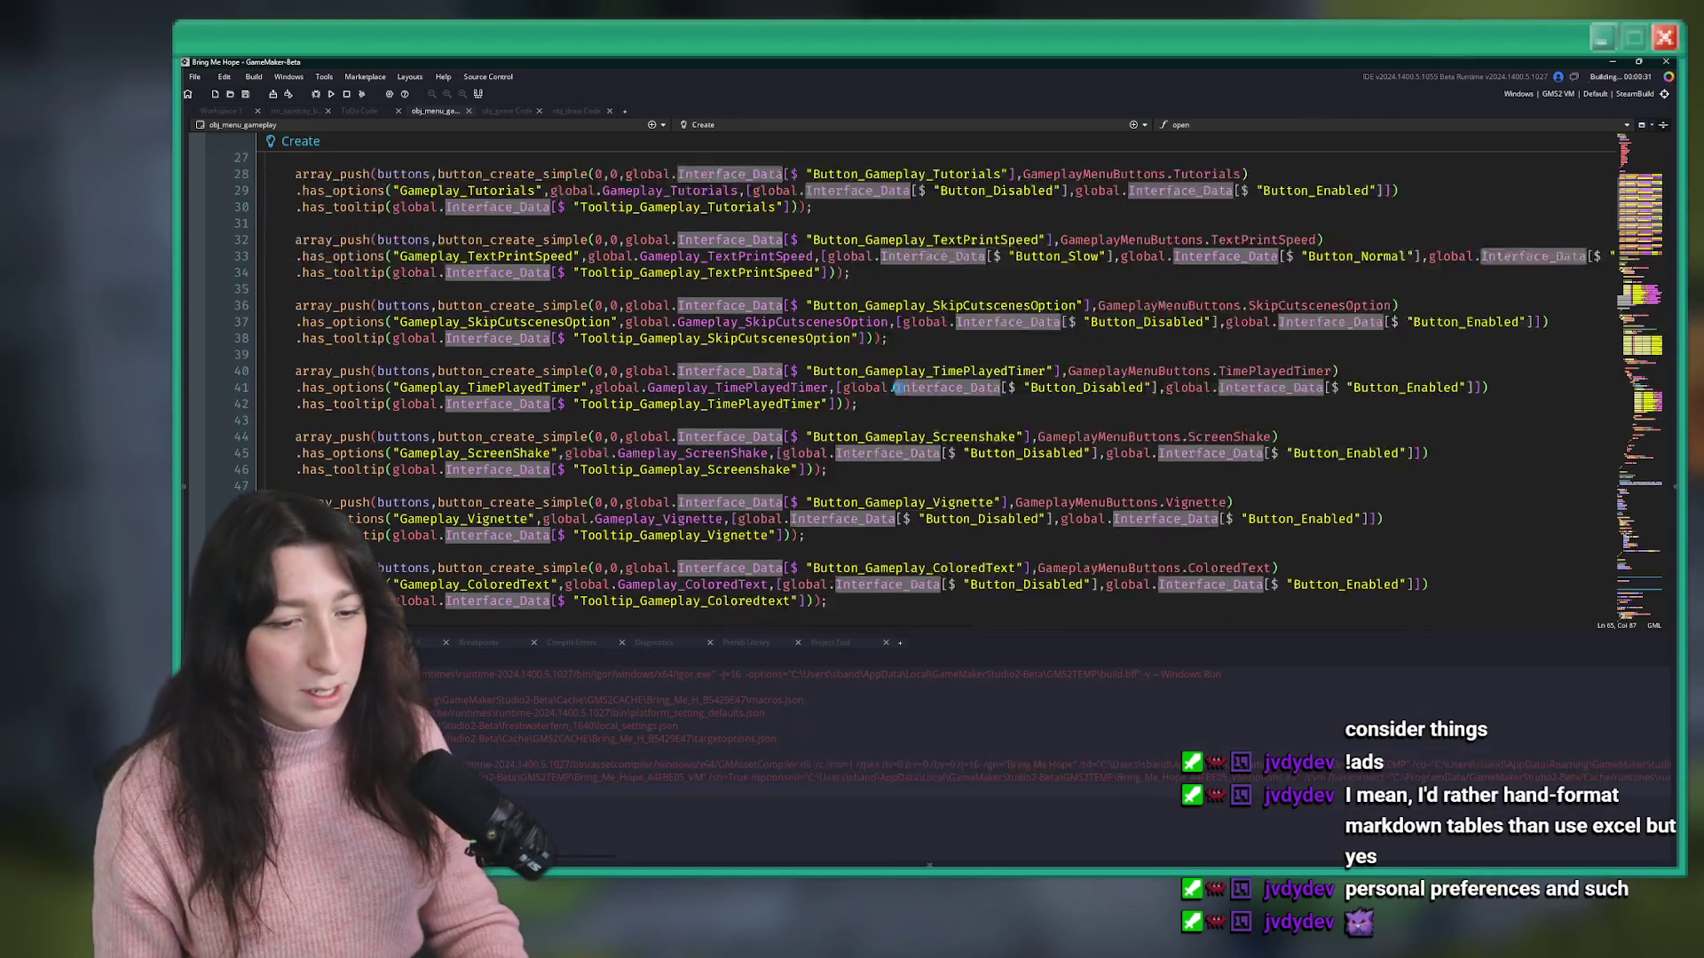
- Enlarge the code area above the build output and inspect the Tutorials button's global.Gameplay_Tutorials reference
{"action": "scroll", "coordinate": [859, 408], "scroll_direction": "up", "scroll_amount": 9}
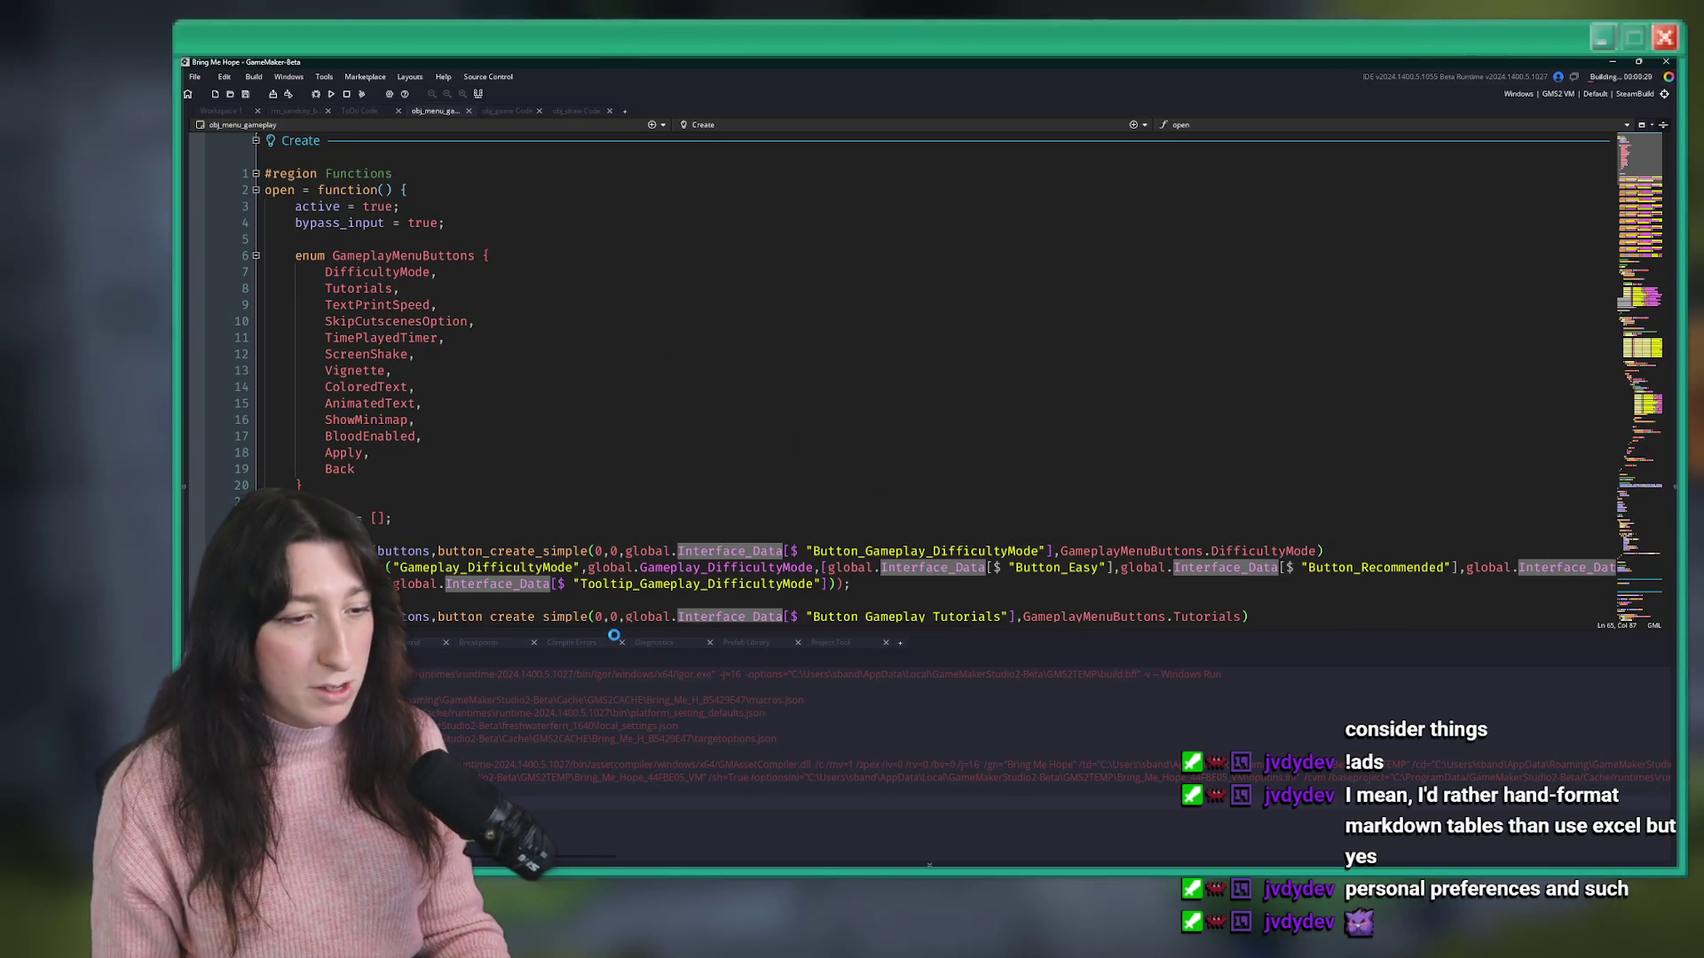
{"action": "left_click_drag", "start_coordinate": [624, 630], "coordinate": [588, 783]}
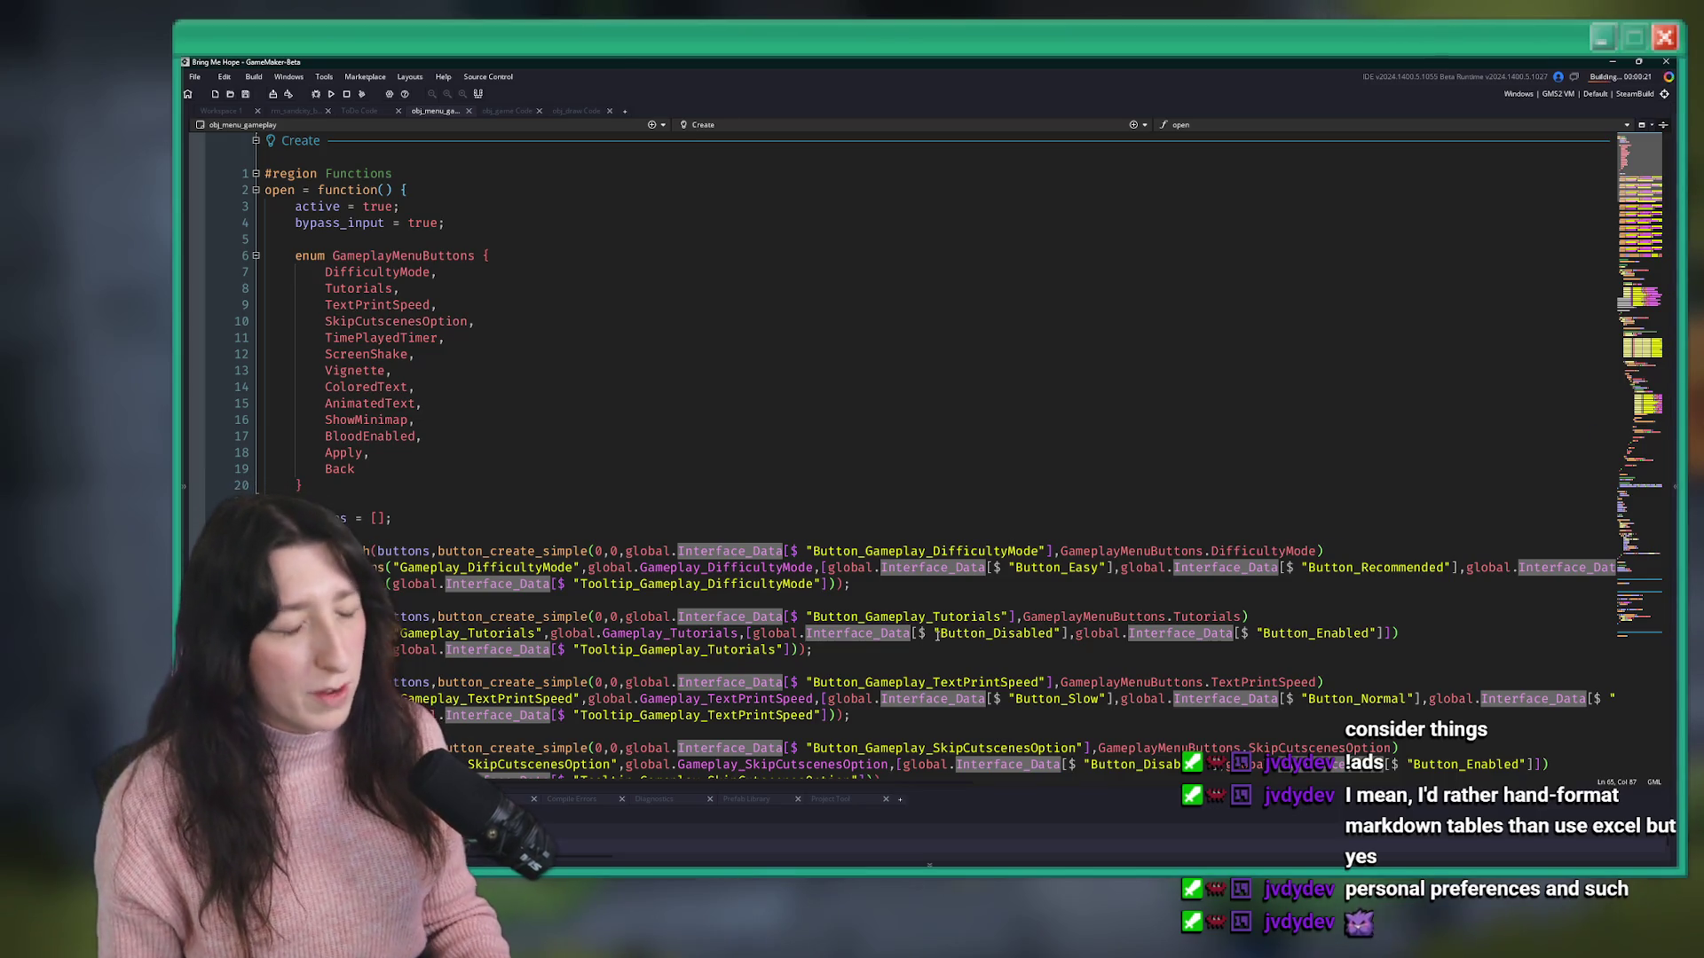
{"action": "double_click", "coordinate": [708, 632]}
{"action": "mouse_move", "coordinate": [707, 632]}
{"action": "left_mouse_down"}
{"action": "mouse_move", "coordinate": [548, 634]}
{"action": "mouse_move", "coordinate": [1402, 633]}
{"action": "mouse_move", "coordinate": [741, 633]}
{"action": "left_mouse_up"}
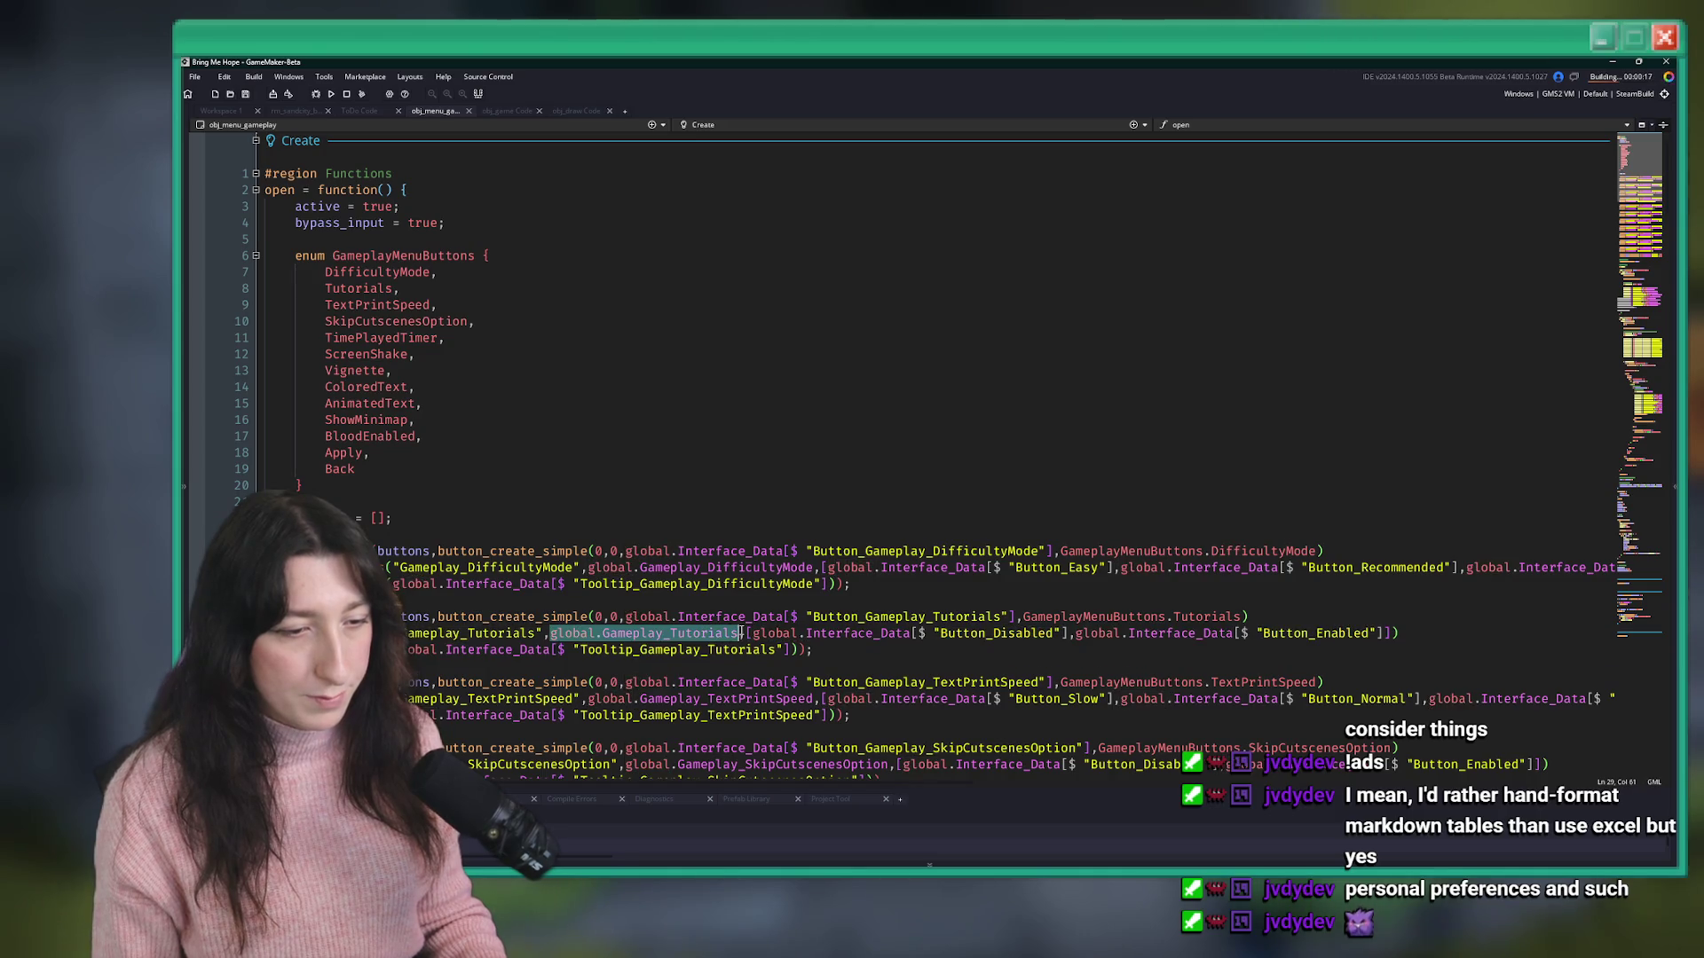
{"action": "left_click", "coordinate": [809, 506]}
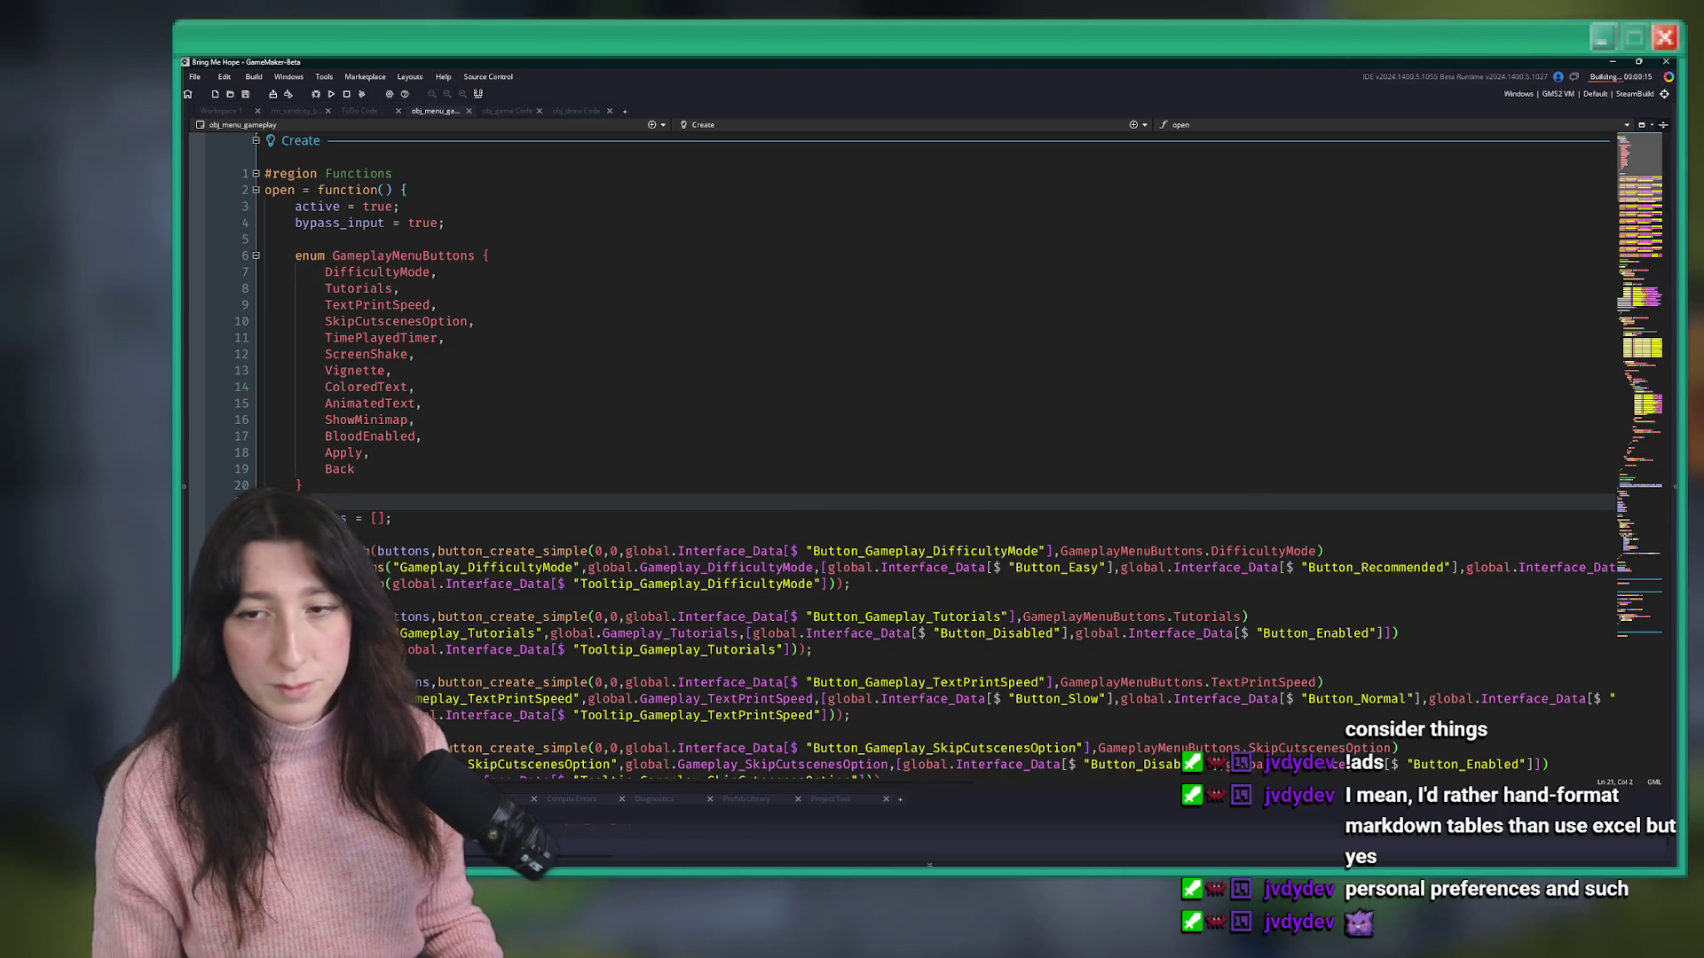
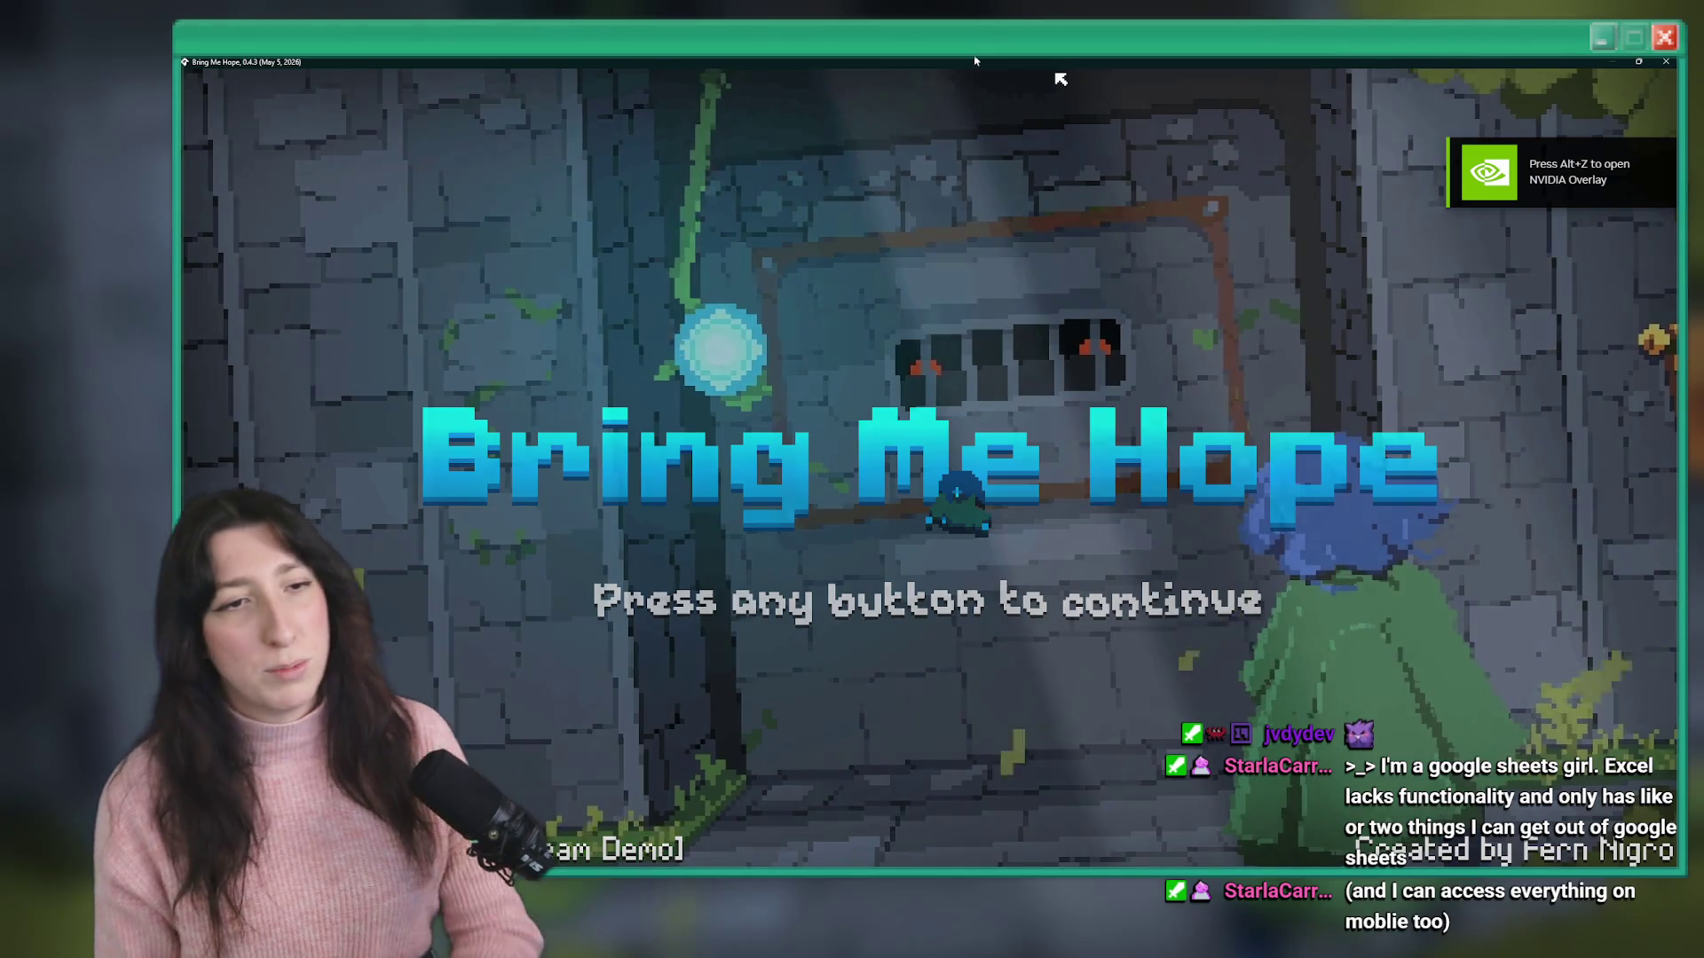
- Get past the Bring Me Hope title screen and start a Story run from the main menu
{"action": "left_click", "coordinate": [950, 159]}
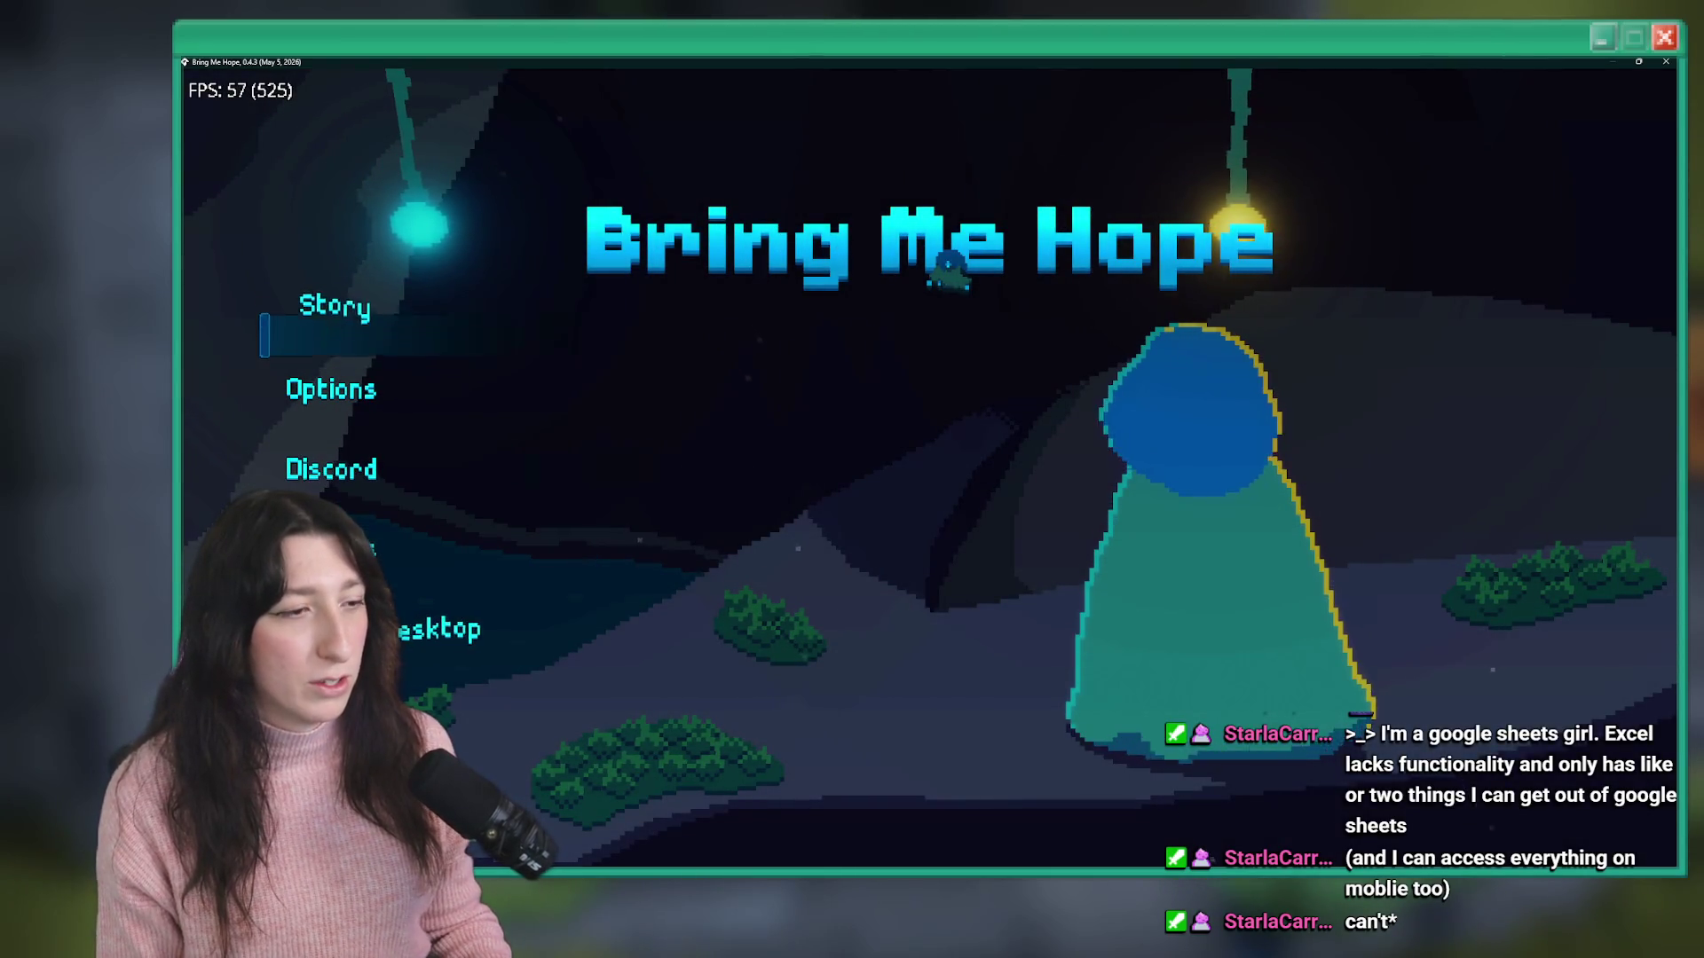
{"action": "key", "text": "Down"}
{"action": "key", "text": "Down"}
{"action": "key", "text": "Up"}
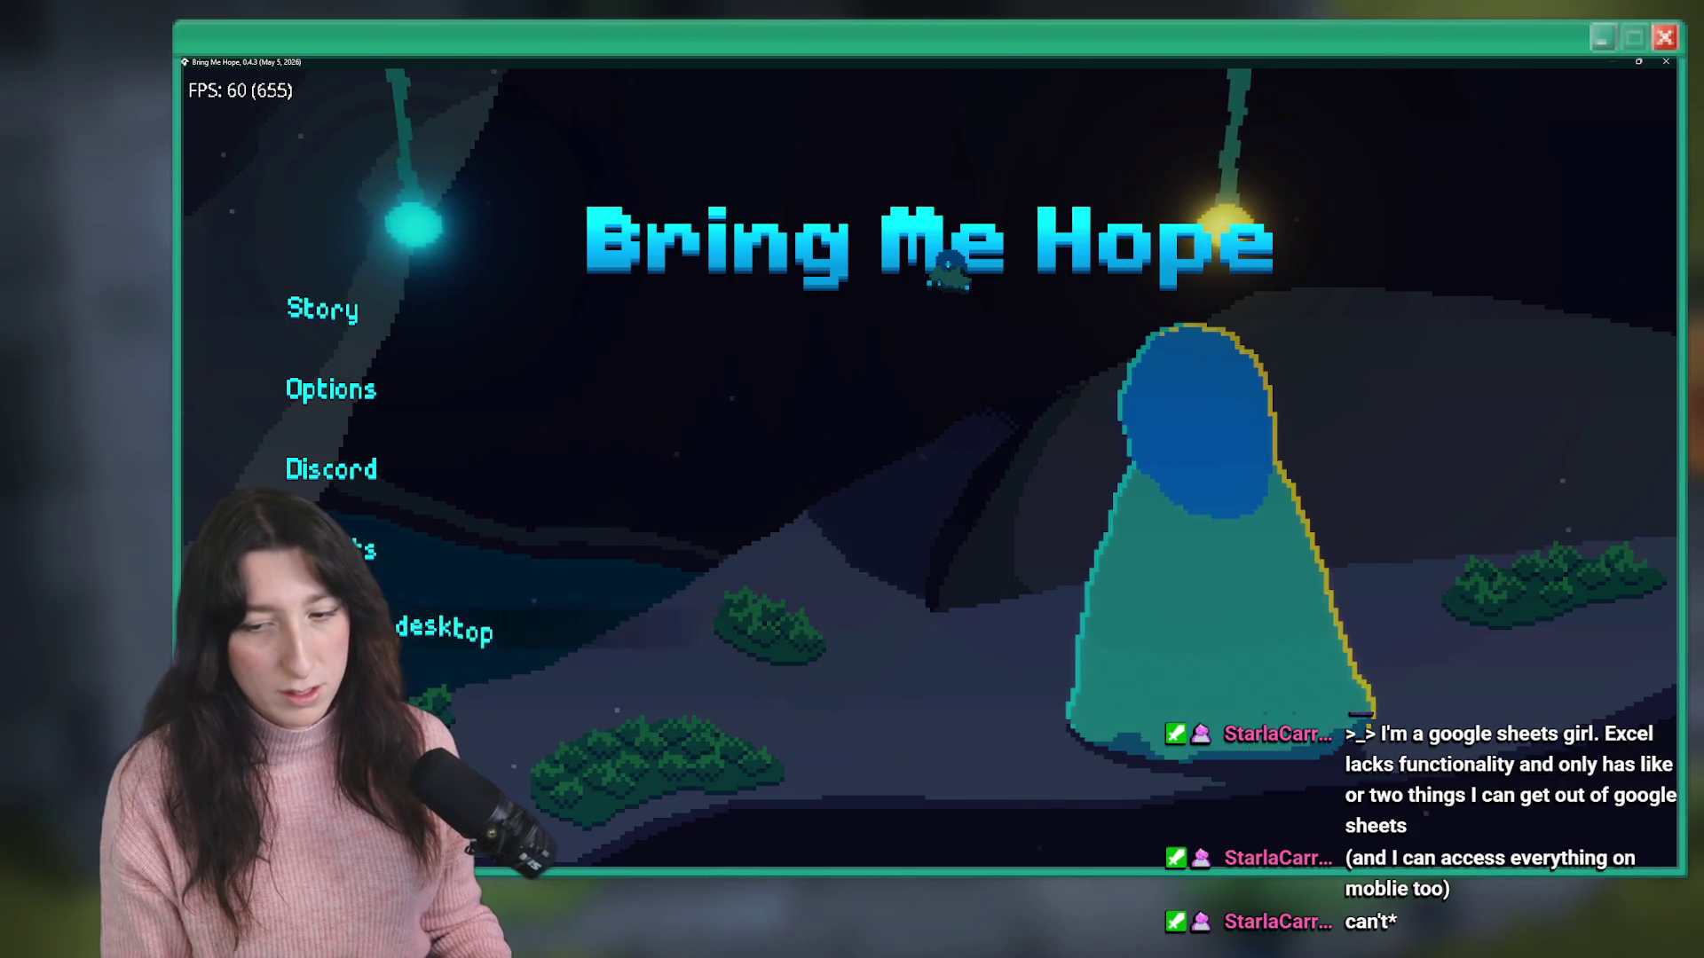
{"action": "key", "text": "Down"}
{"action": "key", "text": "Down"}
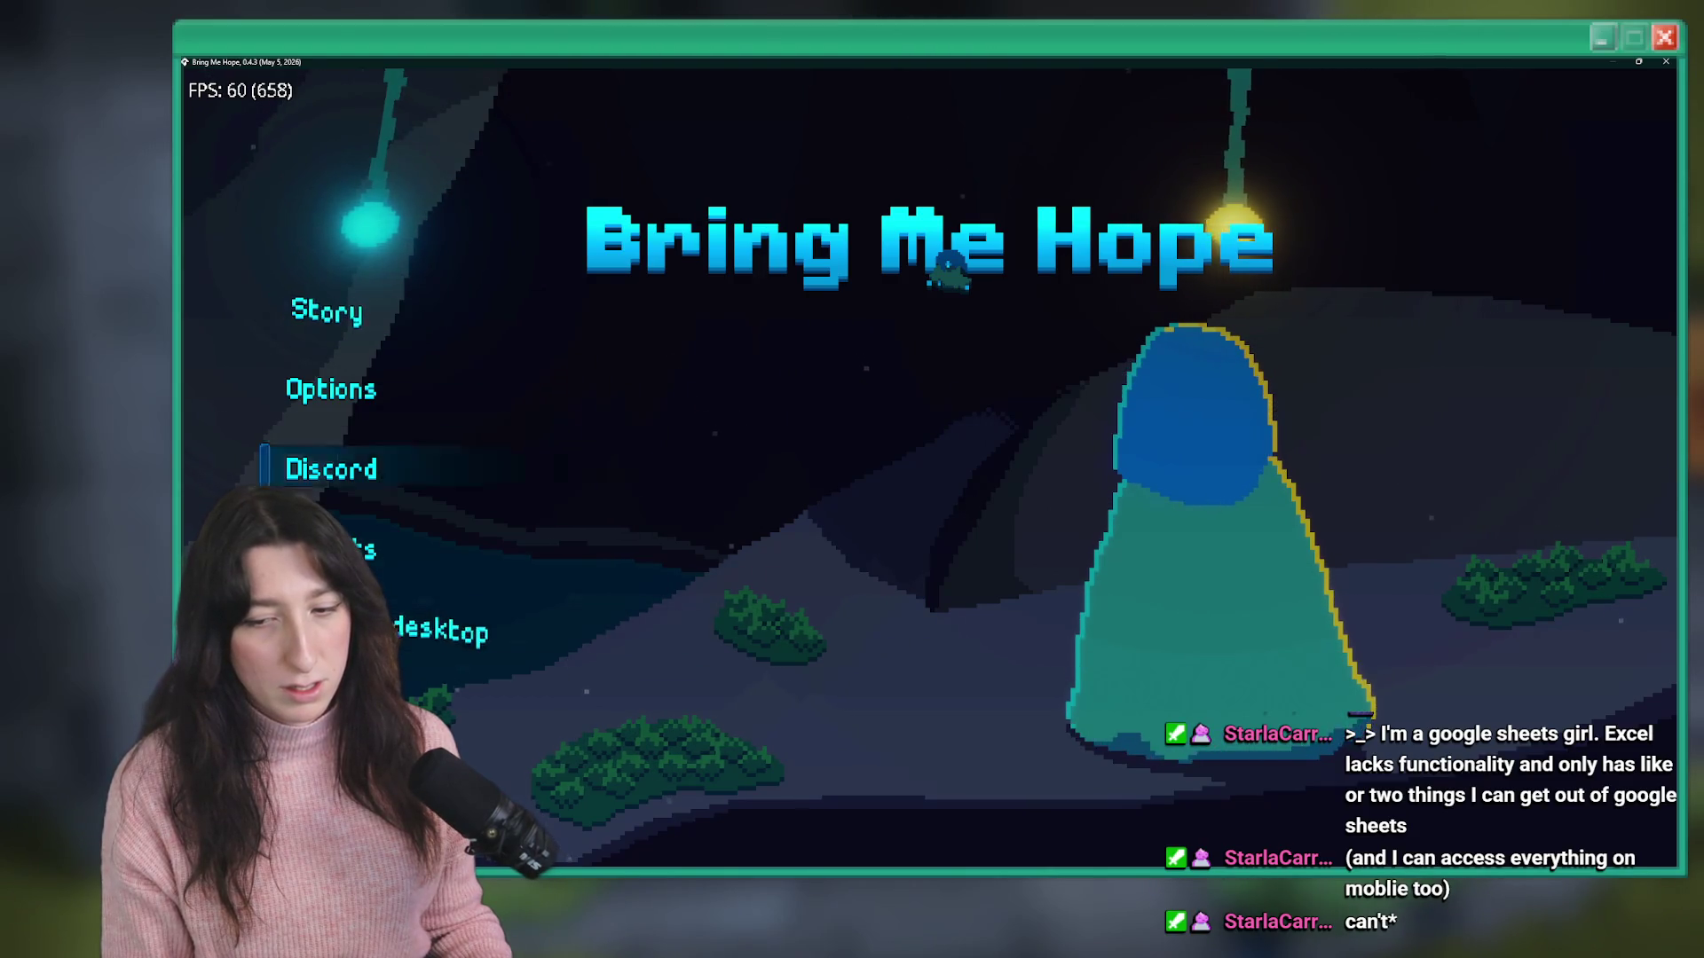
{"action": "key", "text": "Down"}
{"action": "key", "text": "Down"}
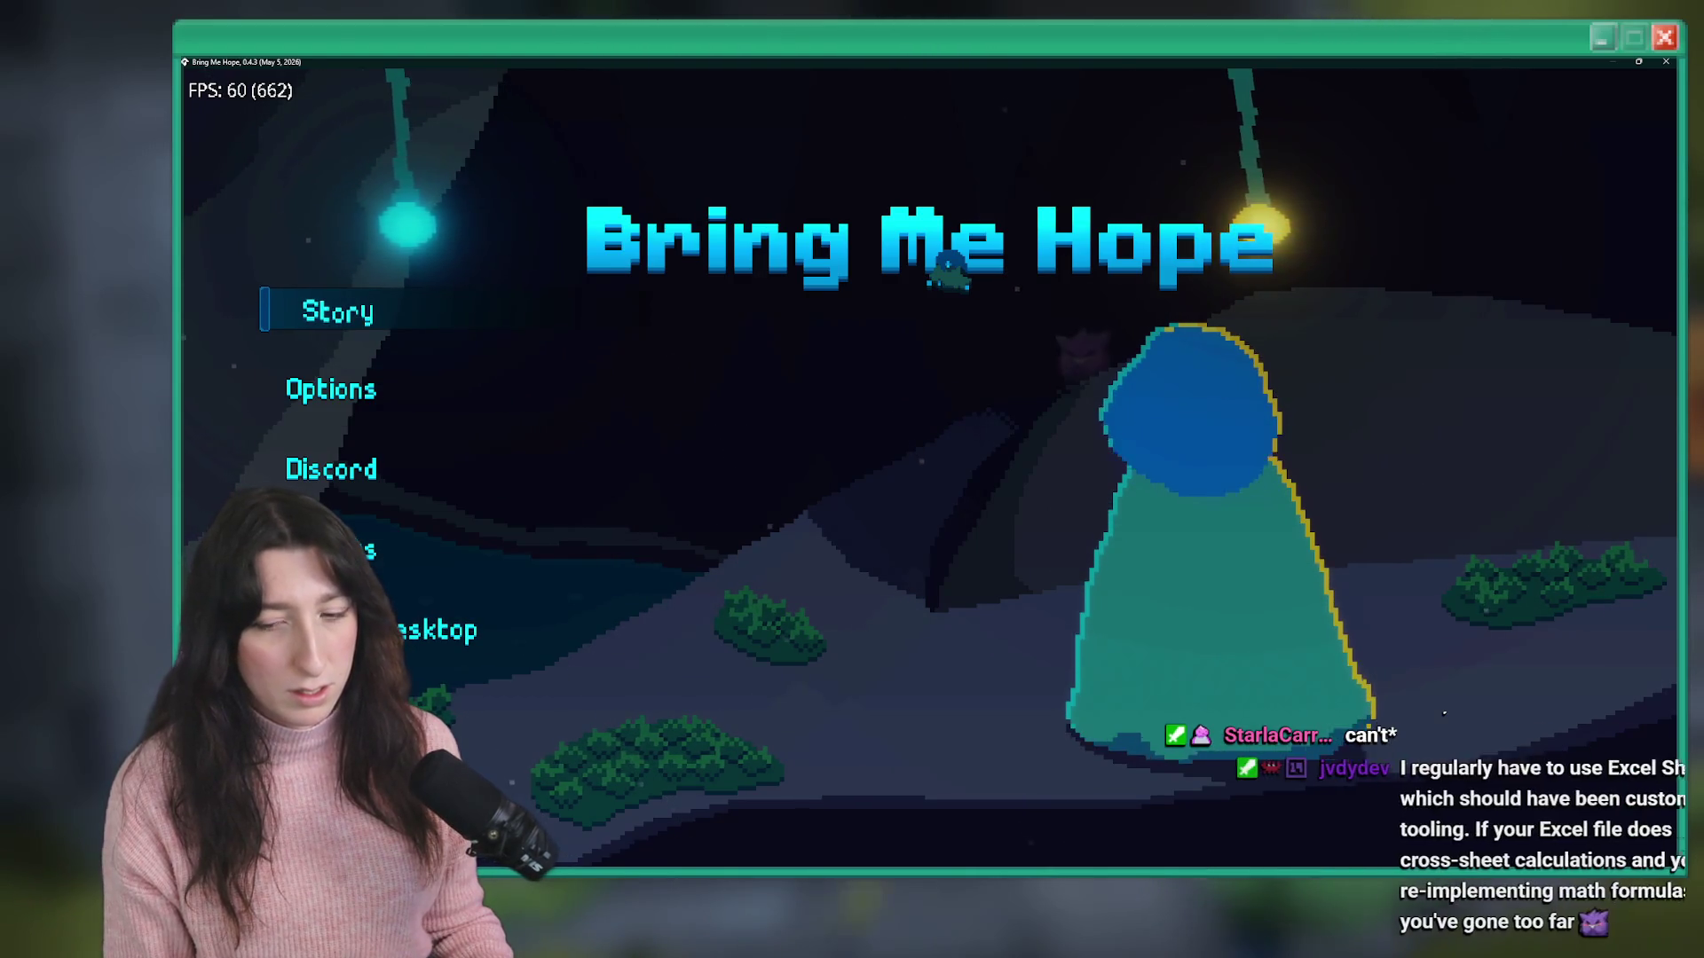
{"action": "key", "text": "Return"}
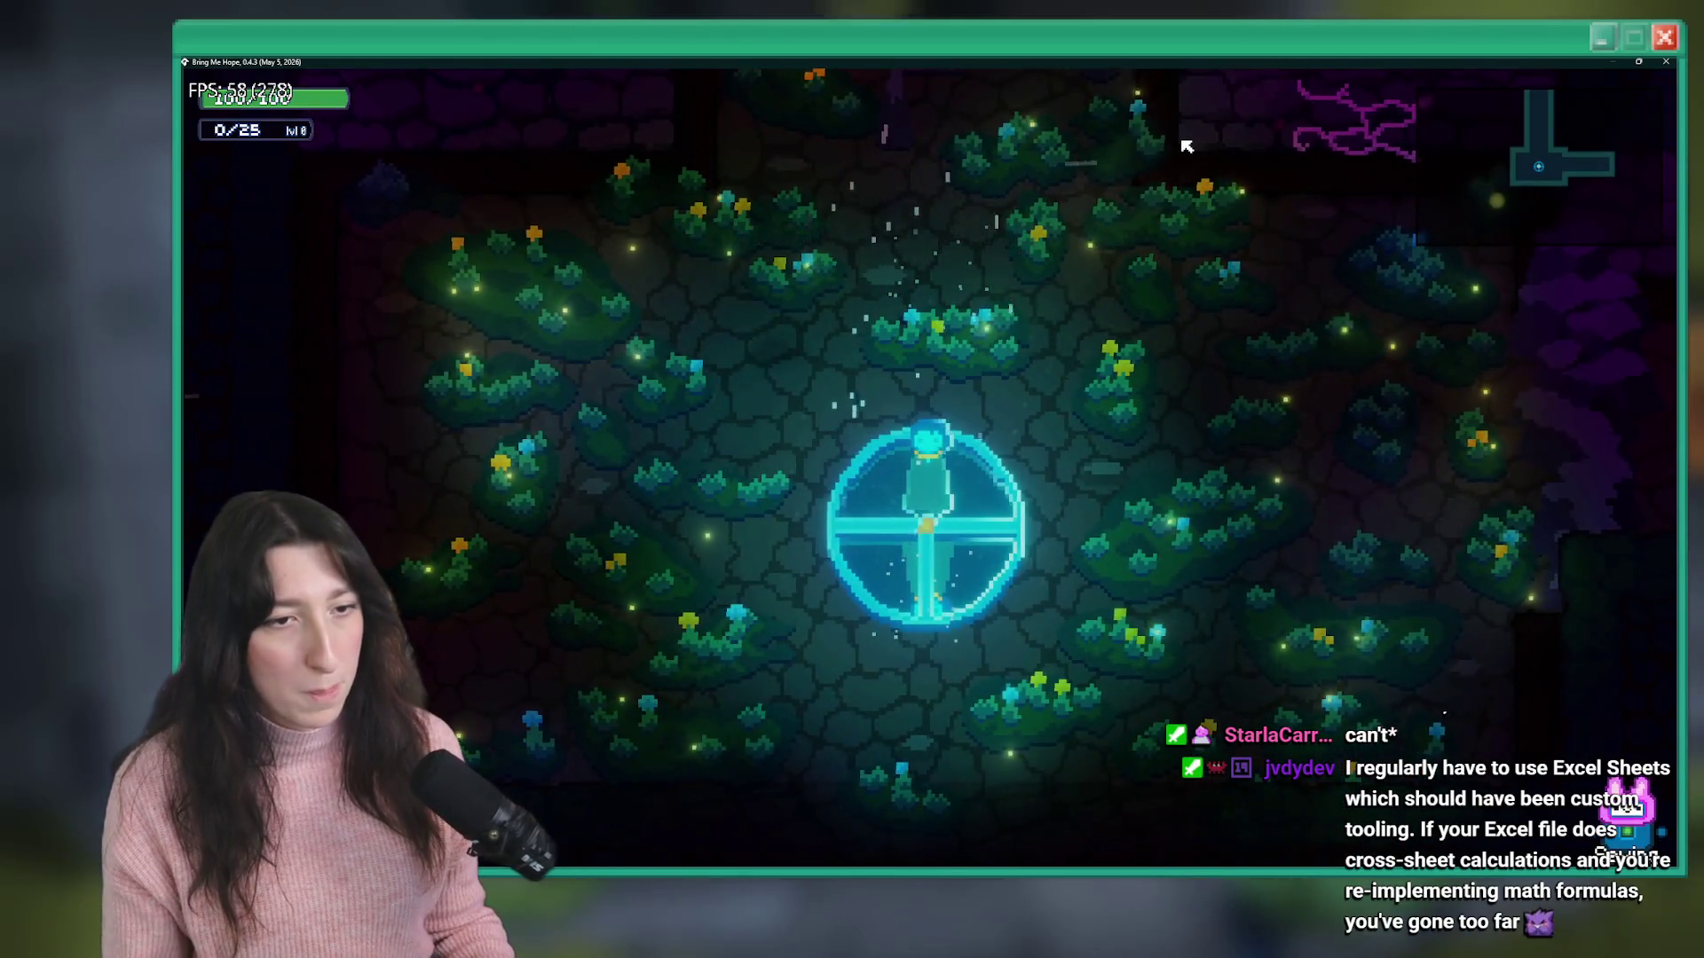
- Pause, confirm Tutorials reads Enabled in gameplay settings, then resume and return to GameMaker
{"action": "key", "text": "Escape"}
{"action": "key", "text": "Down"}
{"action": "key", "text": "Return"}
{"action": "key", "text": "Down"}
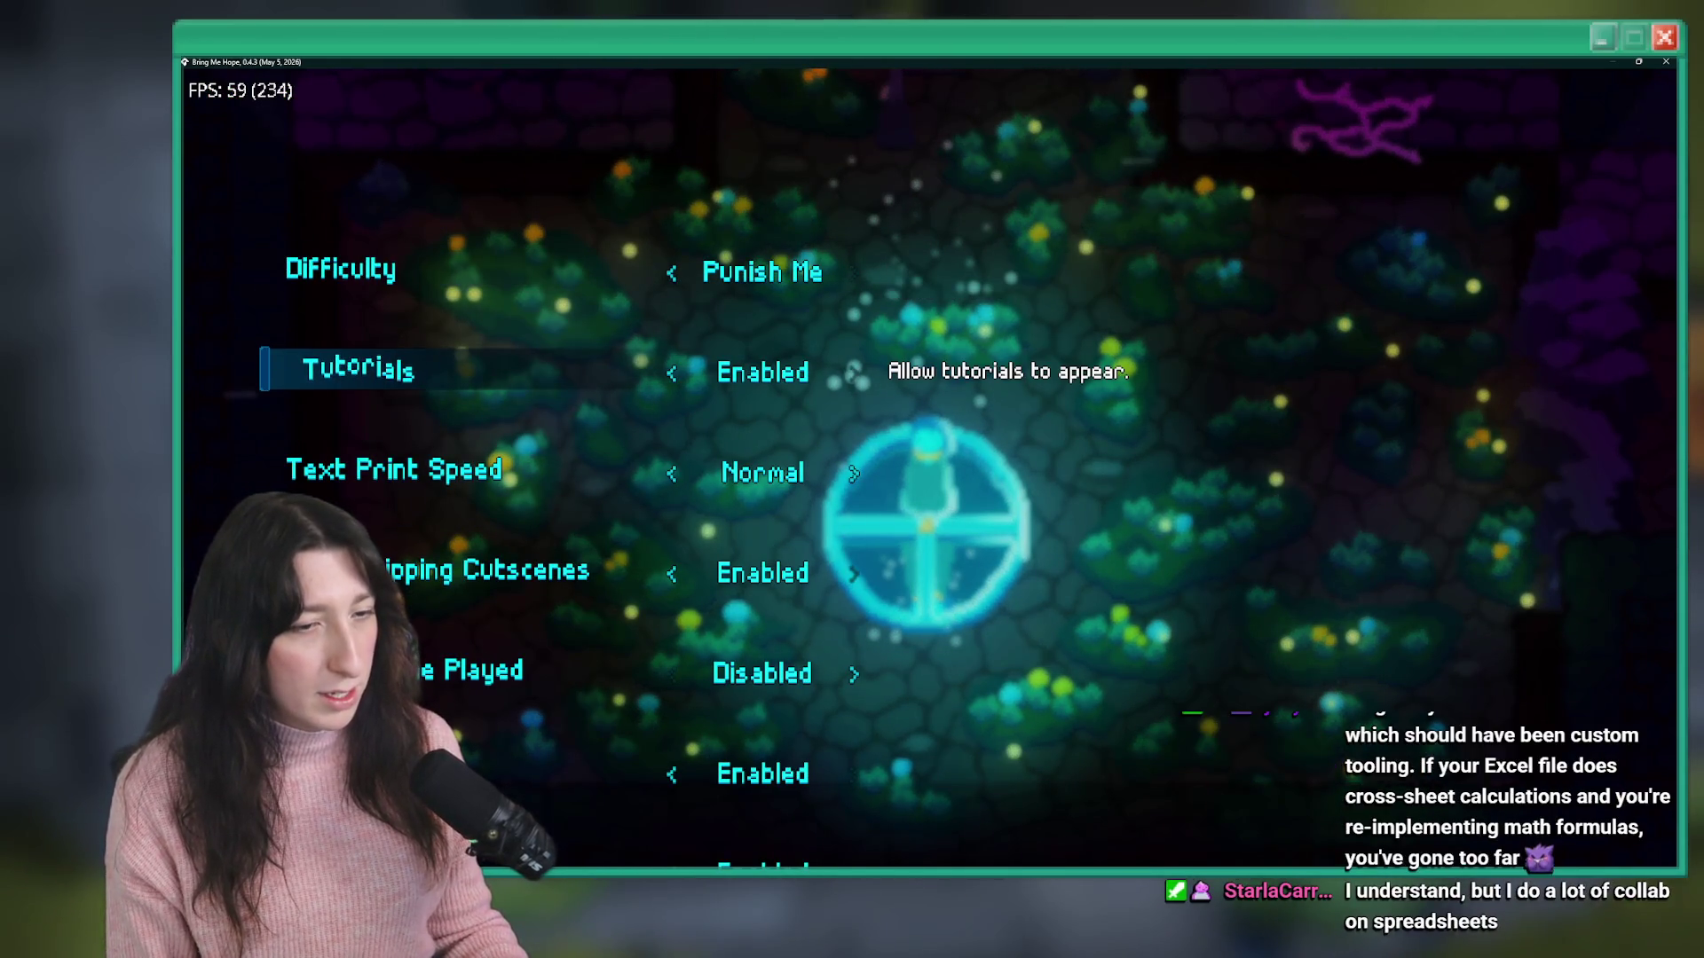
{"action": "key", "text": "Up"}
{"action": "key", "text": "Down"}
{"action": "key", "text": "Down"}
{"action": "key", "text": "Up"}
{"action": "key", "text": "Up"}
{"action": "key", "text": "Up"}
{"action": "key", "text": "Escape"}
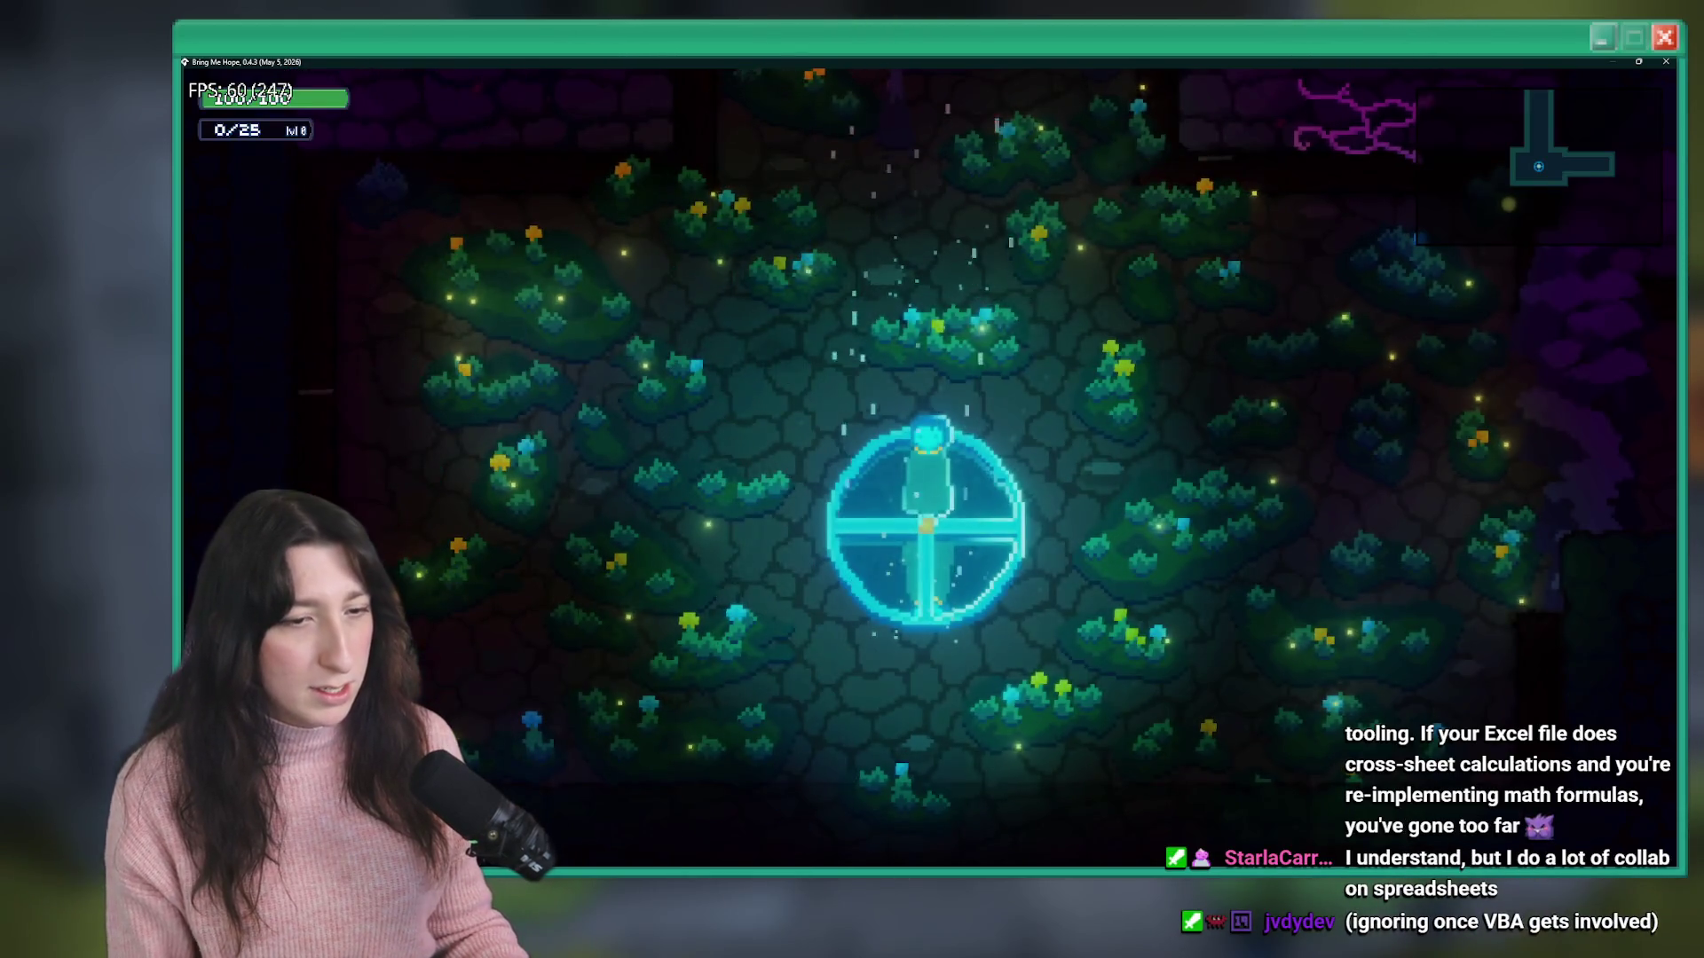
{"action": "key", "text": "alt+Tab"}
{"action": "key", "text": "Down"}
{"action": "key", "text": "Down"}
{"action": "key", "text": "Down"}
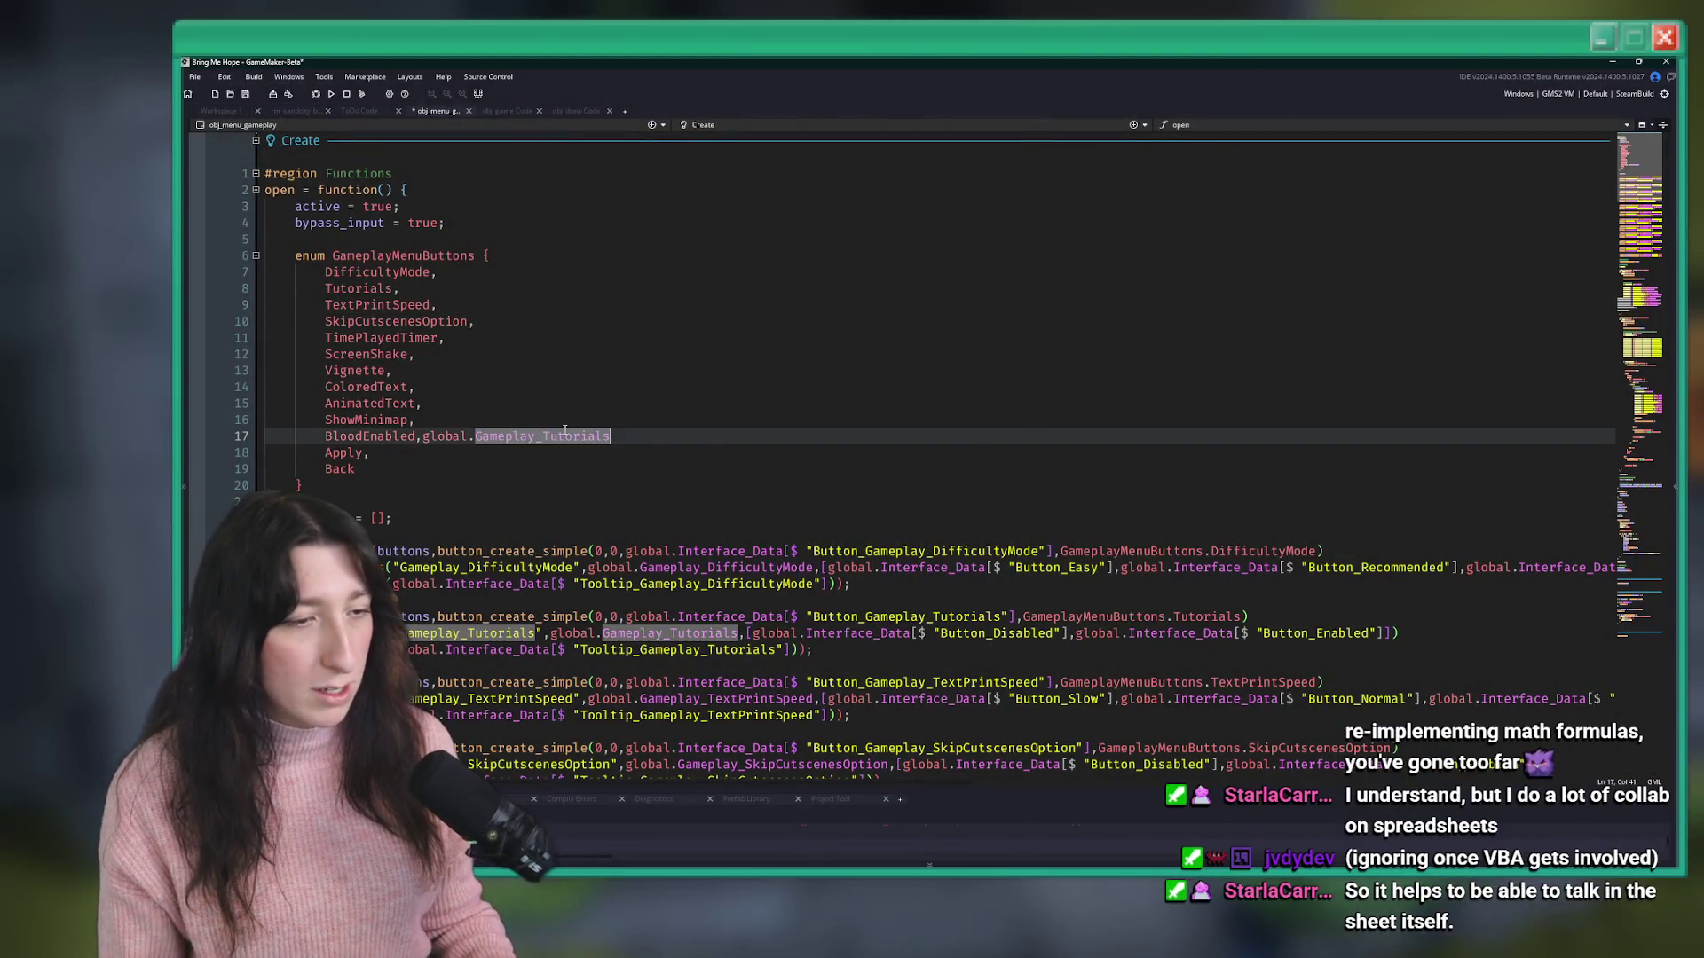
- Search GameMaker for 'tu', then bring up the project's Asset Browser
{"action": "scroll", "coordinate": [539, 386], "scroll_direction": "down", "scroll_amount": 6}
{"action": "key", "text": "ctrl+t"}
{"action": "type", "text": "tutorial"}
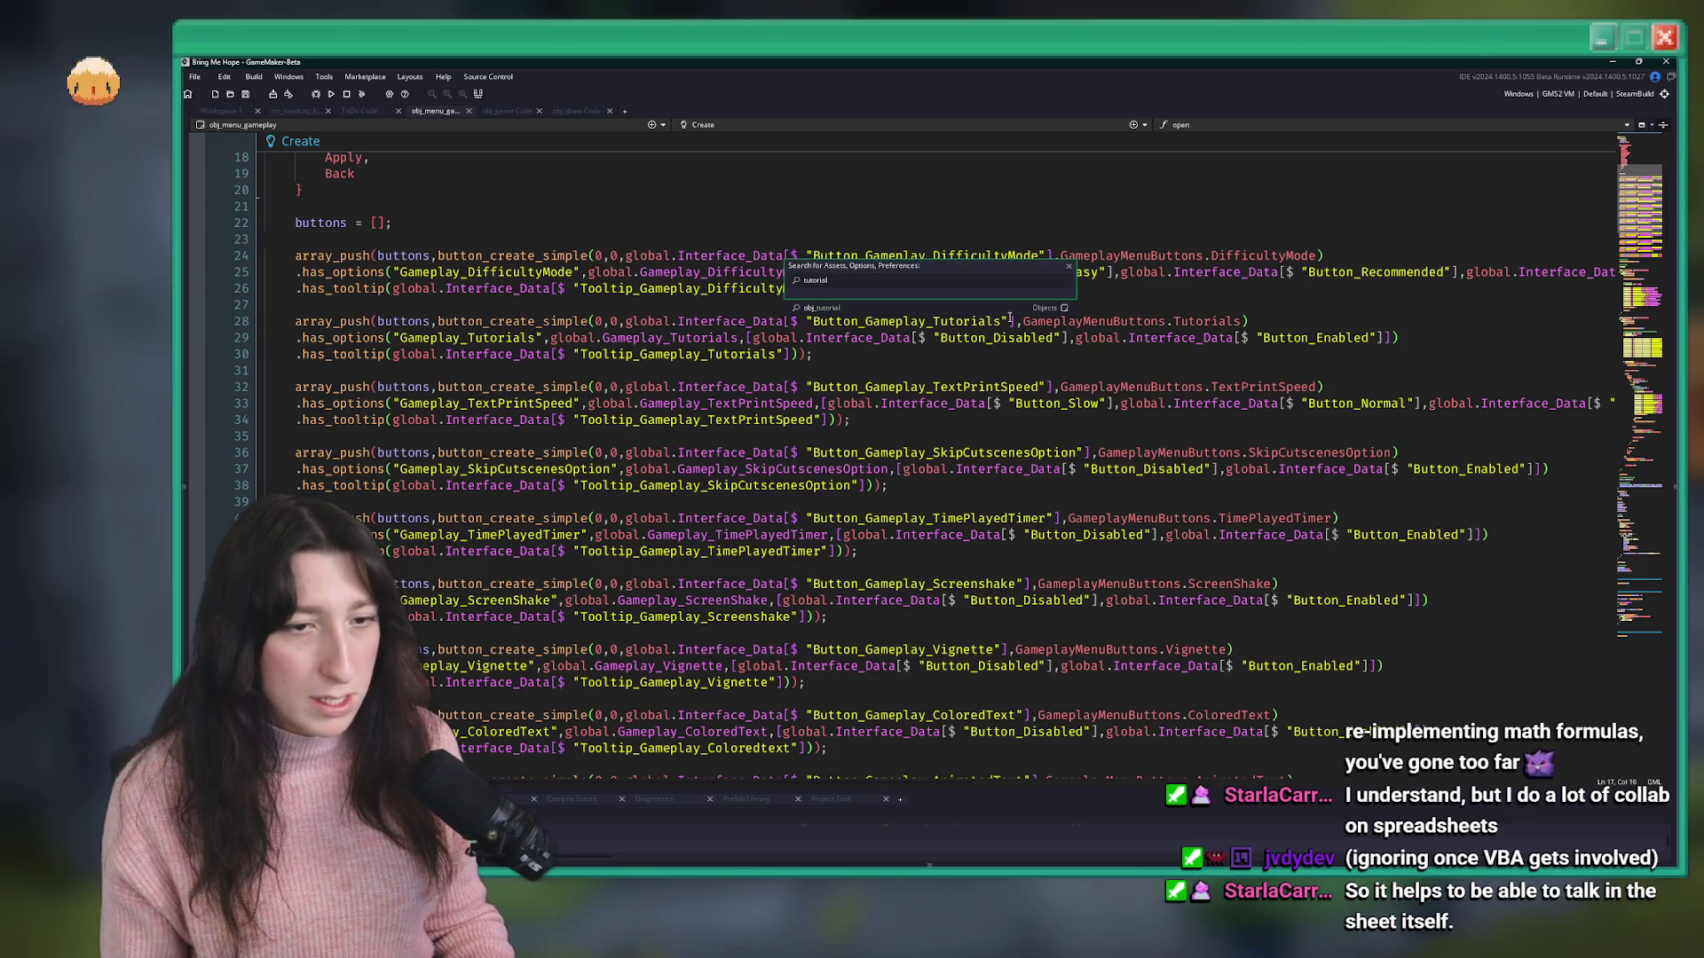
{"action": "key", "text": "ctrl+alt+a"}
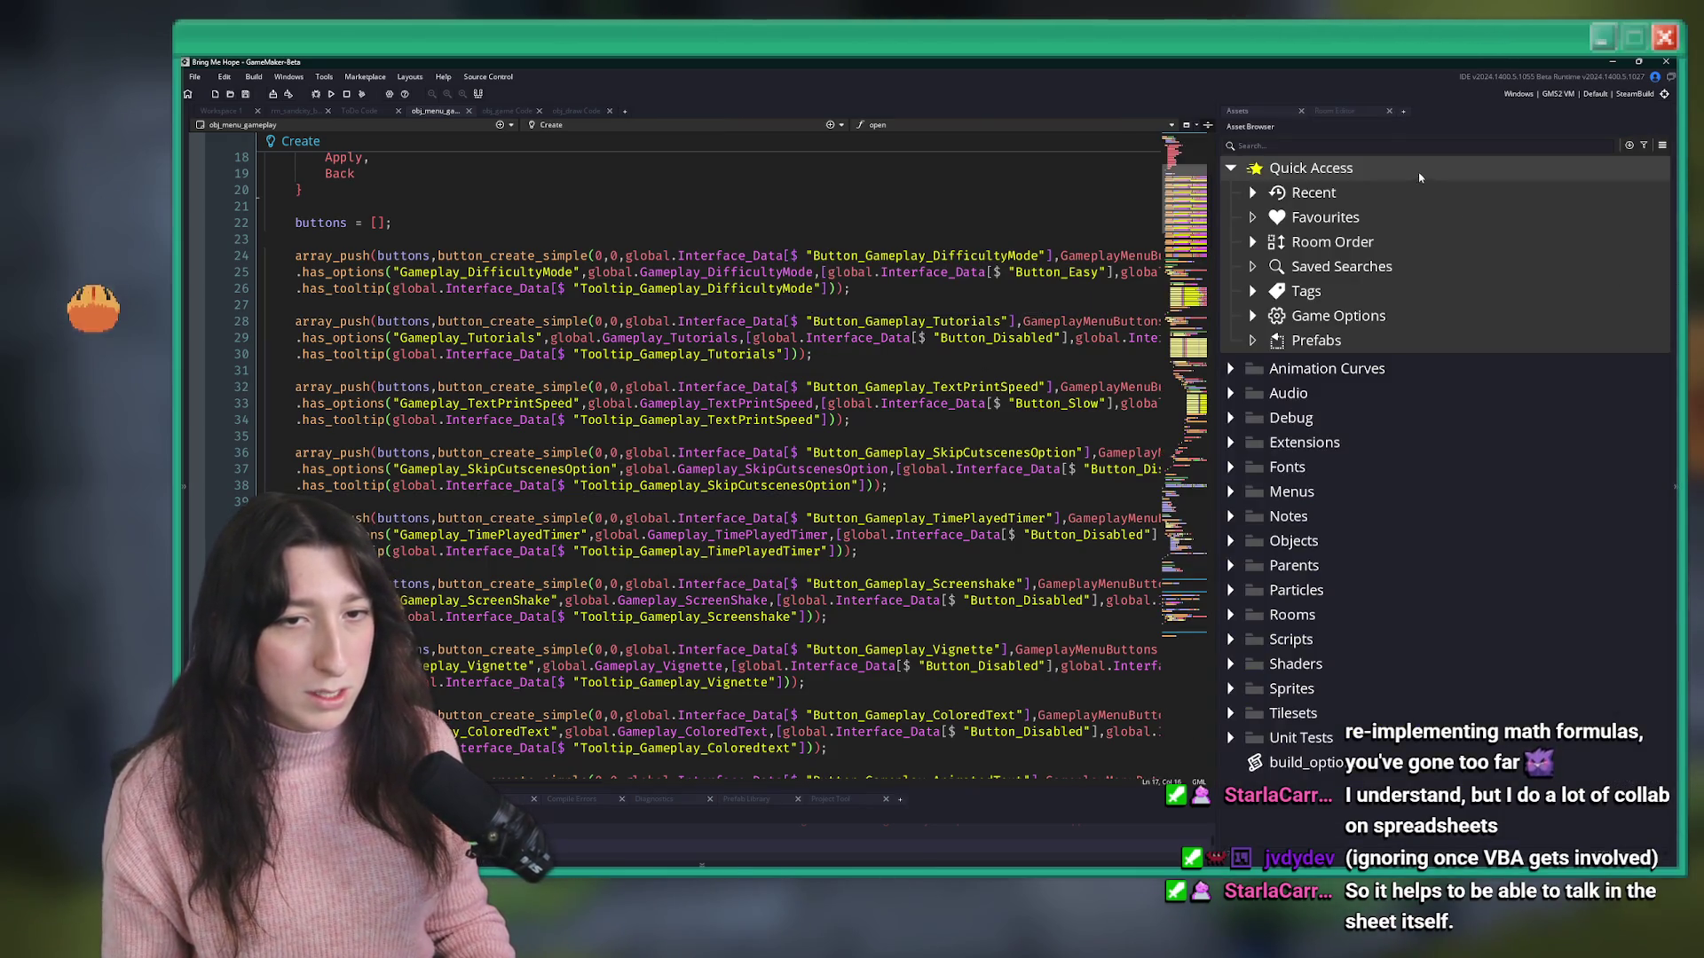
- Expand Objects > Menus and browse its Popups, Main, Character and Achievements subfolders
{"action": "left_click", "coordinate": [1230, 540]}
{"action": "scroll", "coordinate": [1251, 515], "scroll_direction": "down", "scroll_amount": 3}
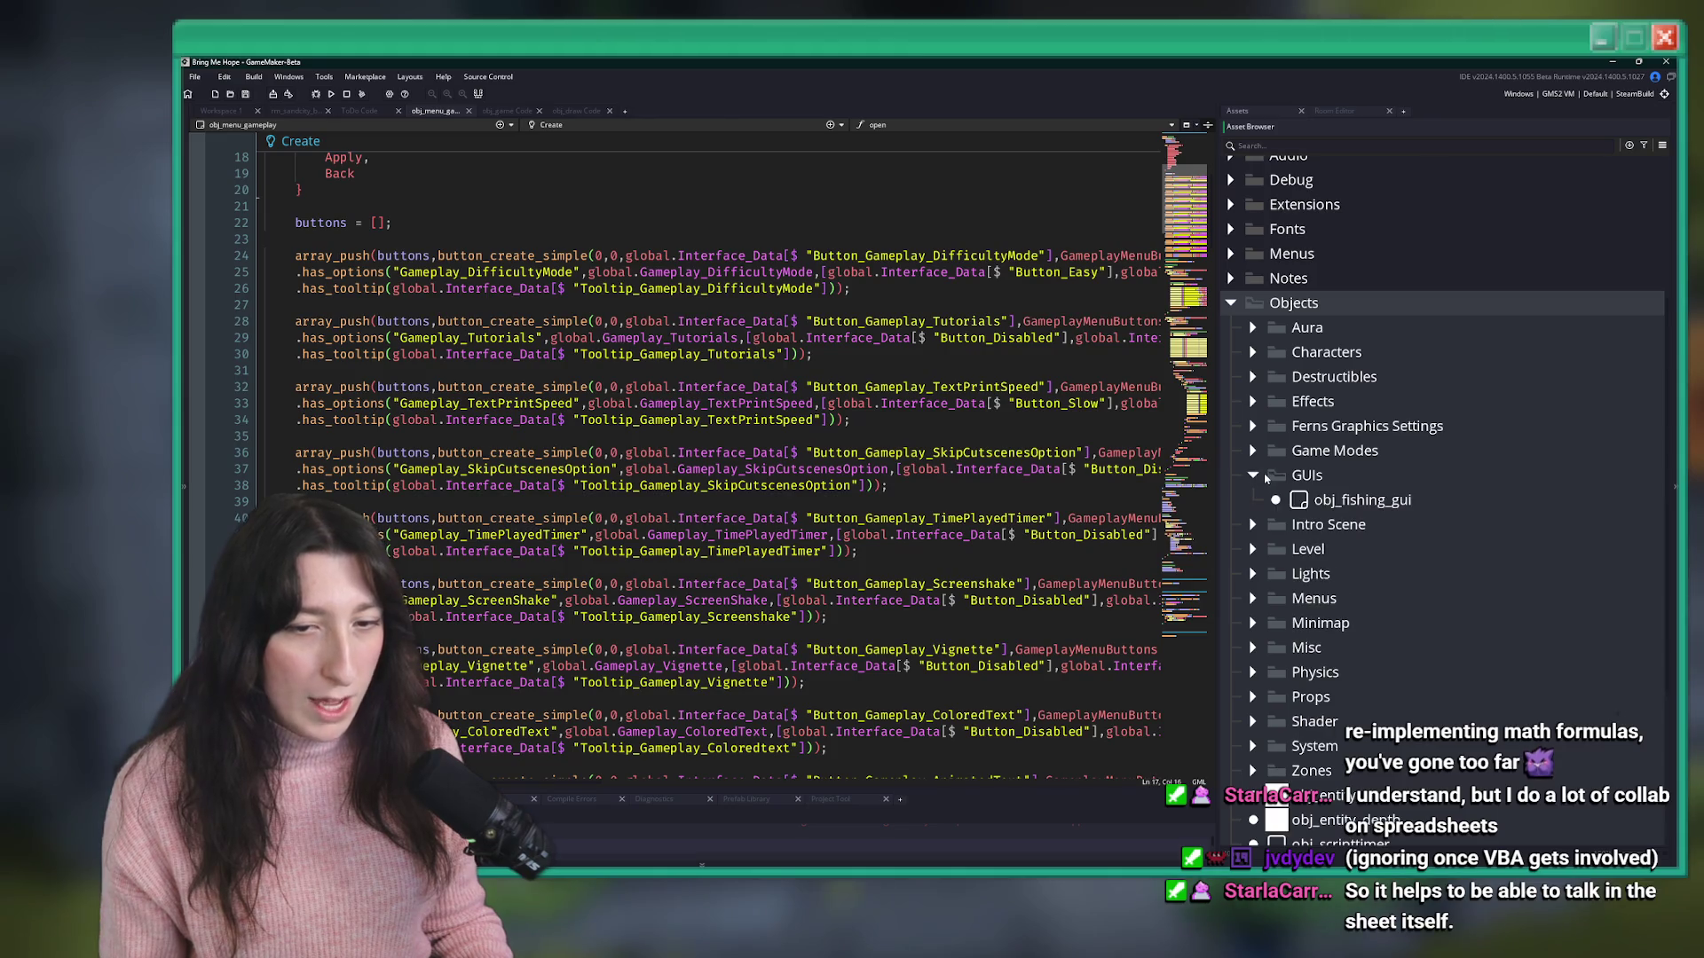
{"action": "scroll", "coordinate": [1272, 514], "scroll_direction": "down", "scroll_amount": 2}
{"action": "double_click", "coordinate": [1273, 484]}
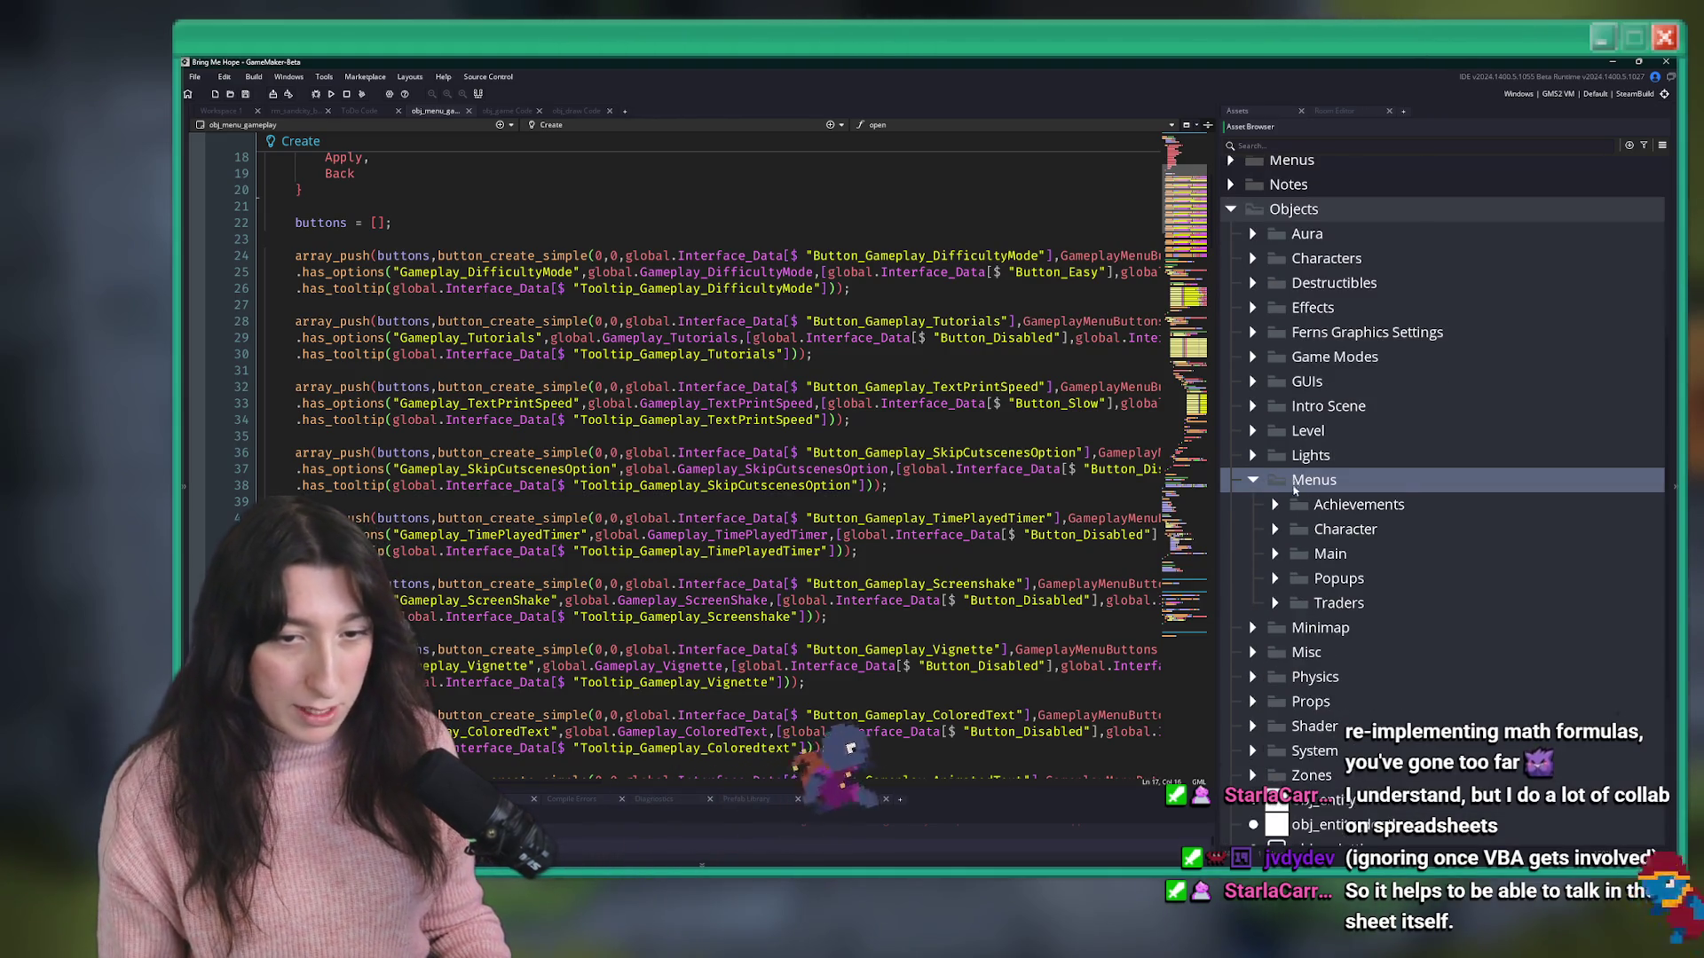
{"action": "scroll", "coordinate": [1277, 496], "scroll_direction": "down", "scroll_amount": 1}
{"action": "left_click", "coordinate": [1276, 507]}
{"action": "left_click", "coordinate": [1275, 508]}
{"action": "left_click", "coordinate": [1275, 484]}
{"action": "left_click", "coordinate": [1275, 484]}
{"action": "left_click", "coordinate": [1275, 481]}
{"action": "left_click", "coordinate": [1275, 482]}
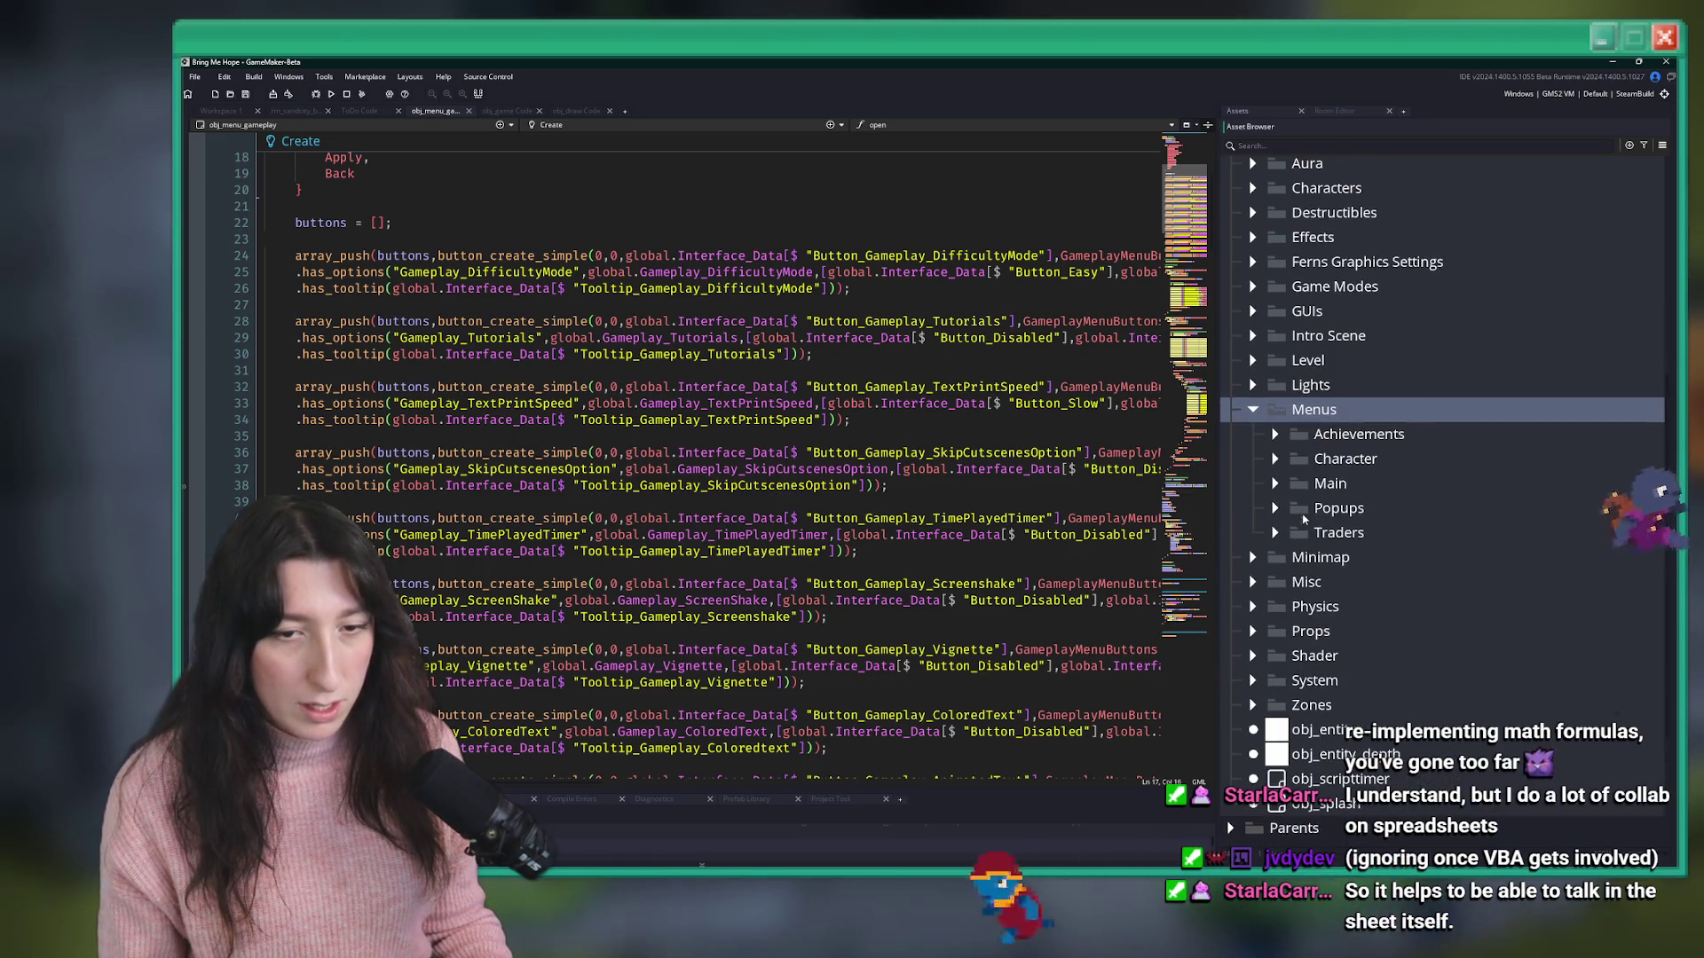
{"action": "left_click", "coordinate": [1283, 458]}
{"action": "left_click", "coordinate": [1275, 459]}
{"action": "left_click", "coordinate": [1275, 434]}
{"action": "left_click", "coordinate": [1275, 434]}
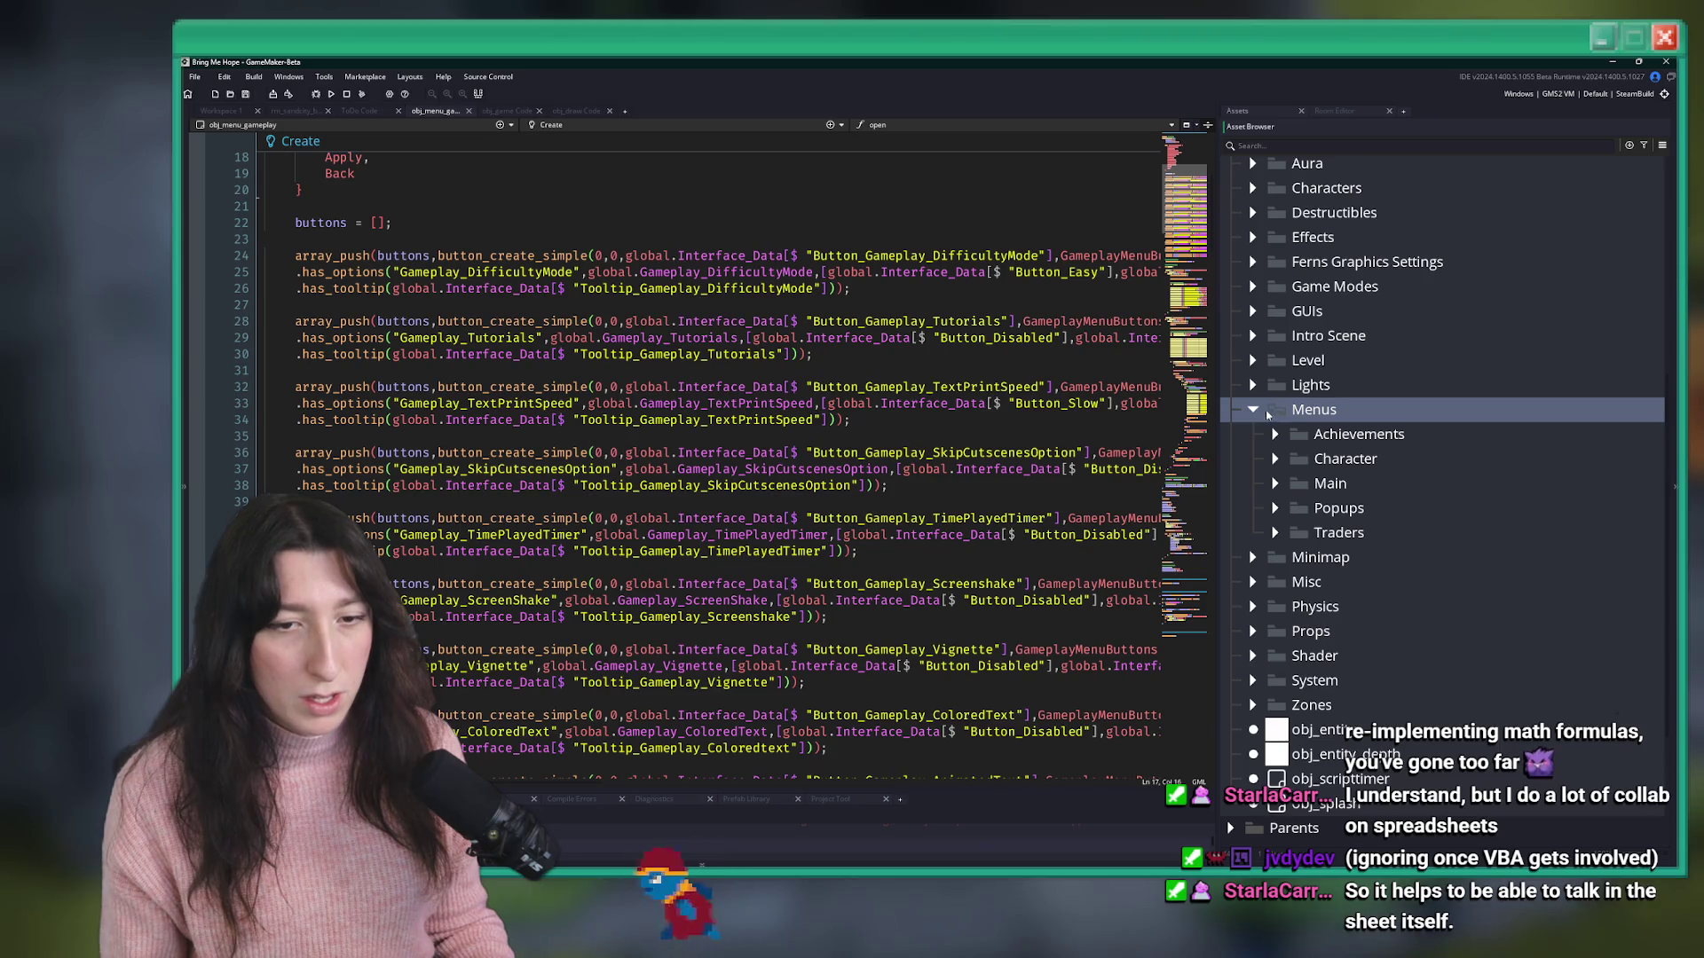
{"action": "left_click", "coordinate": [1252, 409]}
- Peek into the Props and System object folders, then collapse them
{"action": "left_click", "coordinate": [1255, 509]}
{"action": "left_click", "coordinate": [1264, 500]}
{"action": "left_click", "coordinate": [1253, 555]}
{"action": "left_click", "coordinate": [1254, 553]}
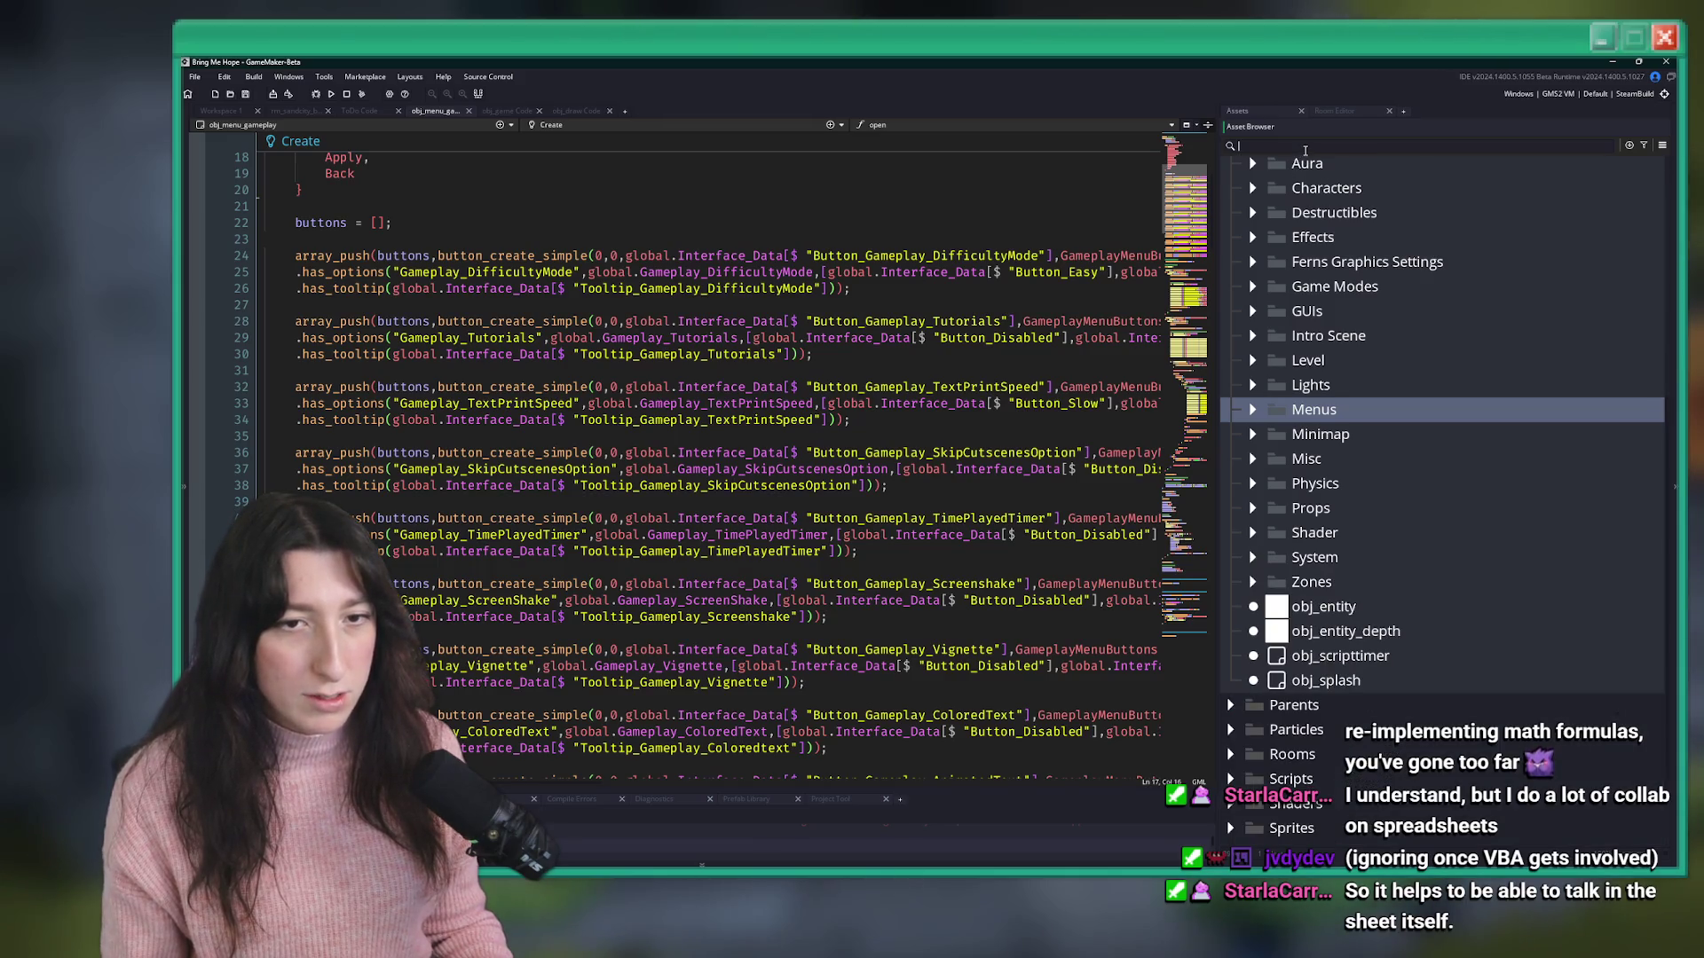
- Filter assets by 'popup', inspect the popup objects, then search 'explain' instead
{"action": "type", "text": "popup"}
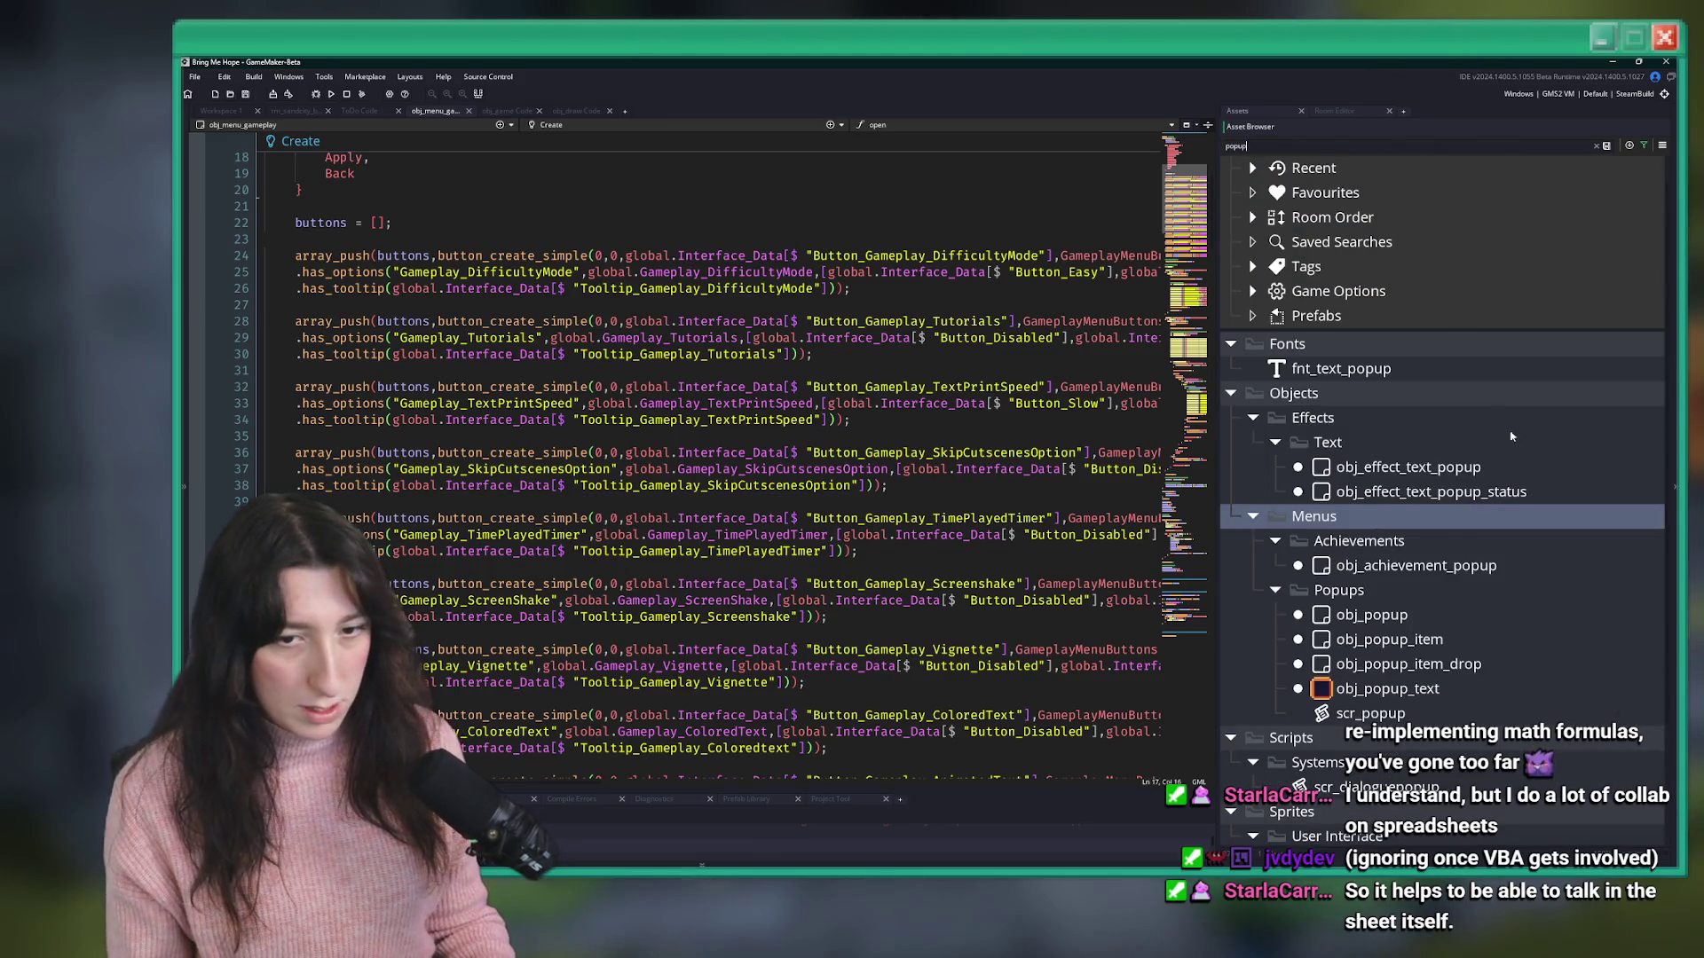
{"action": "left_click", "coordinate": [1411, 664]}
{"action": "left_click", "coordinate": [1340, 590]}
{"action": "left_click", "coordinate": [1420, 565]}
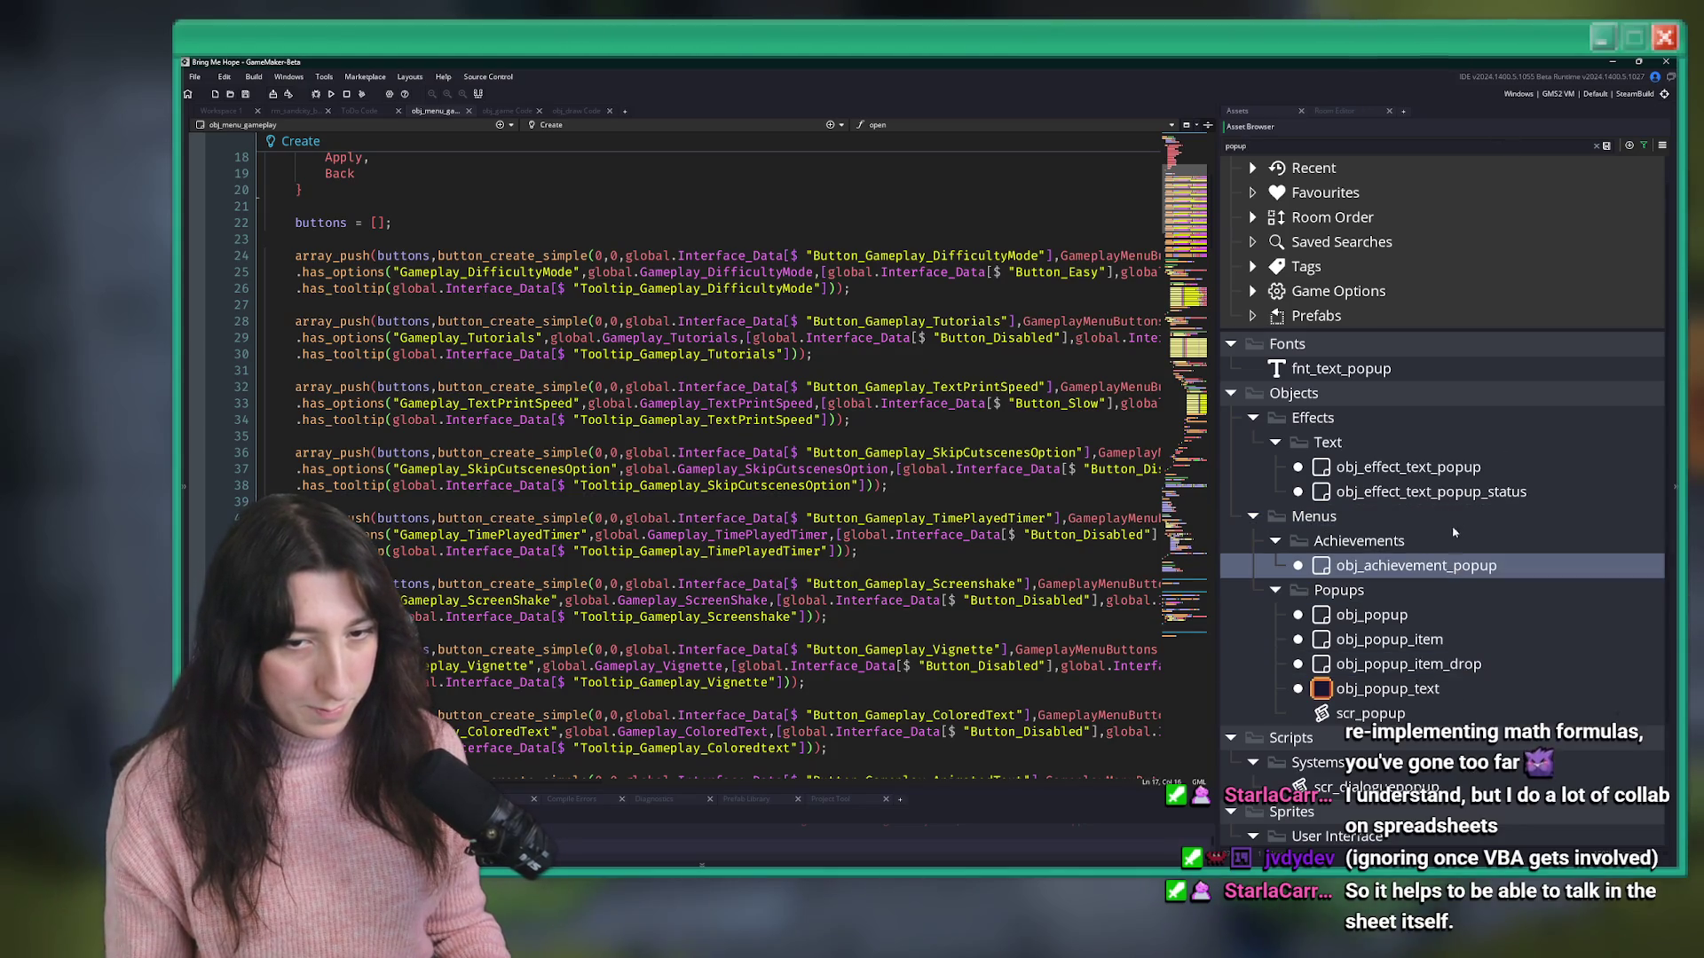
{"action": "left_click", "coordinate": [1447, 491]}
{"action": "scroll", "coordinate": [1442, 576], "scroll_direction": "down", "scroll_amount": 3}
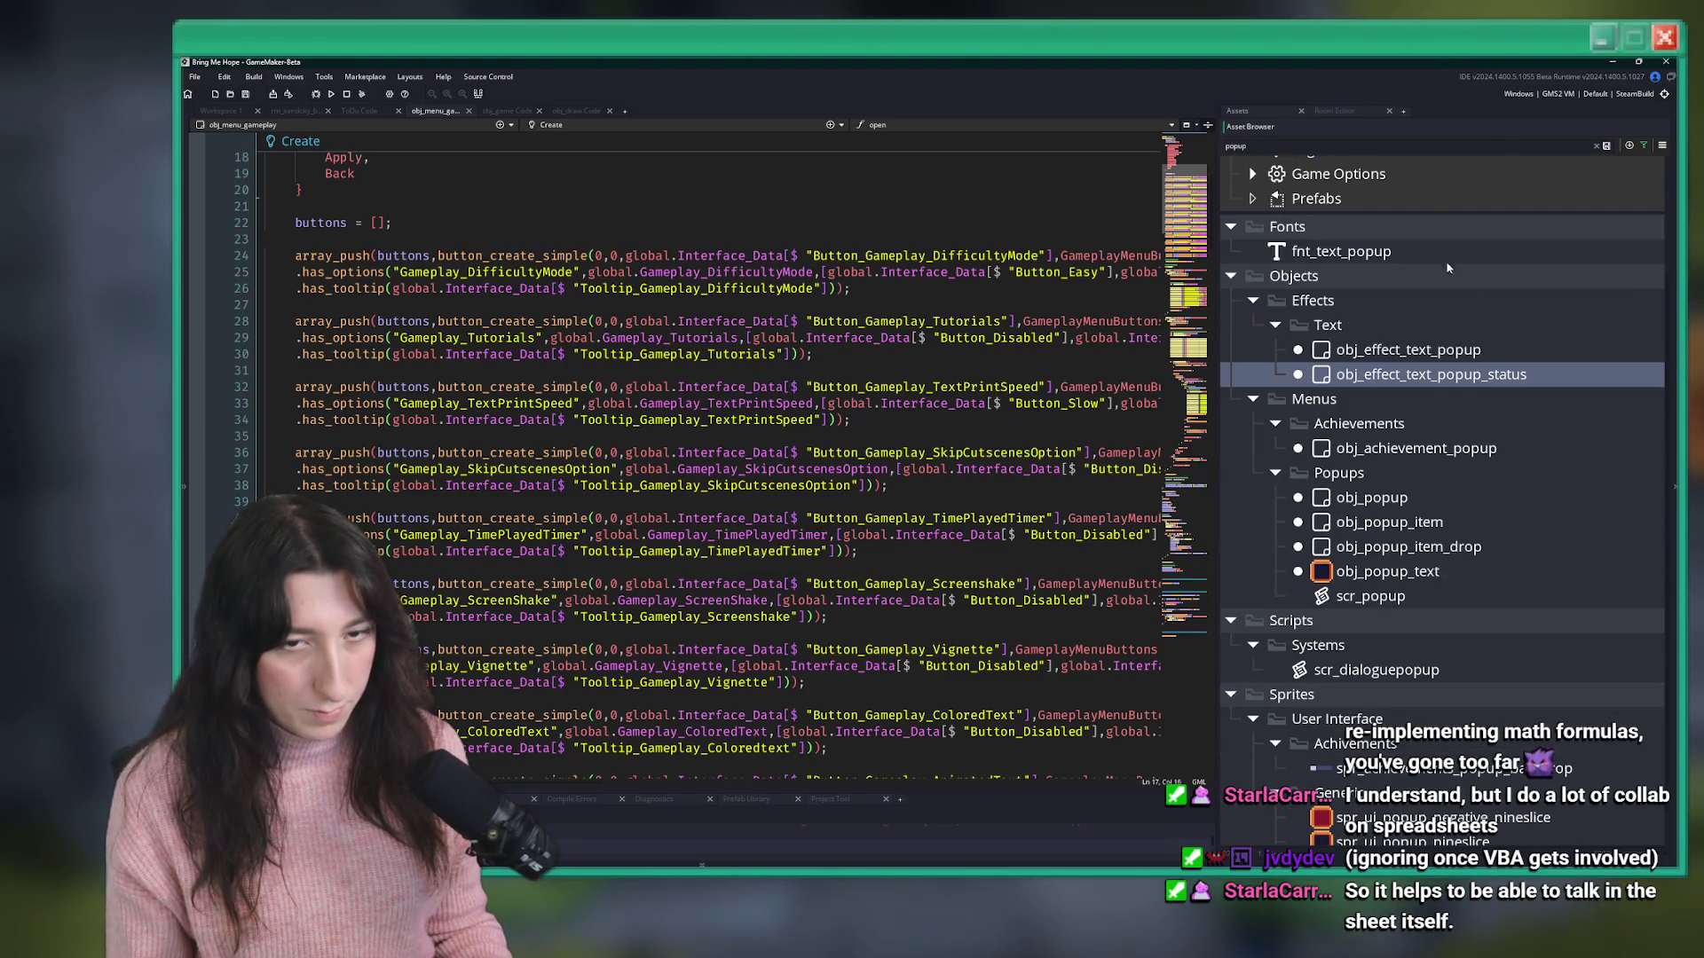
{"action": "scroll", "coordinate": [1389, 197], "scroll_direction": "up", "scroll_amount": 2}
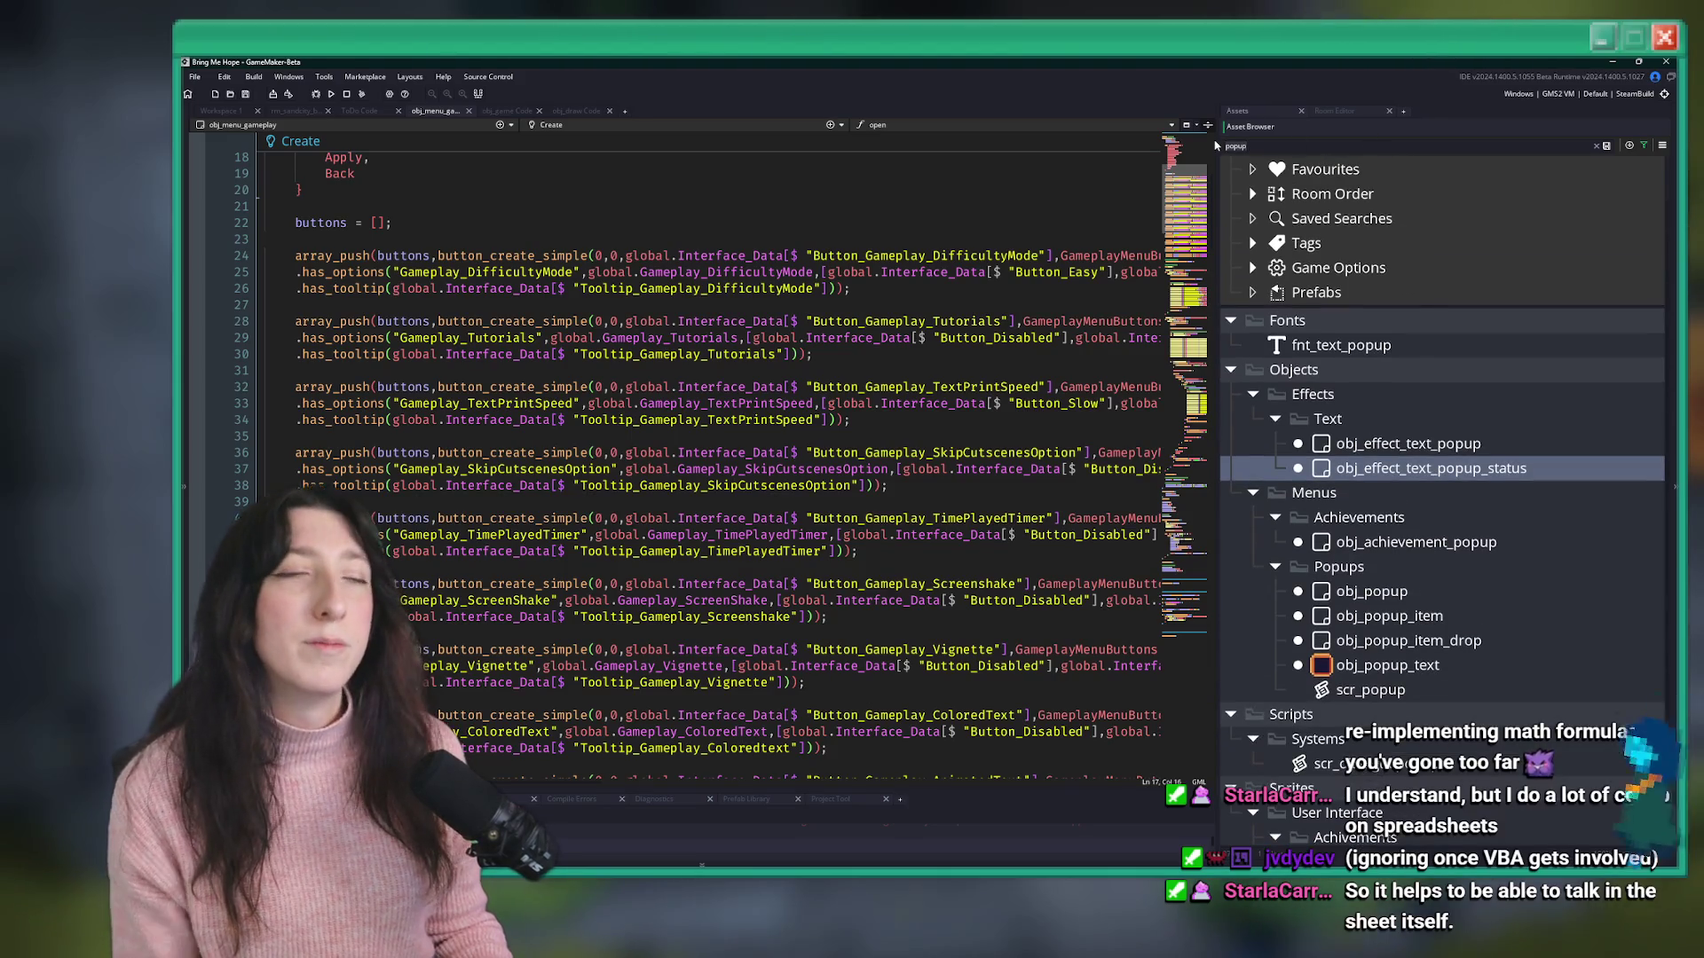
{"action": "type", "text": "explain"}
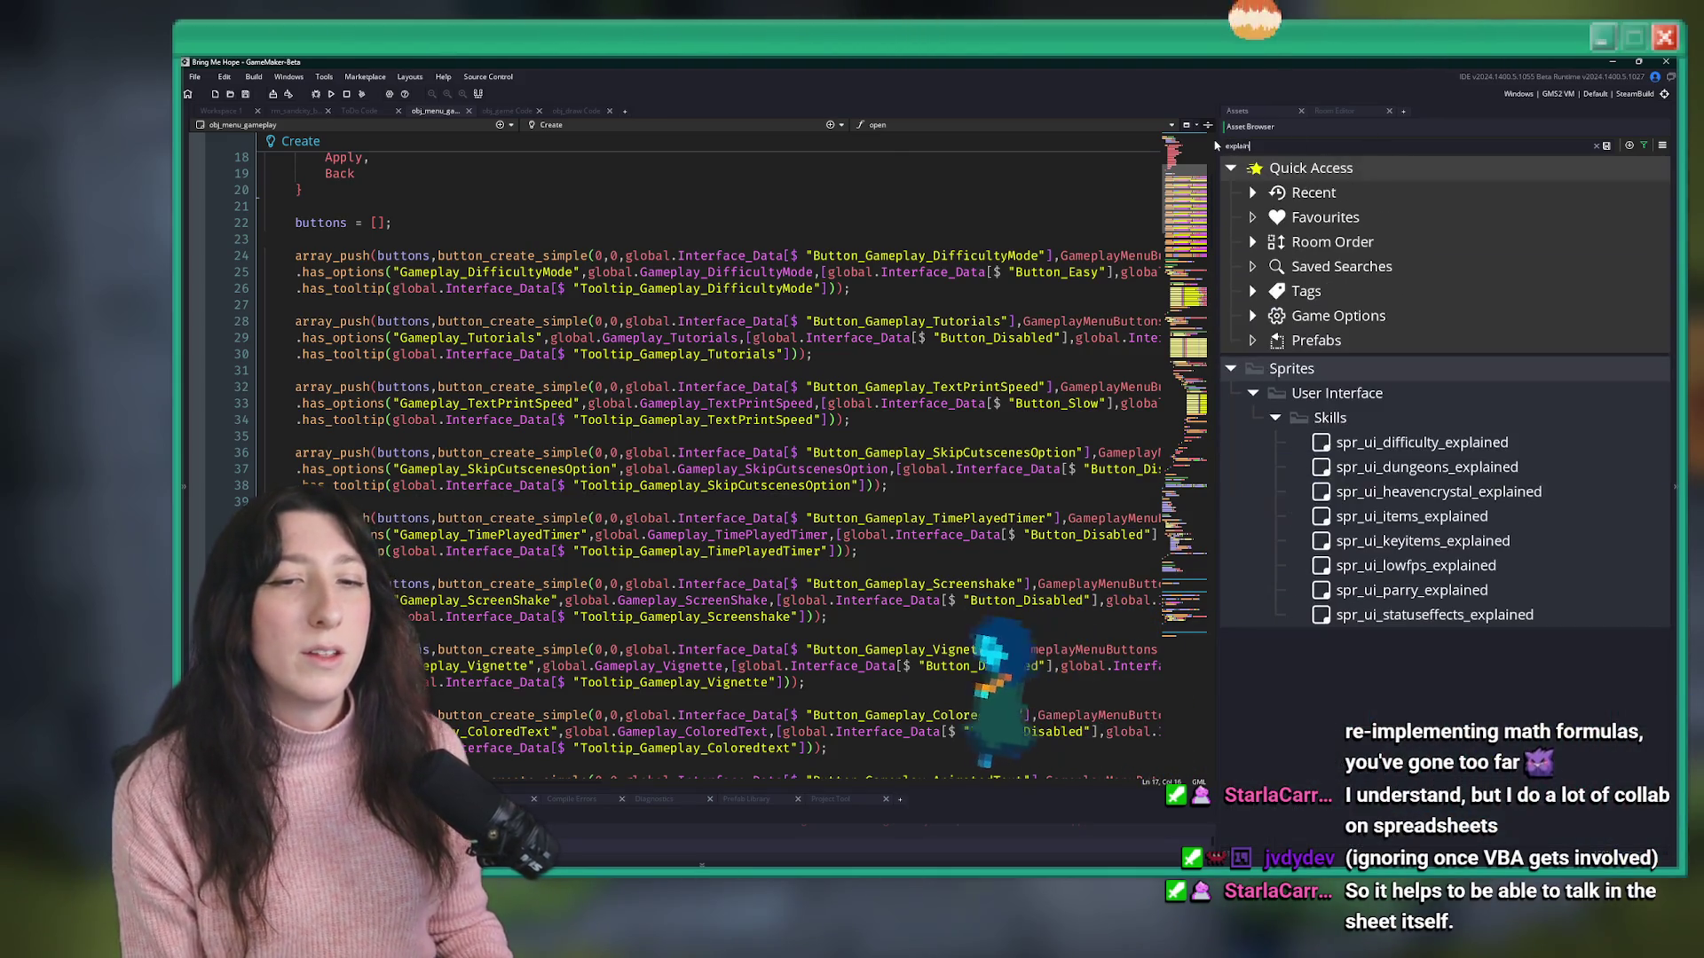
{"action": "left_click", "coordinate": [1461, 441]}
{"action": "key", "text": "ctrl+shift+f"}
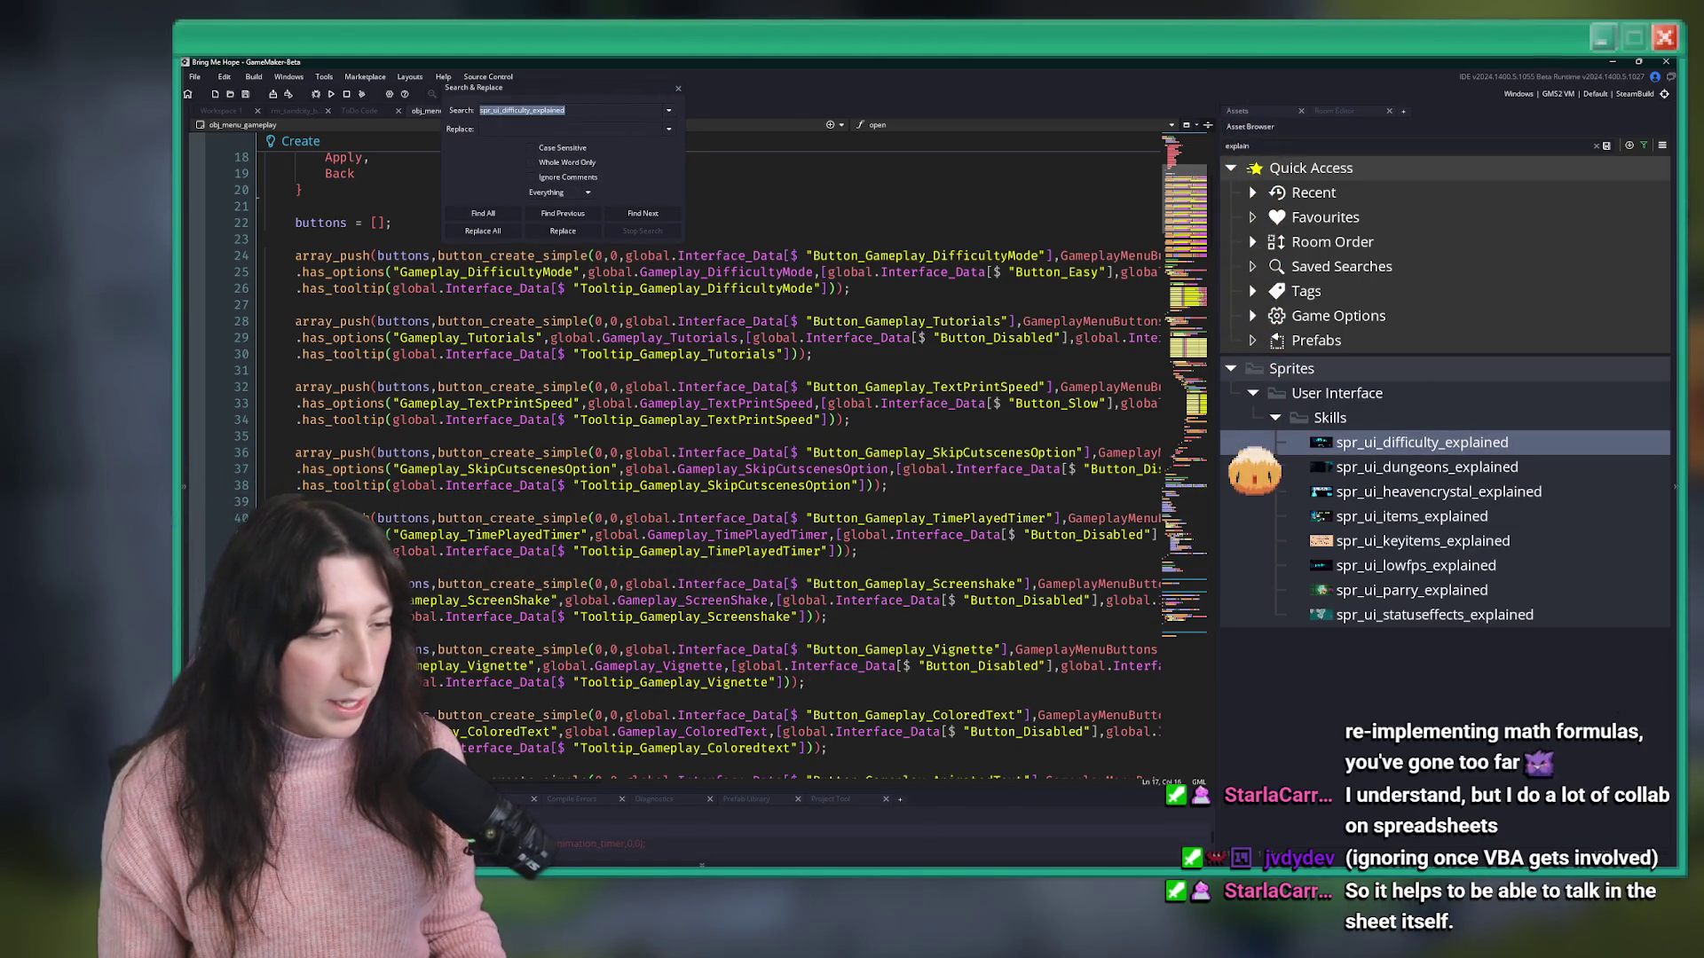
{"action": "key", "text": "Return"}
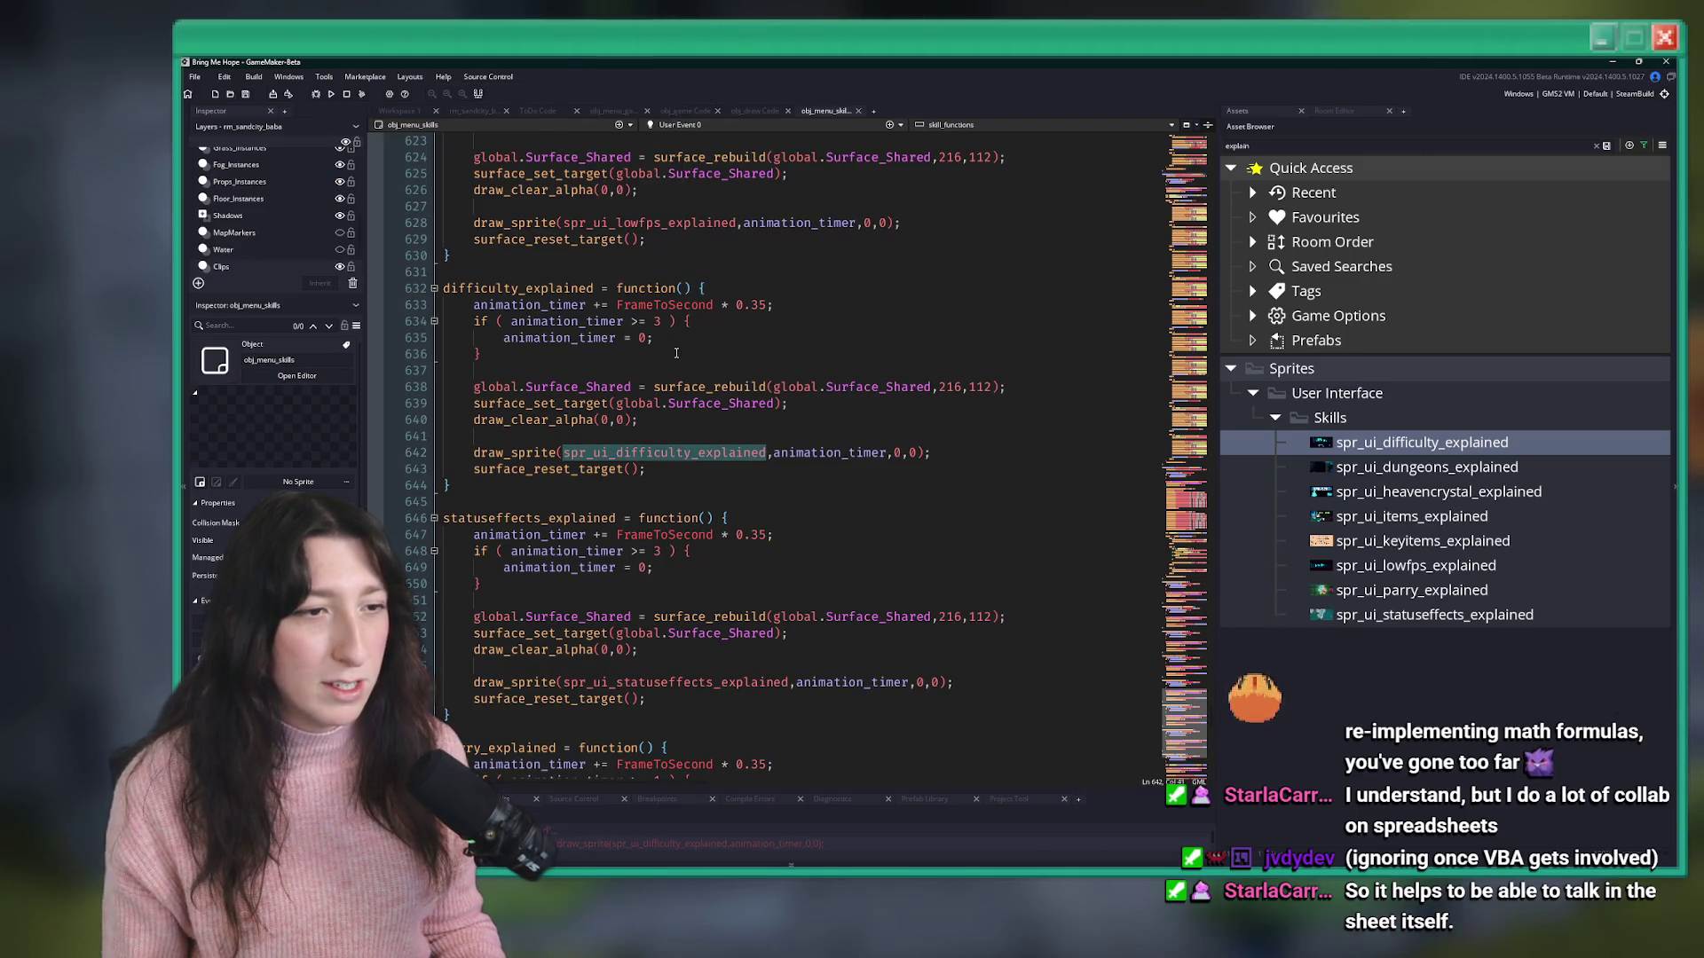
{"action": "scroll", "coordinate": [676, 354], "scroll_direction": "up", "scroll_amount": 20}
{"action": "key", "text": "F12"}
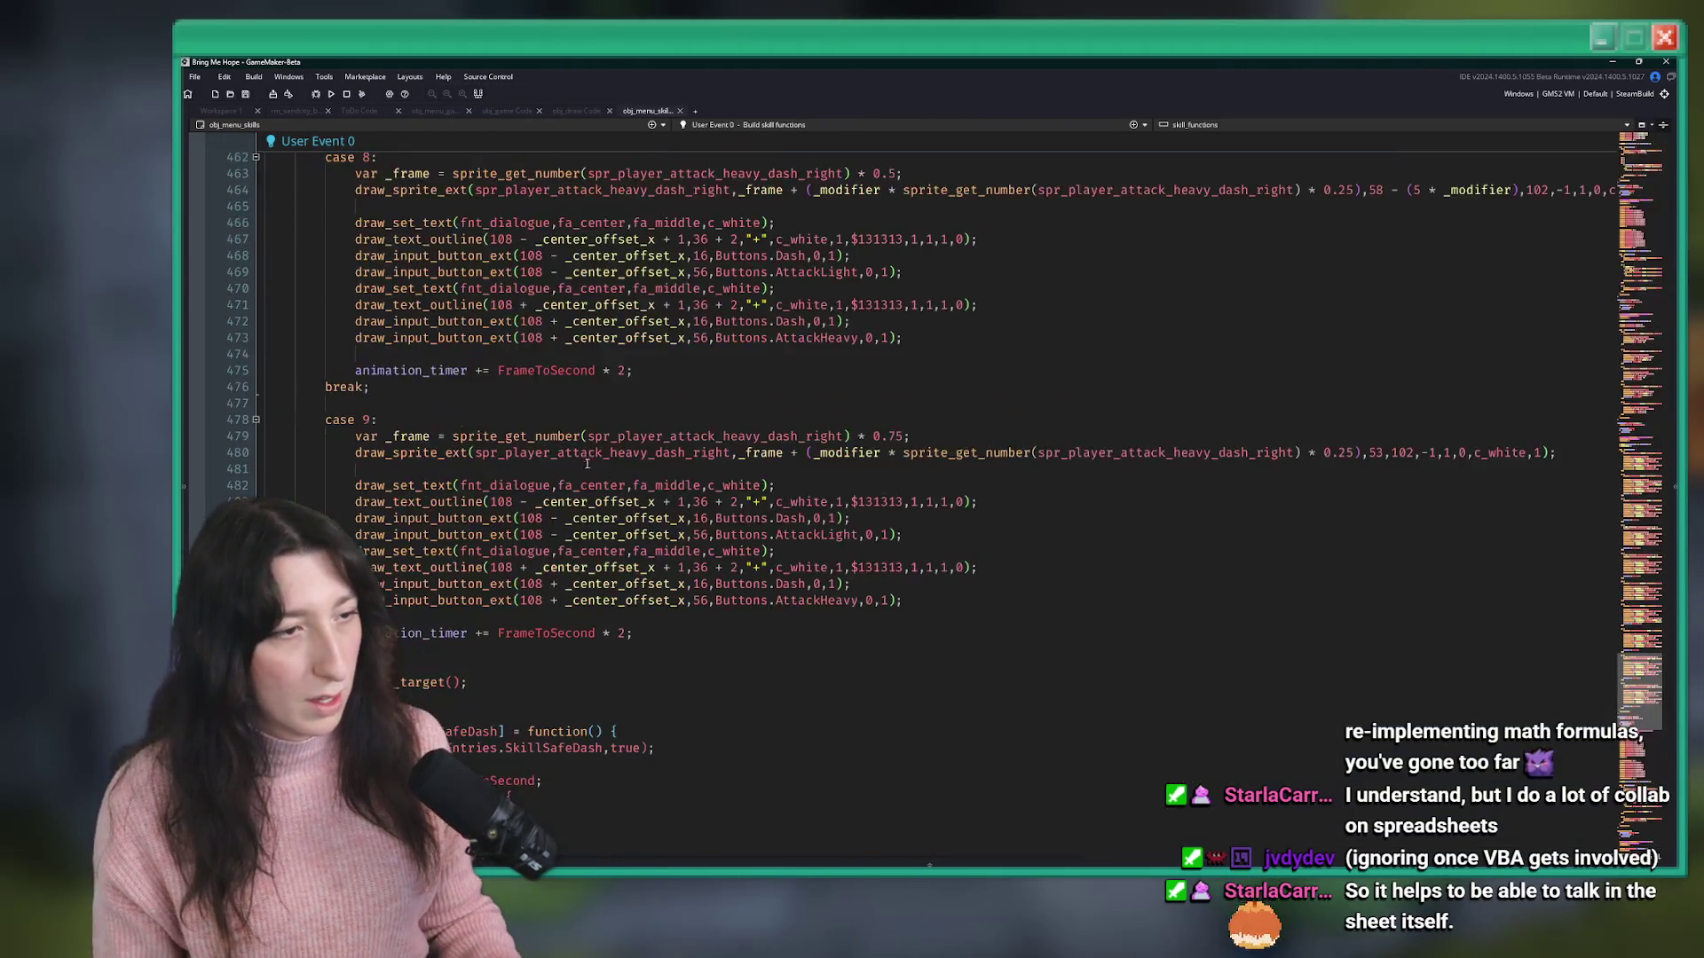
{"action": "scroll", "coordinate": [586, 463], "scroll_direction": "up", "scroll_amount": 20}
{"action": "left_click", "coordinate": [379, 259]}
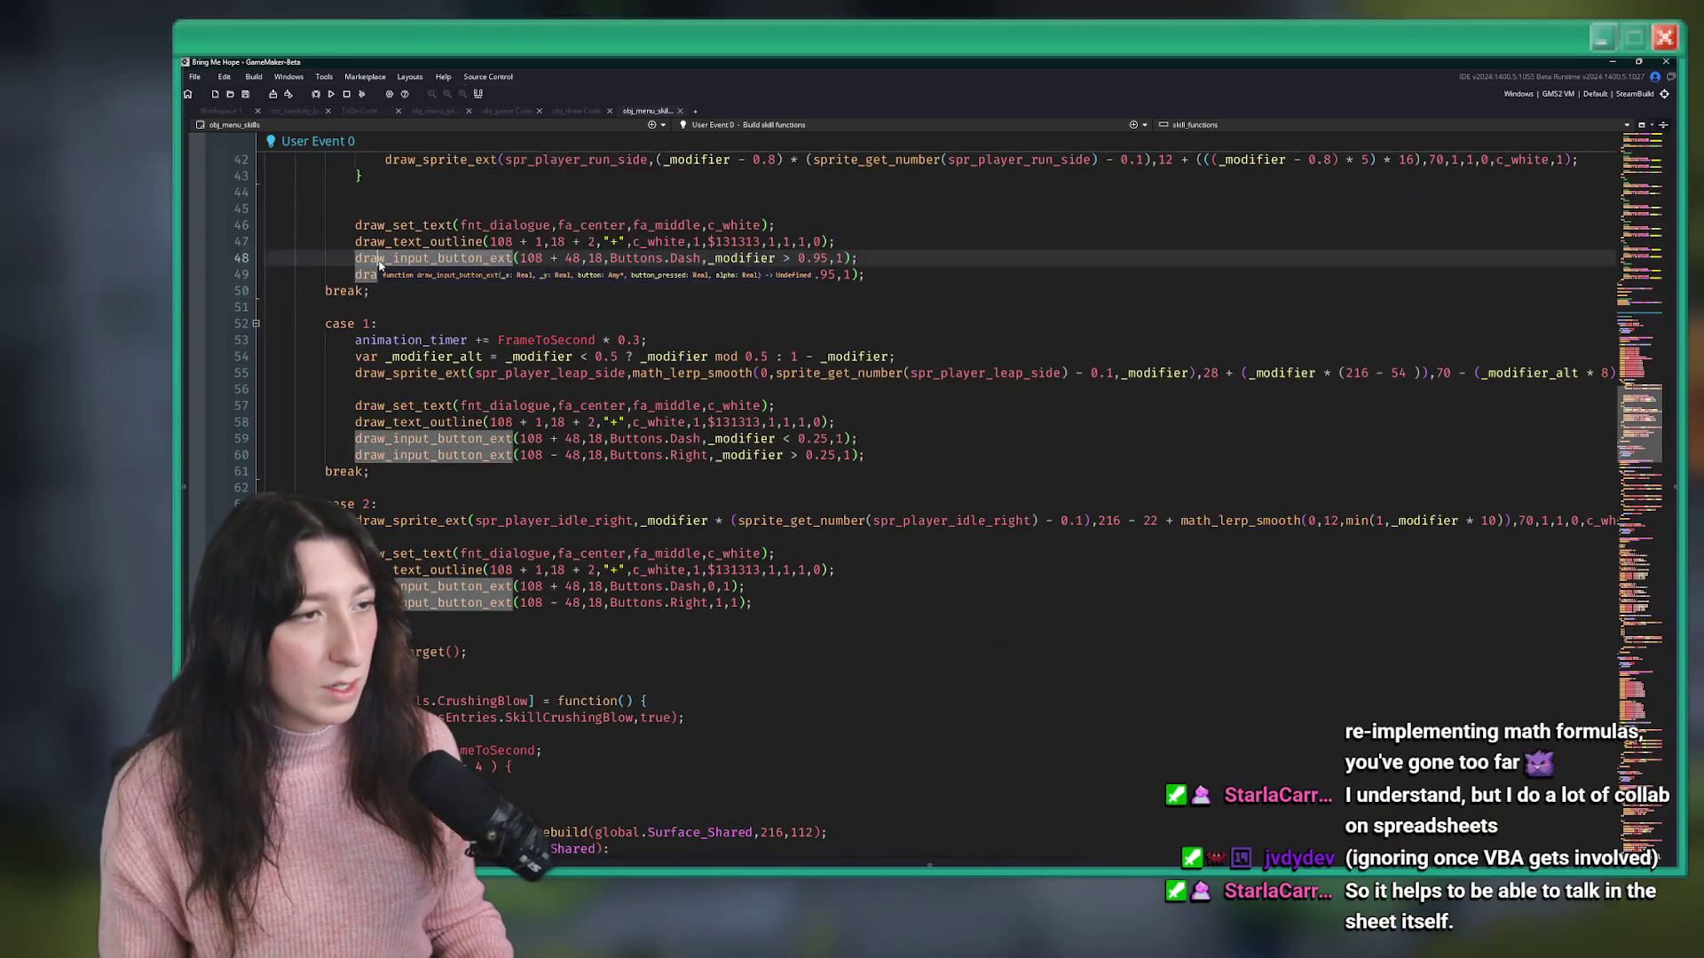
{"action": "key", "text": "ctrl+shift+f"}
{"action": "type", "text": "obj_menu_skil"}
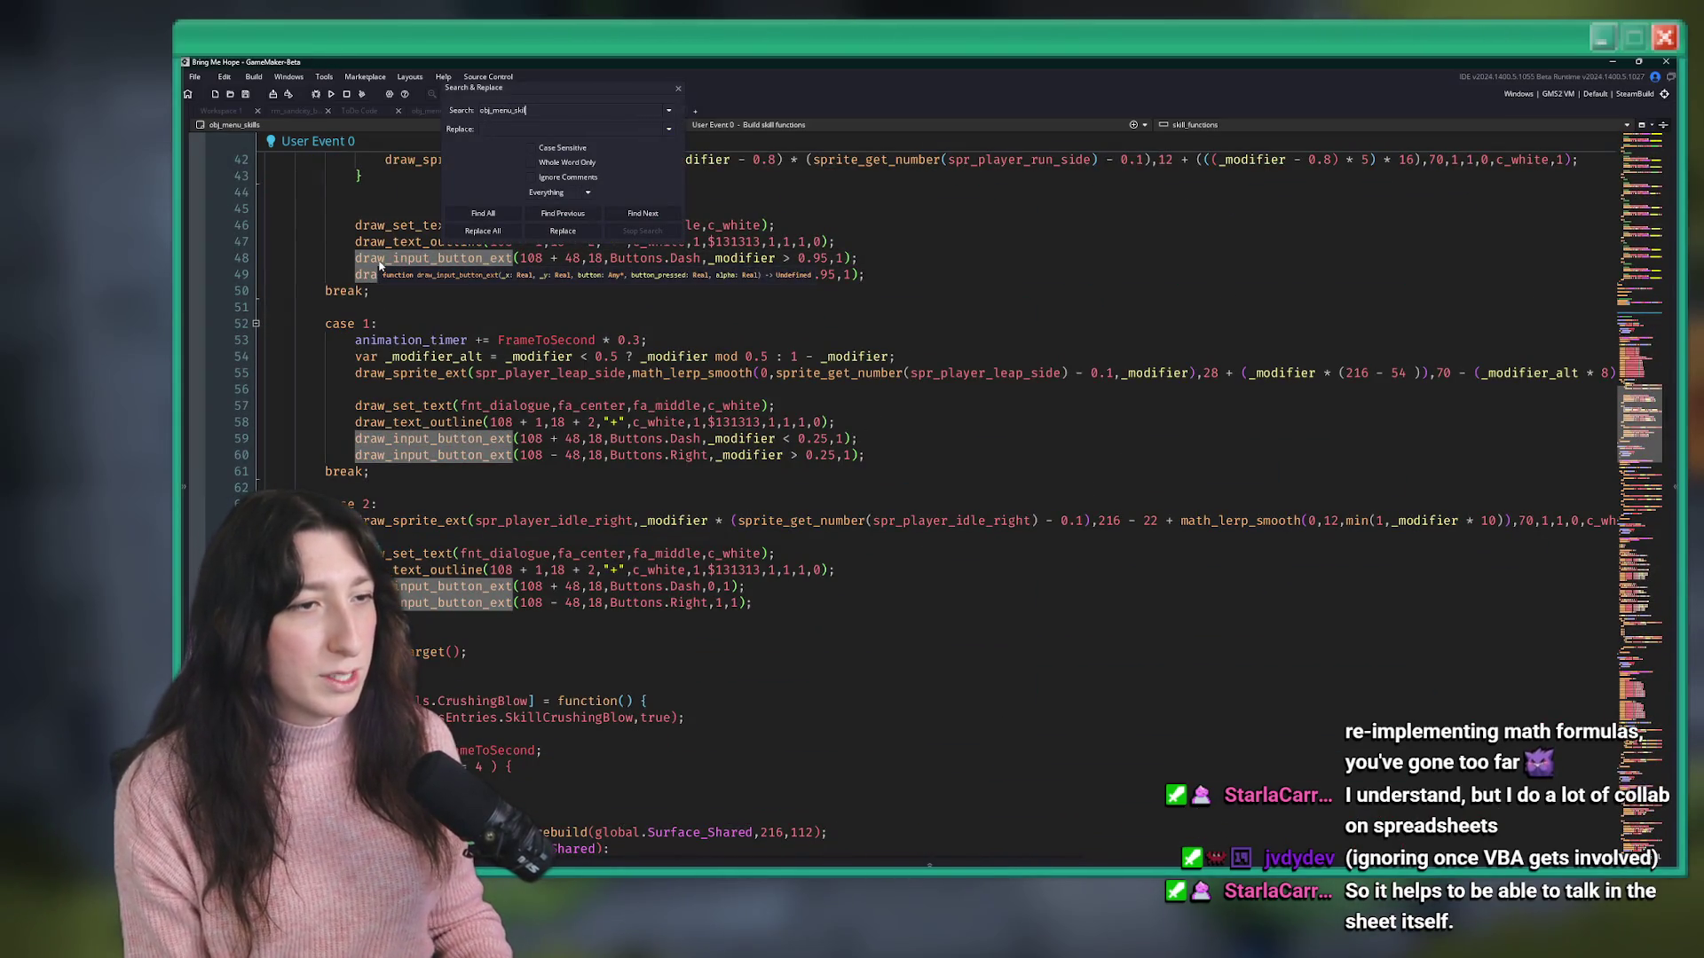
{"action": "type", "text": "s"}
{"action": "key", "text": "Return"}
{"action": "left_click_drag", "start_coordinate": [529, 788], "coordinate": [418, 575]}
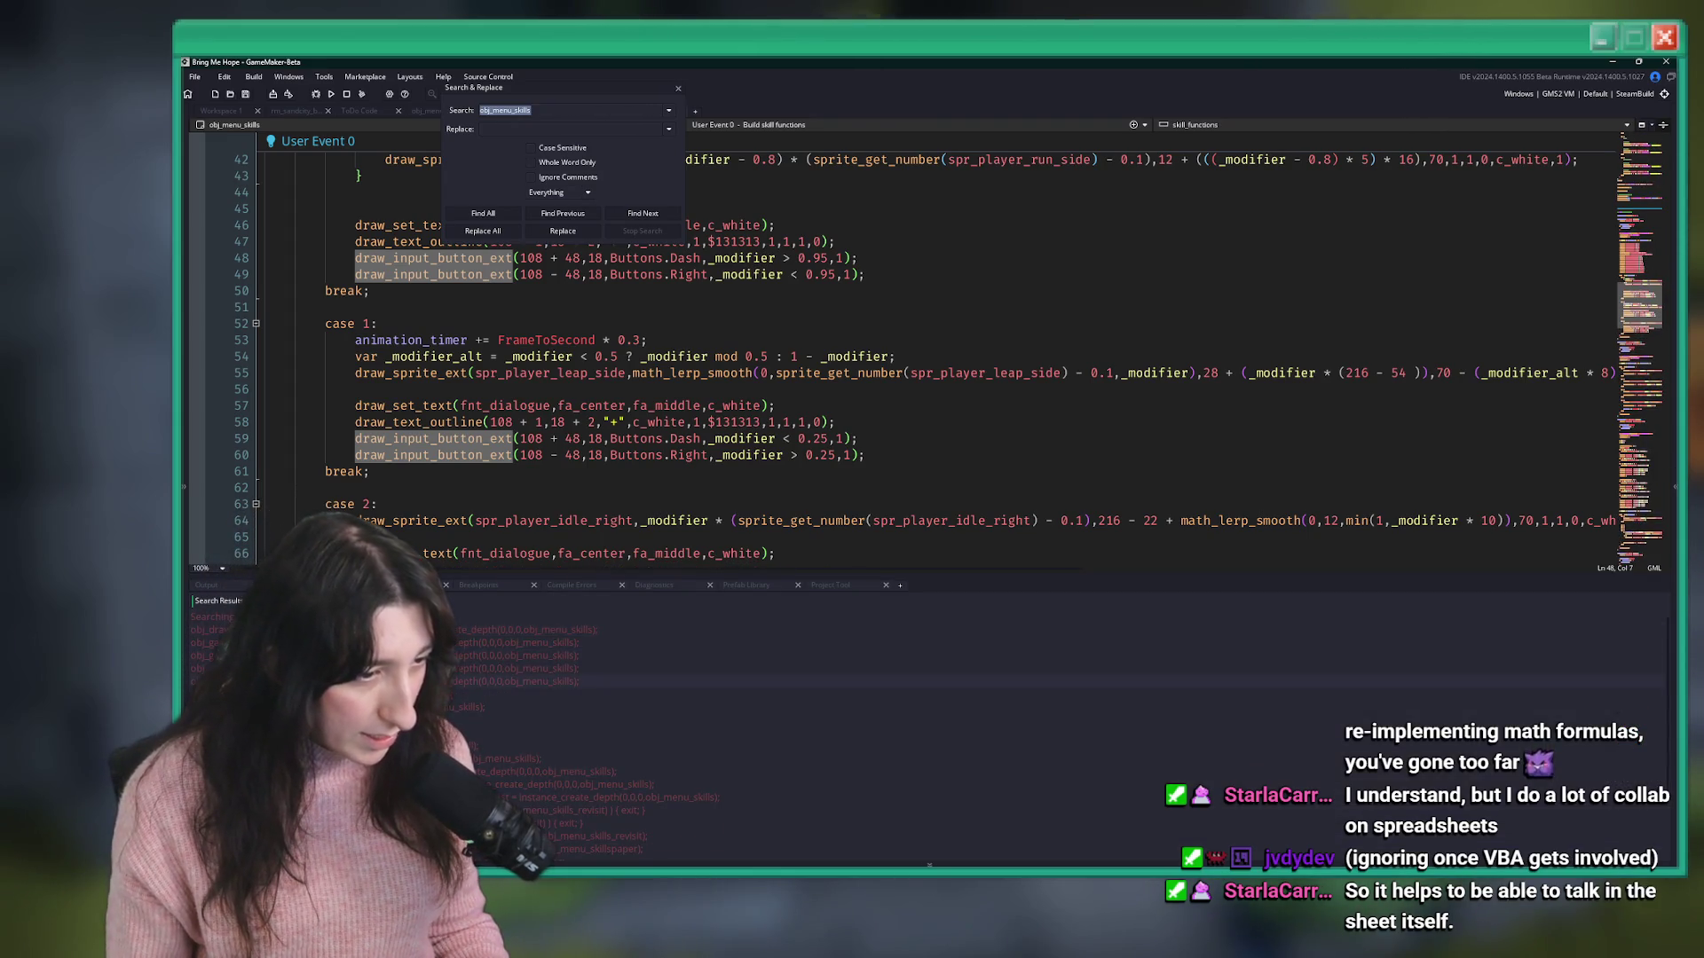
{"action": "key", "text": "Return"}
{"action": "key", "text": "Return"}
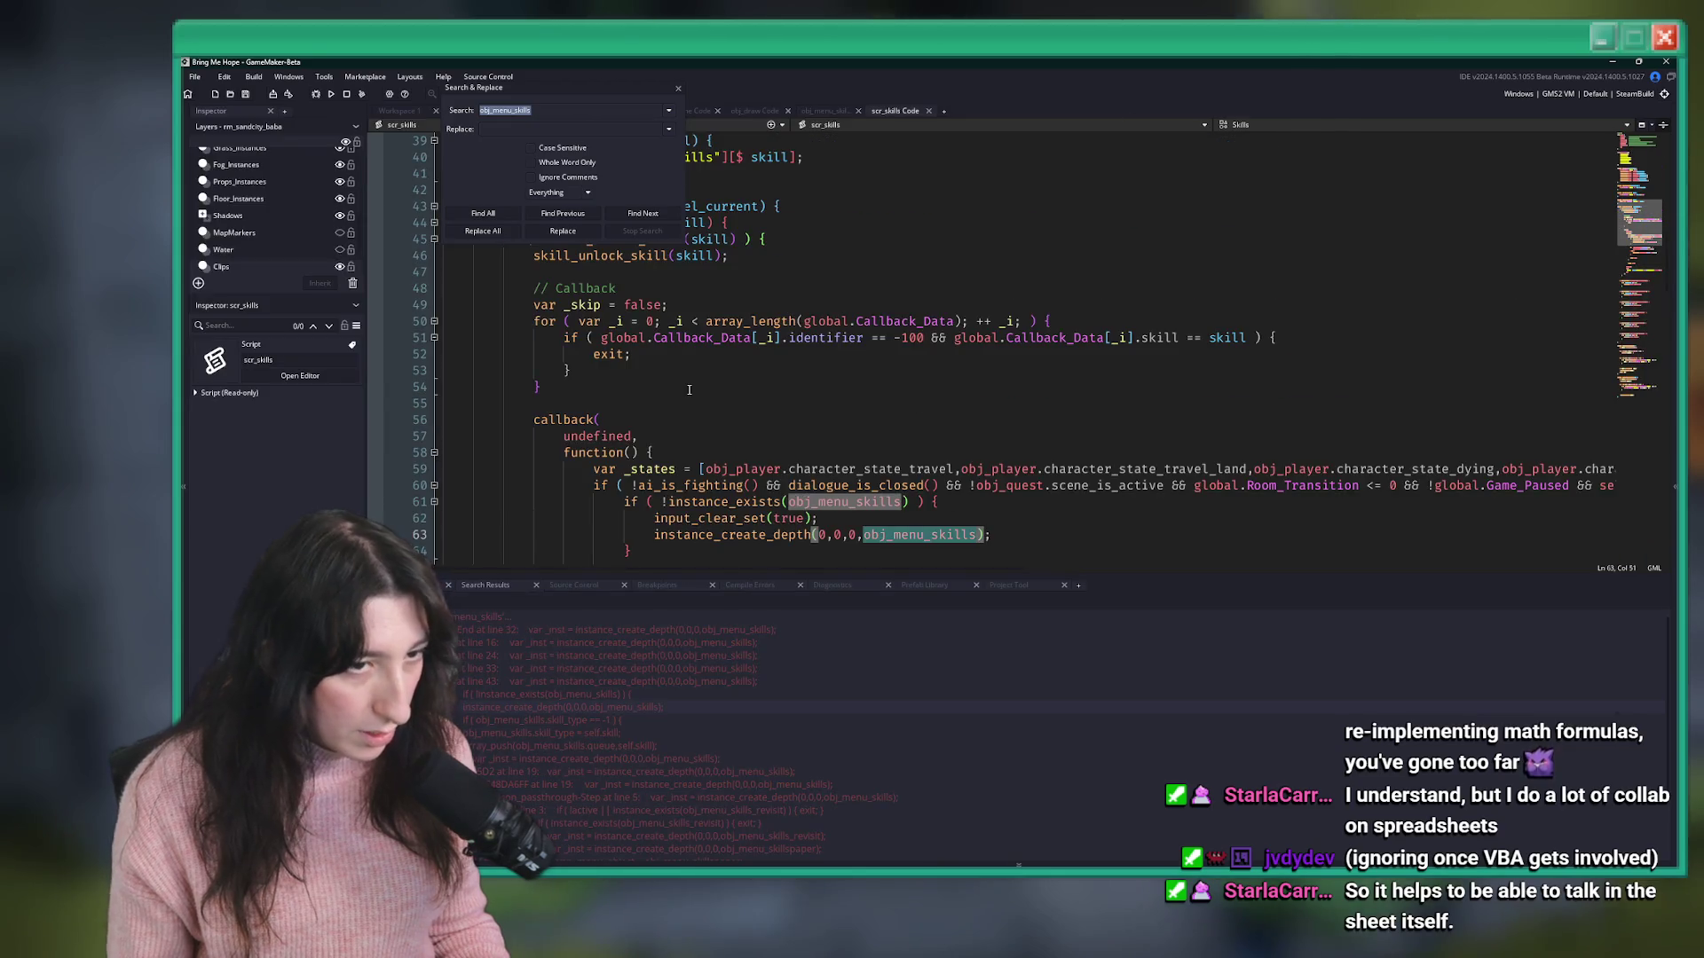
{"action": "left_click", "coordinate": [678, 89]}
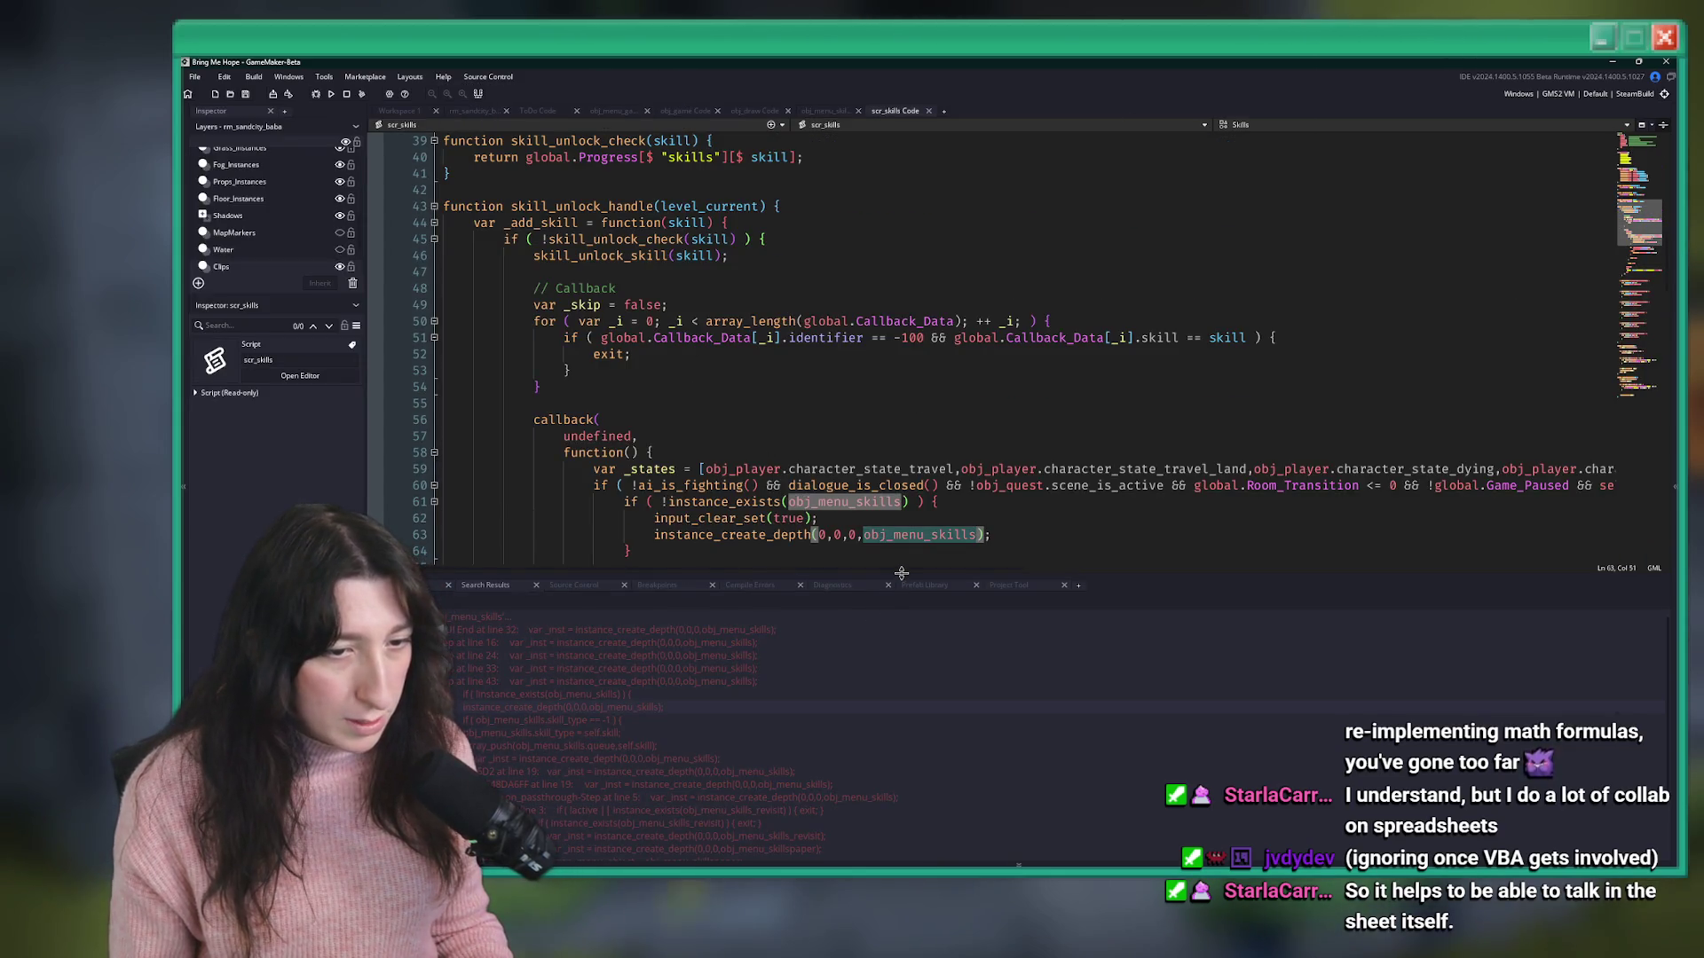
{"action": "left_click_drag", "start_coordinate": [900, 574], "coordinate": [893, 685]}
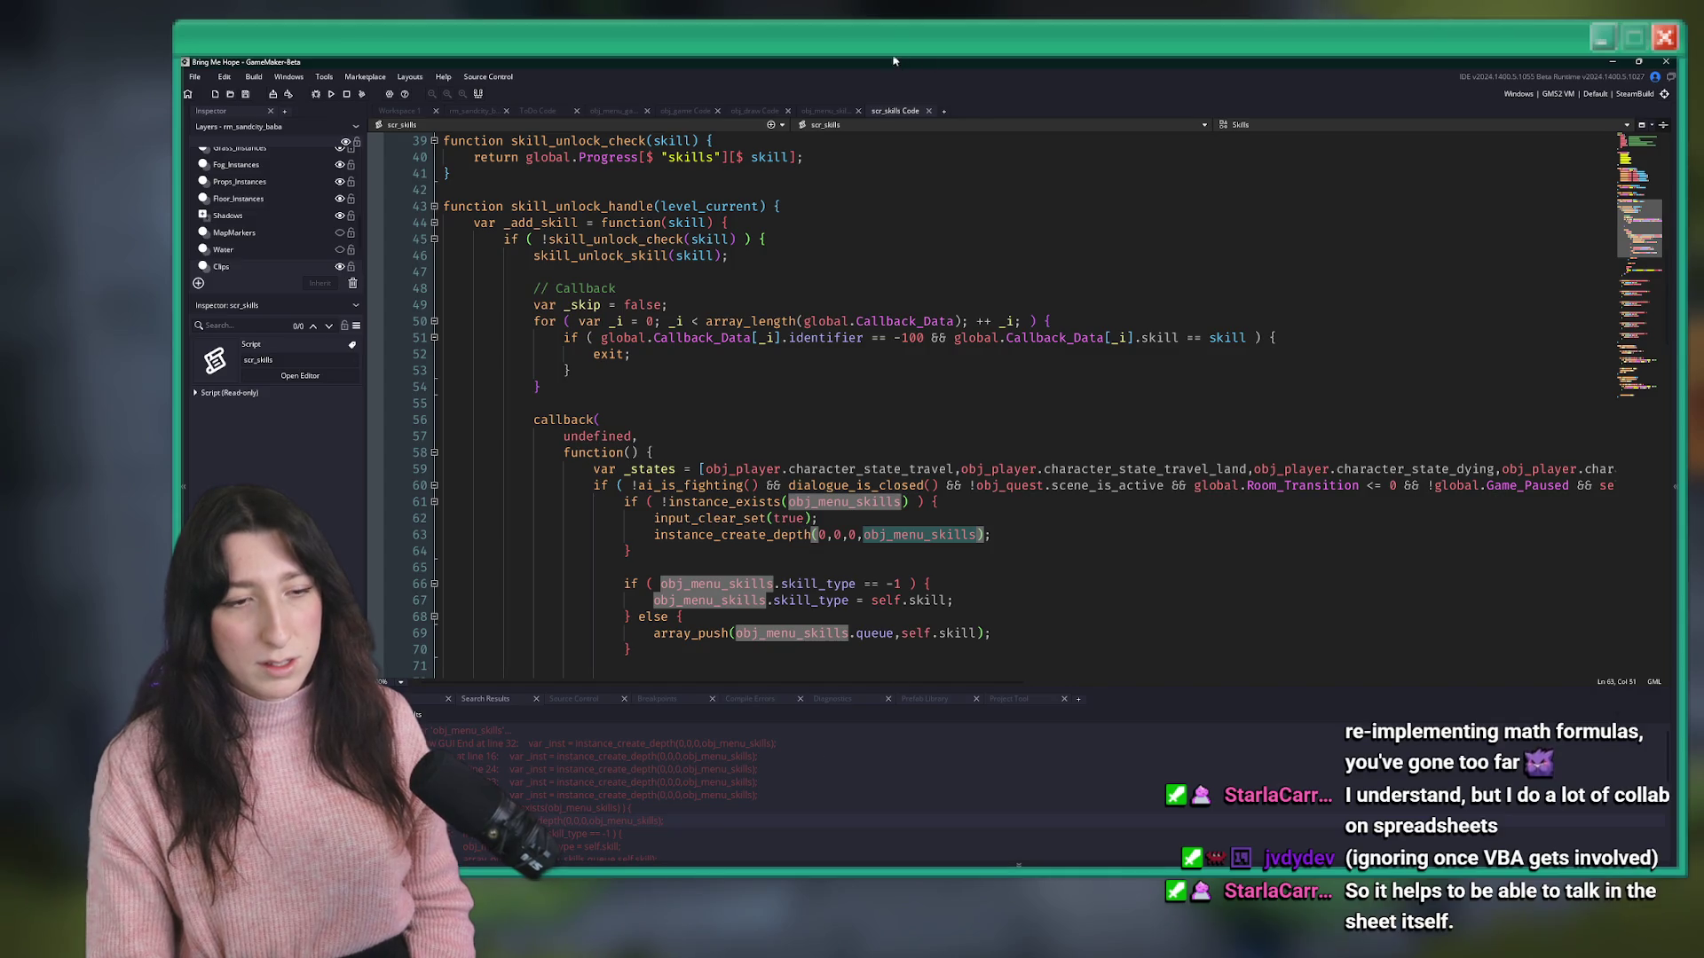
{"action": "left_click", "coordinate": [980, 488]}
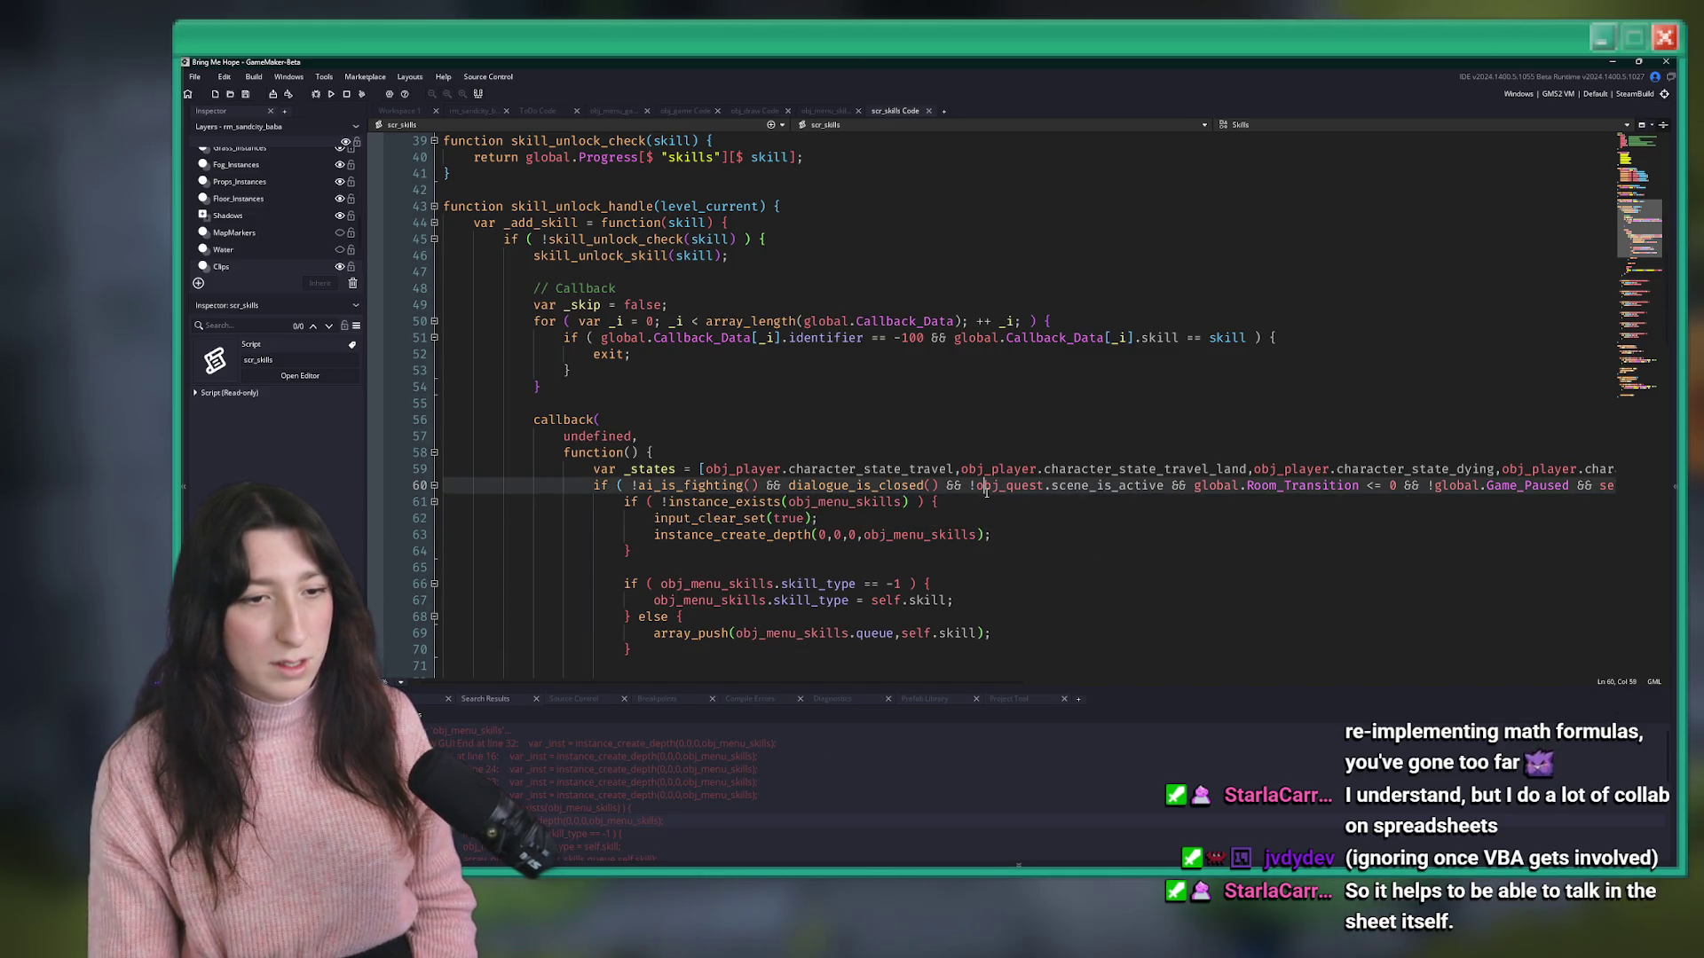
{"action": "left_click", "coordinate": [934, 502]}
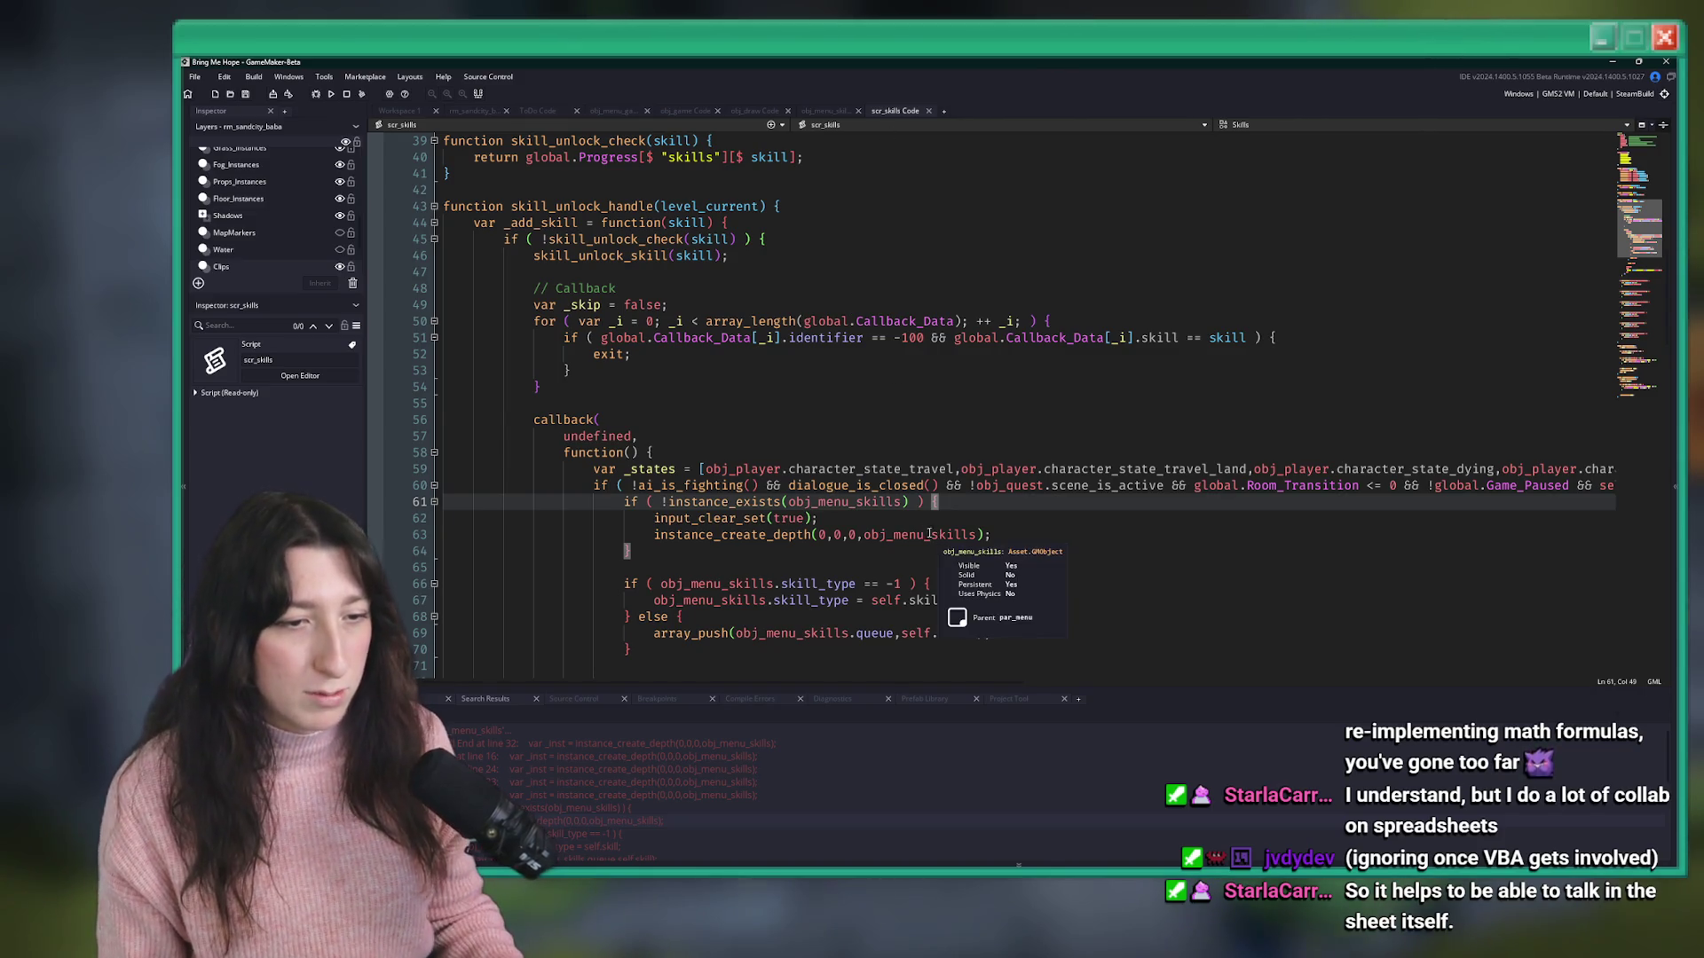
{"action": "scroll", "coordinate": [921, 521], "scroll_direction": "down", "scroll_amount": 2}
{"action": "key", "text": "Down"}
{"action": "key", "text": "Down"}
{"action": "key", "text": "End"}
{"action": "scroll", "coordinate": [1022, 459], "scroll_direction": "down", "scroll_amount": 2}
{"action": "scroll", "coordinate": [1023, 459], "scroll_direction": "up", "scroll_amount": 2}
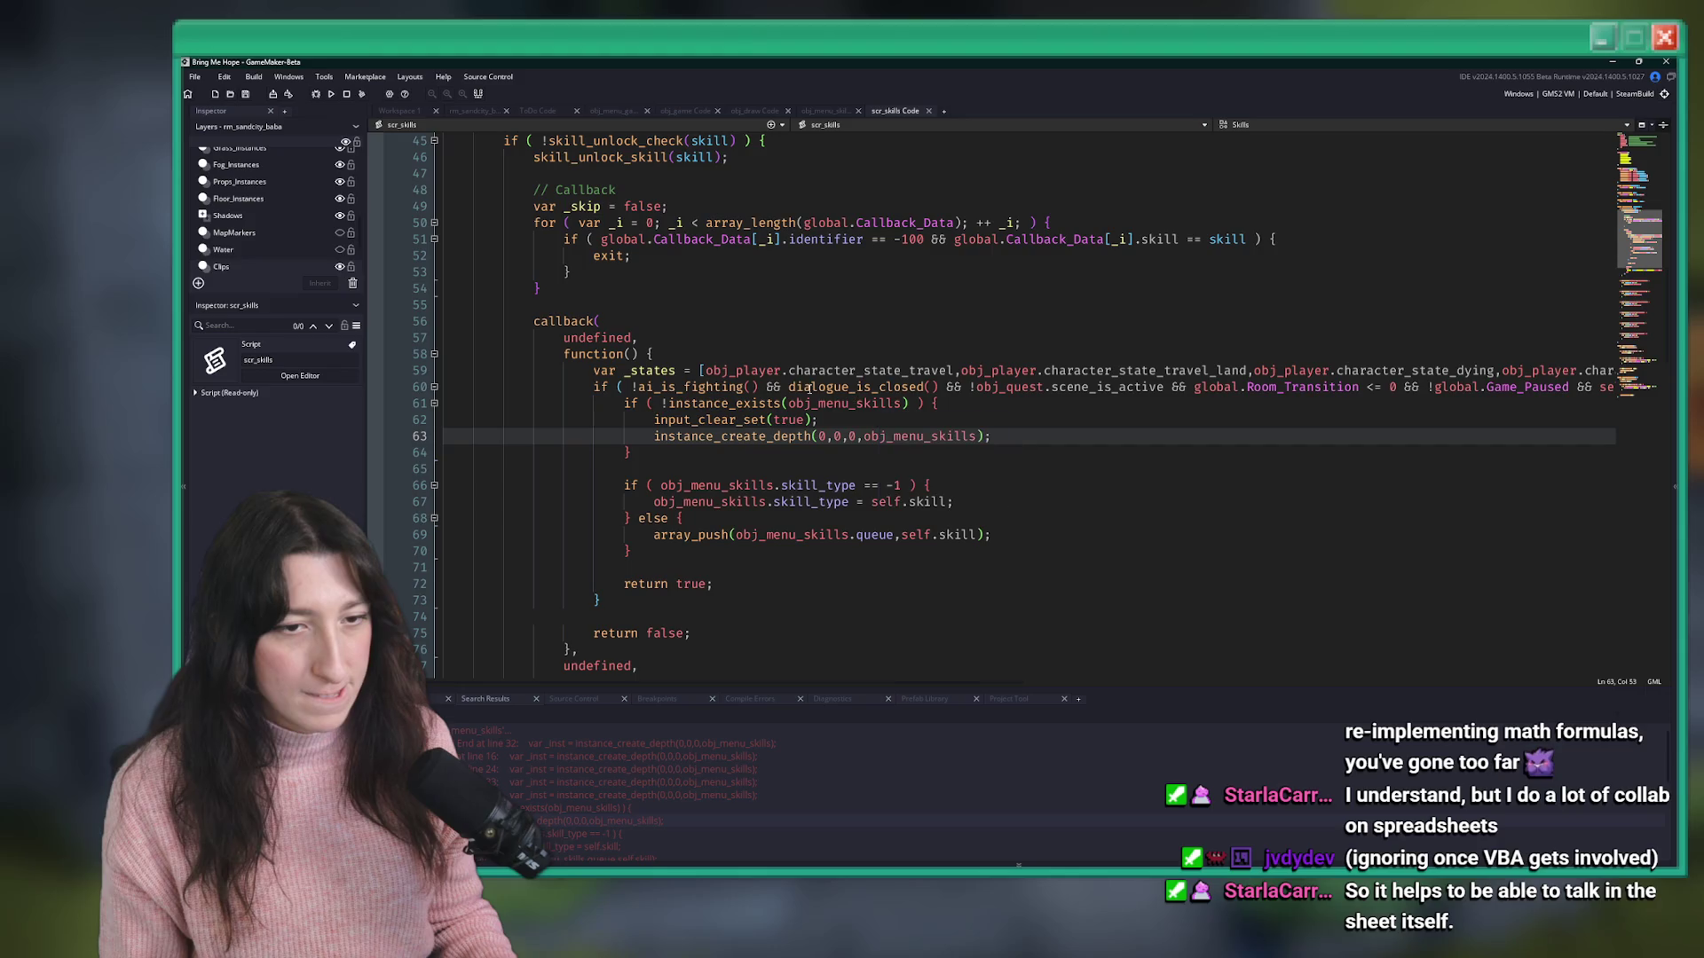
{"action": "left_click", "coordinate": [624, 387]}
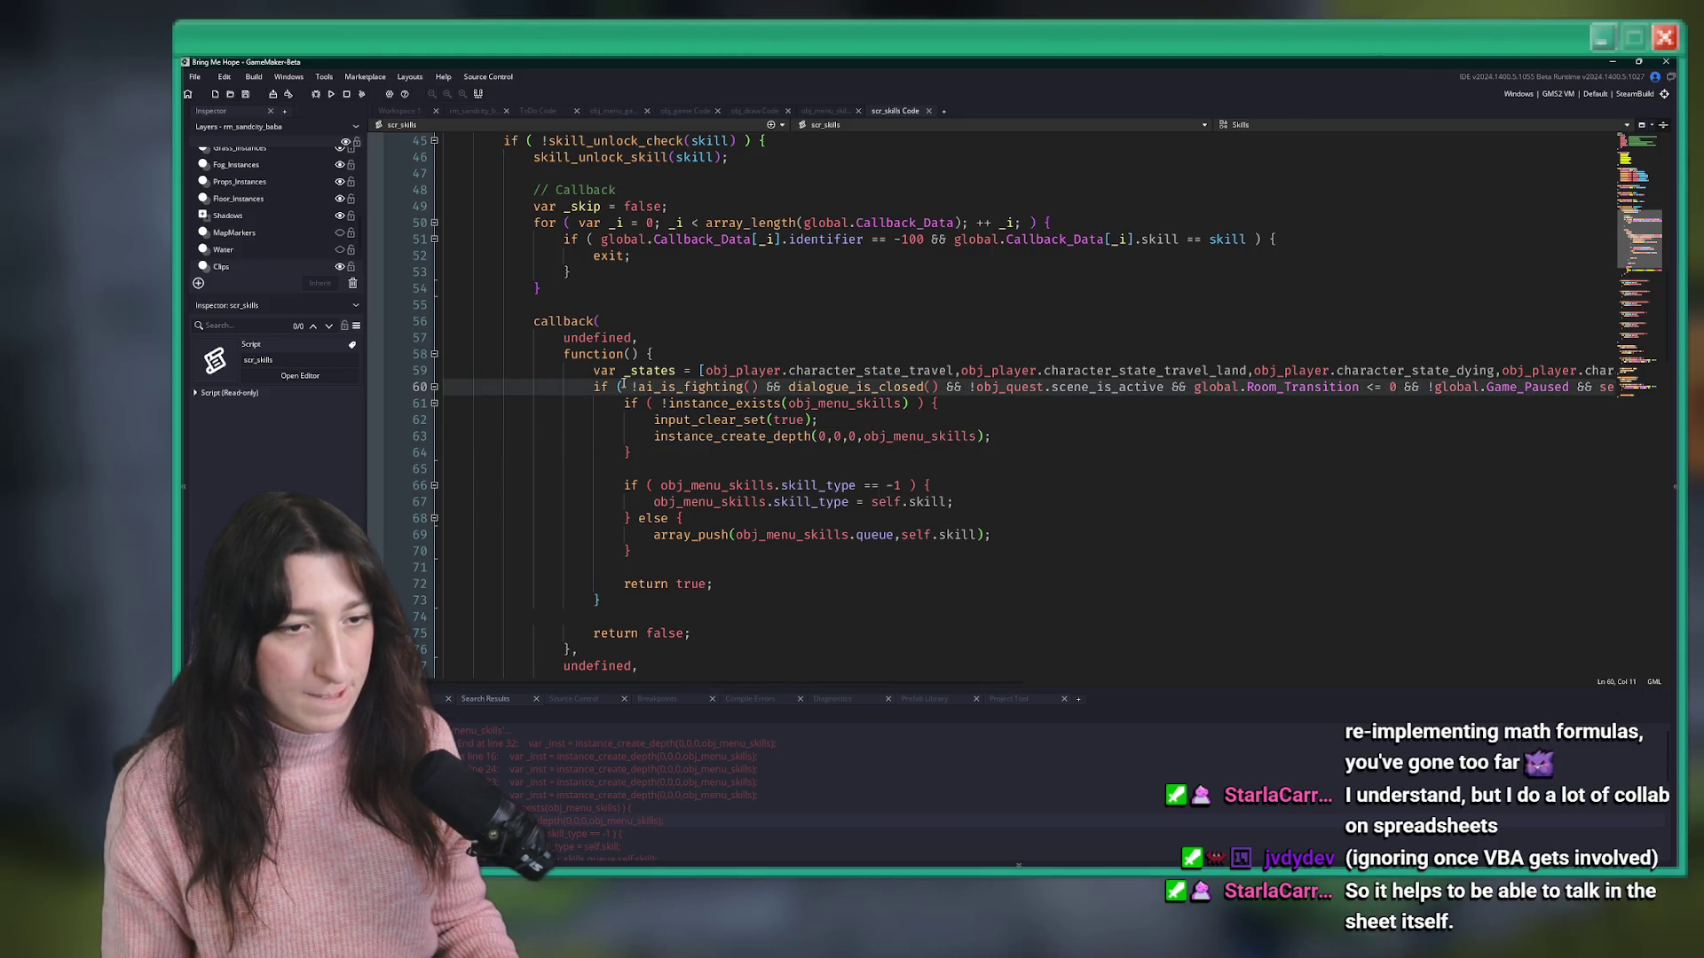
- Try adding 'global.Gameplay_Tutorials &&' on line 60, then remove it
{"action": "type", "text": "global.Gameplay_Tutorials"}
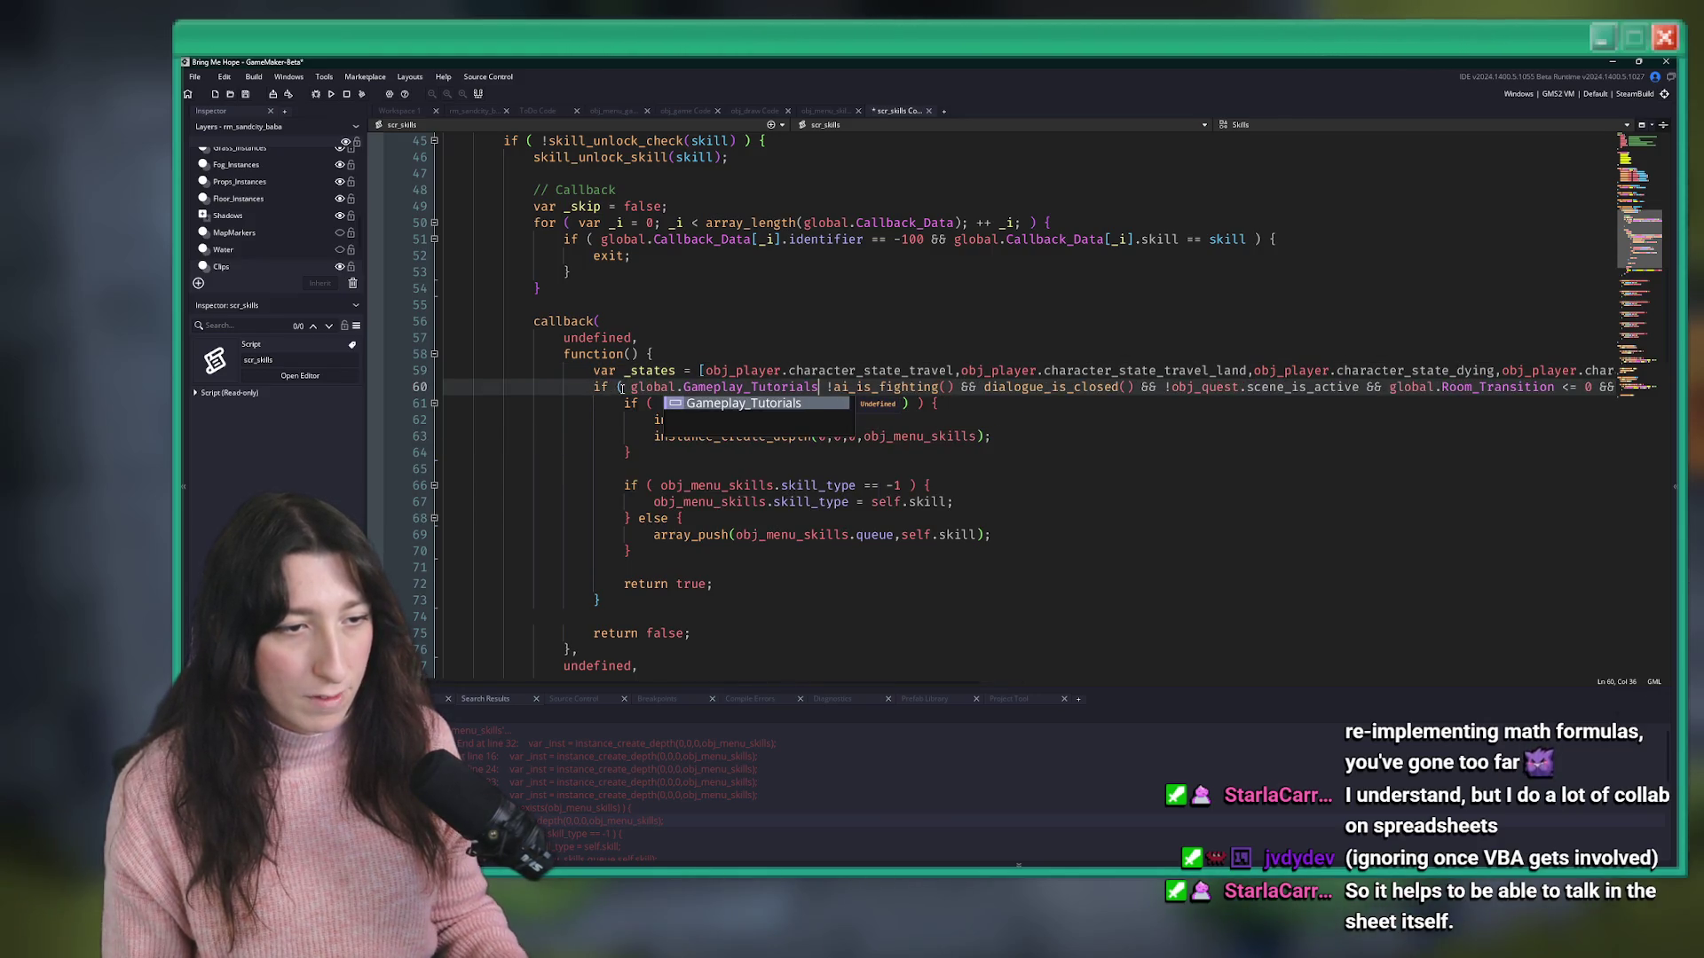
{"action": "type", "text": " &&"}
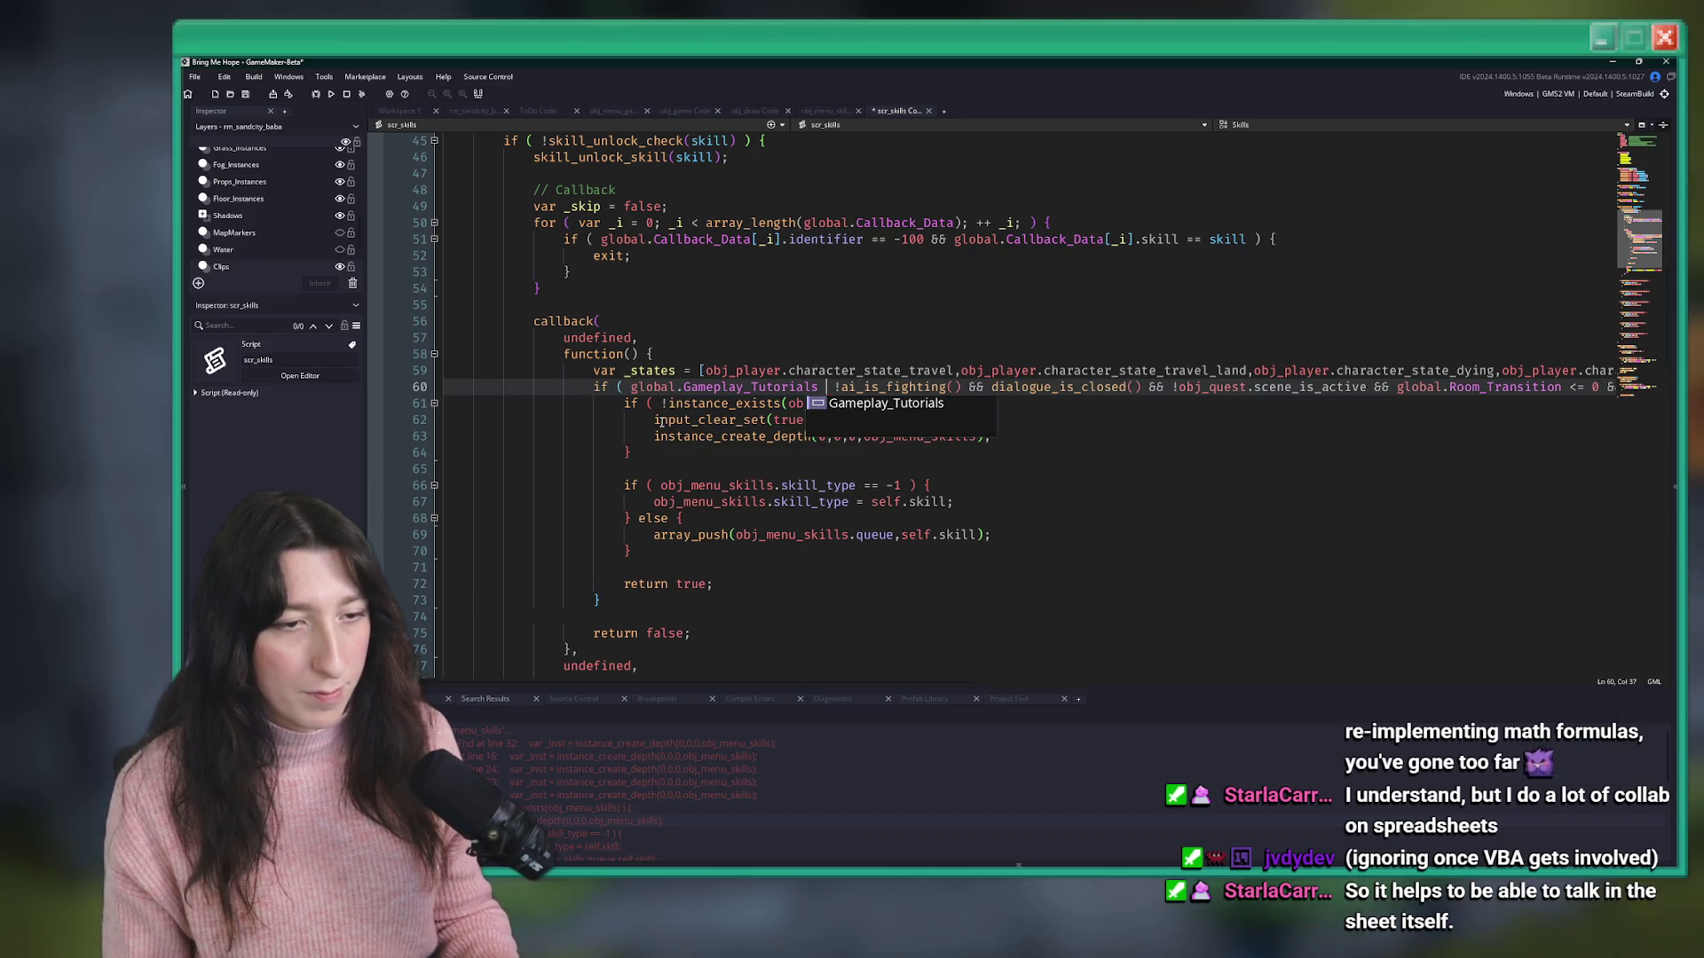
{"action": "scroll", "coordinate": [659, 422], "scroll_direction": "up", "scroll_amount": 4}
{"action": "key", "text": "BackSpace"}
{"action": "key", "text": "BackSpace"}
{"action": "key", "text": "BackSpace"}
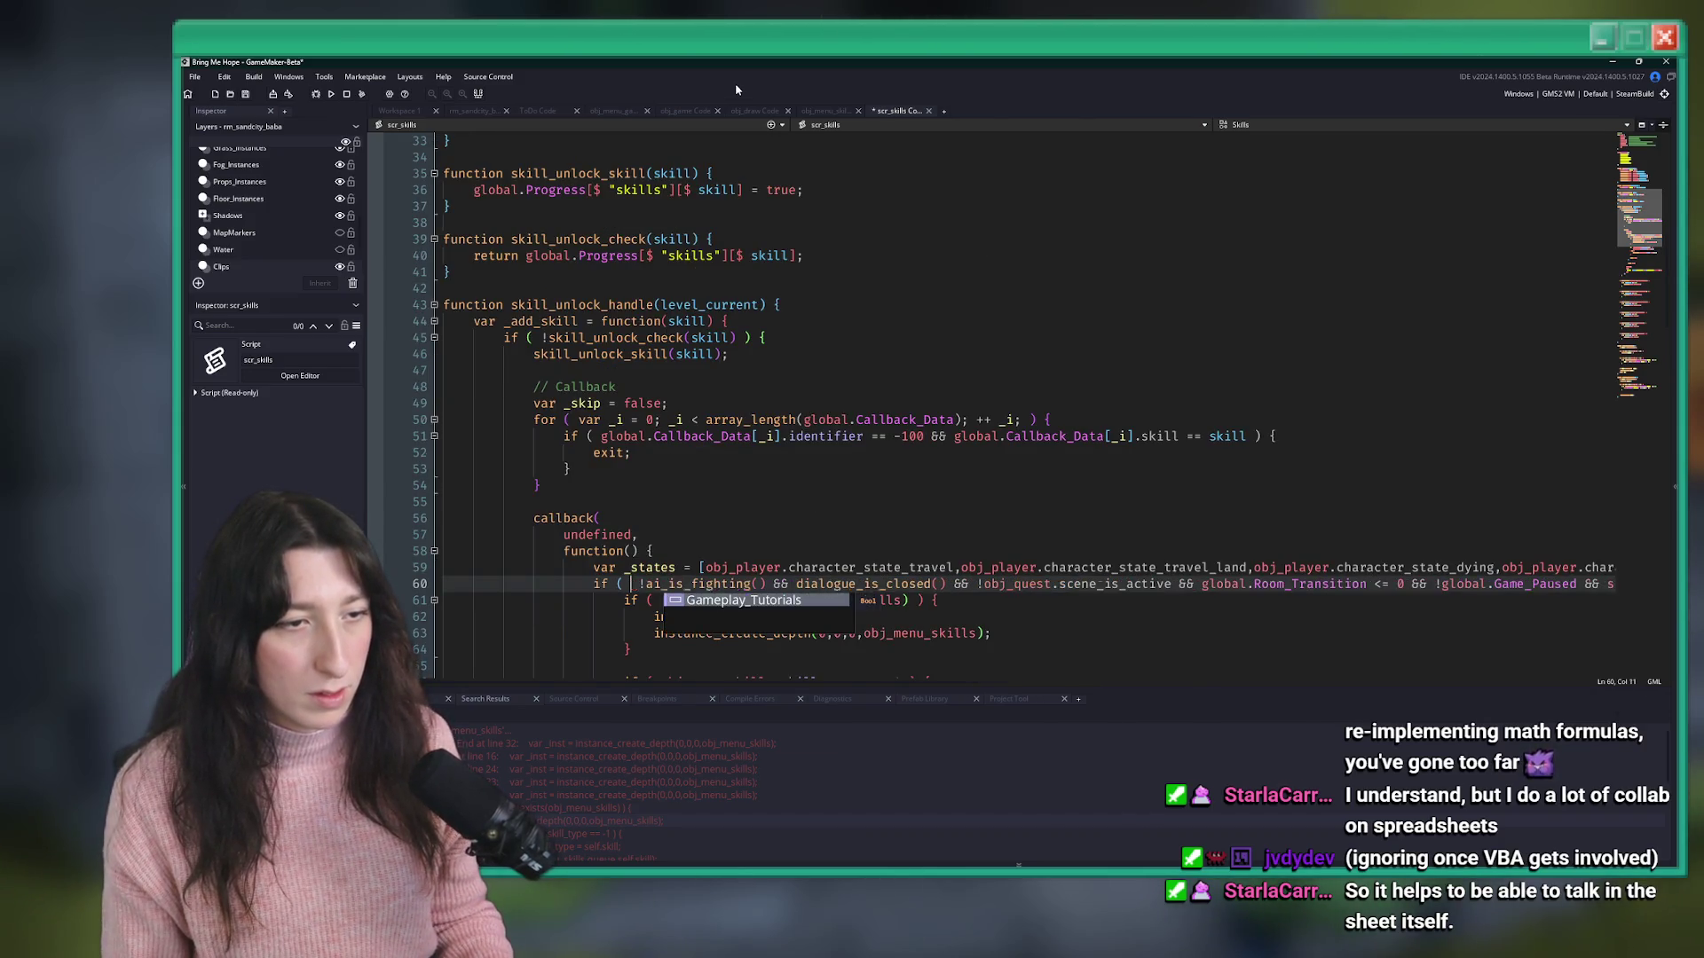
- Insert 'if ( global.Gameplay_Tutorials ) {' with 'exit;' after skill_unlock_skill(skill) on line 46
{"action": "scroll", "coordinate": [674, 479], "scroll_direction": "up", "scroll_amount": 2}
{"action": "left_click", "coordinate": [654, 550]}
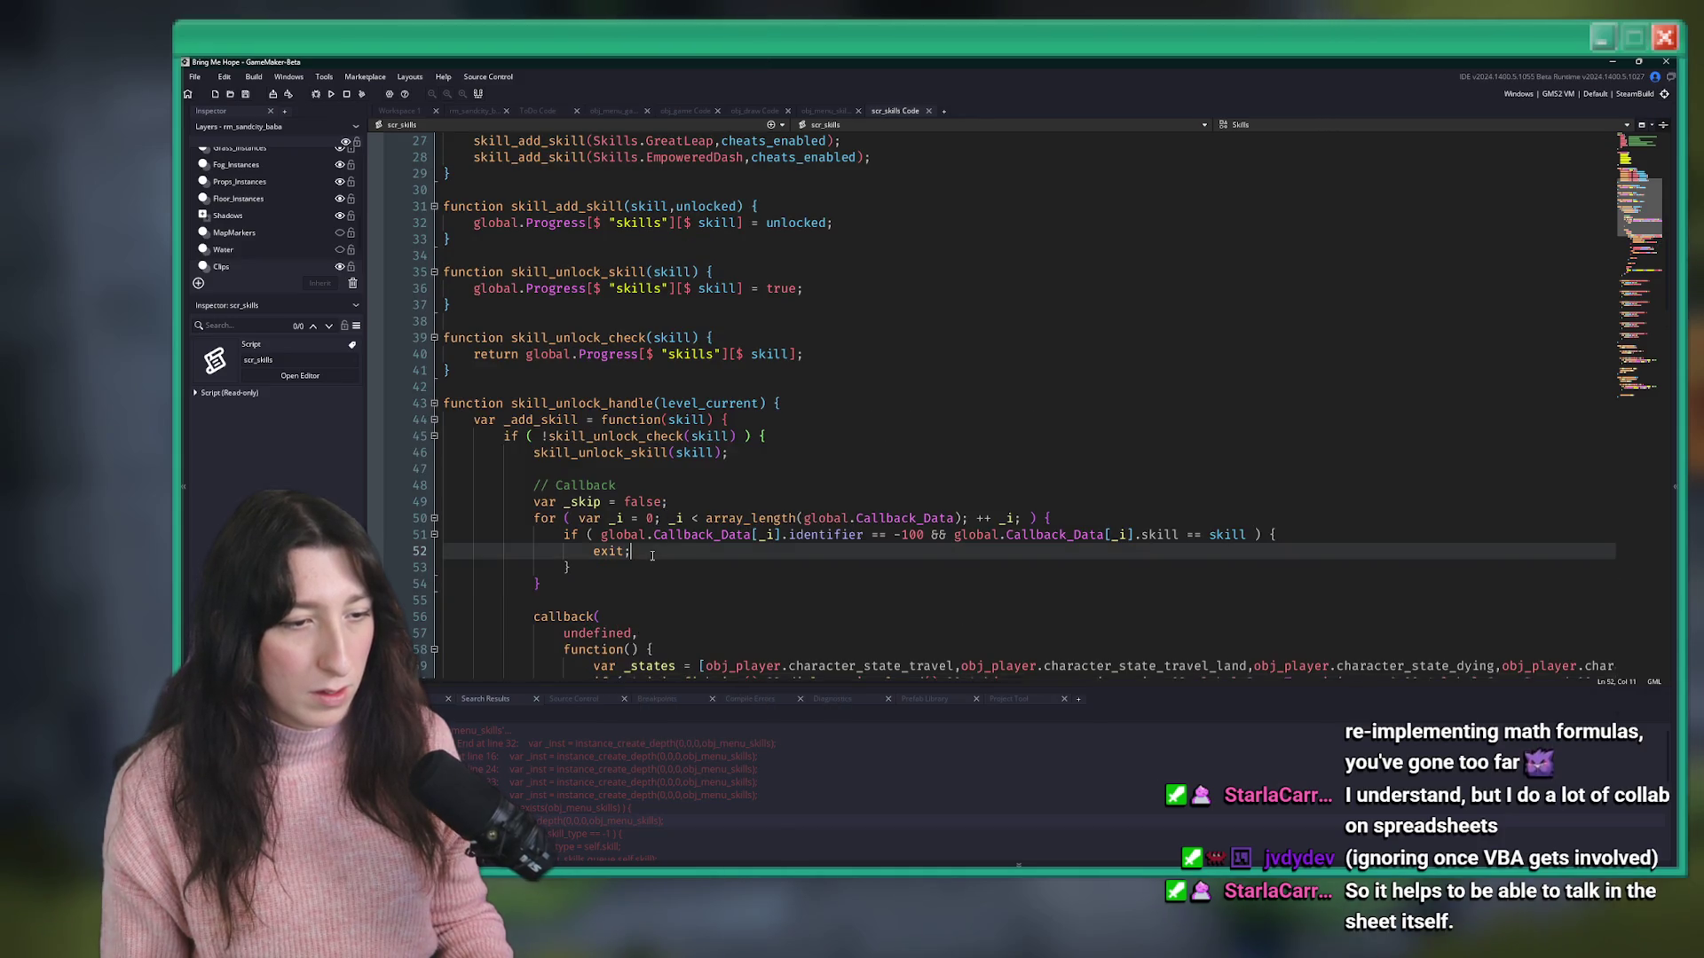
{"action": "scroll", "coordinate": [654, 550], "scroll_direction": "down", "scroll_amount": 2}
{"action": "mouse_move", "coordinate": [753, 425]}
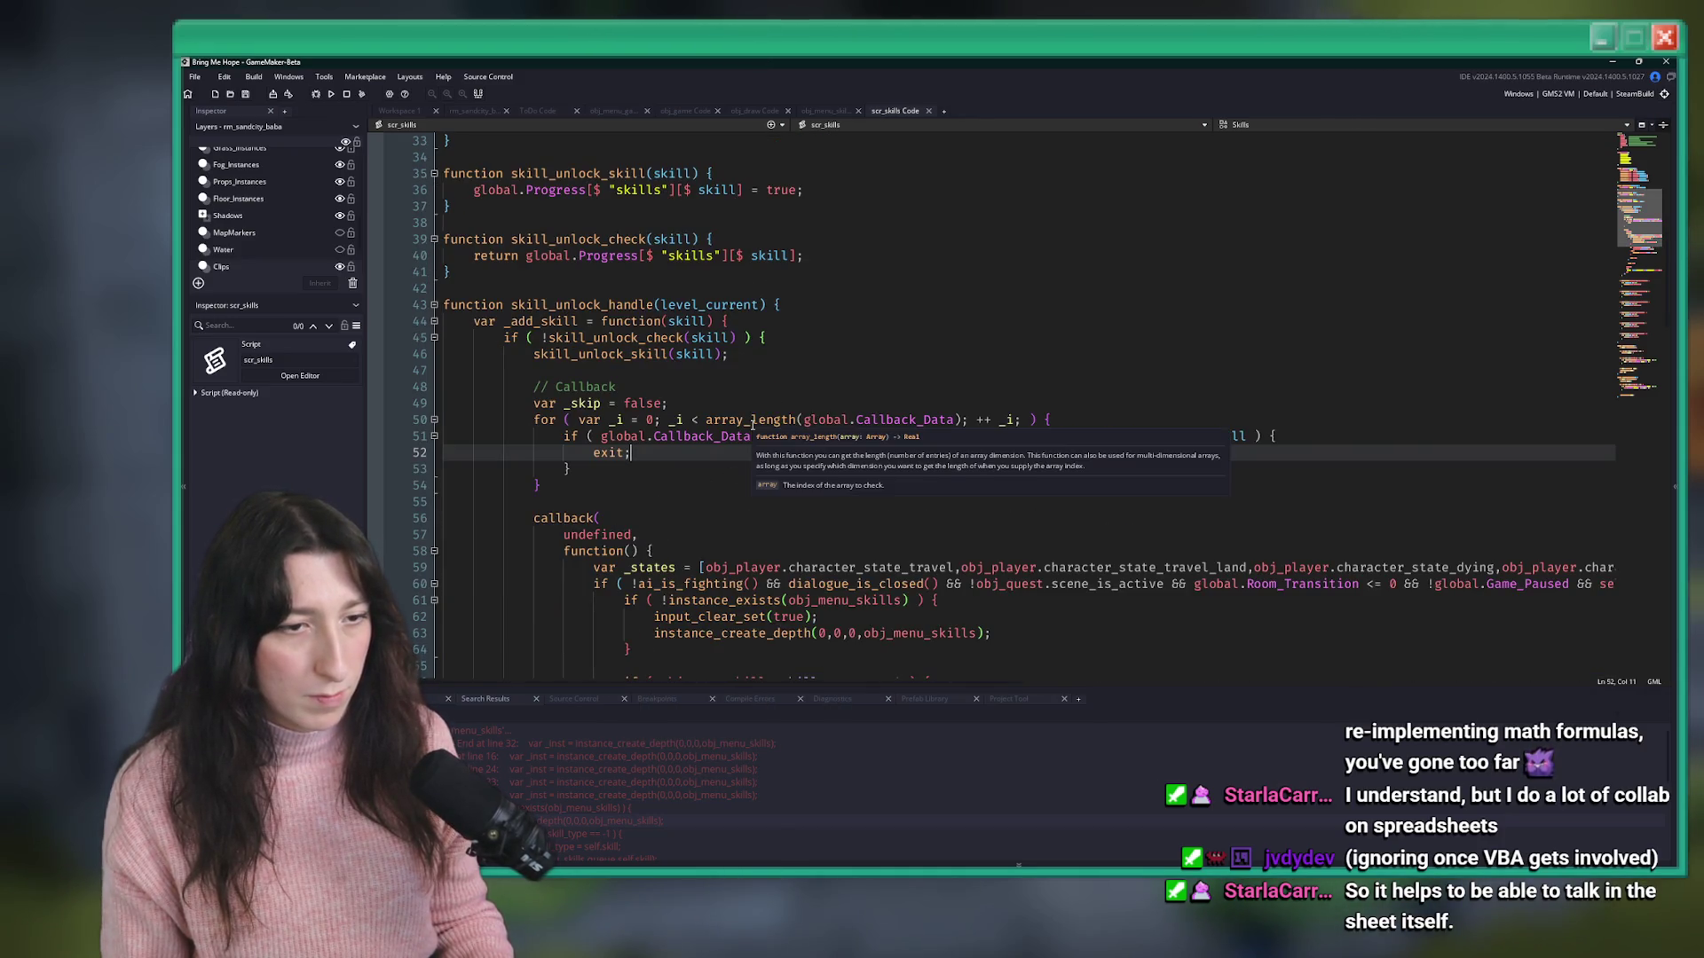
{"action": "left_click", "coordinate": [752, 354]}
{"action": "scroll", "coordinate": [751, 355], "scroll_direction": "down", "scroll_amount": 4}
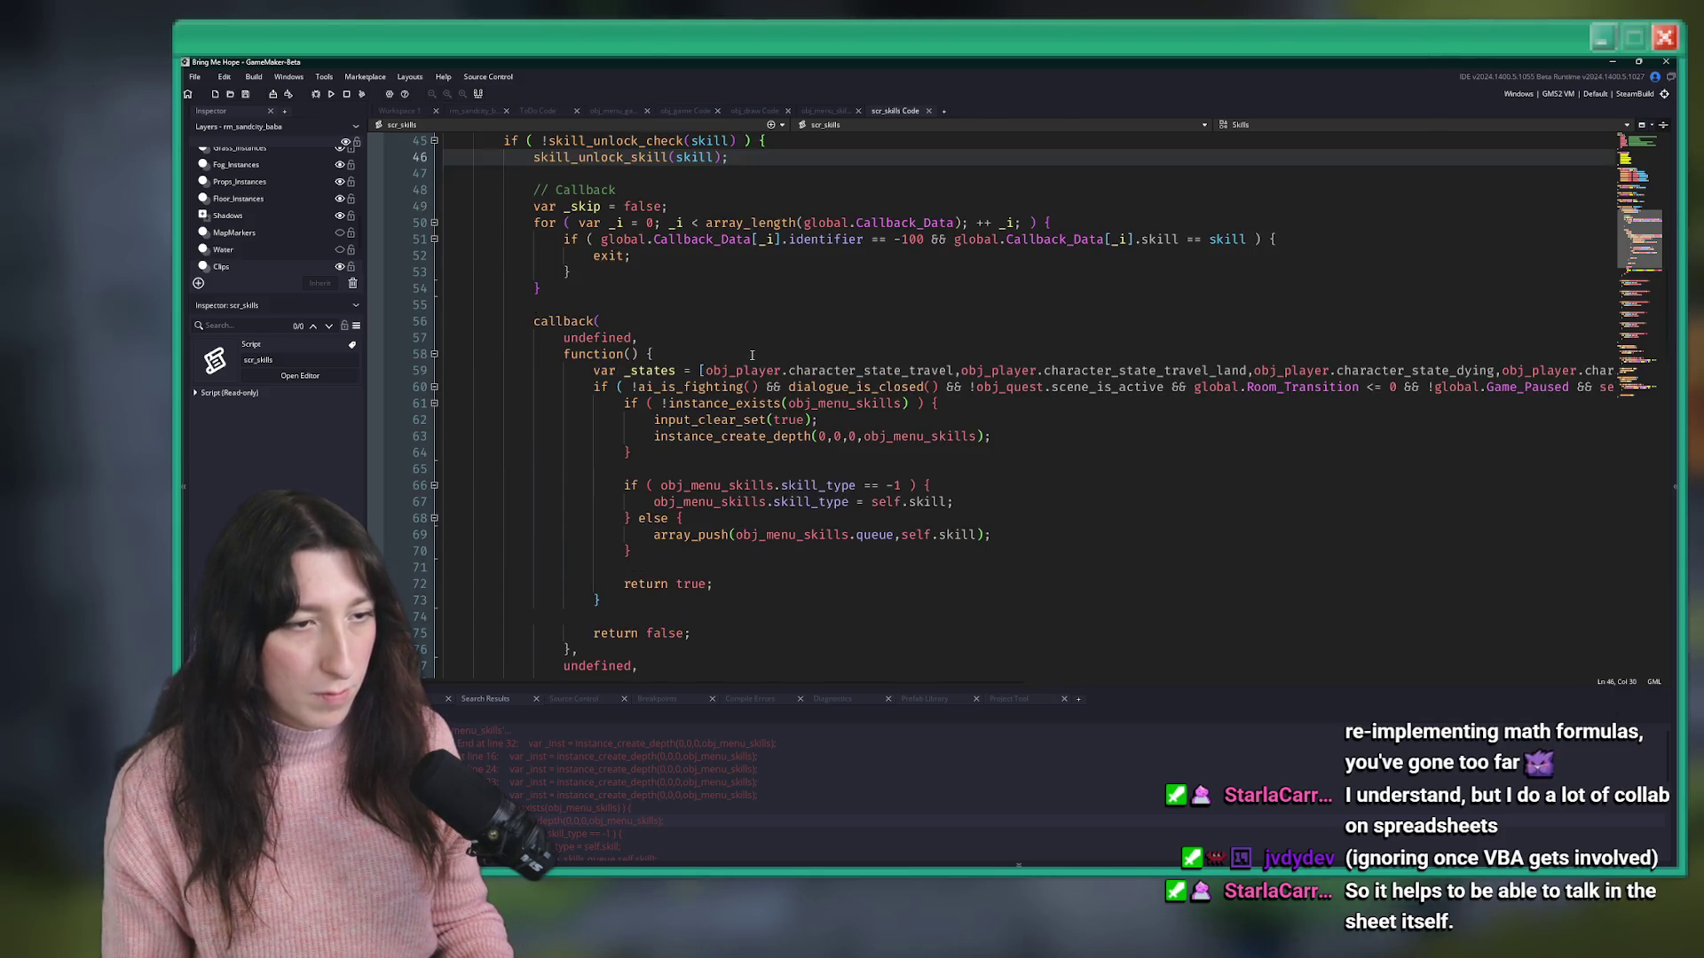
{"action": "key", "text": "Return"}
{"action": "key", "text": "Return"}
{"action": "type", "text": "if ( global.Gameplay_Tutorials "}
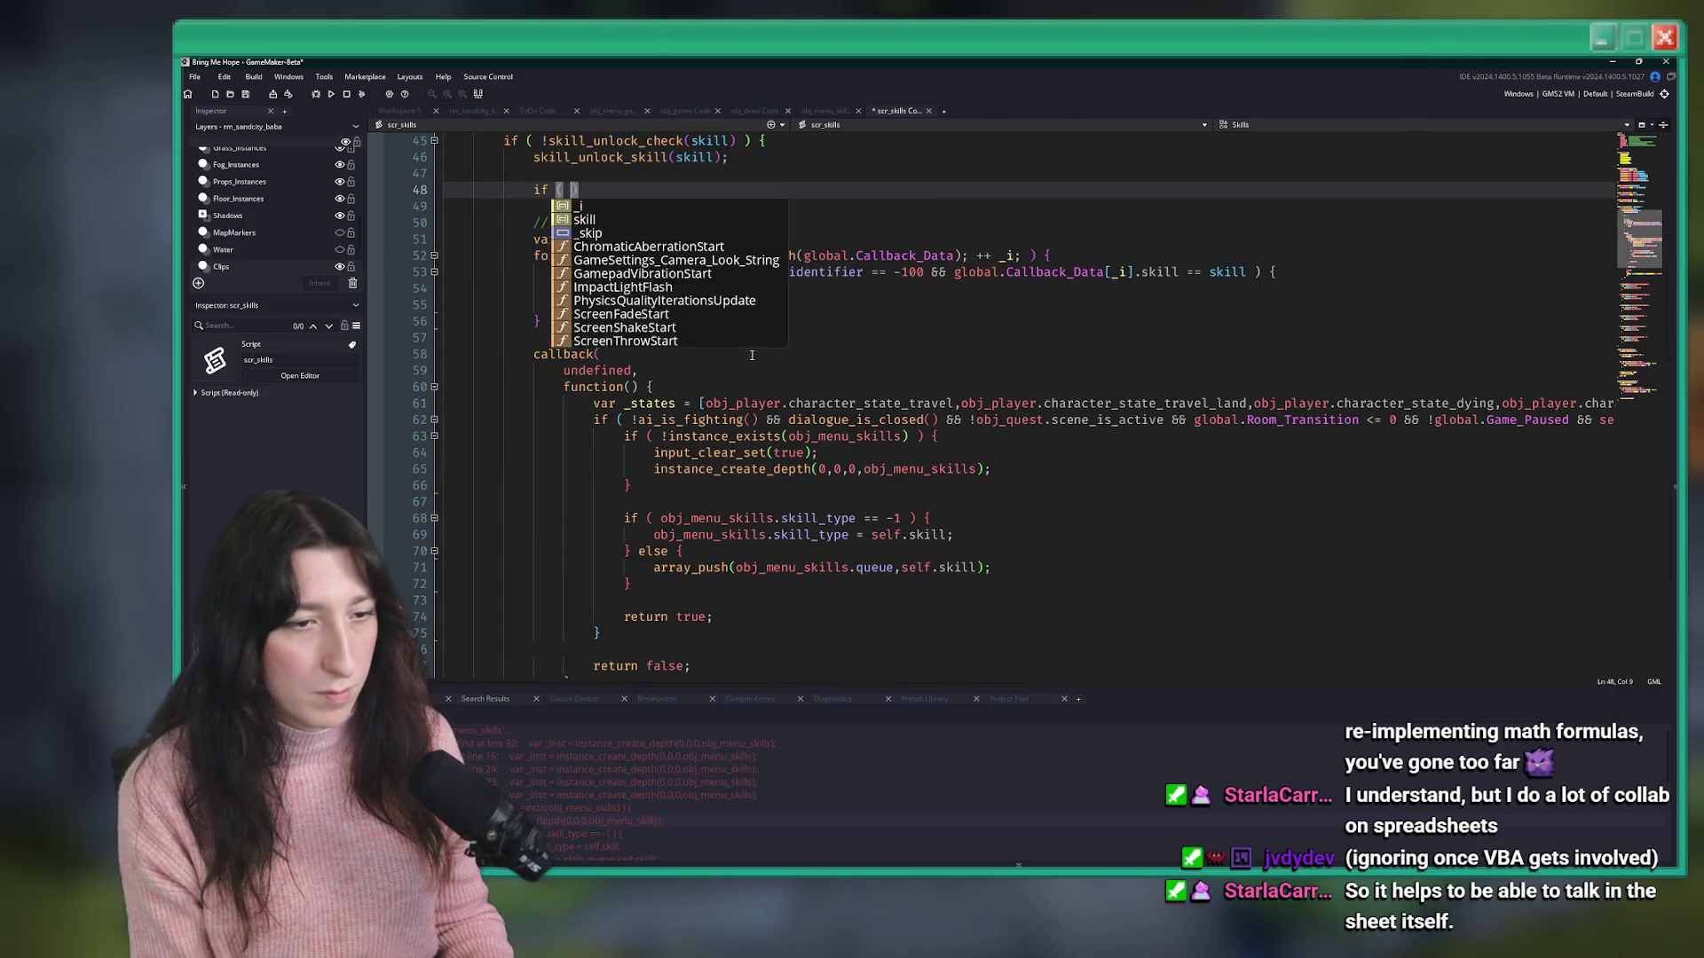
{"action": "type", "text": ") {"}
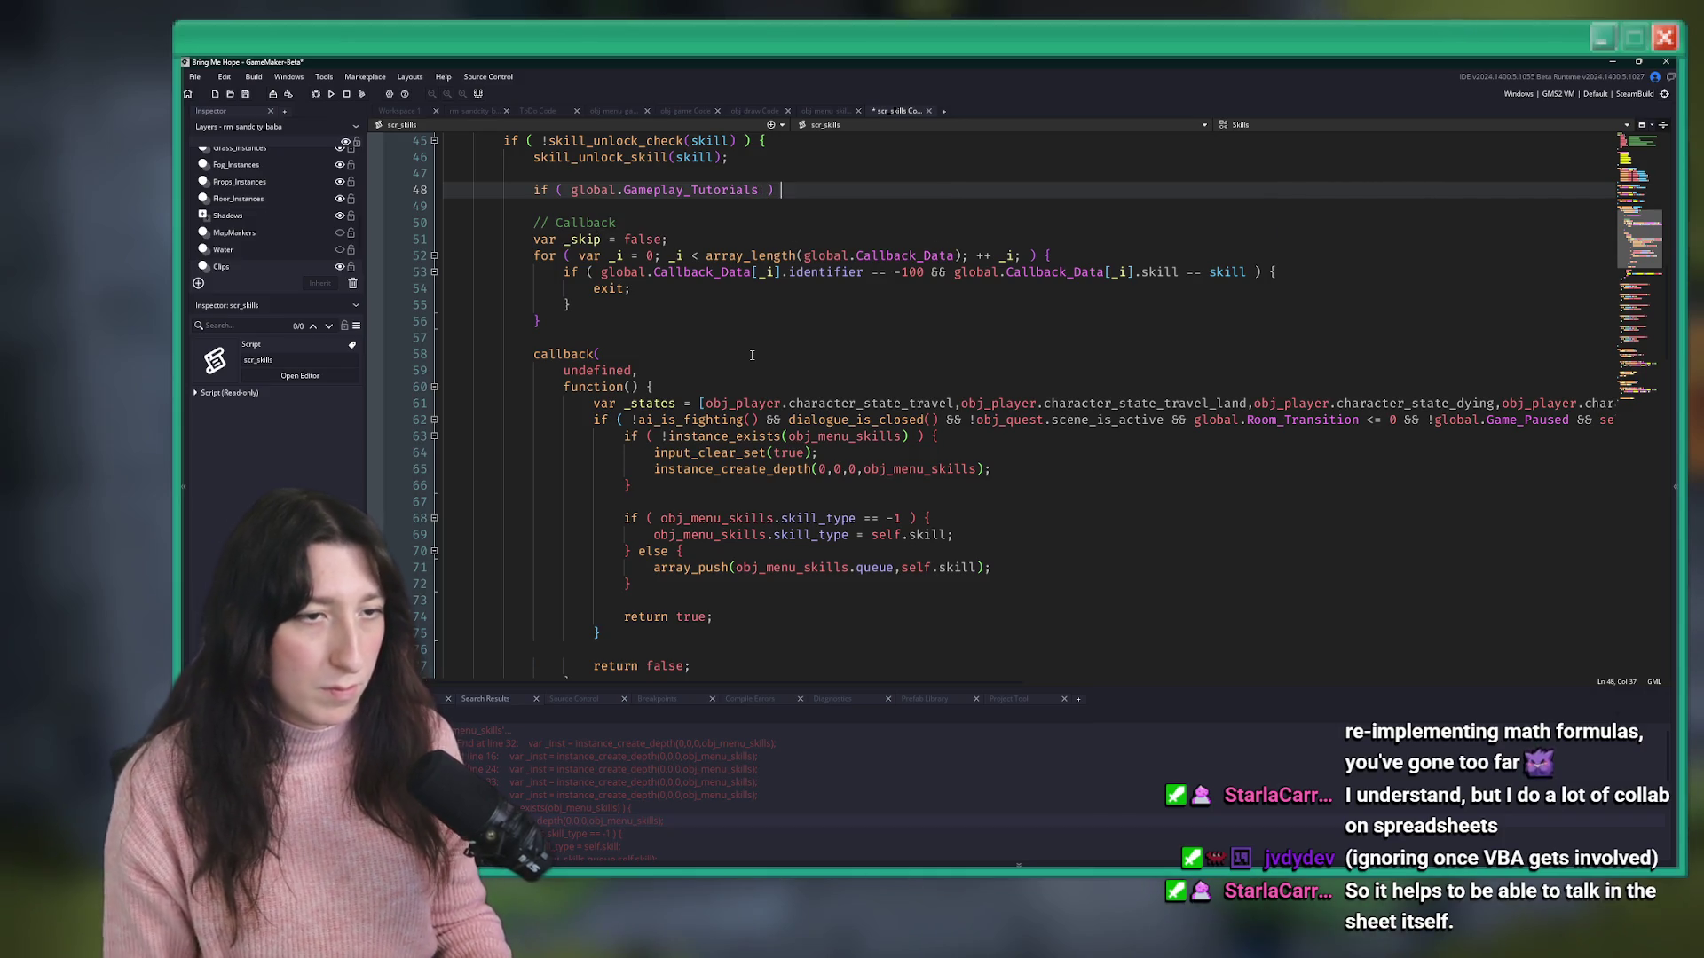
{"action": "key", "text": "Return"}
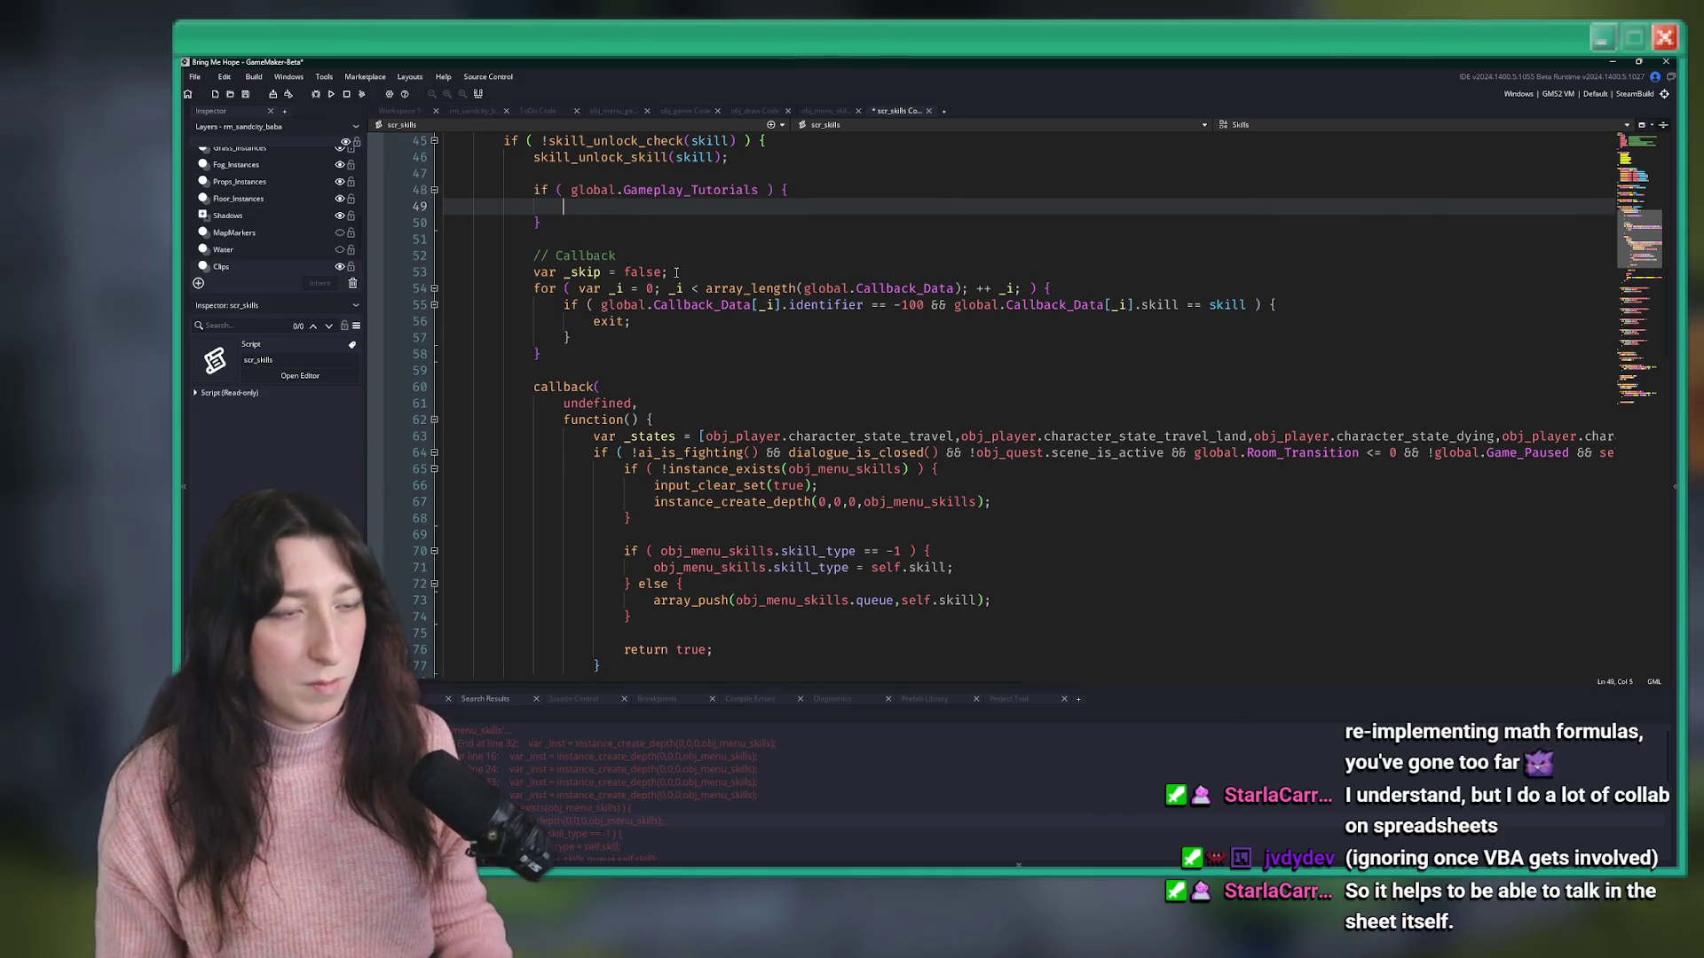
{"action": "type", "text": "exit;"}
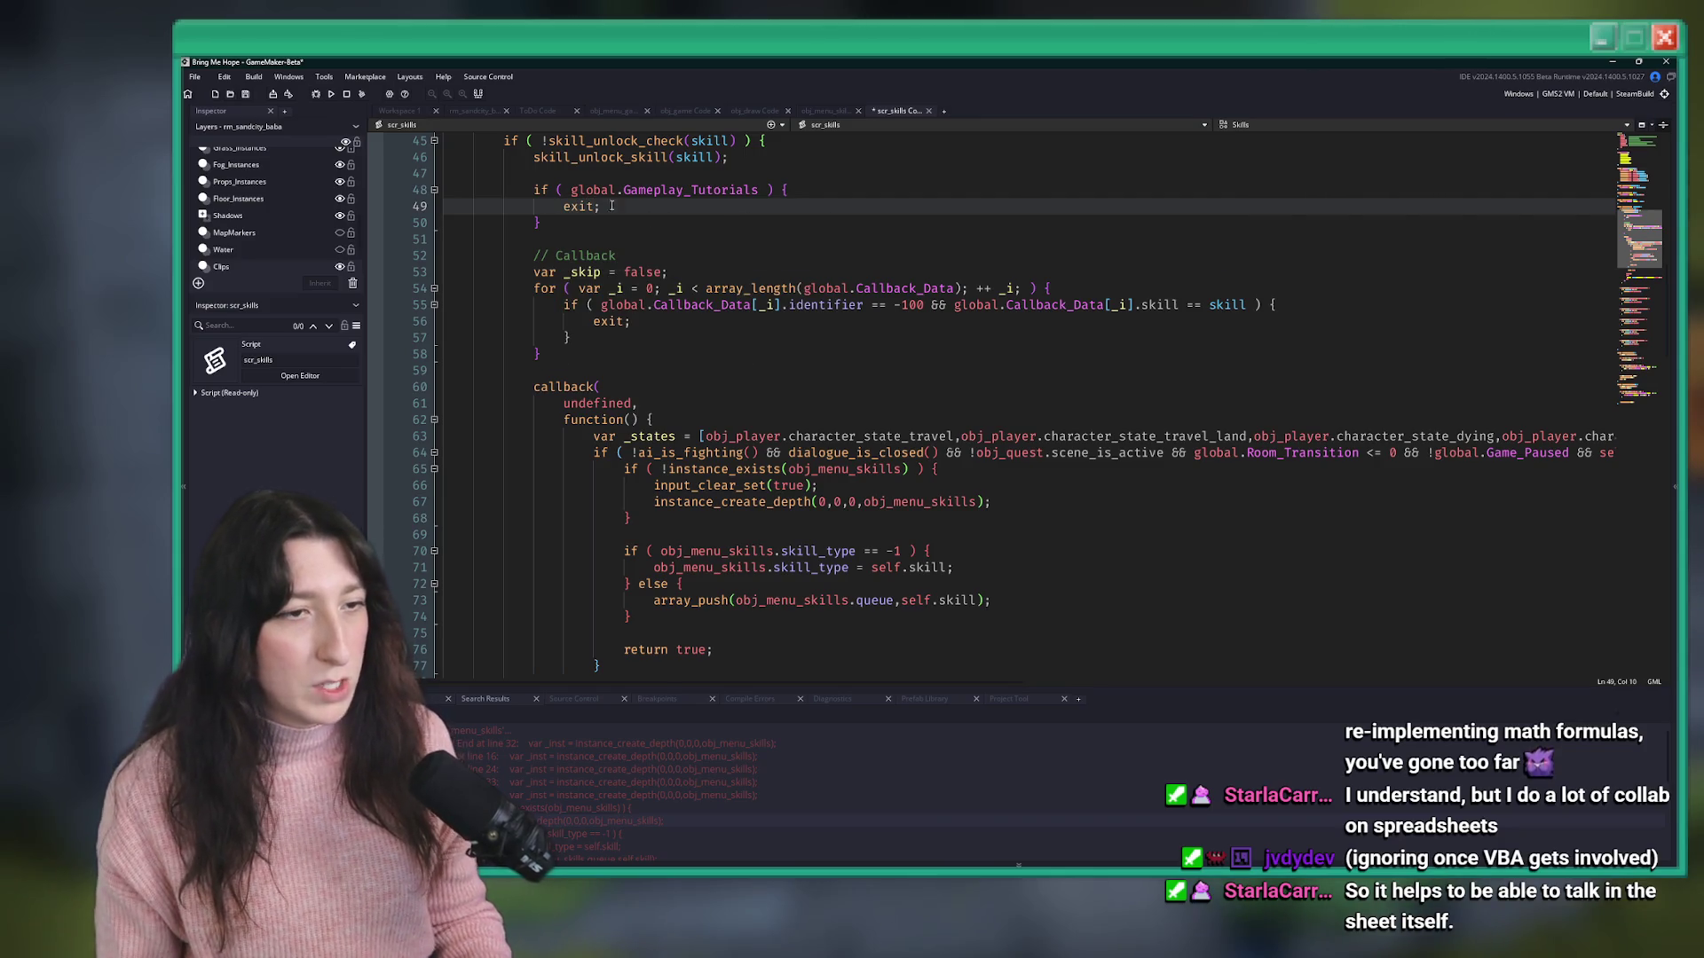
- Negate the new condition with '!' and save scr_skills
{"action": "left_click", "coordinate": [571, 190]}
{"action": "type", "text": "!"}
{"action": "key", "text": "ctrl+s"}
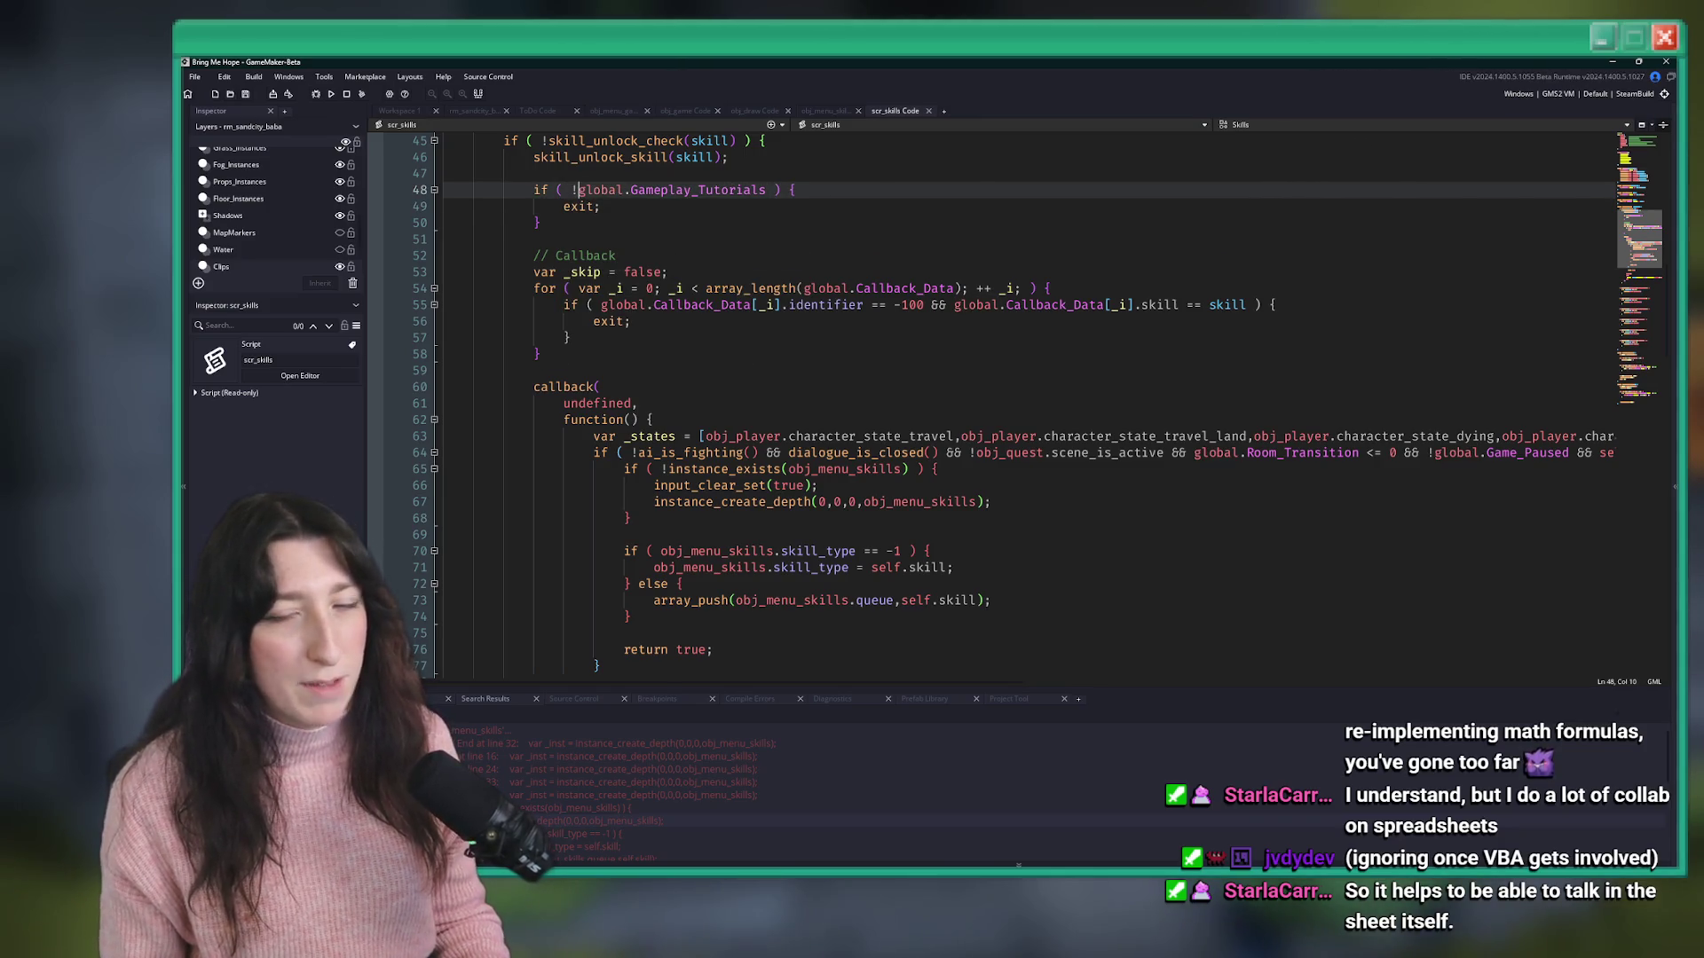
- Review the new if block and check which brace closes the _add_skill function
{"action": "key", "text": "Down"}
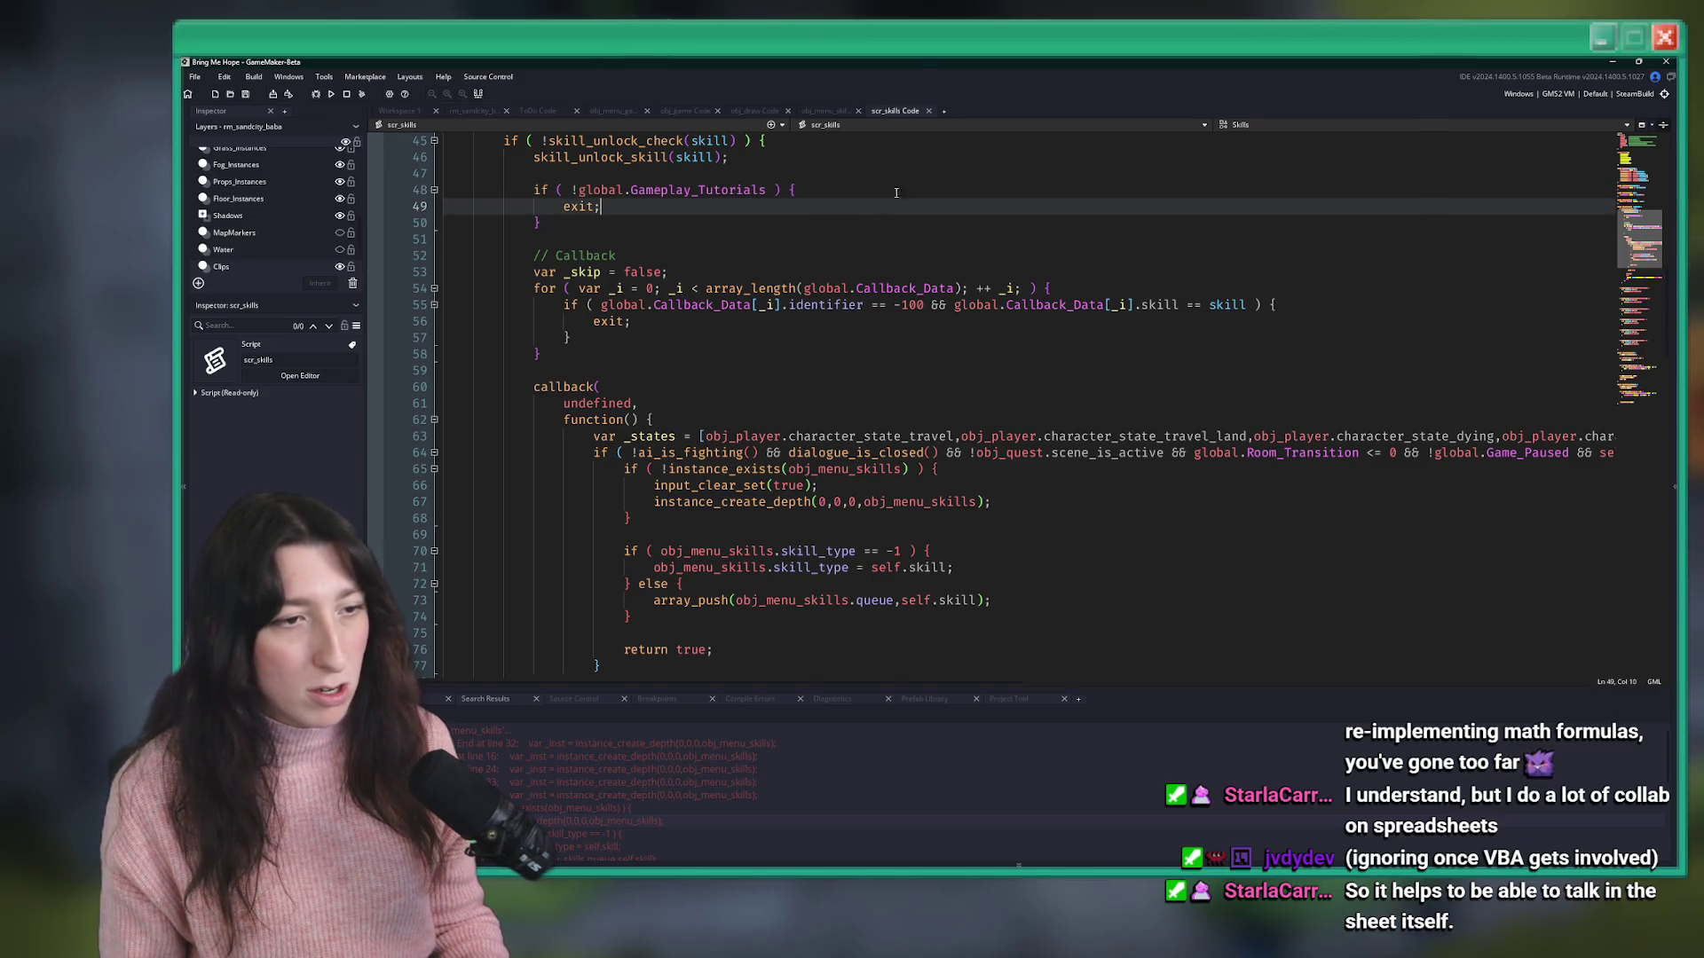
{"action": "scroll", "coordinate": [977, 316], "scroll_direction": "down", "scroll_amount": 2}
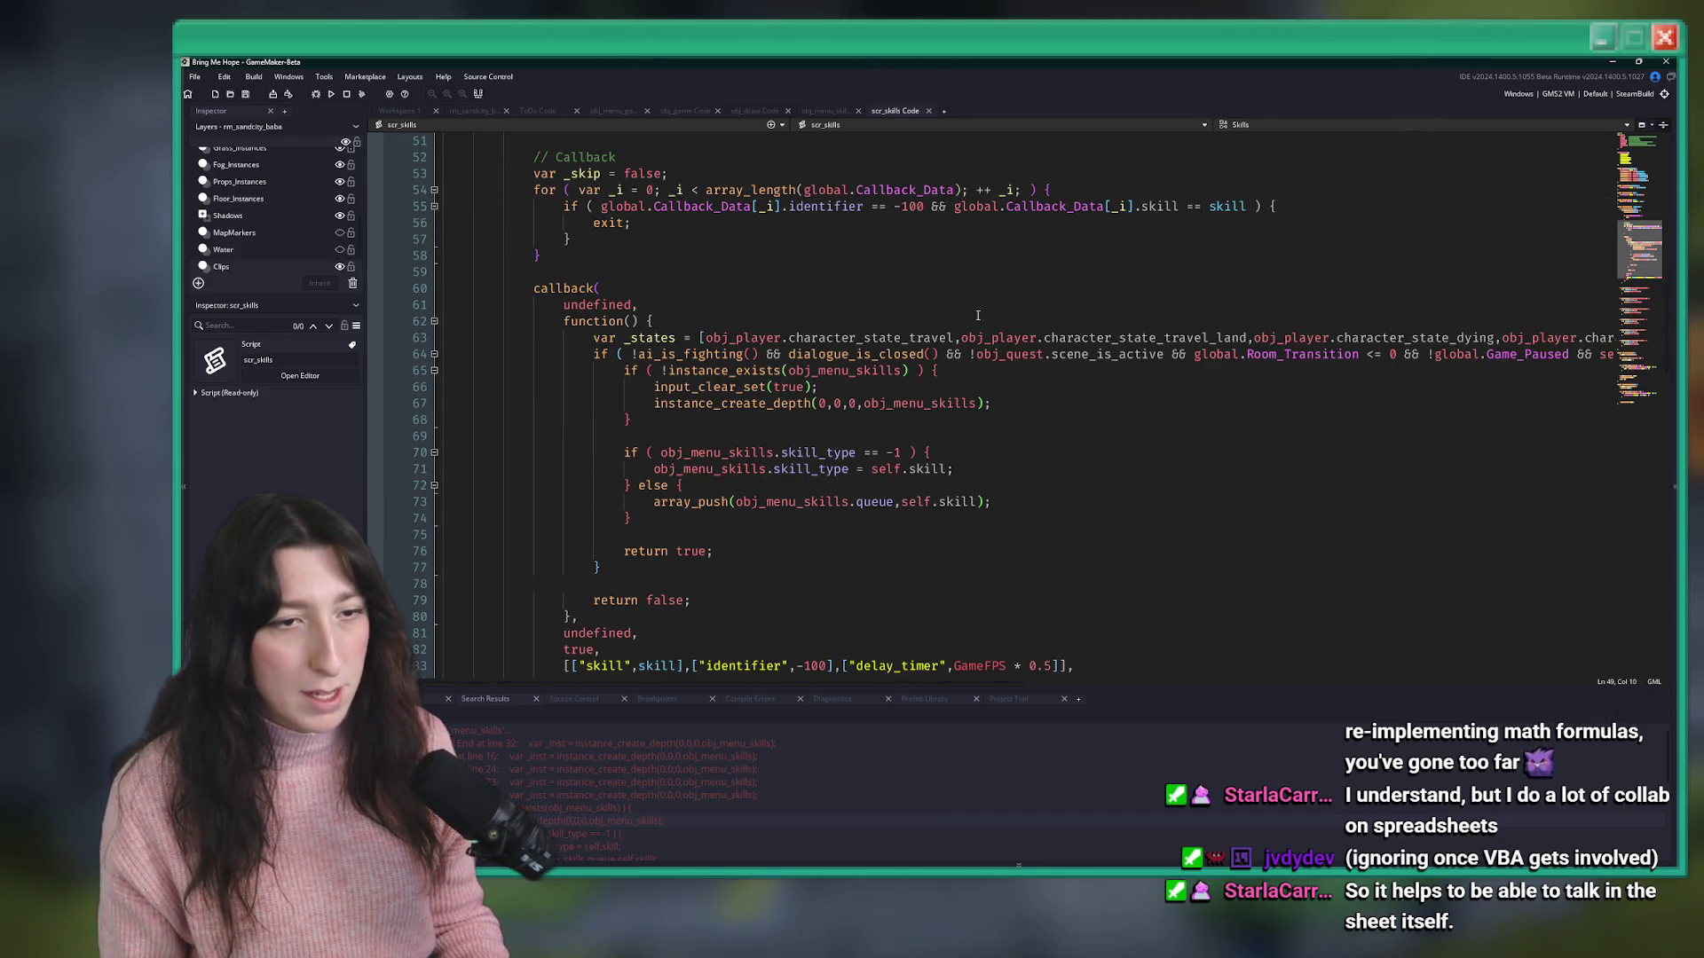
{"action": "scroll", "coordinate": [962, 422], "scroll_direction": "up", "scroll_amount": 4}
{"action": "left_click_drag", "start_coordinate": [560, 315], "coordinate": [535, 292]}
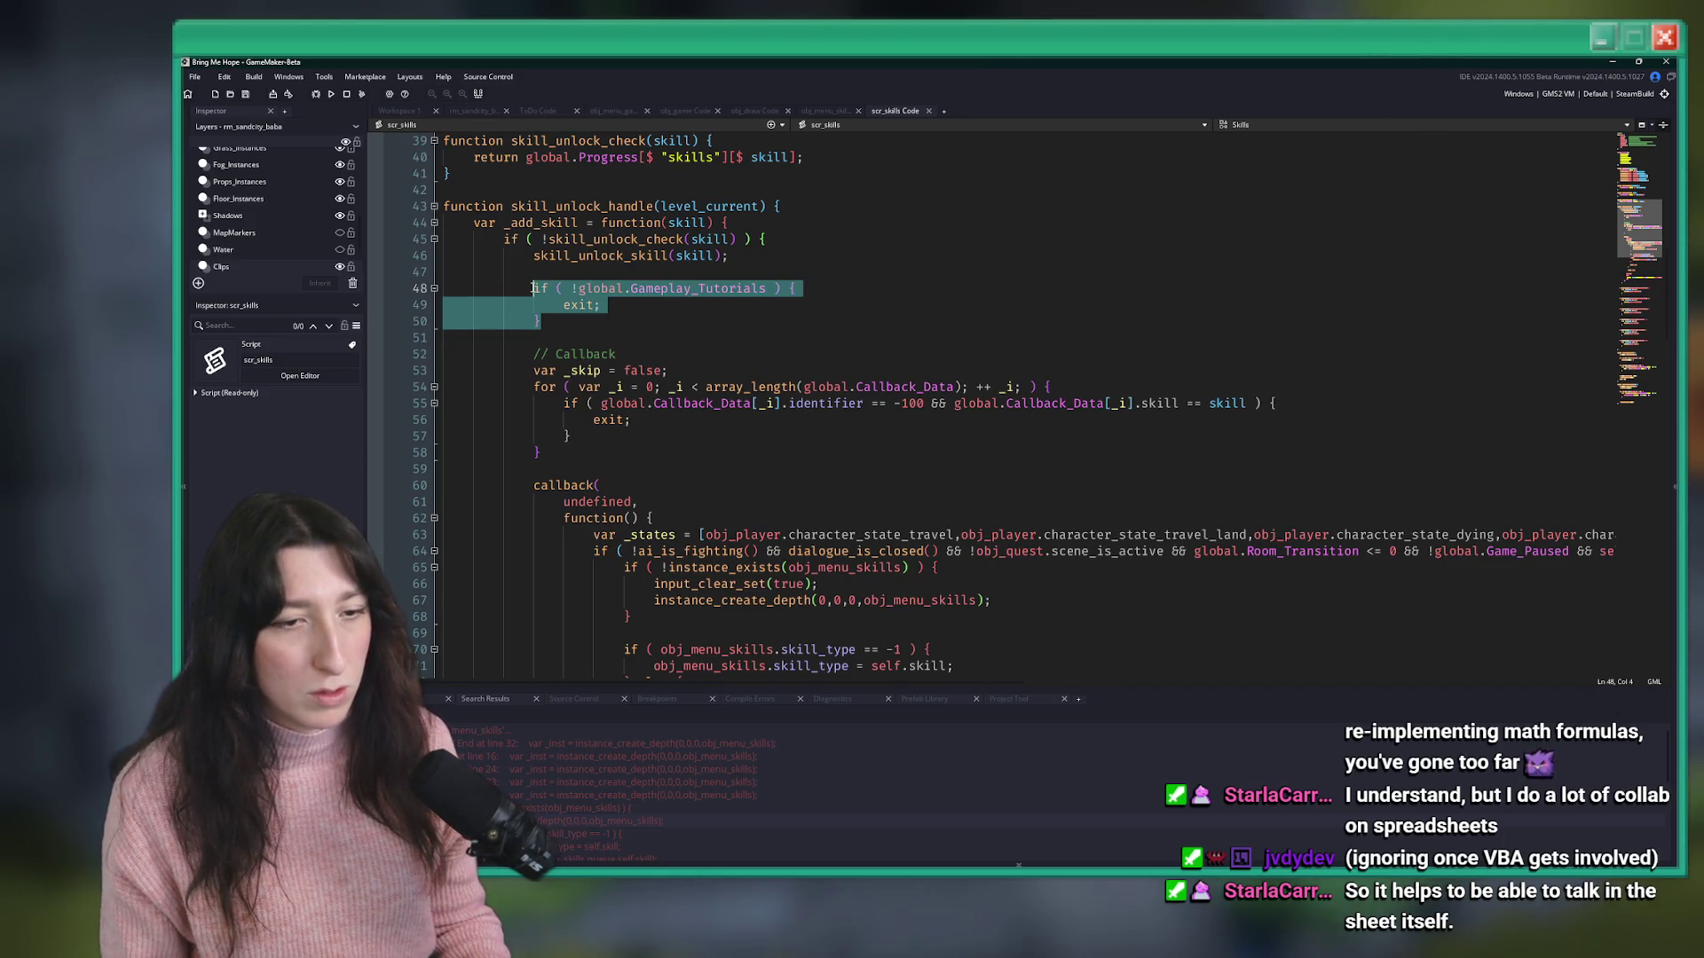
{"action": "scroll", "coordinate": [688, 355], "scroll_direction": "down", "scroll_amount": 2}
{"action": "scroll", "coordinate": [610, 422], "scroll_direction": "down", "scroll_amount": 6}
{"action": "scroll", "coordinate": [609, 409], "scroll_direction": "down", "scroll_amount": 2}
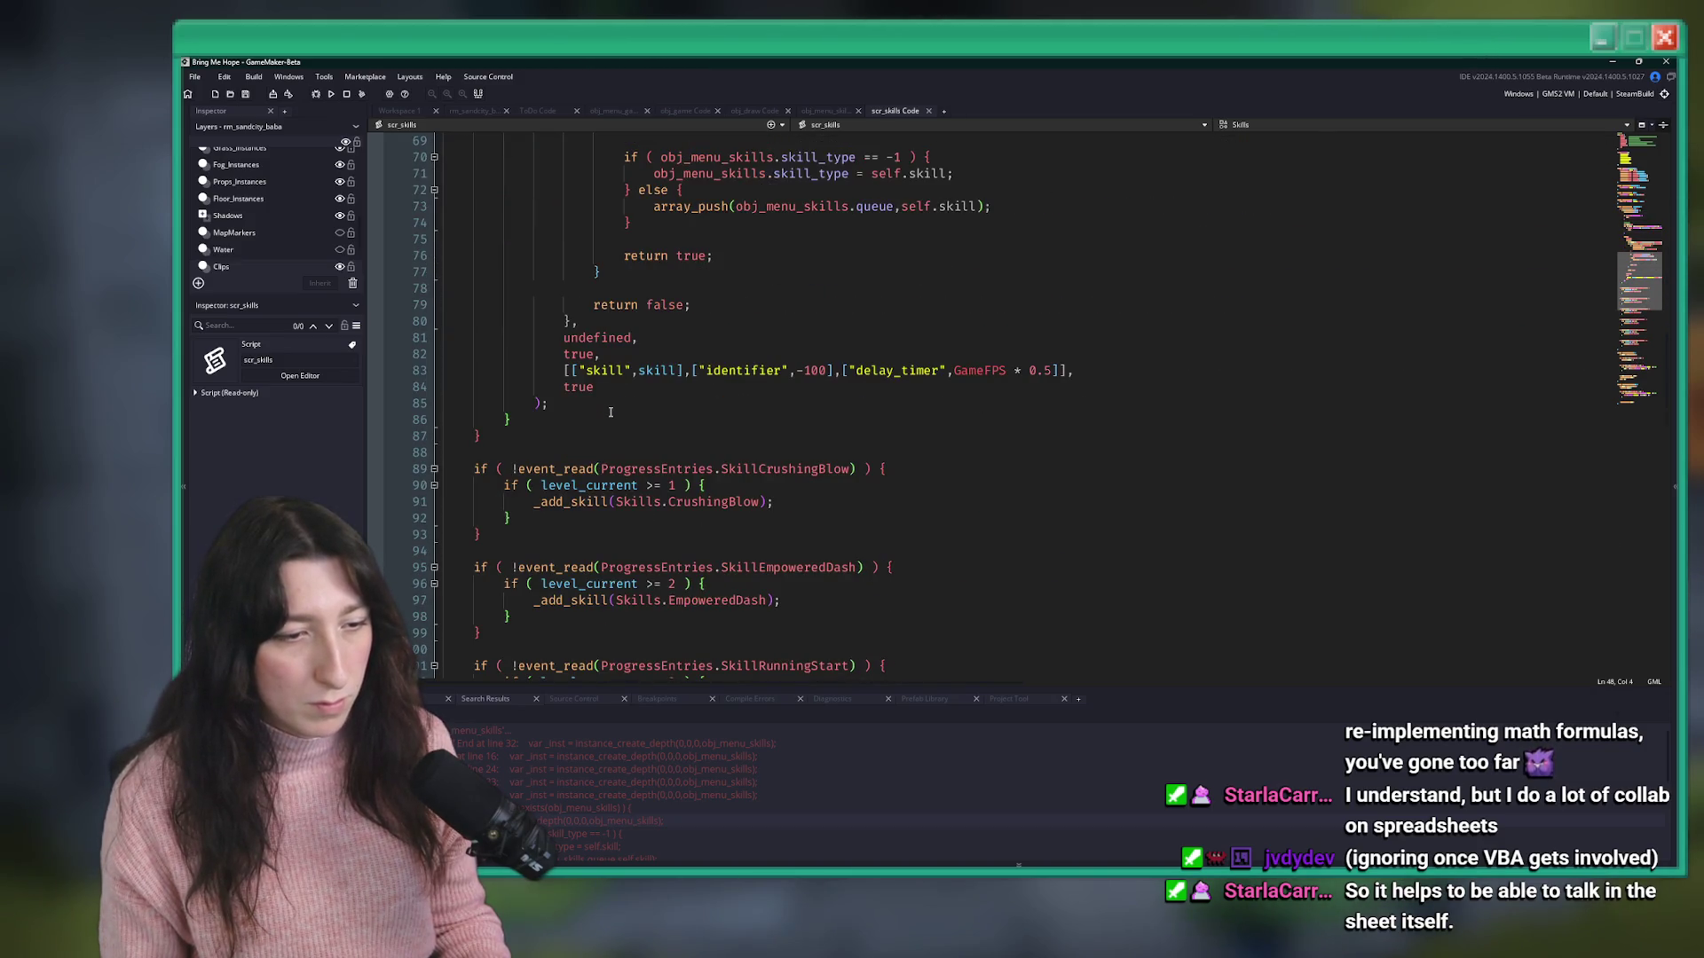
{"action": "left_click", "coordinate": [476, 420]}
{"action": "scroll", "coordinate": [475, 424], "scroll_direction": "up", "scroll_amount": 2}
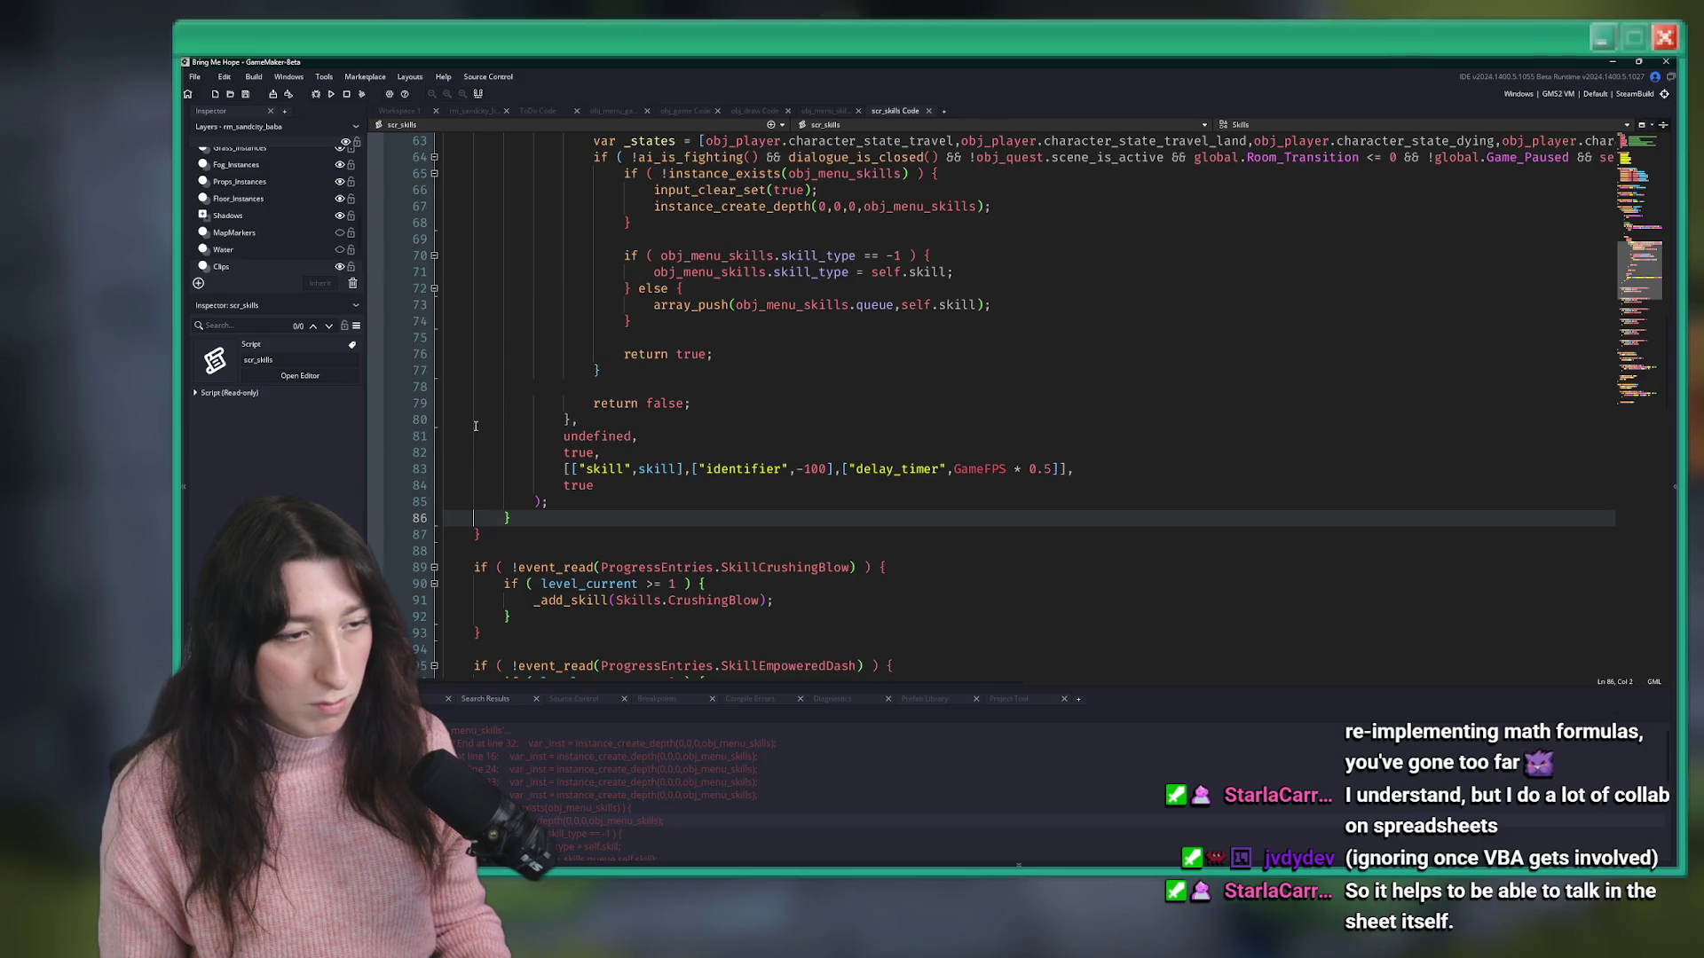
{"action": "left_click", "coordinate": [464, 531]}
{"action": "scroll", "coordinate": [465, 532], "scroll_direction": "up", "scroll_amount": 8}
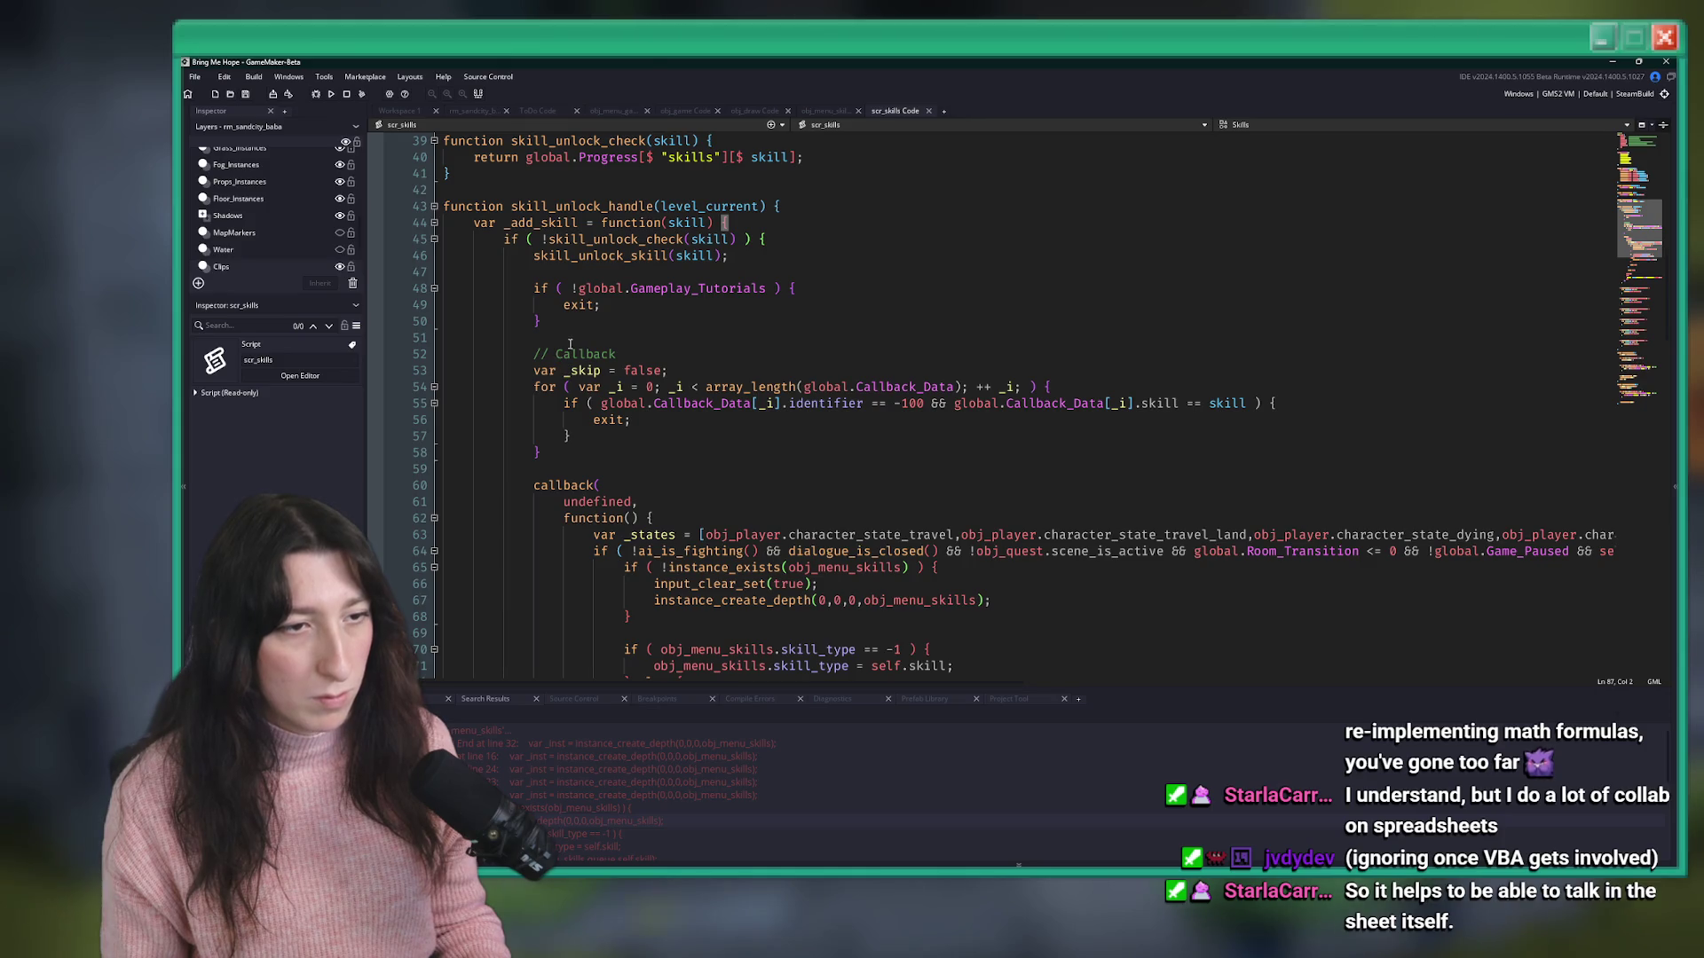
- Delete the 'exit;' line and its closing brace
{"action": "left_click", "coordinate": [571, 305]}
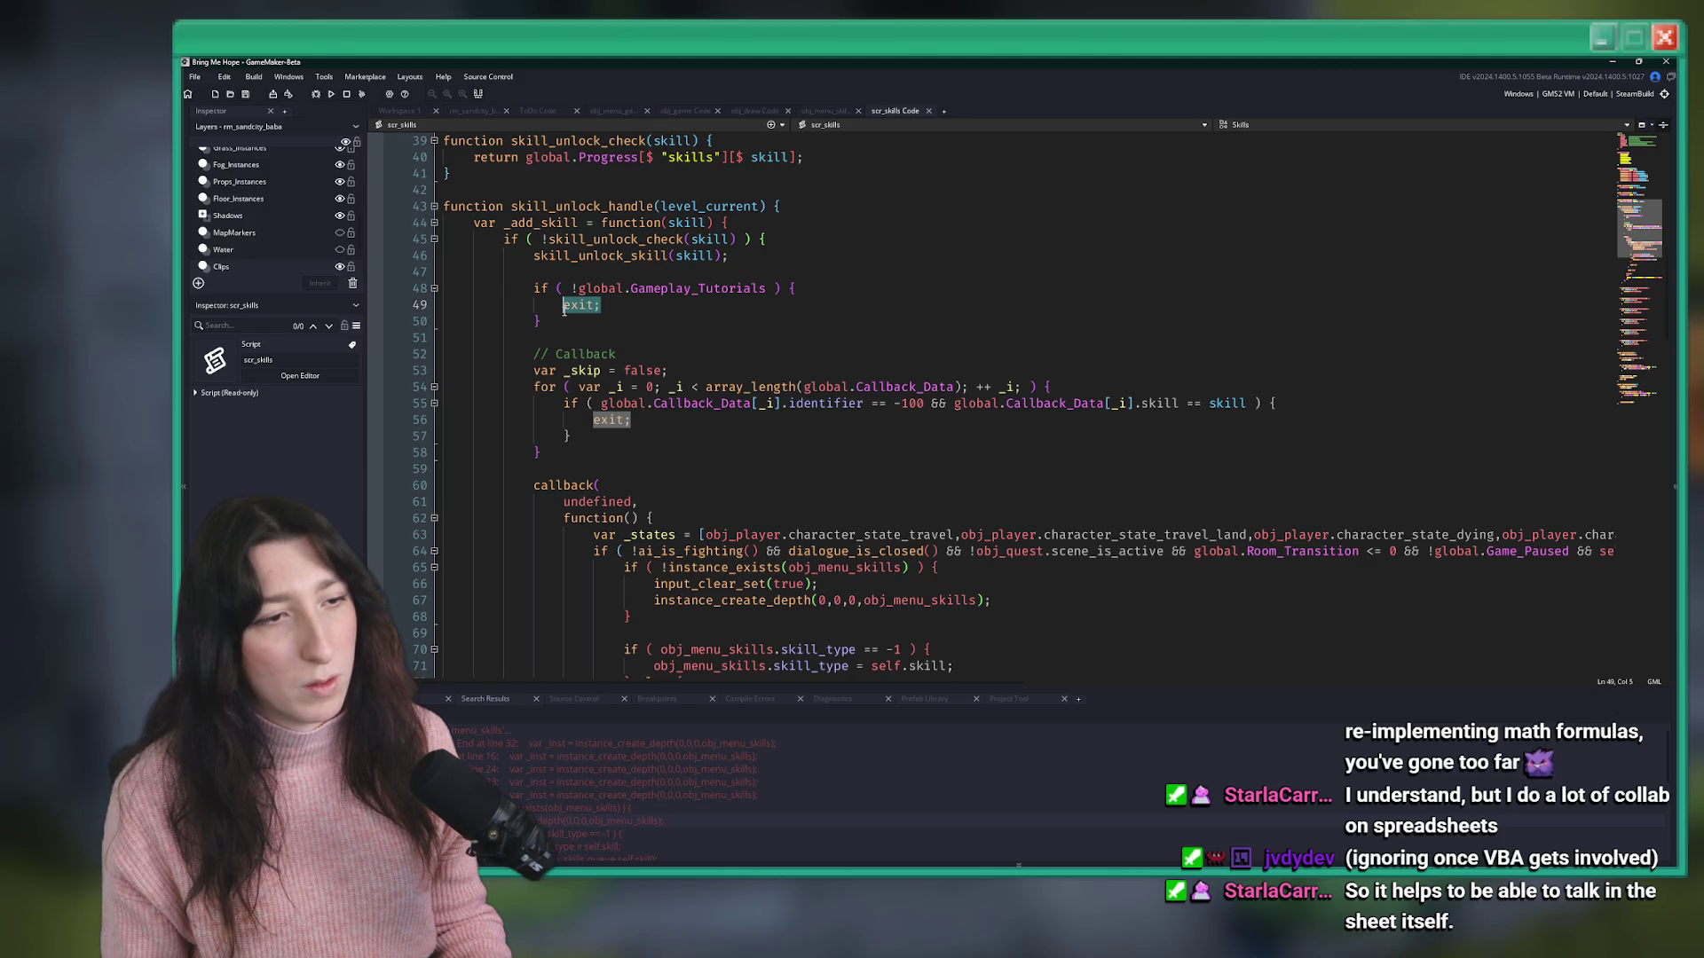
{"action": "key", "text": "Home"}
{"action": "key", "text": "shift+Down"}
{"action": "key", "text": "shift+Down"}
{"action": "key", "text": "Delete"}
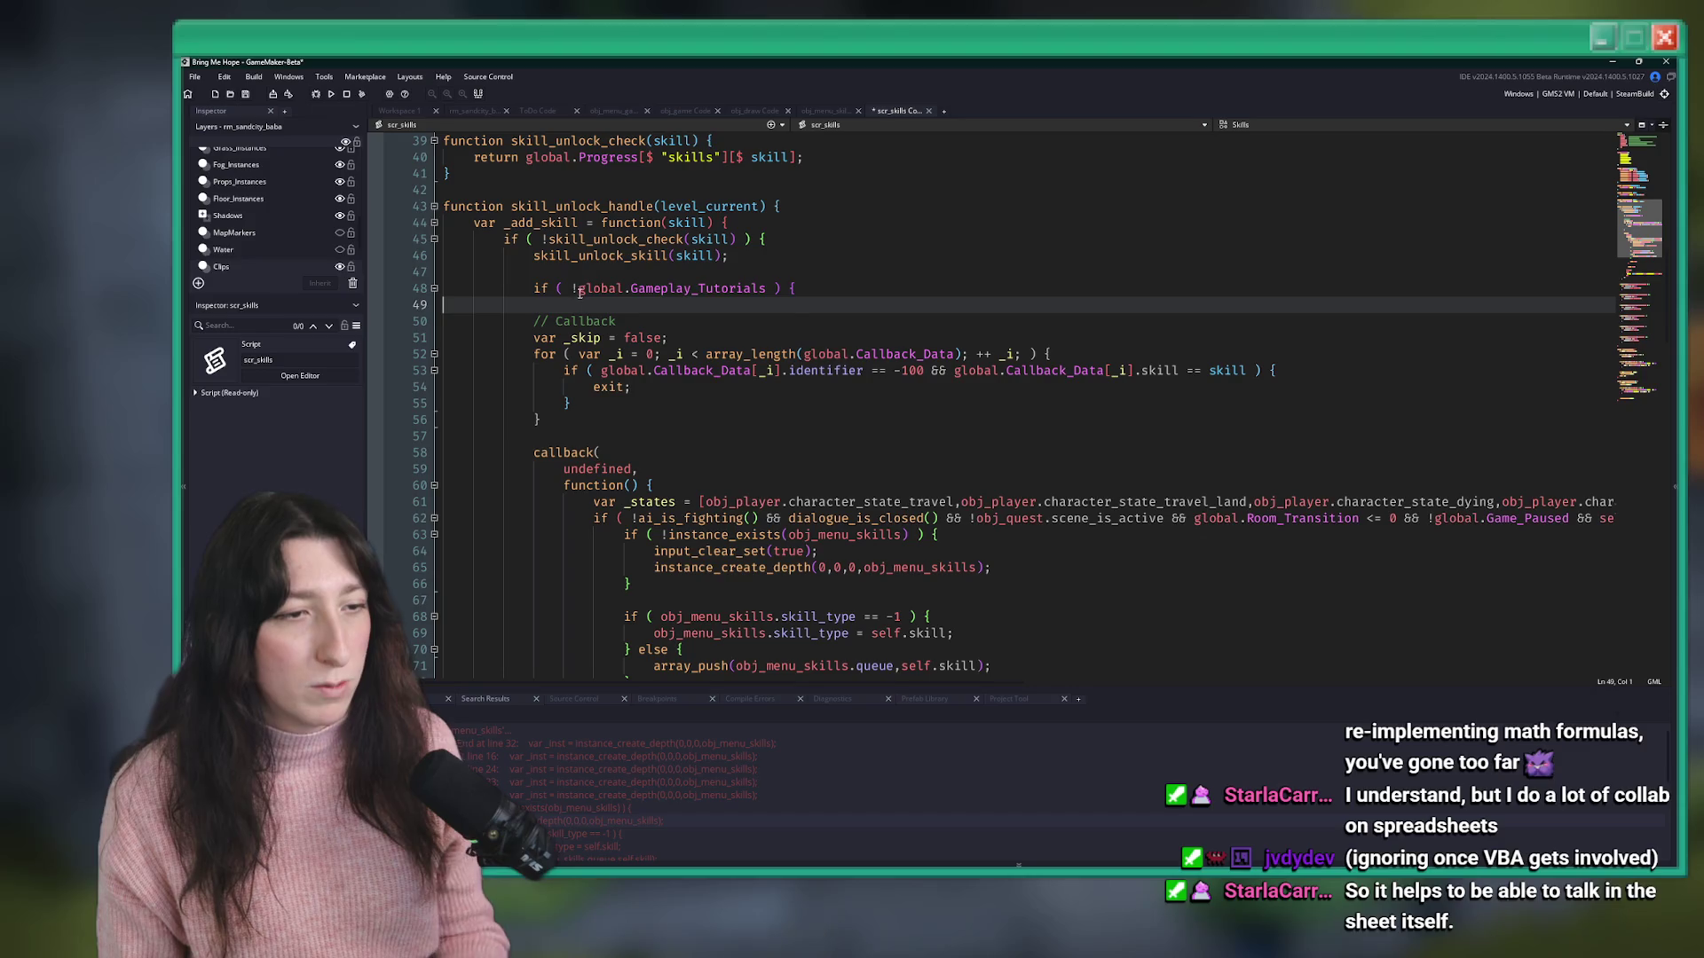
- Indent the callback code inside the if, add its closing brace, and save scr_skills
{"action": "mouse_move", "coordinate": [534, 321]}
{"action": "left_mouse_down"}
{"action": "mouse_move", "coordinate": [599, 363]}
{"action": "mouse_move", "coordinate": [513, 388]}
{"action": "left_mouse_up"}
{"action": "scroll", "coordinate": [599, 364], "scroll_direction": "down", "scroll_amount": 2}
{"action": "key", "text": "Tab"}
{"action": "left_click", "coordinate": [607, 387]}
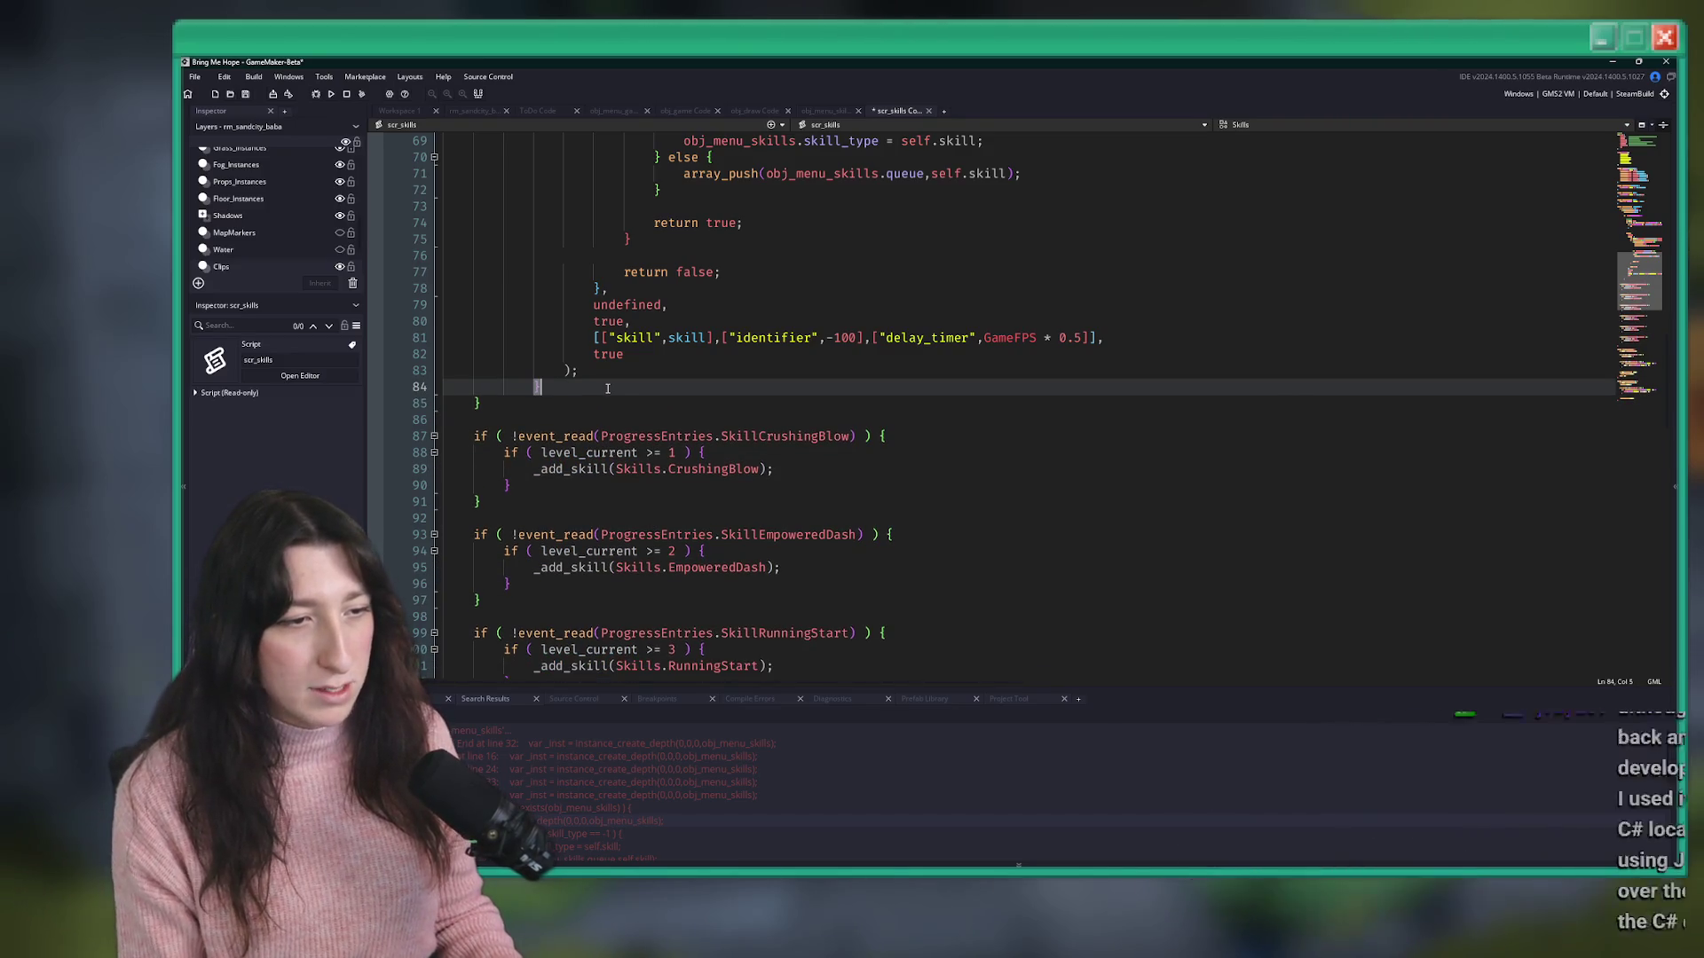
{"action": "key", "text": "Return"}
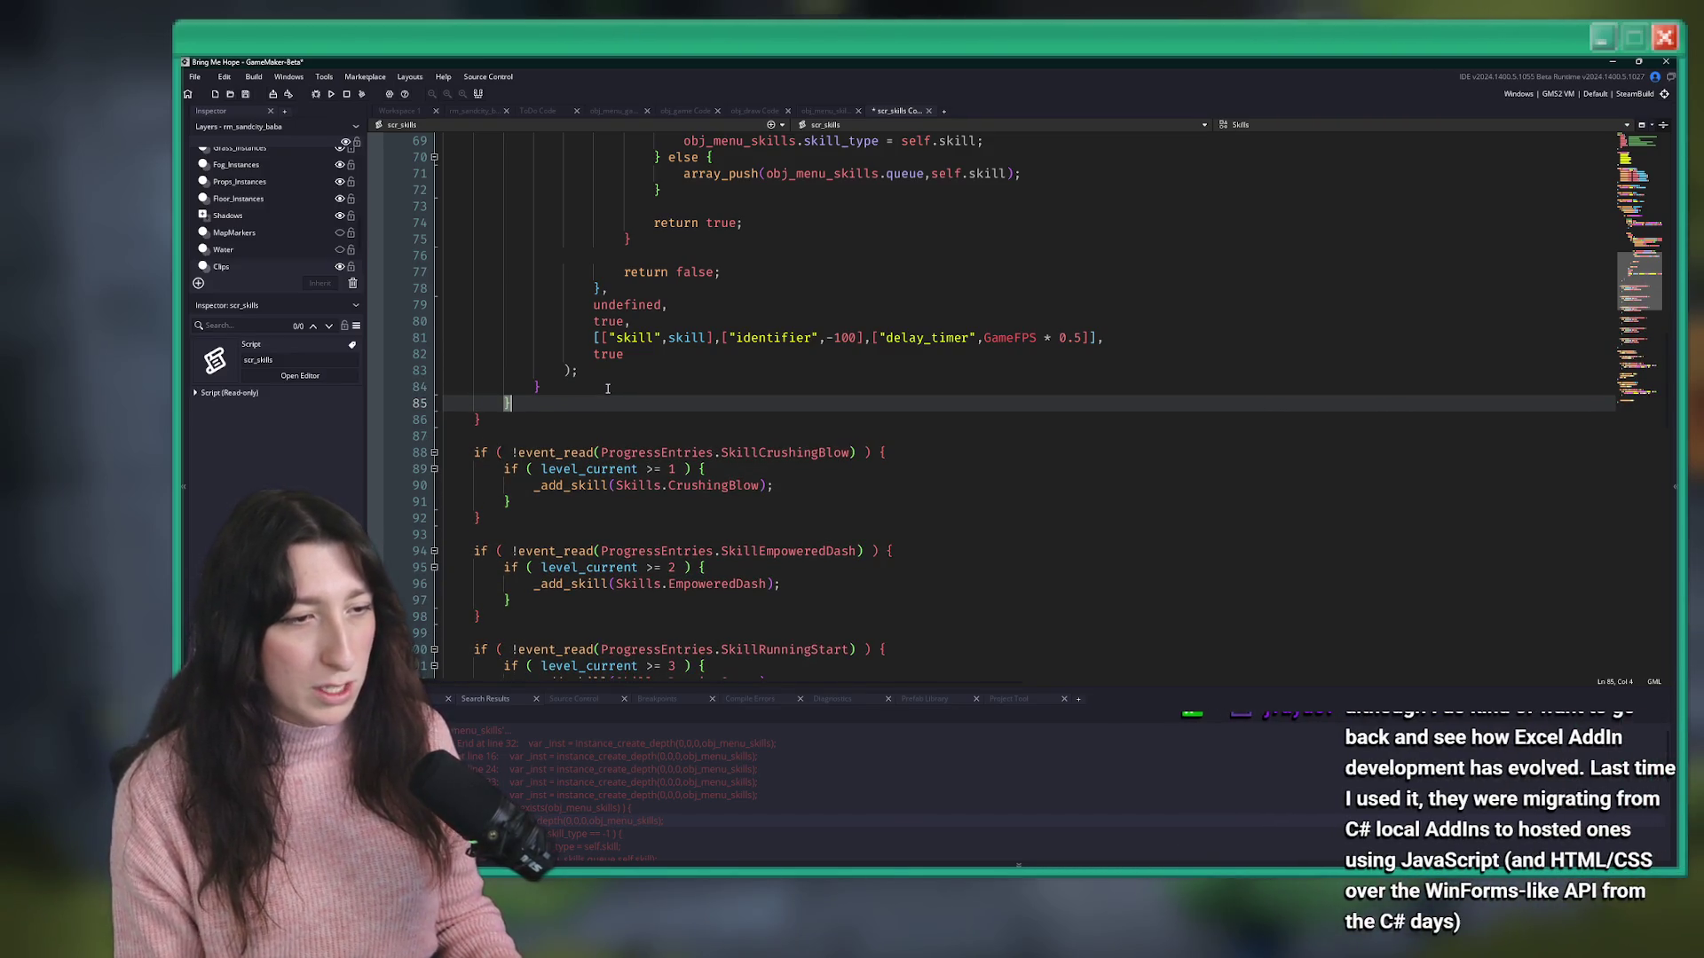
{"action": "scroll", "coordinate": [608, 387], "scroll_direction": "up", "scroll_amount": 12}
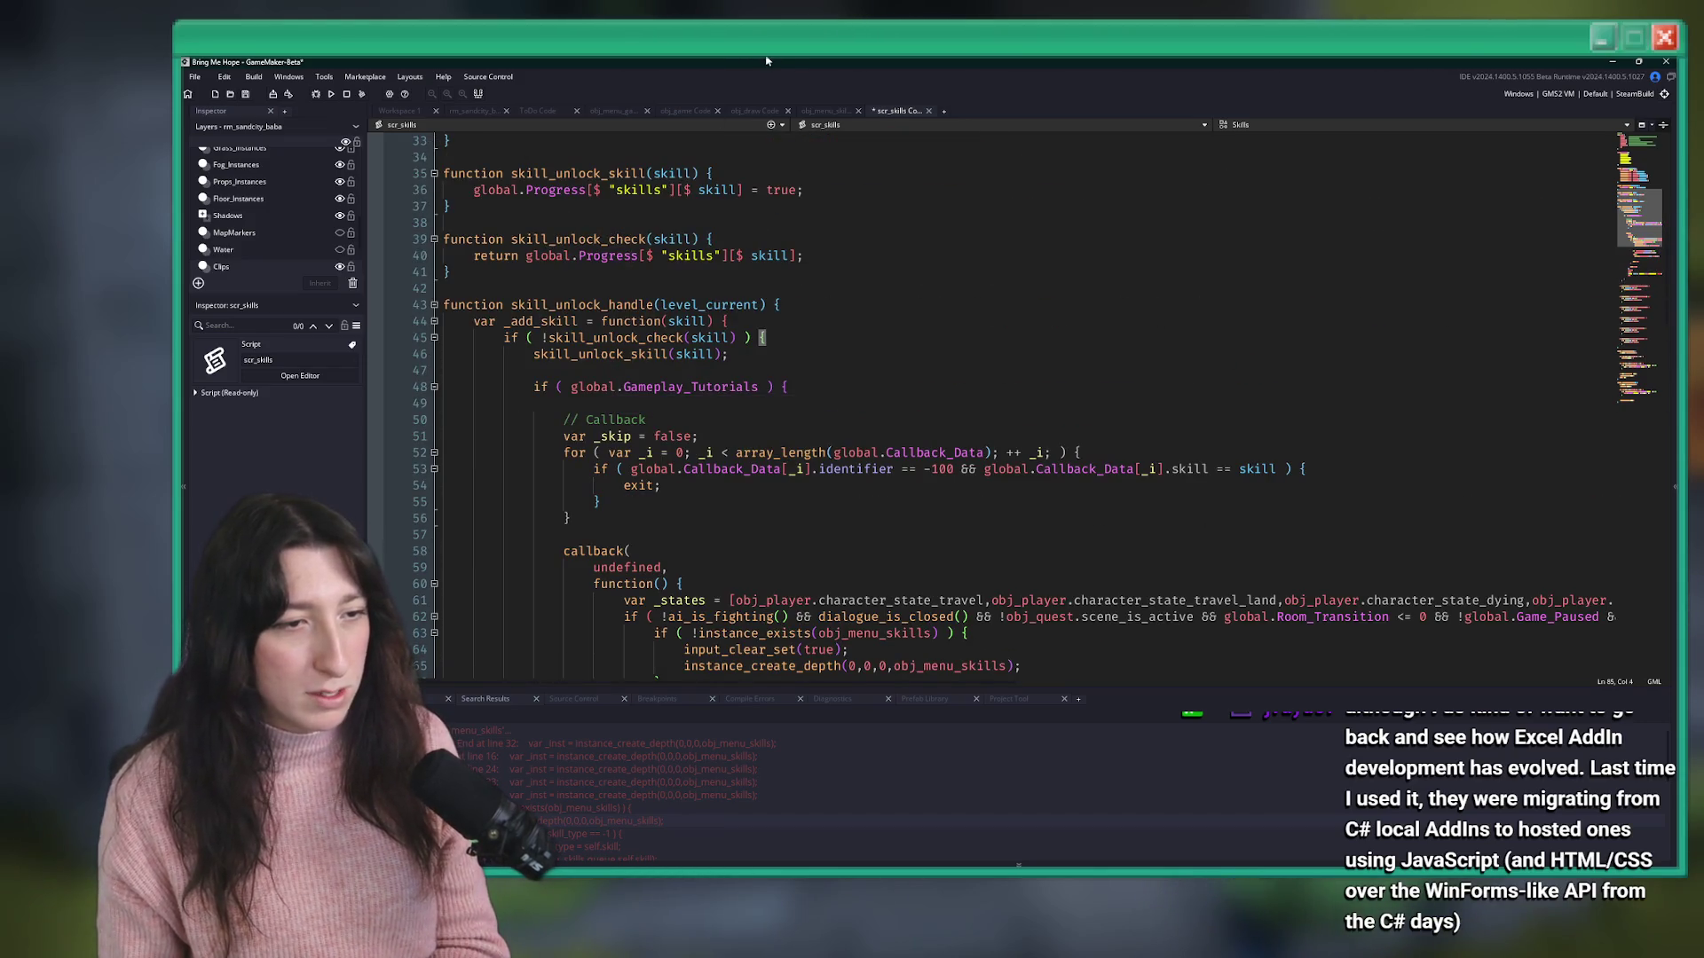
{"action": "left_click", "coordinate": [801, 392]}
{"action": "scroll", "coordinate": [799, 392], "scroll_direction": "down", "scroll_amount": 10}
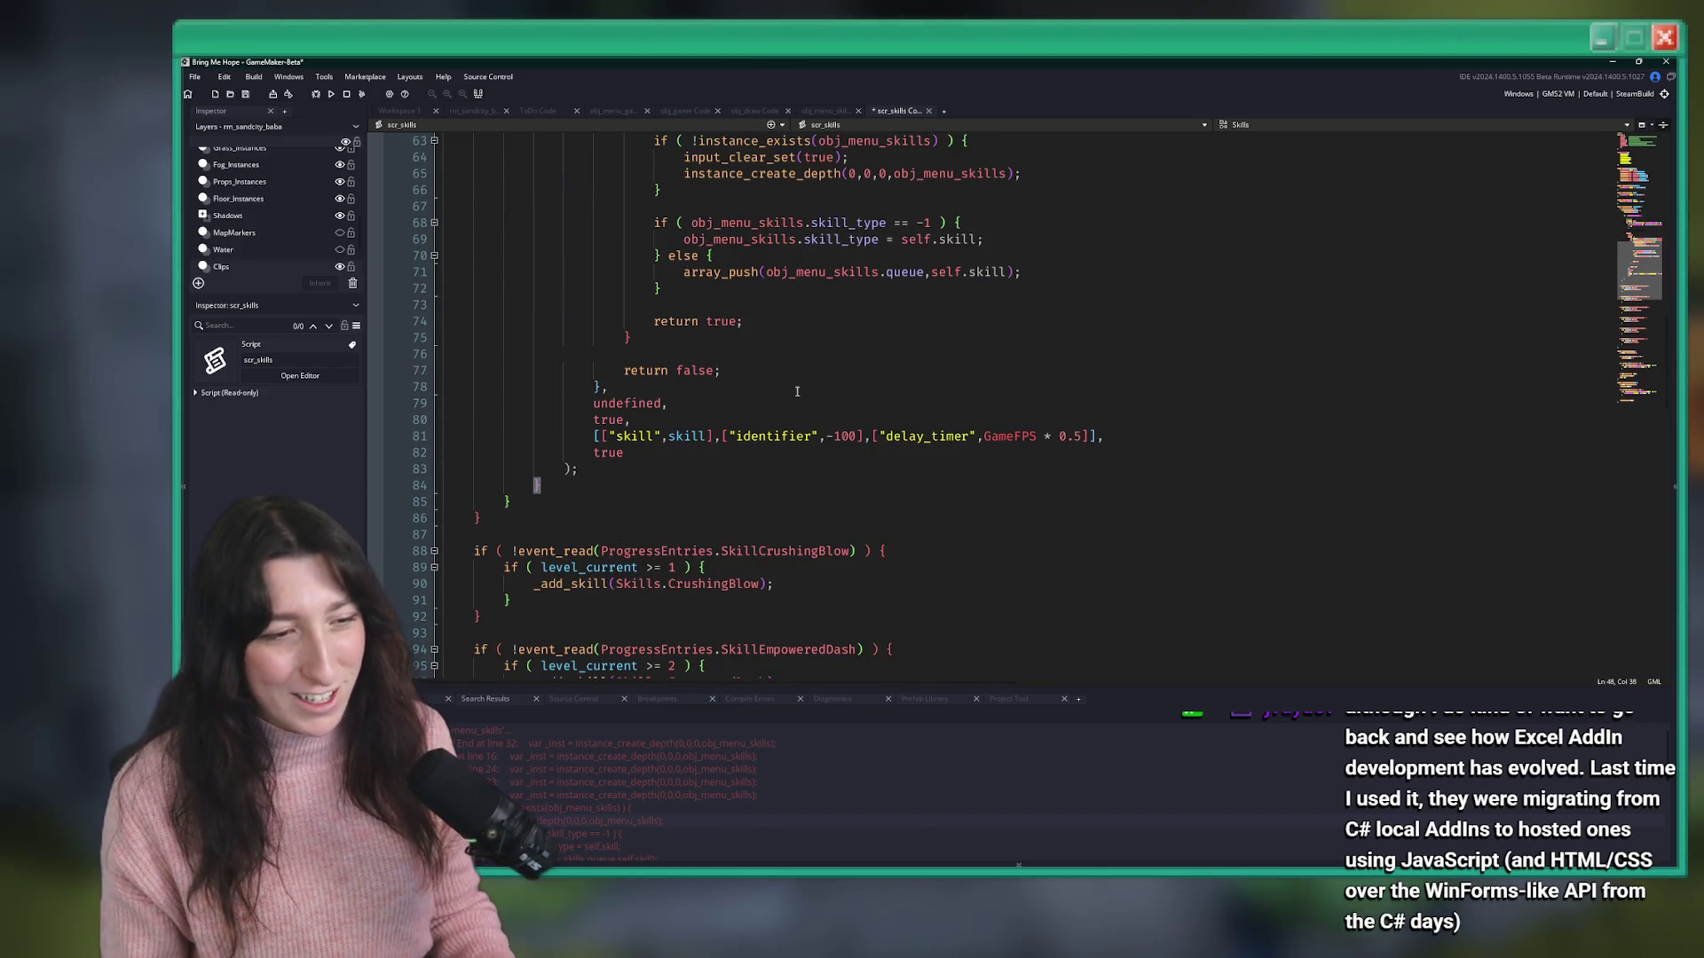
{"action": "key", "text": "ctrl+s"}
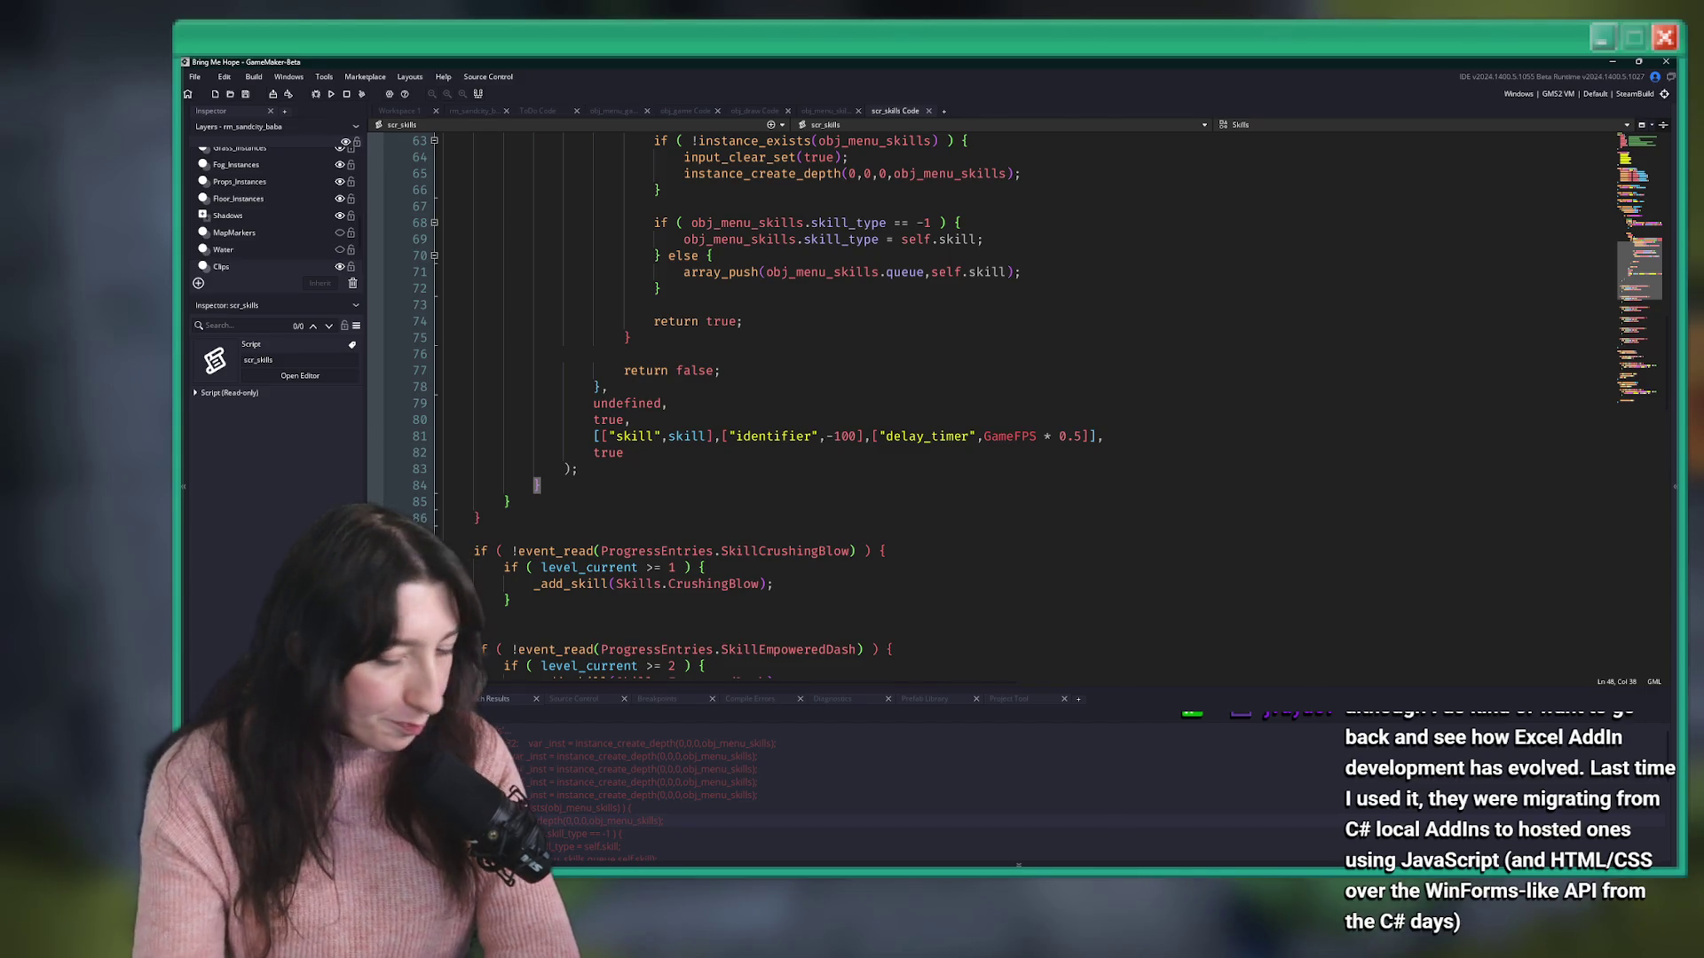
- Scroll through skill_unlock_handle to review the callback wrapped in if ( global.Gameplay_Tutorials )
{"action": "scroll", "coordinate": [732, 468], "scroll_direction": "down", "scroll_amount": 16}
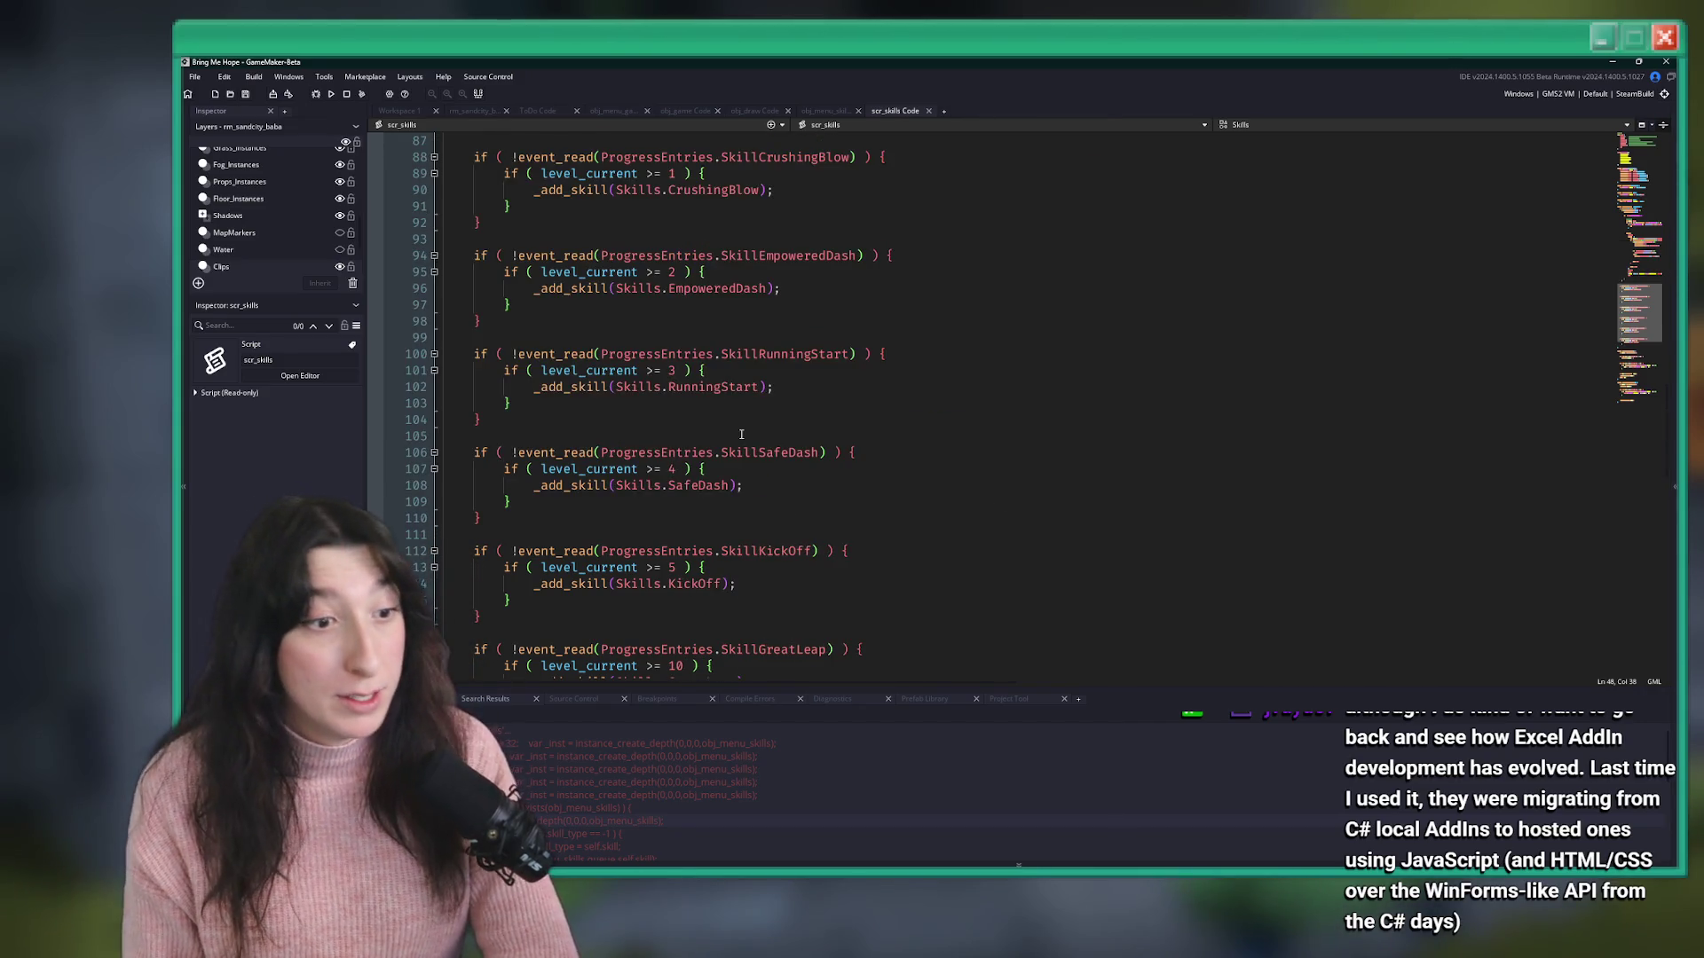
{"action": "scroll", "coordinate": [732, 469], "scroll_direction": "up", "scroll_amount": 10}
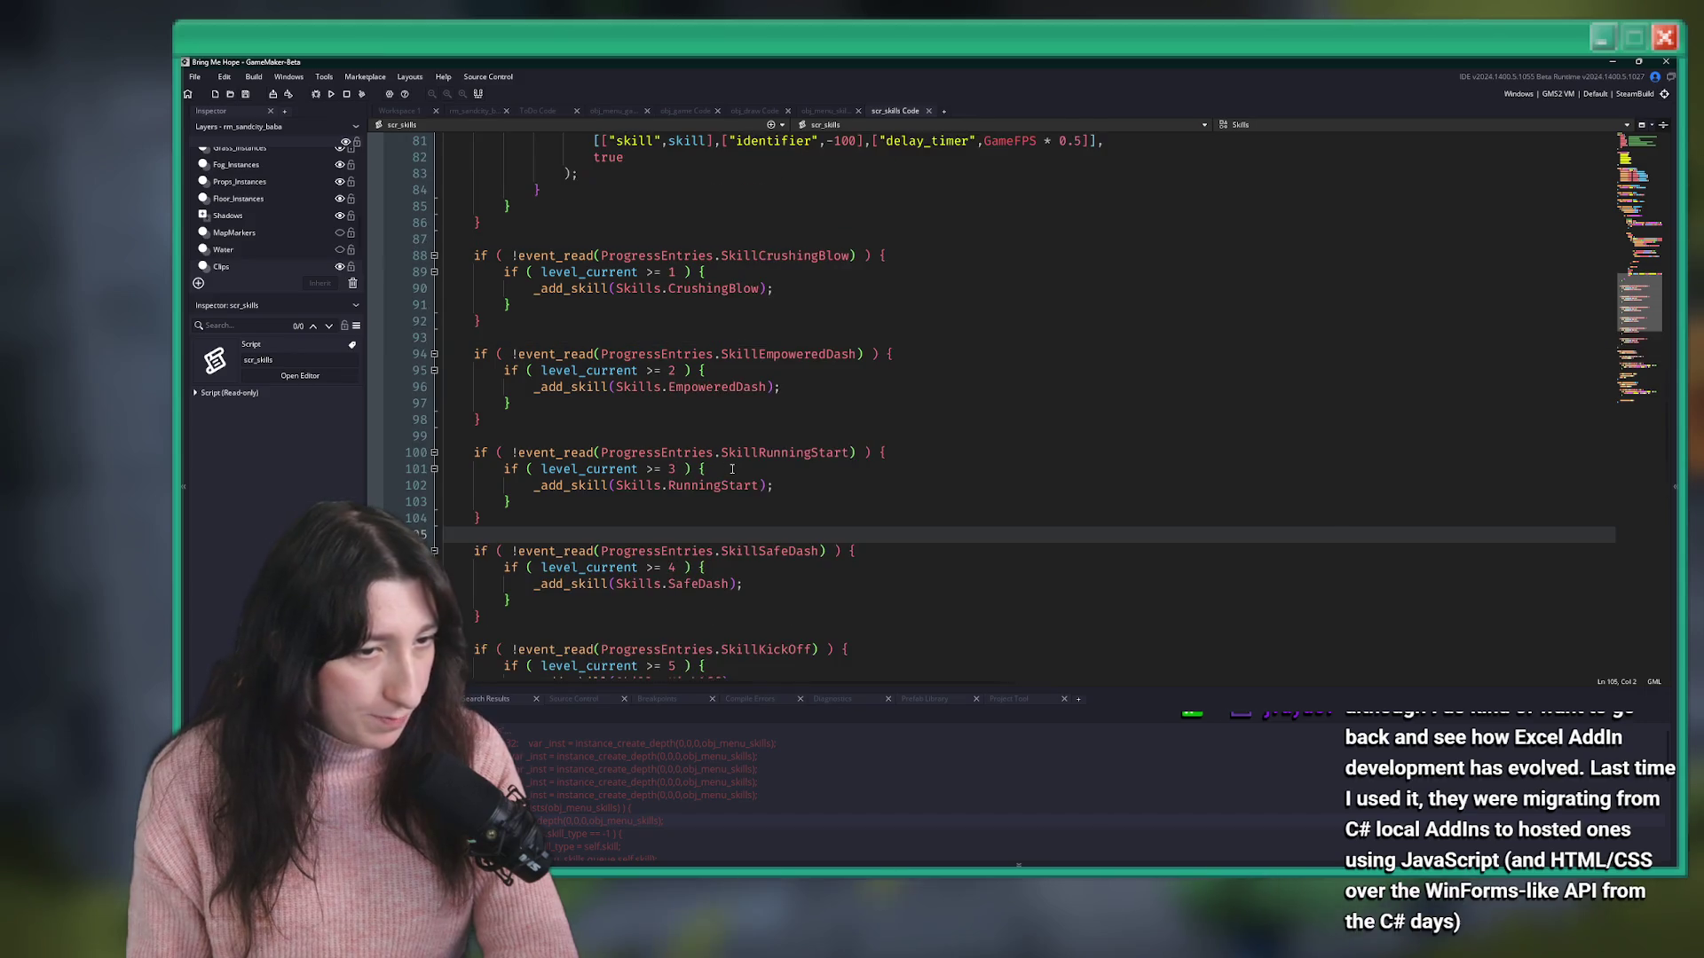
{"action": "scroll", "coordinate": [732, 468], "scroll_direction": "up", "scroll_amount": 4}
{"action": "scroll", "coordinate": [732, 468], "scroll_direction": "down", "scroll_amount": 8}
{"action": "scroll", "coordinate": [727, 469], "scroll_direction": "up", "scroll_amount": 20}
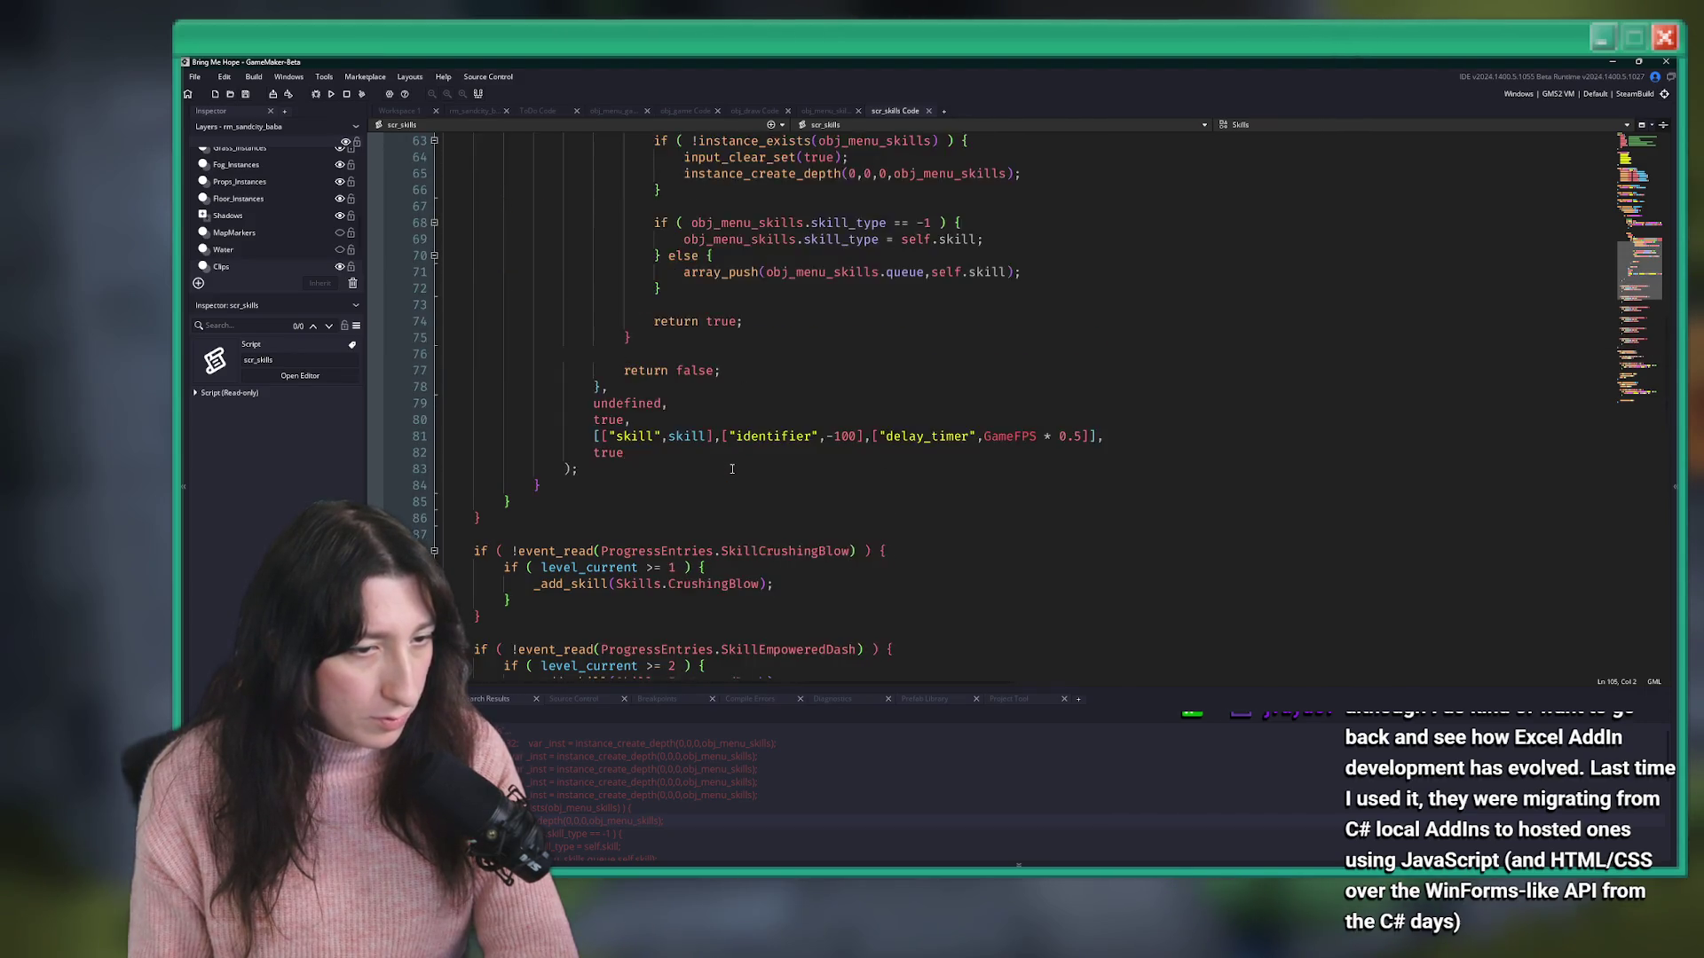
{"action": "scroll", "coordinate": [725, 469], "scroll_direction": "down", "scroll_amount": 14}
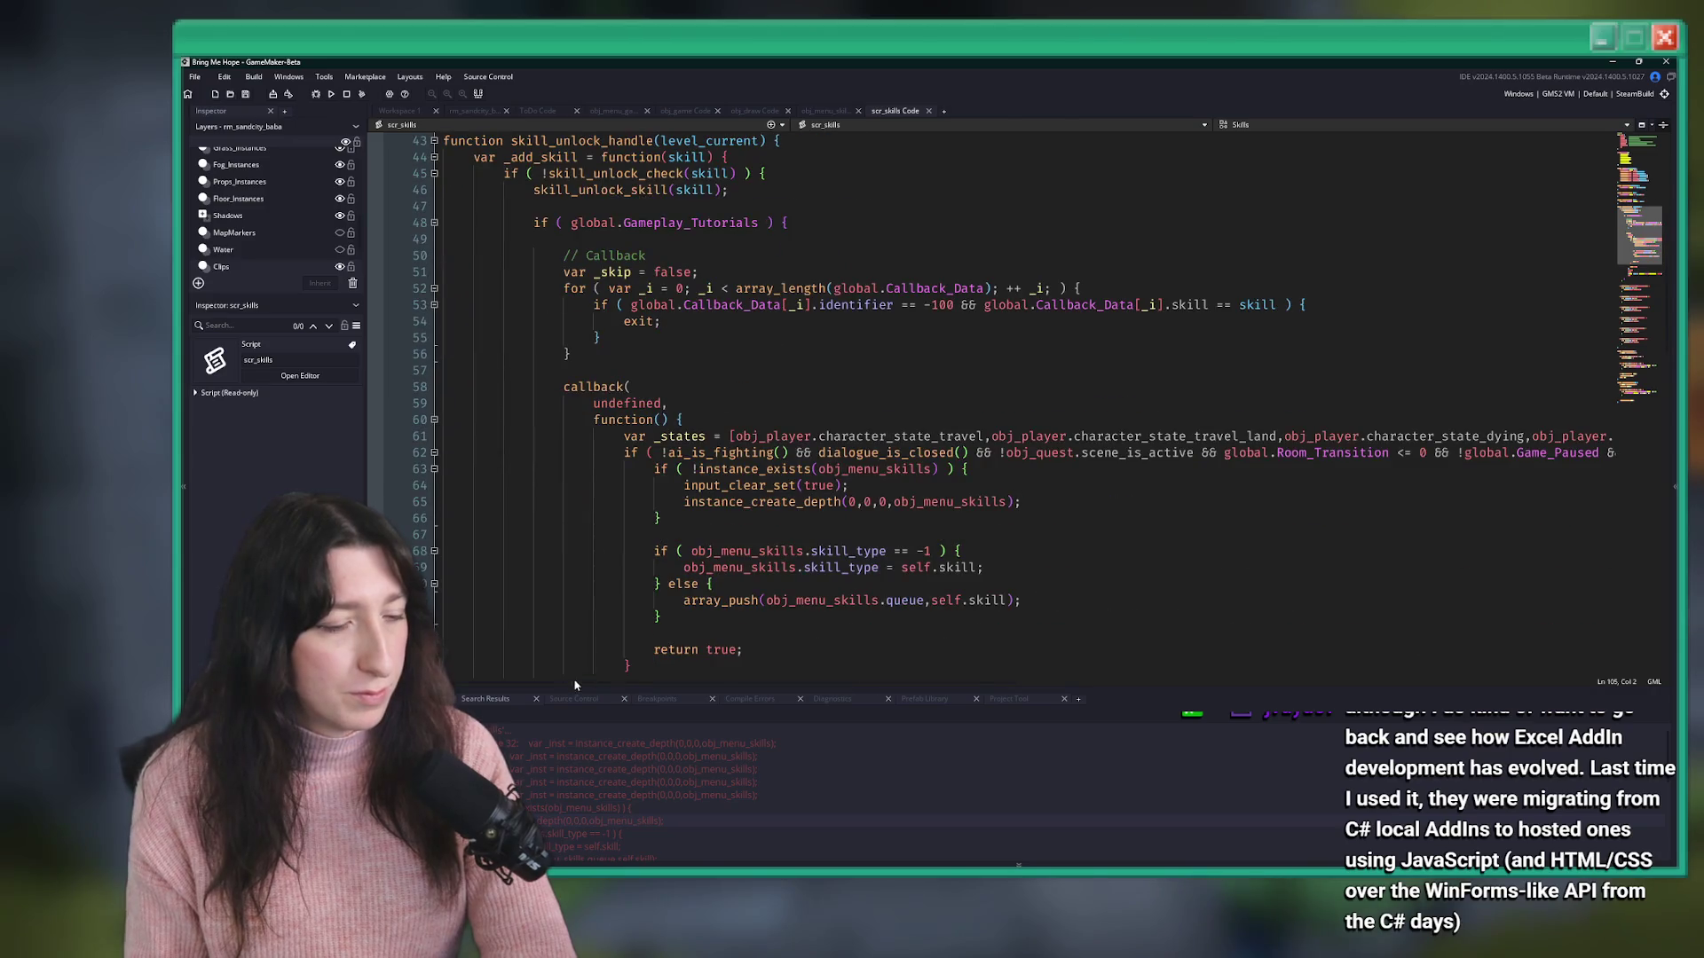
{"action": "scroll", "coordinate": [623, 816], "scroll_direction": "down", "scroll_amount": 1}
{"action": "scroll", "coordinate": [622, 808], "scroll_direction": "down", "scroll_amount": 1}
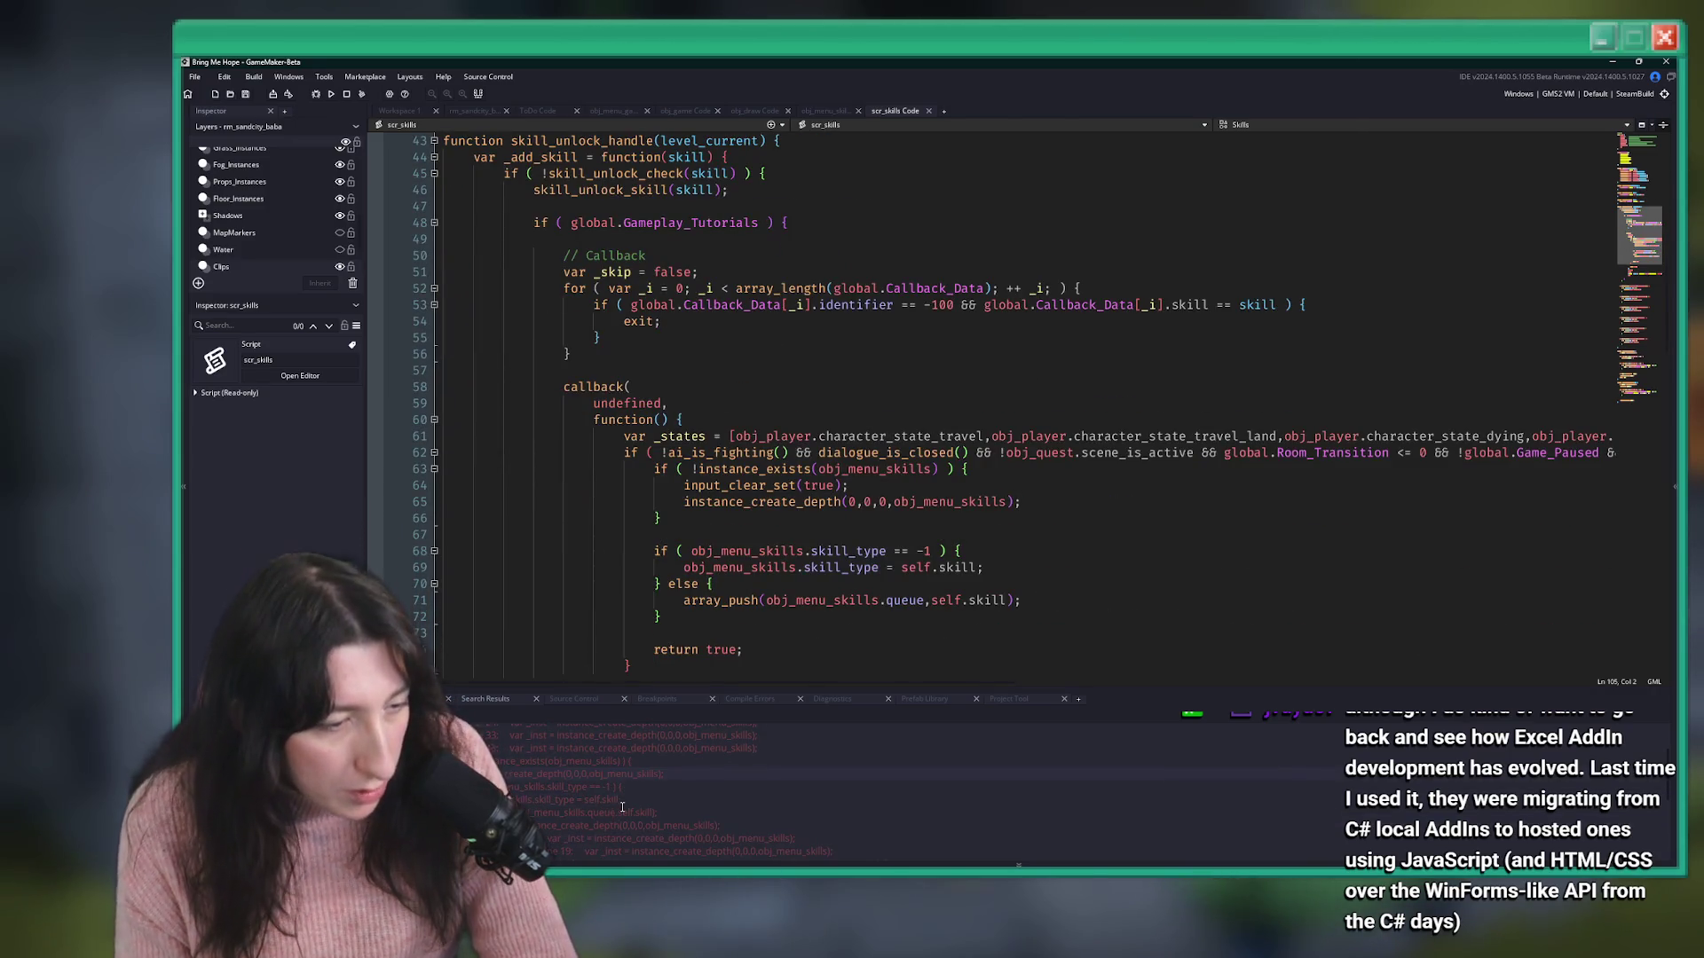
- In scr_popup, add 'global.Gameplay_Tutorials &&' after 'if (' on line 12 and save
{"action": "double_click", "coordinate": [594, 824]}
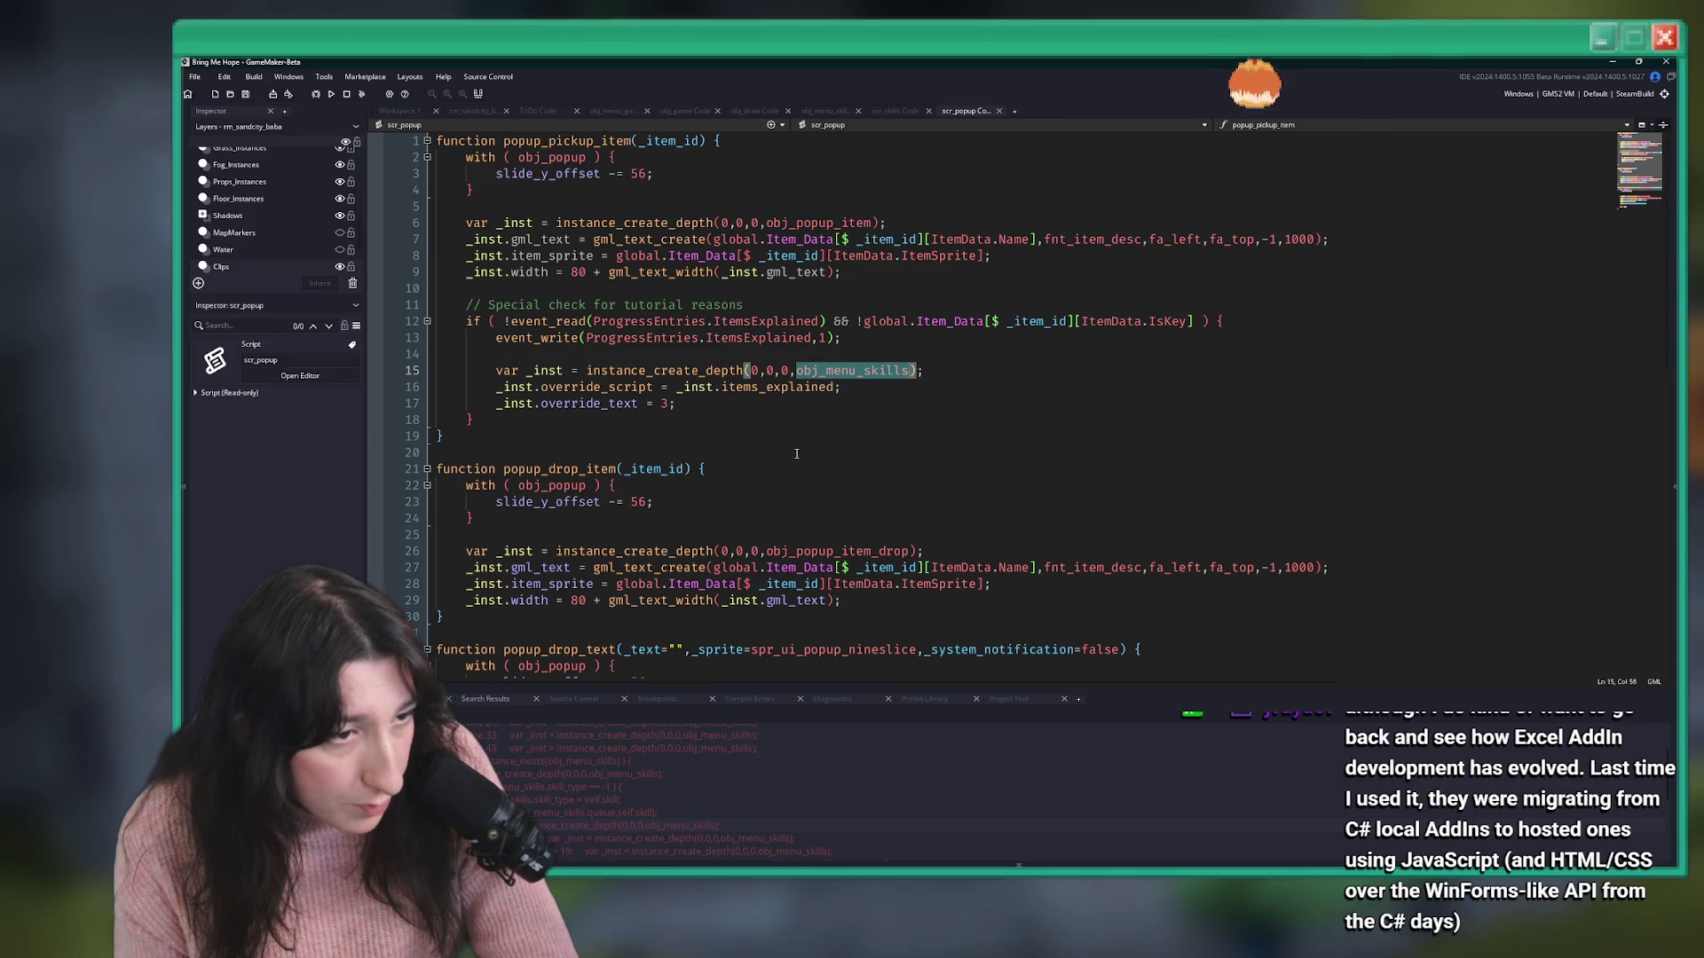
{"action": "left_click", "coordinate": [821, 342]}
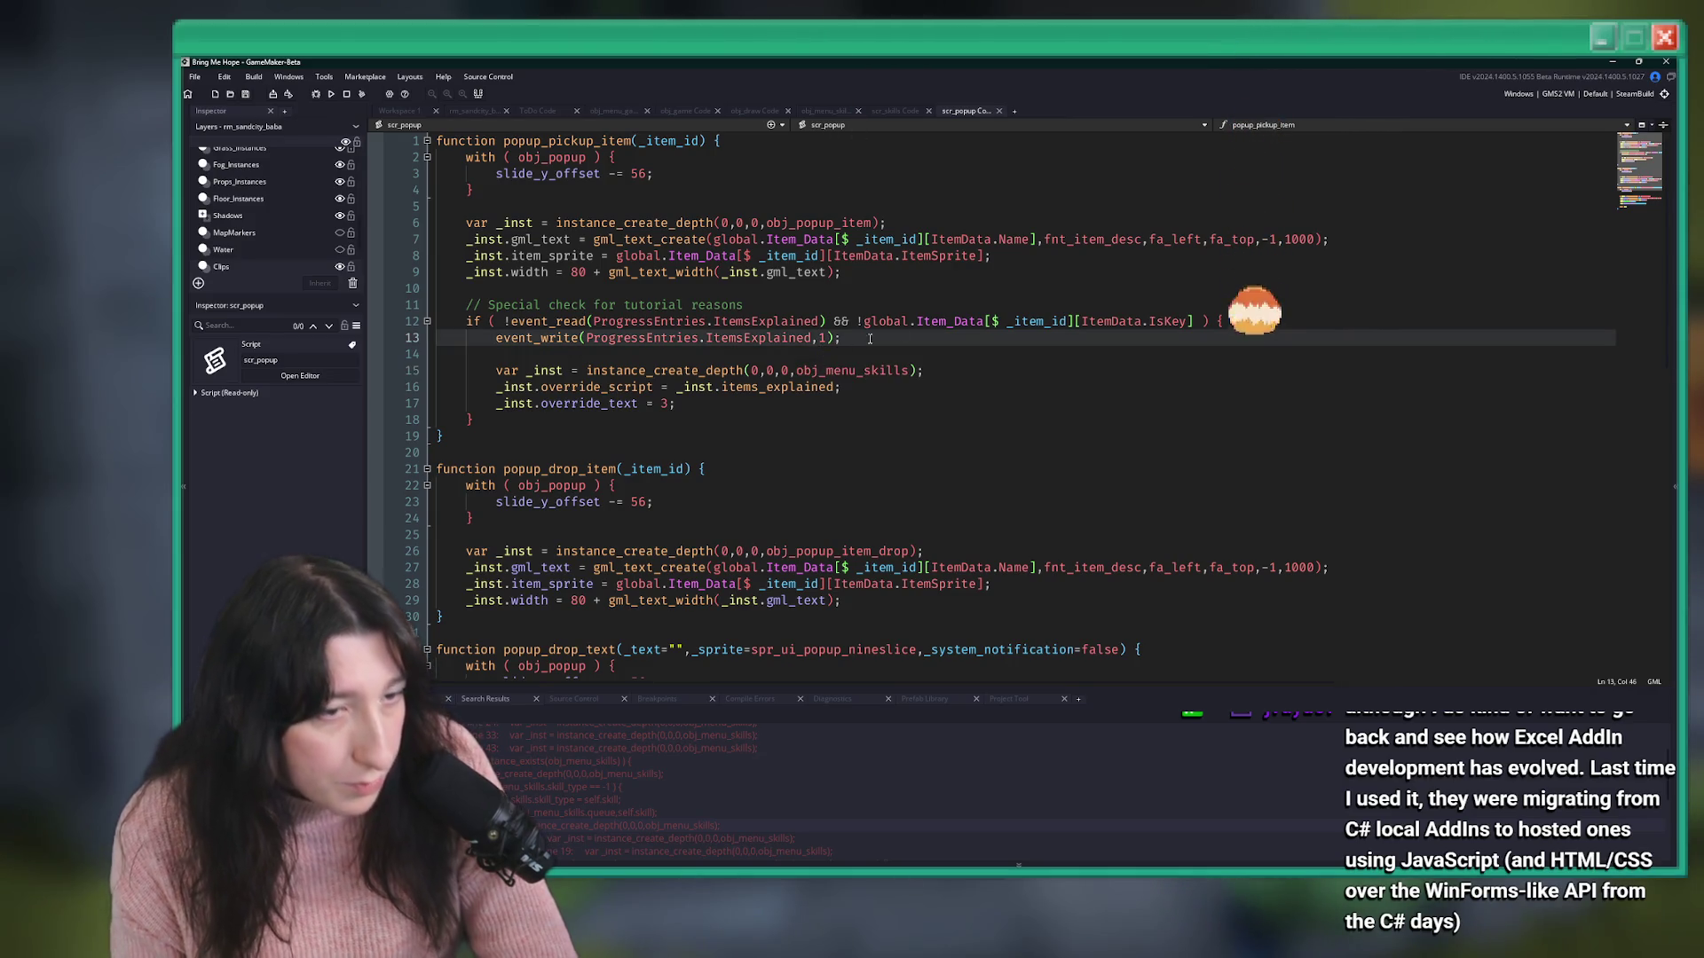
{"action": "key", "text": "Up"}
{"action": "key", "text": "Up"}
{"action": "left_click", "coordinate": [503, 321]}
{"action": "type", "text": "global.Gameplay_Tutorials "}
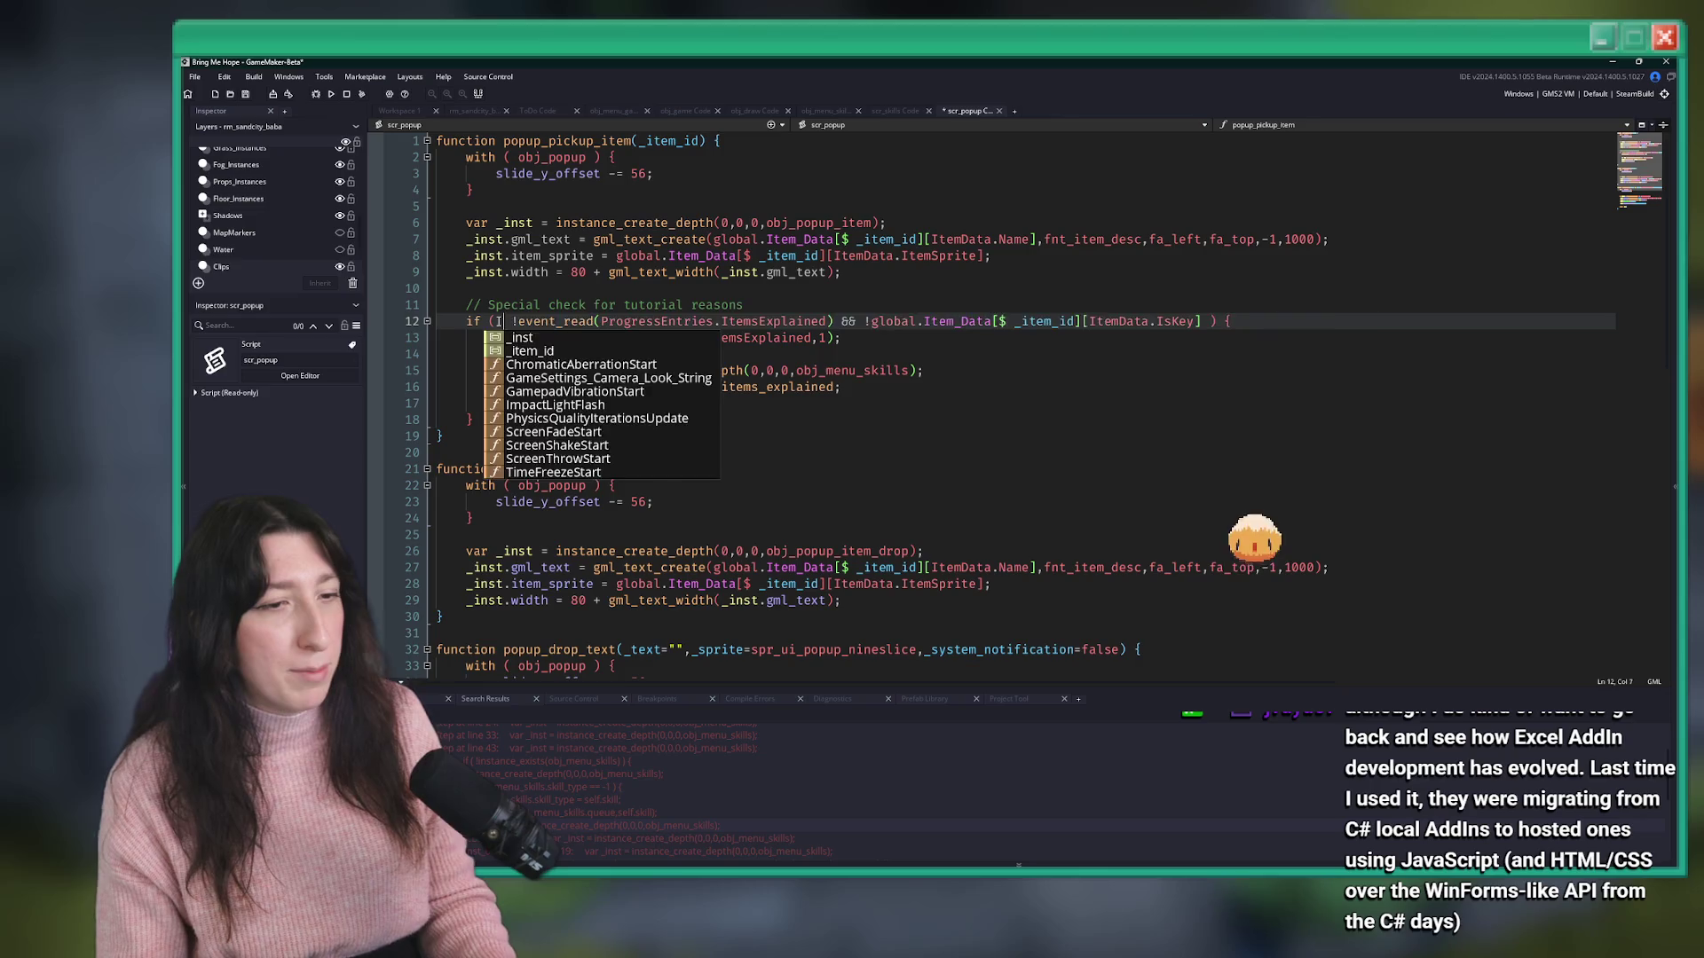
{"action": "type", "text": "&&"}
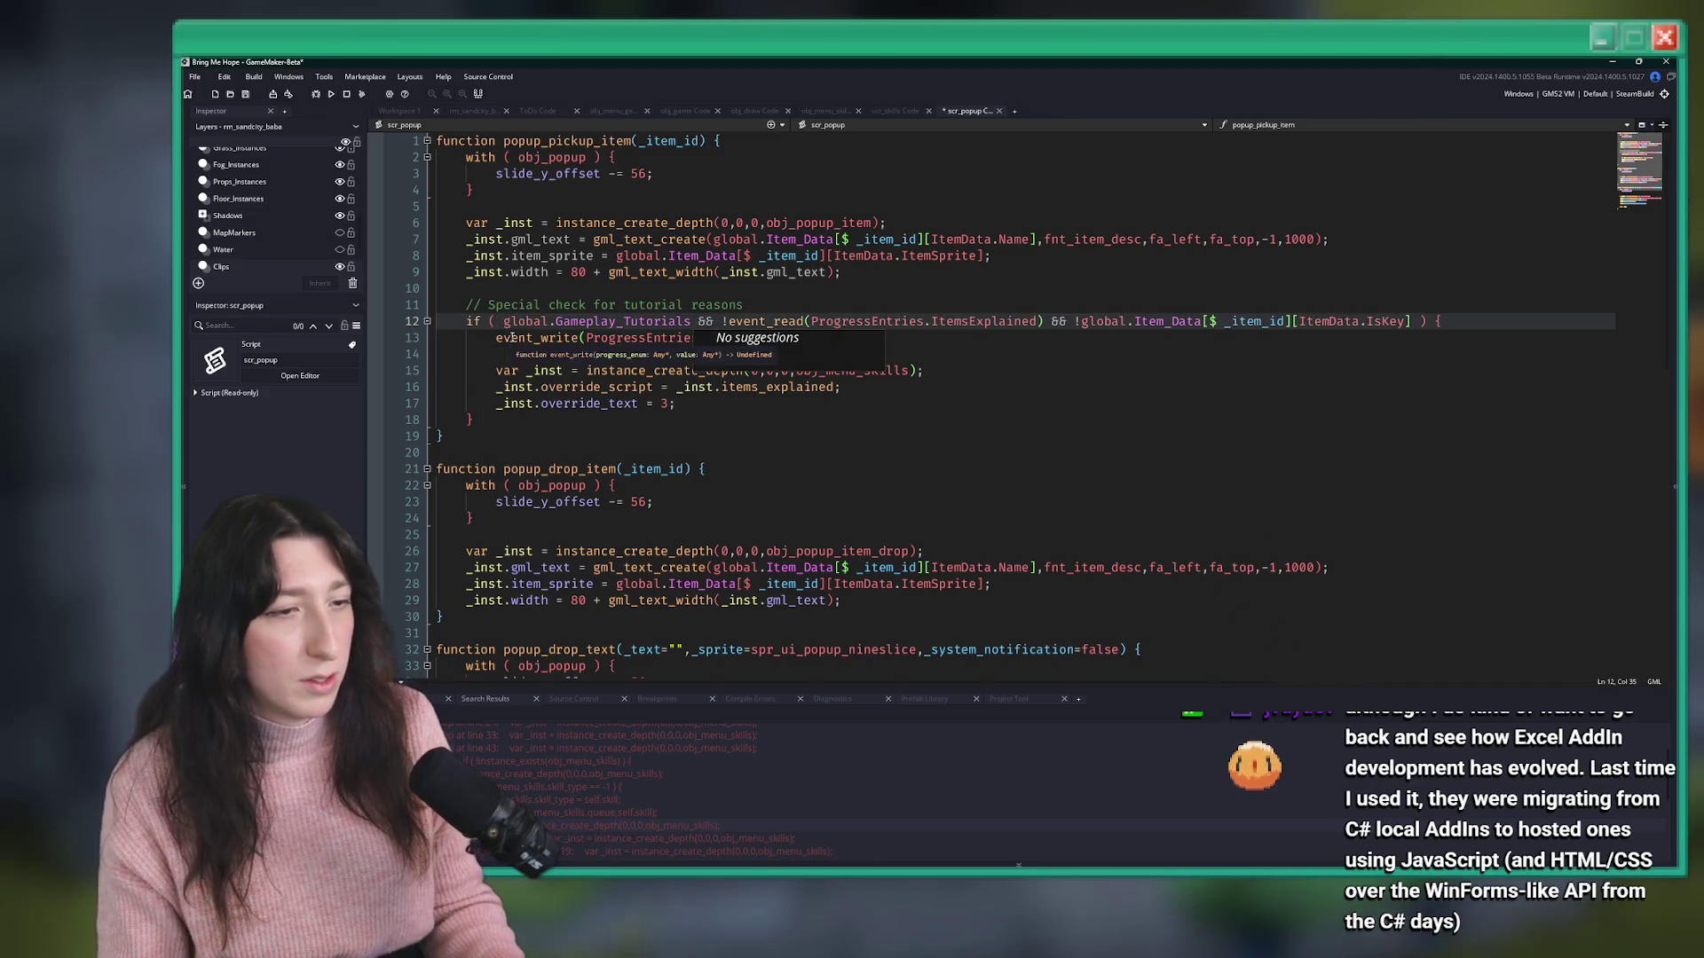
{"action": "left_click", "coordinate": [504, 321]}
{"action": "type", "text": "!"}
{"action": "key", "text": "ctrl+s"}
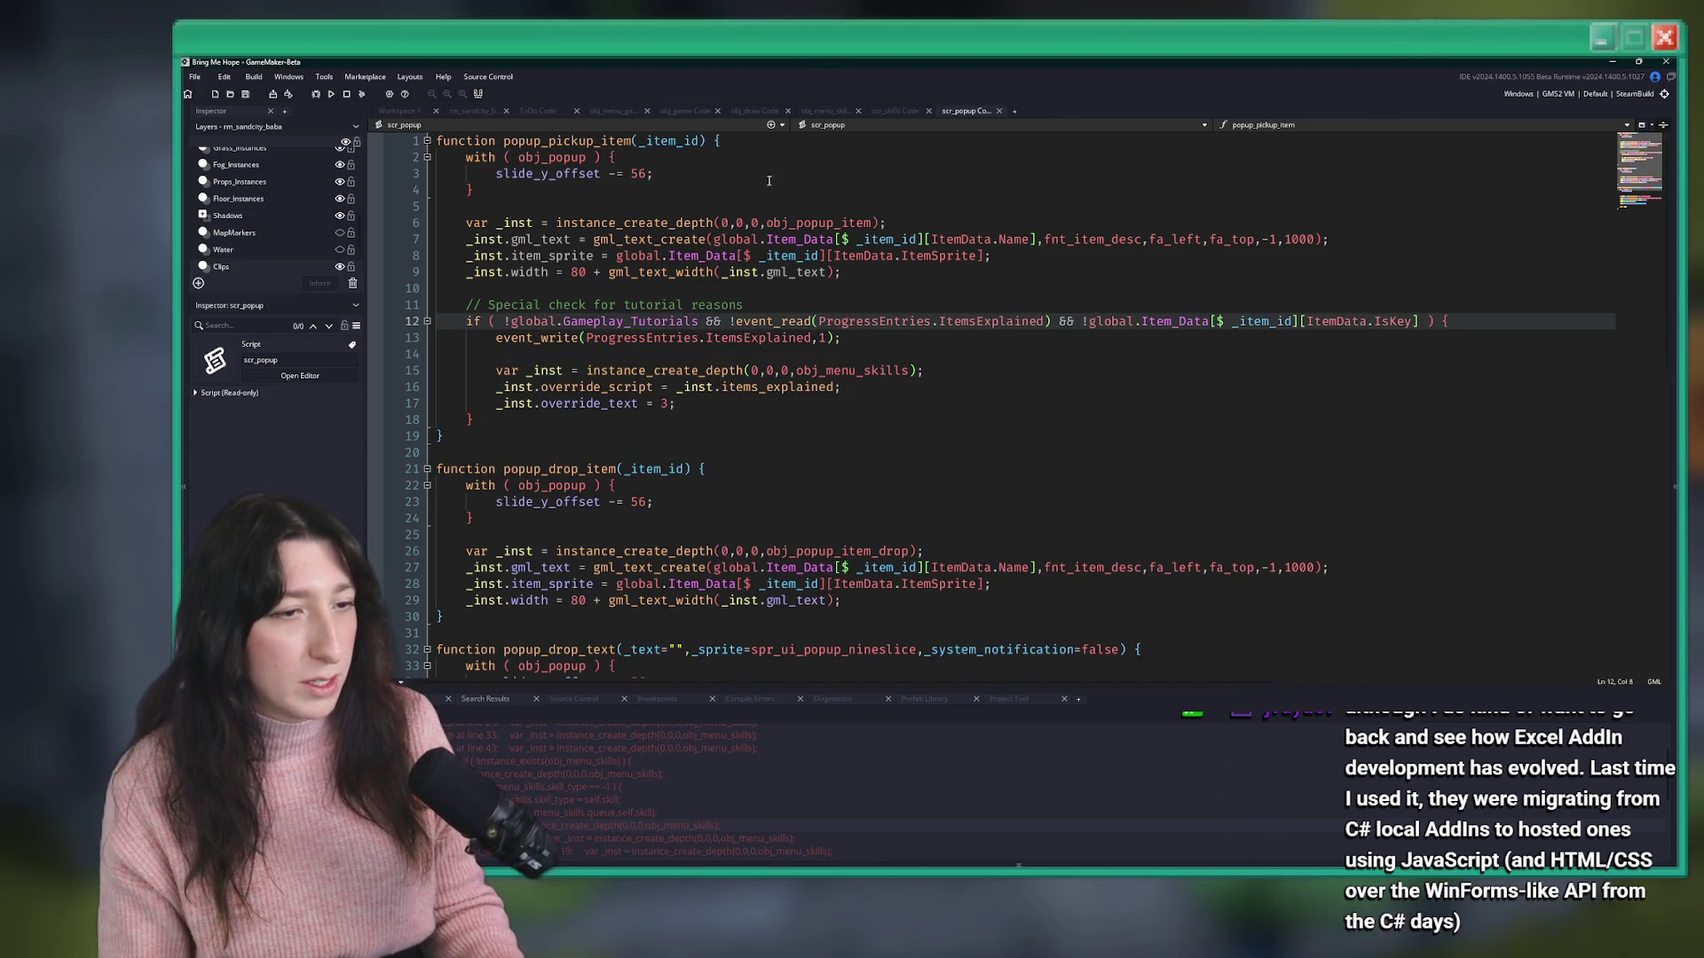
{"action": "key", "text": "BackSpace"}
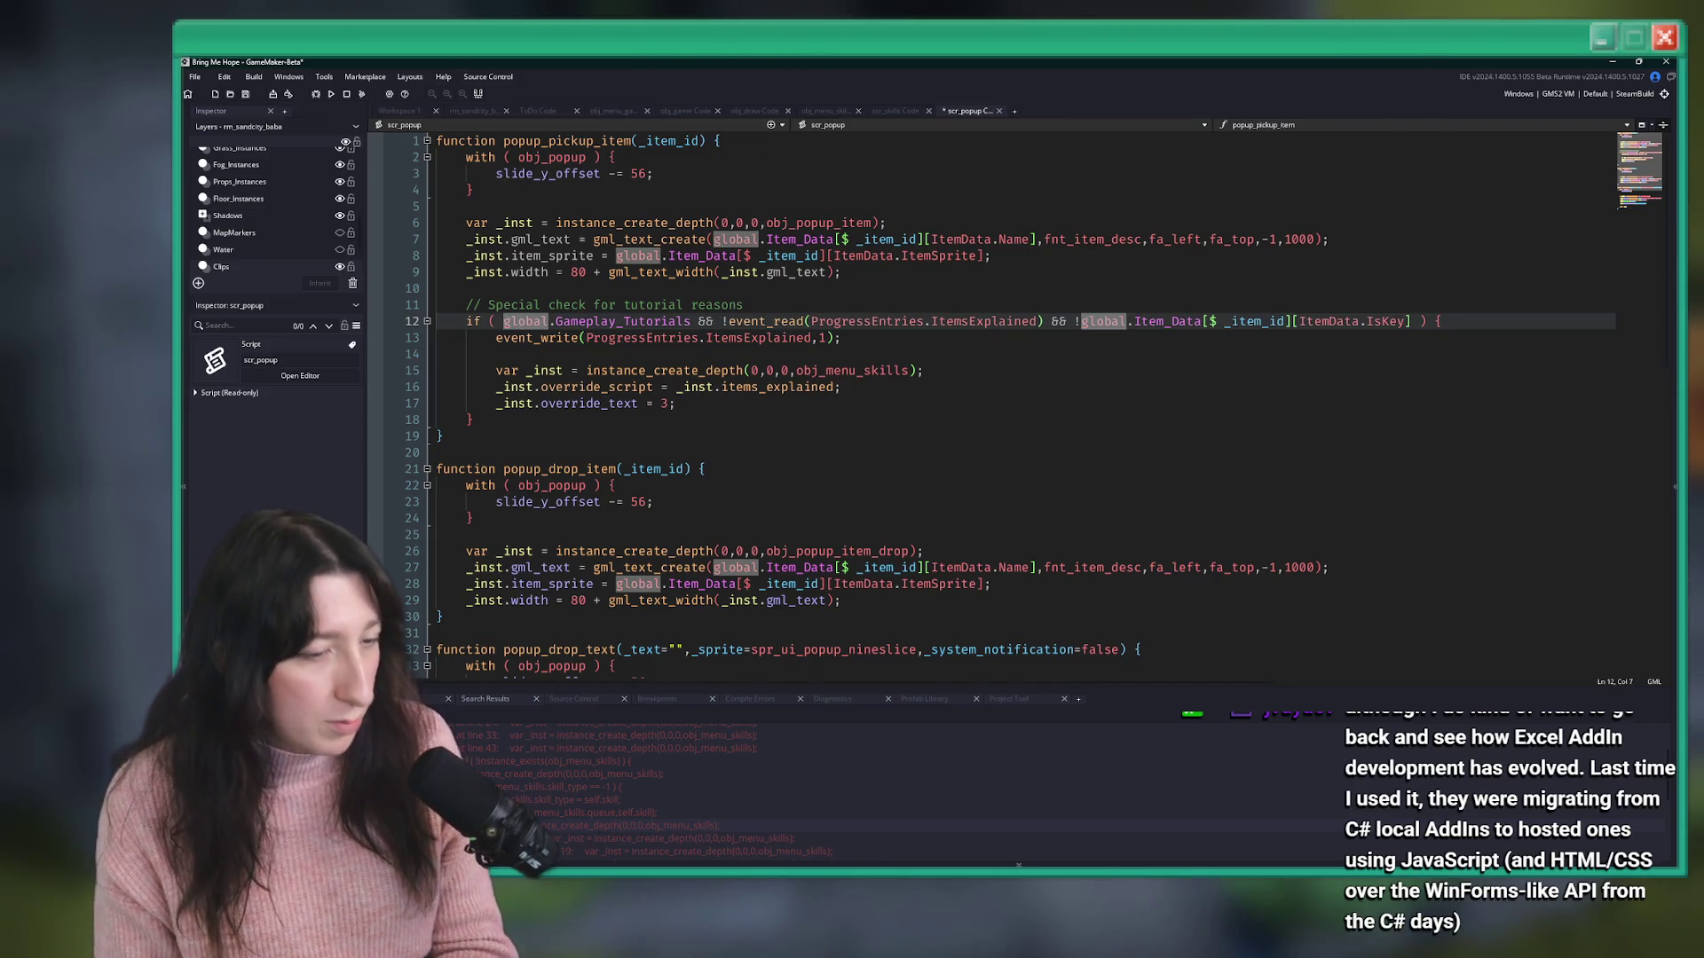
- Glance at obj_game, scr_skills and obj_menu_gameplay, then open obj_prop_door_magical_dungeon's Step event
{"action": "double_click", "coordinate": [572, 815]}
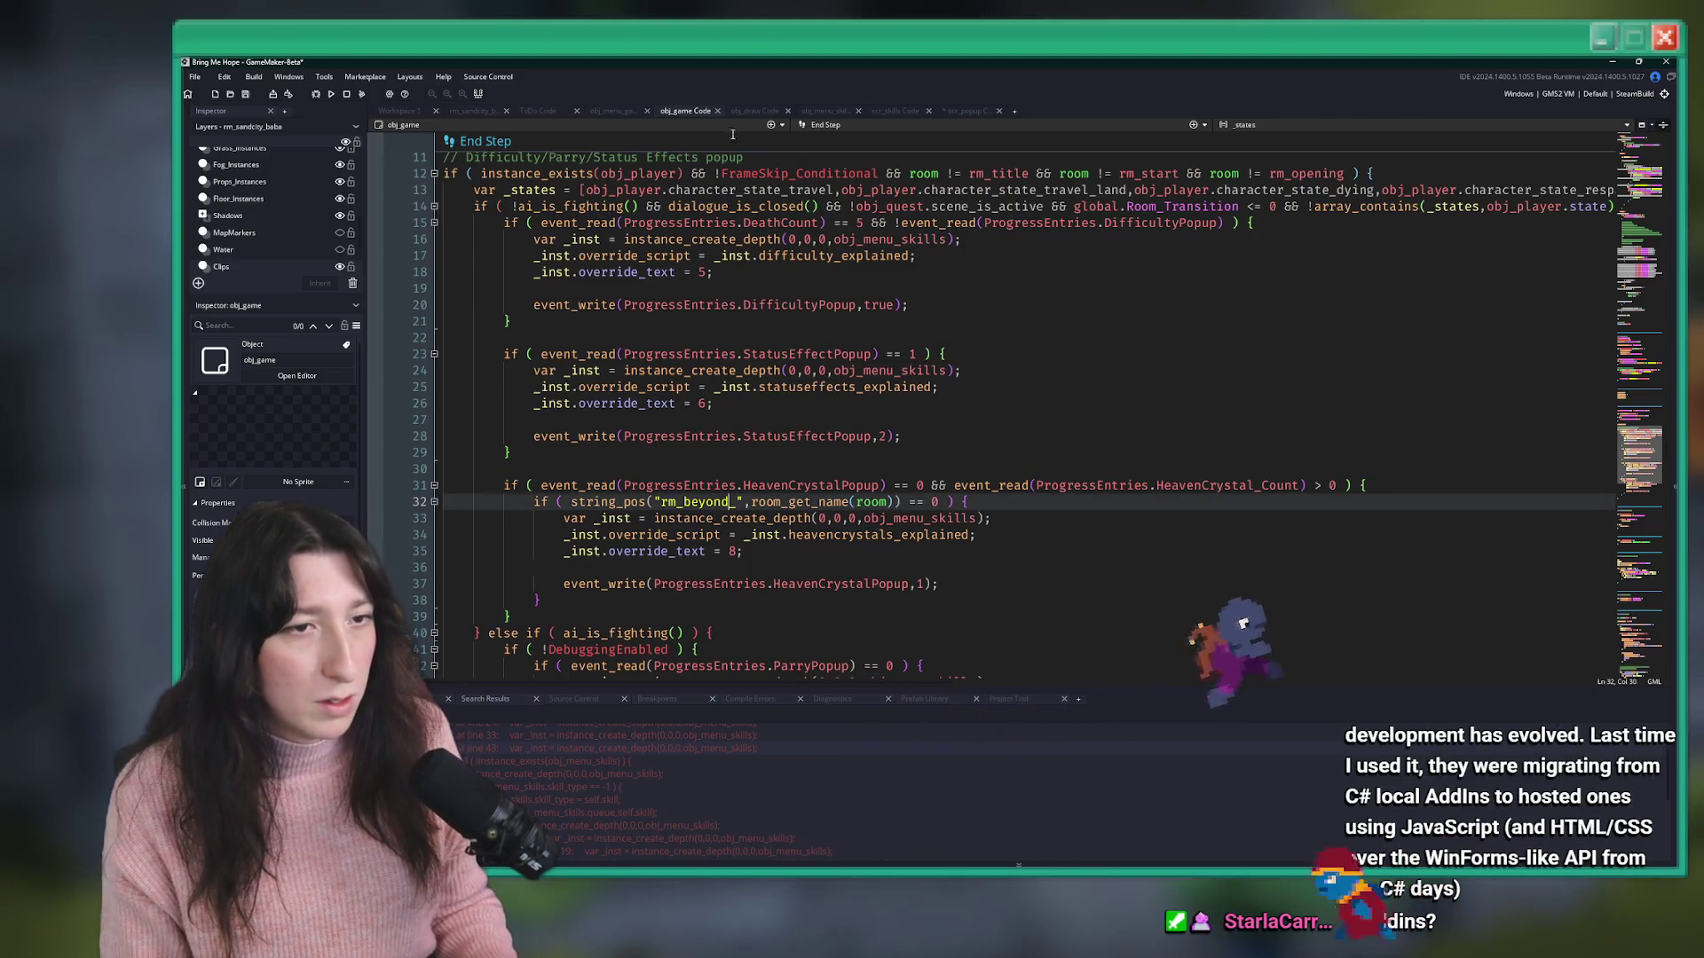
{"action": "middle_click", "coordinate": [710, 112]}
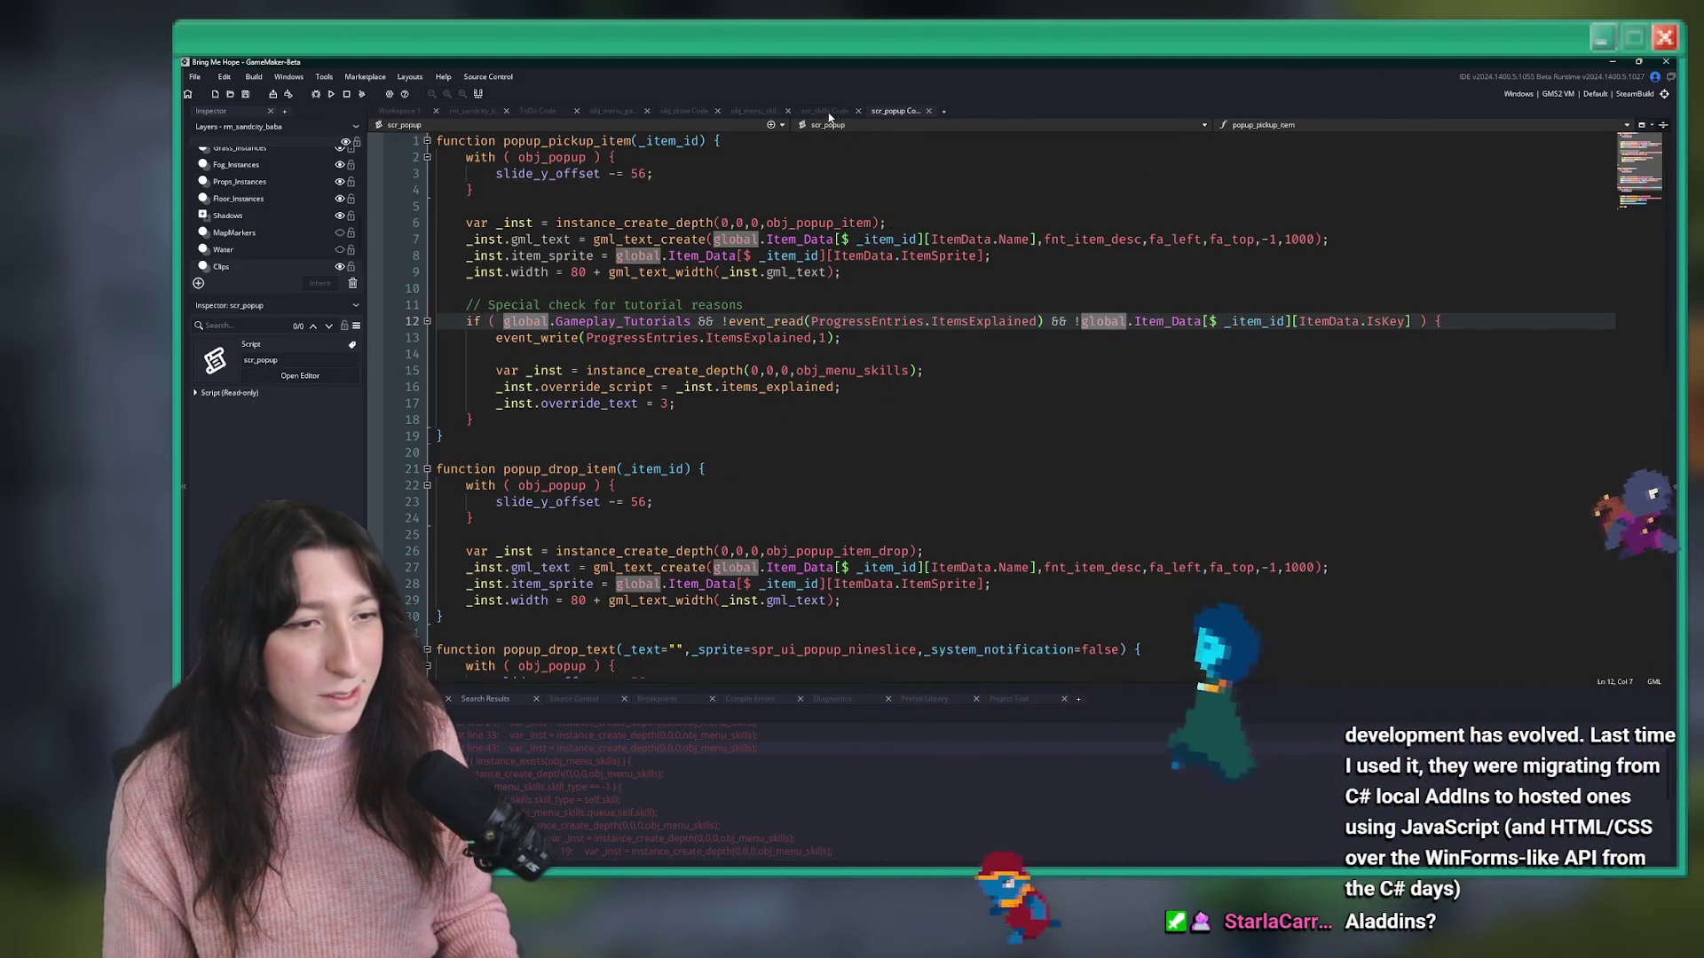
{"action": "left_click", "coordinate": [827, 111]}
{"action": "scroll", "coordinate": [832, 239], "scroll_direction": "down", "scroll_amount": 1}
{"action": "scroll", "coordinate": [976, 399], "scroll_direction": "up", "scroll_amount": 5}
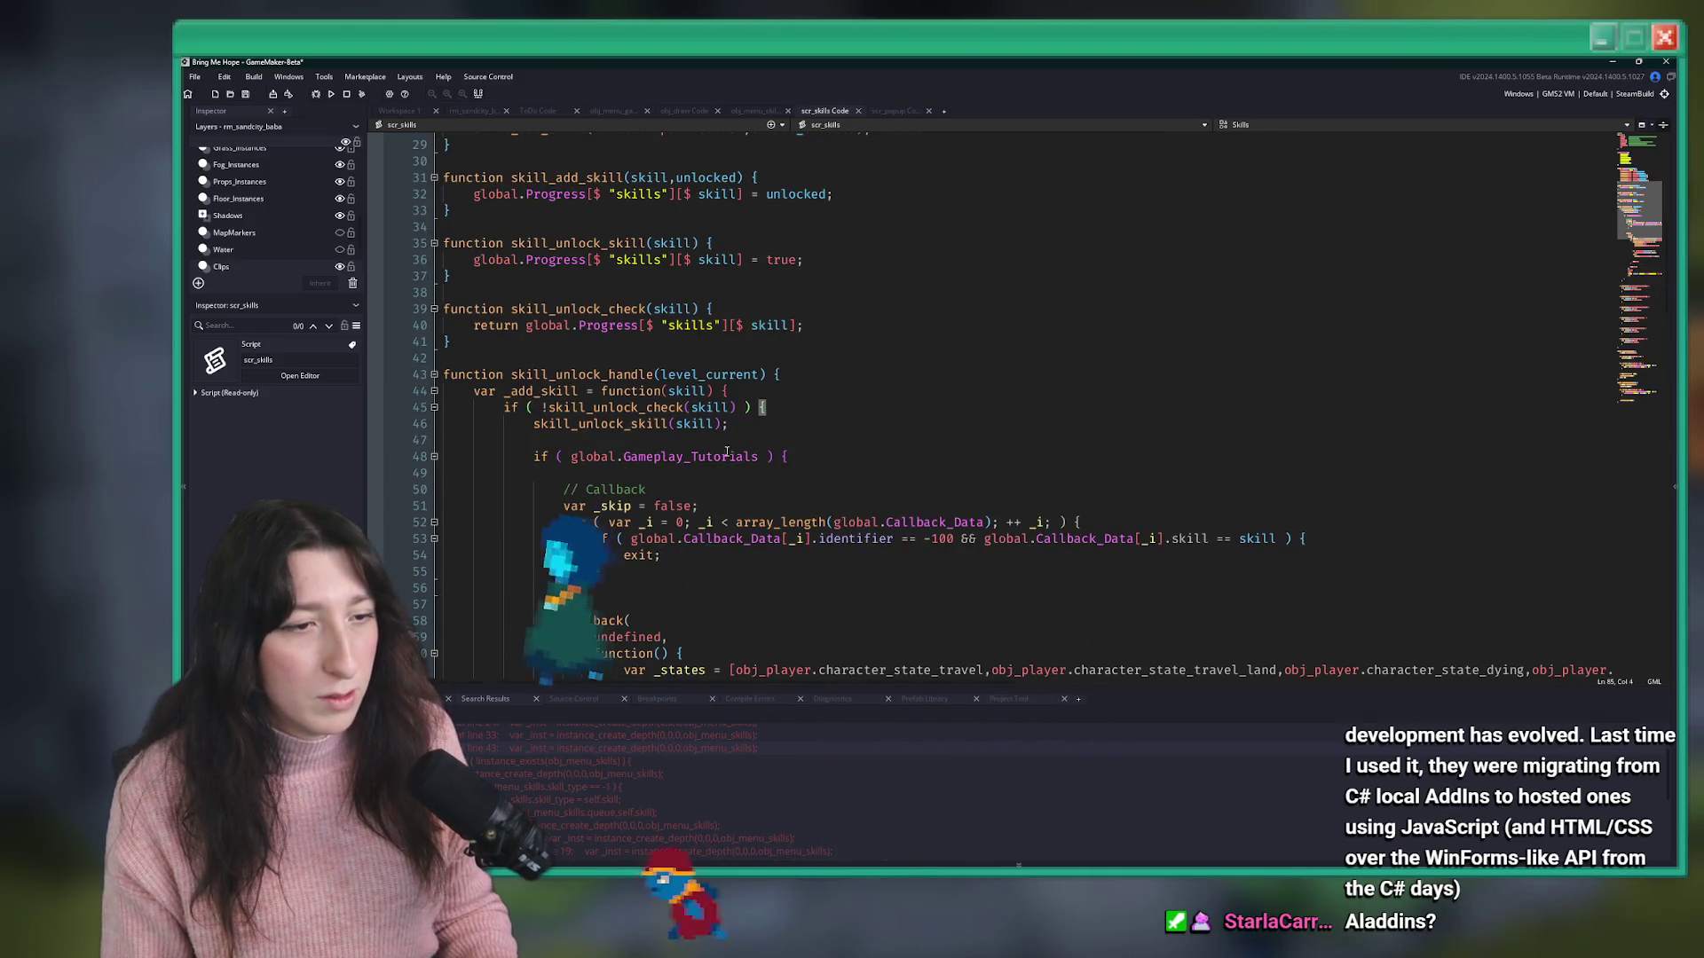
{"action": "left_click", "coordinate": [614, 111]}
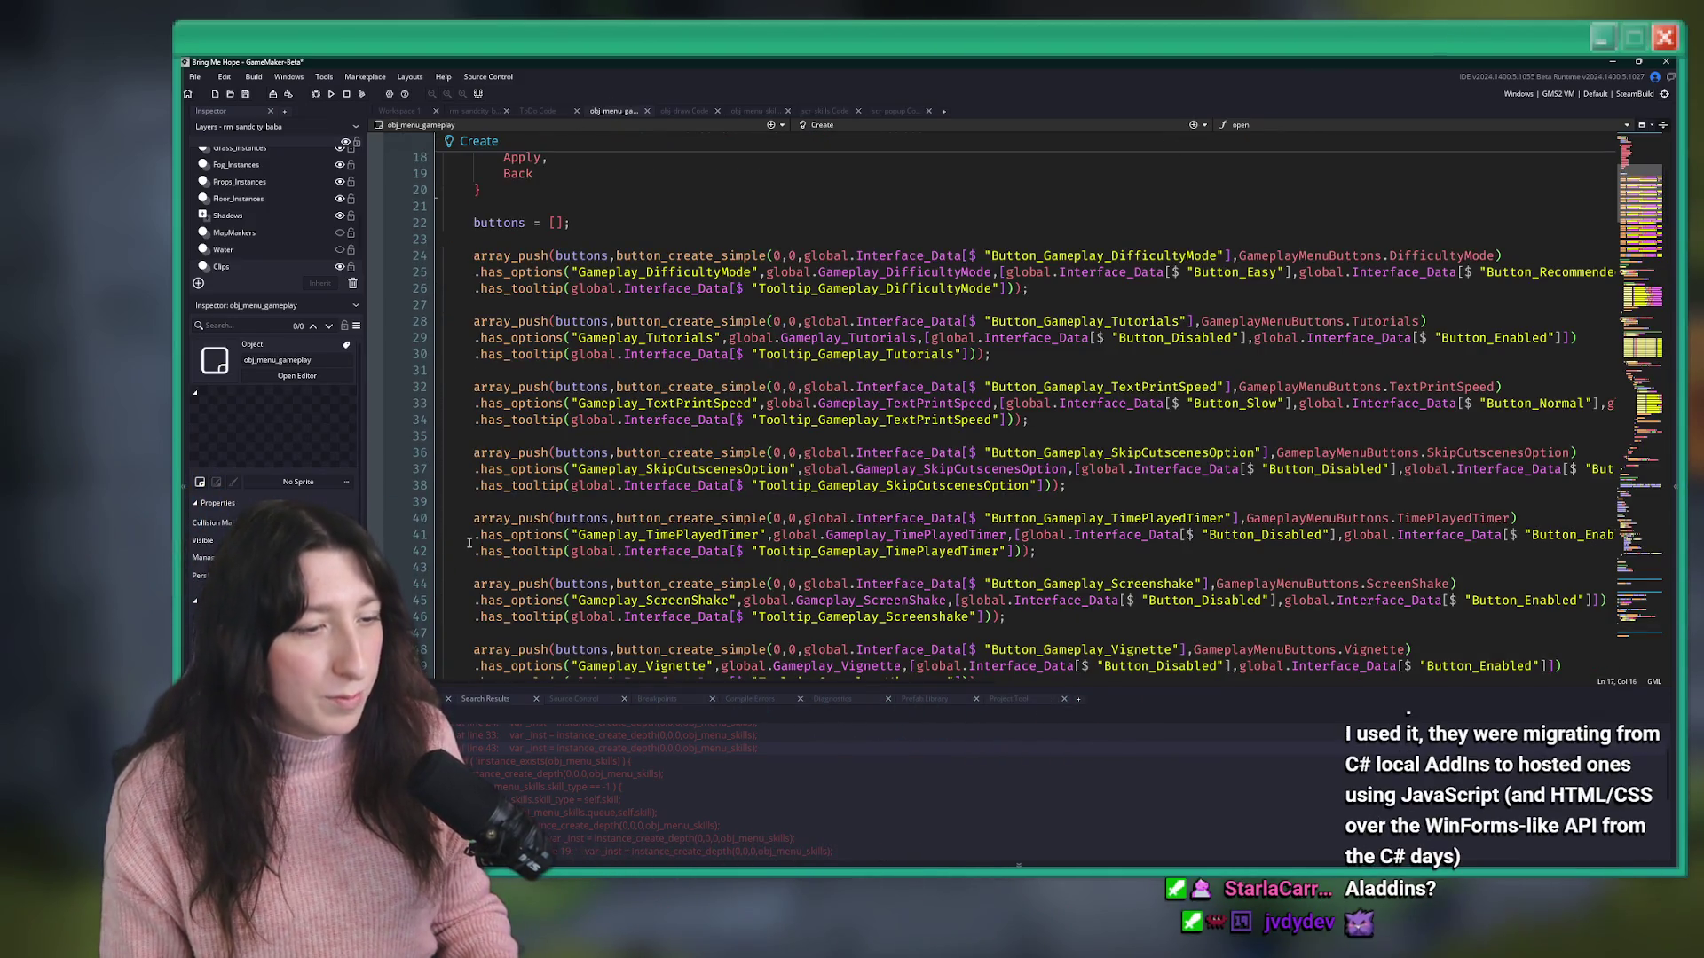
{"action": "scroll", "coordinate": [548, 806], "scroll_direction": "down", "scroll_amount": 2}
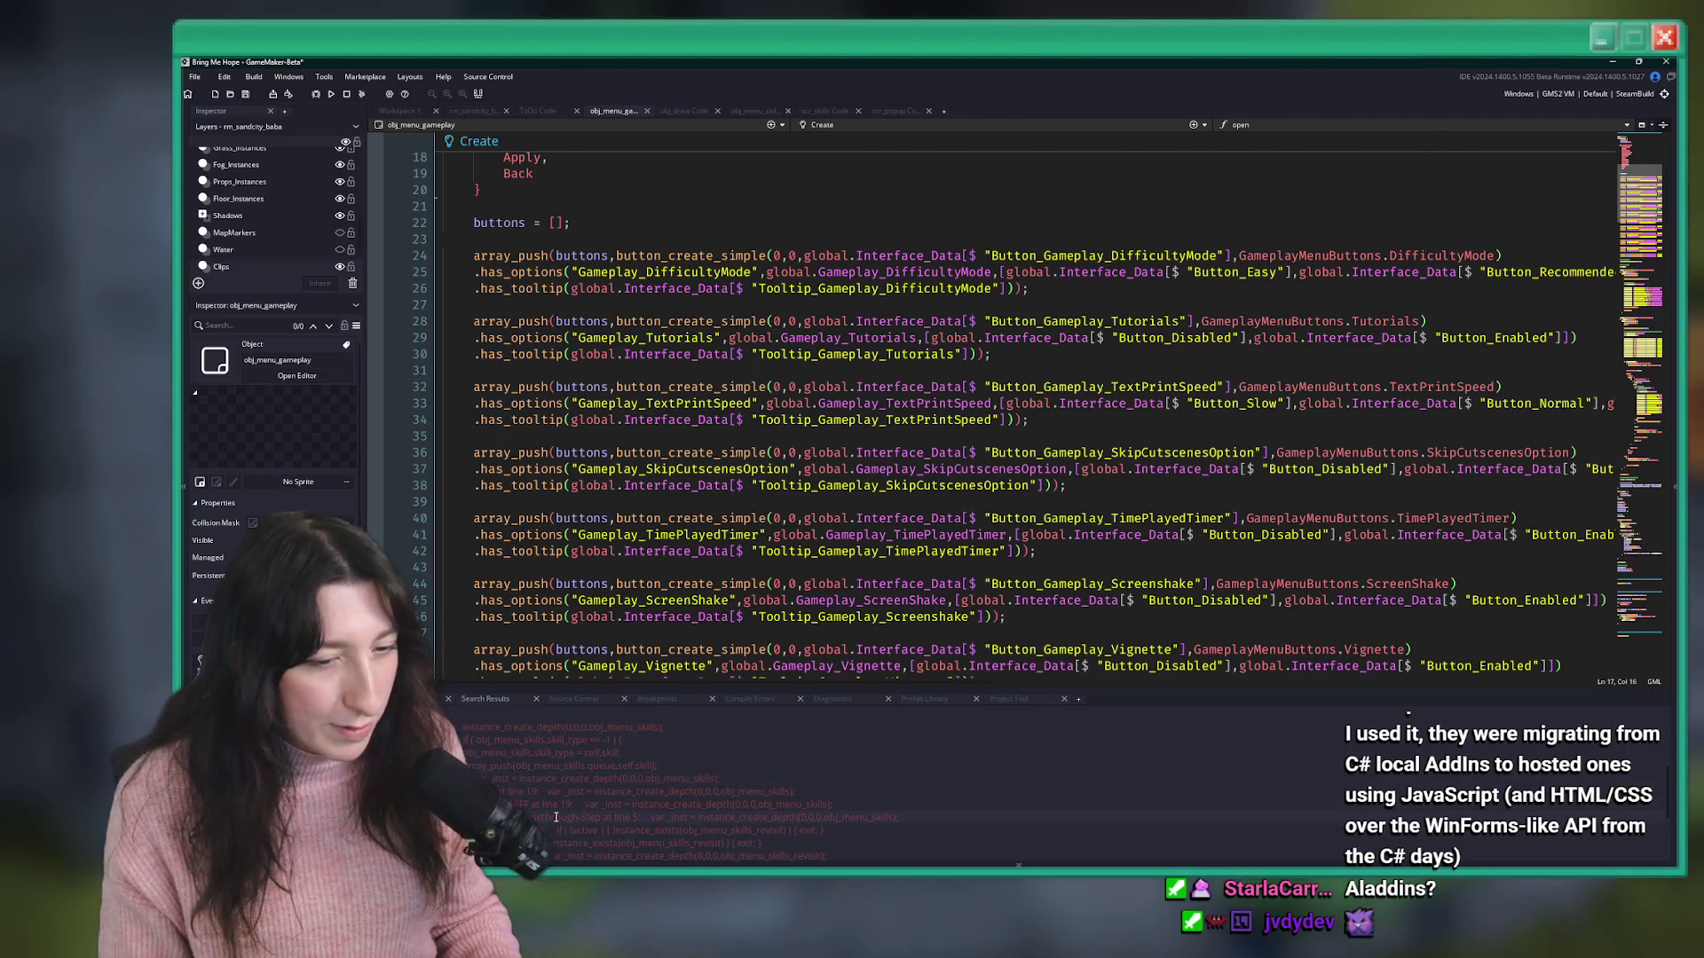
{"action": "double_click", "coordinate": [556, 816]}
{"action": "left_click", "coordinate": [774, 468]}
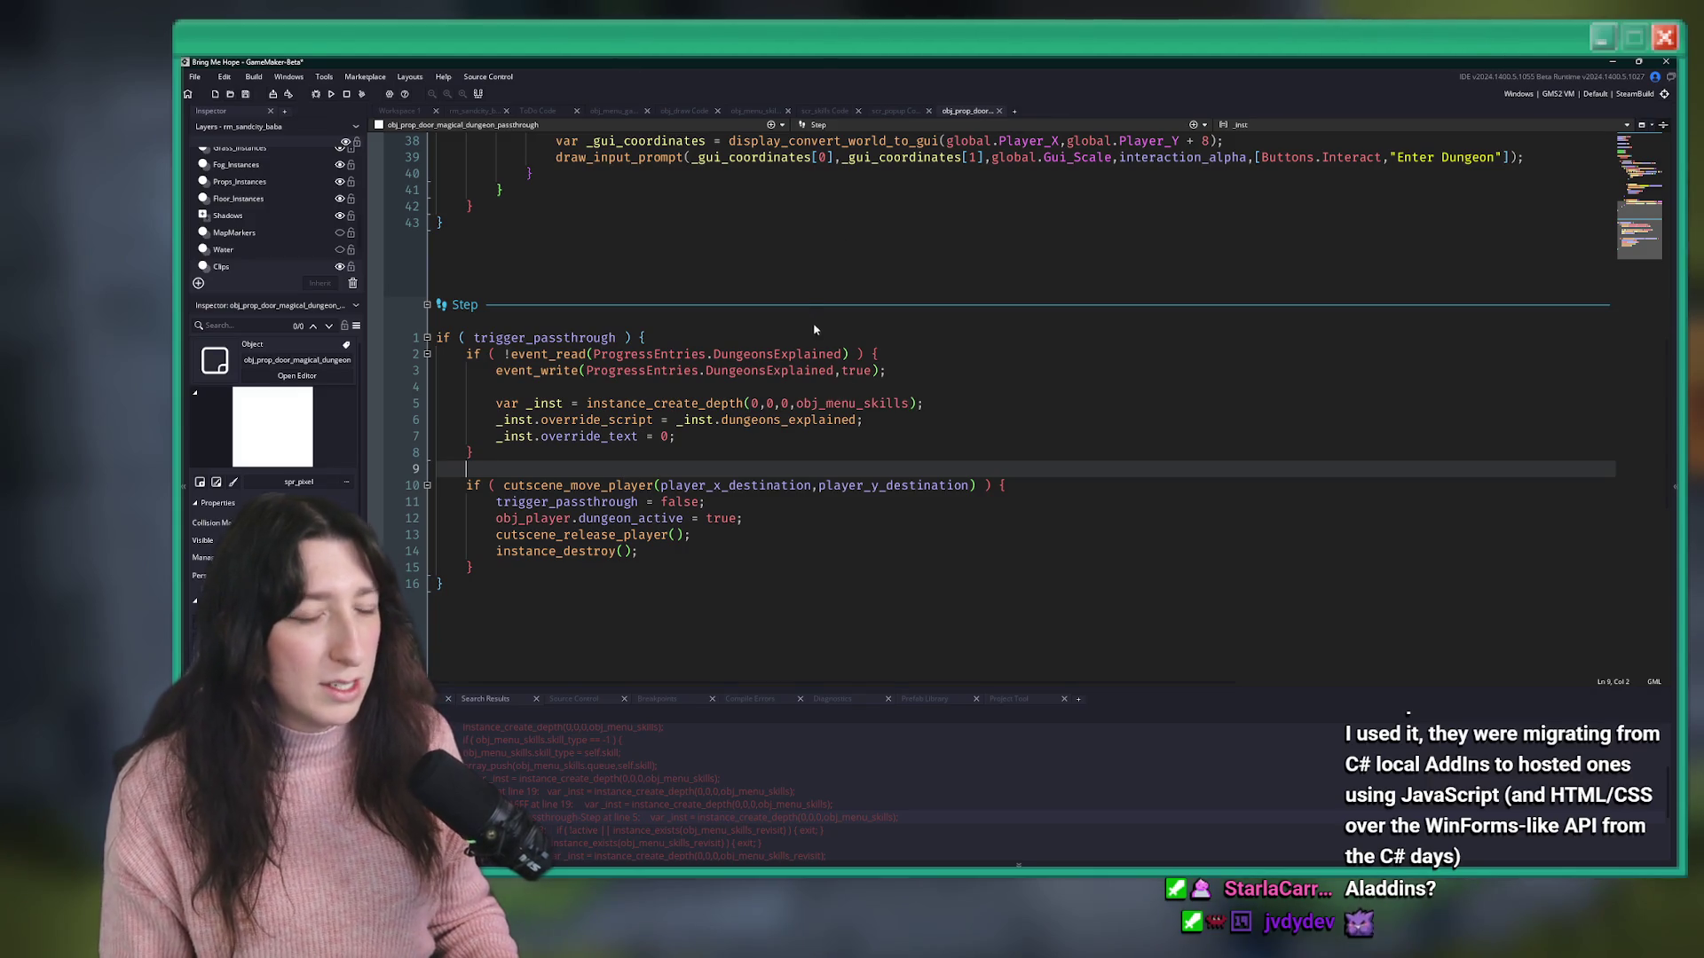
- Add 'global.Gameplay_Tutorials &&' to the DungeonsExplained if condition in the door's Step event
{"action": "left_click", "coordinate": [847, 354]}
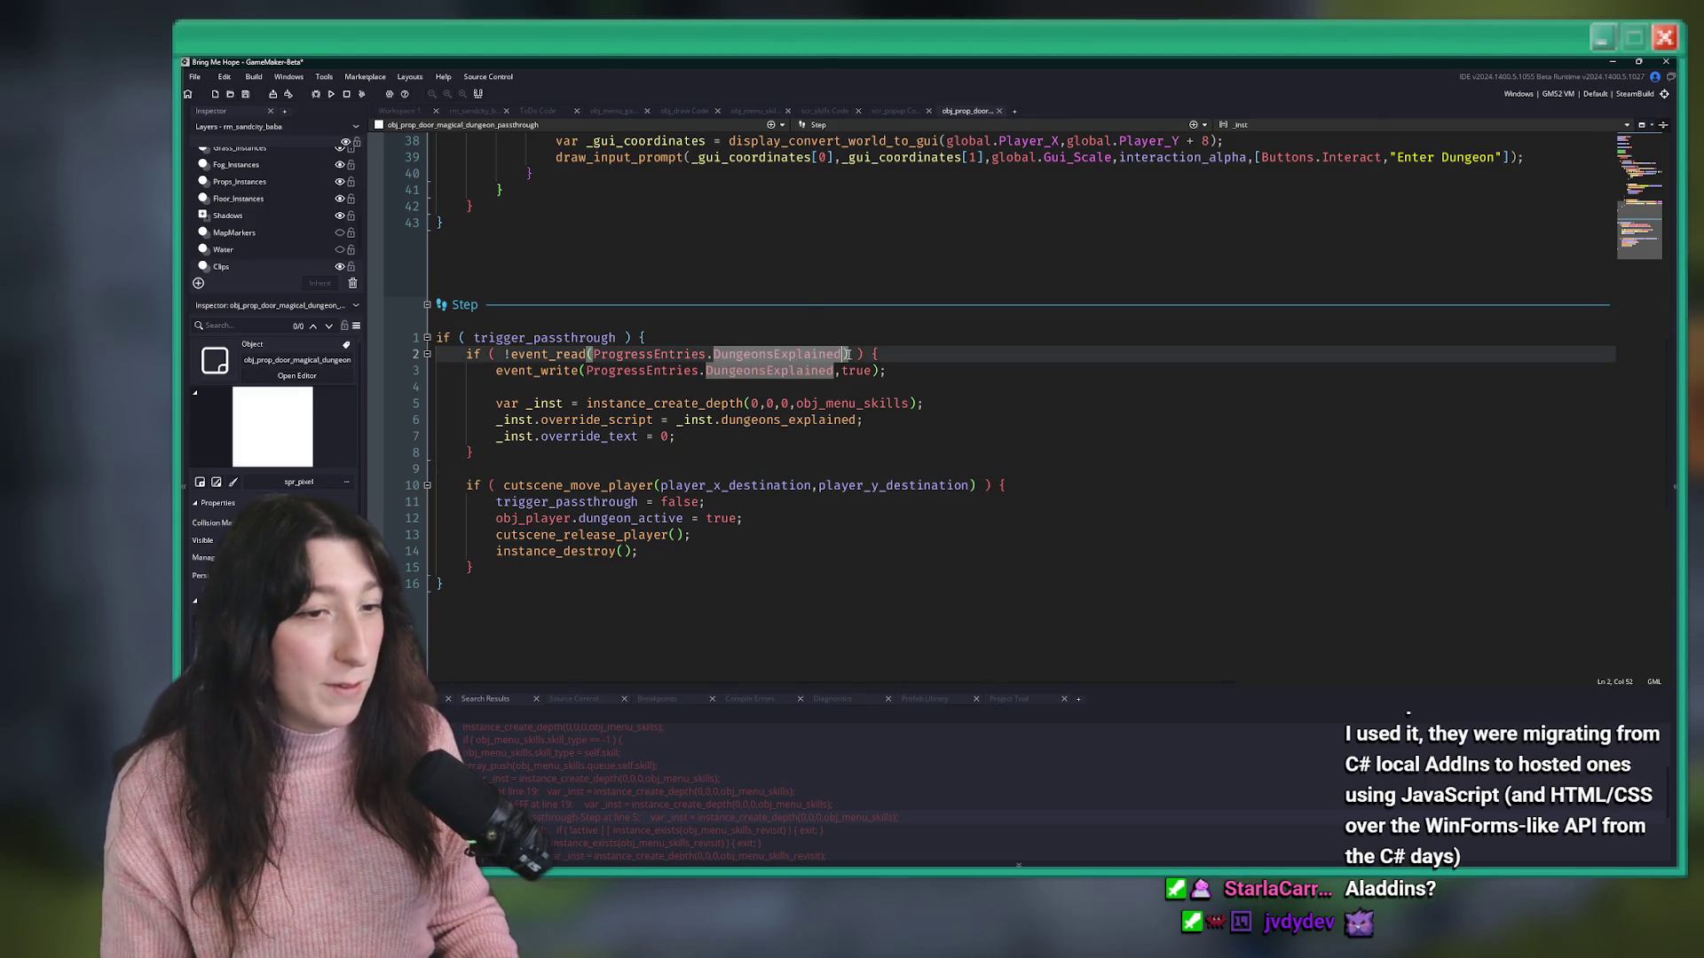
{"action": "left_click", "coordinate": [493, 354]}
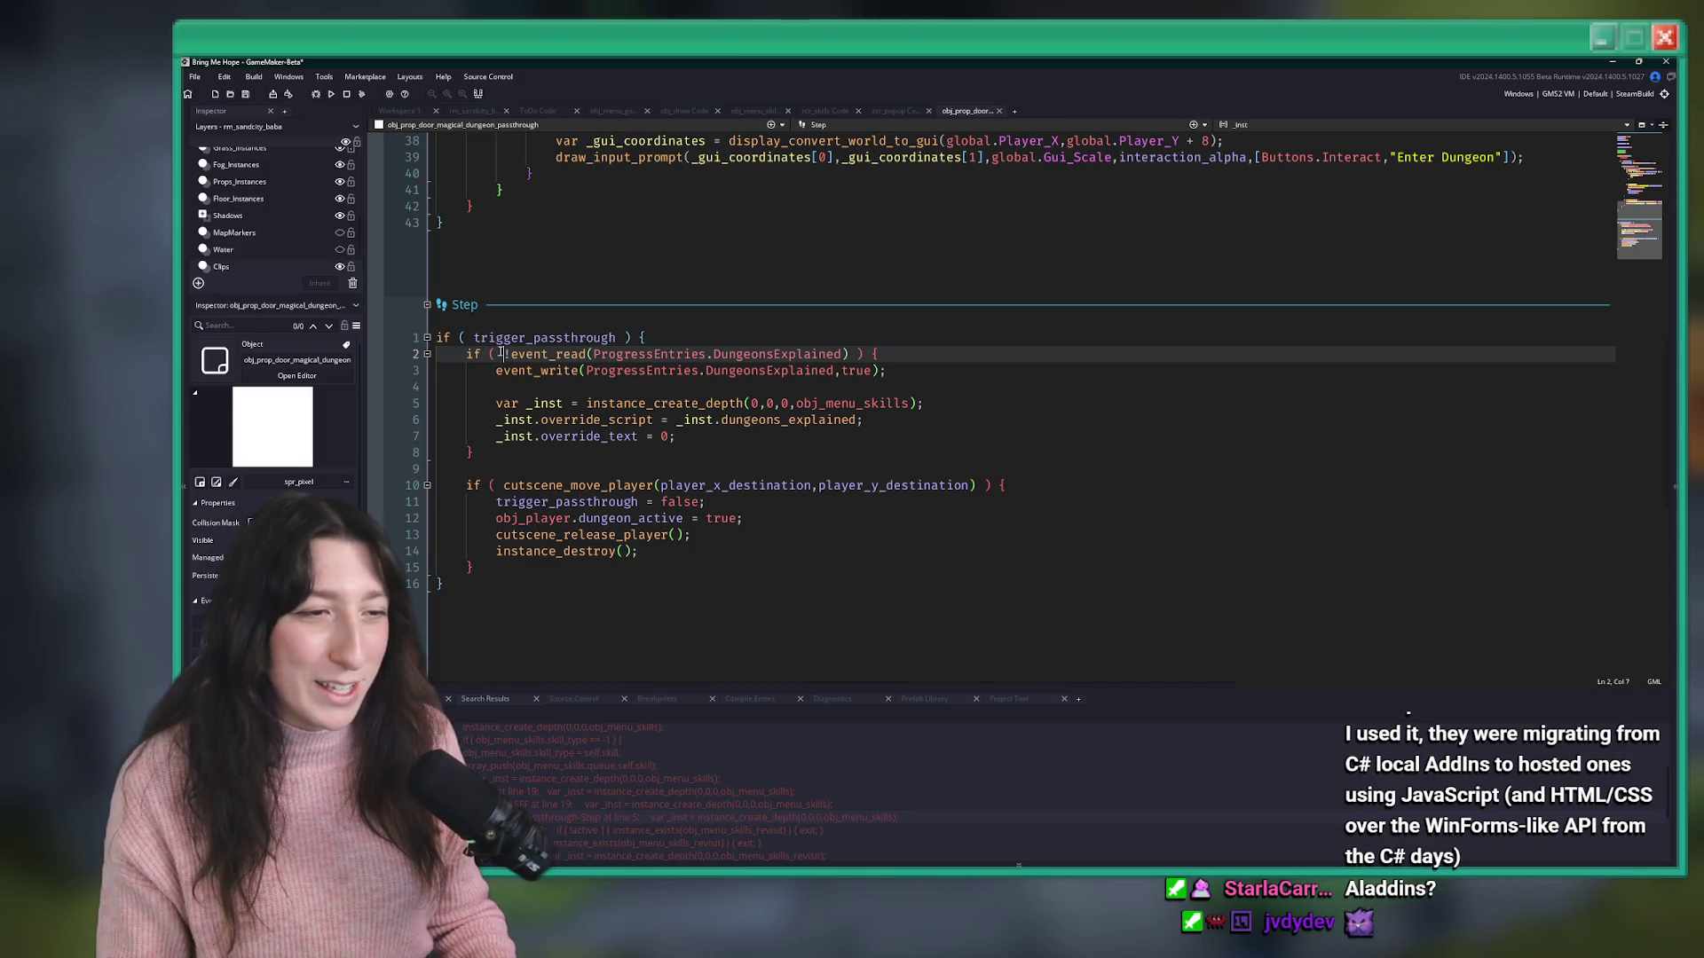
{"action": "type", "text": "global.Gameplay_Tutorials &&"}
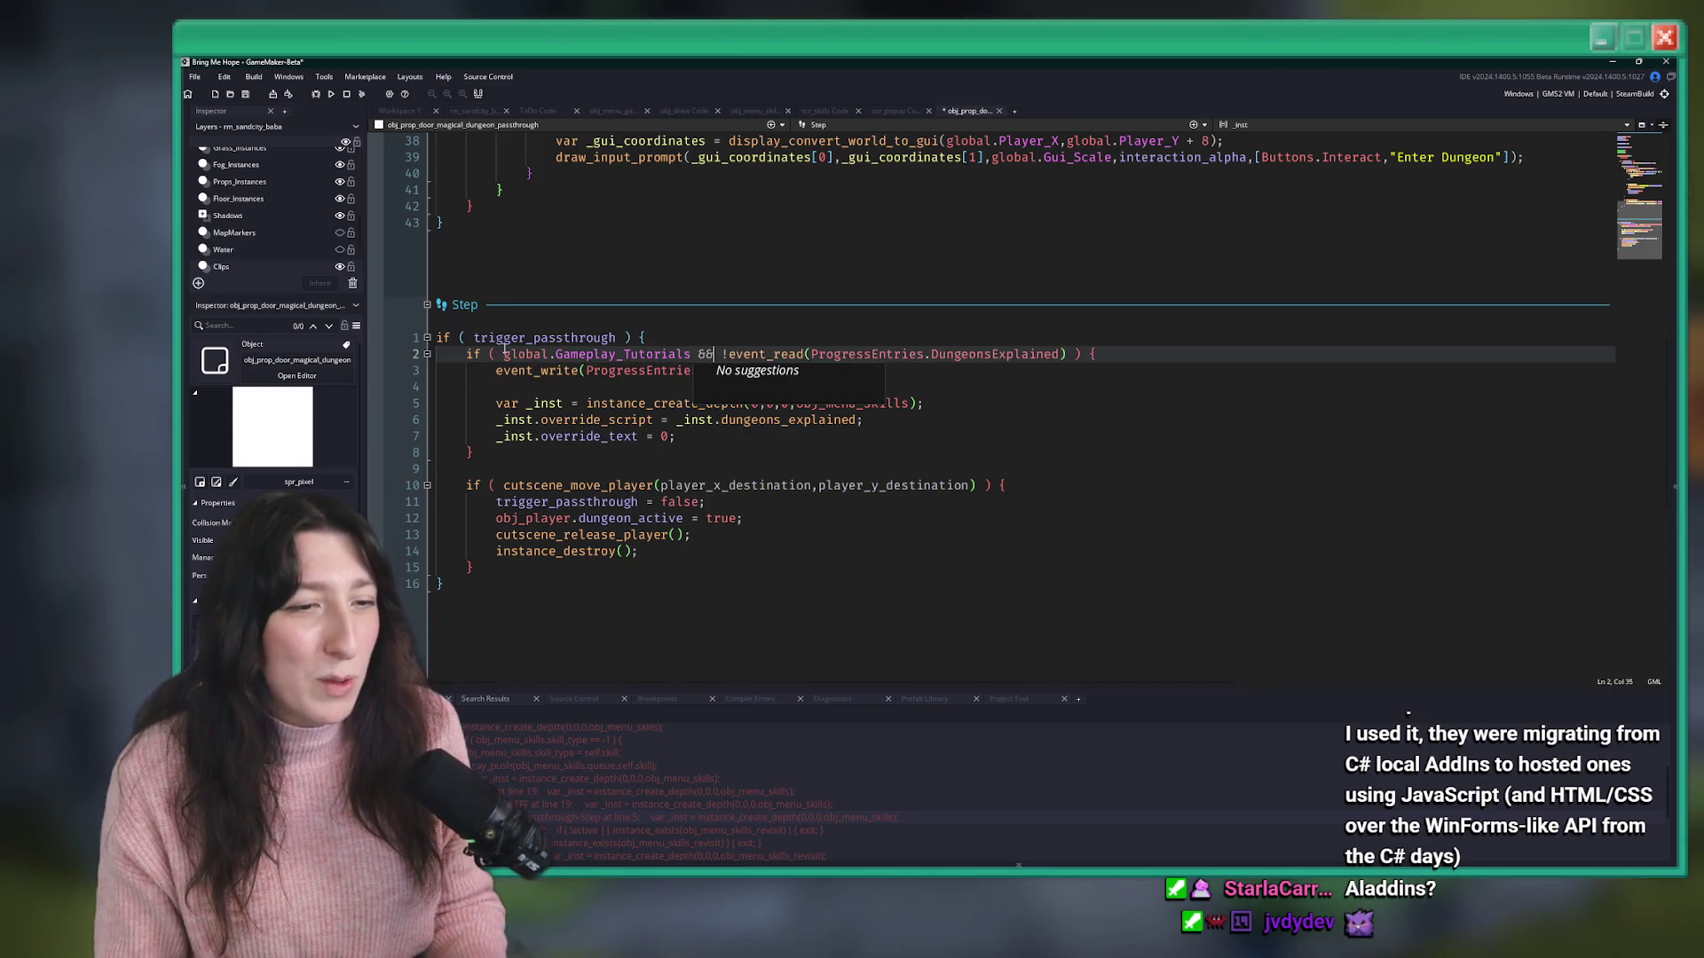
{"action": "left_click", "coordinate": [504, 353]}
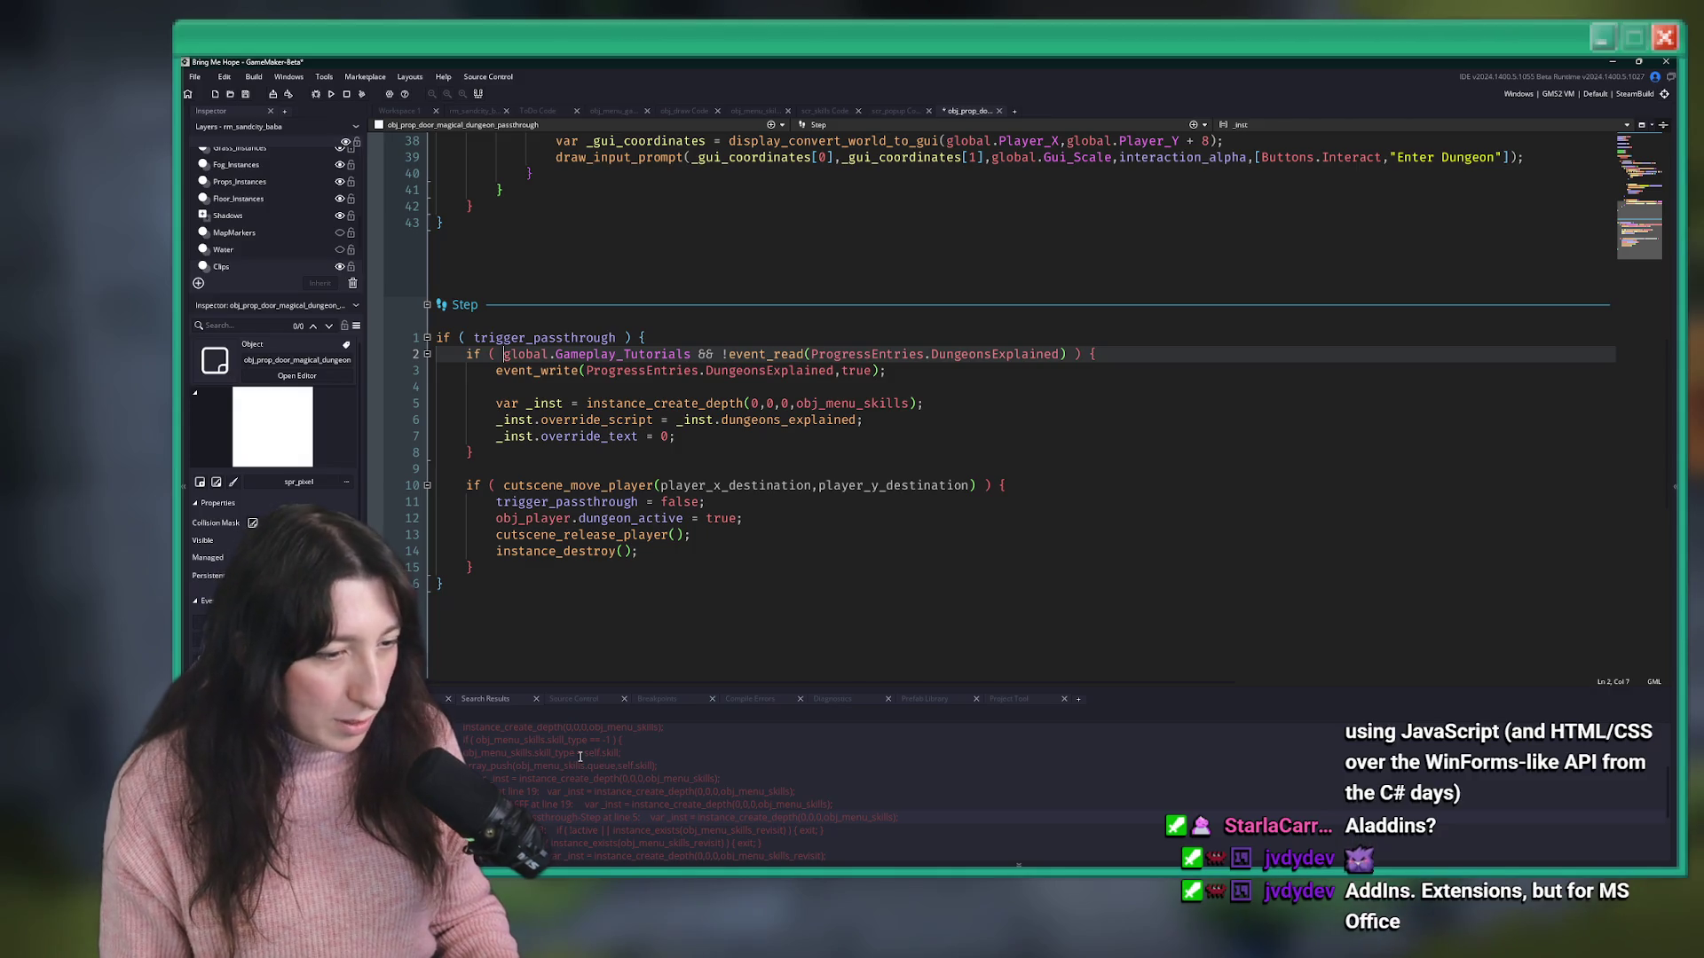
{"action": "scroll", "coordinate": [580, 756], "scroll_direction": "down", "scroll_amount": 1}
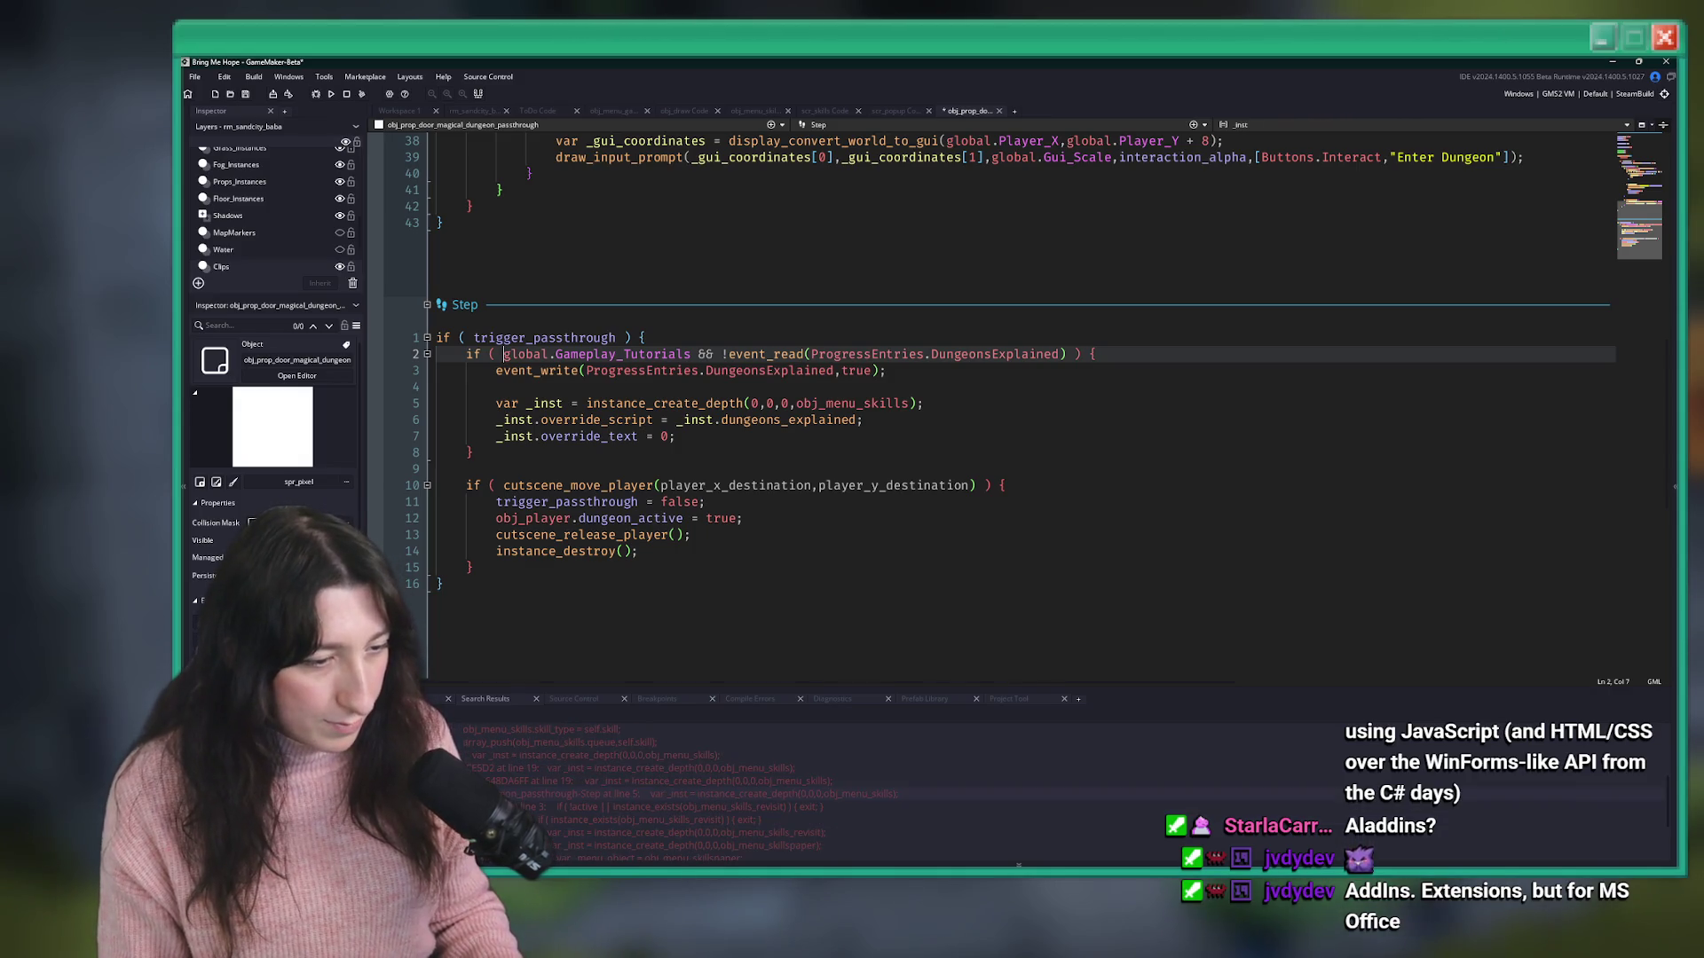
- Prefix line 18's condition in rm_intro_0_4 and rm_intro_0_4_home0 with 'global.Gameplay_Tutorials &&', then save
{"action": "double_click", "coordinate": [523, 768]}
{"action": "left_click", "coordinate": [788, 403]}
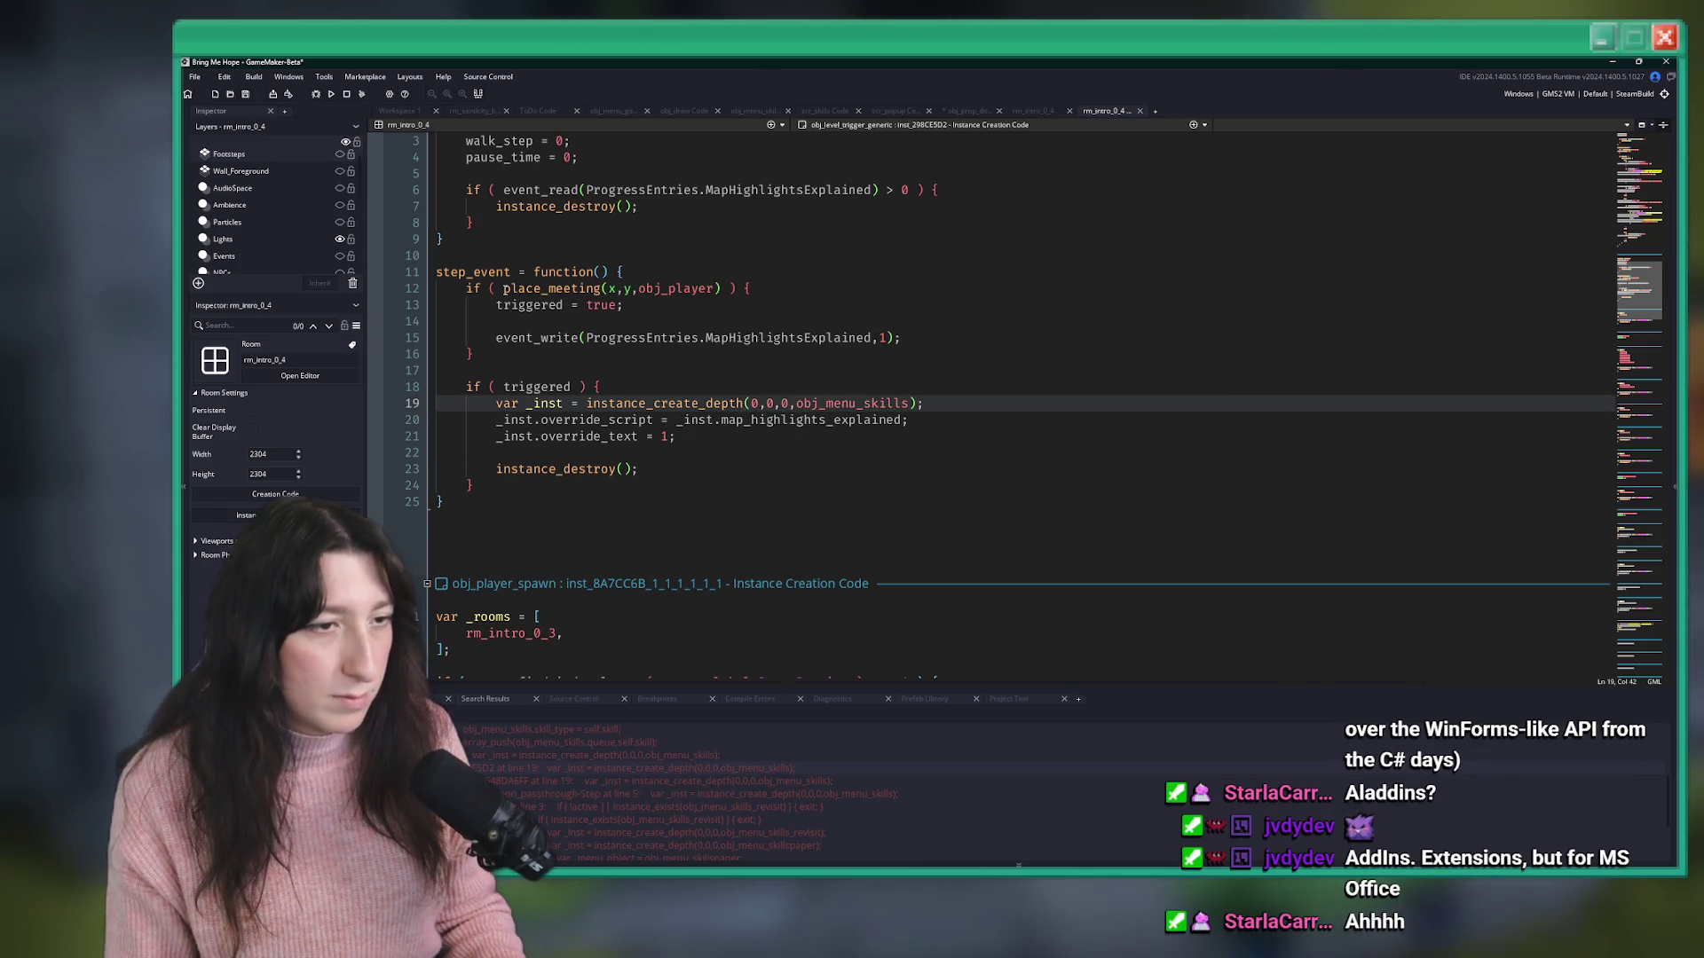
{"action": "left_click", "coordinate": [505, 387]}
{"action": "type", "text": "global.Gameplay_Tutorials &&"}
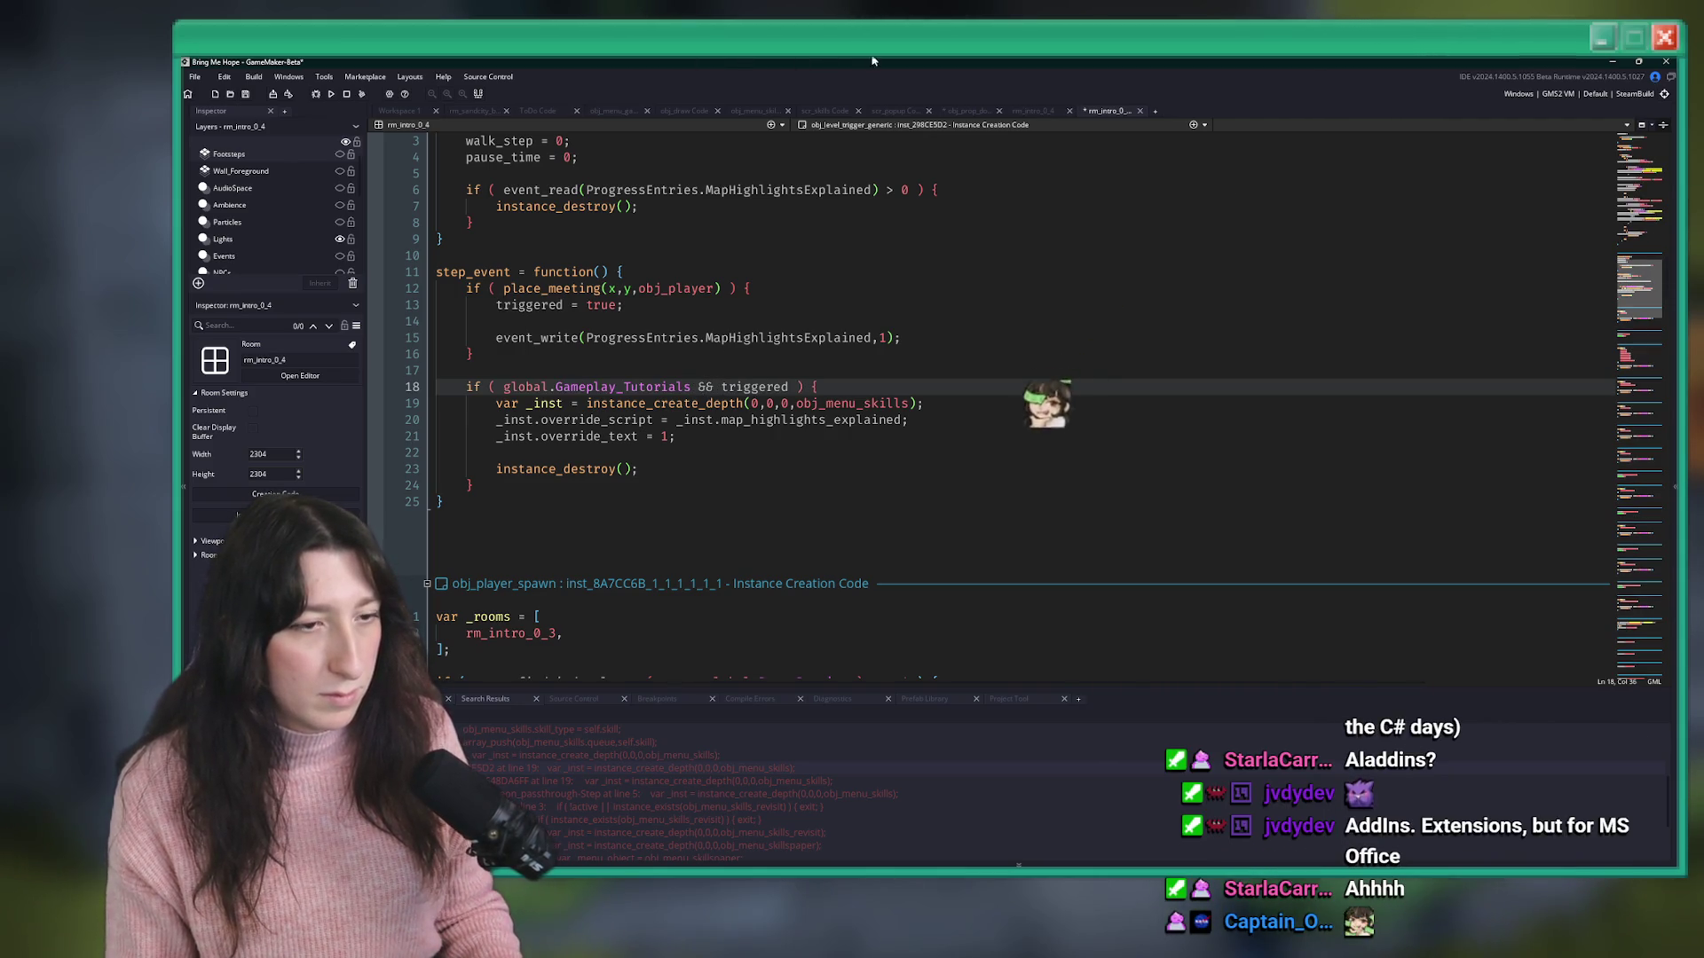
{"action": "double_click", "coordinate": [618, 779]}
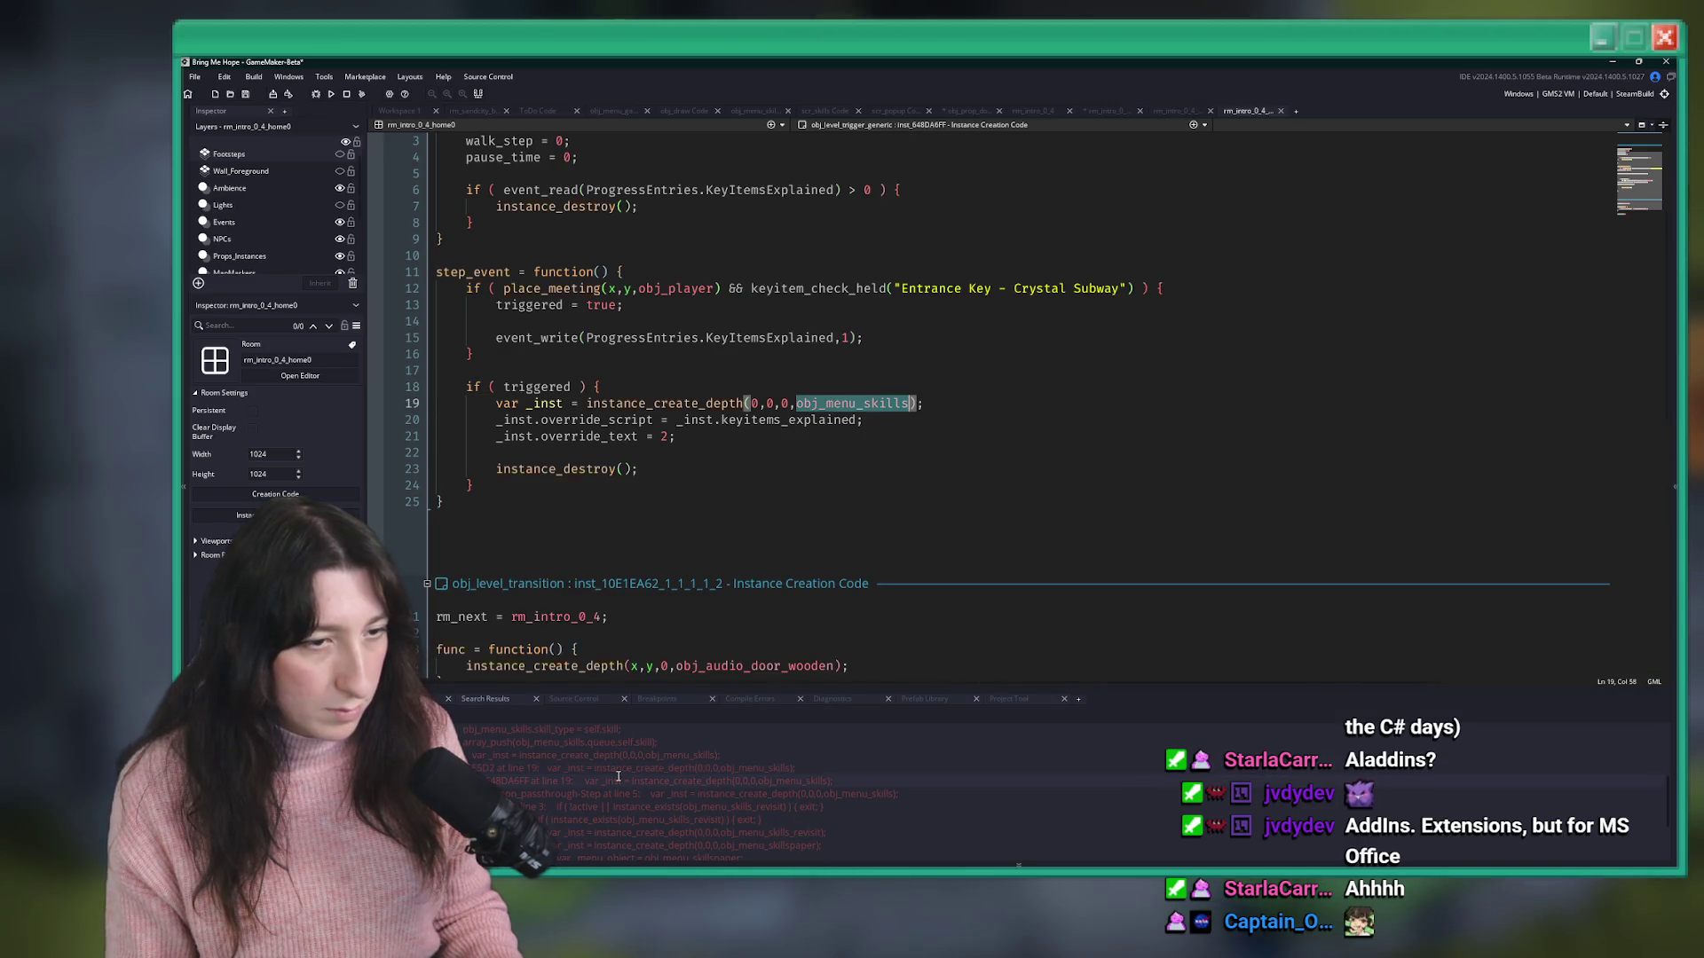
{"action": "left_click", "coordinate": [505, 387]}
{"action": "type", "text": "global.Gameplay_Tutorials"}
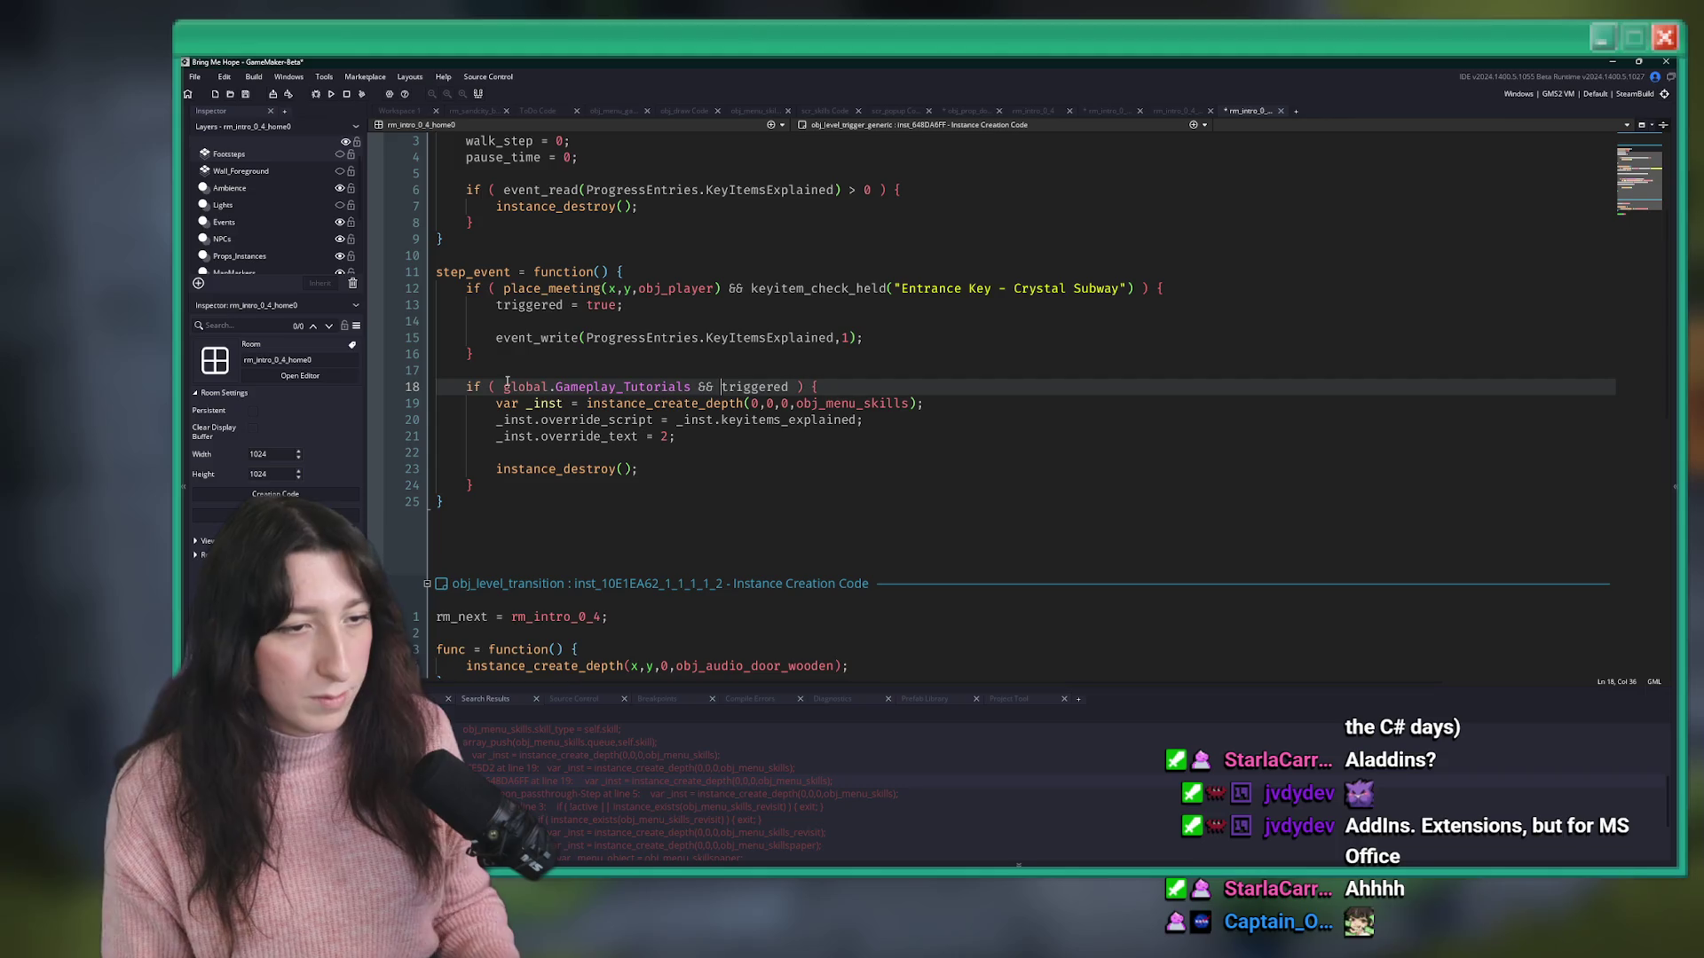
{"action": "key", "text": "ctrl+s"}
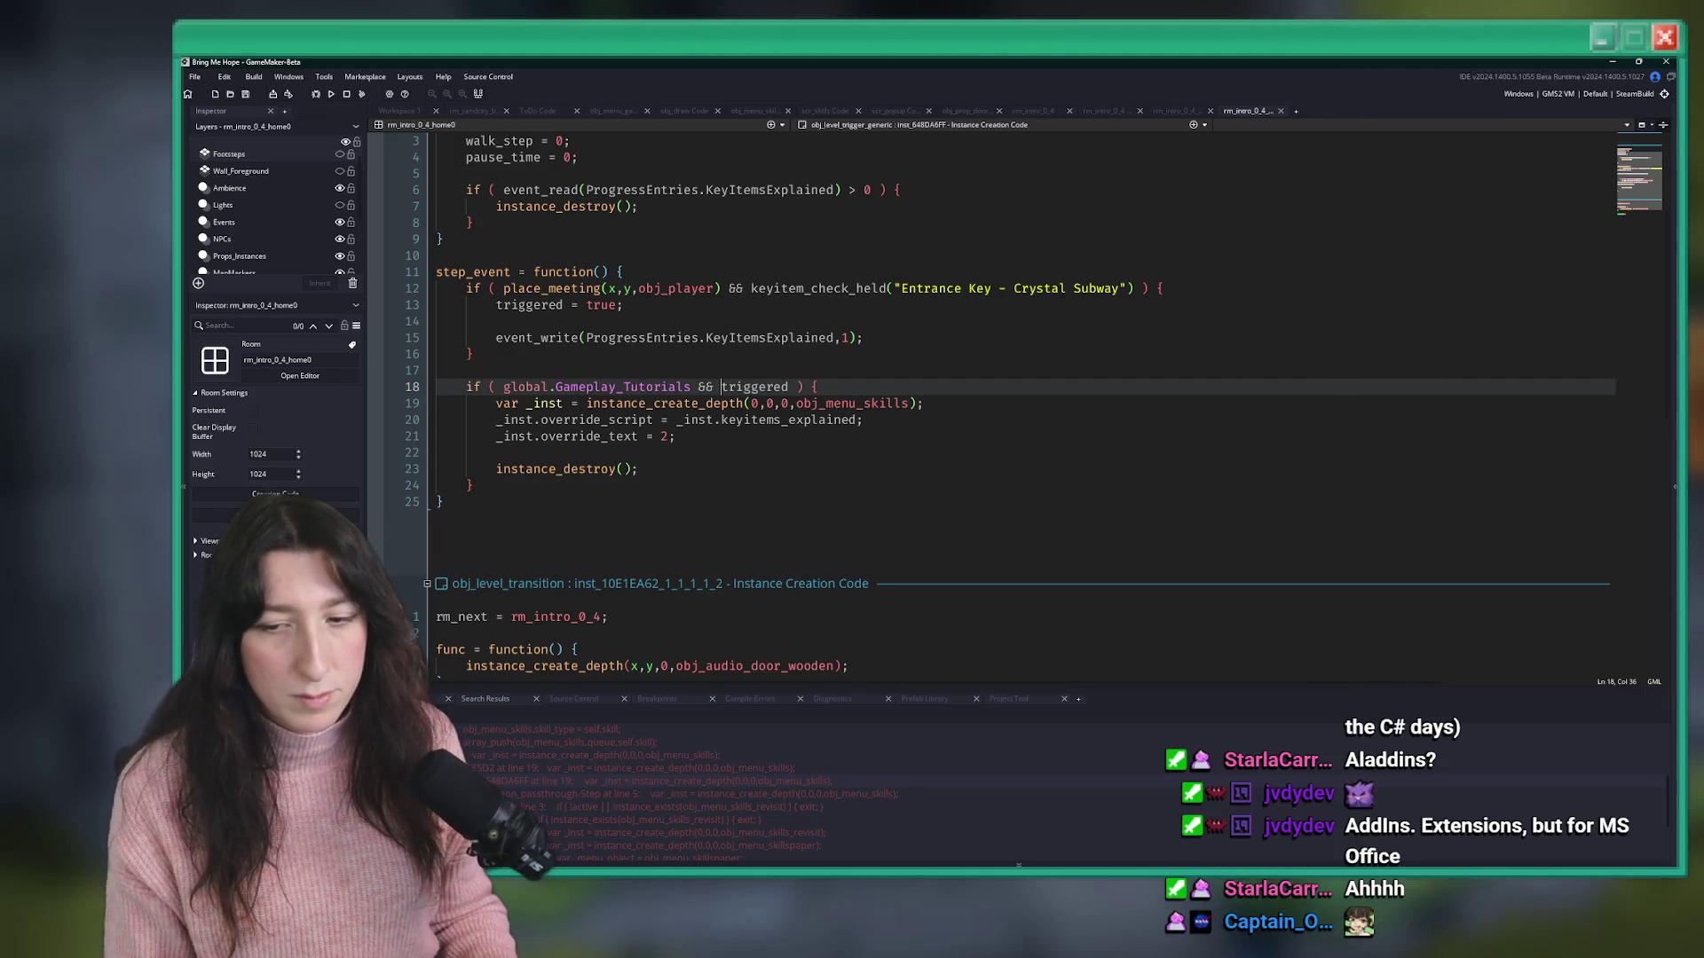
- Check the obj_menu_skills_revisit and obj_level_audio search matches, listing every use of _fade_conditions
{"action": "scroll", "coordinate": [798, 799], "scroll_direction": "down", "scroll_amount": 2}
{"action": "double_click", "coordinate": [798, 798]}
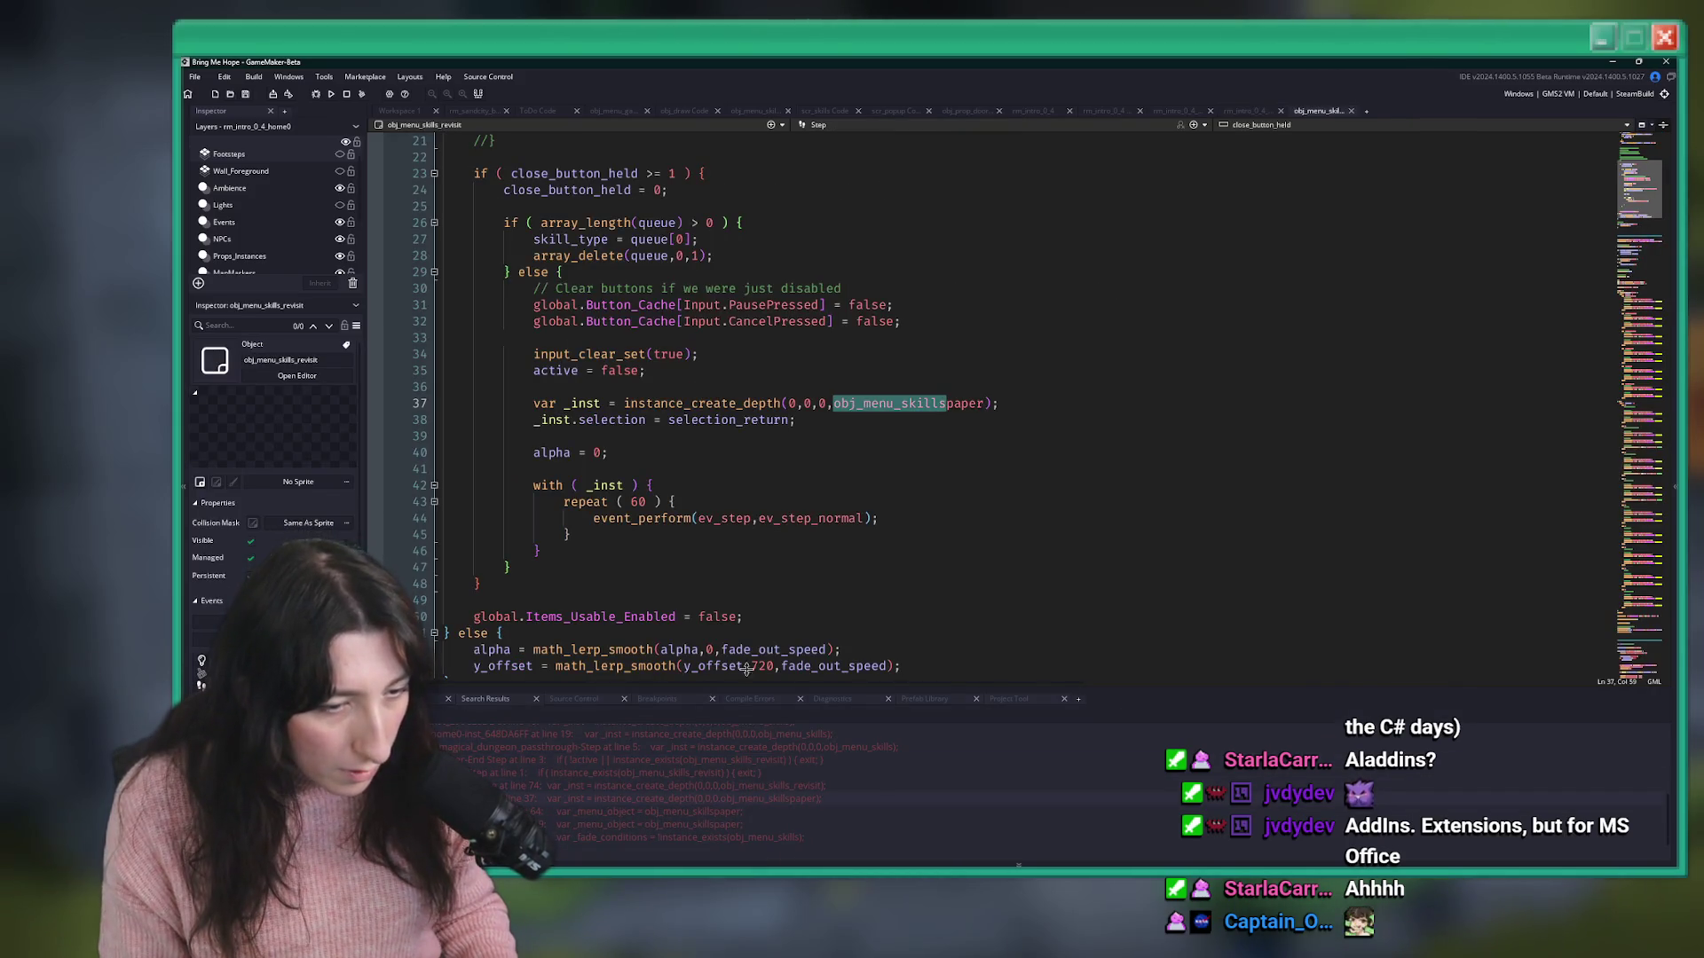
{"action": "scroll", "coordinate": [857, 170], "scroll_direction": "up", "scroll_amount": 2}
{"action": "scroll", "coordinate": [606, 829], "scroll_direction": "down", "scroll_amount": 1}
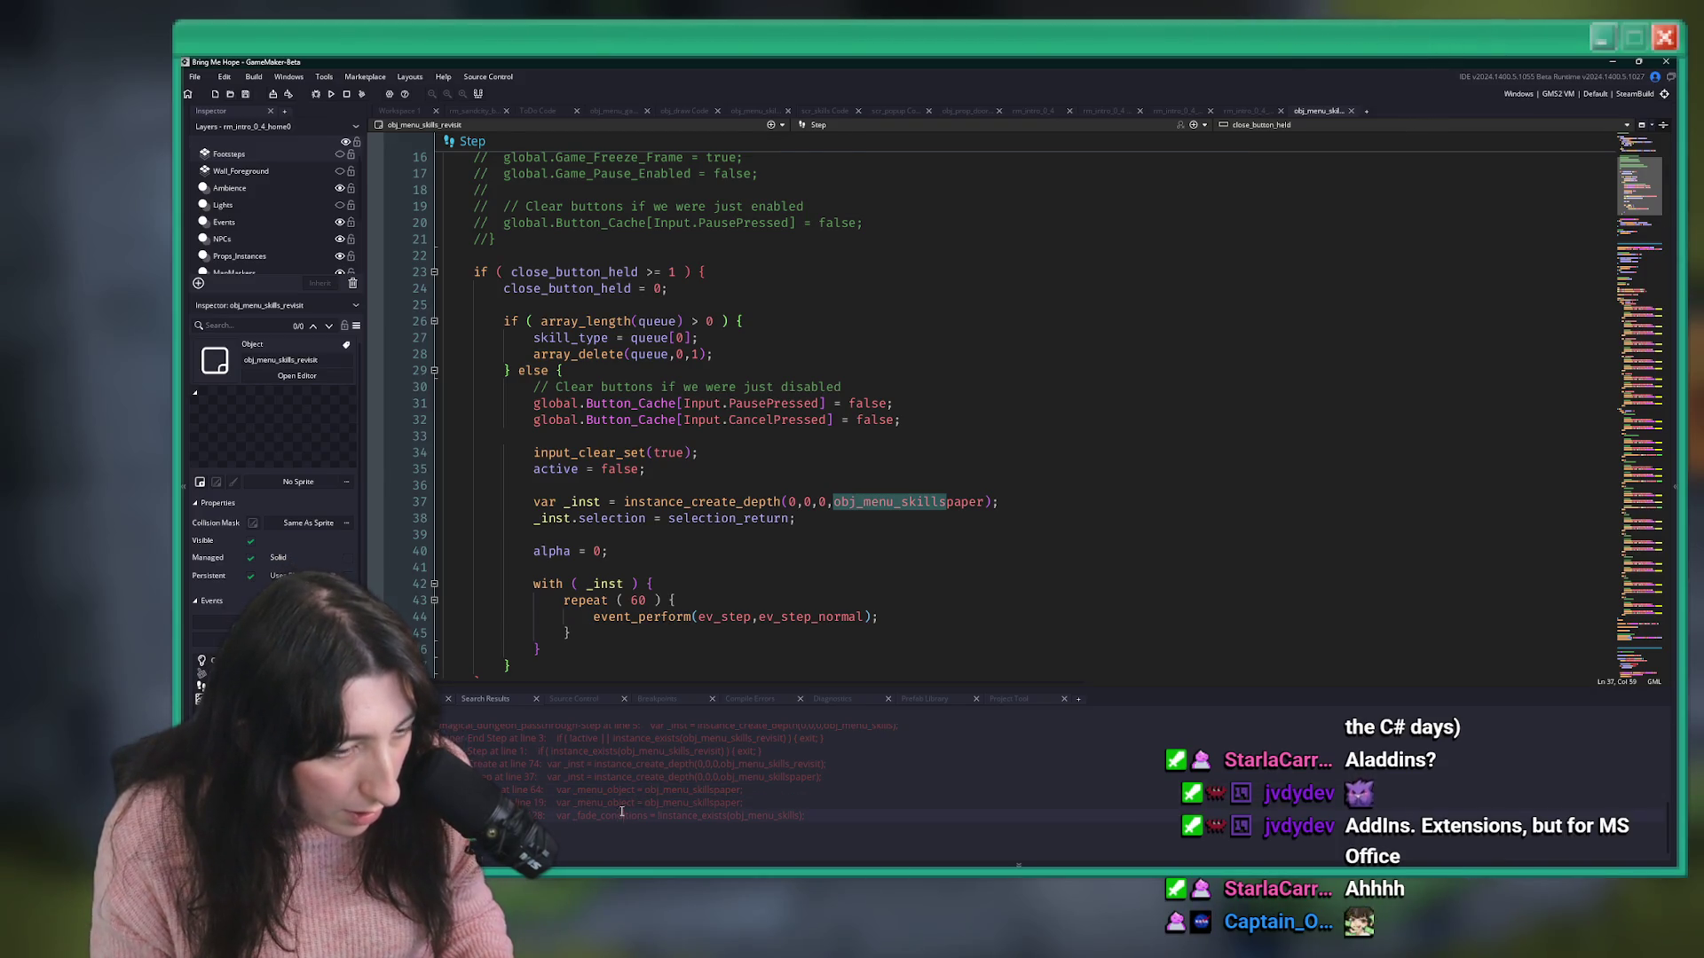
{"action": "double_click", "coordinate": [618, 814]}
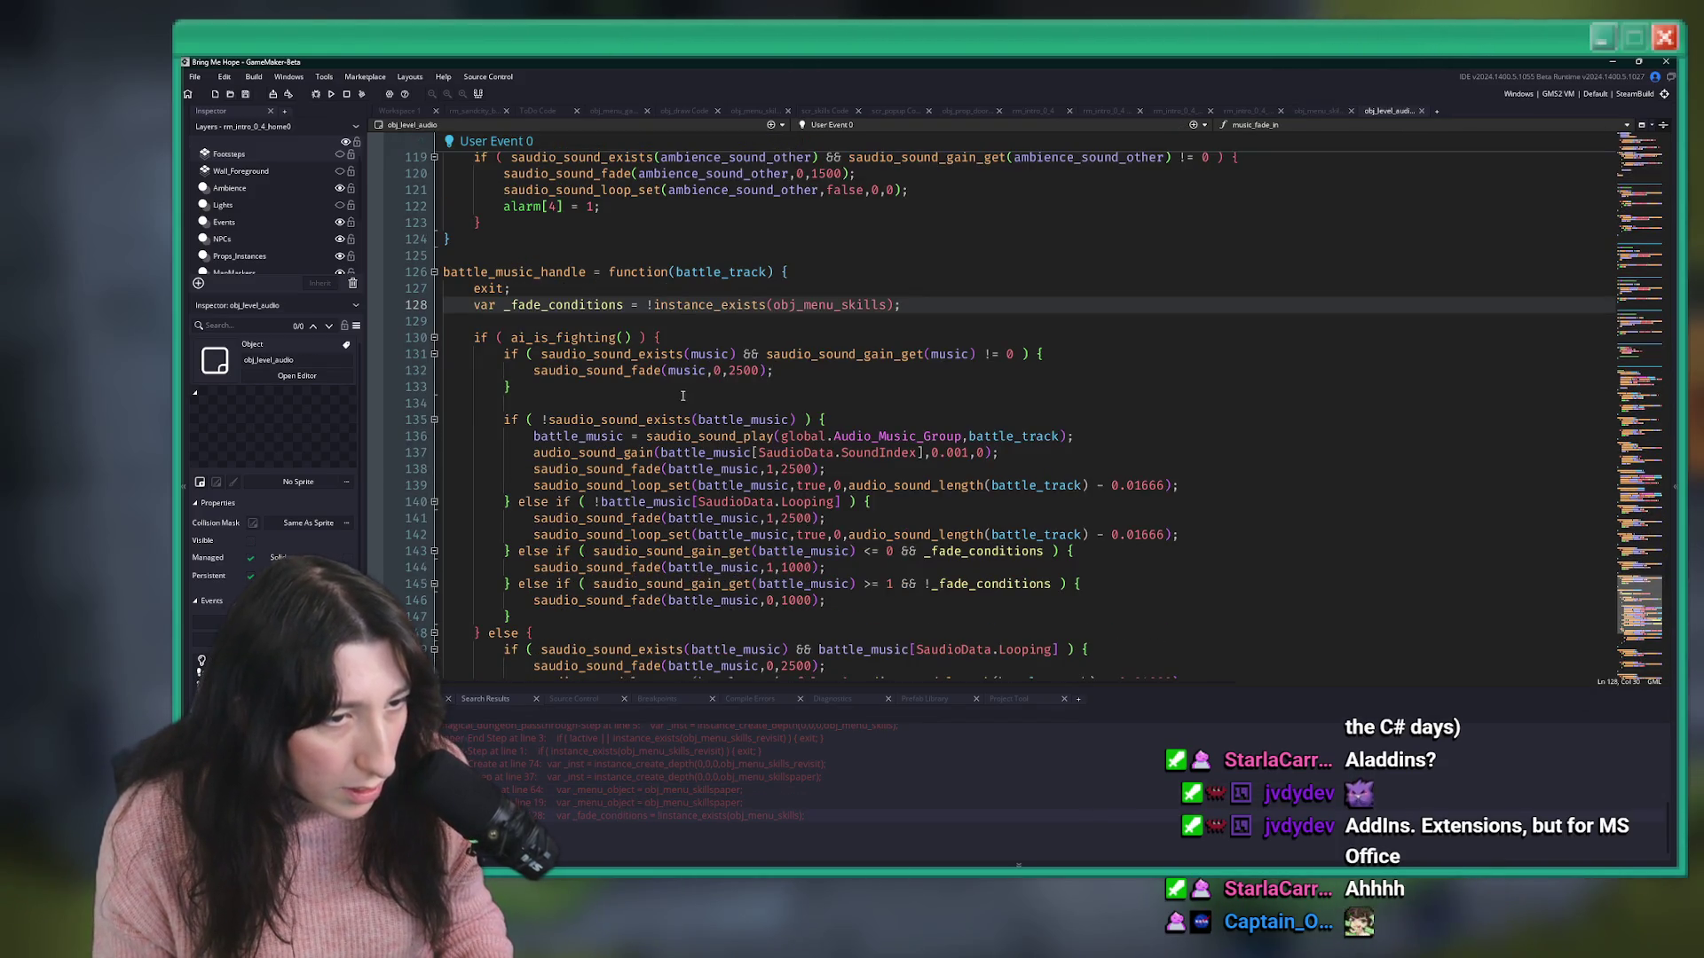
{"action": "scroll", "coordinate": [585, 355], "scroll_direction": "down", "scroll_amount": 2}
{"action": "left_click", "coordinate": [588, 305]}
{"action": "left_click", "coordinate": [624, 305]}
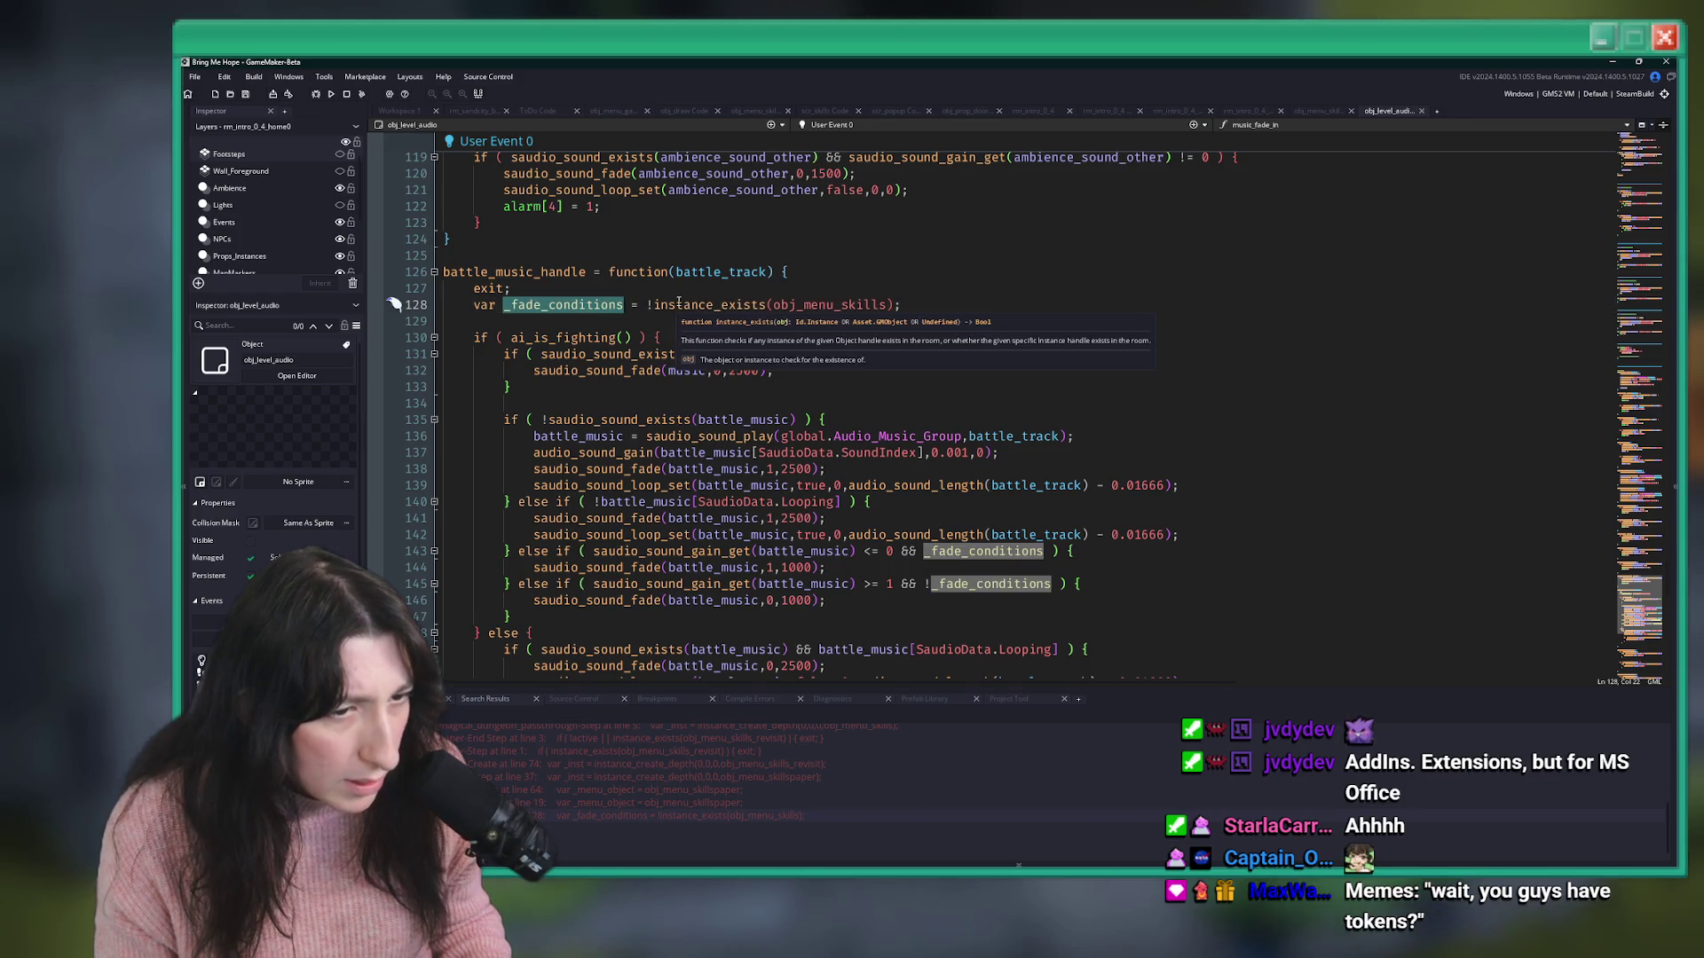
- Open the scr_skills skill_type match at line 69 and focus that script
{"action": "scroll", "coordinate": [668, 402], "scroll_direction": "down", "scroll_amount": 4}
{"action": "scroll", "coordinate": [668, 401], "scroll_direction": "down", "scroll_amount": 2}
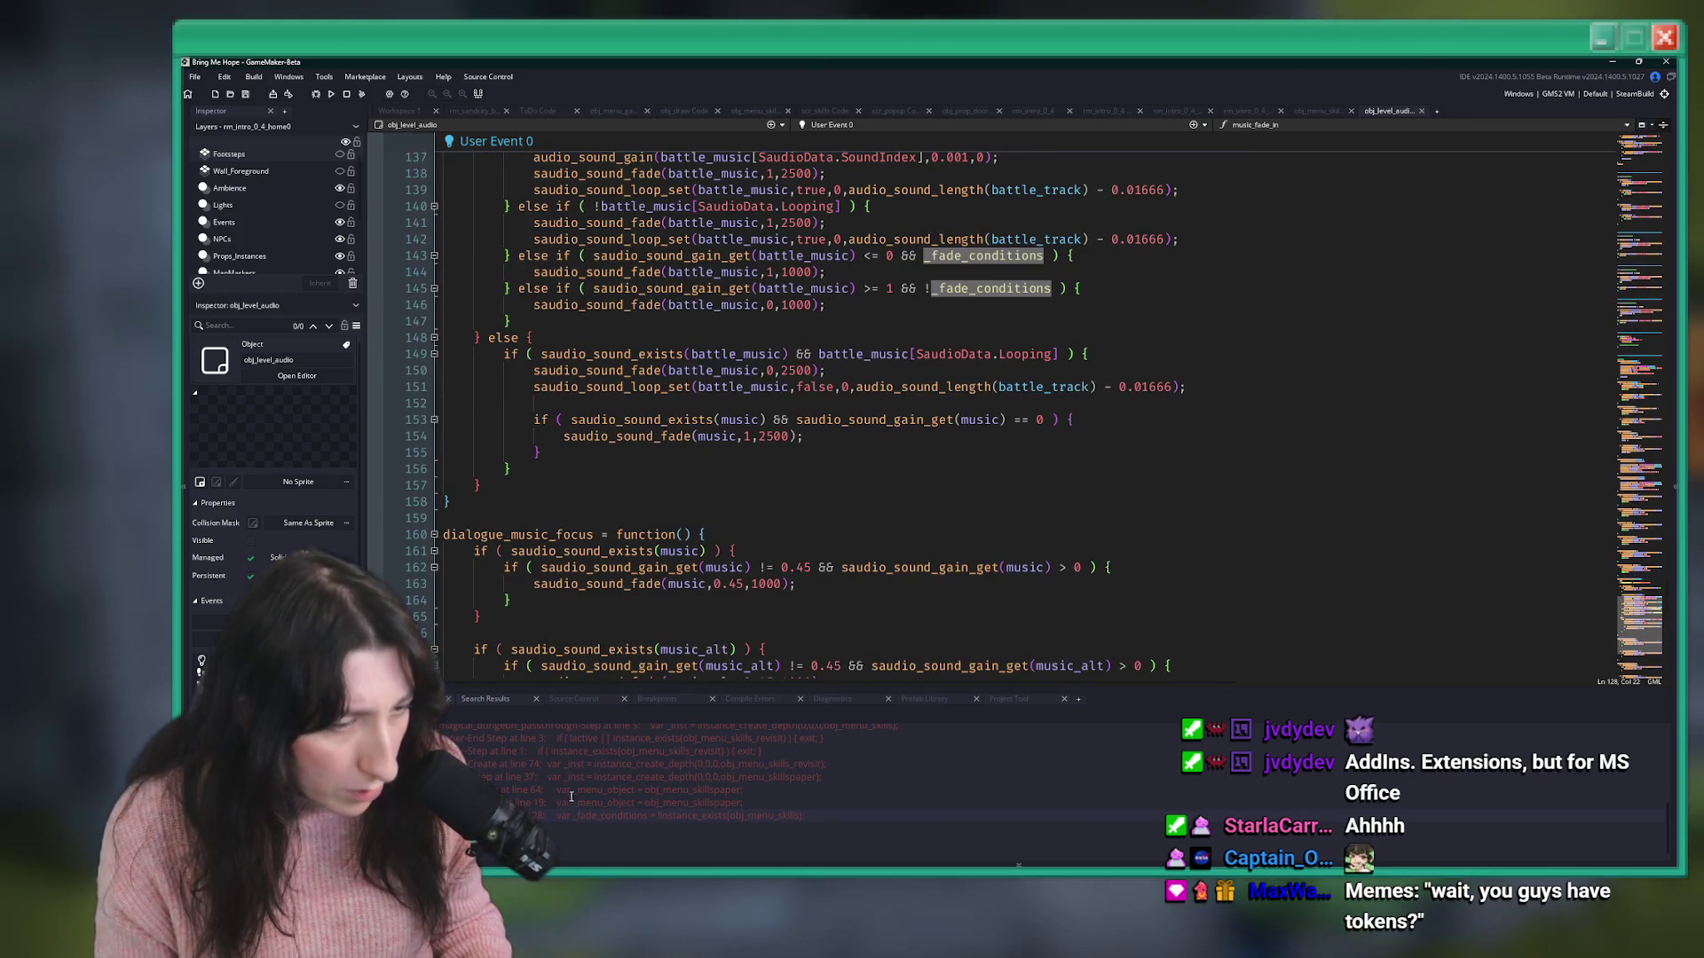
{"action": "scroll", "coordinate": [600, 764], "scroll_direction": "up", "scroll_amount": 2}
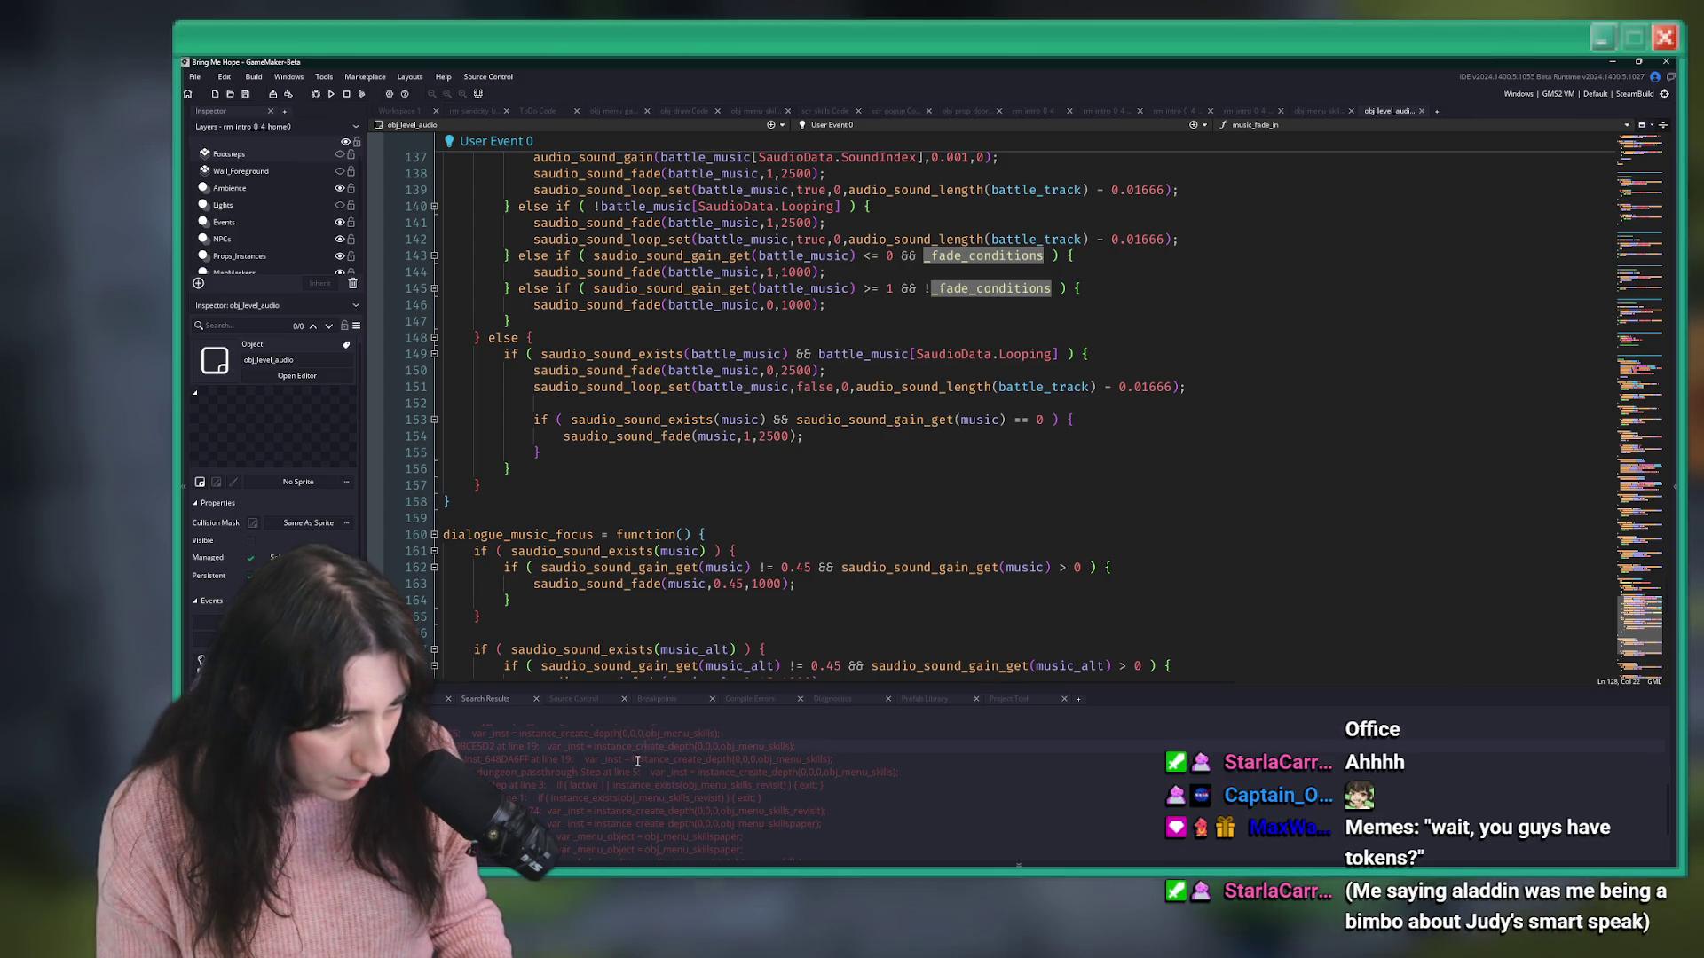
{"action": "scroll", "coordinate": [630, 772], "scroll_direction": "up", "scroll_amount": 1}
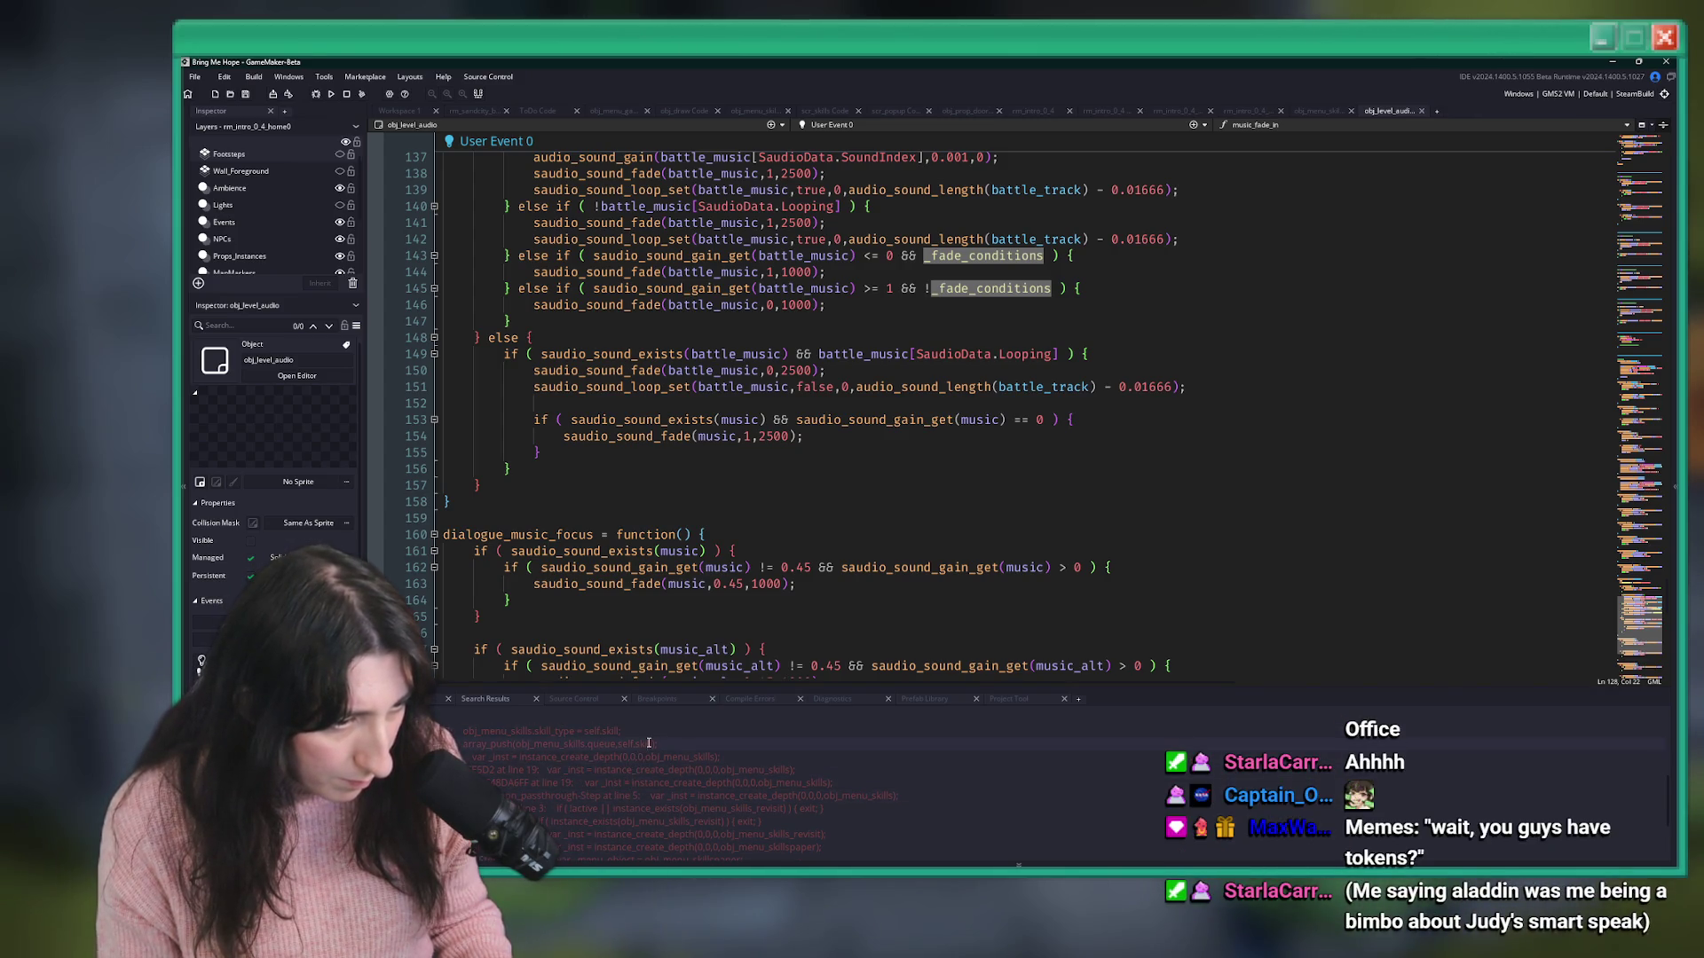
{"action": "scroll", "coordinate": [652, 743], "scroll_direction": "up", "scroll_amount": 2}
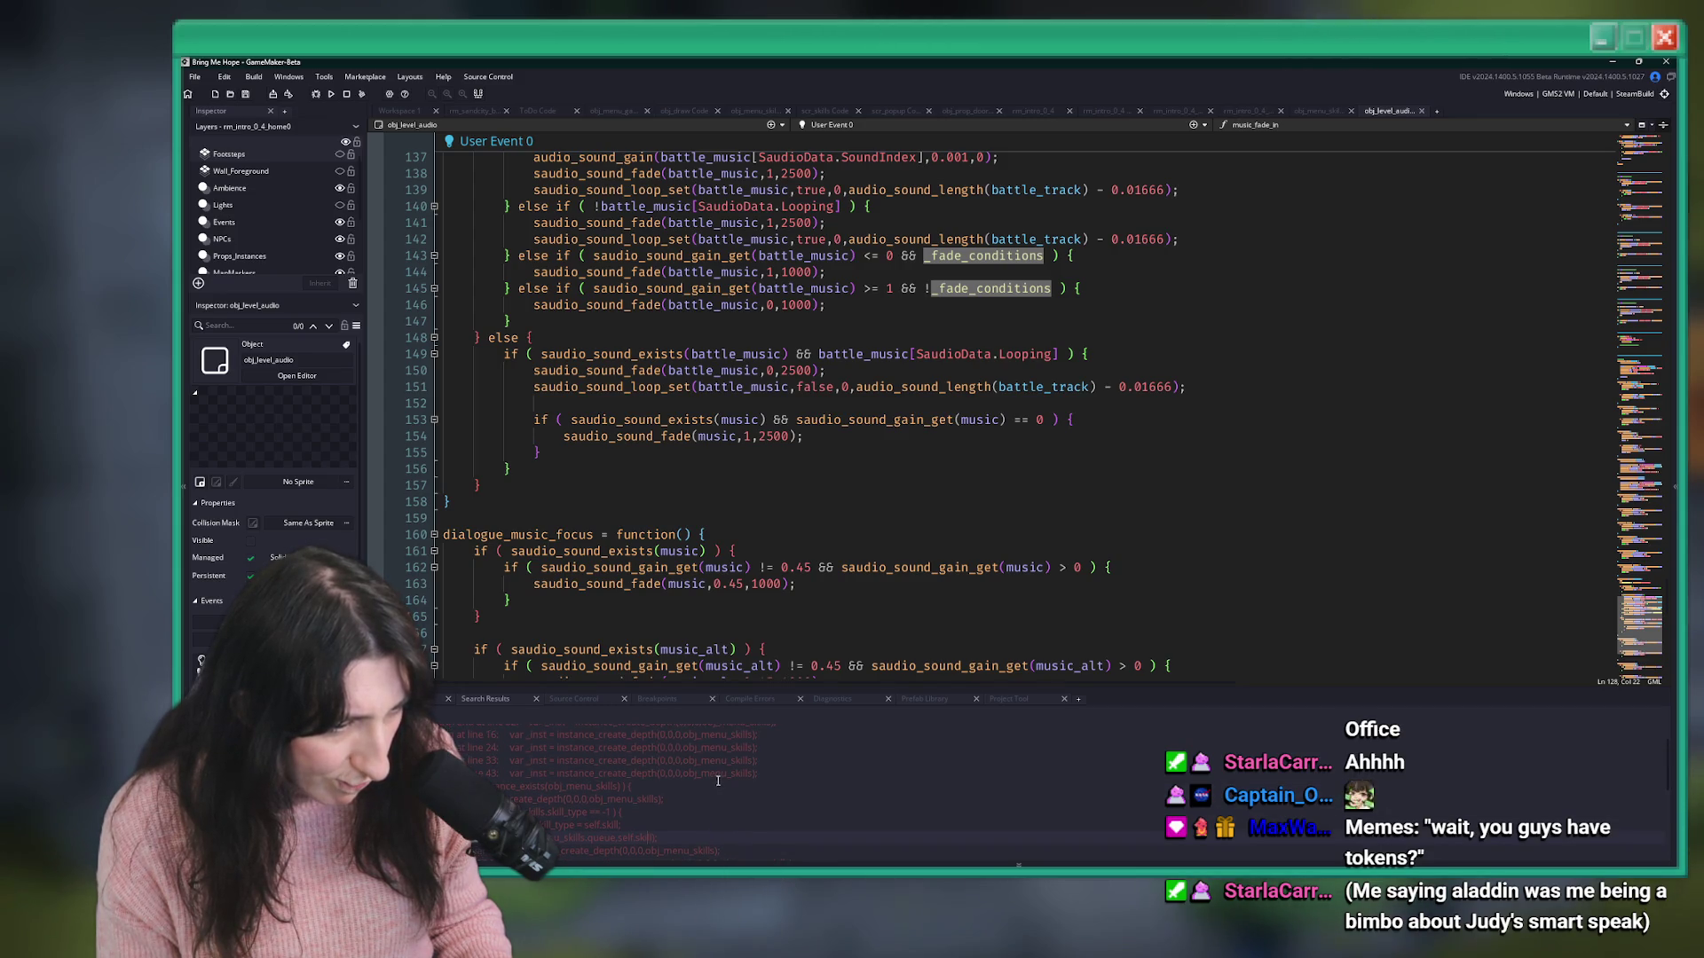
{"action": "double_click", "coordinate": [654, 834]}
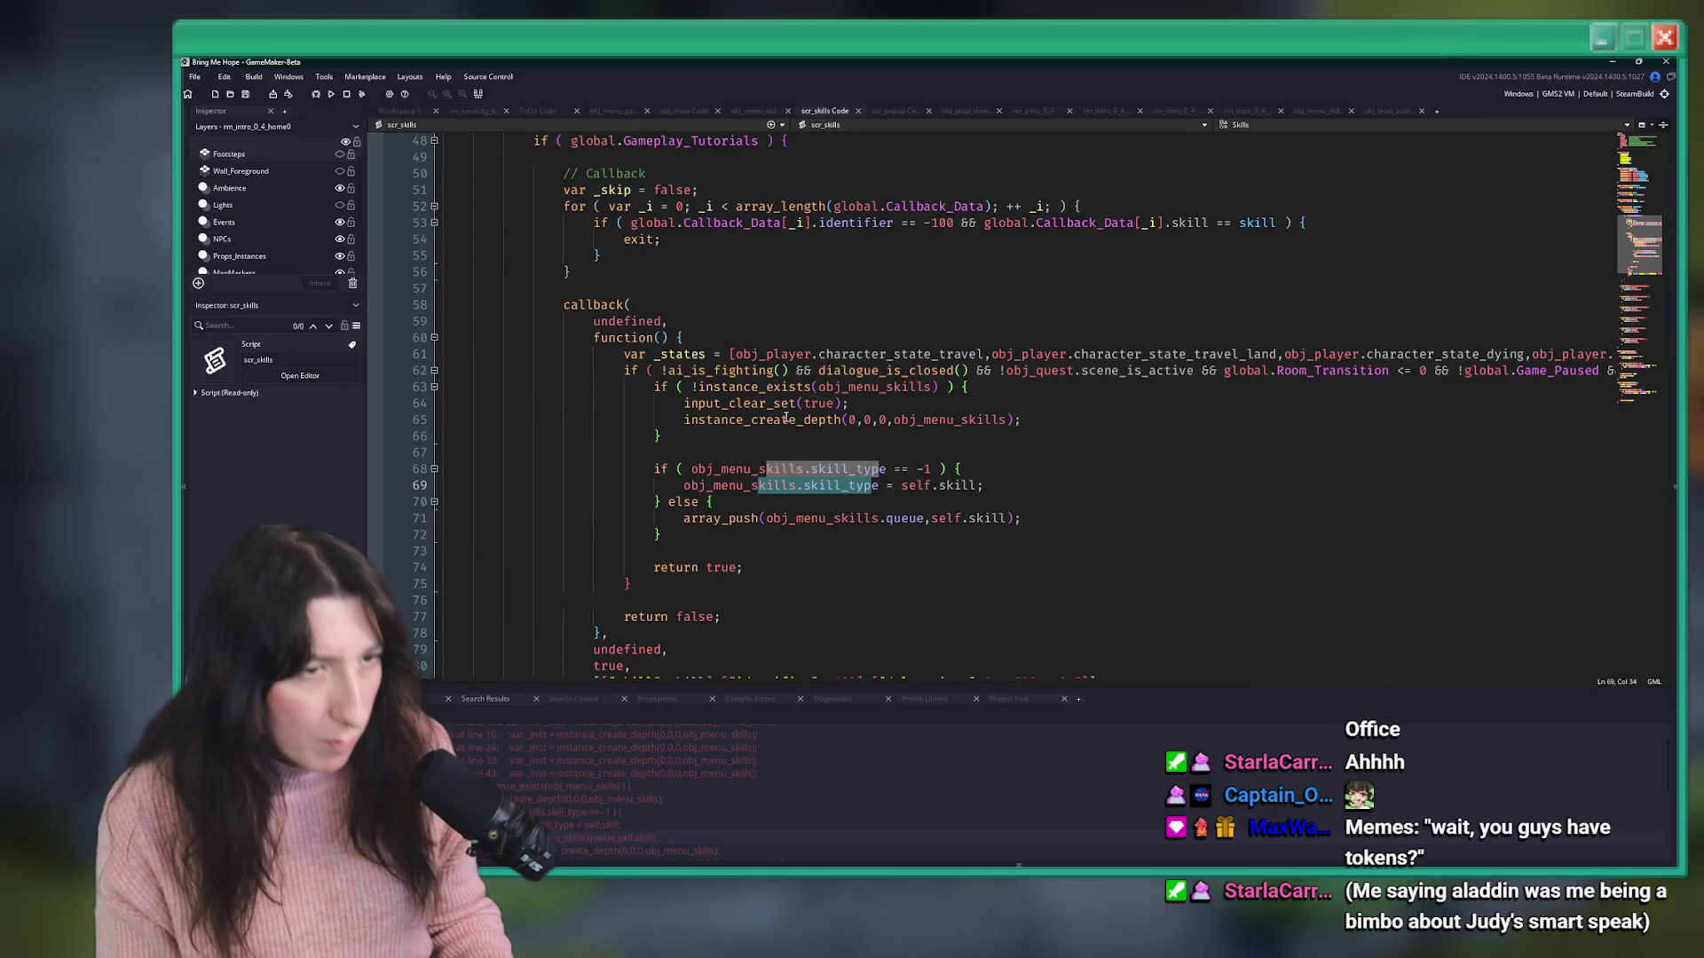
{"action": "left_click", "coordinate": [763, 272]}
{"action": "scroll", "coordinate": [763, 284], "scroll_direction": "up", "scroll_amount": 8}
- Build and run Bring Me Hope with F5 until its title screen appears
{"action": "key", "text": "F5"}
{"action": "scroll", "coordinate": [763, 293], "scroll_direction": "down", "scroll_amount": 16}
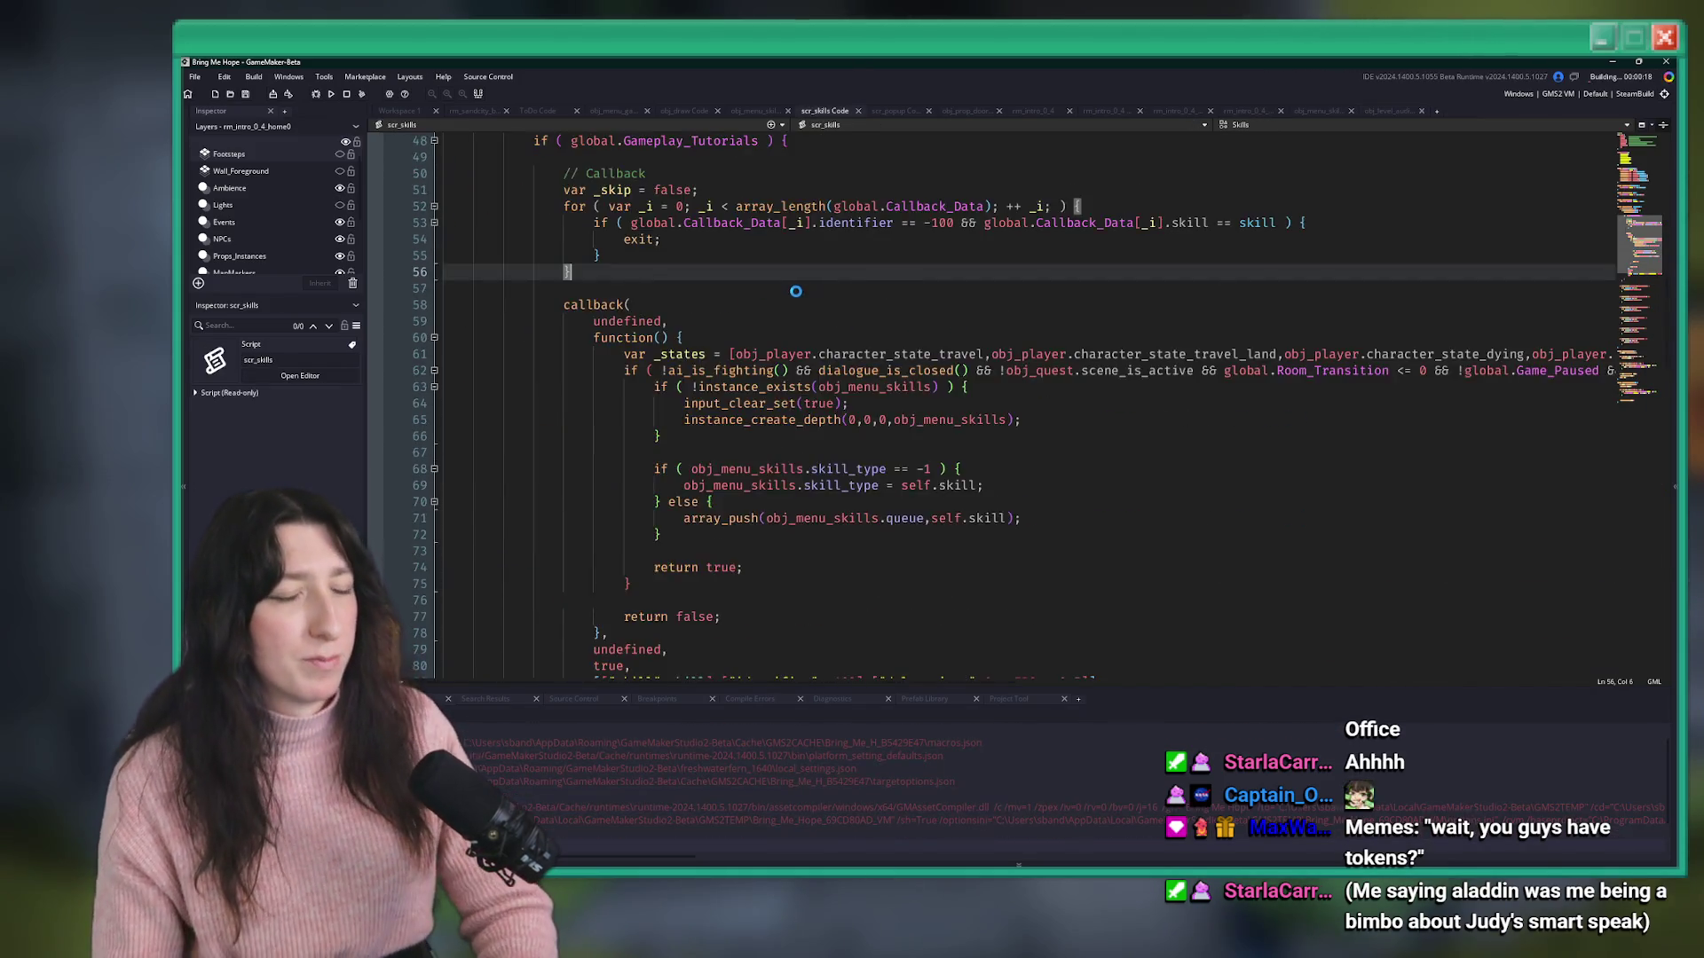
{"action": "scroll", "coordinate": [763, 299], "scroll_direction": "up", "scroll_amount": 12}
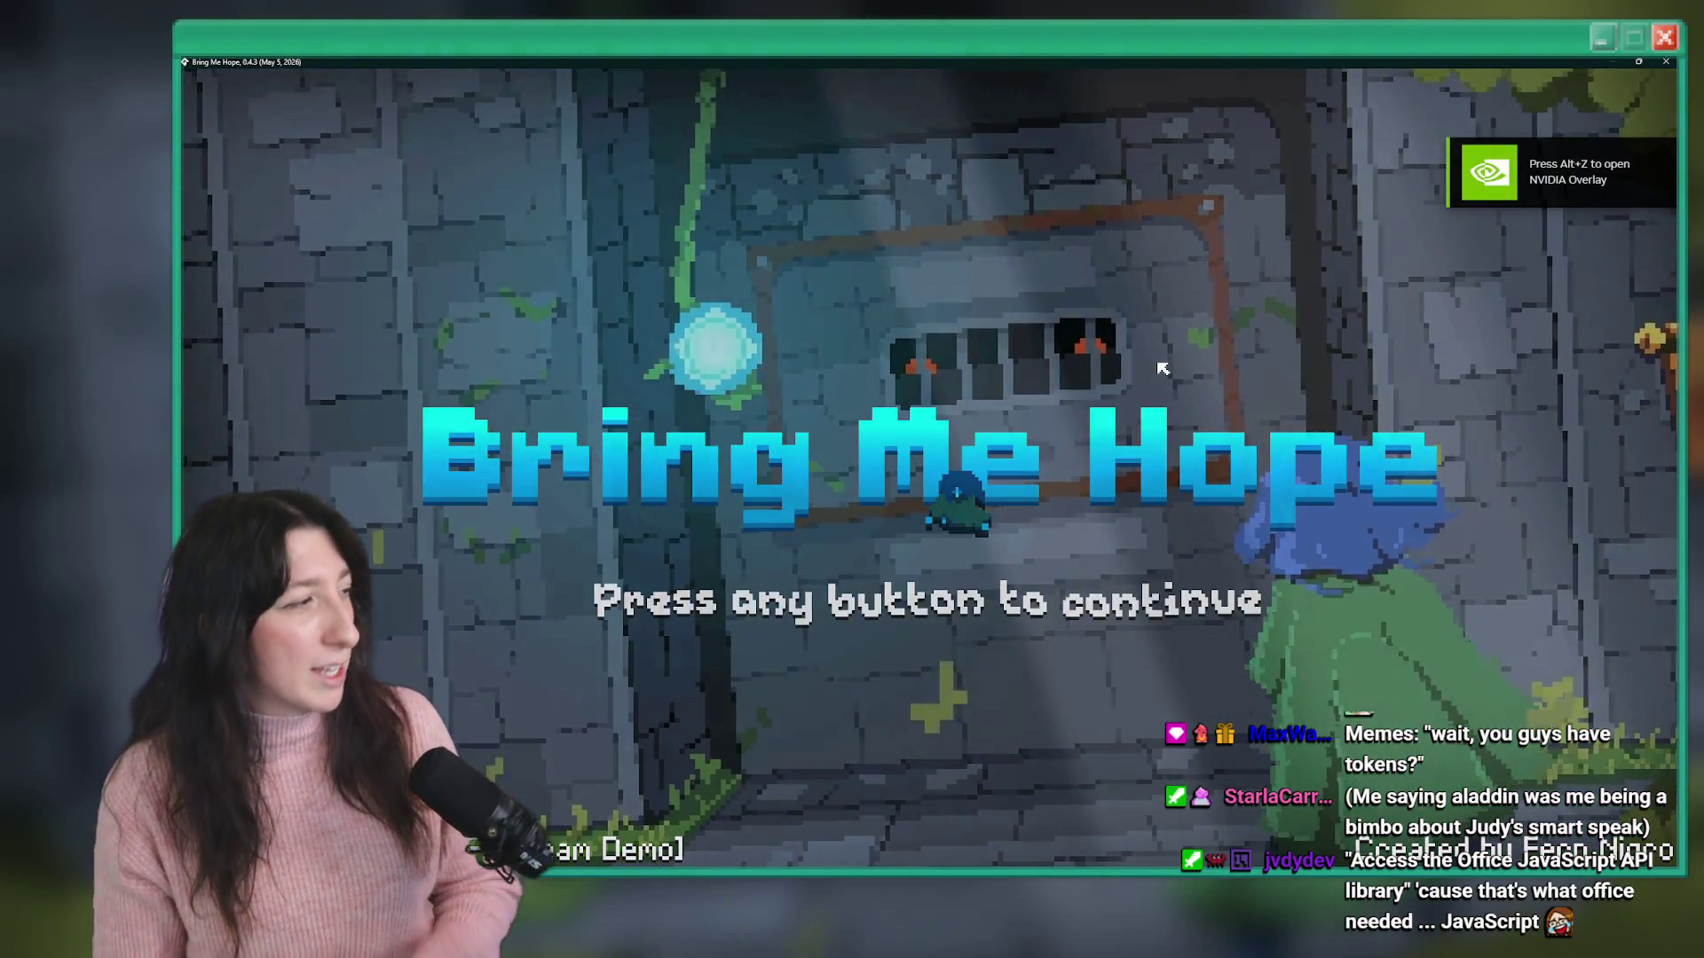
- Get past the title prompt and review the Gameplay options such as Tutorials
{"action": "left_click", "coordinate": [1103, 334]}
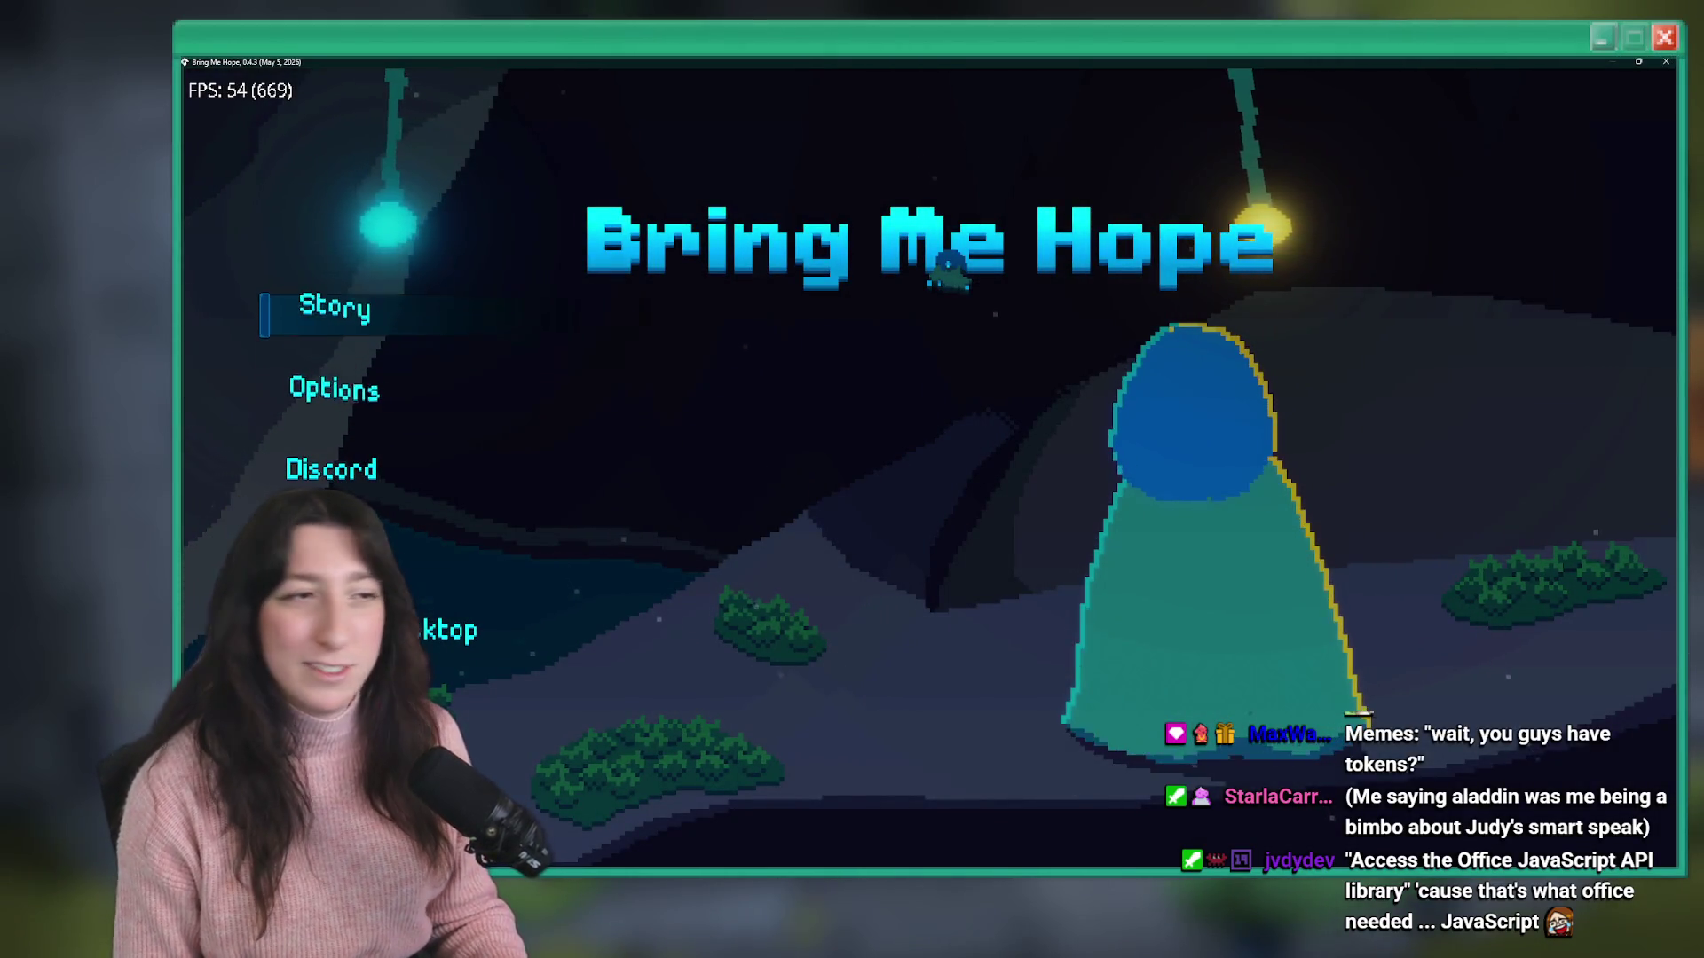
{"action": "key", "text": "Return"}
{"action": "key", "text": "Escape"}
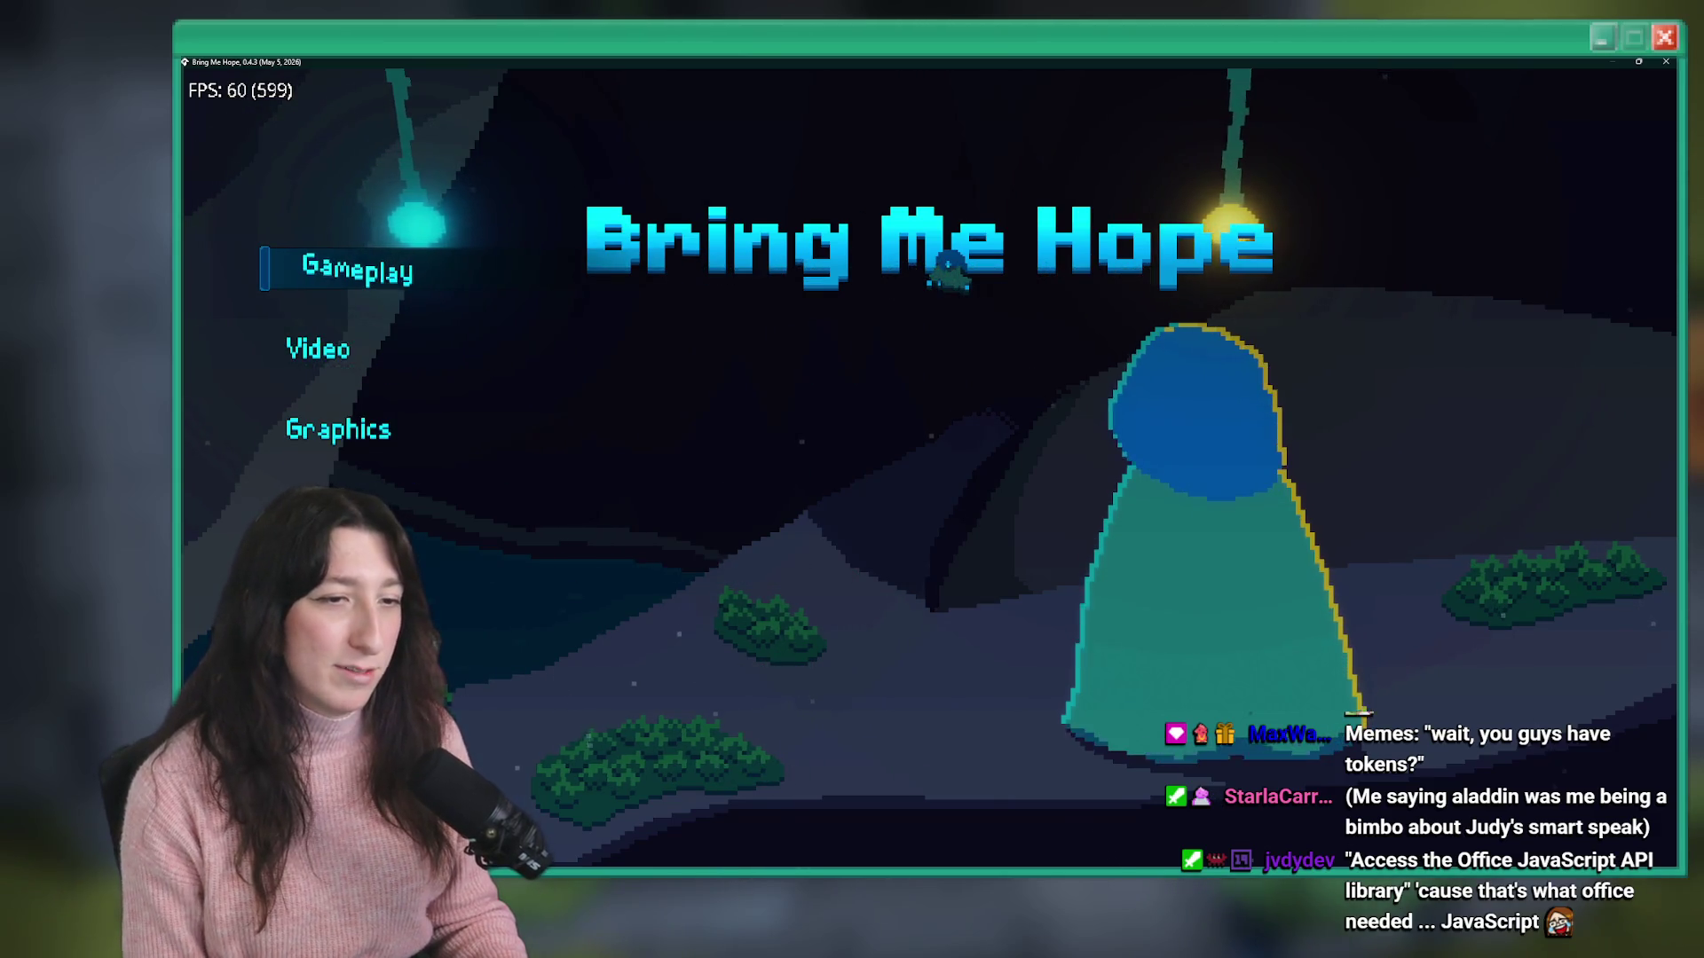
{"action": "key", "text": "Up"}
{"action": "key", "text": "Return"}
- Bring up the reset-progress confirmation and cancel it without resetting
{"action": "key", "text": "Escape"}
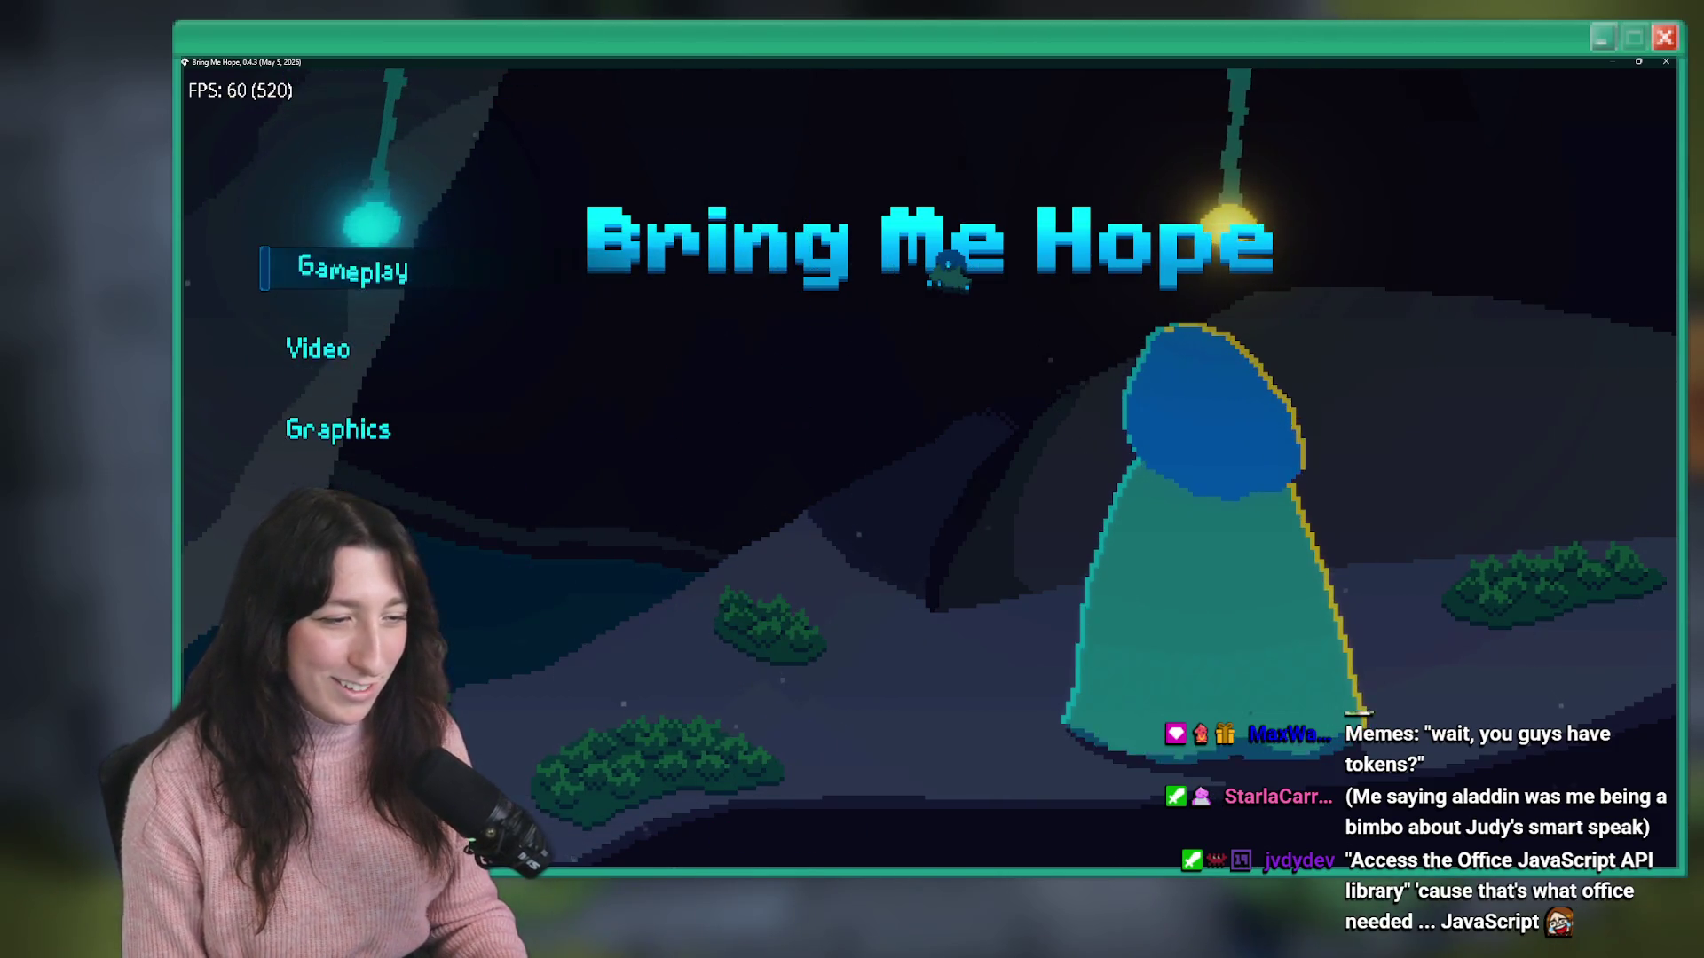
{"action": "key", "text": "Return"}
{"action": "key", "text": "Return"}
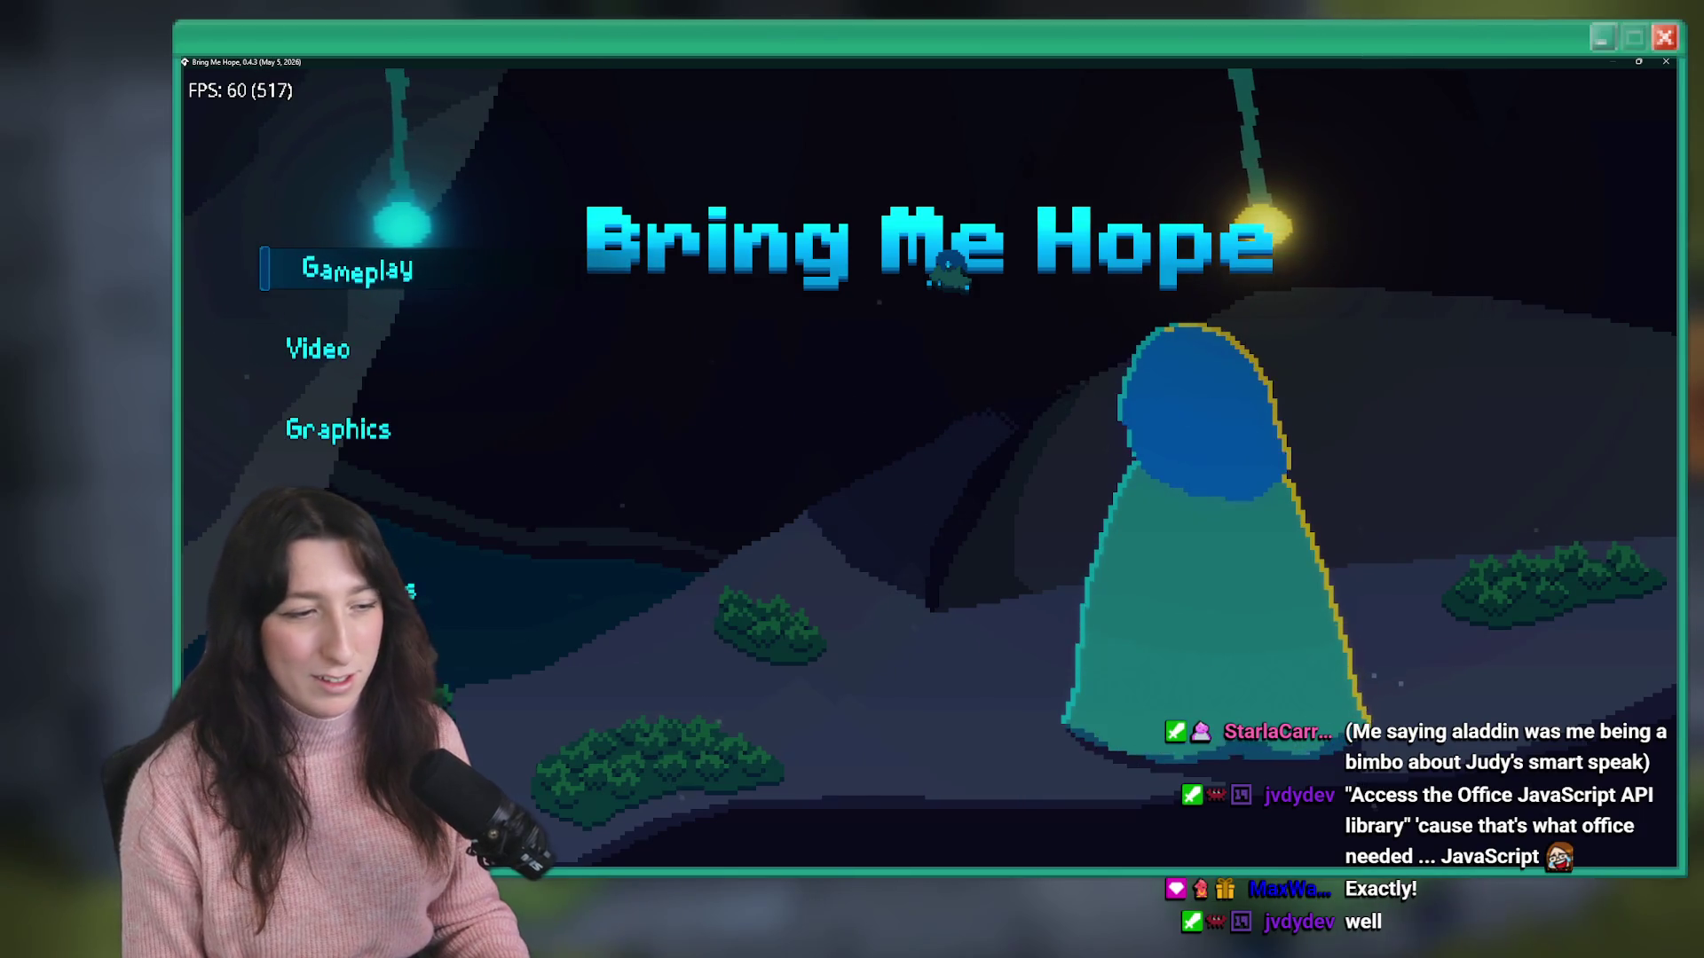
{"action": "key", "text": "Escape"}
{"action": "key", "text": "Return"}
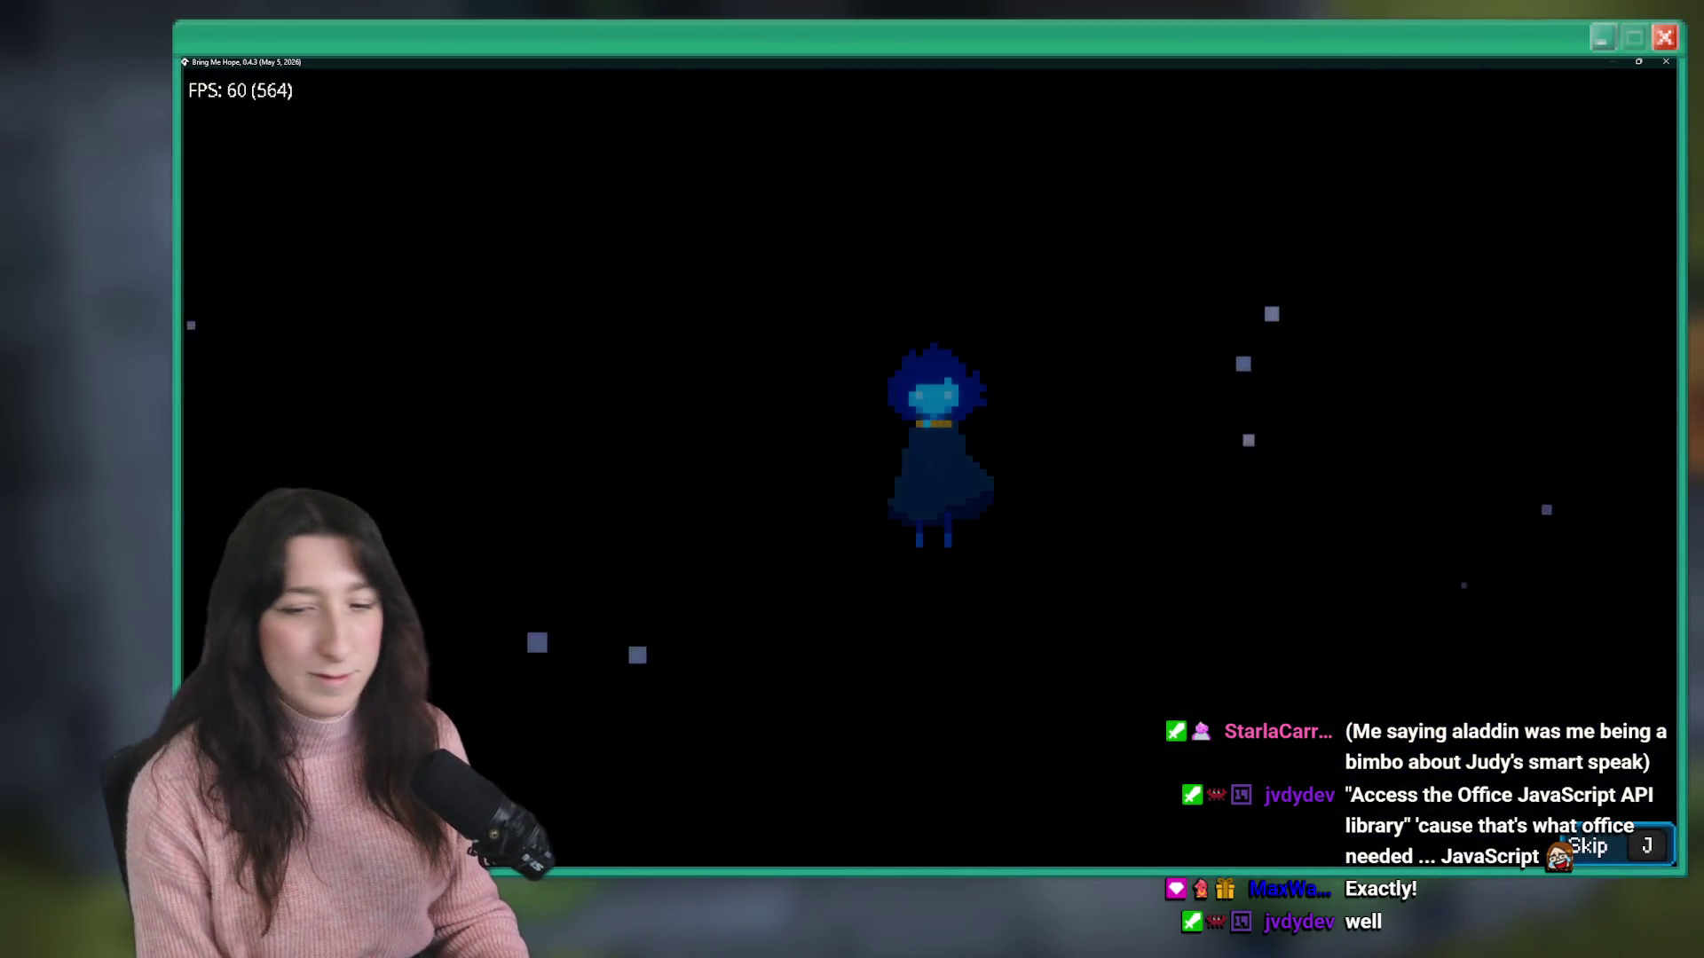
- Skip the intro scene with J and walk up through the forest corridor and dark room
{"action": "key", "text": "j"}
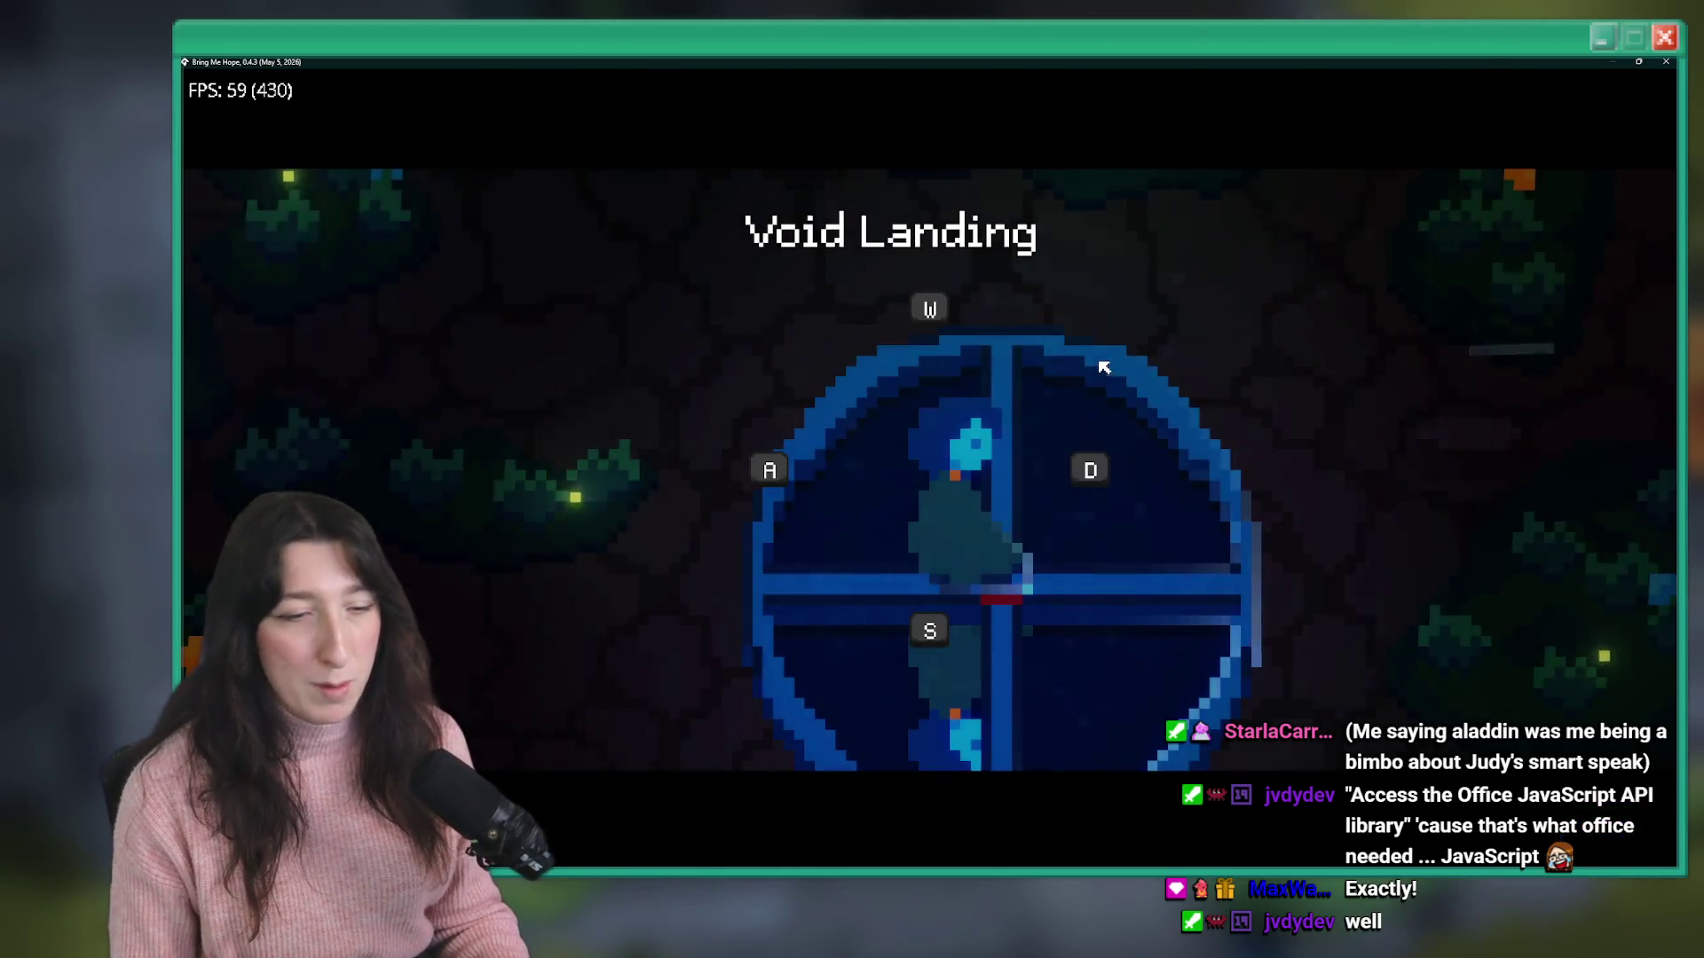
{"action": "key", "text": "Up"}
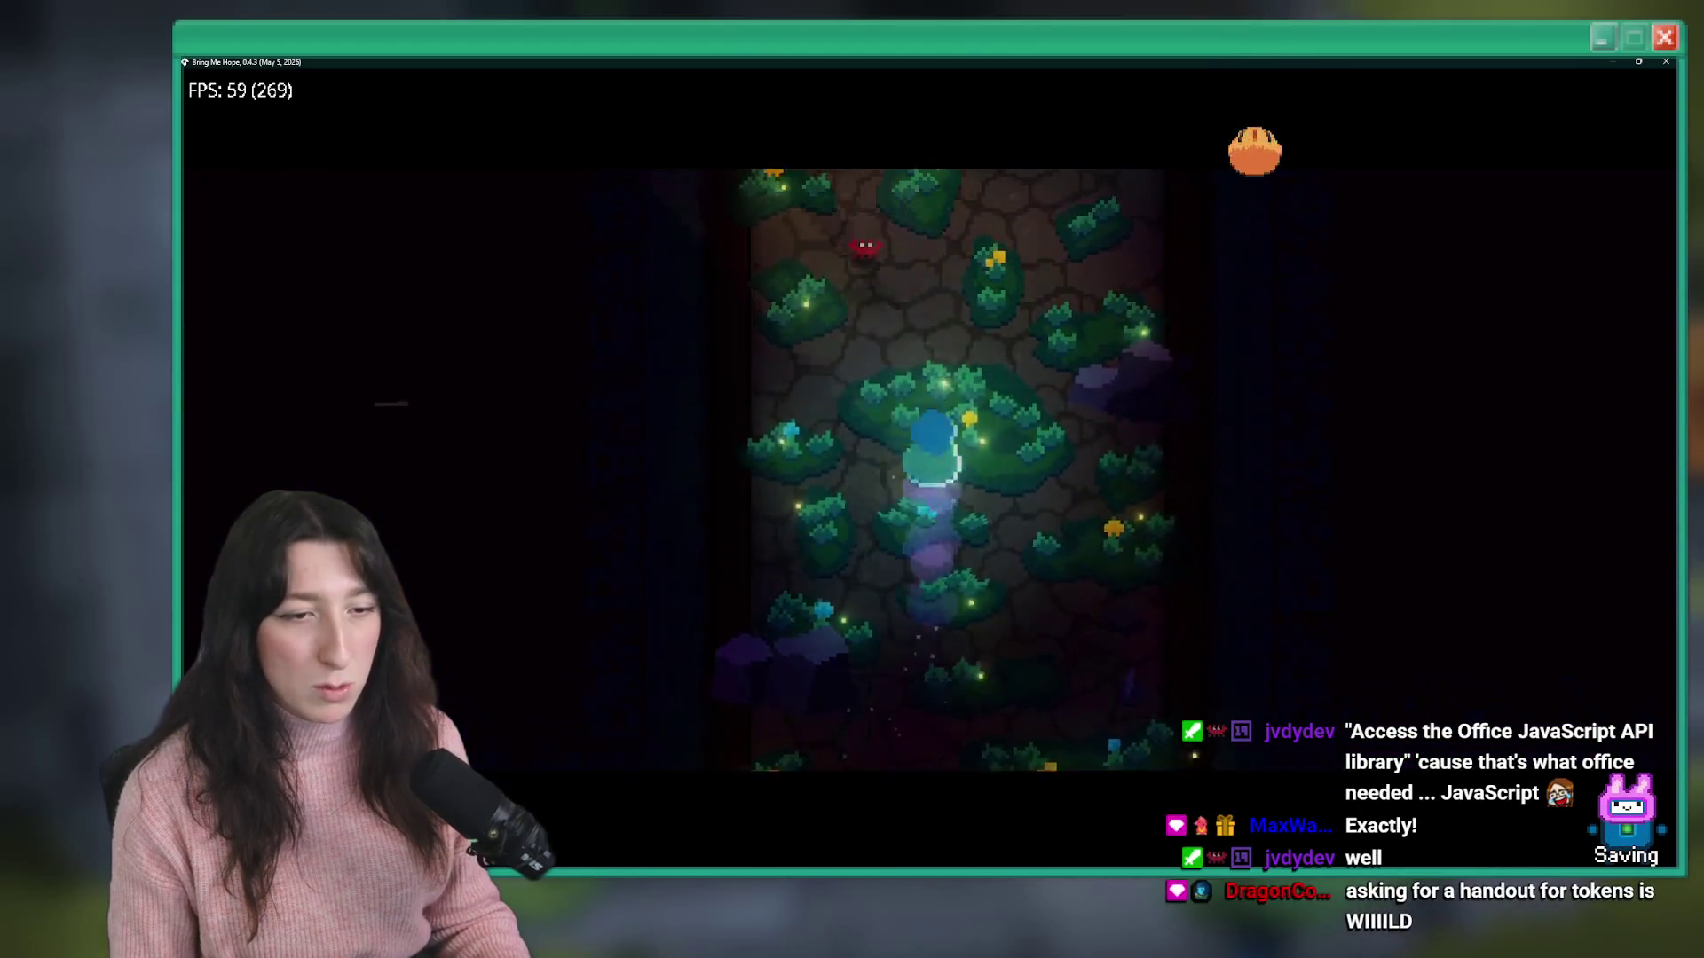
{"action": "key", "text": "Up"}
{"action": "key", "text": "Right"}
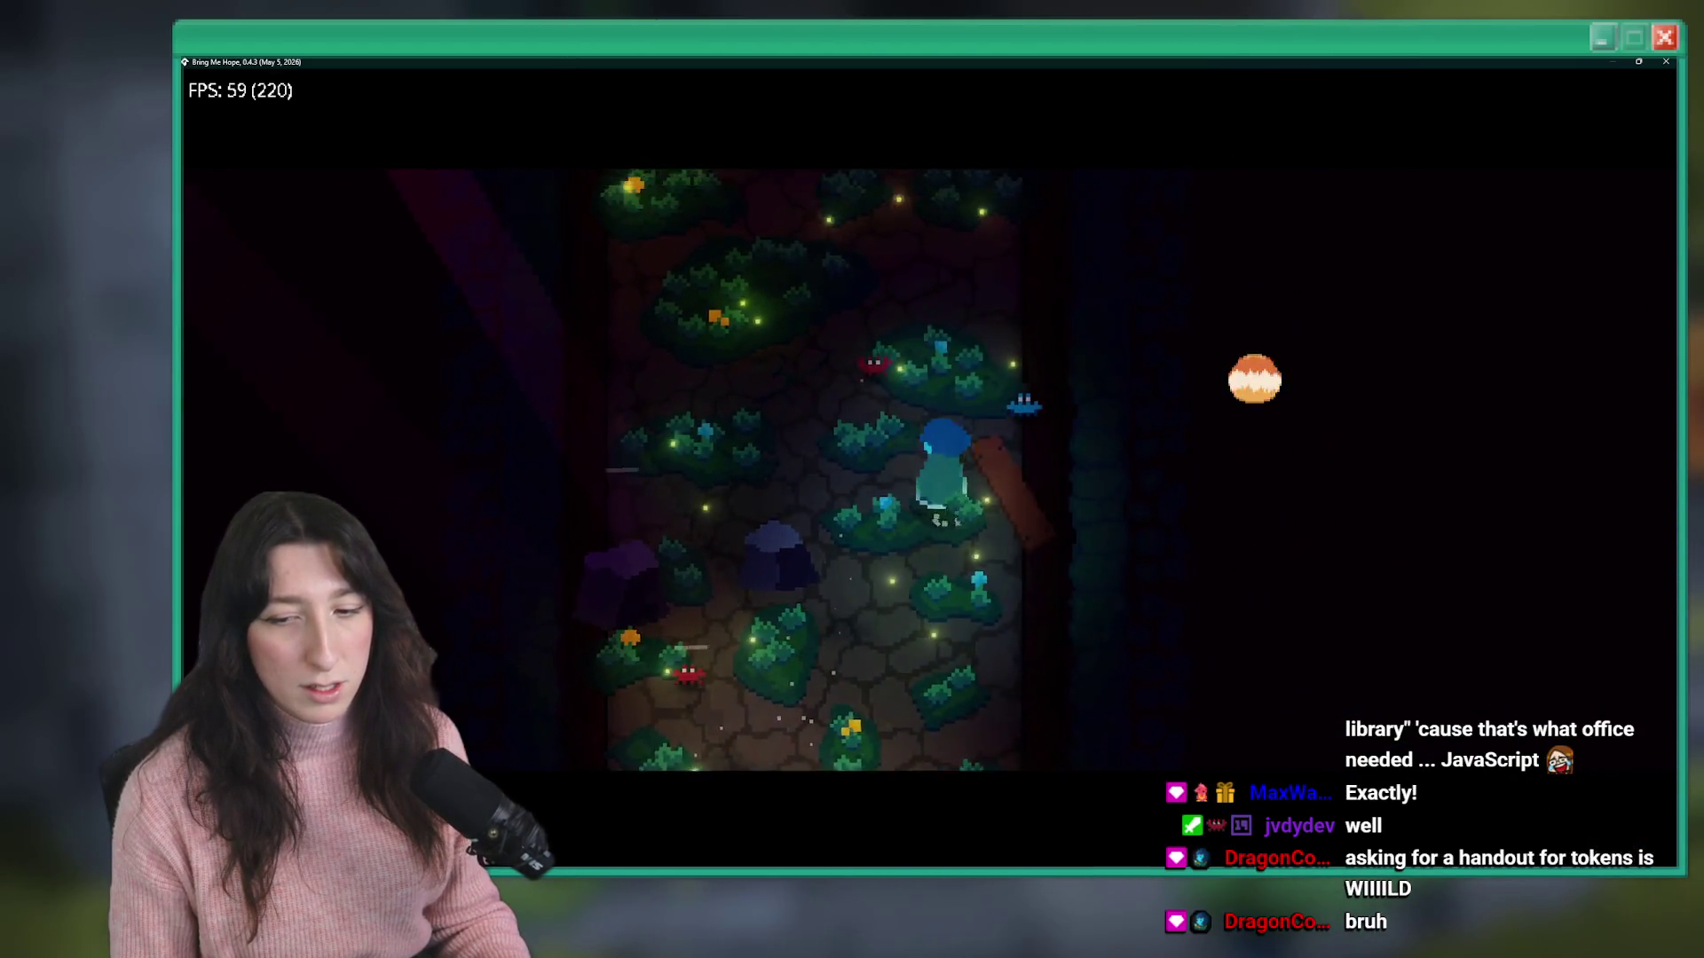
{"action": "key", "text": "Up"}
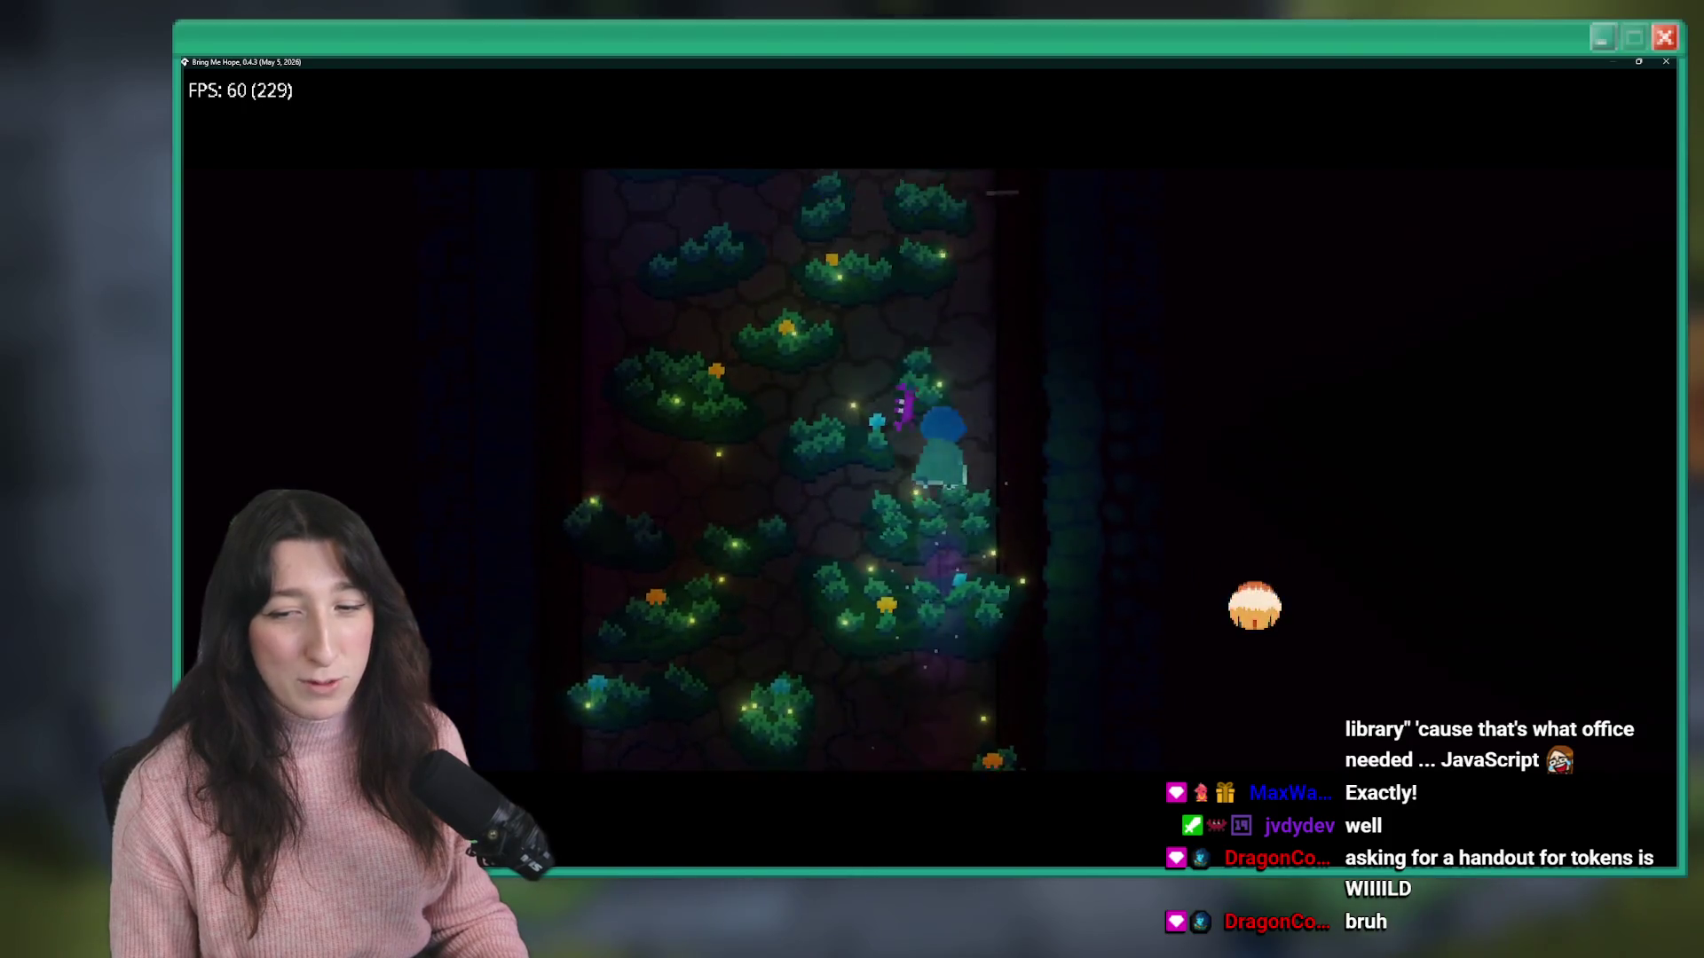
{"action": "key", "text": "Up"}
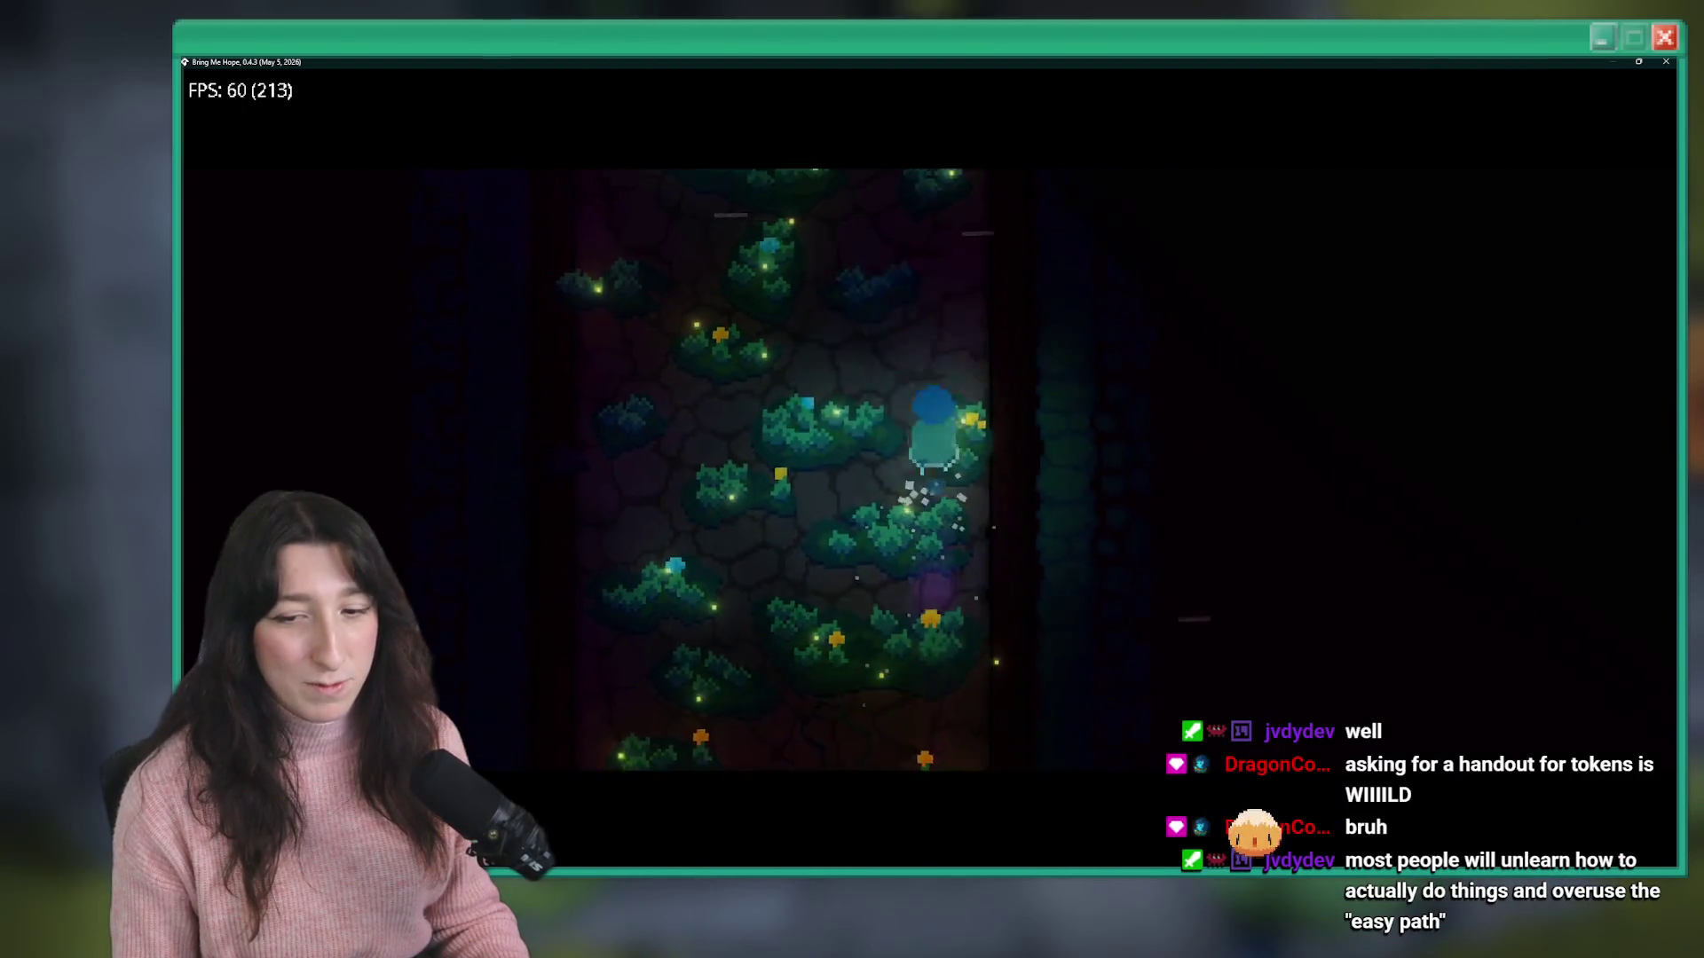
{"action": "key", "text": "Up"}
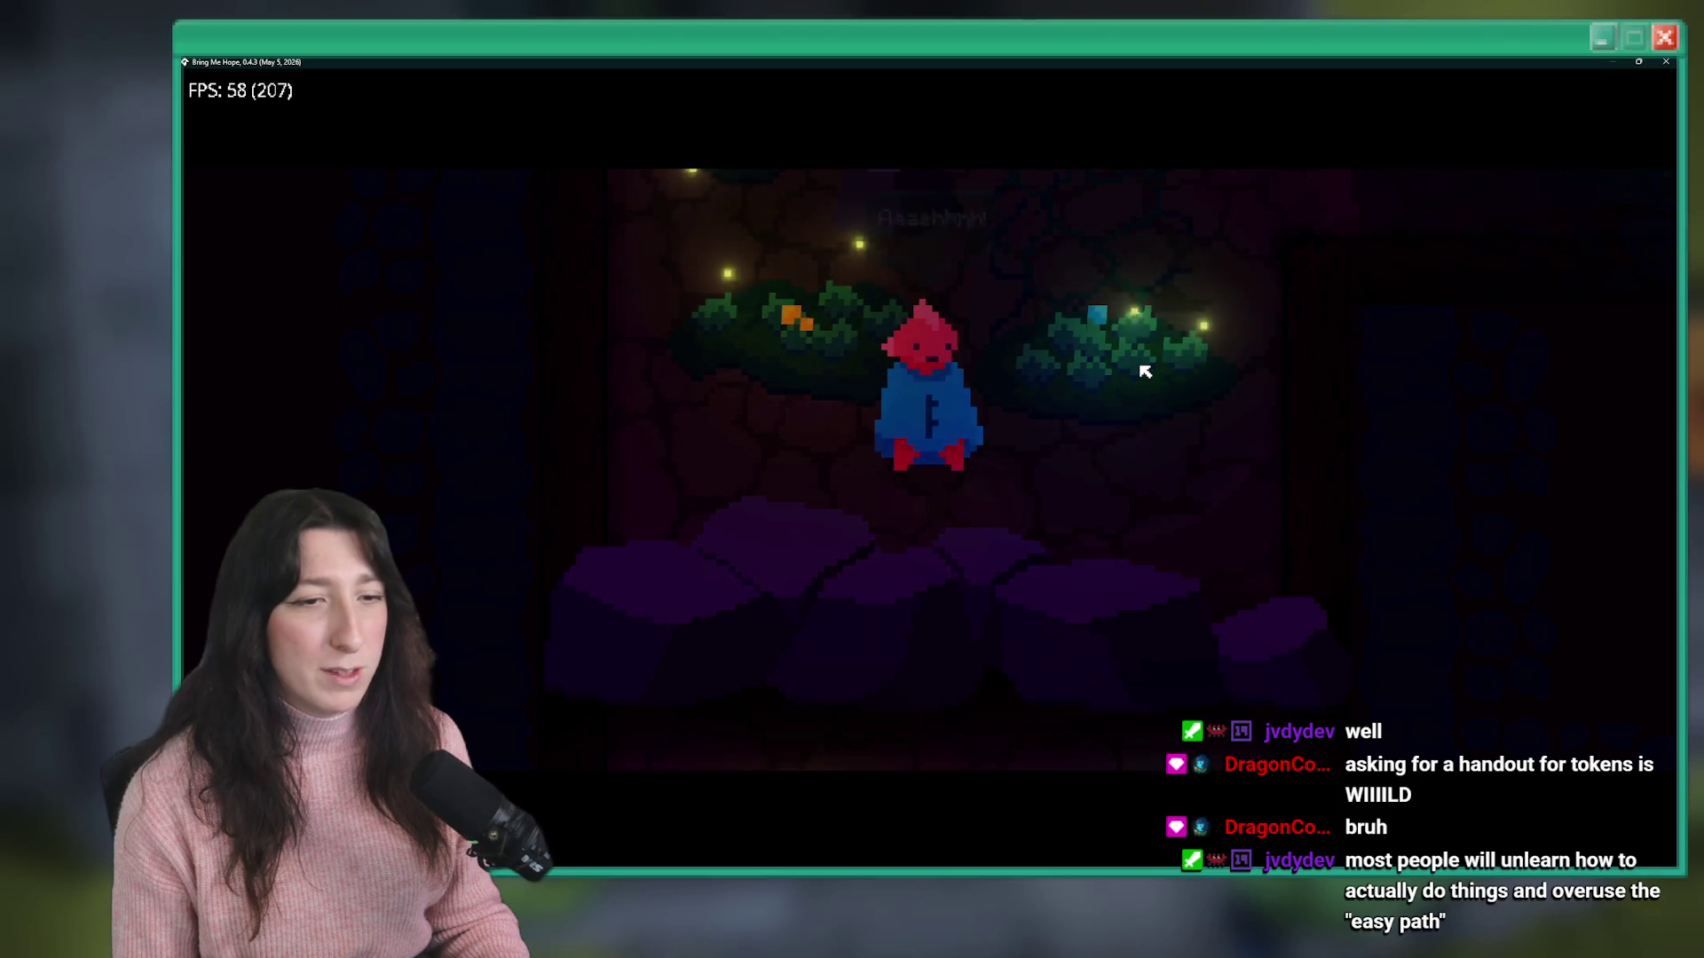
{"action": "key", "text": "Up"}
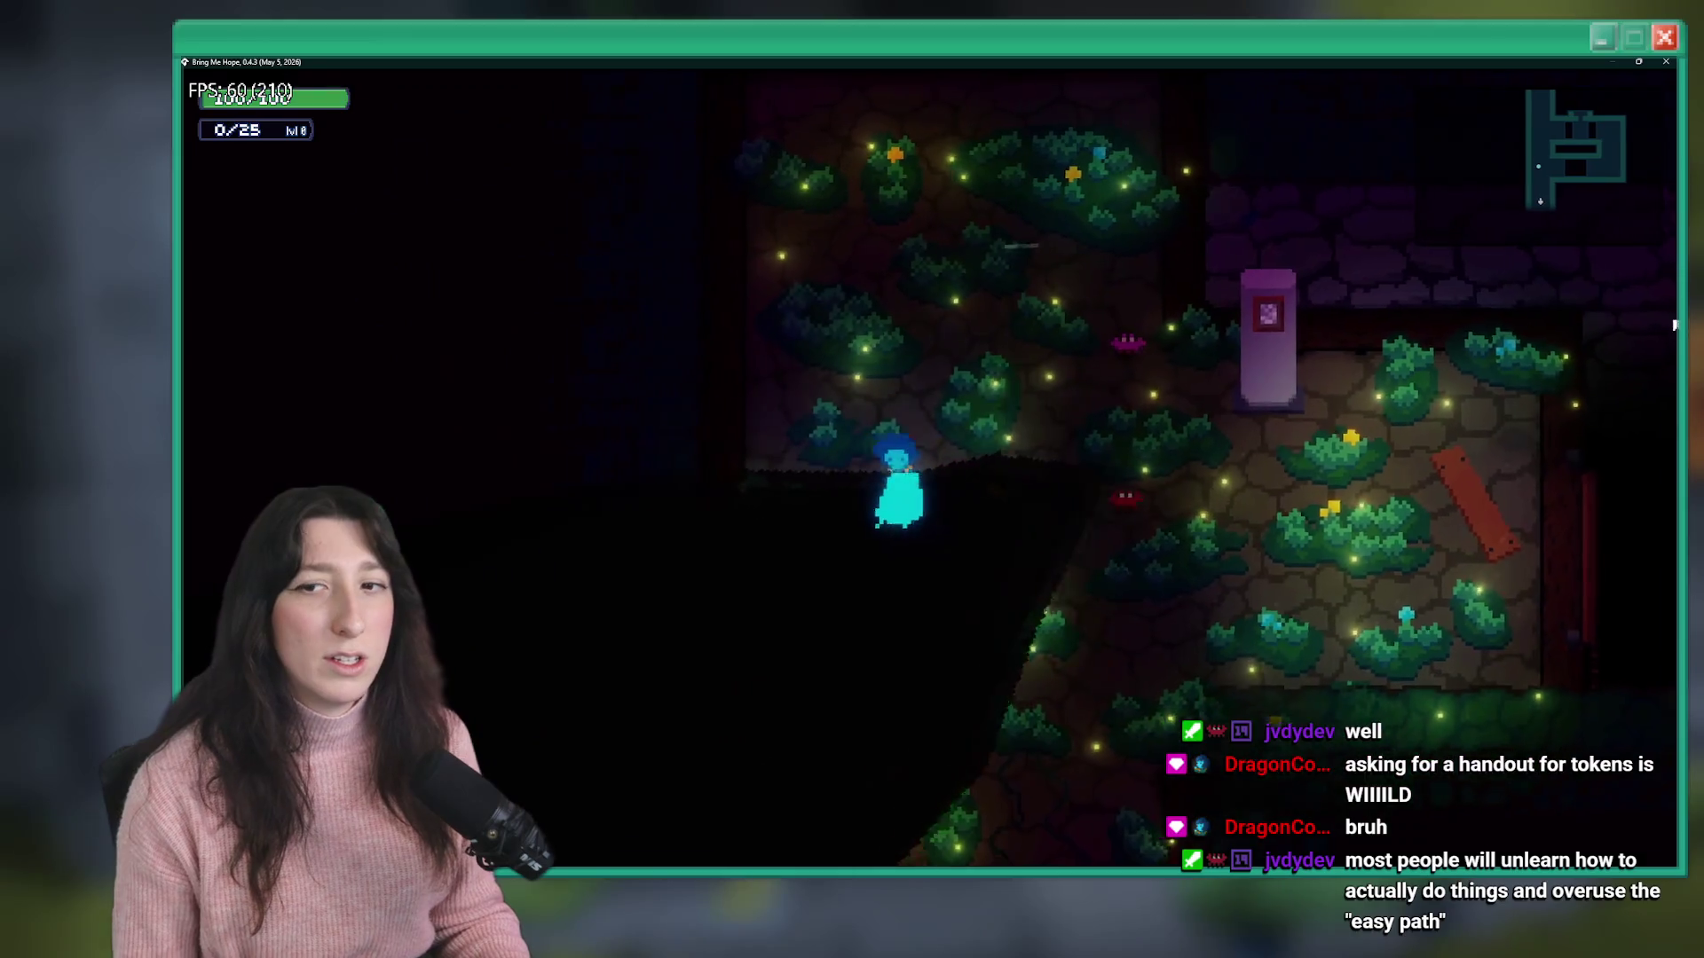
- Dash right through the lit room, then walk left and up through the flower and bush areas
{"action": "key", "text": "d"}
{"action": "key", "text": "space"}
{"action": "key", "text": "d"}
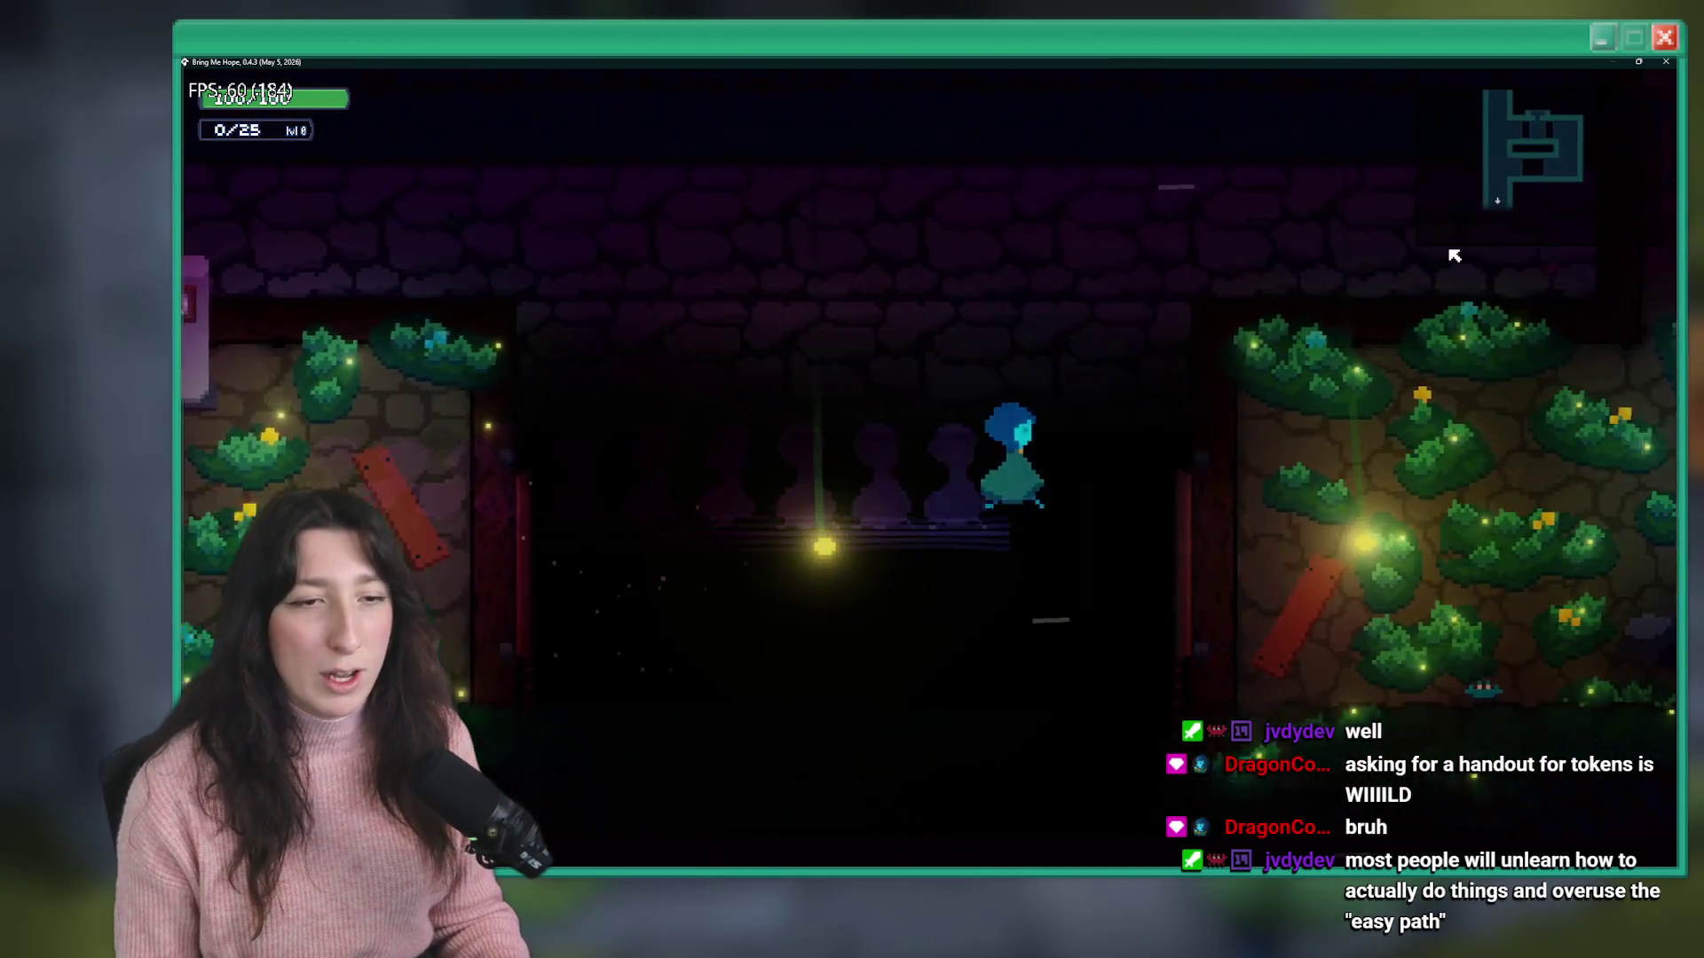
{"action": "key", "text": "w"}
{"action": "key", "text": "a"}
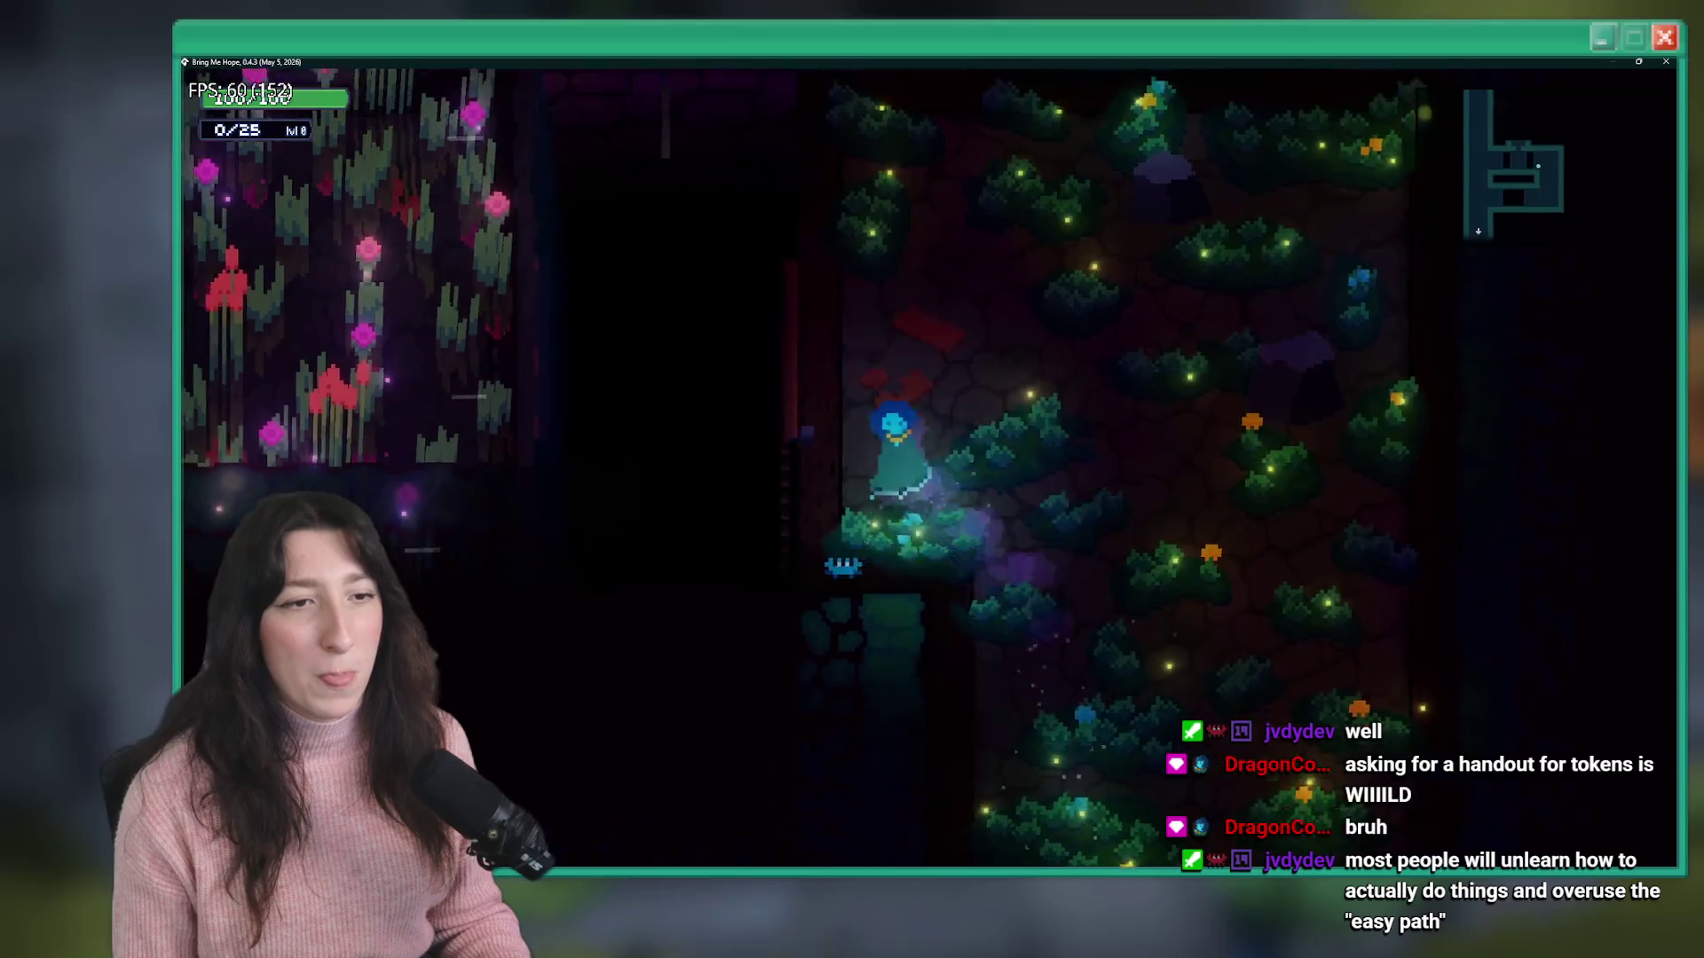
{"action": "key", "text": "a"}
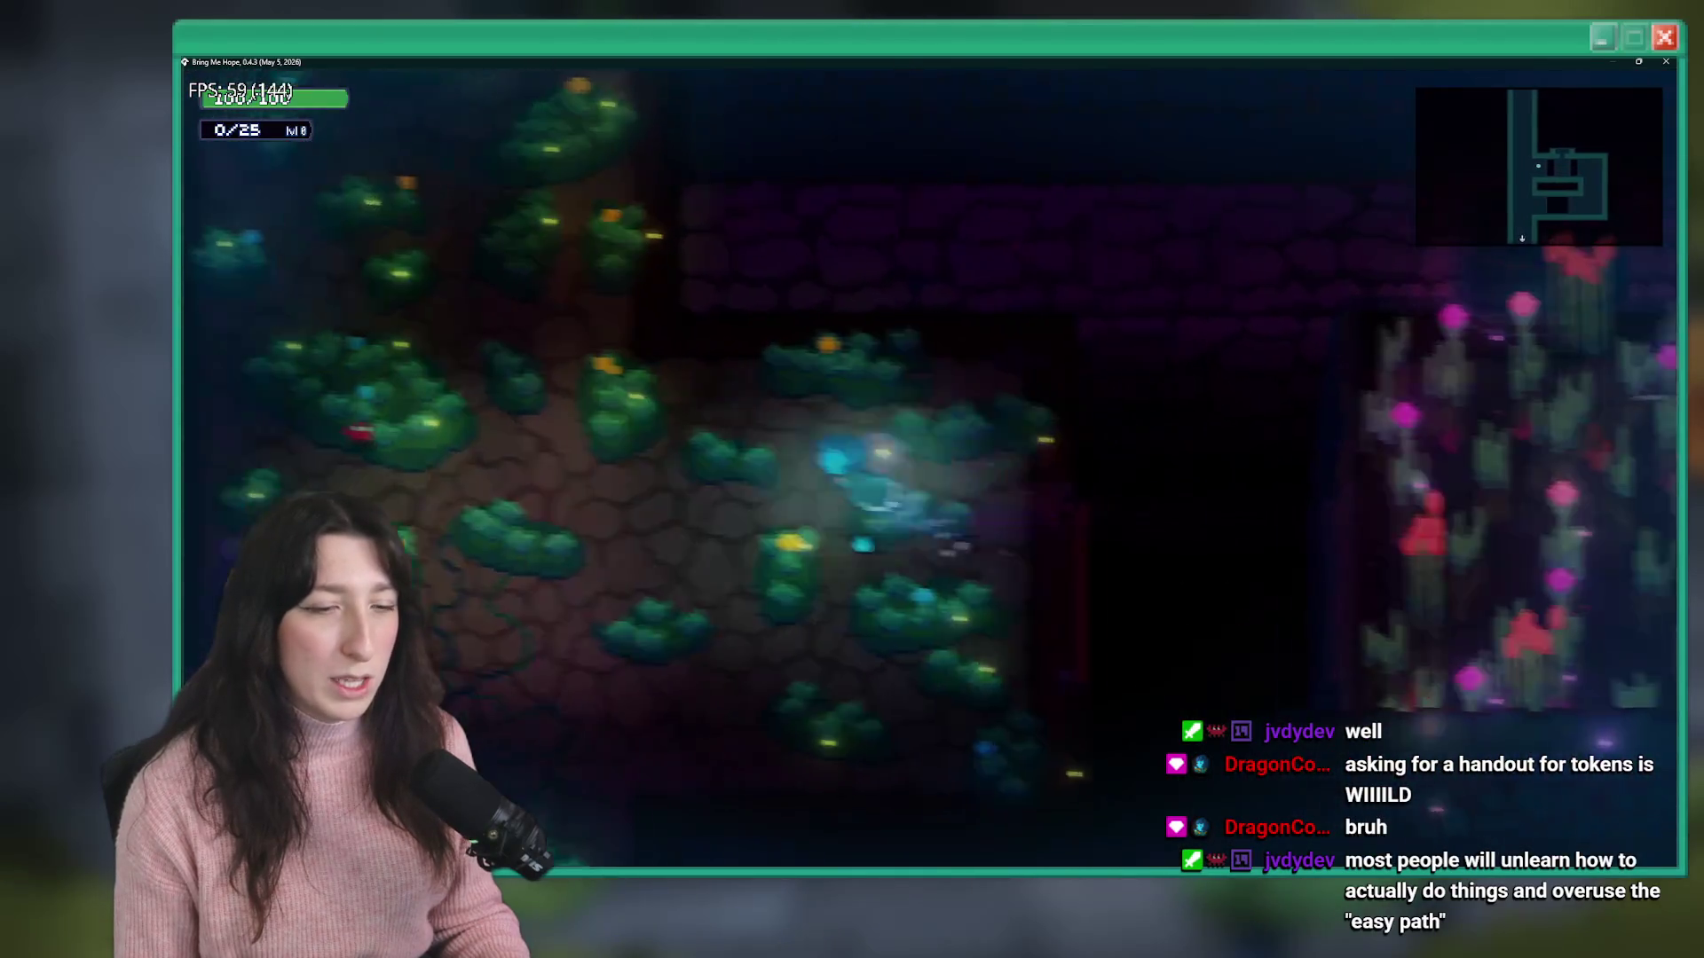
{"action": "key", "text": "w"}
{"action": "key", "text": "w"}
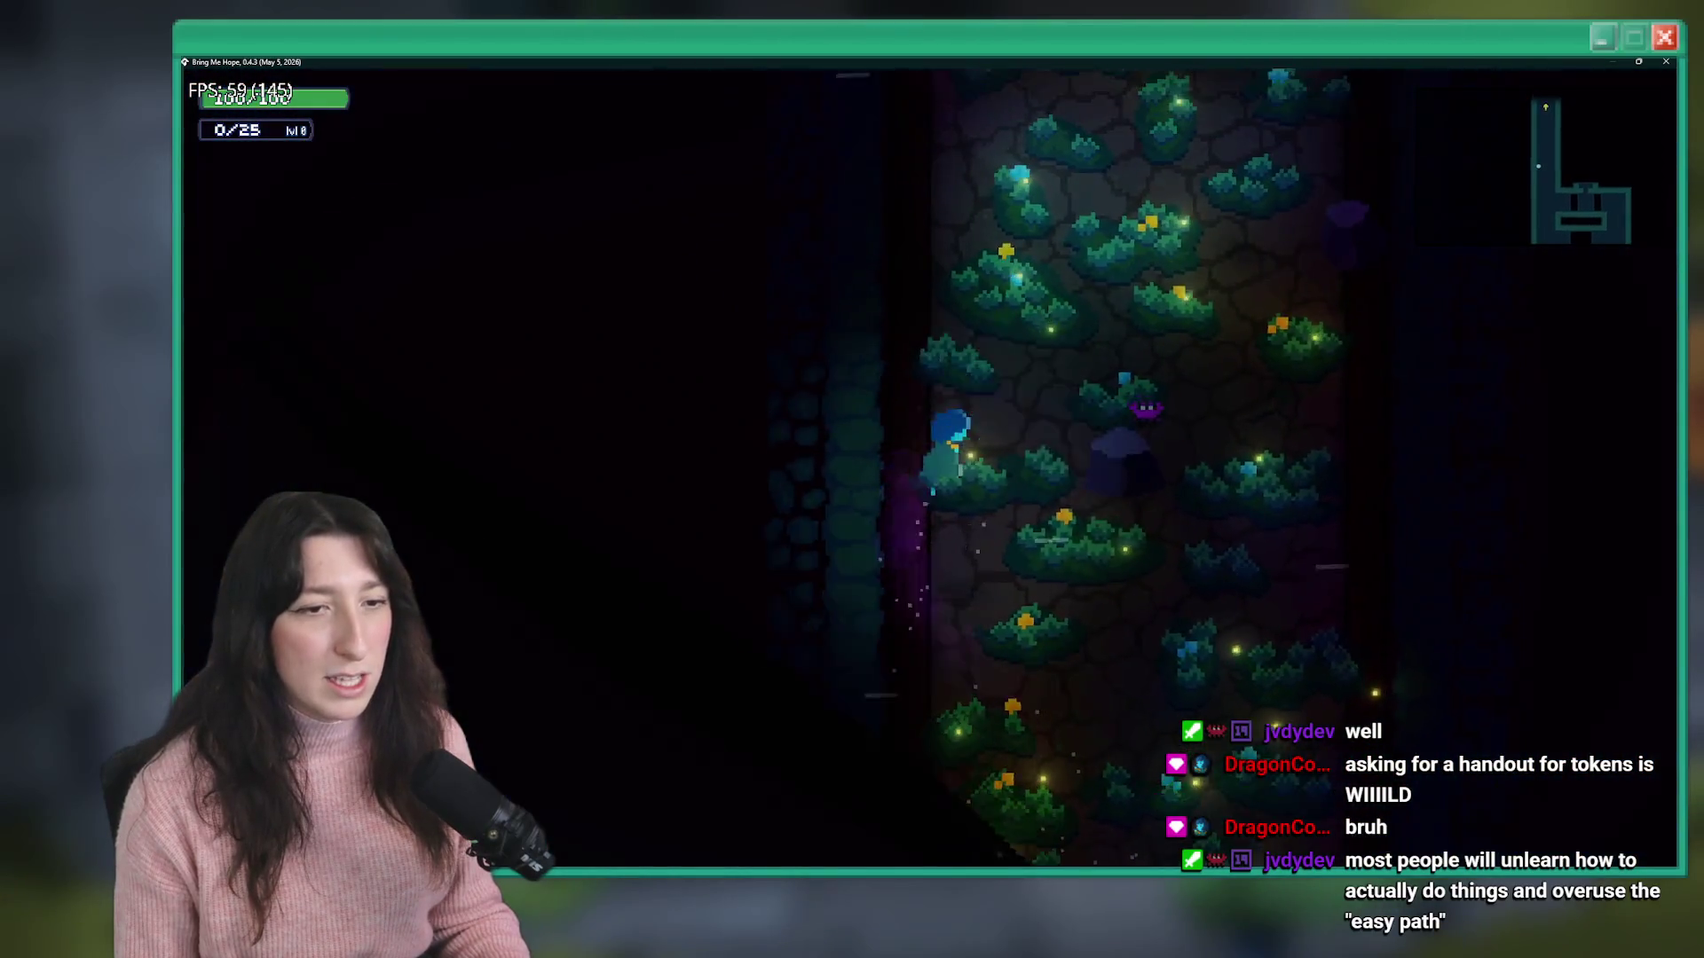
{"action": "key", "text": "w"}
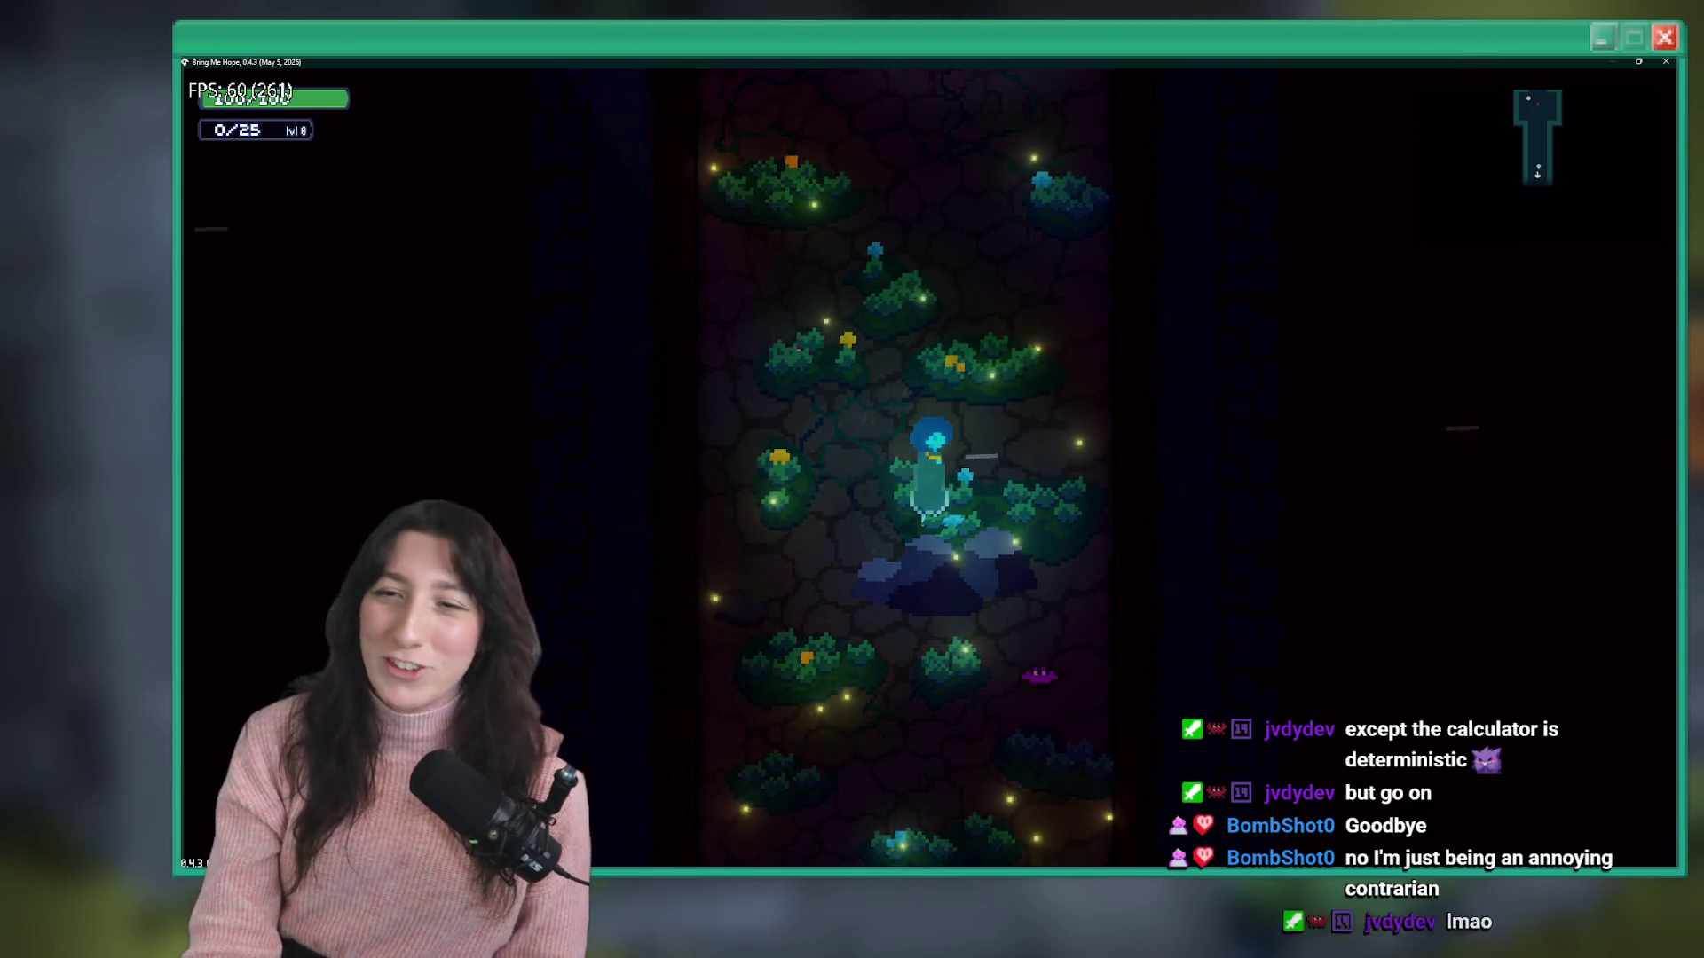
- Switch focus away from the Bring Me Hope window with Alt+Tab
{"action": "key", "text": "alt+Tab"}
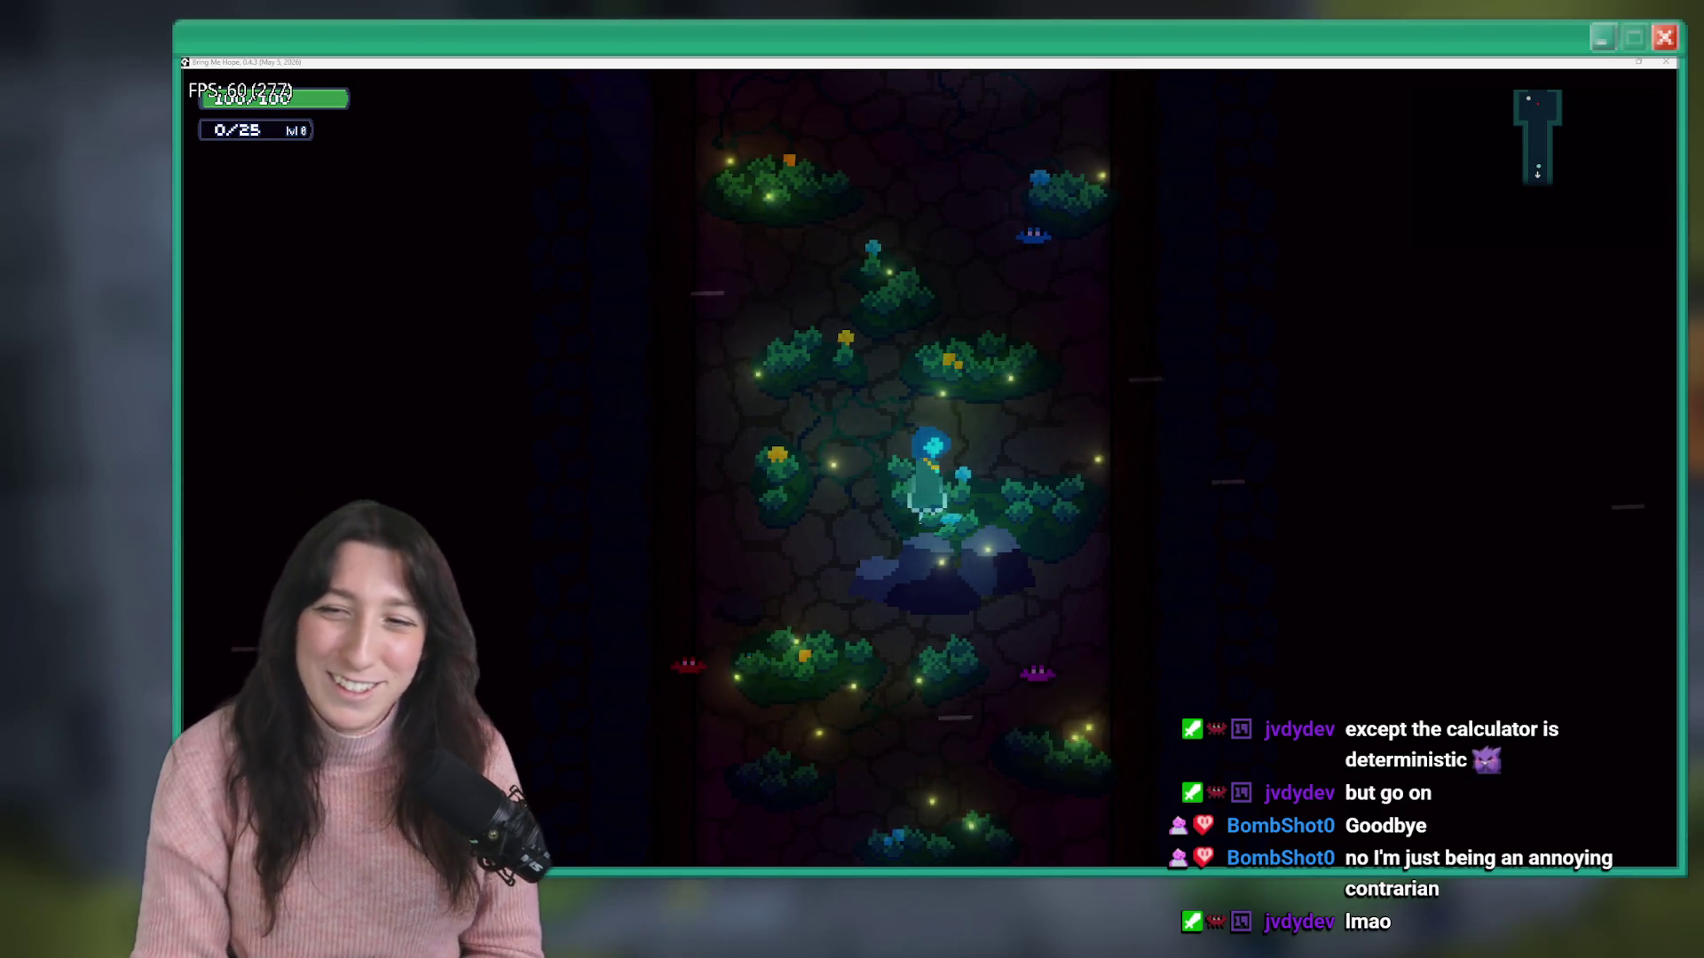
- Walk down into the lit room and finish the red-hooded character's dialogue
{"action": "key", "text": "s"}
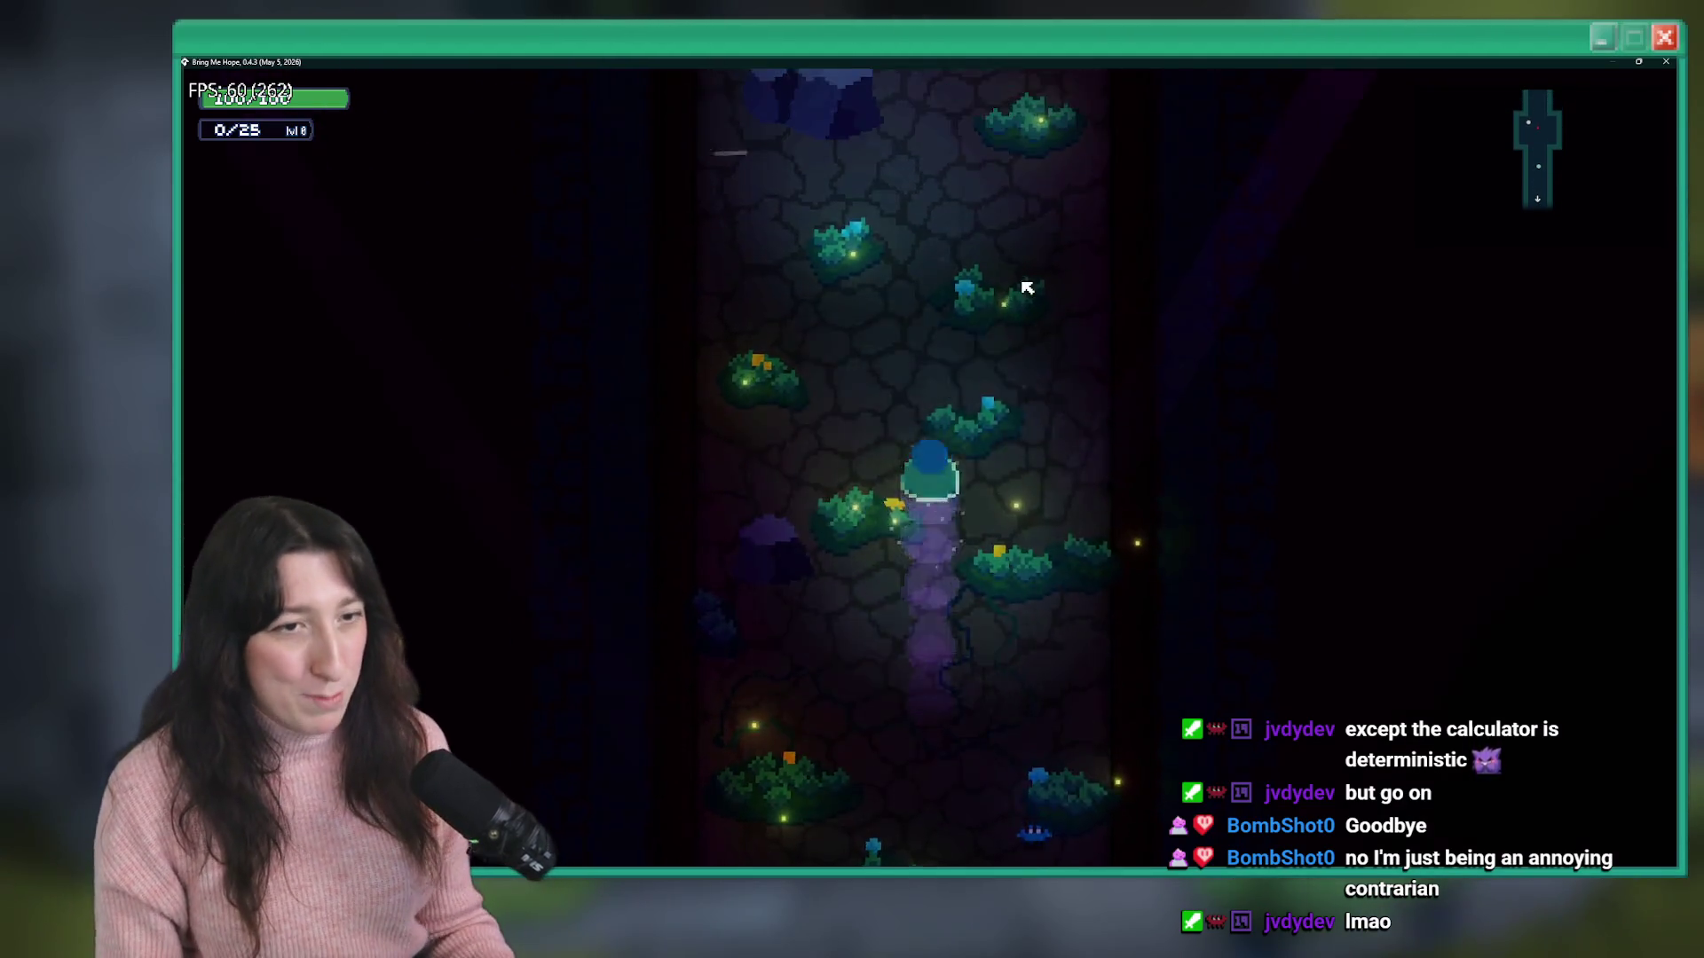
{"action": "key", "text": "s"}
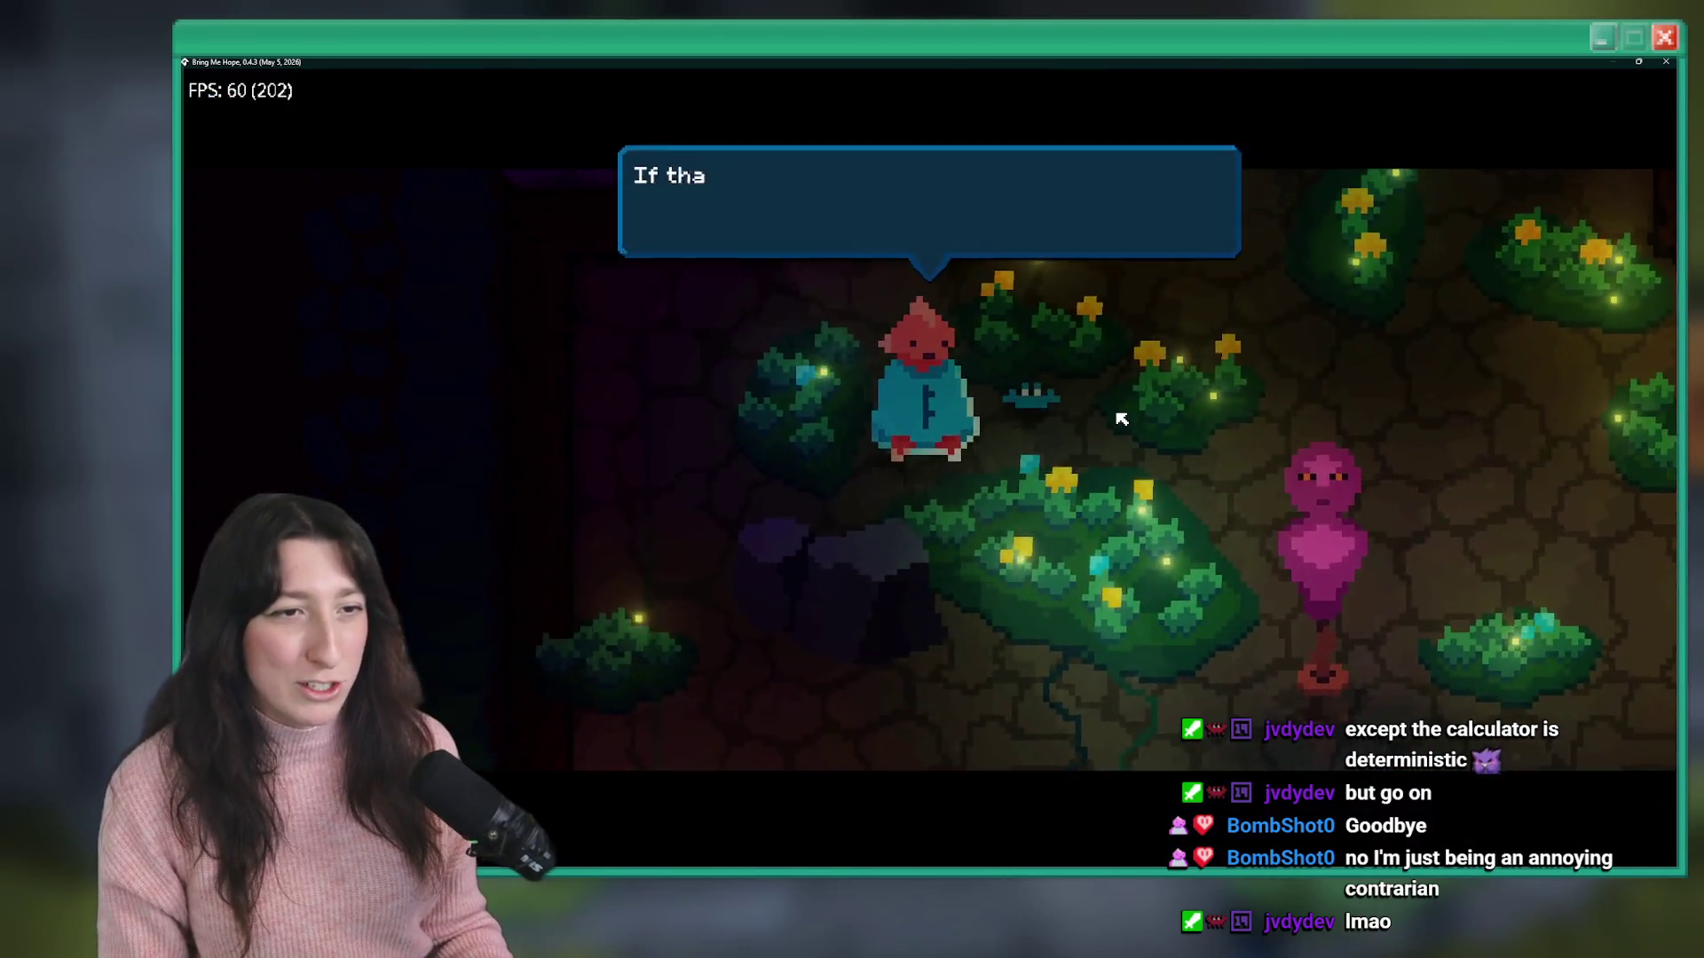
{"action": "key", "text": "a"}
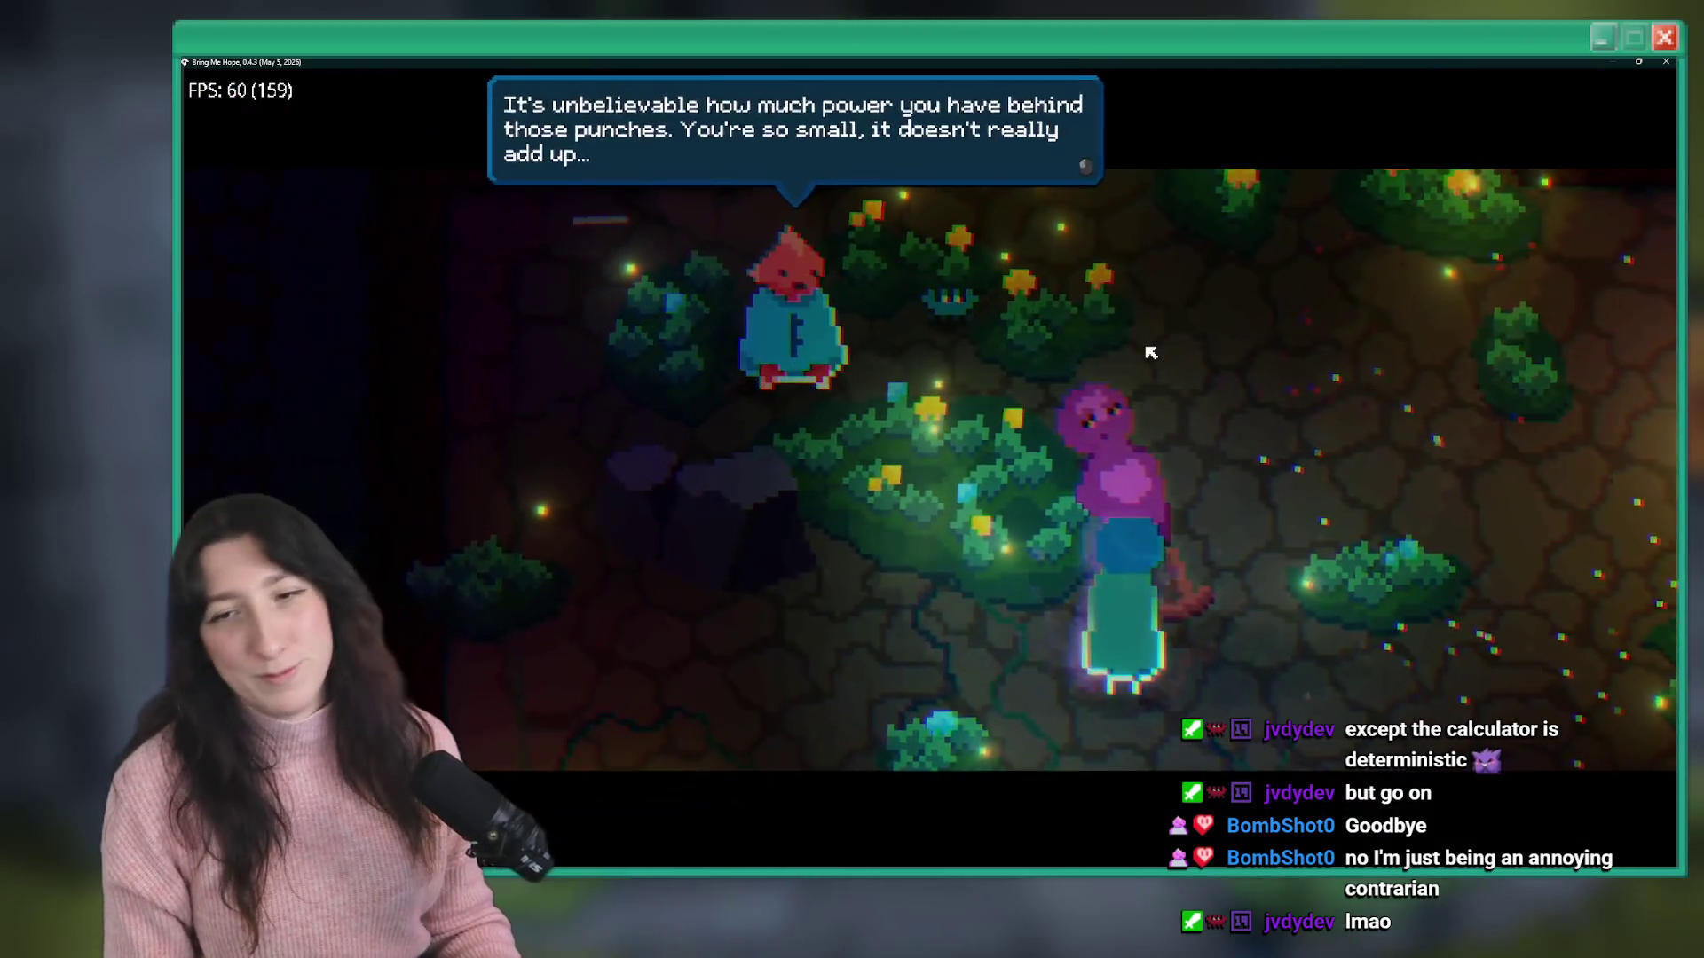
{"action": "key", "text": "space"}
{"action": "key", "text": "space"}
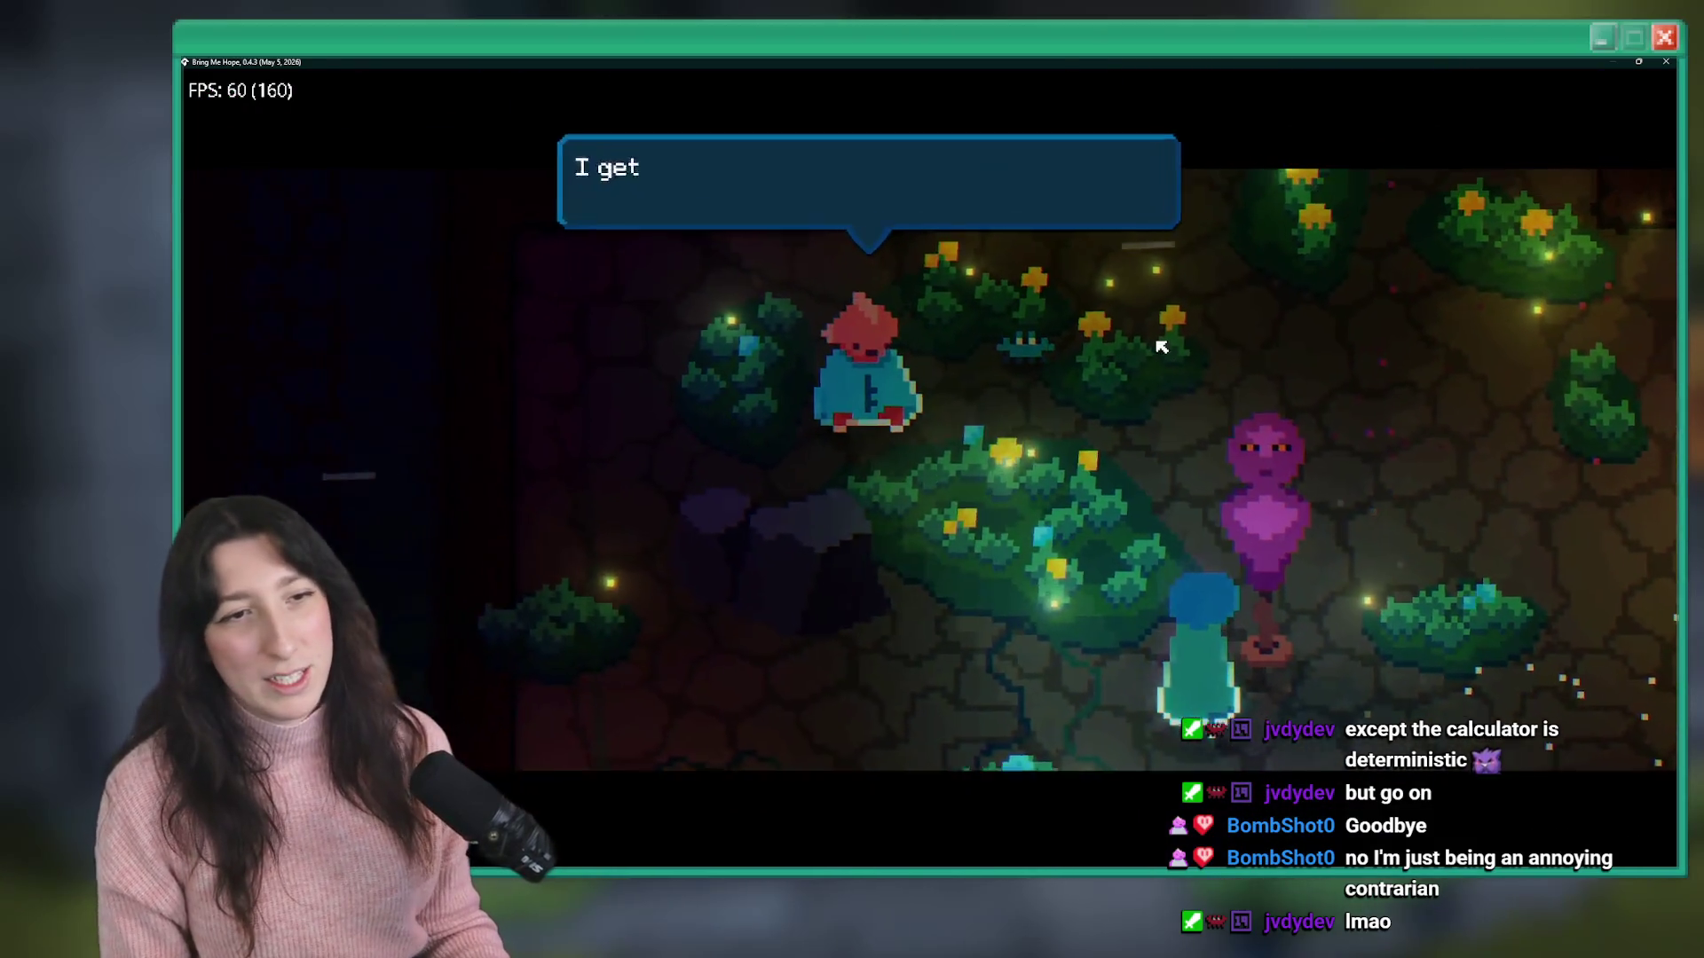
{"action": "key", "text": "space"}
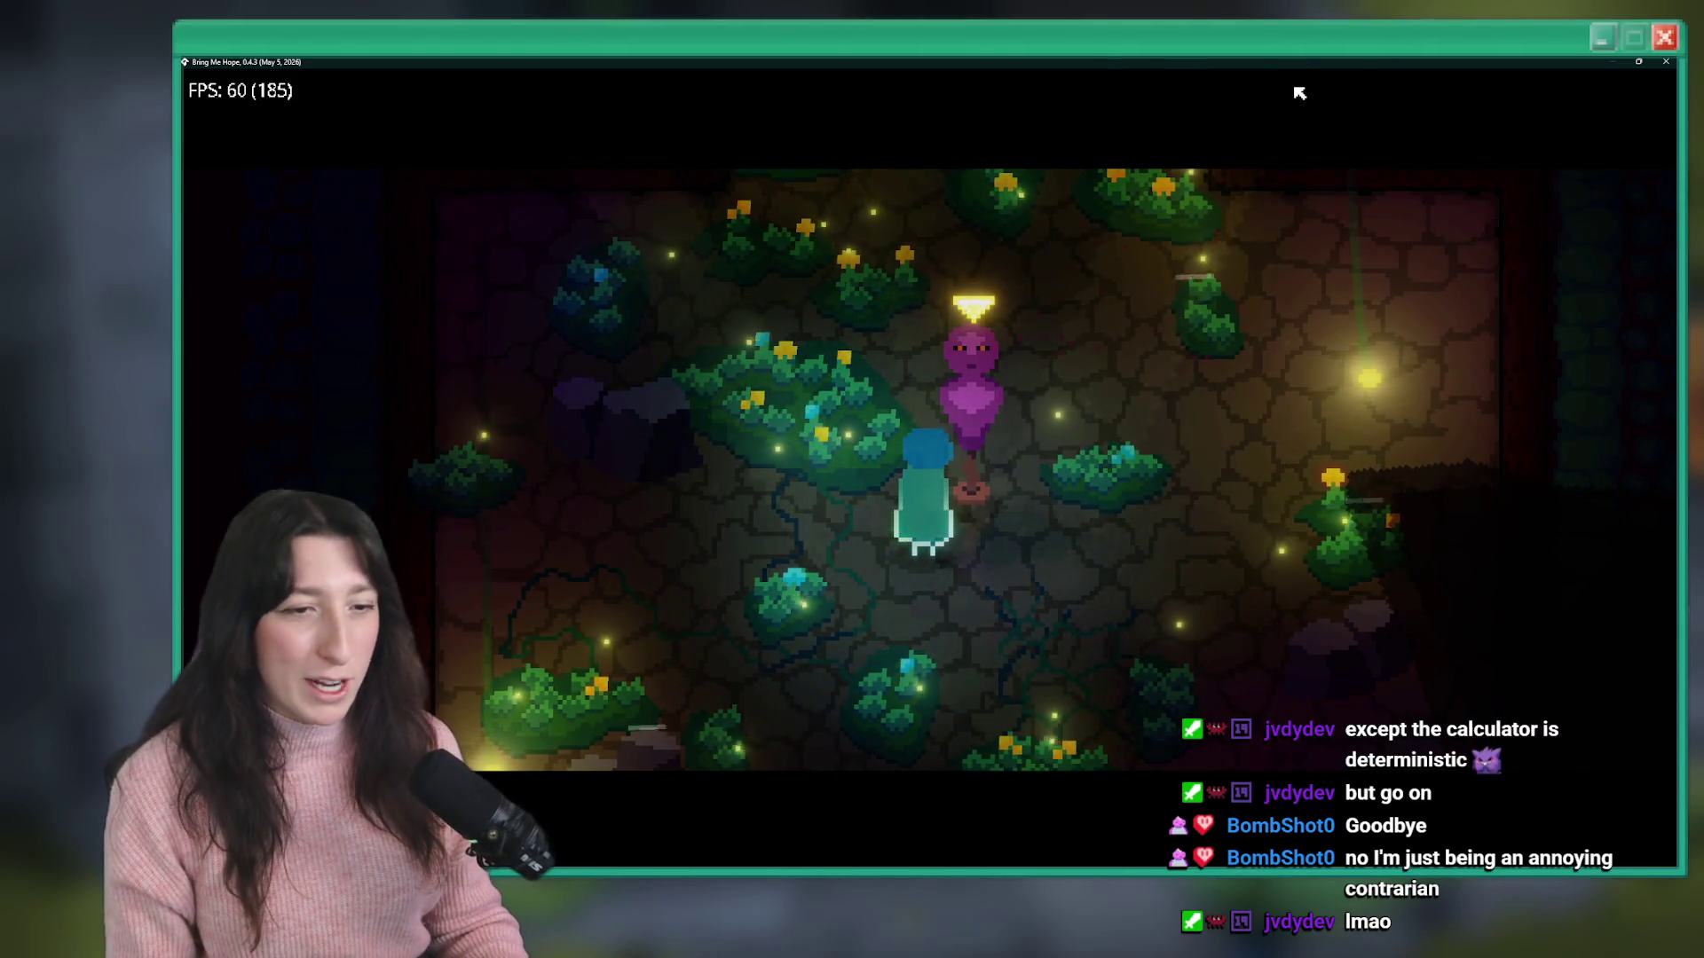
- Walk up past the round window and right into the eastern corridor's upper area
{"action": "key", "text": "w"}
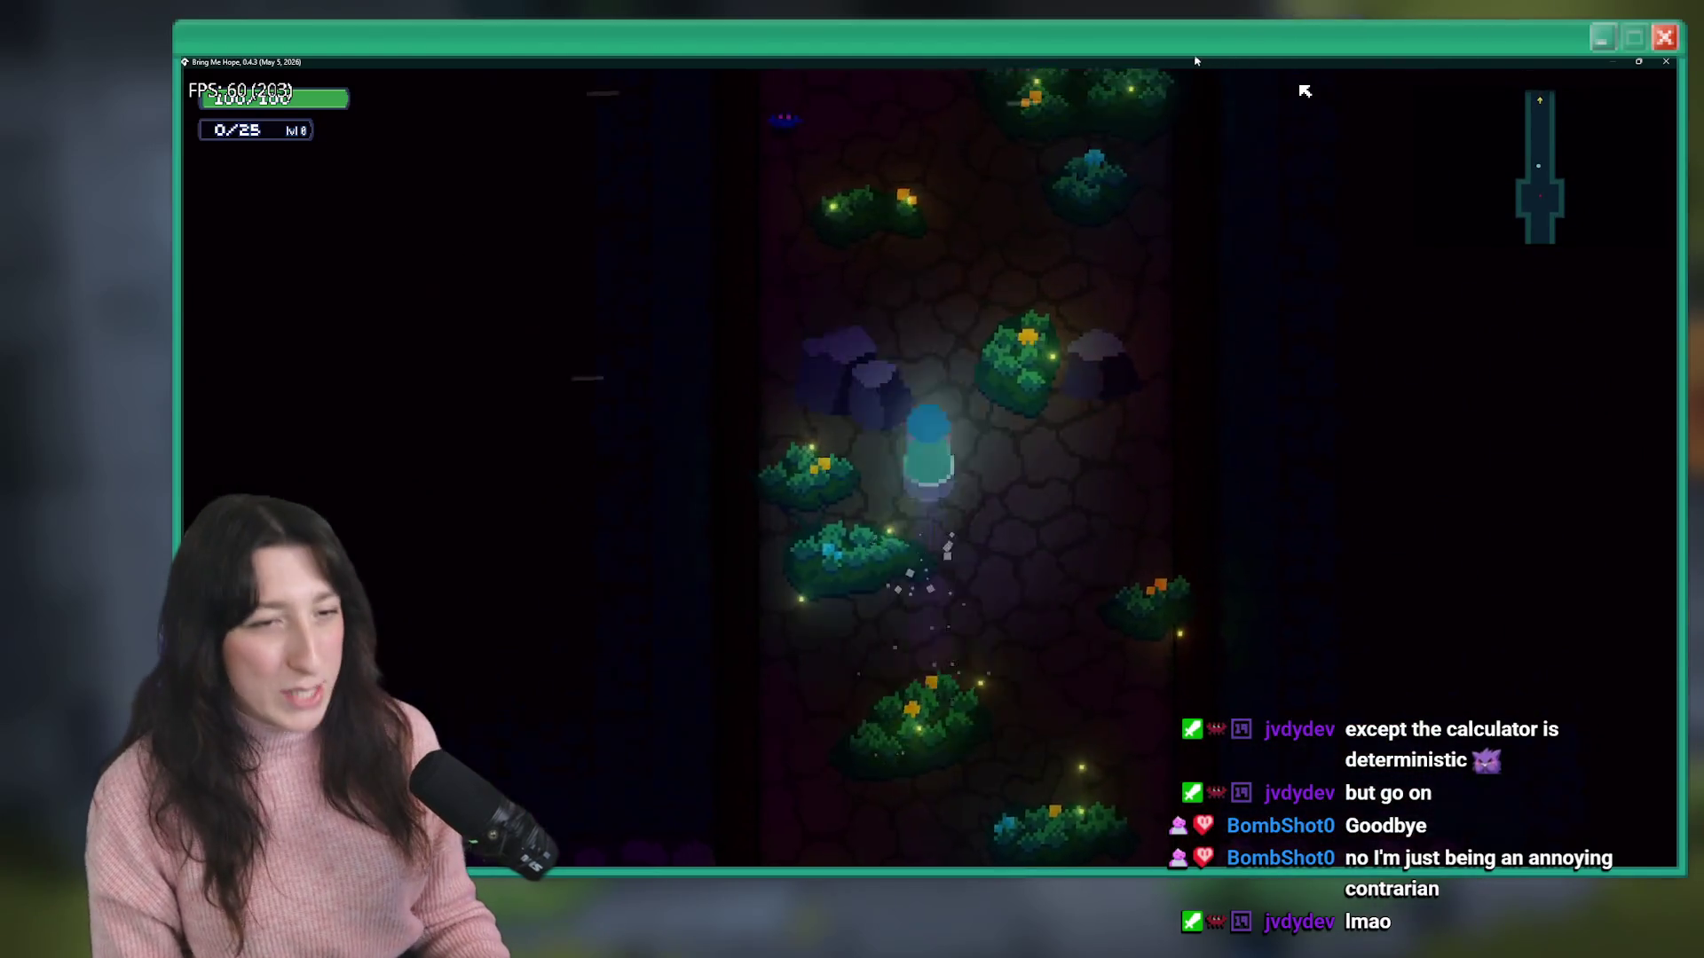
{"action": "key", "text": "w"}
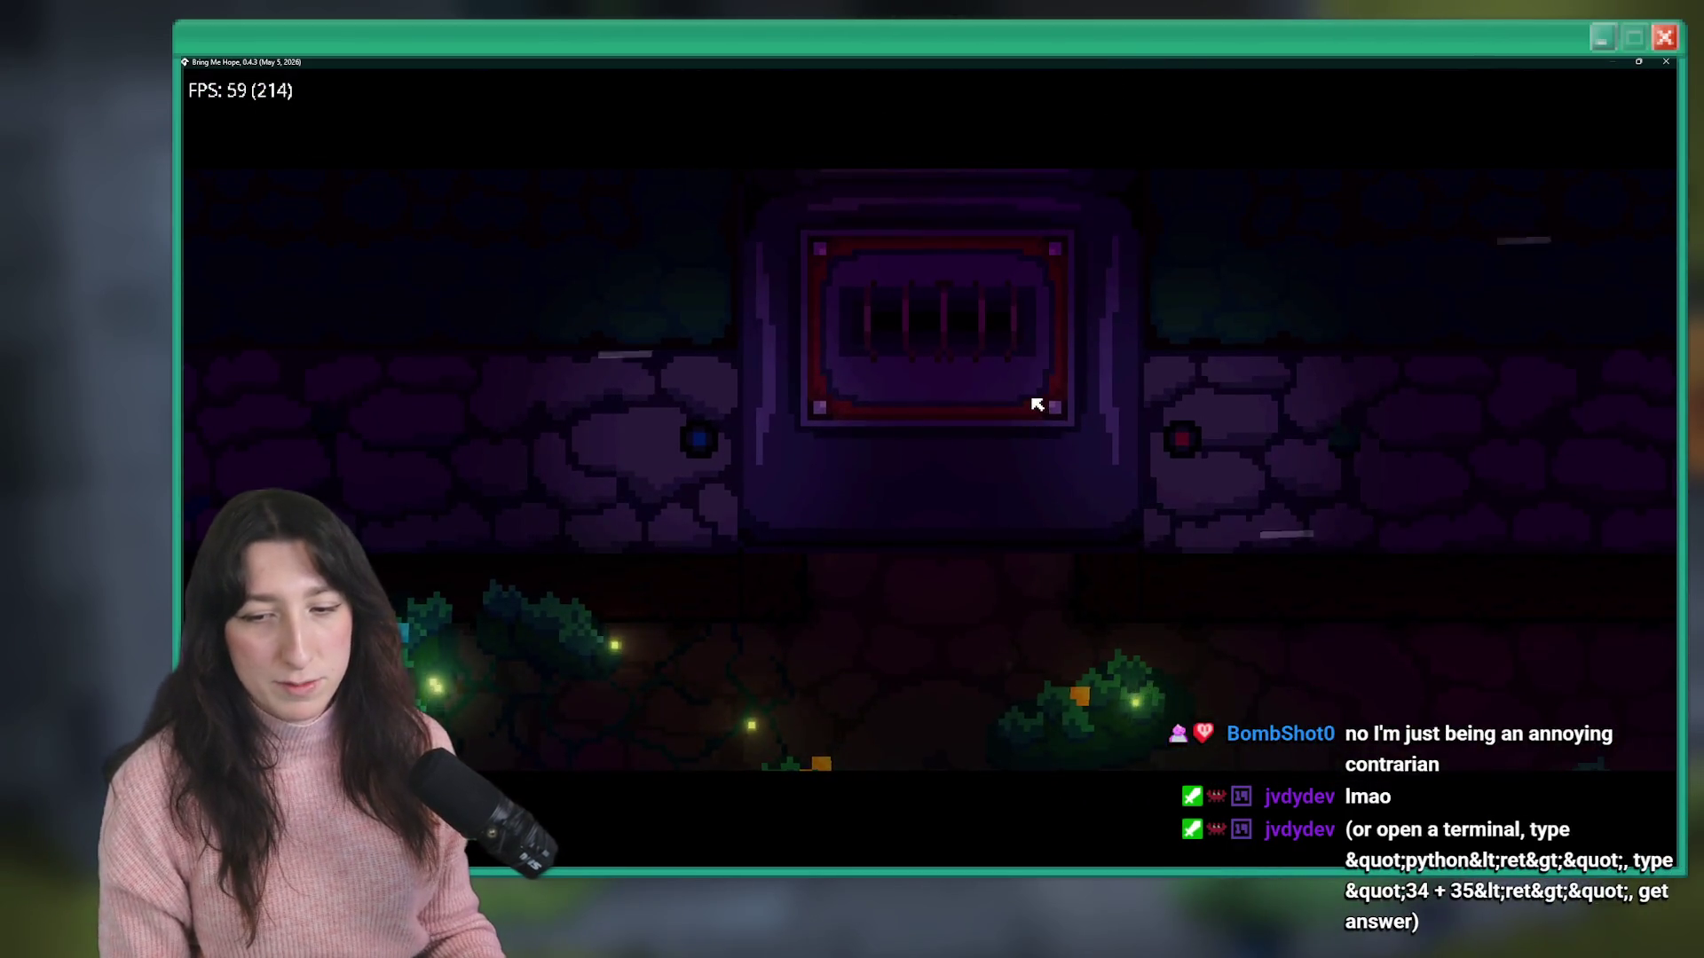
{"action": "key", "text": "w"}
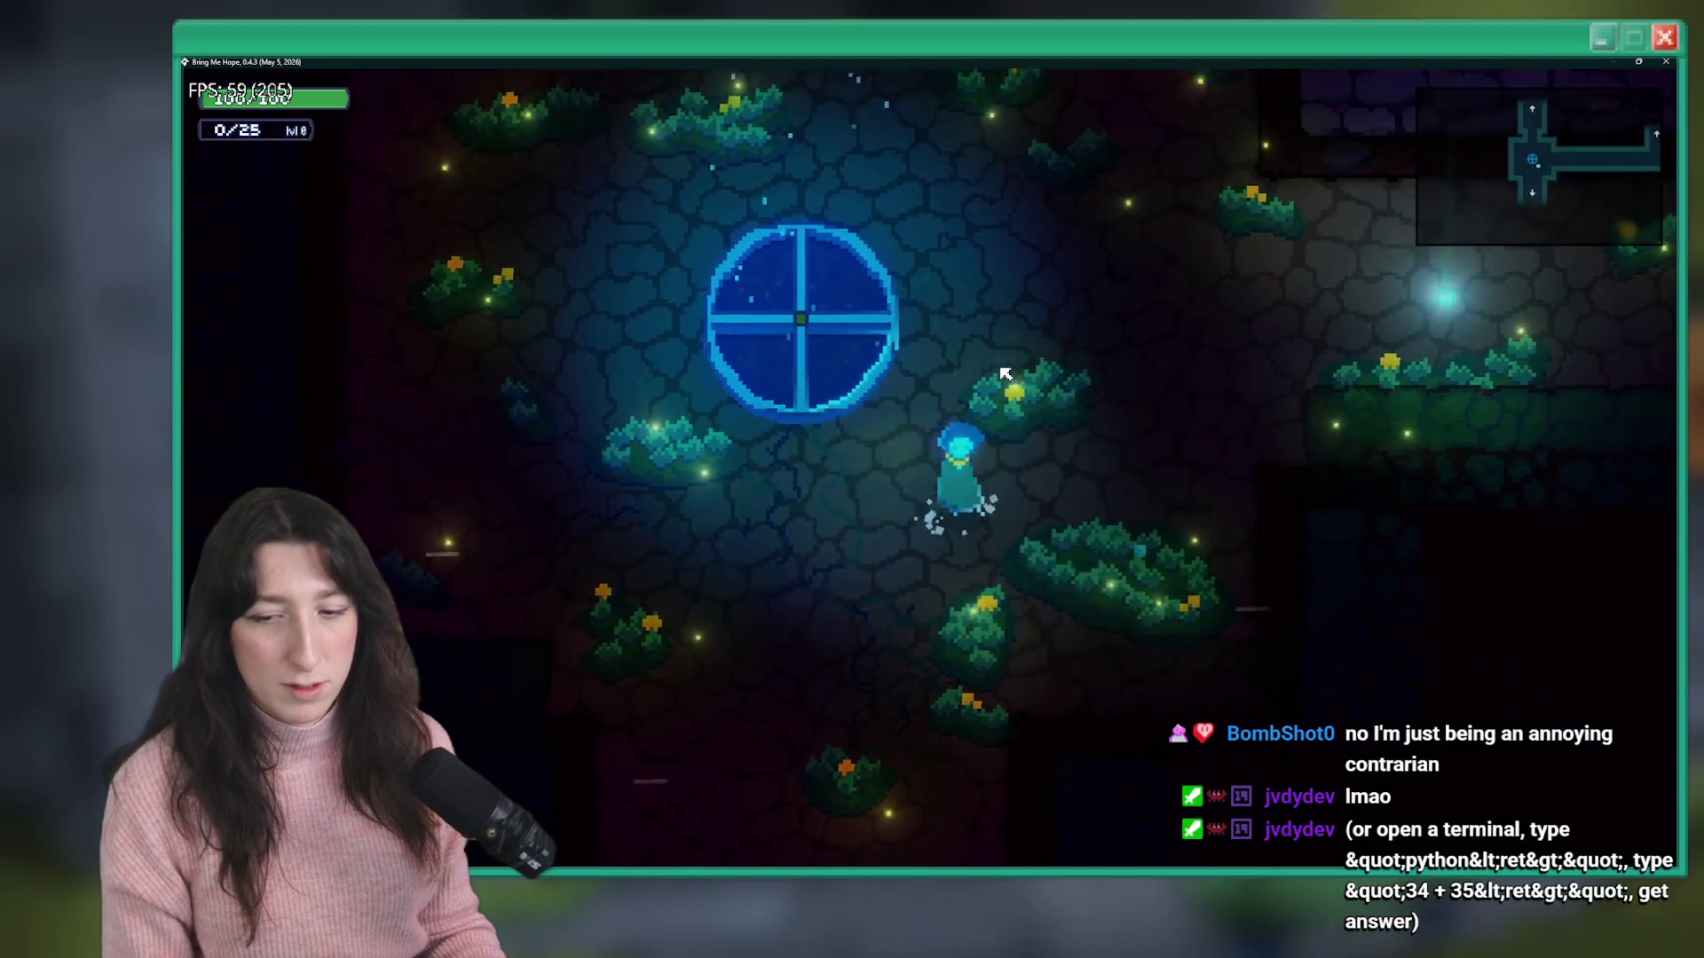
{"action": "key", "text": "d"}
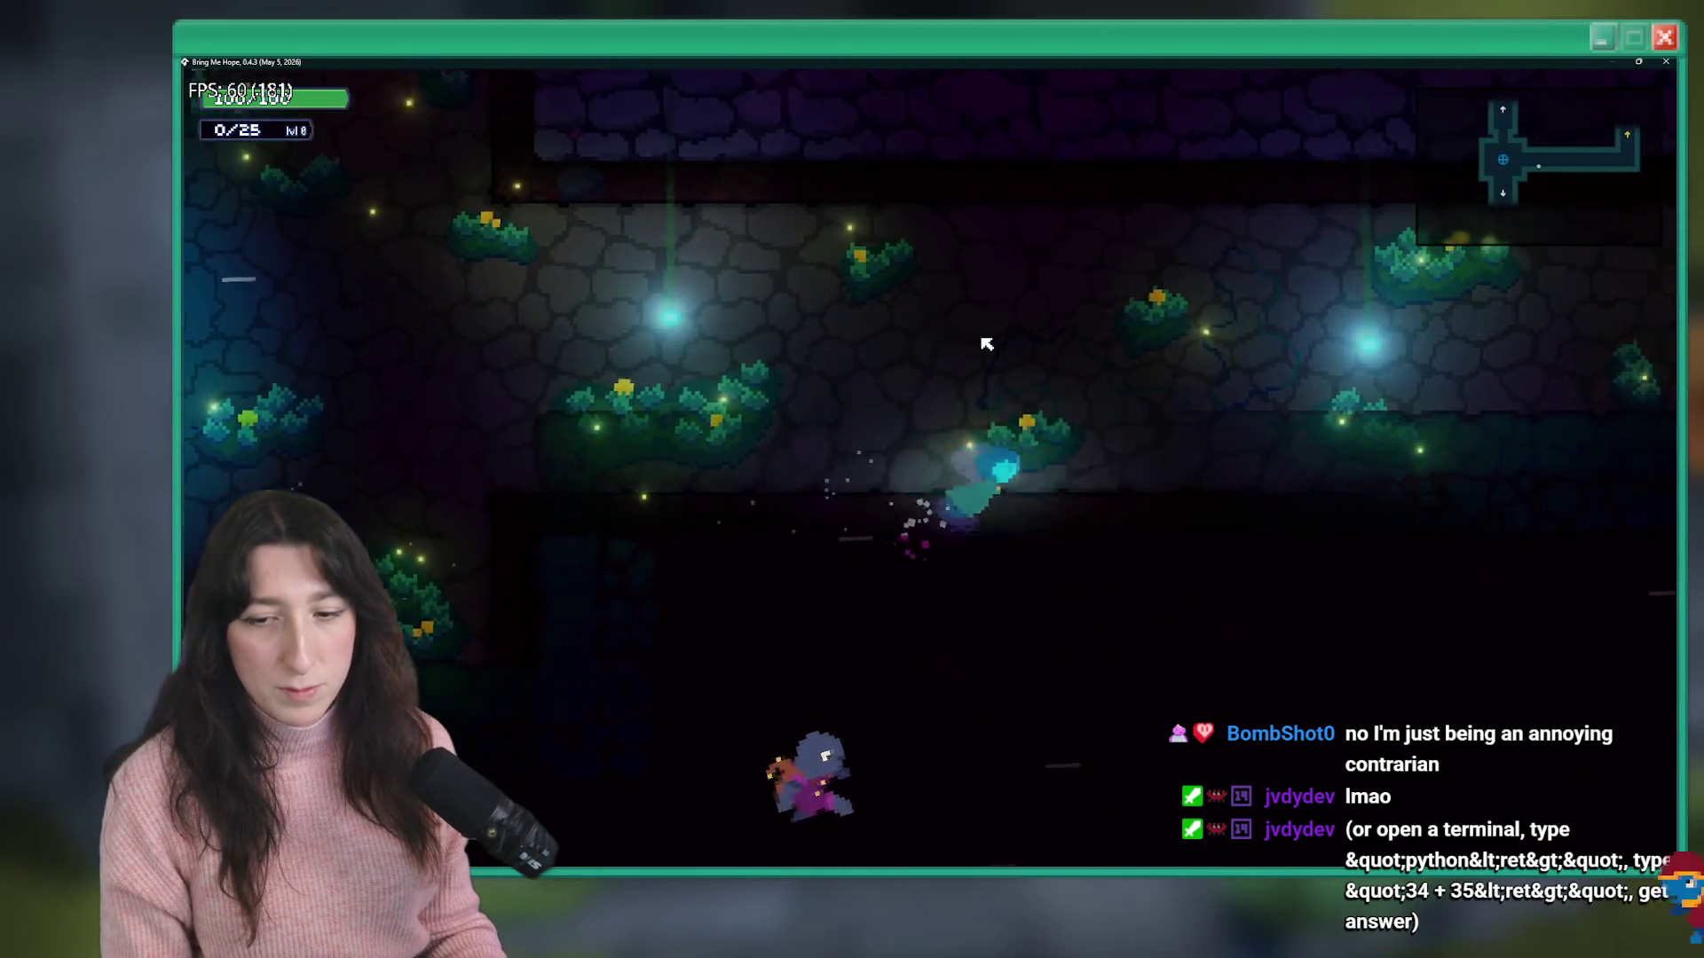
{"action": "key", "text": "w"}
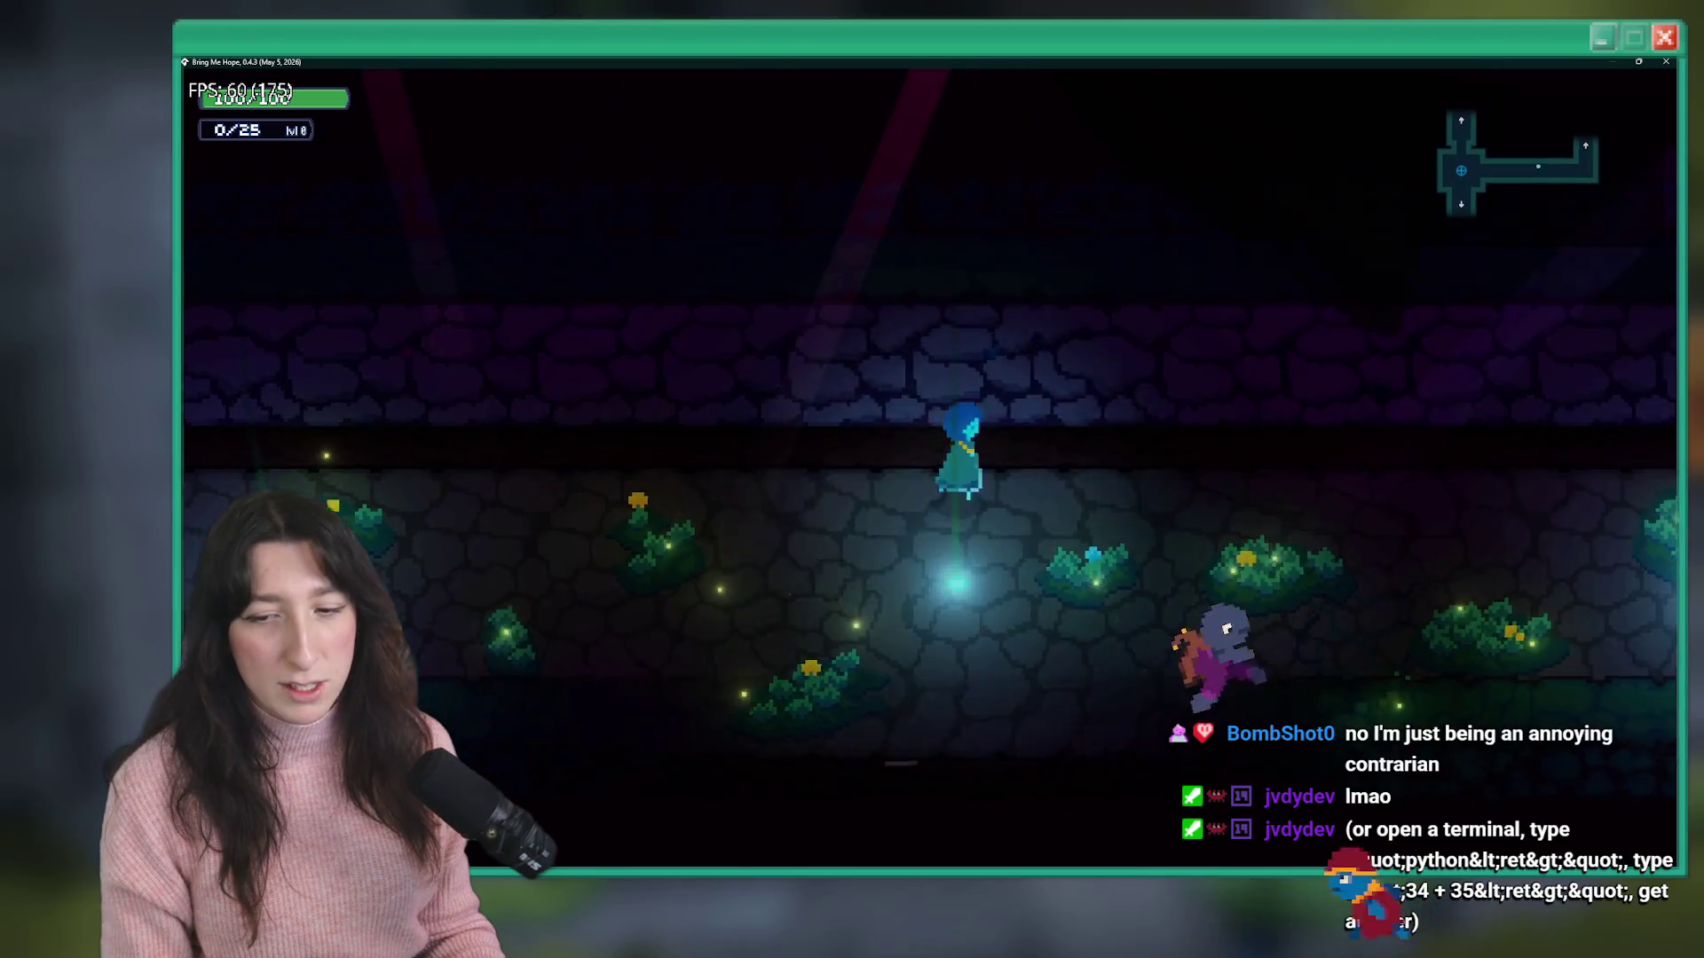